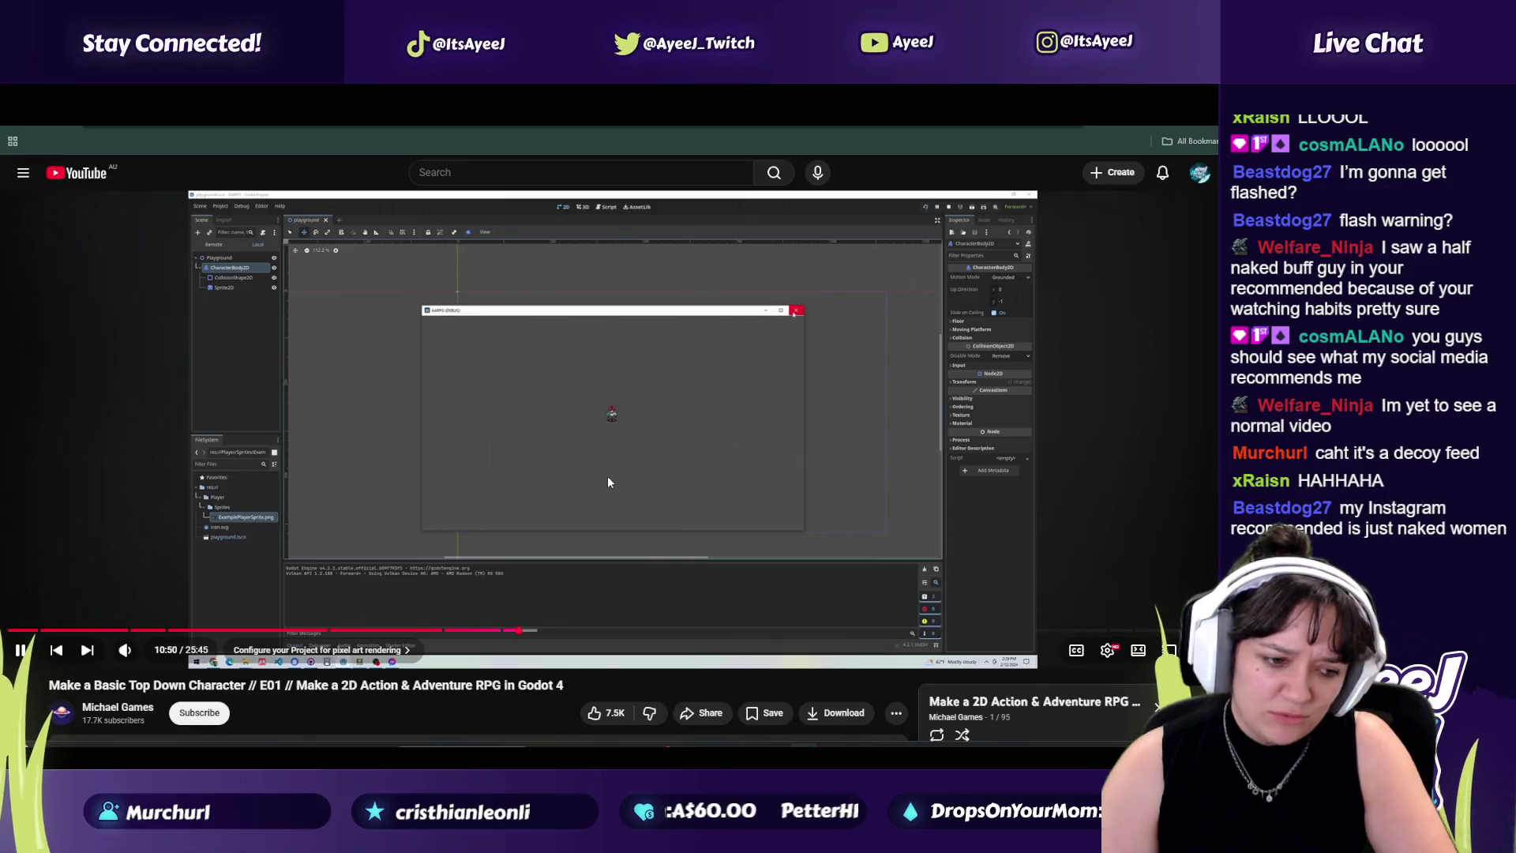
Step: Open the itch.io asset pack link from the tutorial's description, pause the video, and view that page
scroll(376, 490, "down", 3)
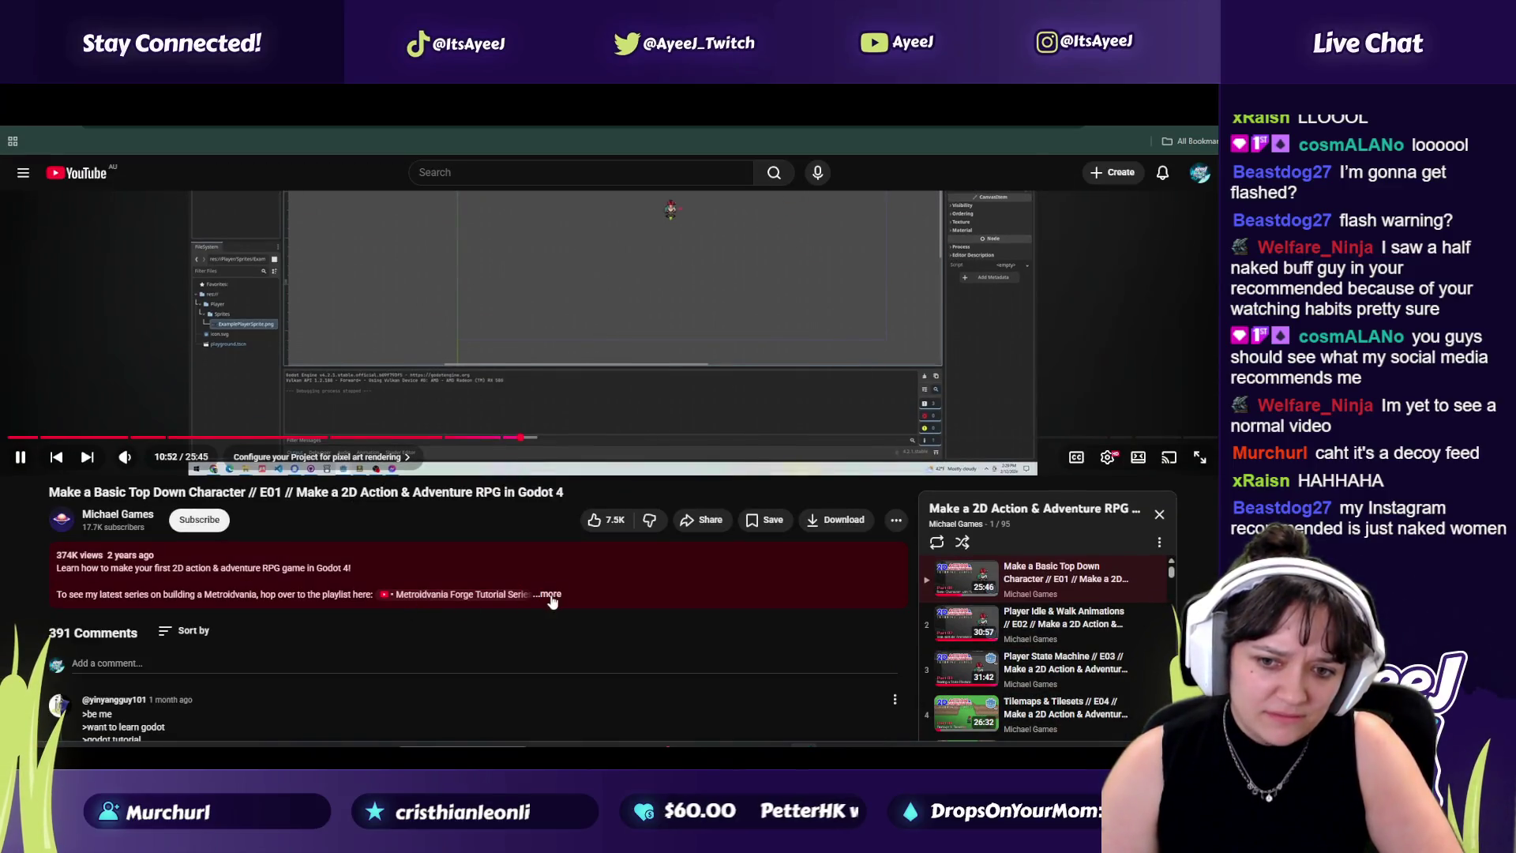
left_click(550, 596)
left_click(220, 685)
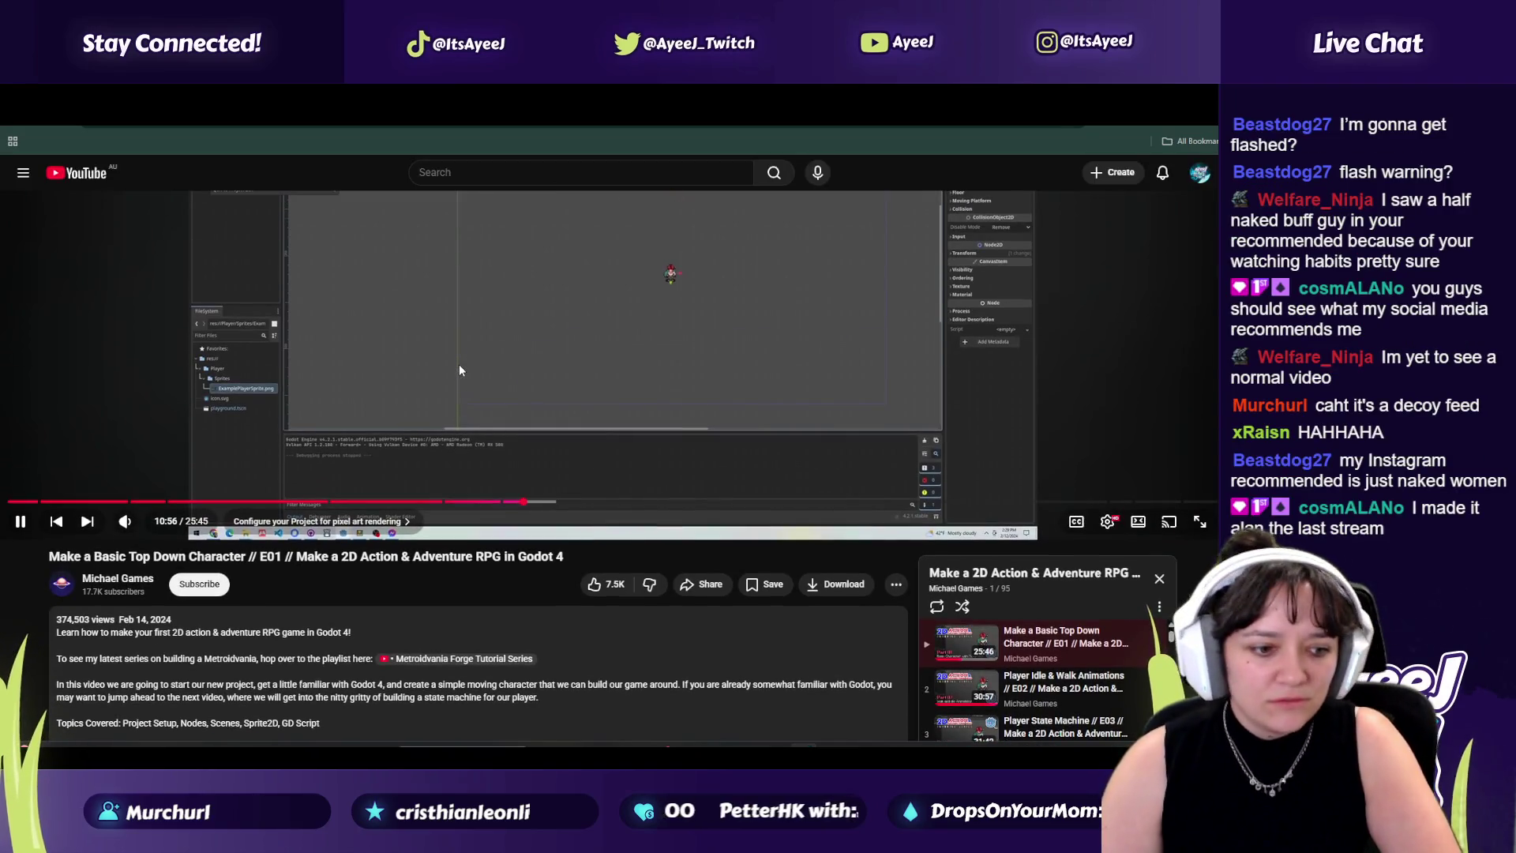
left_click(461, 370)
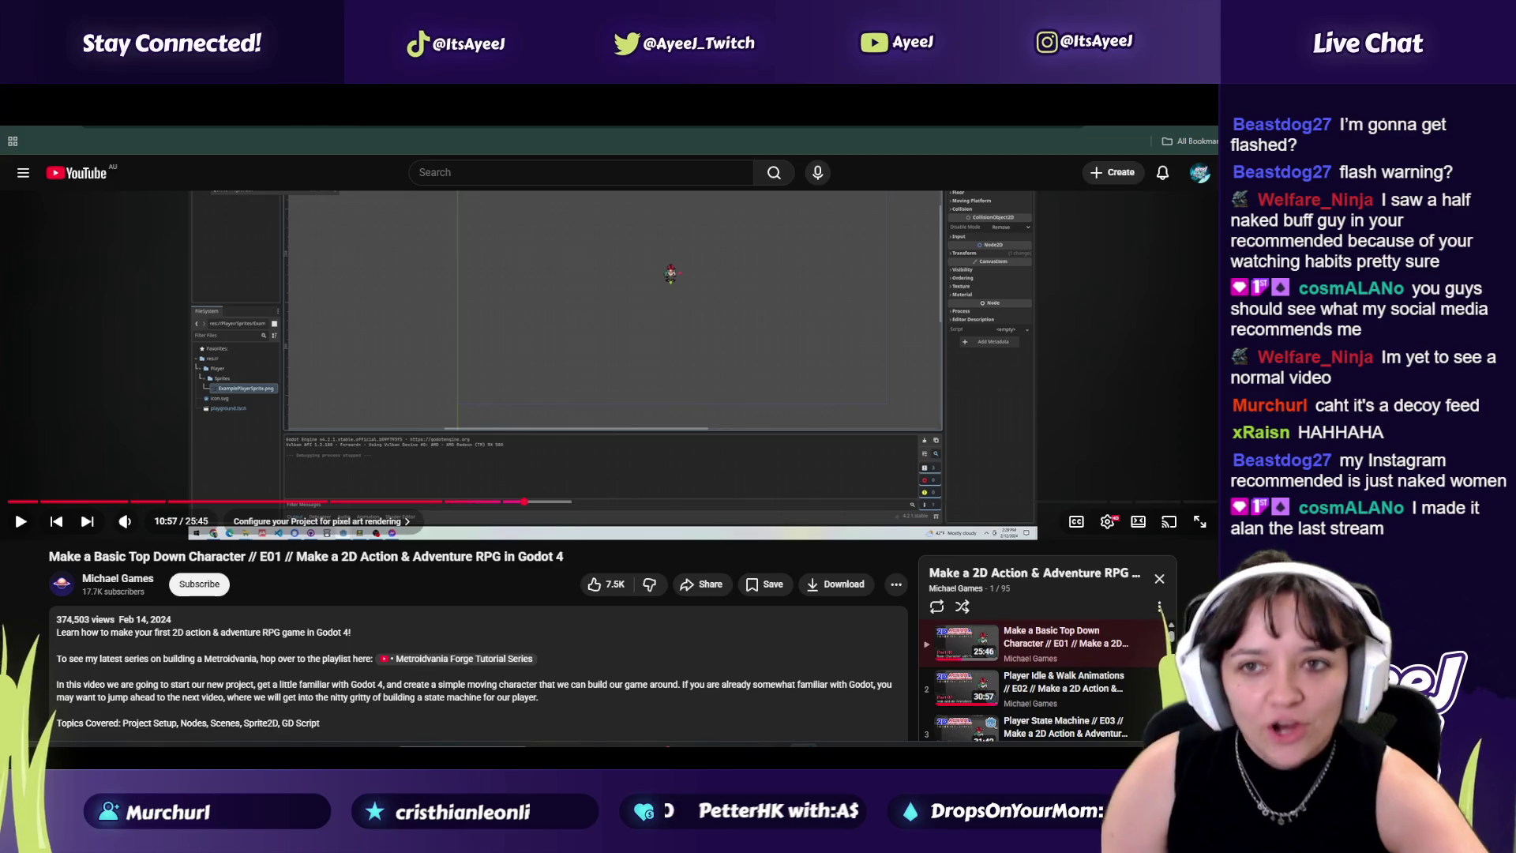
key("ctrl+Tab")
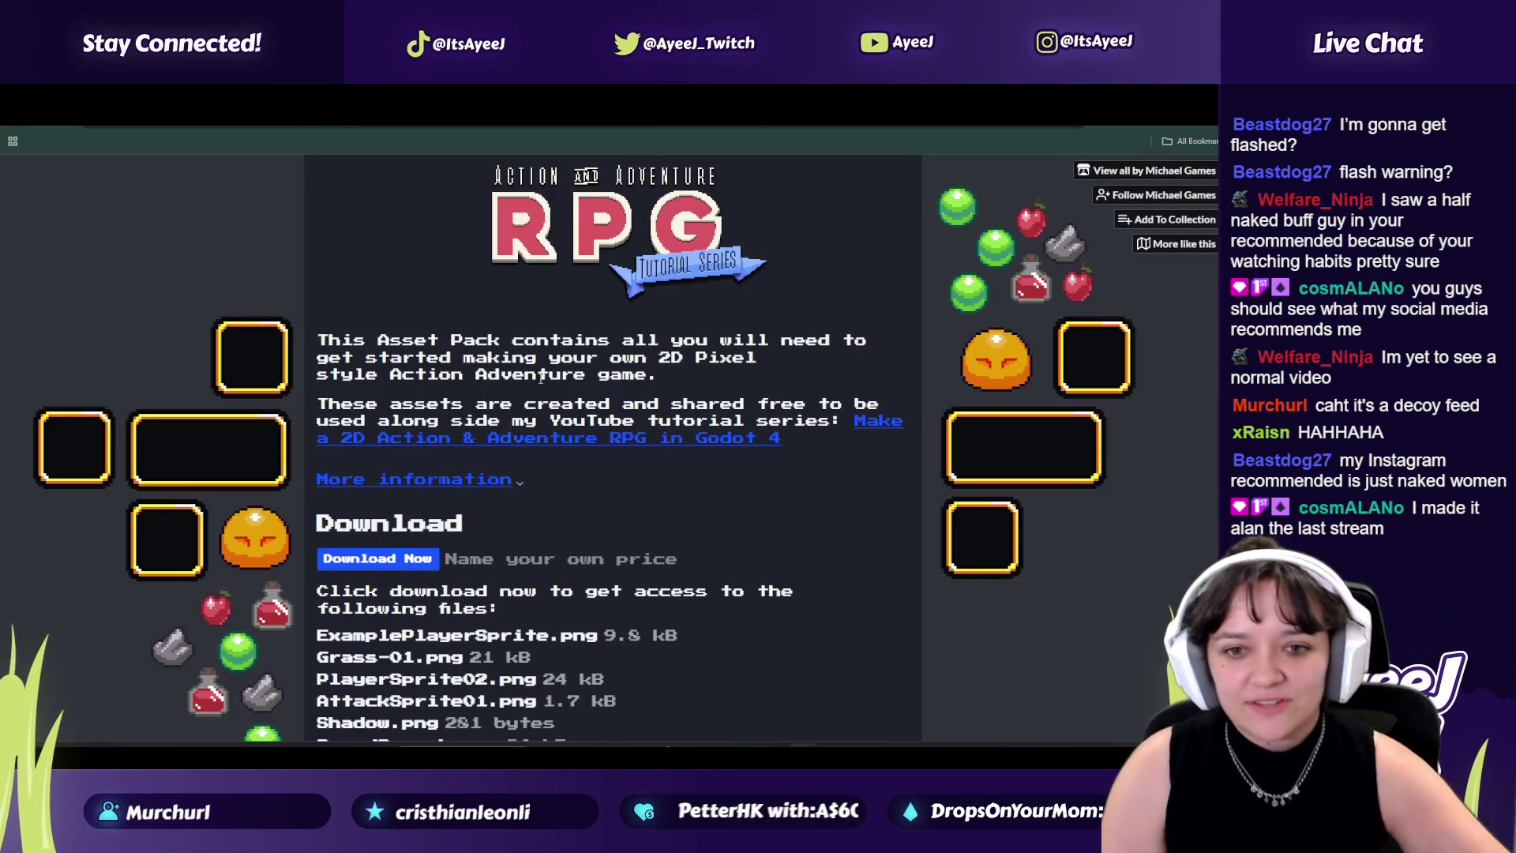
Step: Browse the asset pack's Download Now file list, then go to the music video tab
scroll(508, 471, "down", 2)
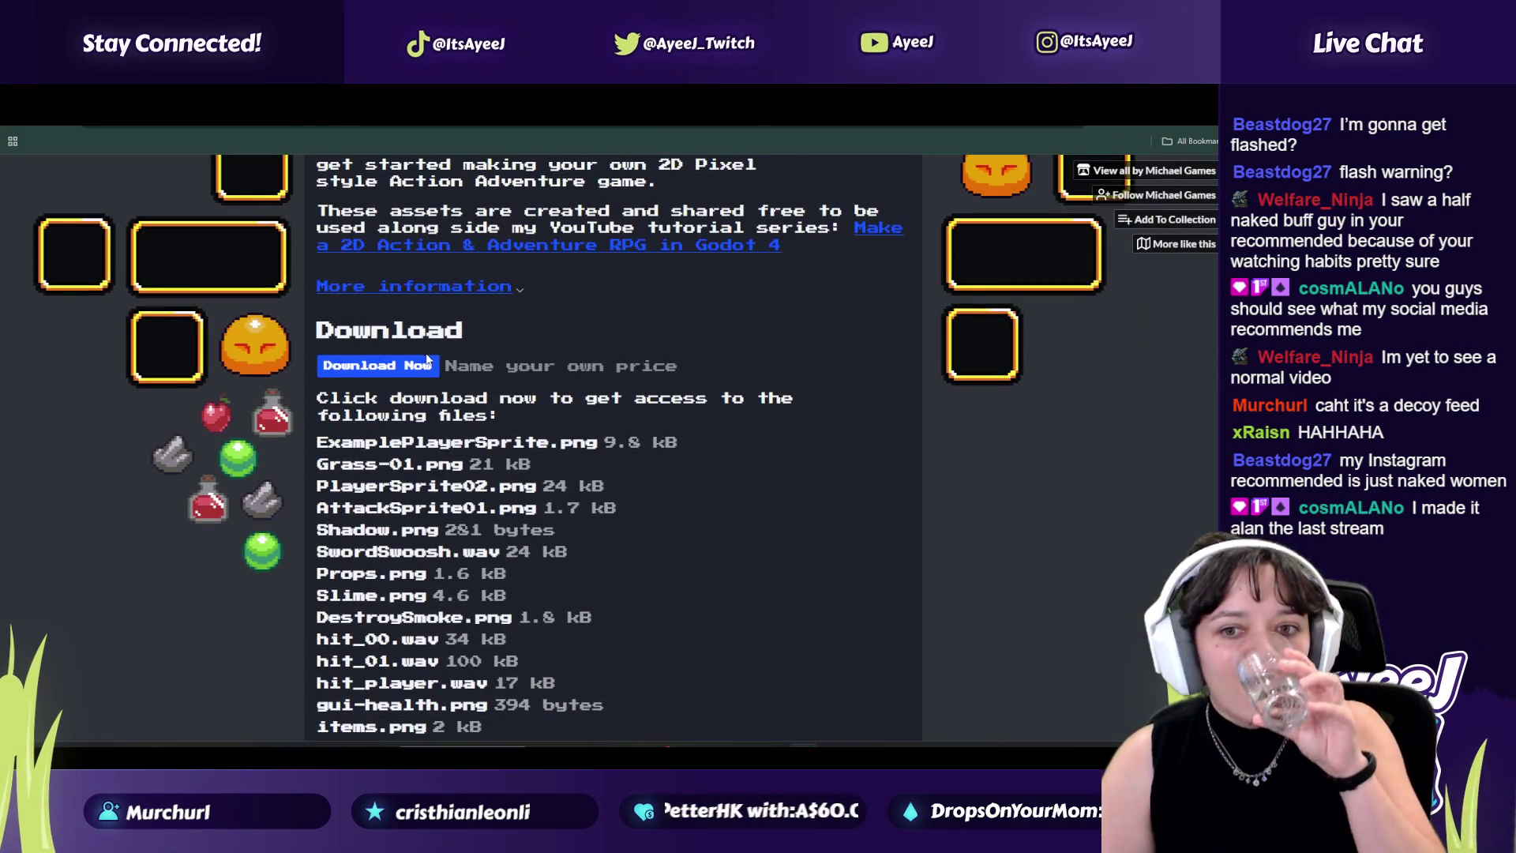
left_click(407, 363)
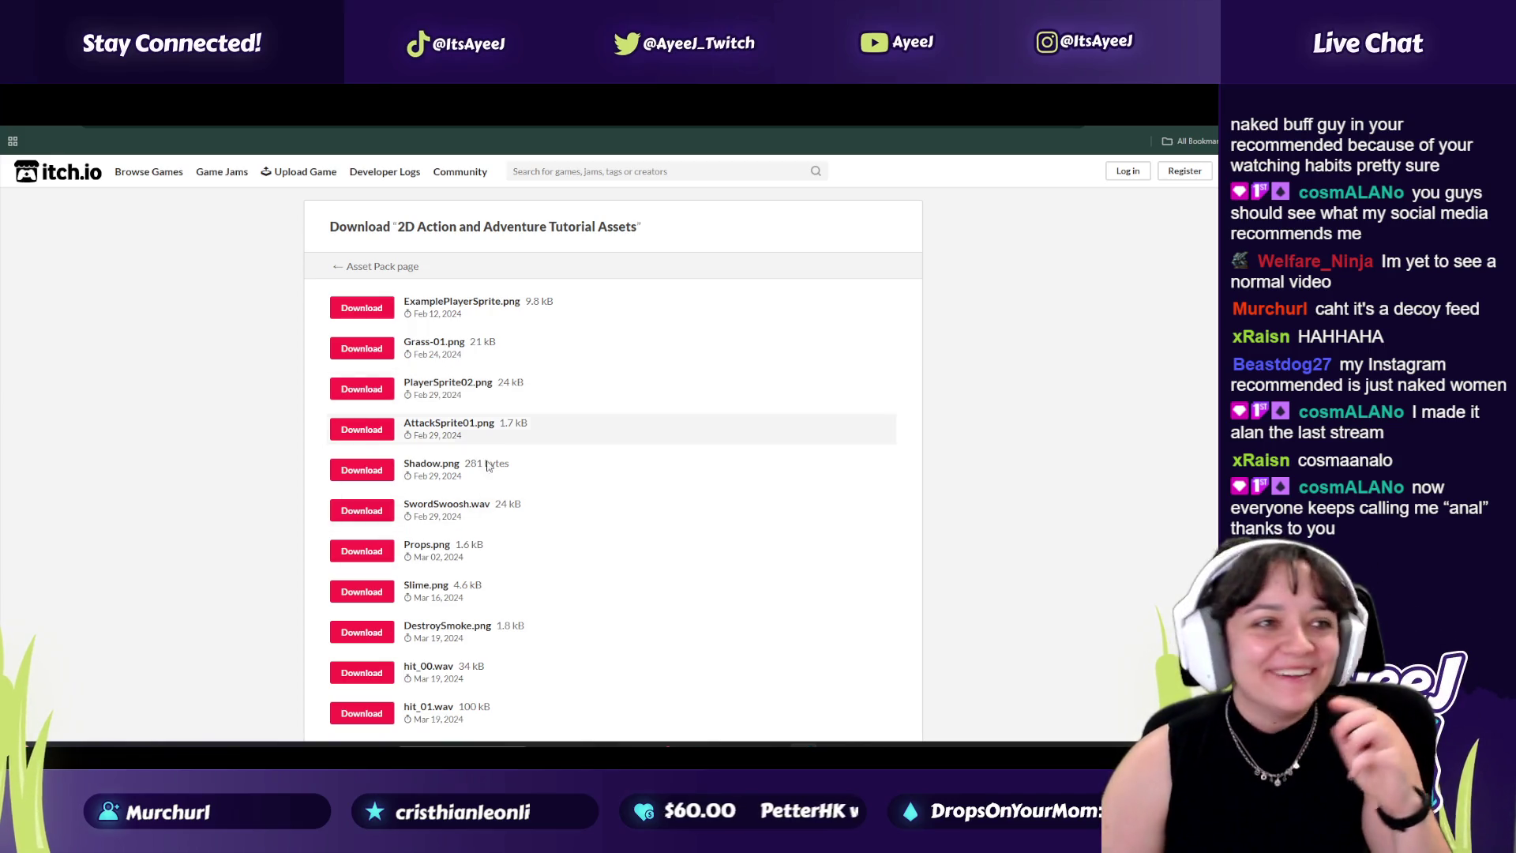
scroll(508, 485, "down", 2)
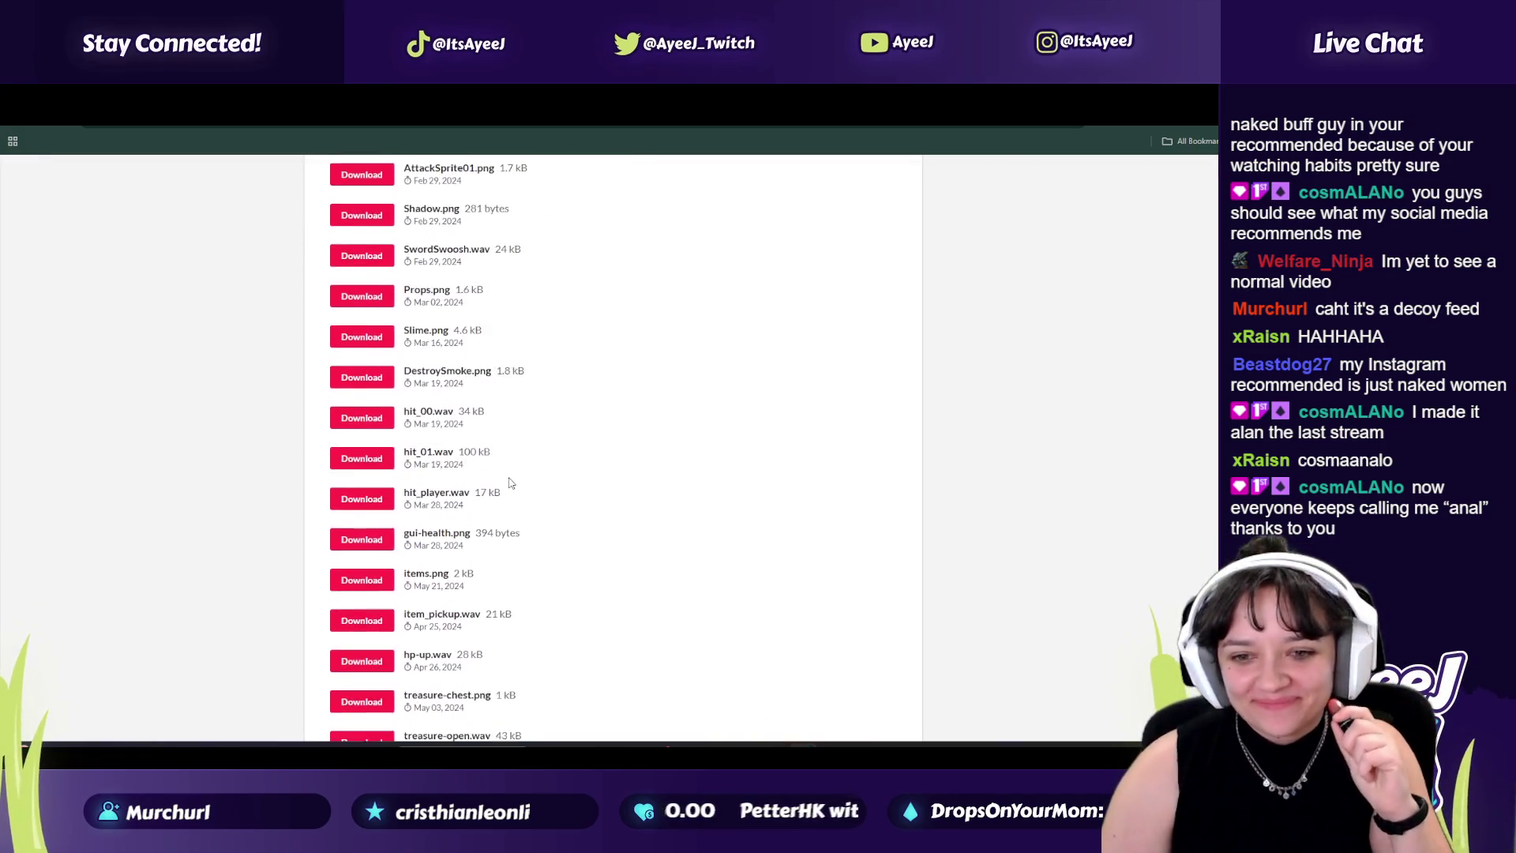
scroll(509, 483, "up", 1)
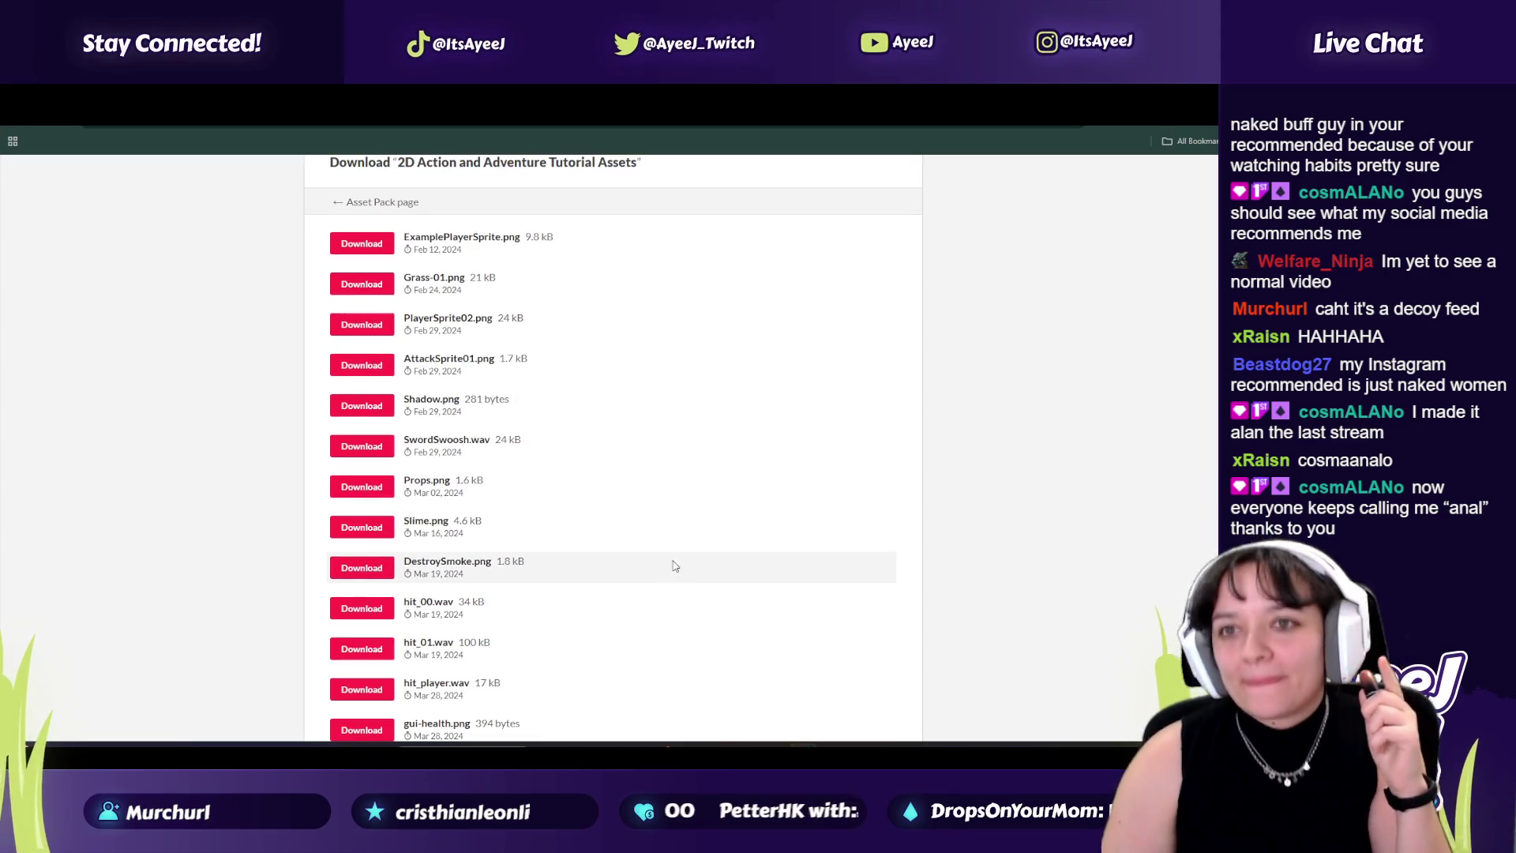
key("ctrl+Tab")
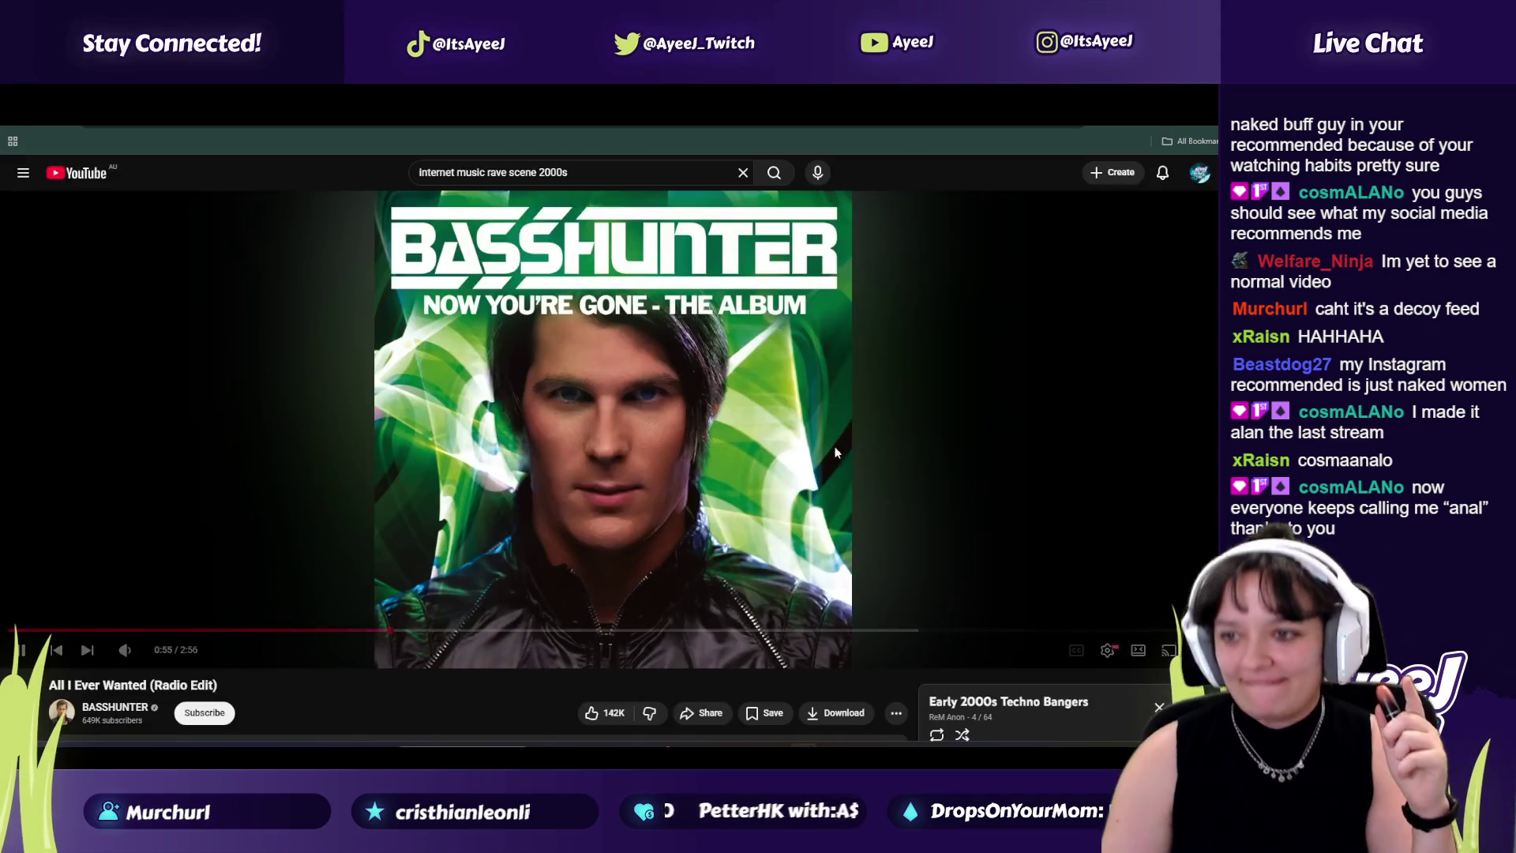
Step: Play 'Around the World' from the Early 2000s Techno Bangers playlist
scroll(777, 426, "down", 3)
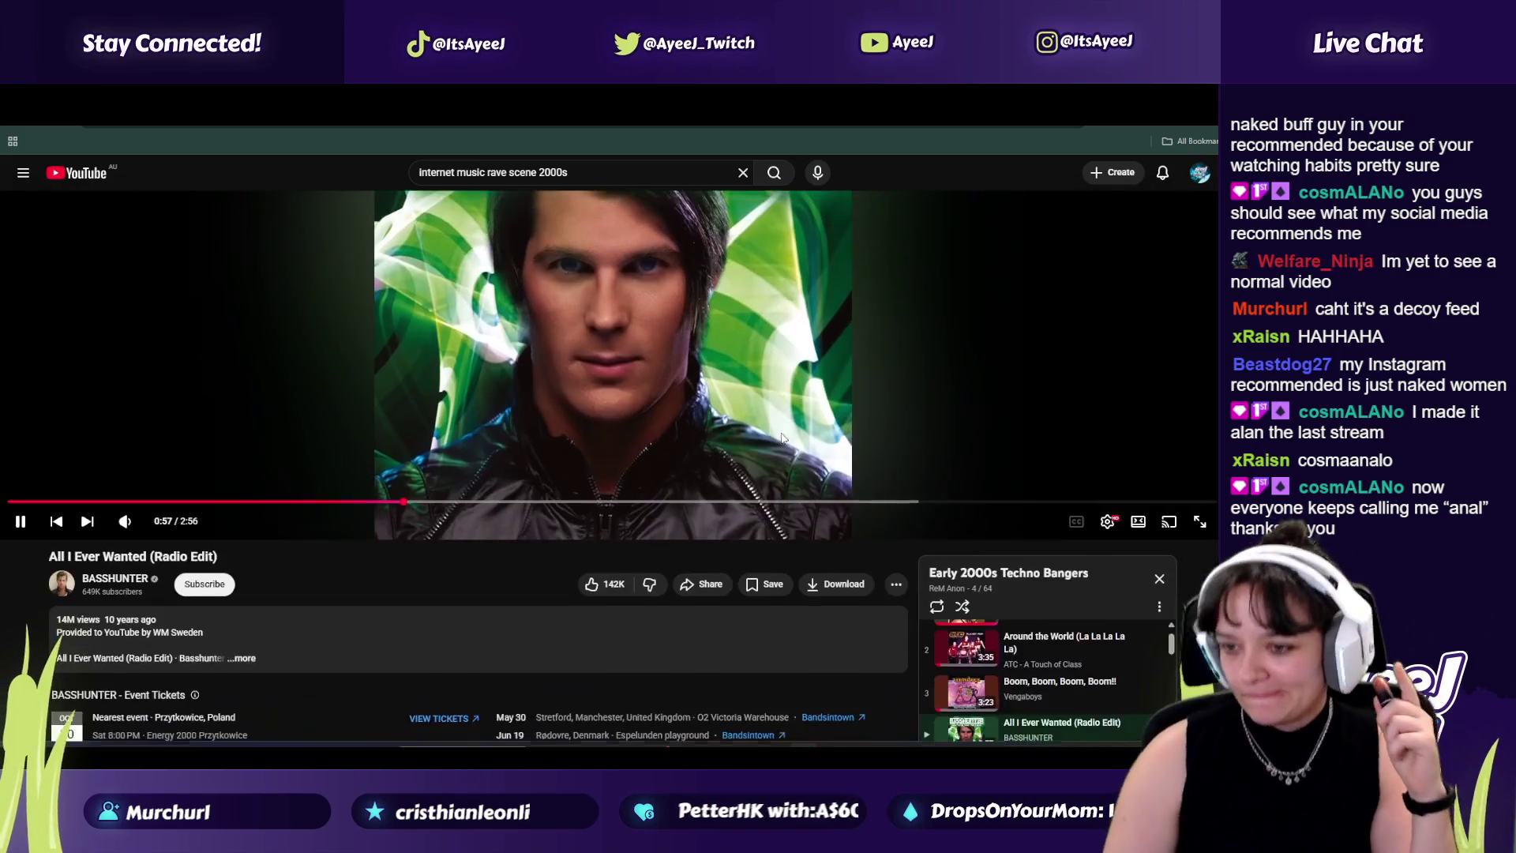
scroll(783, 473, "down", 1)
scroll(1025, 543, "down", 2)
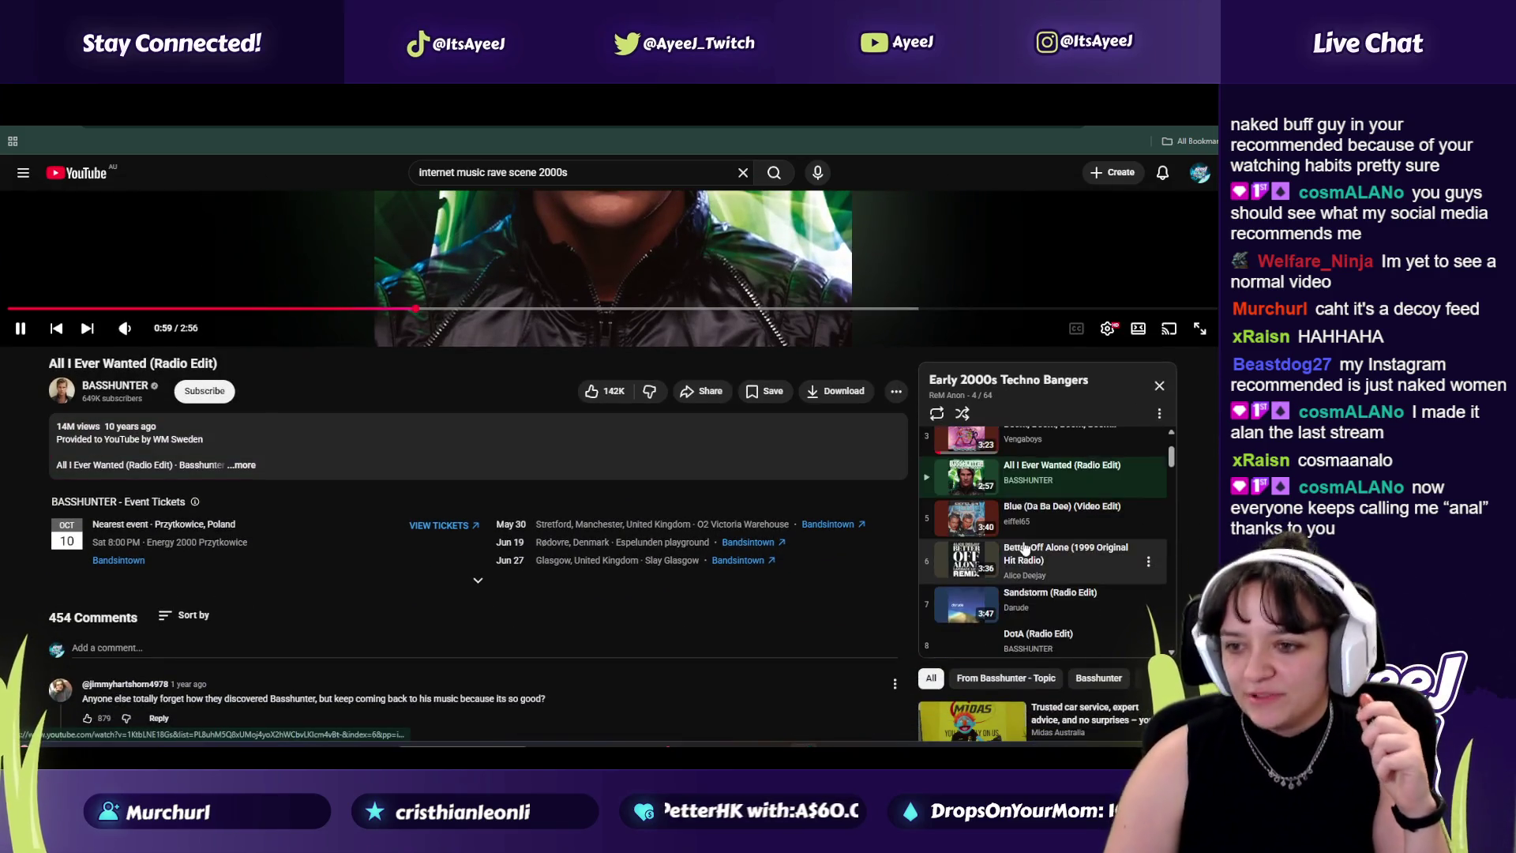
scroll(1024, 543, "down", 2)
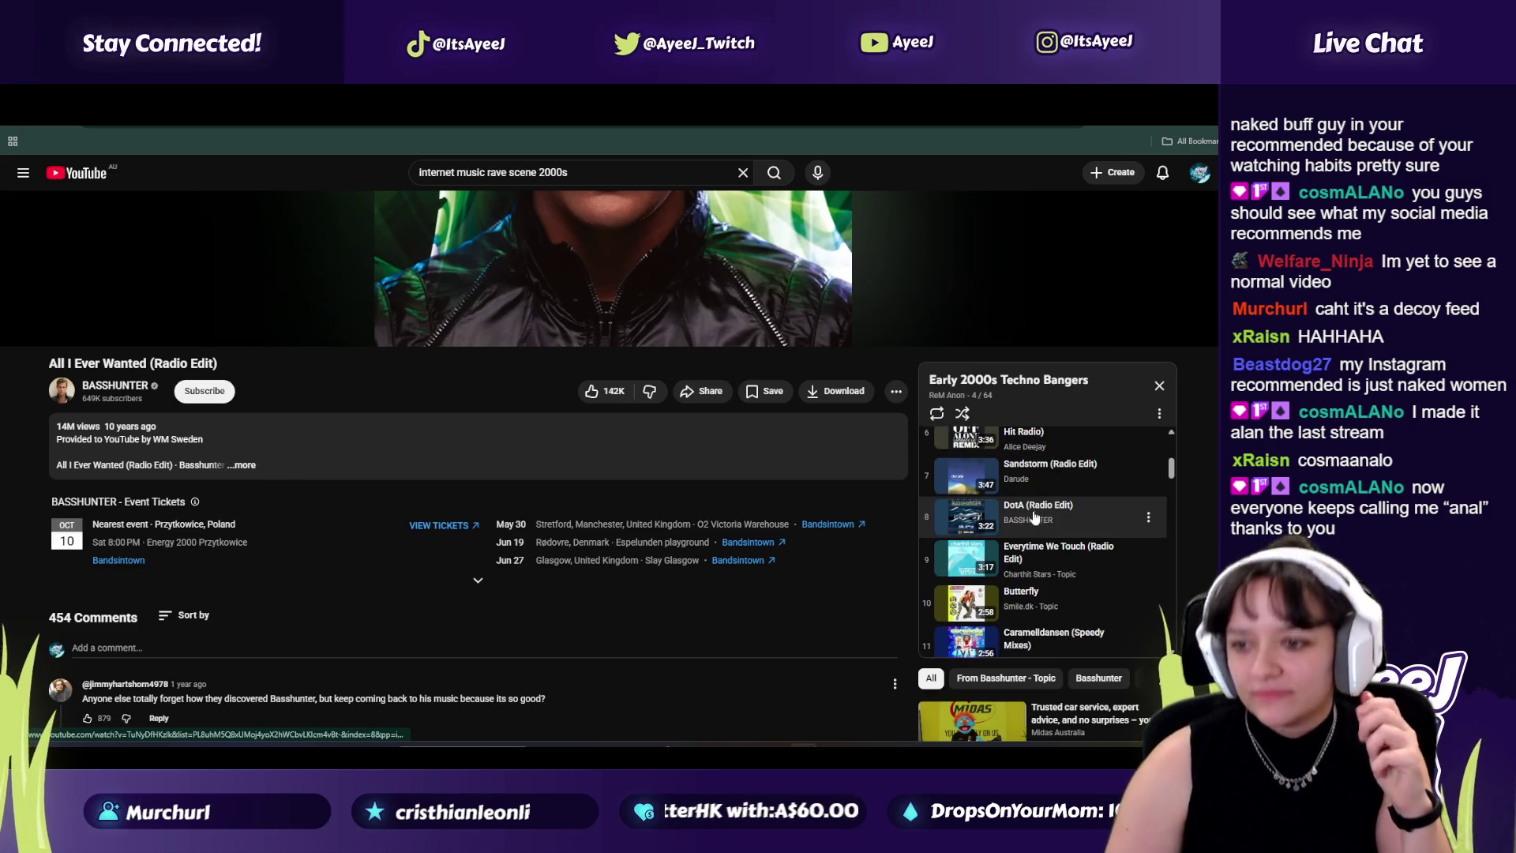
scroll(1045, 518, "down", 1)
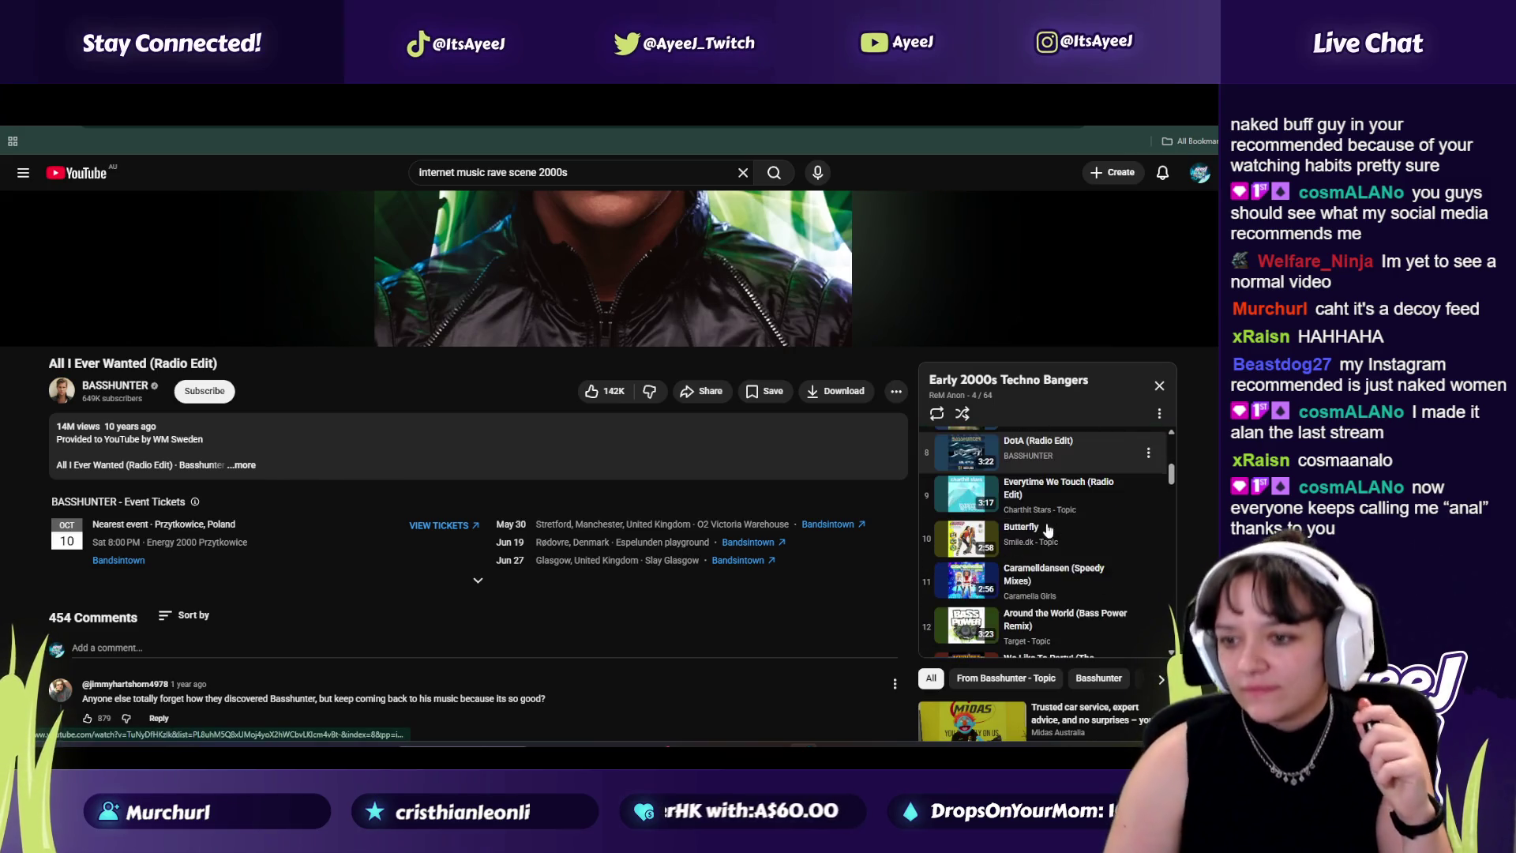
left_click(1067, 562)
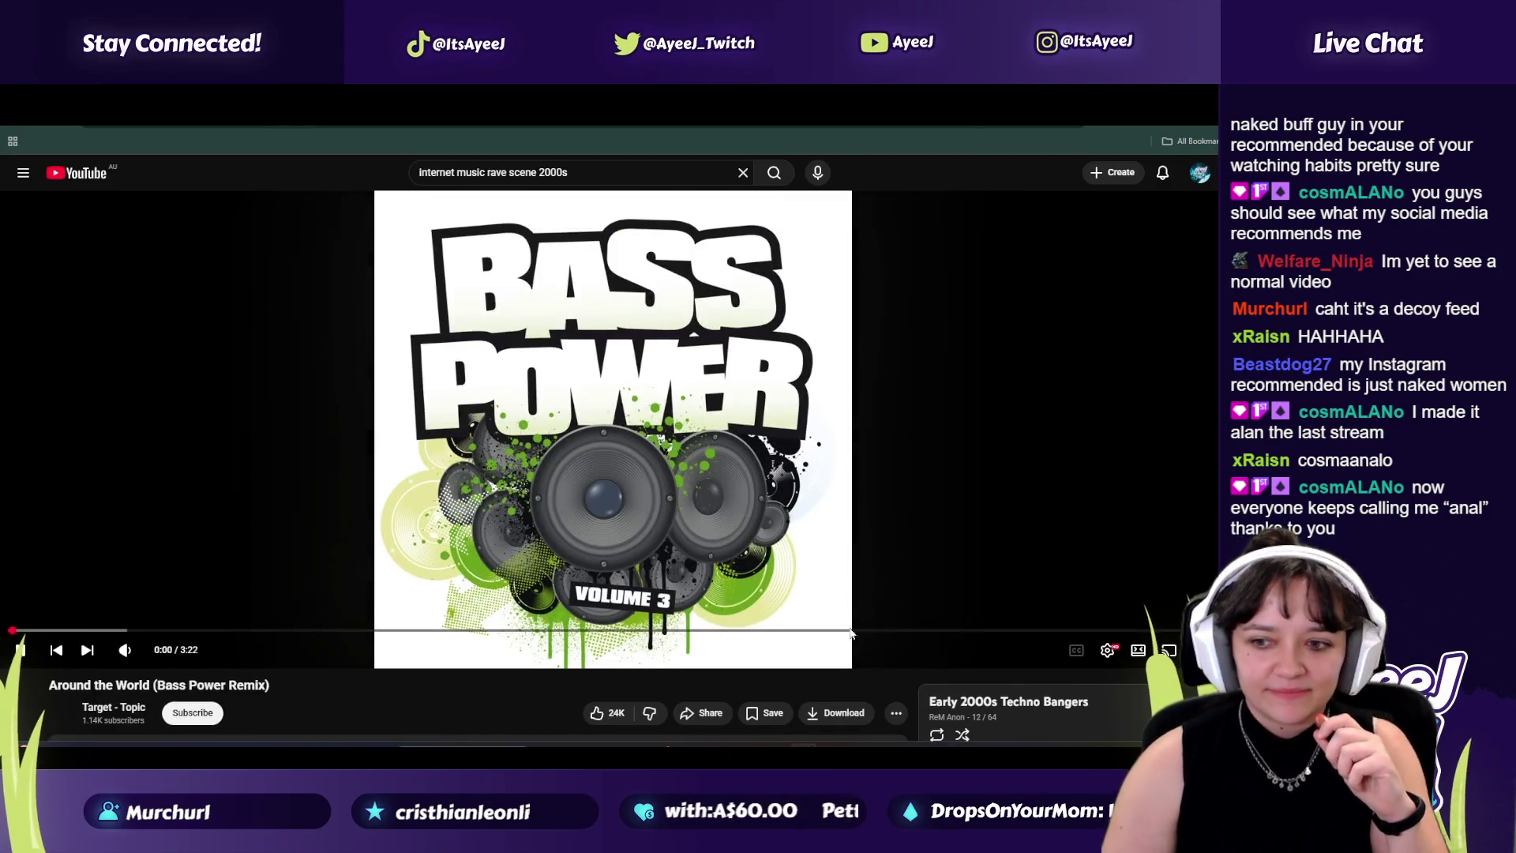
Step: Play 'Popcorn (Enzo Margaglio Remix)' from further down the playlist and skim ahead in it
scroll(850, 633, "down", 5)
scroll(1021, 420, "down", 3)
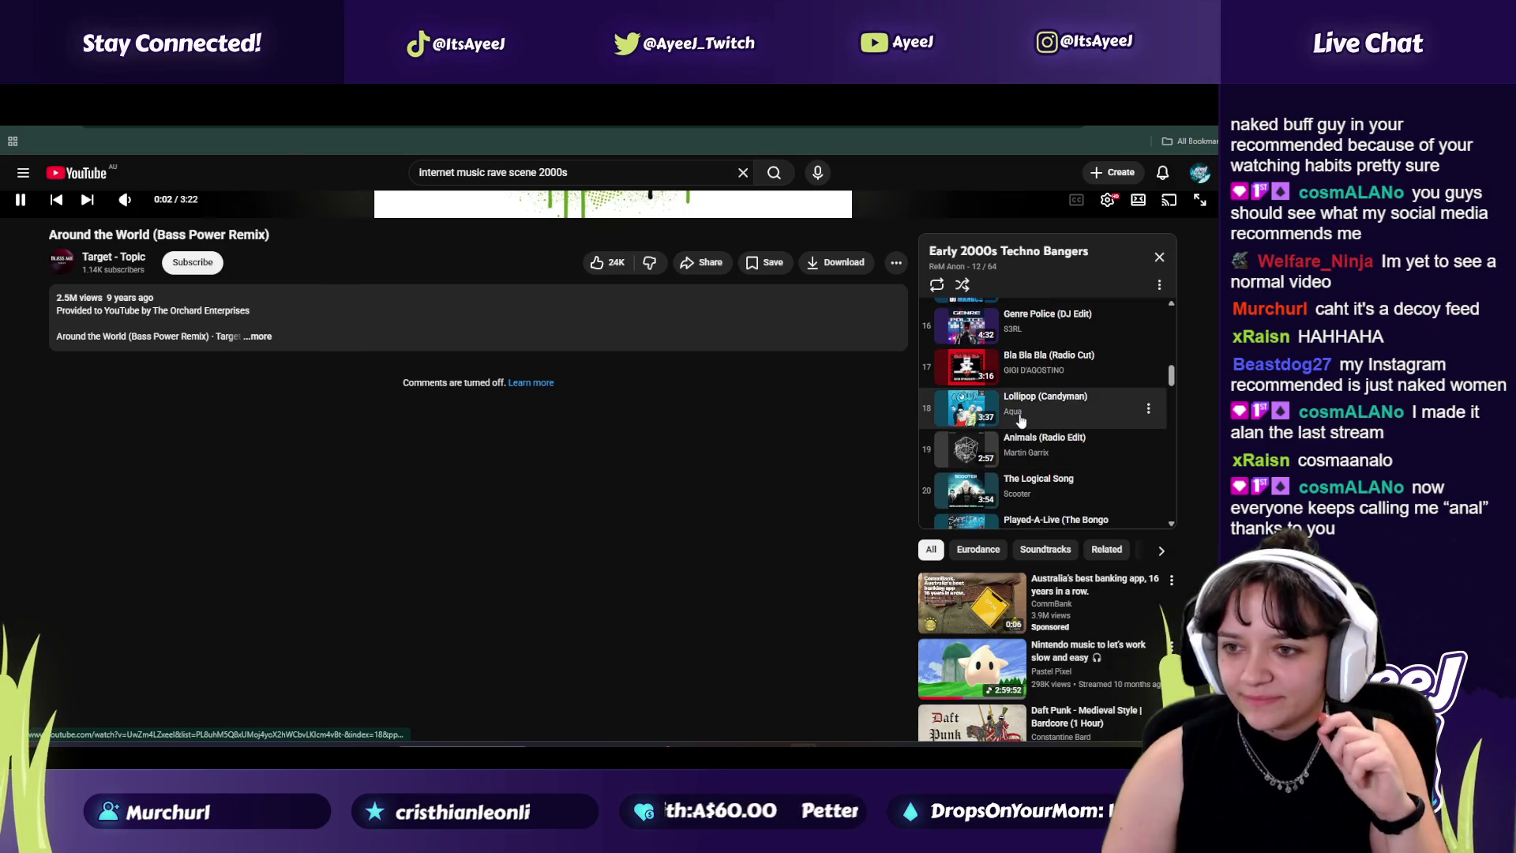
scroll(1074, 401, "down", 1)
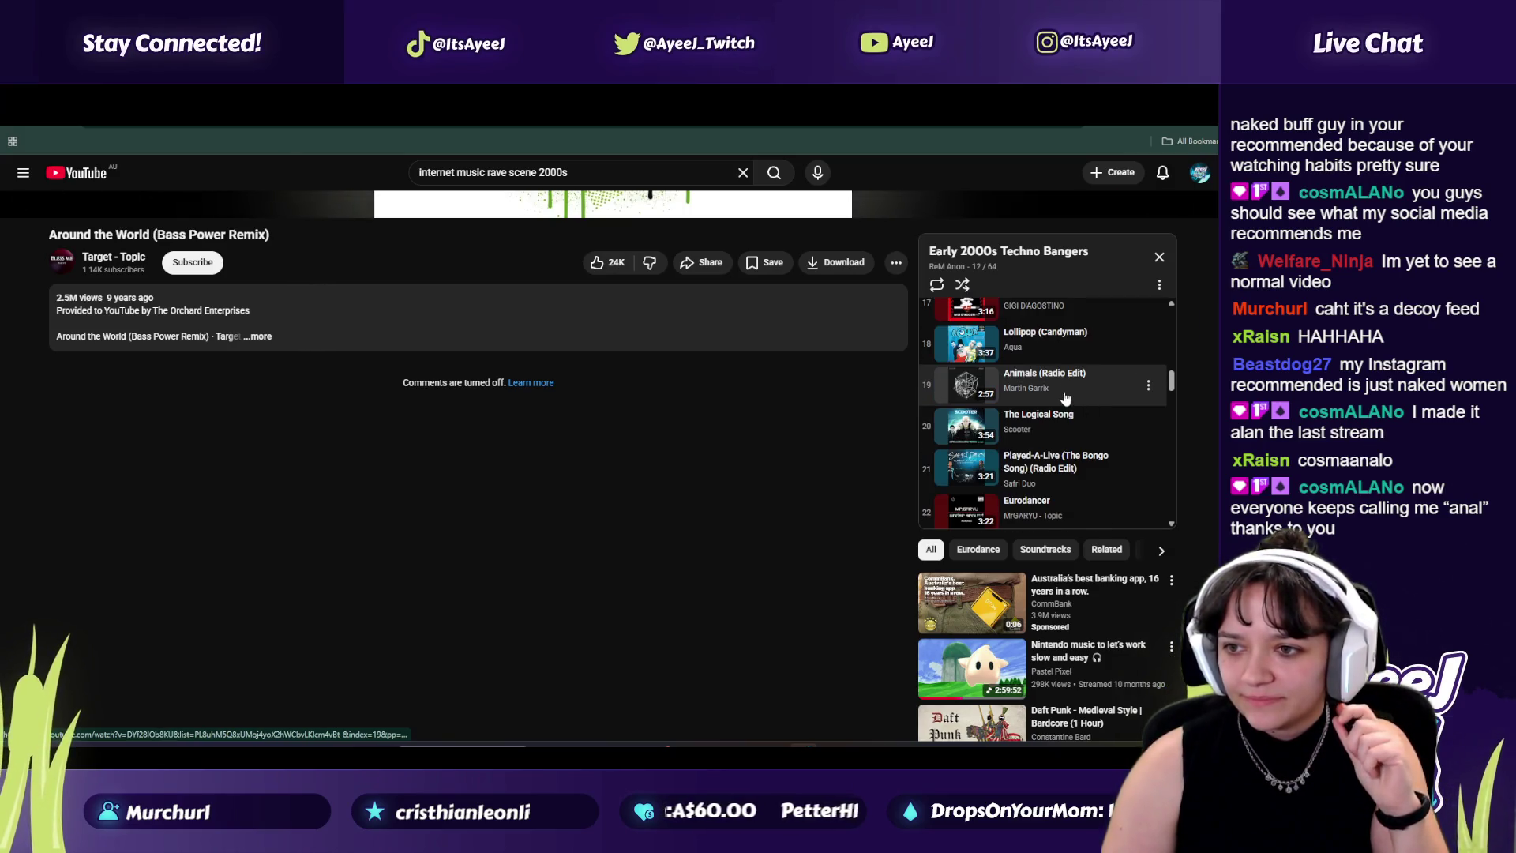
scroll(1065, 398, "down", 2)
scroll(1072, 419, "down", 2)
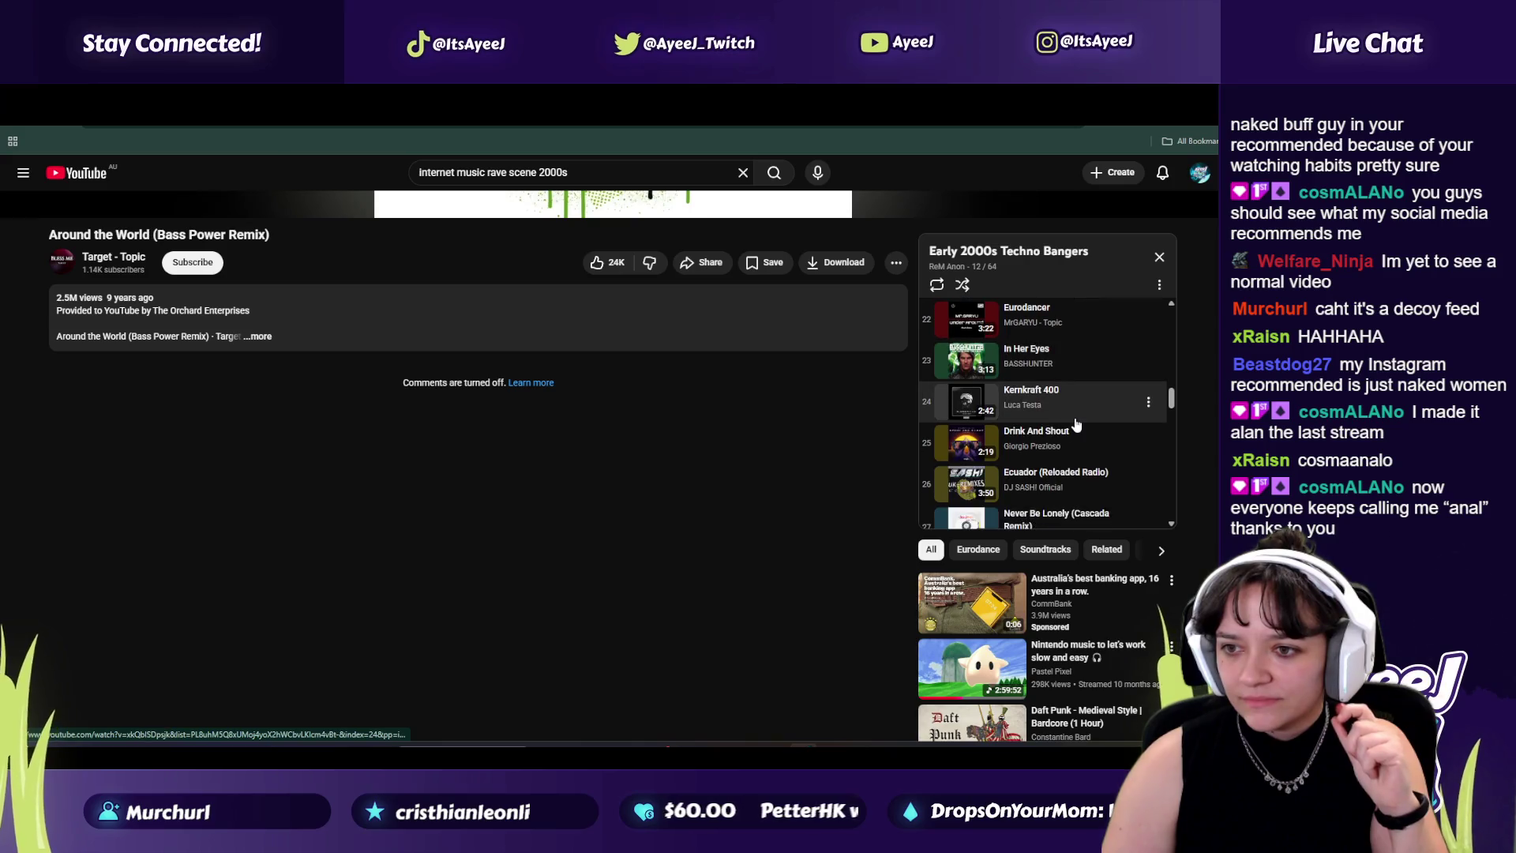
scroll(1065, 424, "down", 2)
scroll(1066, 442, "down", 1)
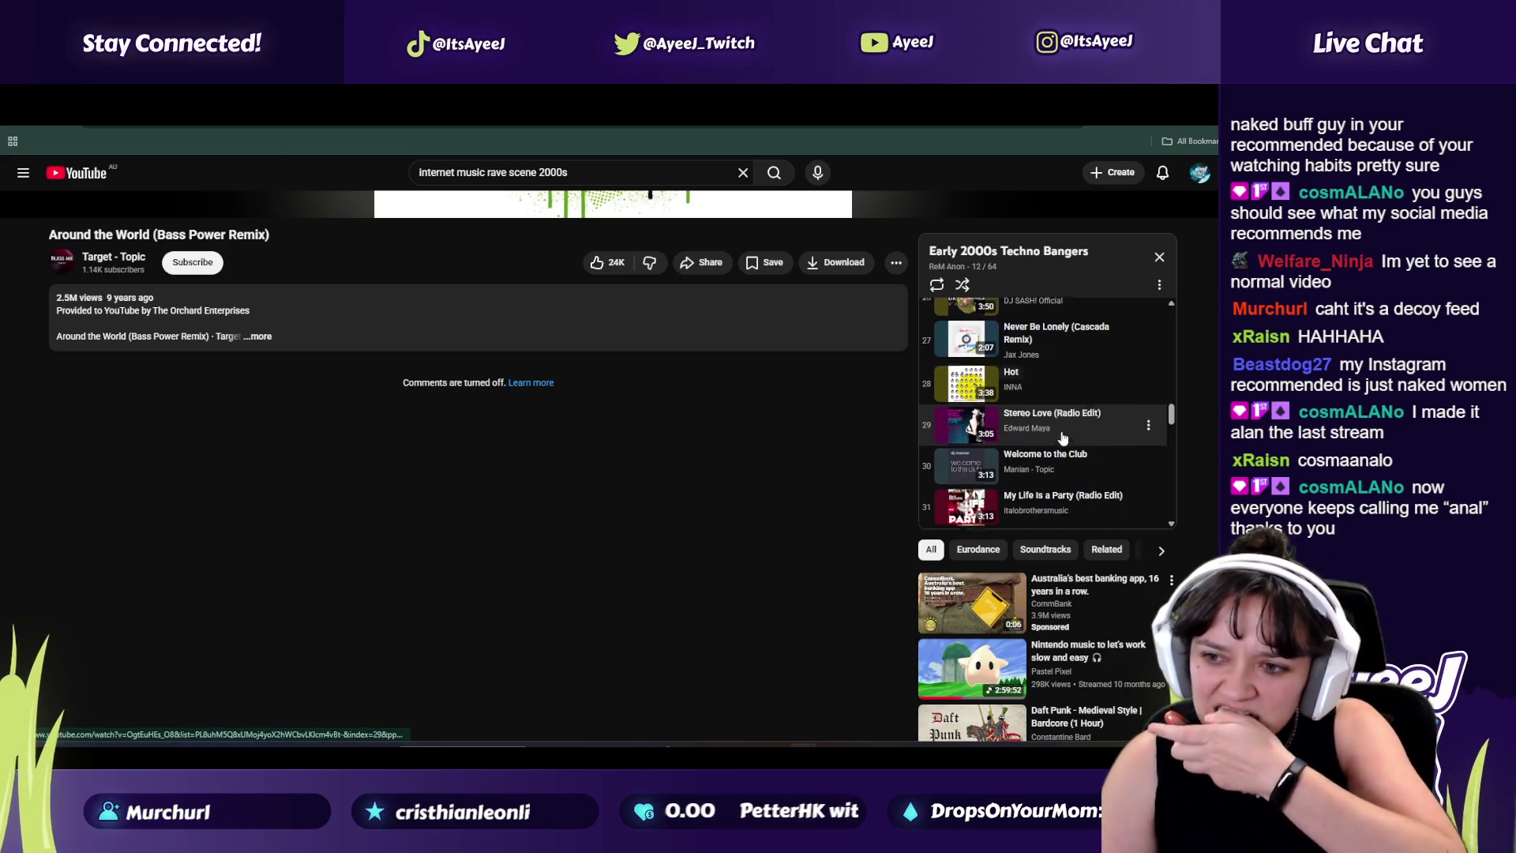
scroll(1078, 456, "down", 3)
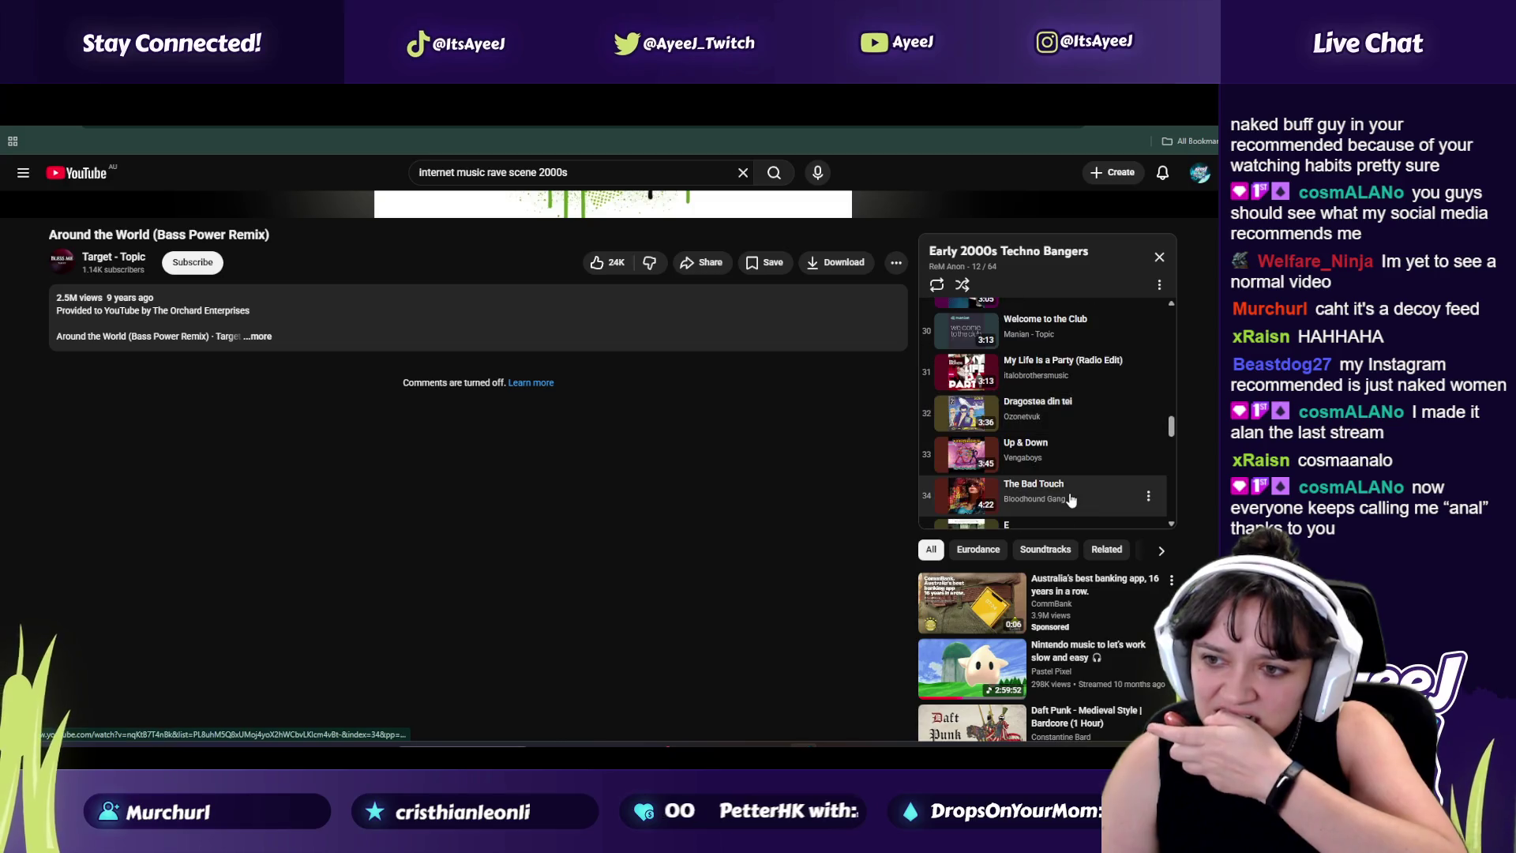
scroll(1085, 445, "down", 2)
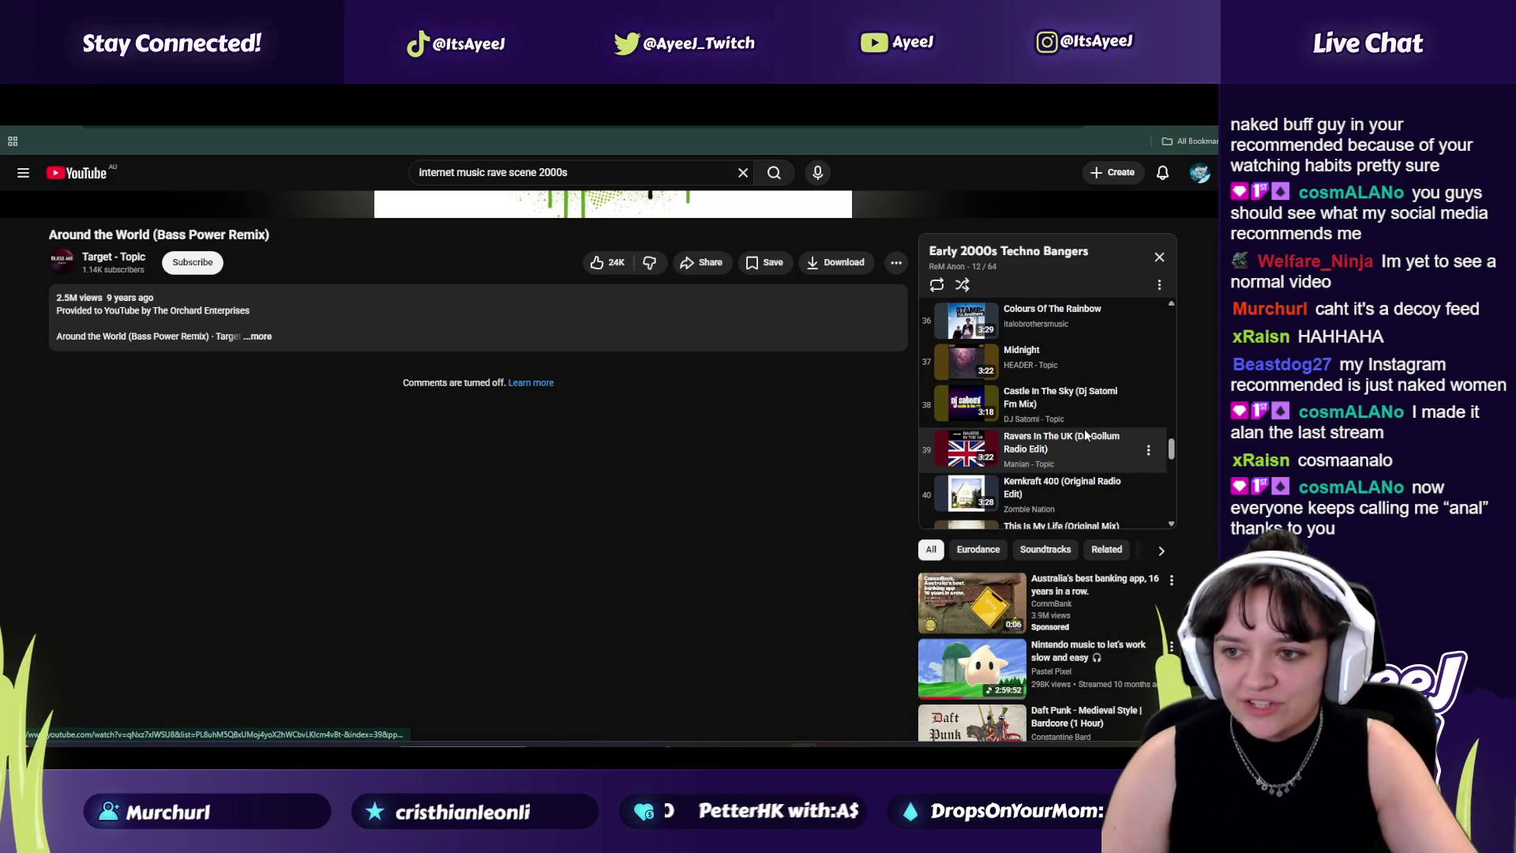
scroll(1088, 442, "down", 3)
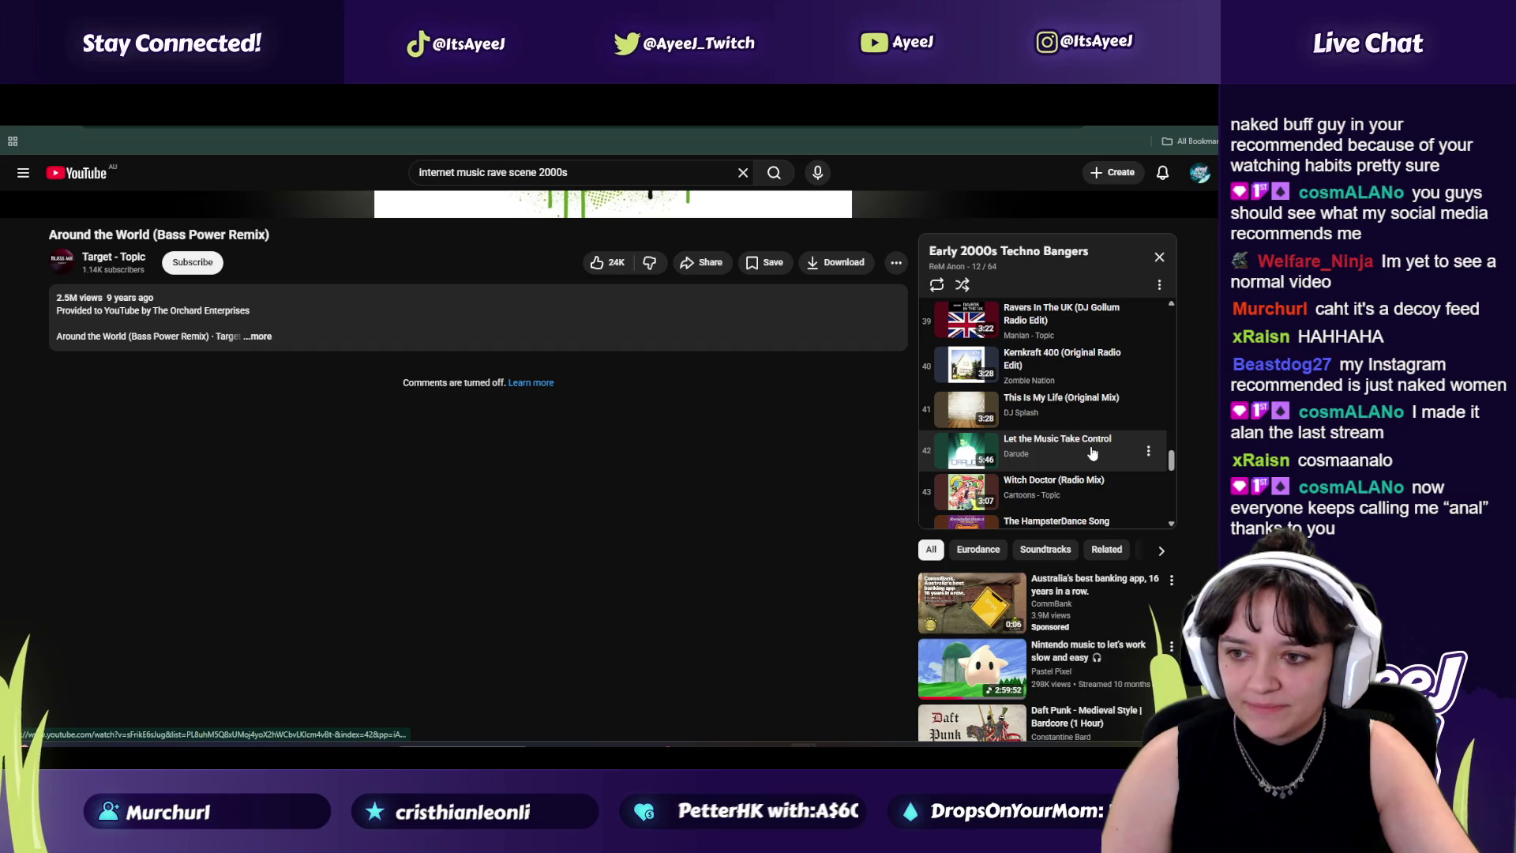
scroll(1073, 493, "down", 2)
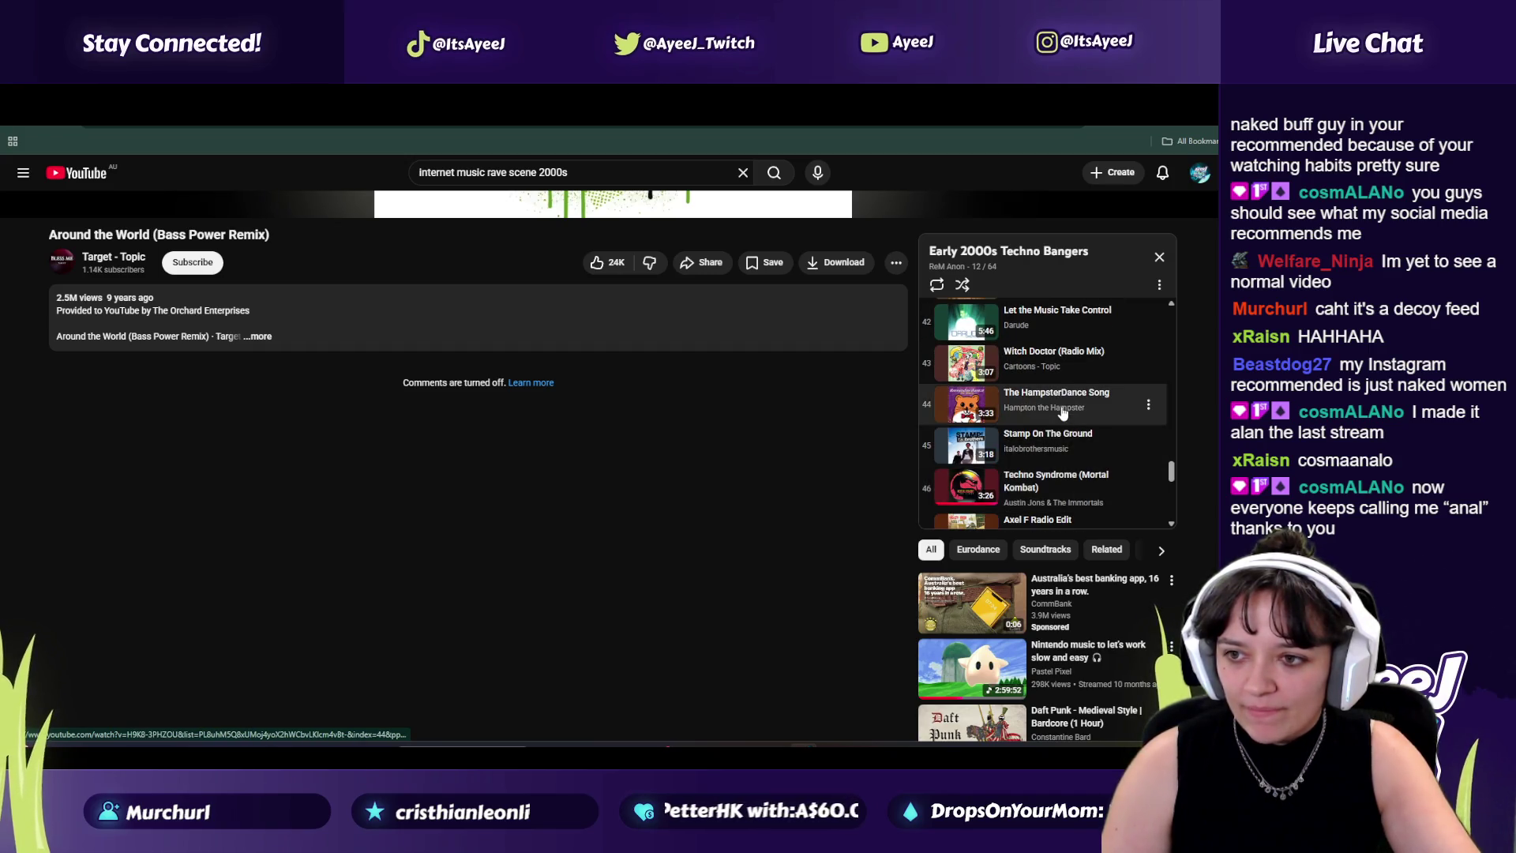
scroll(1062, 413, "down", 2)
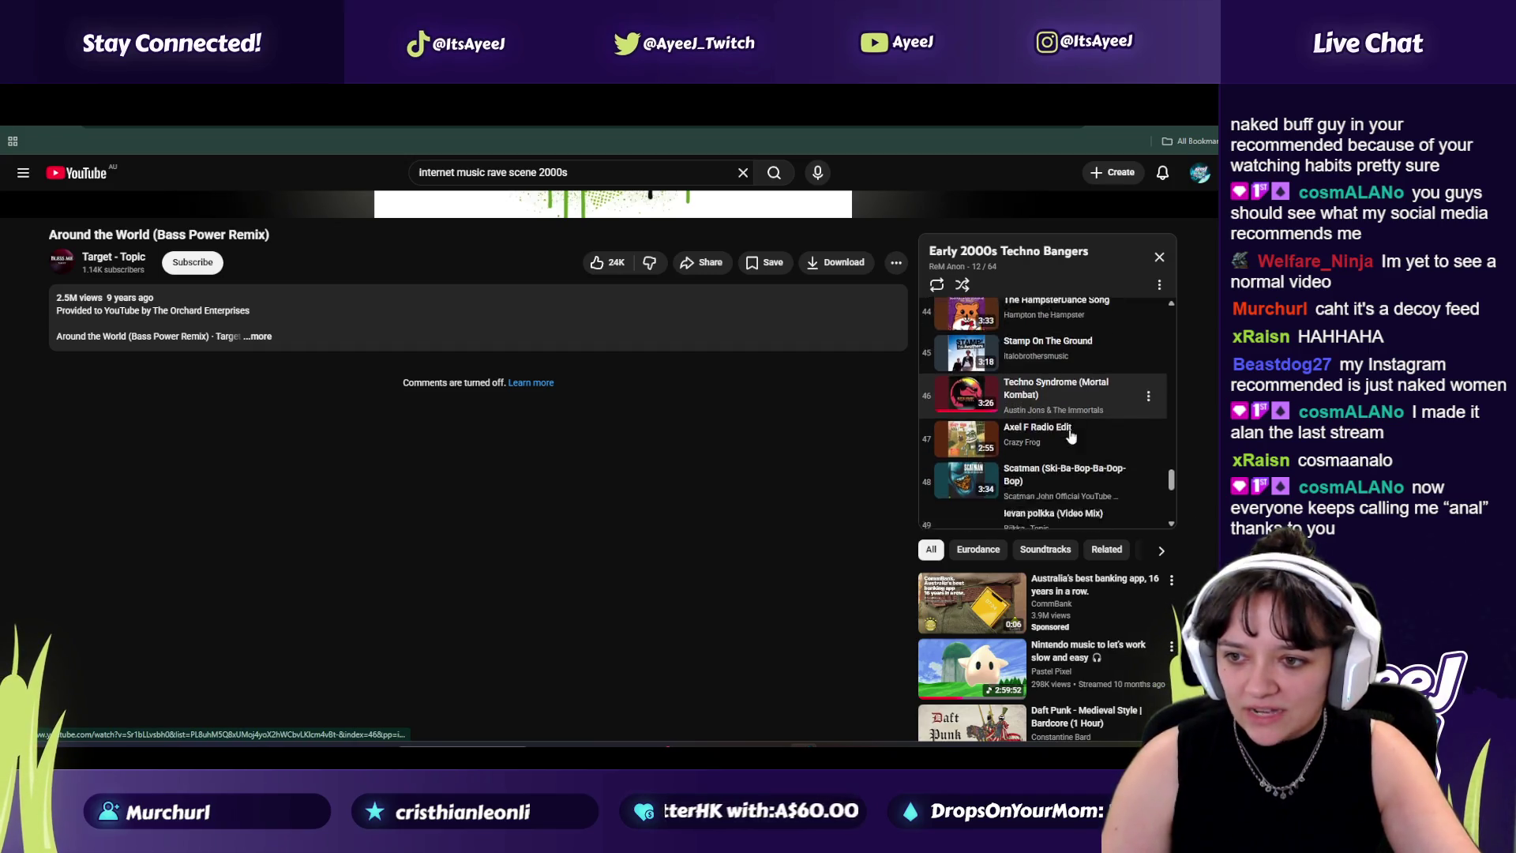
scroll(1070, 434, "down", 3)
scroll(1070, 437, "down", 3)
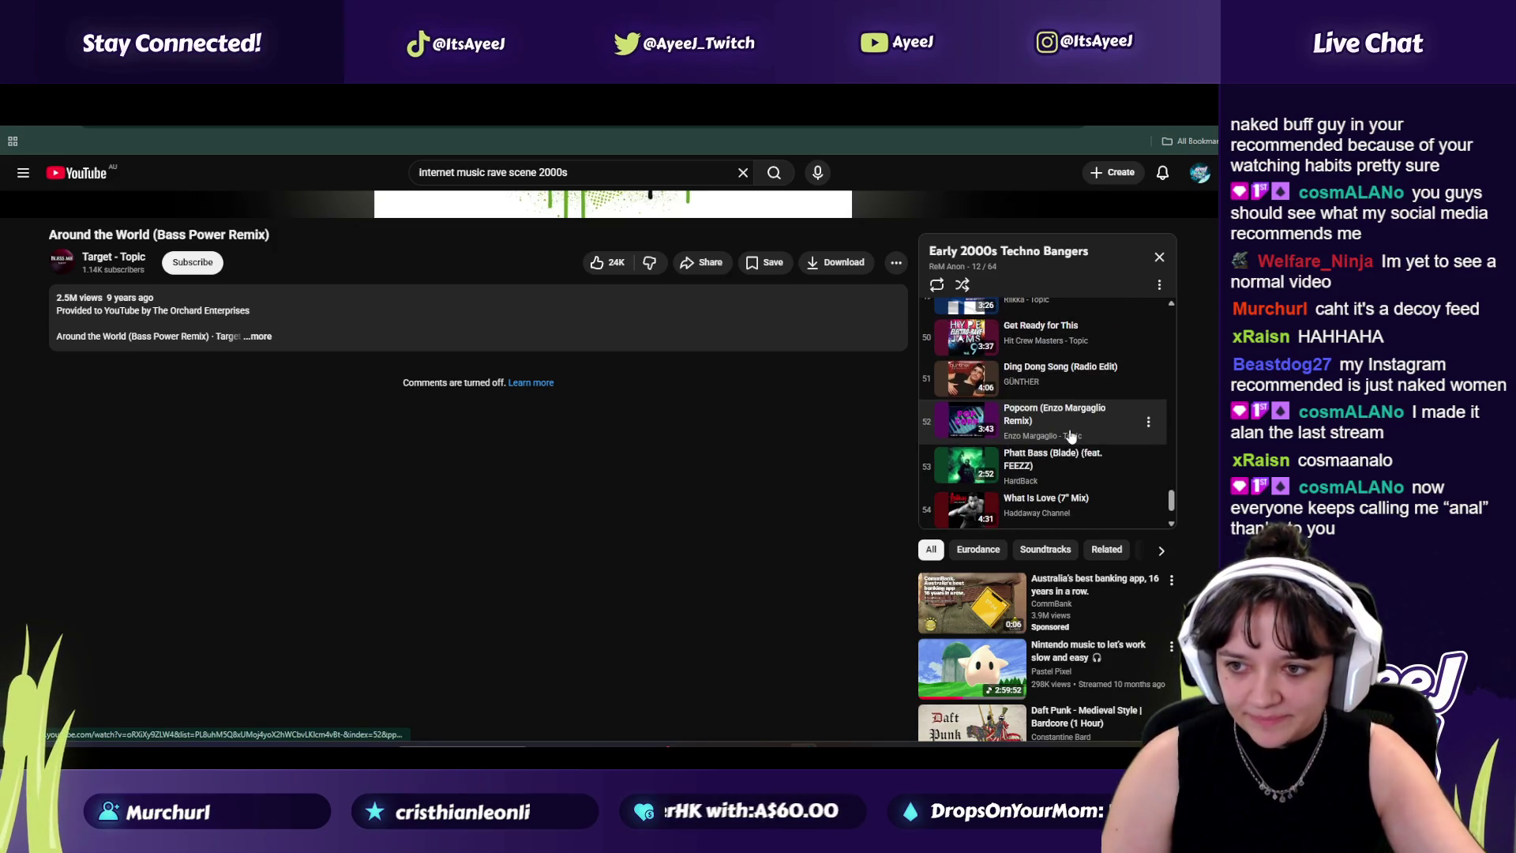
left_click(1070, 437)
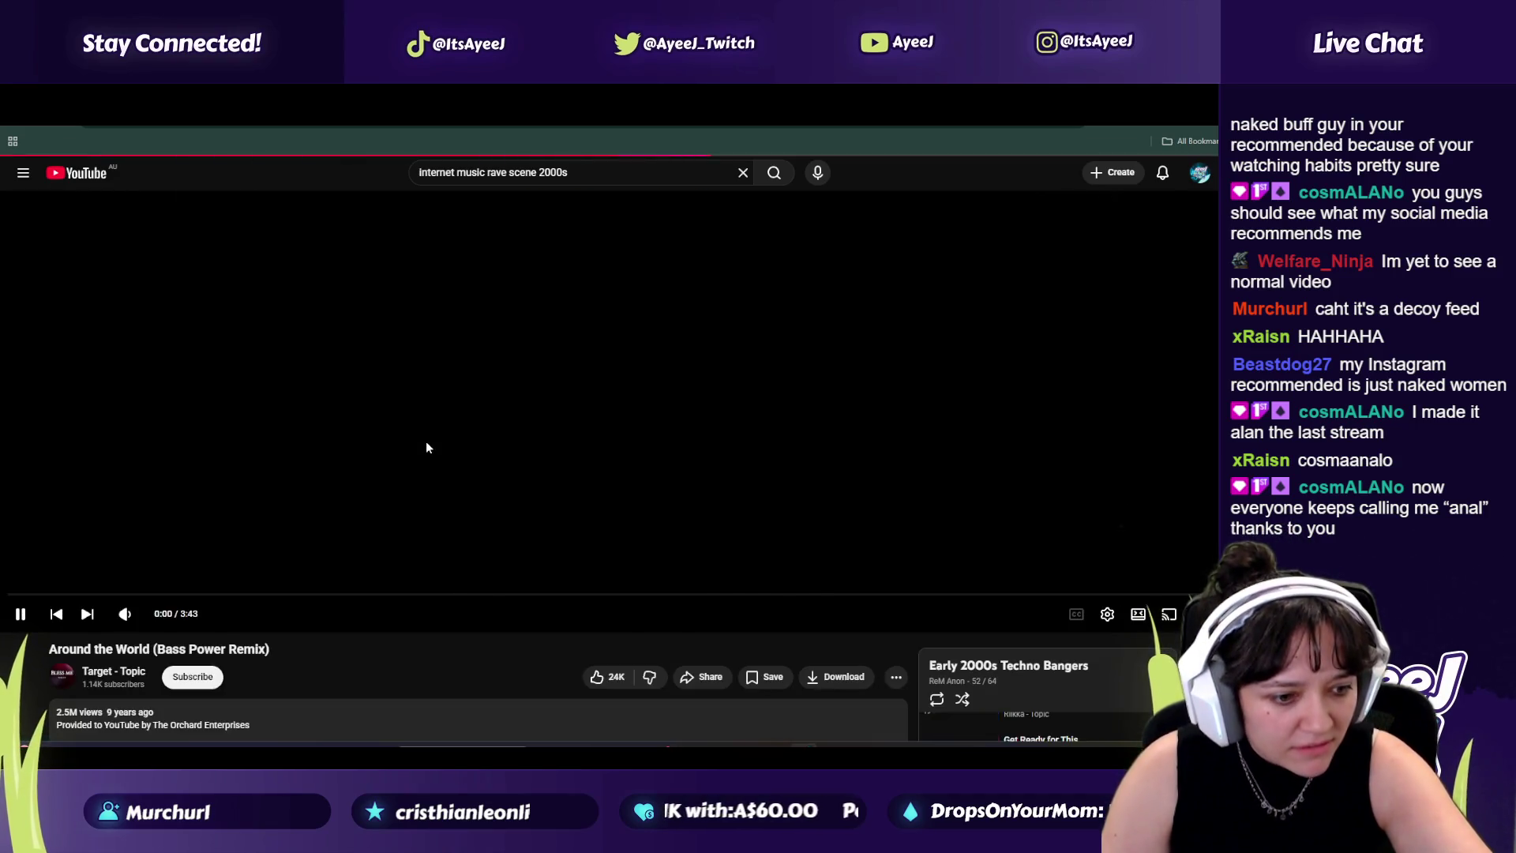
mouse_move(91, 629)
left_mouse_down()
mouse_move(164, 609)
mouse_move(174, 552)
left_mouse_up()
left_click(410, 172)
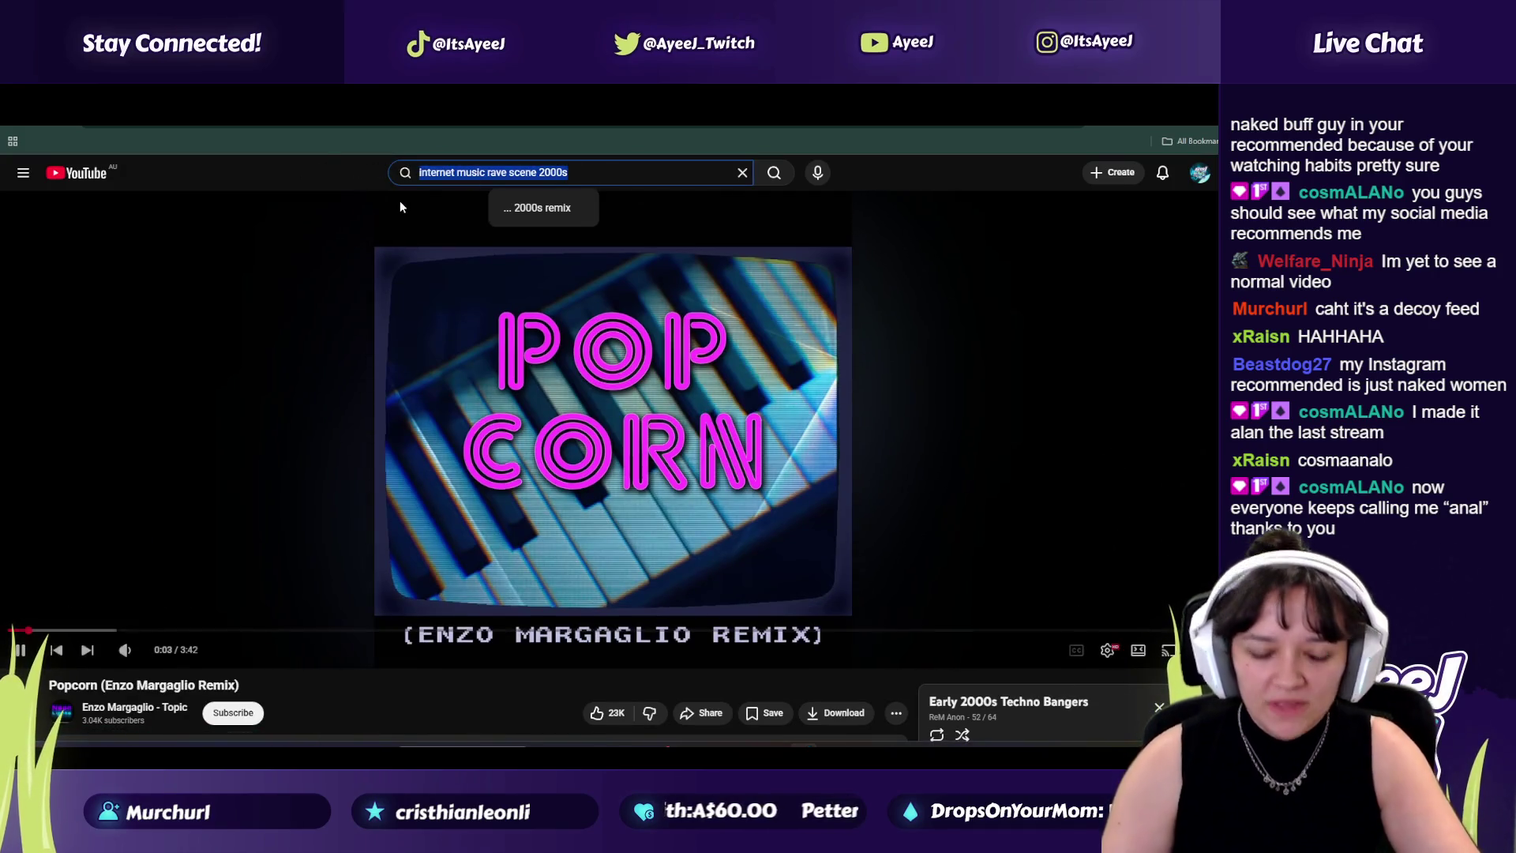
Step: Search 'skyrim music', play the Skyrim Music & Ambience video, then return to the Godot tutorial
type("skyrim ")
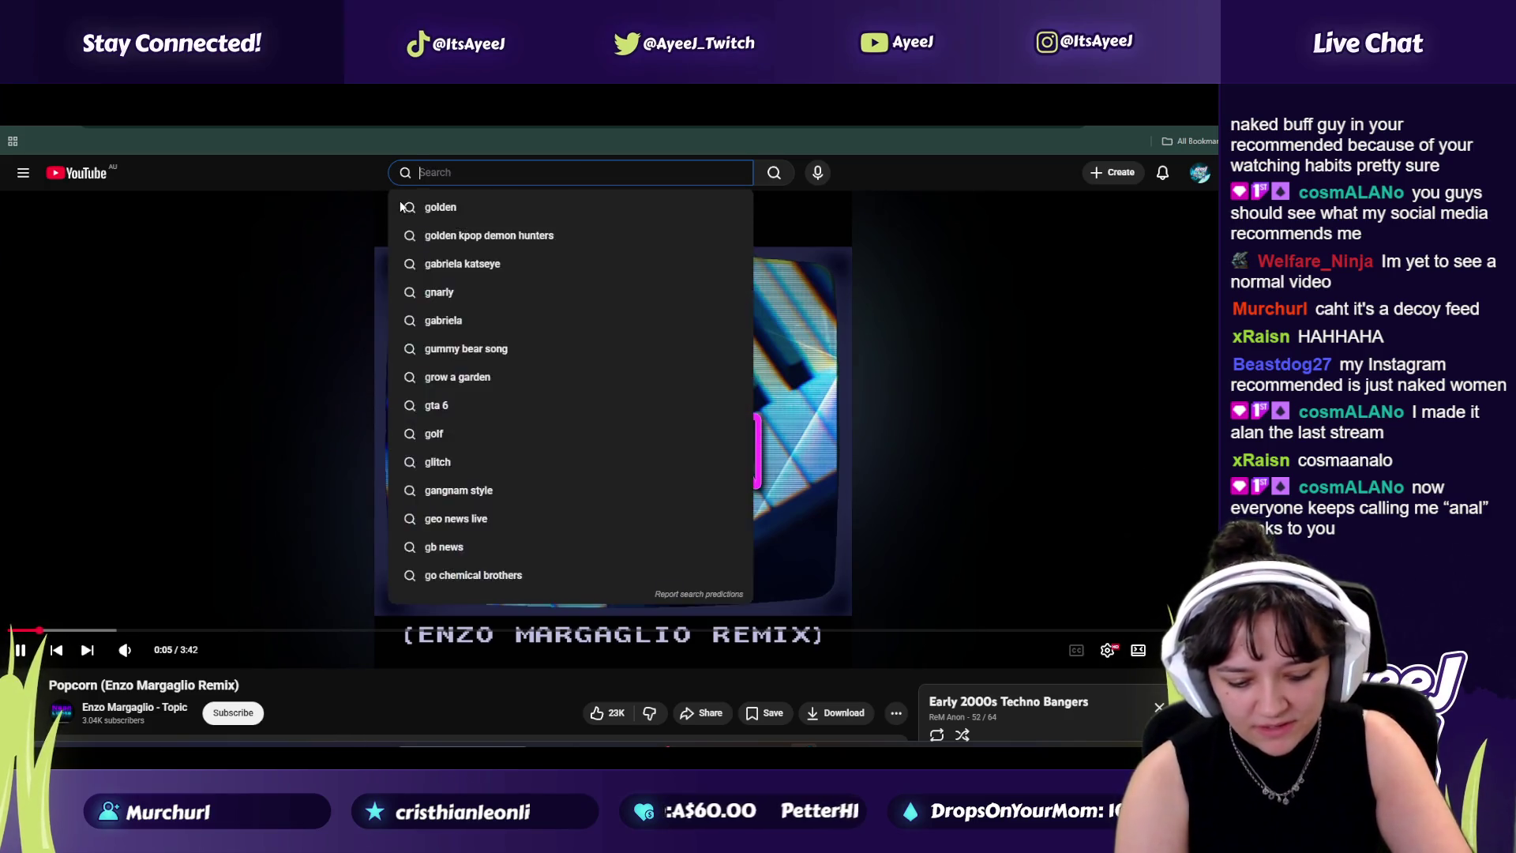
type("music")
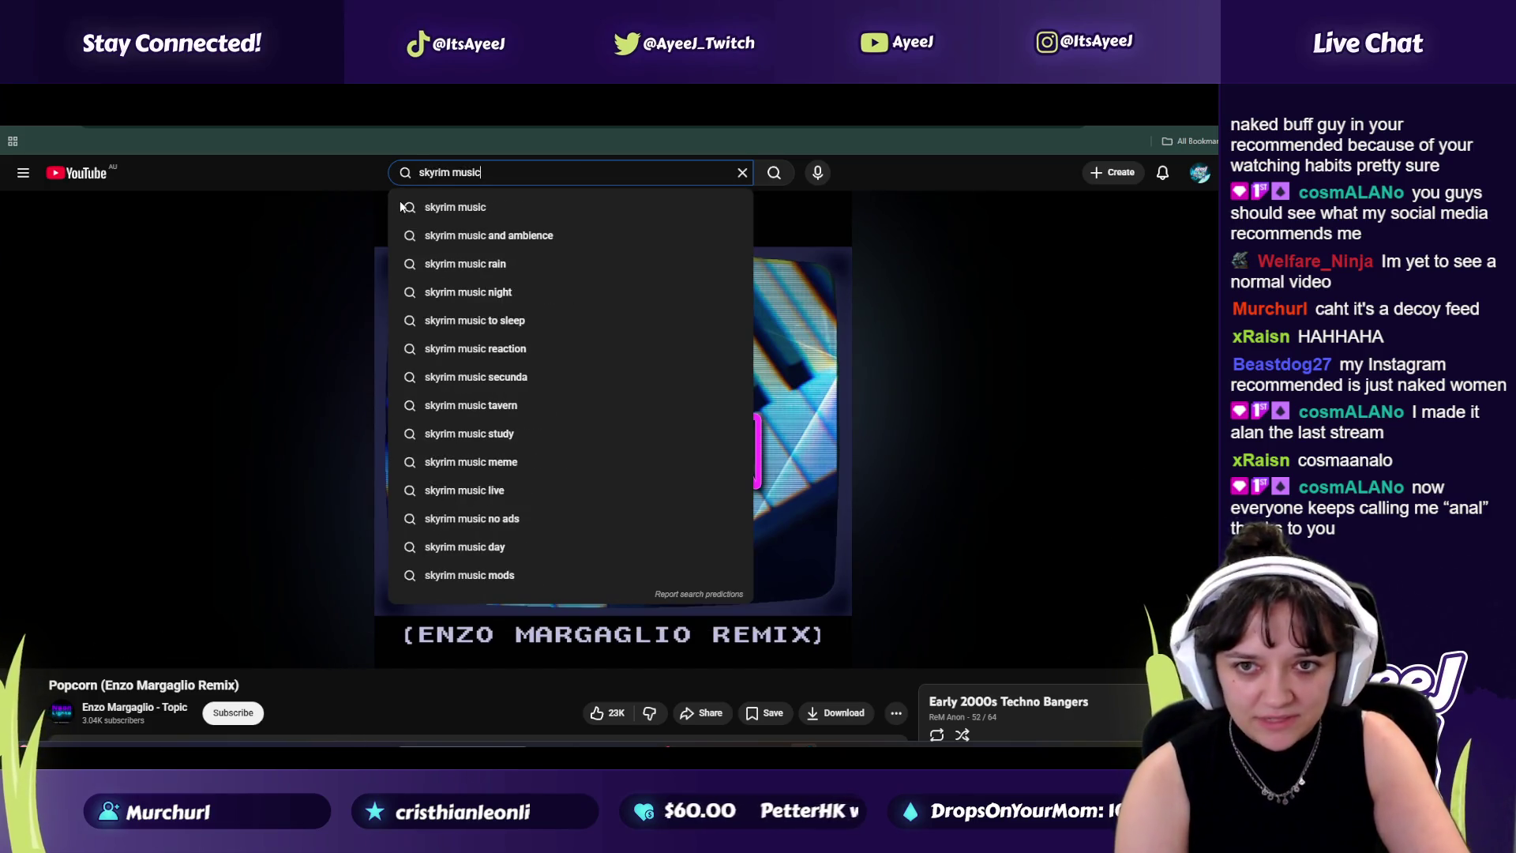
key("Return")
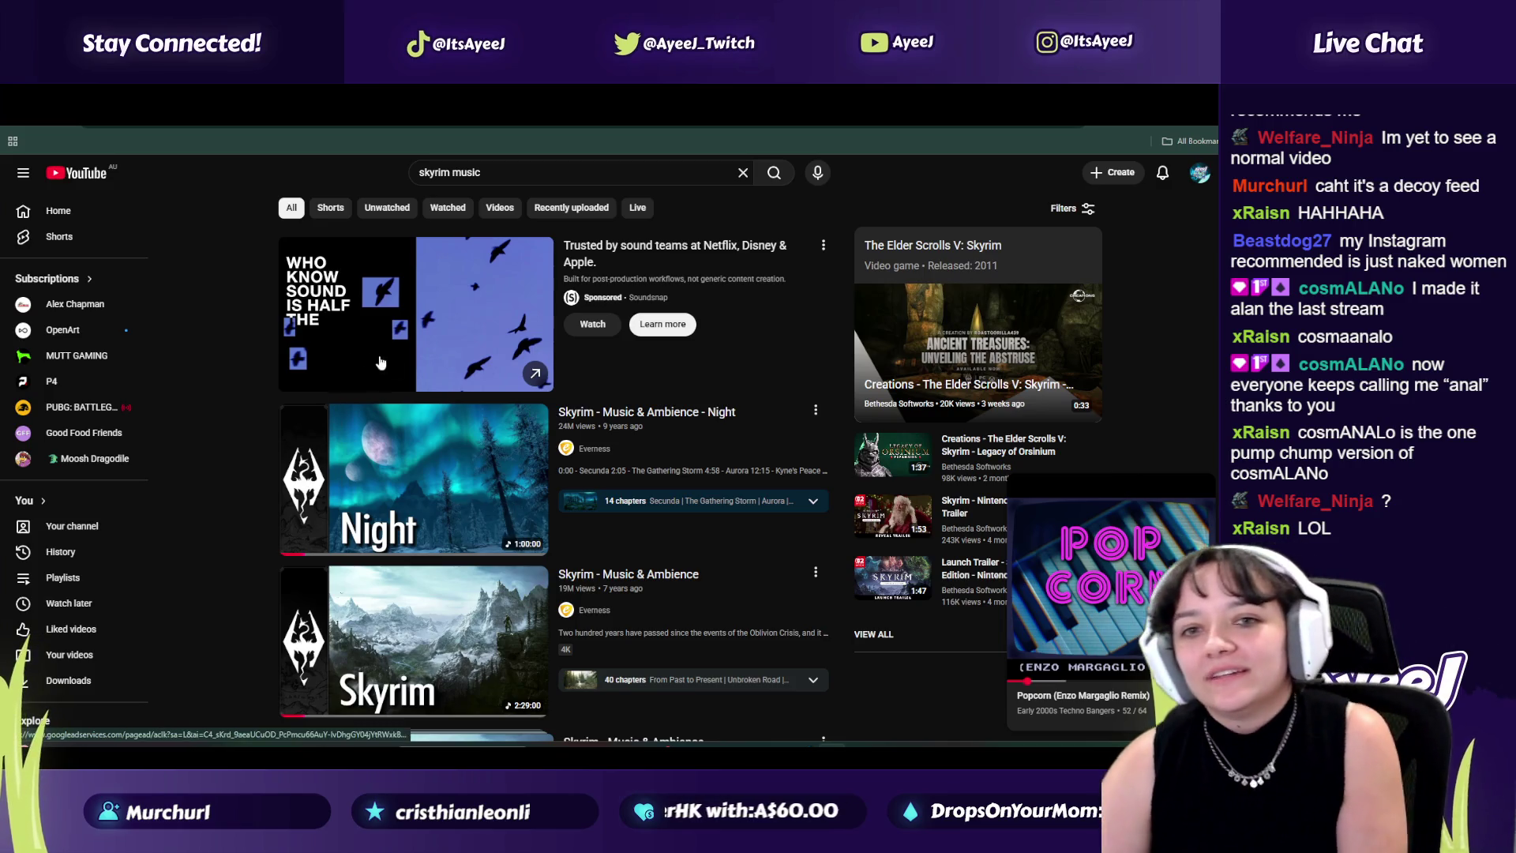
scroll(436, 363, "down", 1)
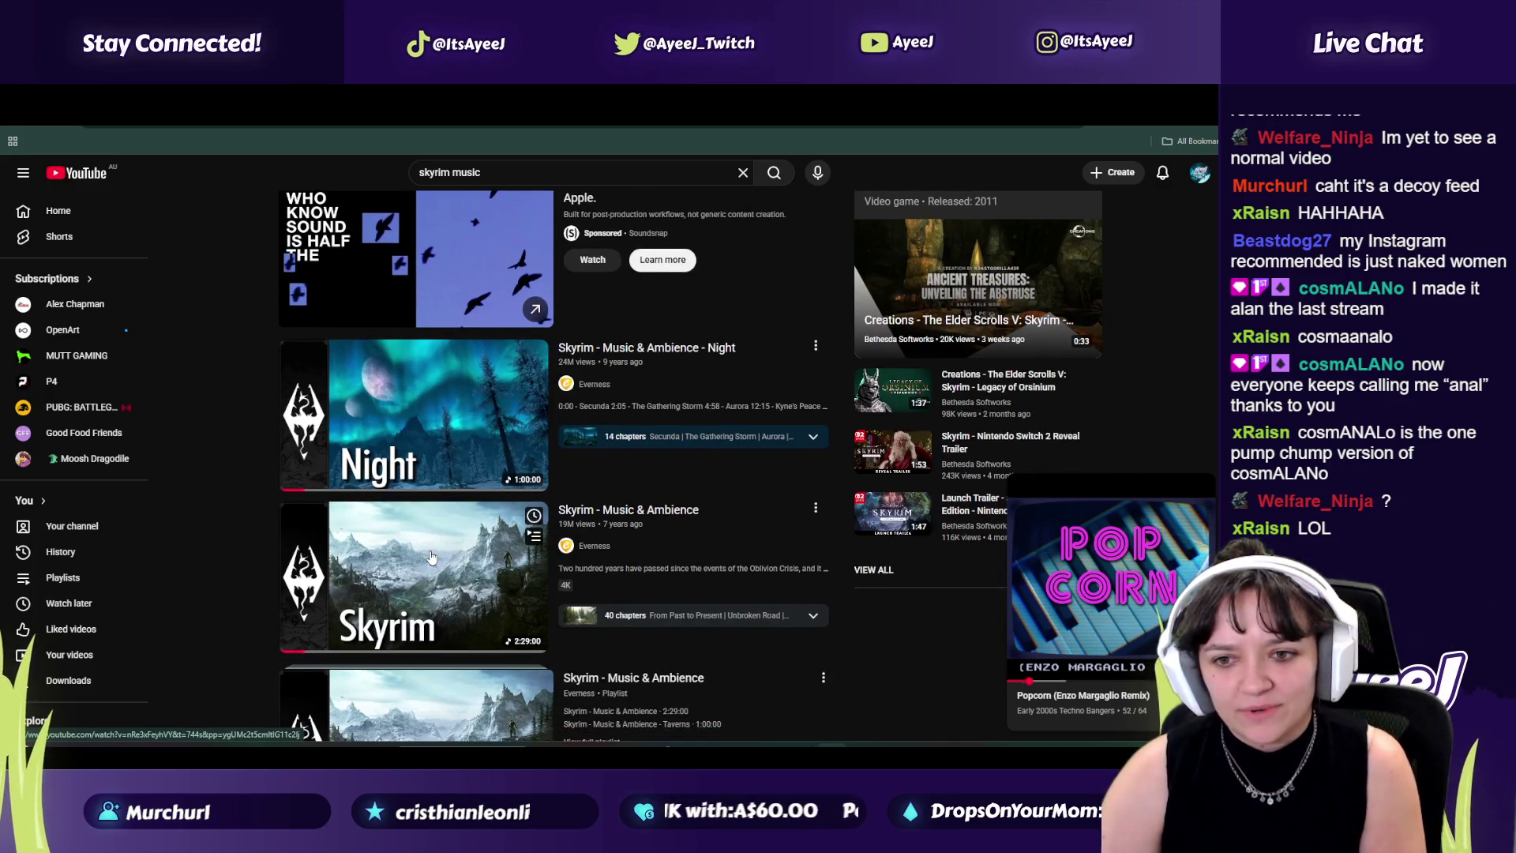
left_click(1089, 584)
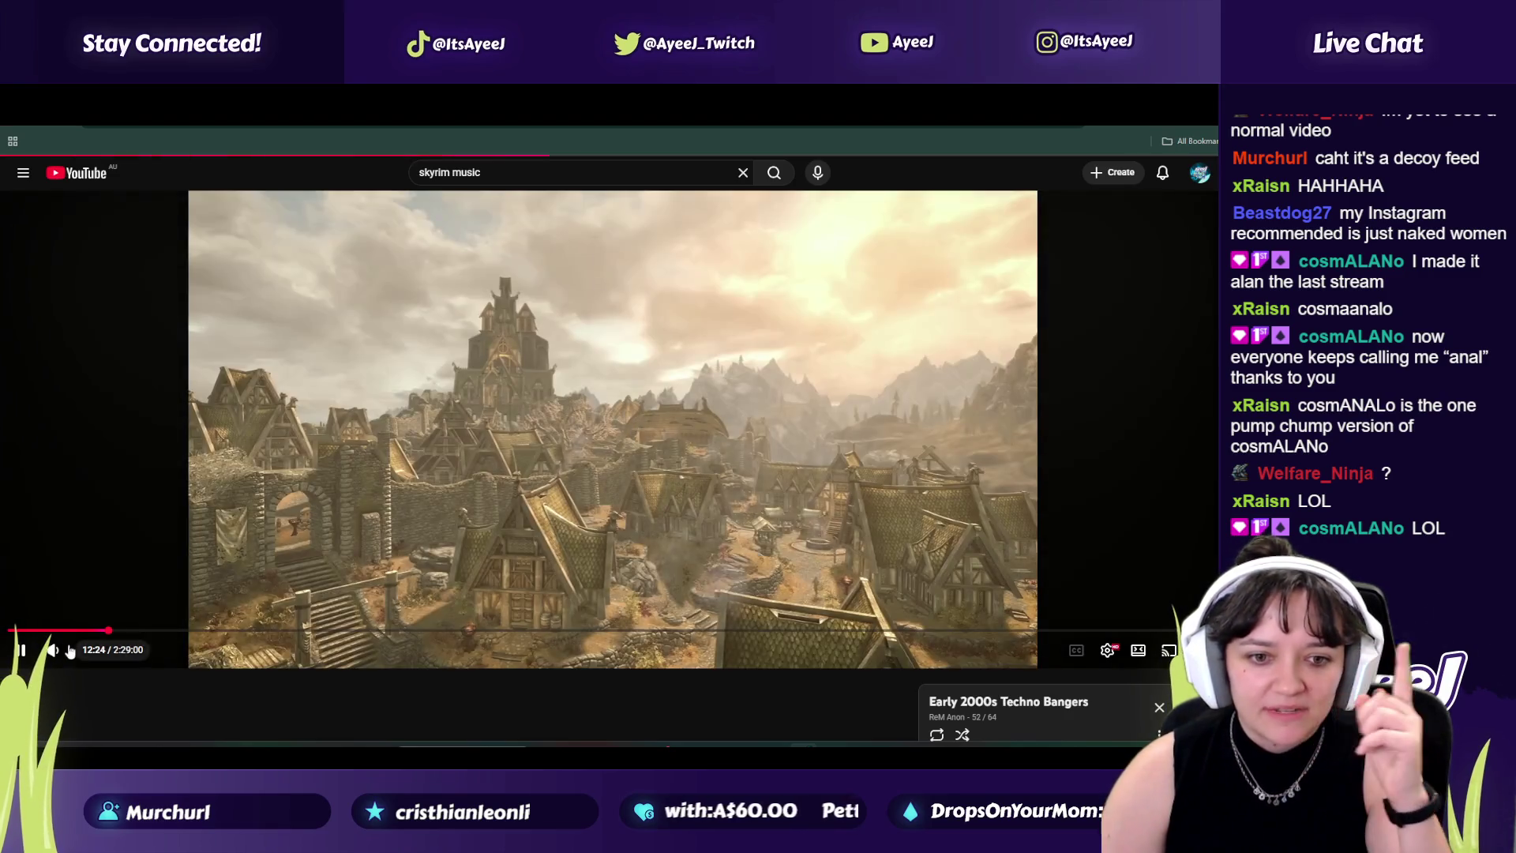
key("alt+Left")
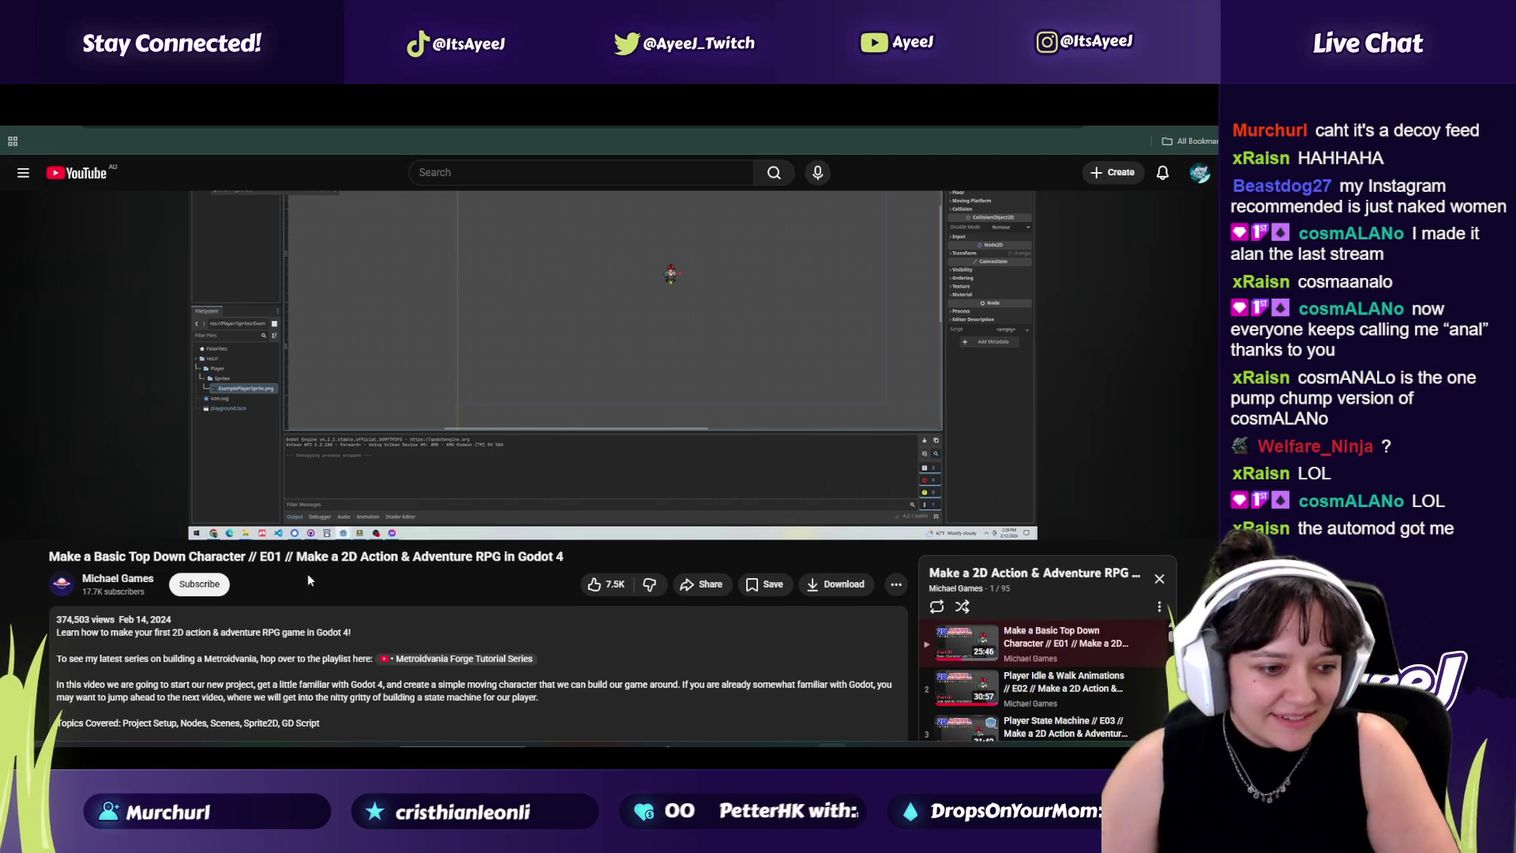
Step: Resume the tutorial, then switch to the 'Tilemaps & Tilesets // E04' episode in the playlist
scroll(499, 372, "up", 2)
left_click(477, 407)
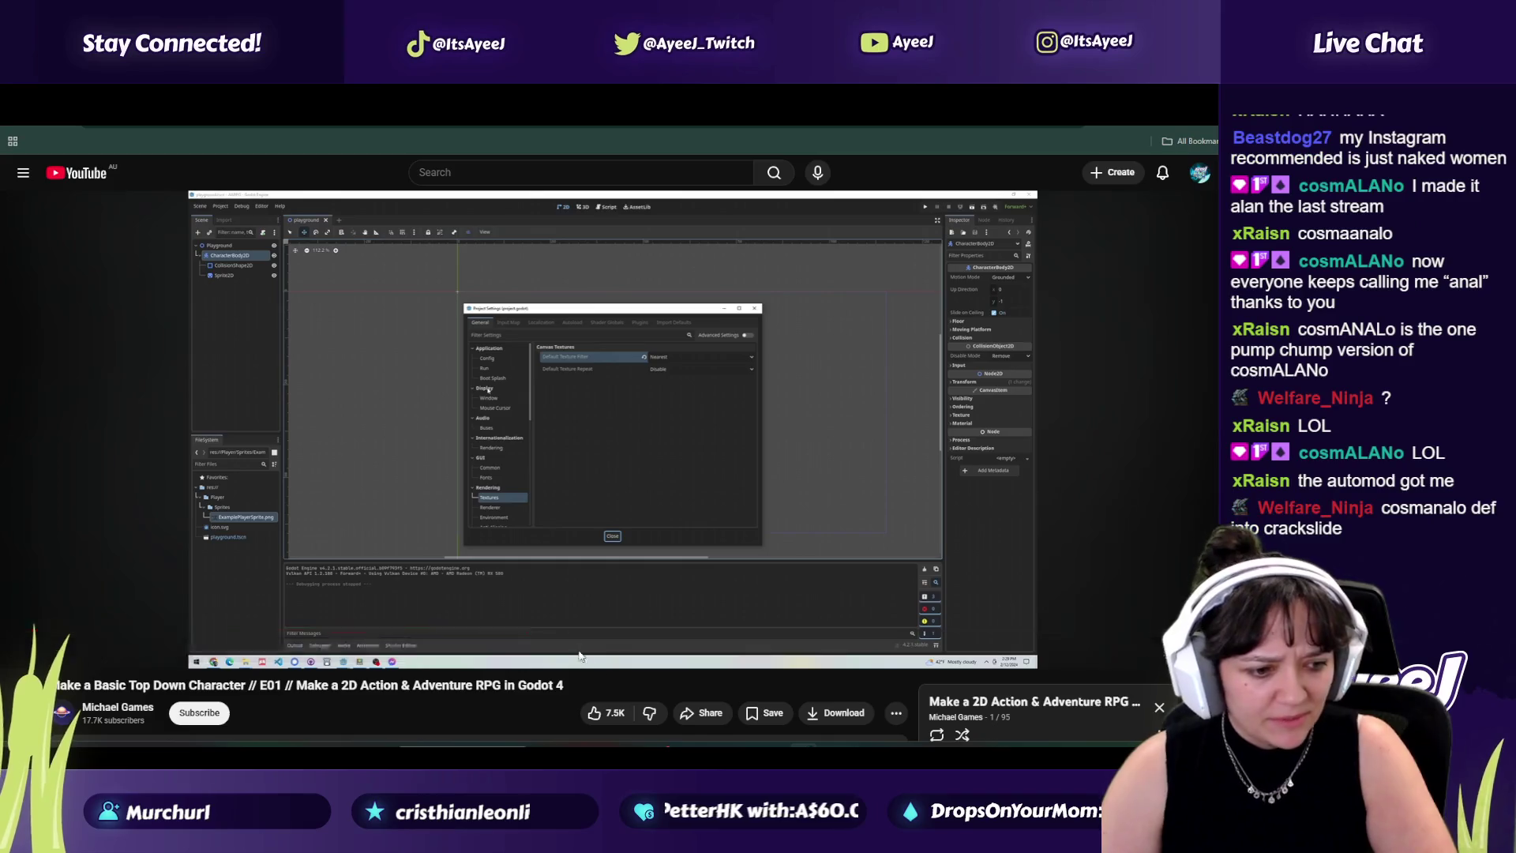
scroll(578, 655, "down", 3)
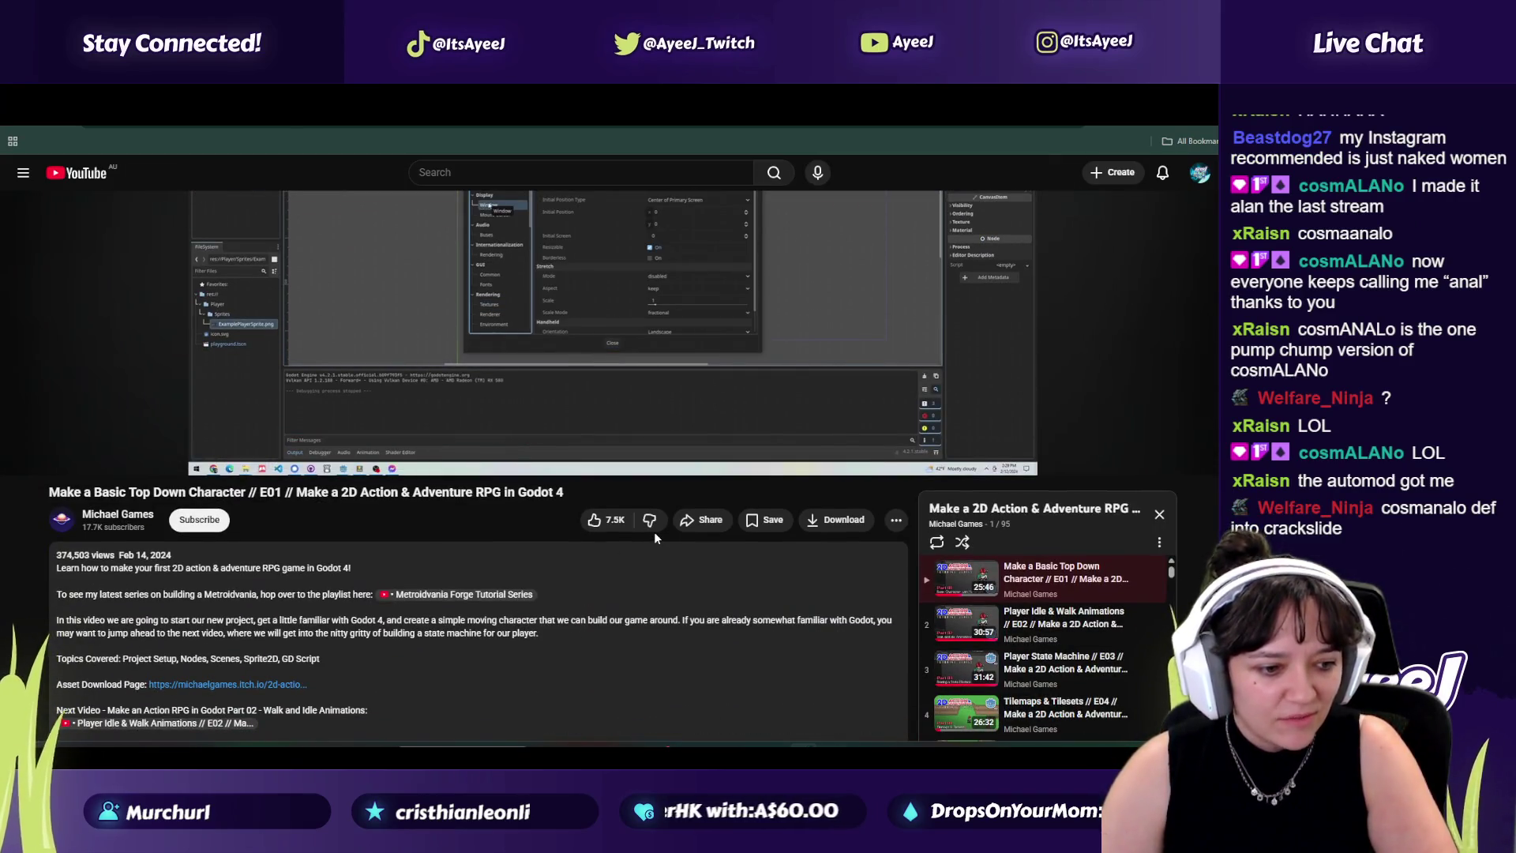
scroll(1010, 623, "down", 1)
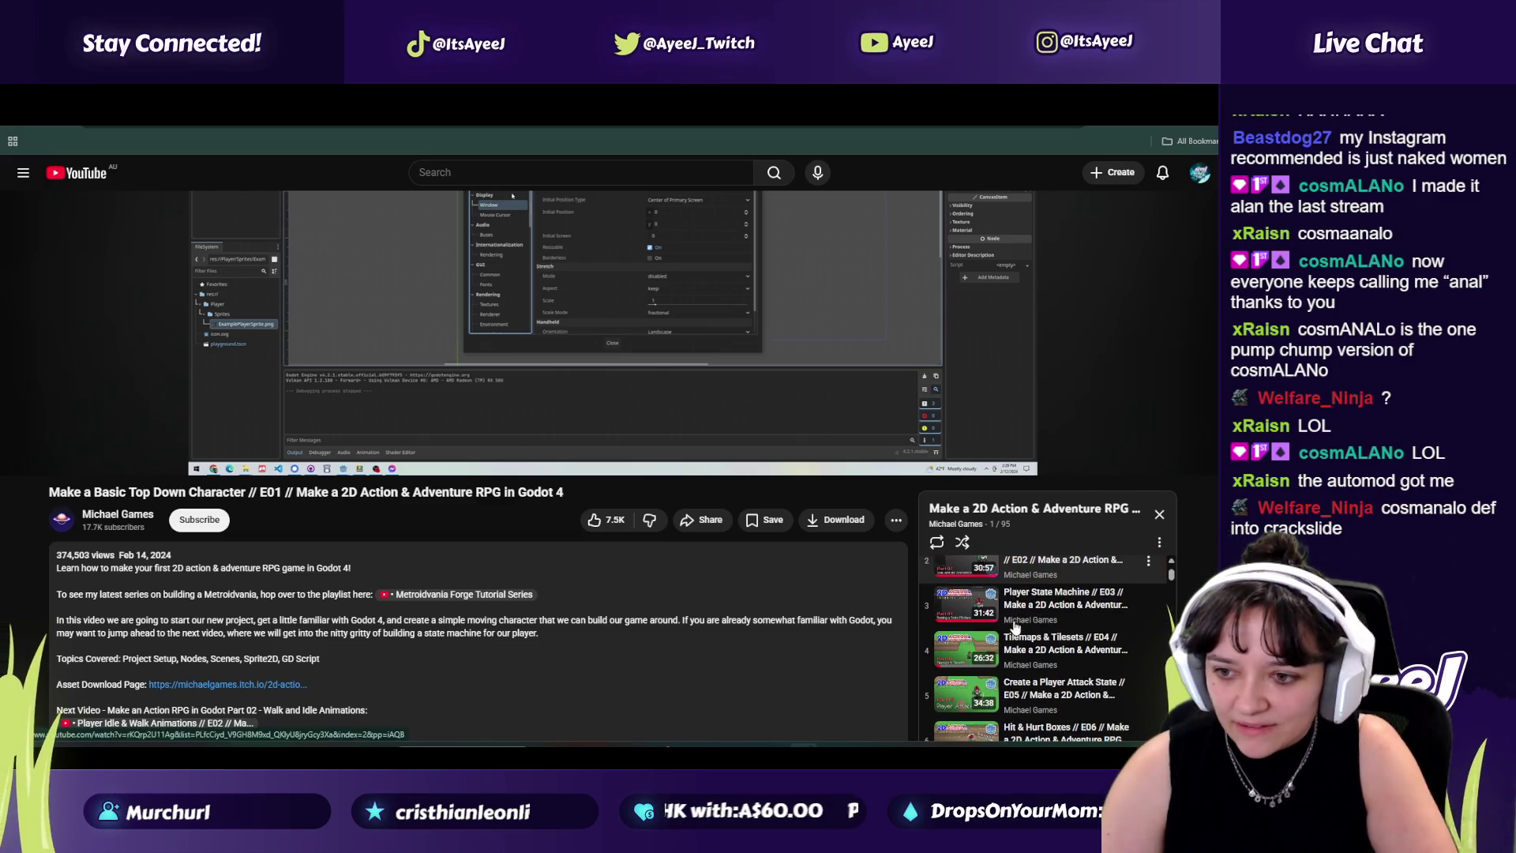
left_click(1046, 649)
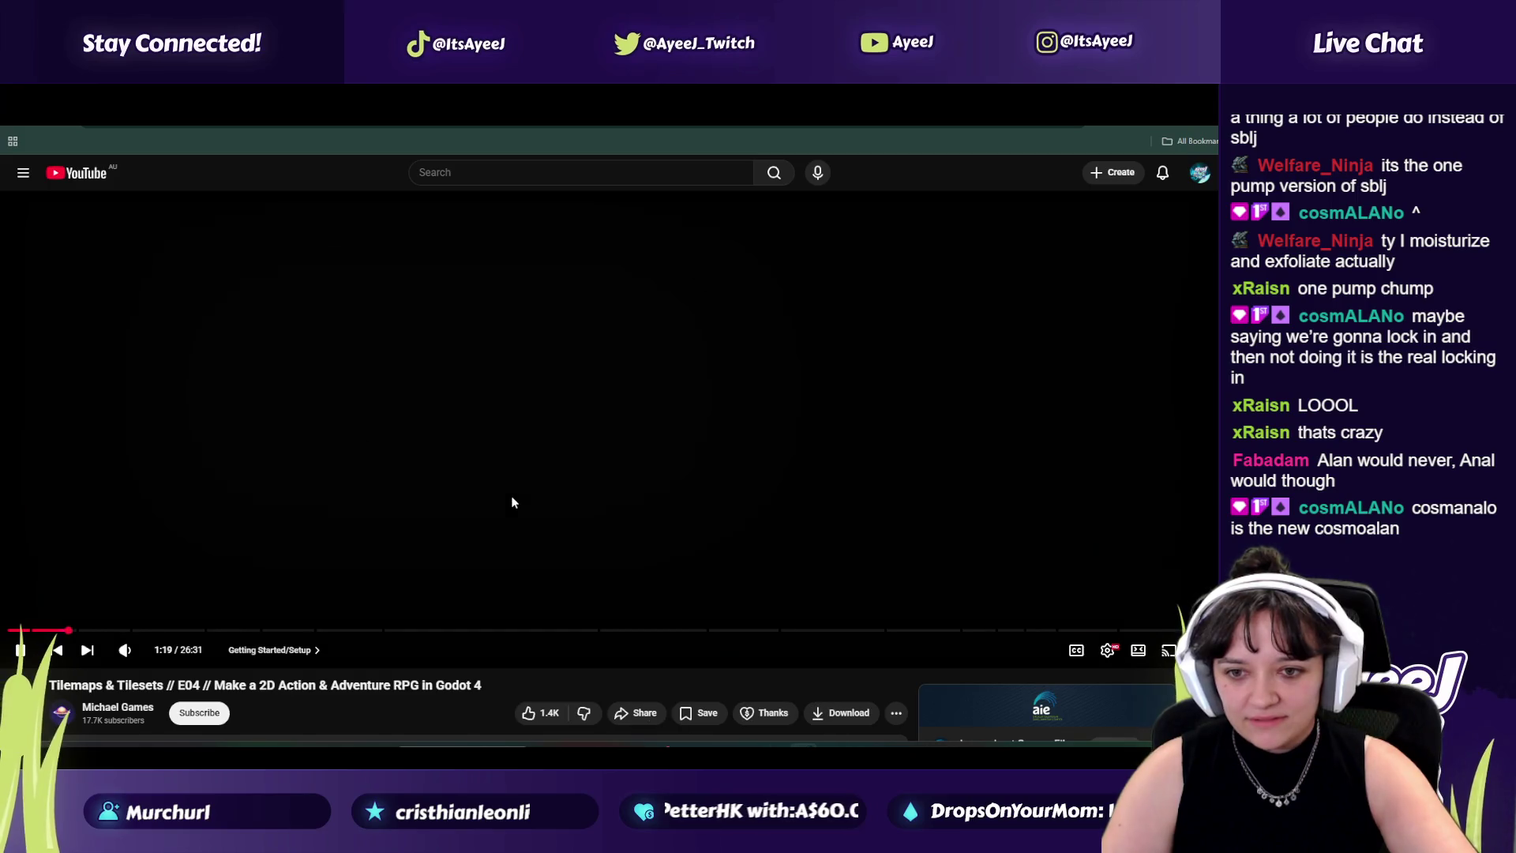
Step: Launch TikTok from system search and move its window to the right side
key("super")
type("tikto")
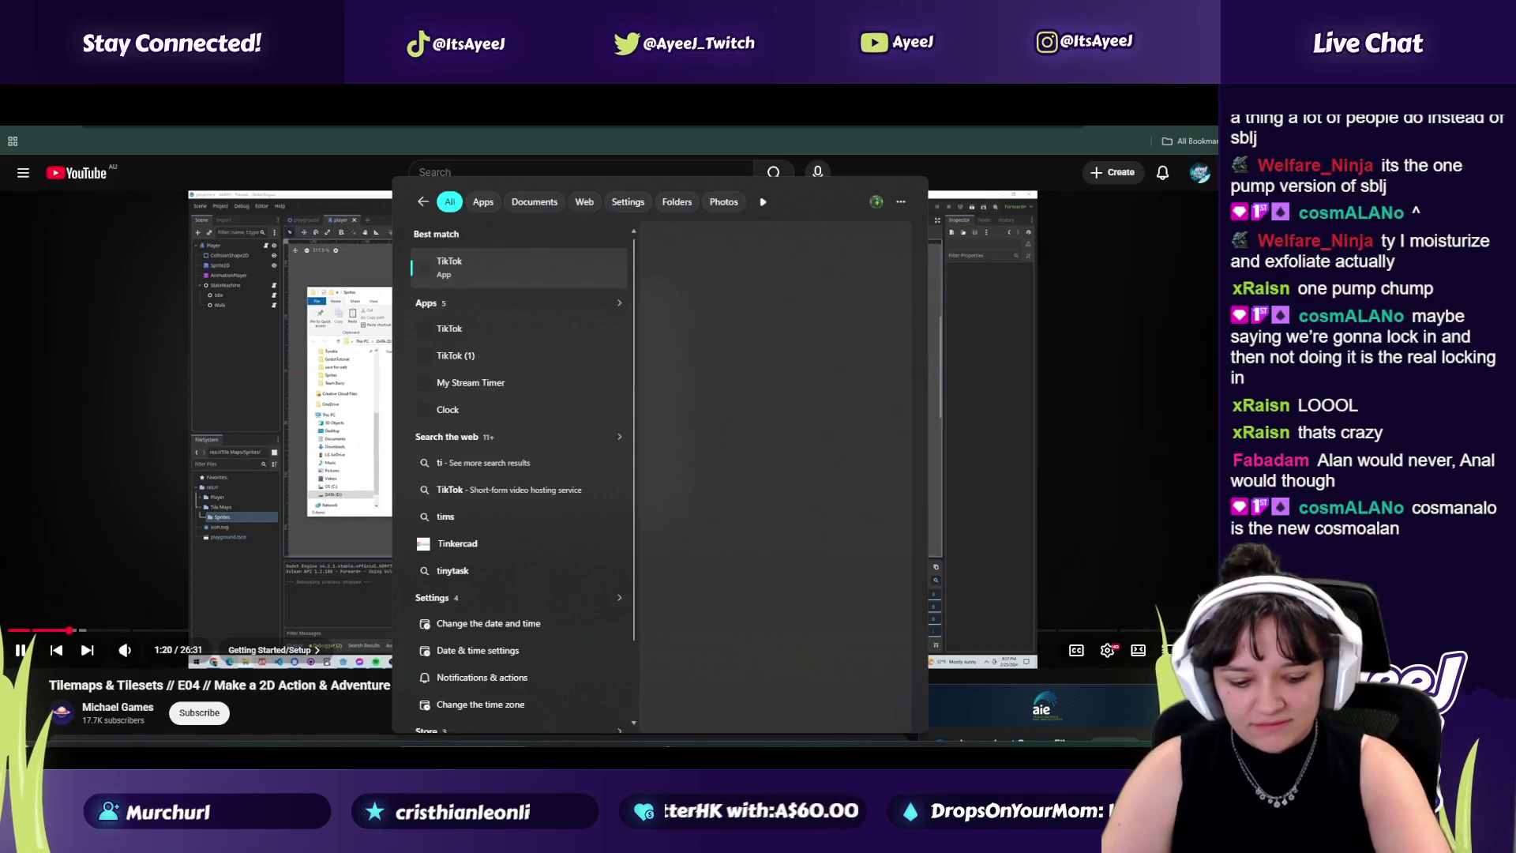
key("Return")
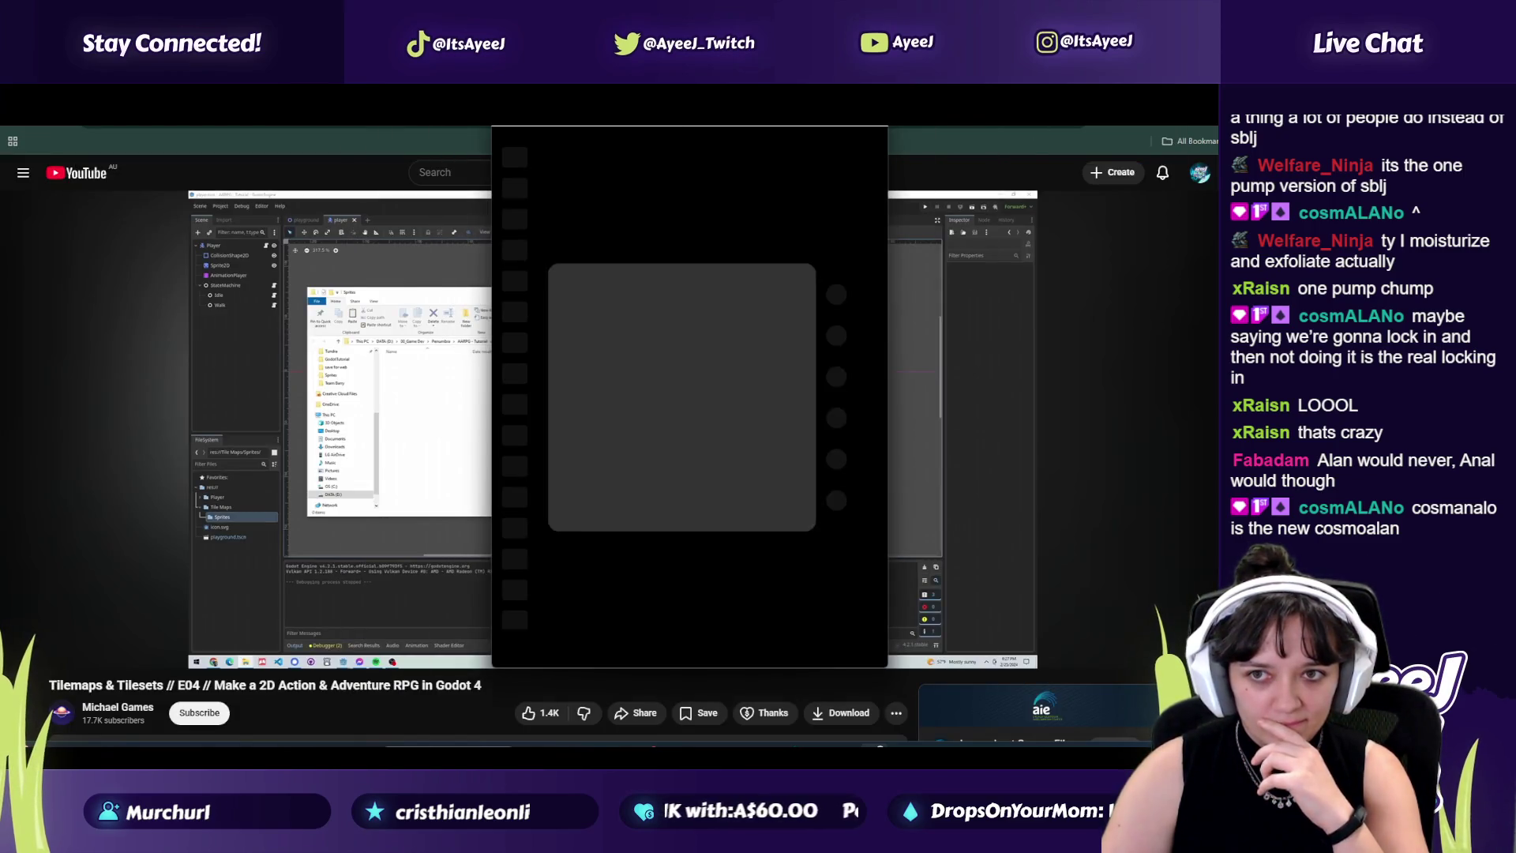
left_click_drag(662, 128, 970, 129)
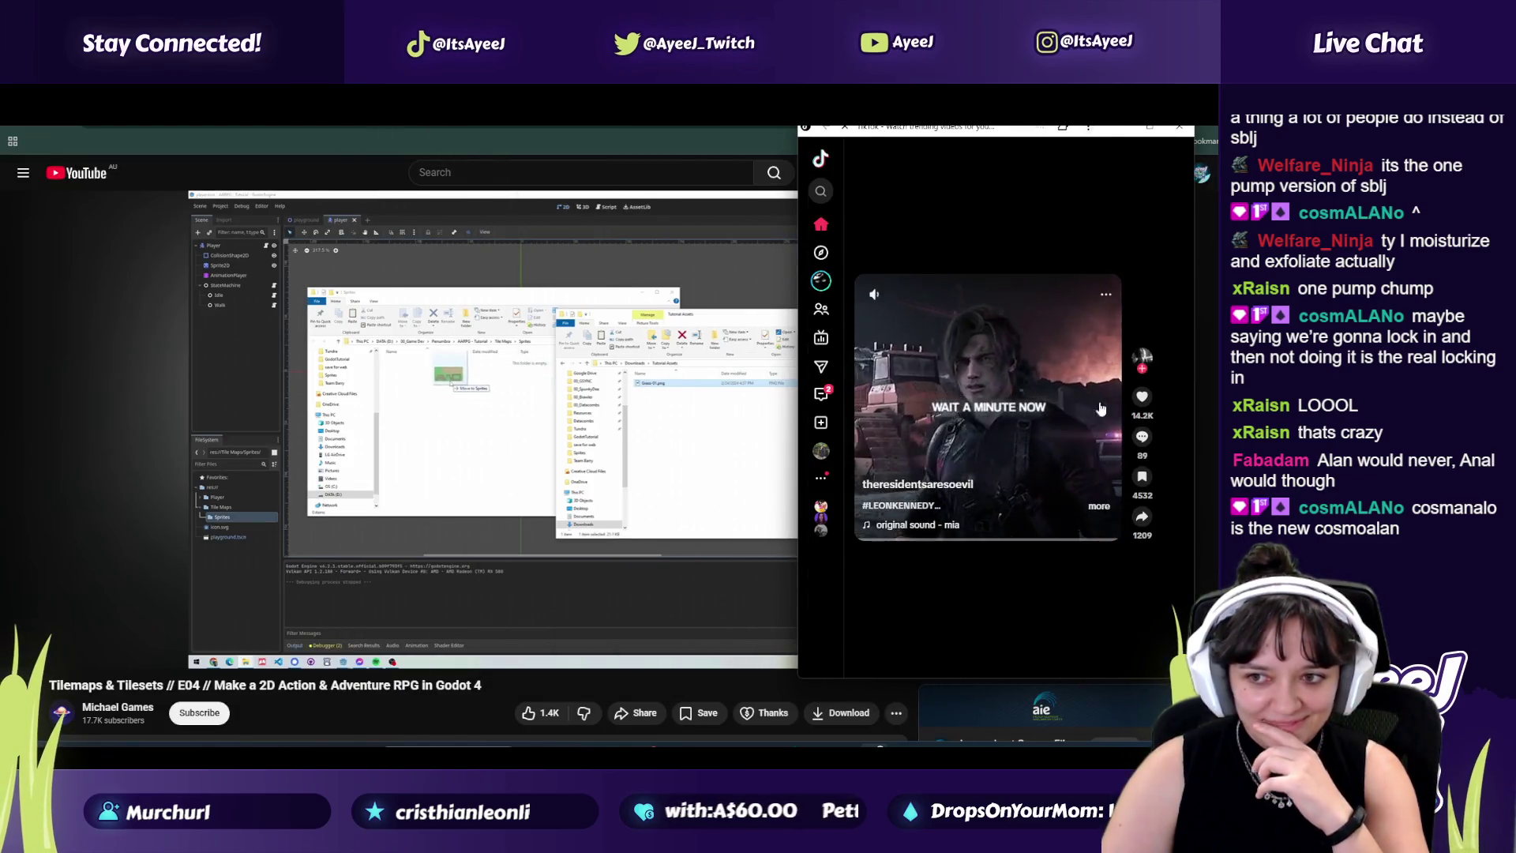
Step: Like a TikTok video, scroll through a few clips, and close TikTok
left_click(1143, 397)
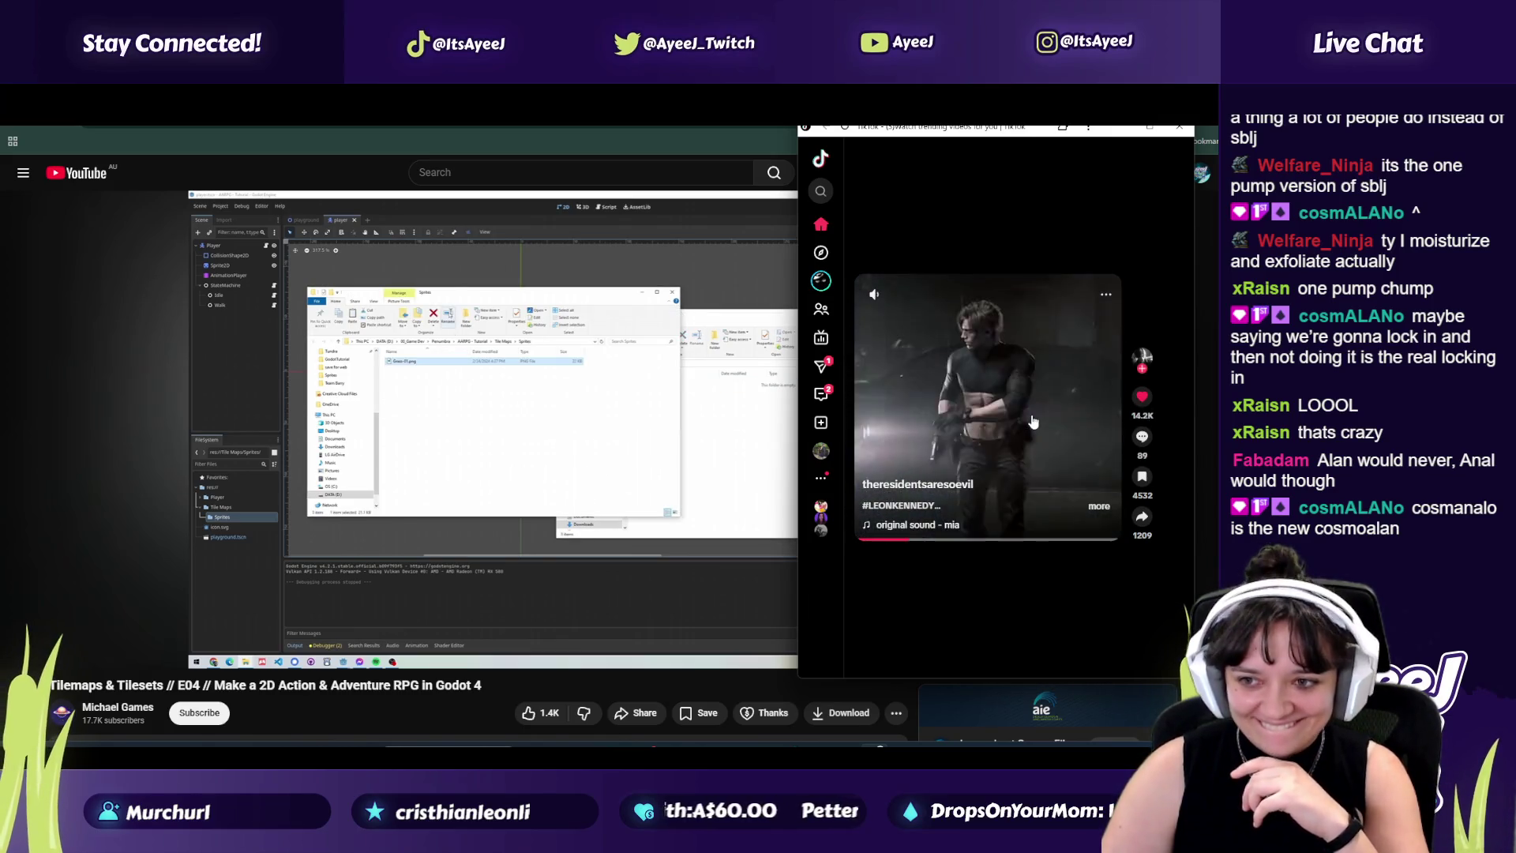
scroll(1033, 421, "down", 3)
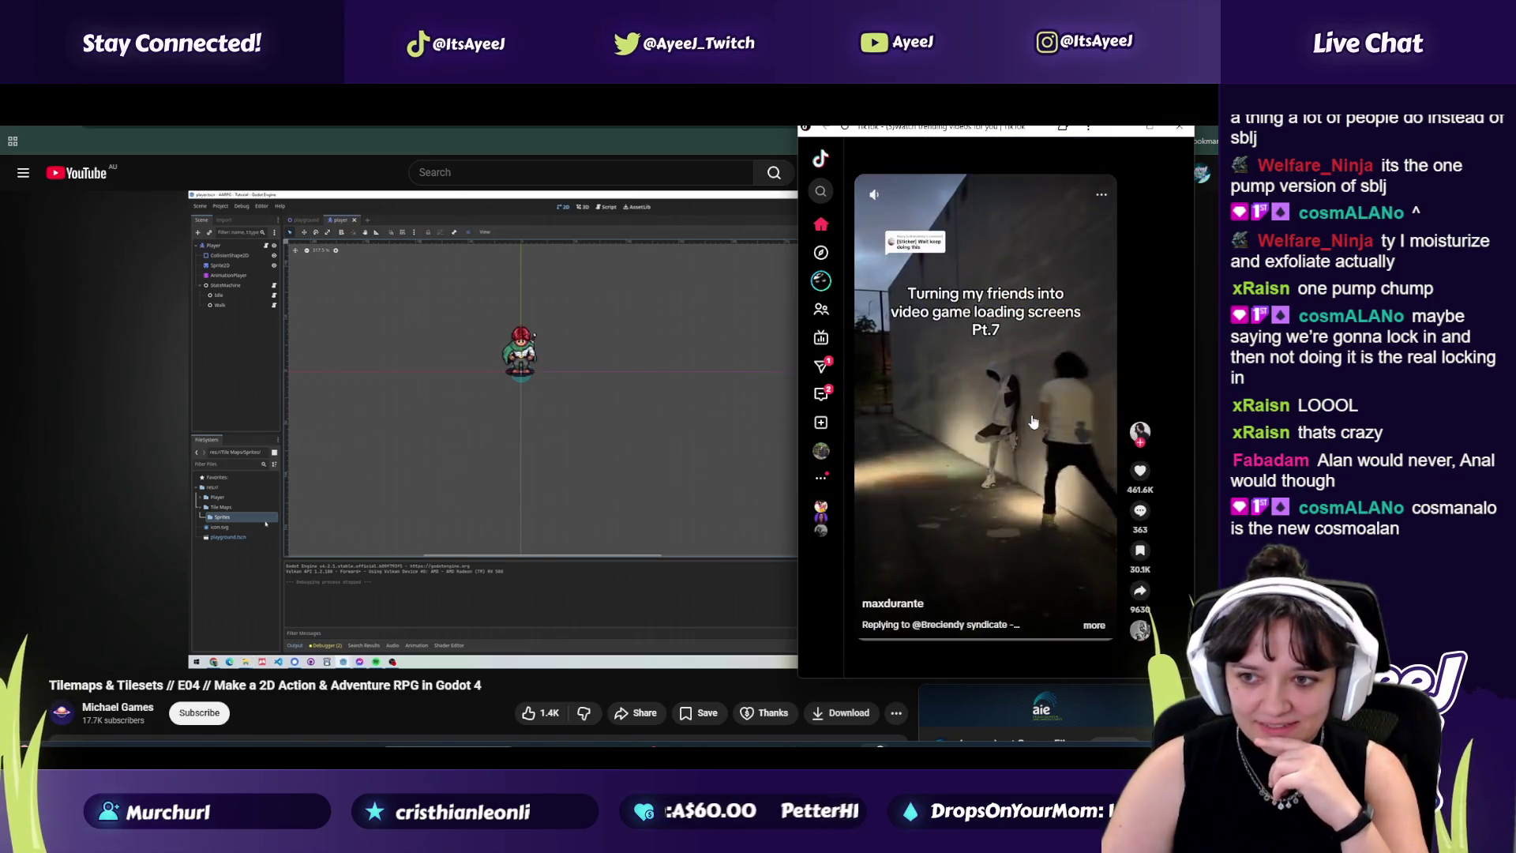
scroll(1032, 421, "down", 2)
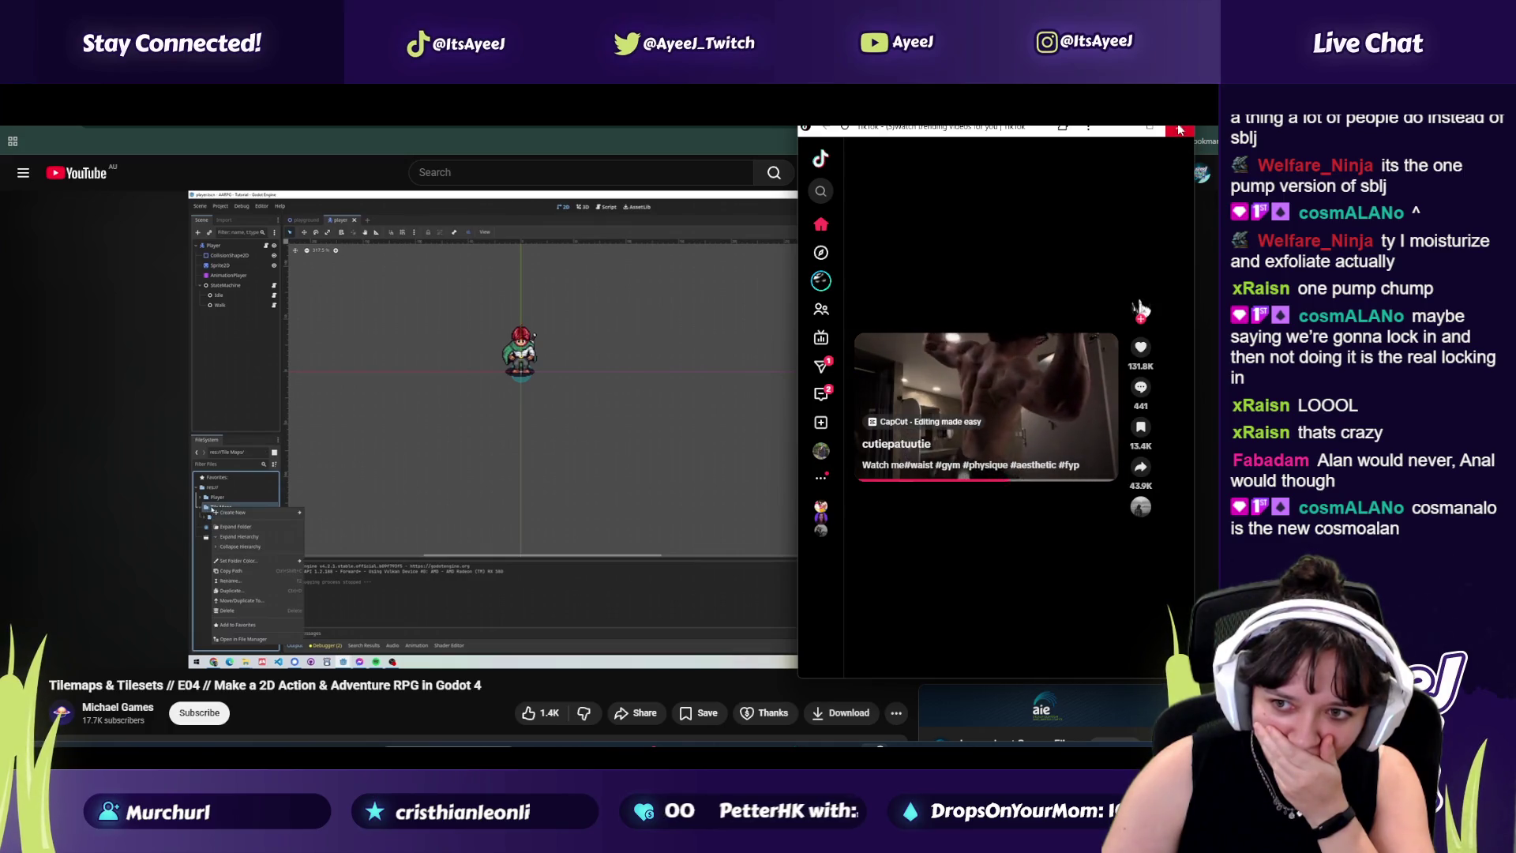
left_click(1180, 130)
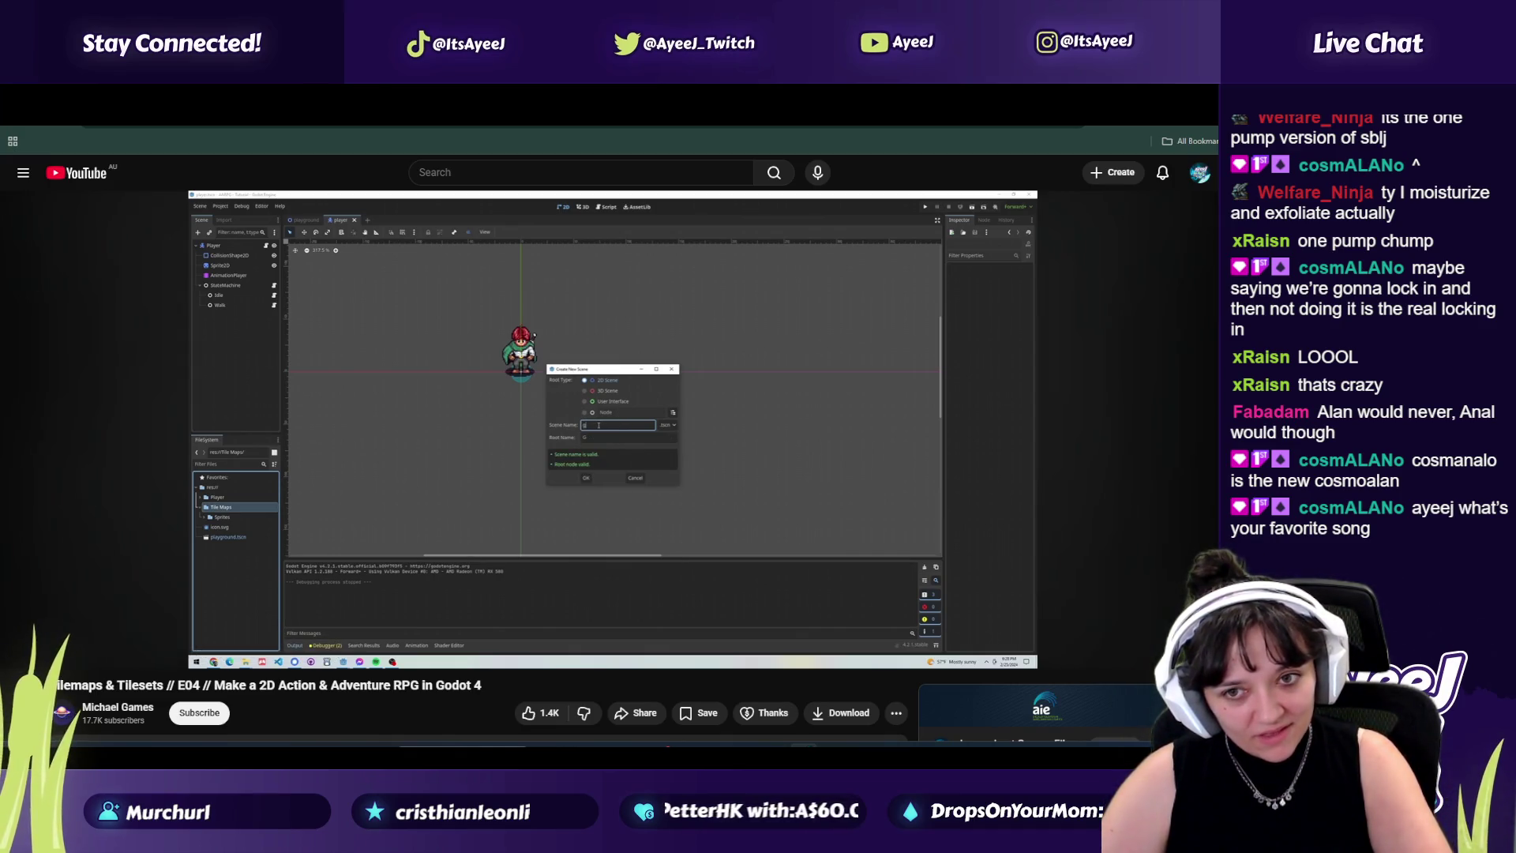
Step: Pause the tutorial and start playing the Liked Songs playlist in Spotify
left_click(686, 578)
key("alt+Tab")
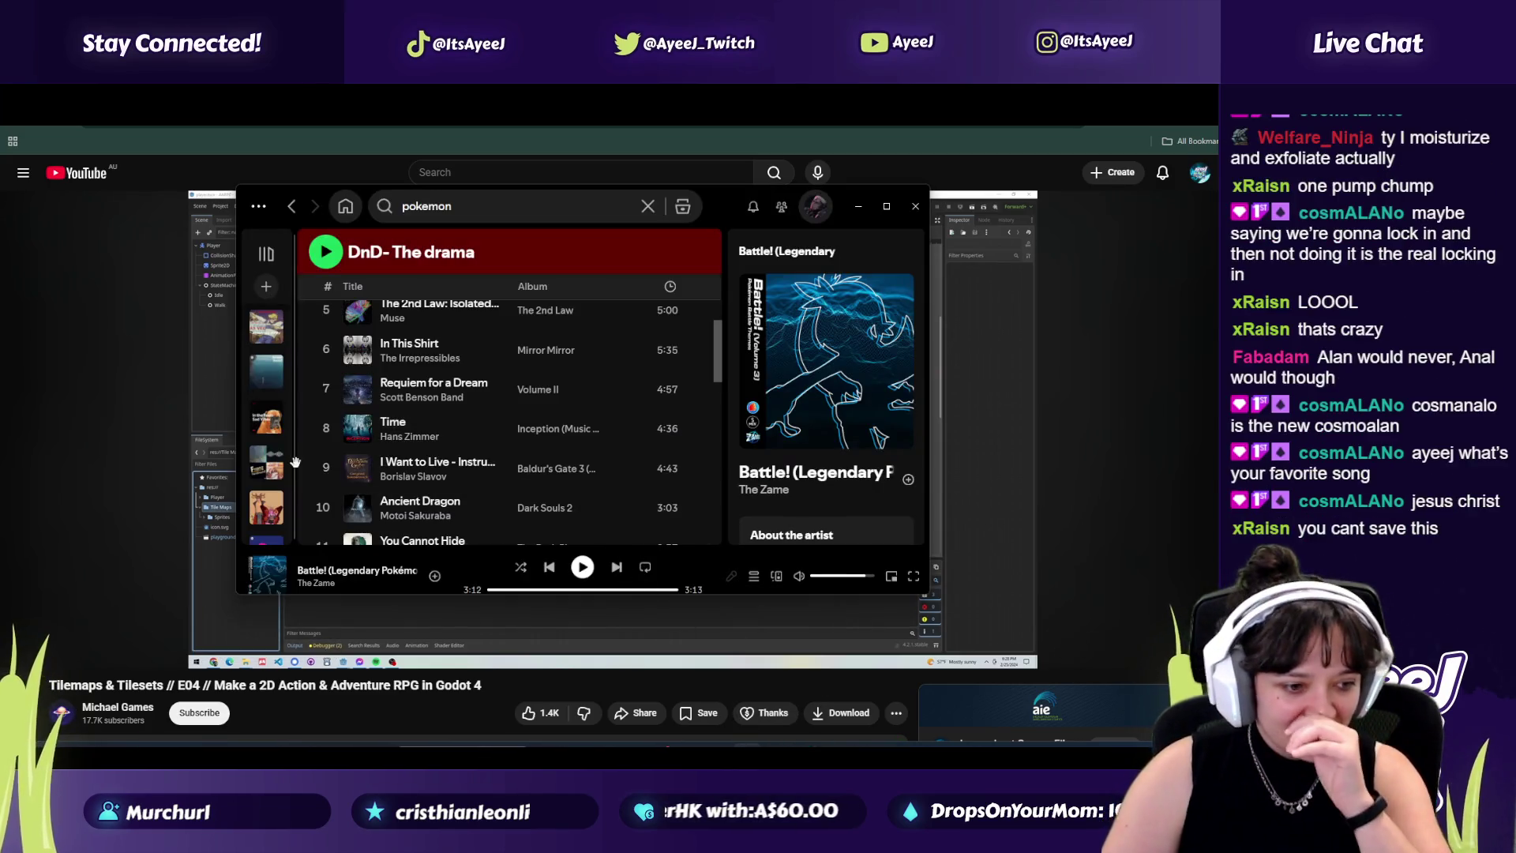
scroll(269, 369, "up", 3)
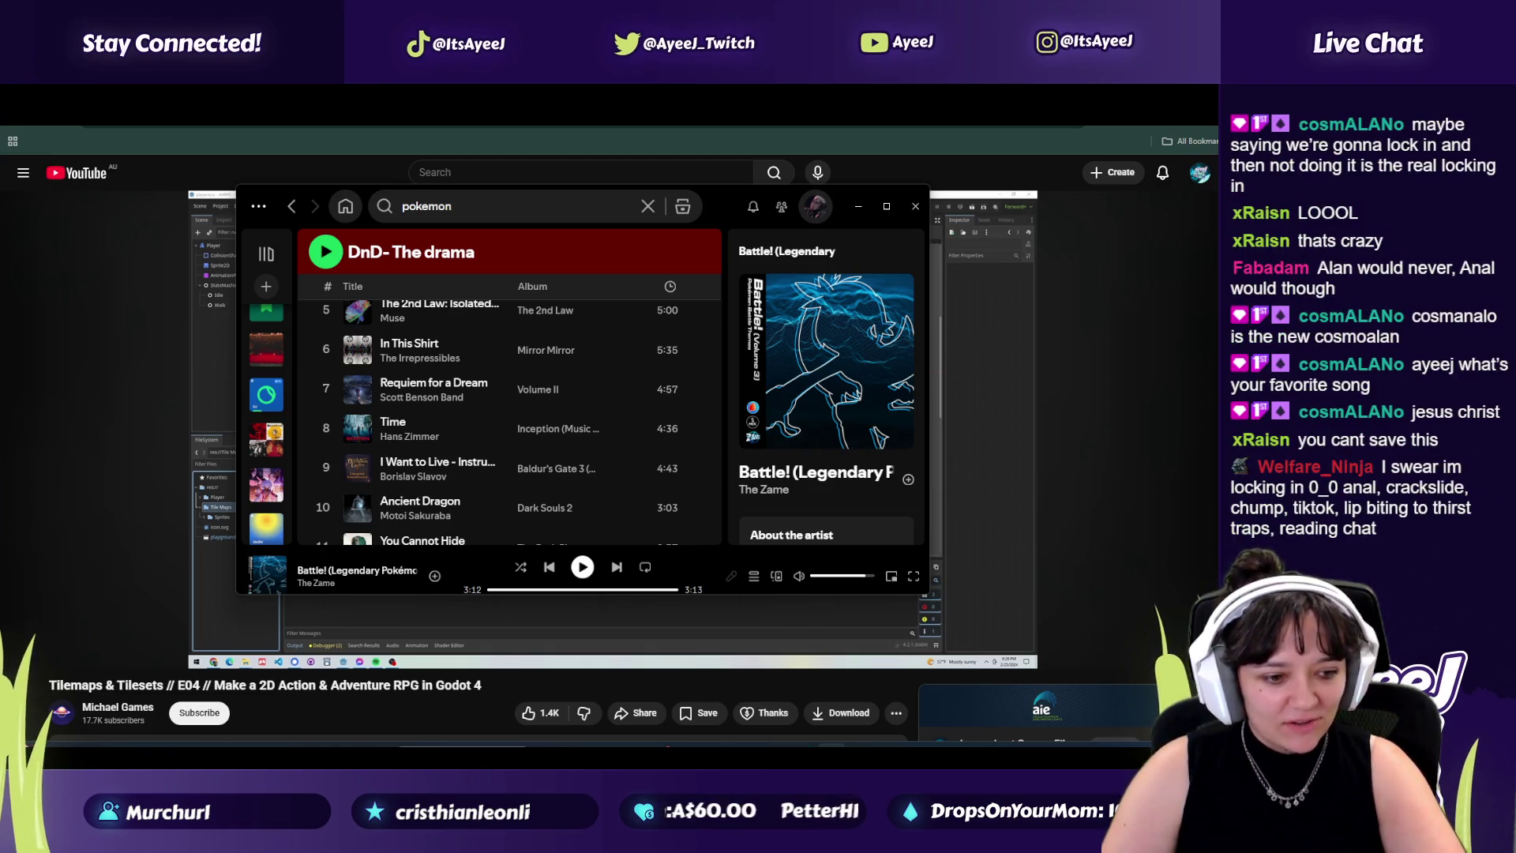
scroll(266, 332, "up", 2)
left_click(266, 329)
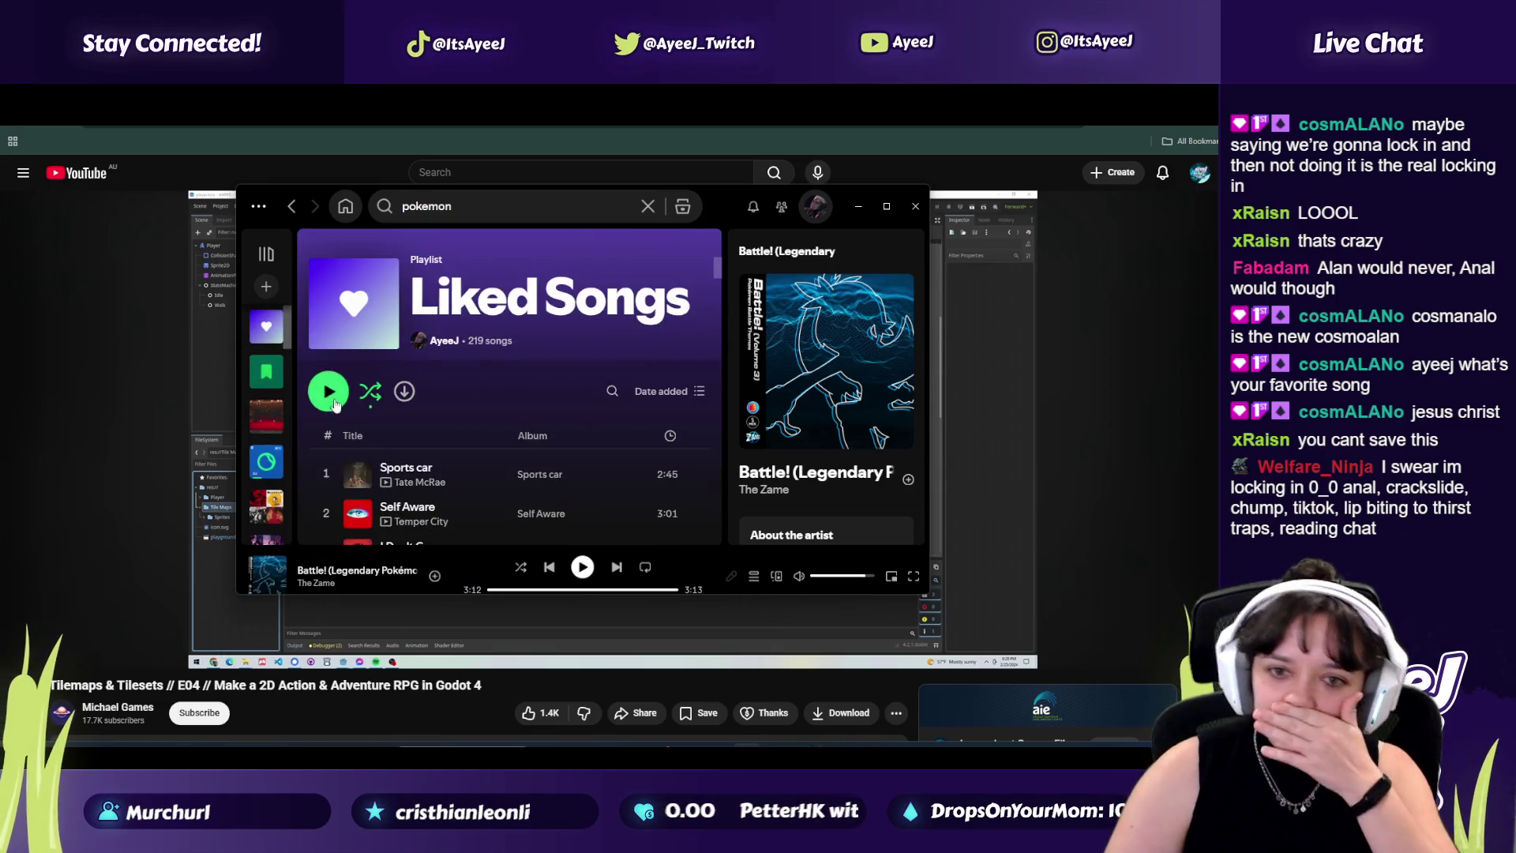
left_click(328, 509)
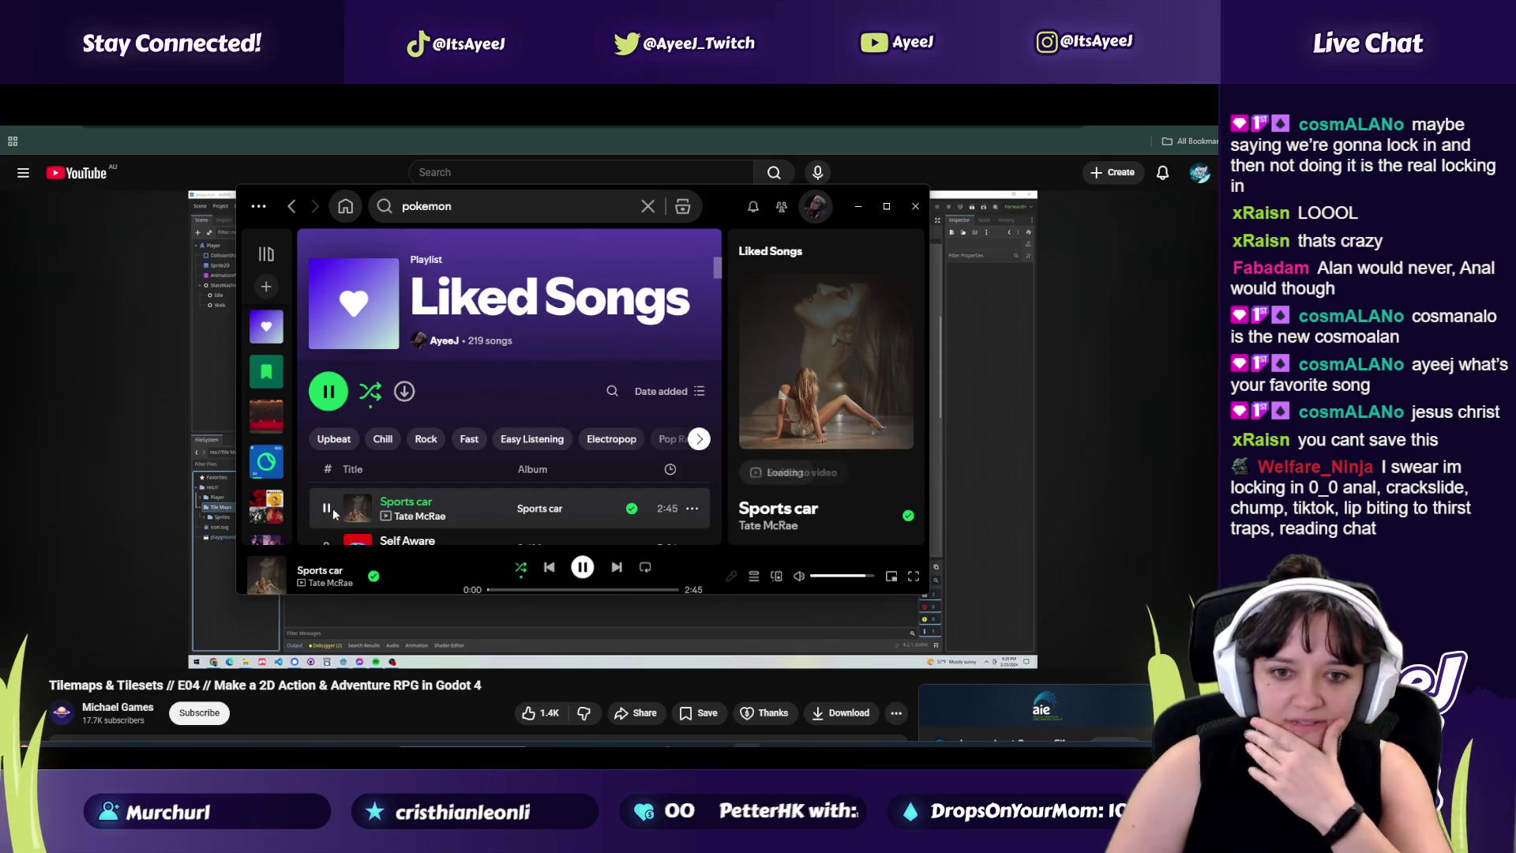
Step: Minimise Spotify and resume the tutorial from about 0:31
left_click(860, 206)
left_click_drag(47, 630, 30, 632)
left_click(22, 646)
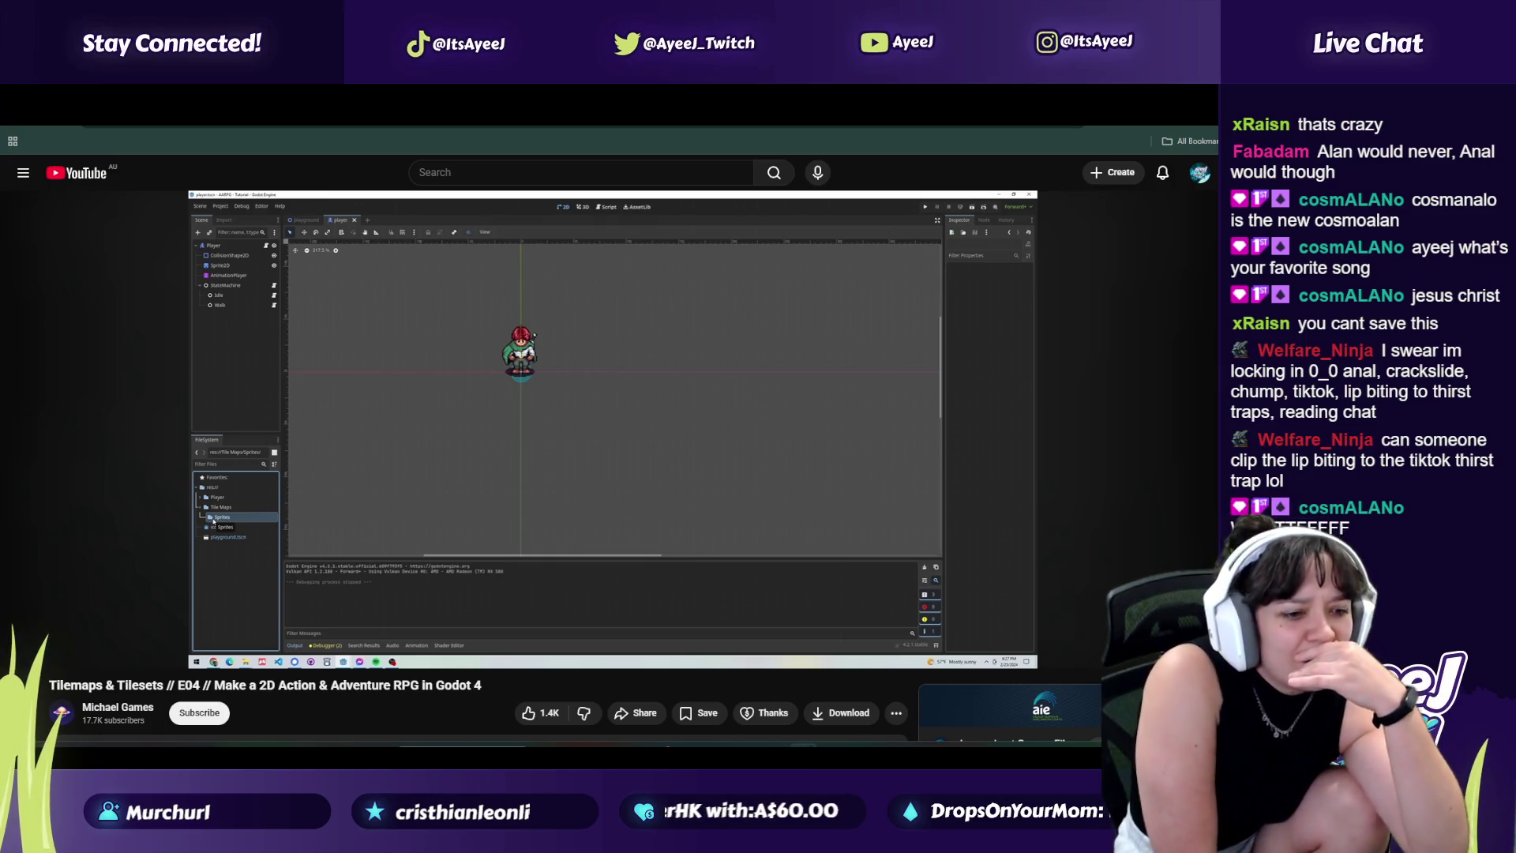
Step: Bring Spotify back up and minimise it again
mouse_move(22, 404)
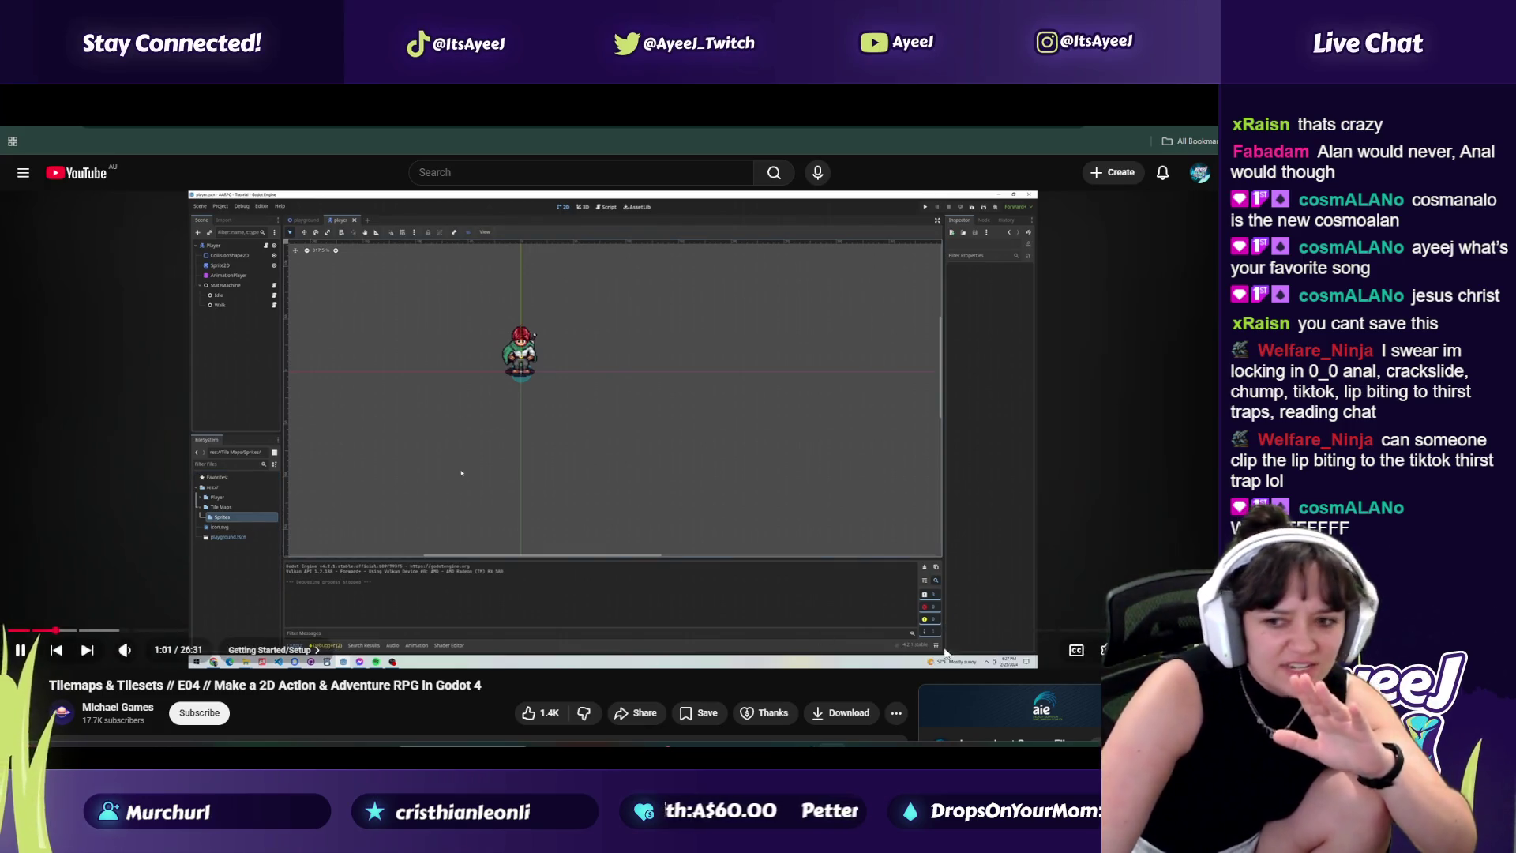
key("alt+Tab")
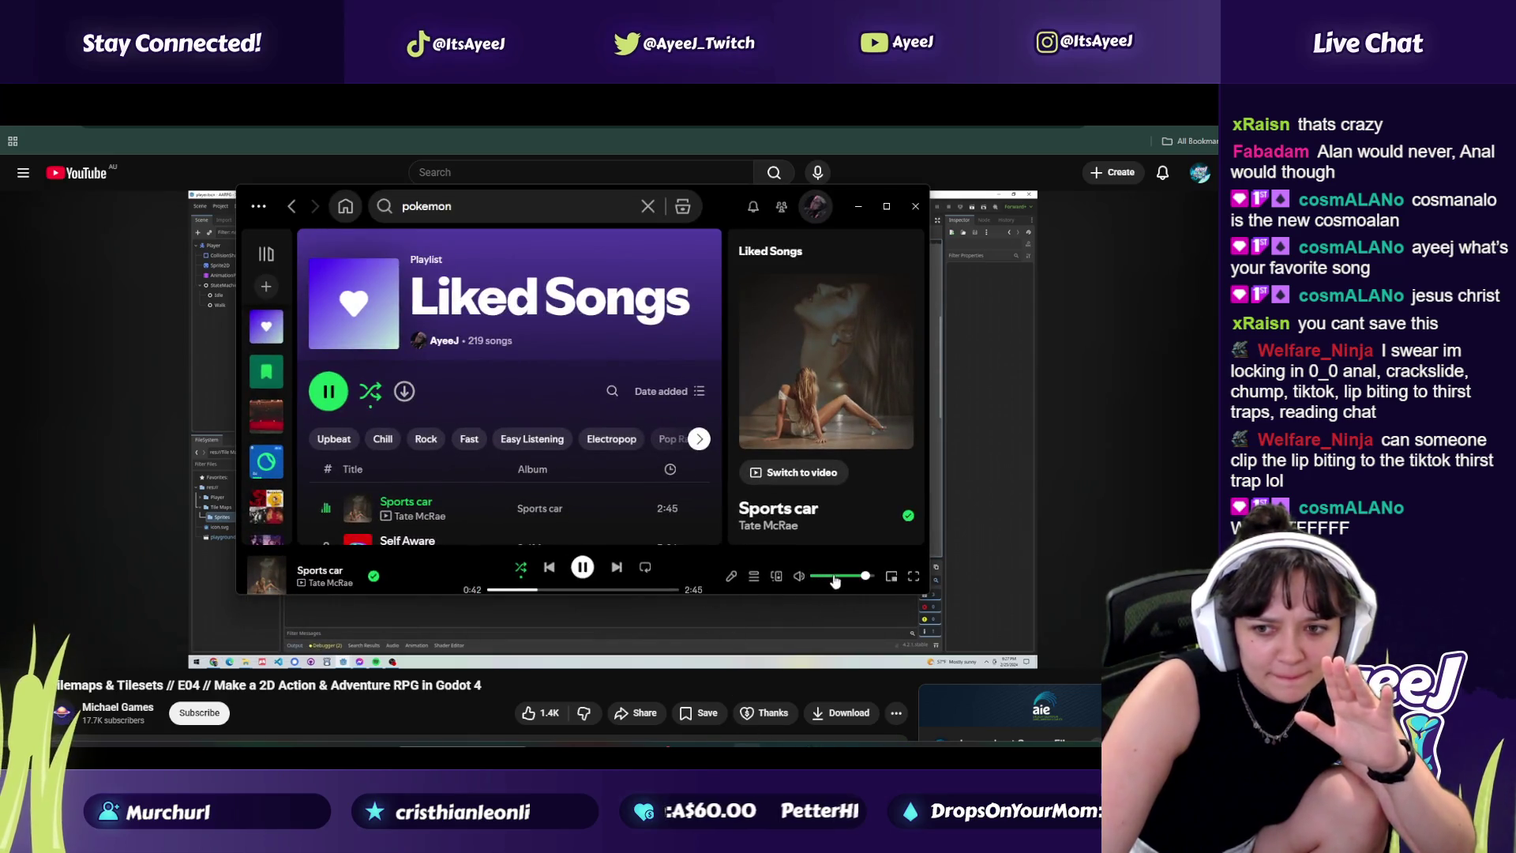
left_click(856, 215)
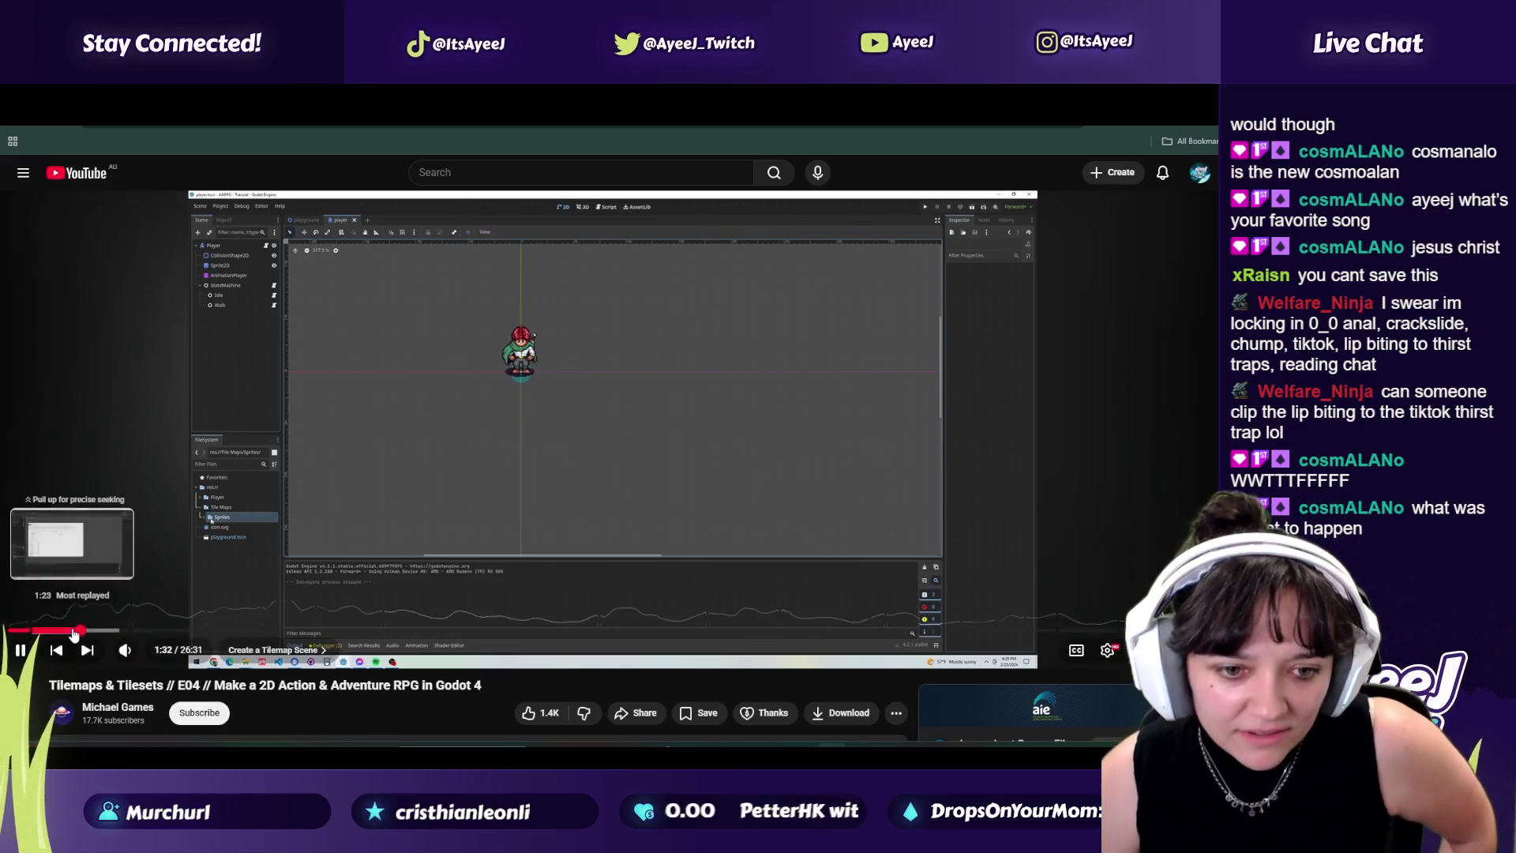
Step: Jump the tutorial to 1:24, pause it, and switch to the itch.io download tab
left_click(71, 631)
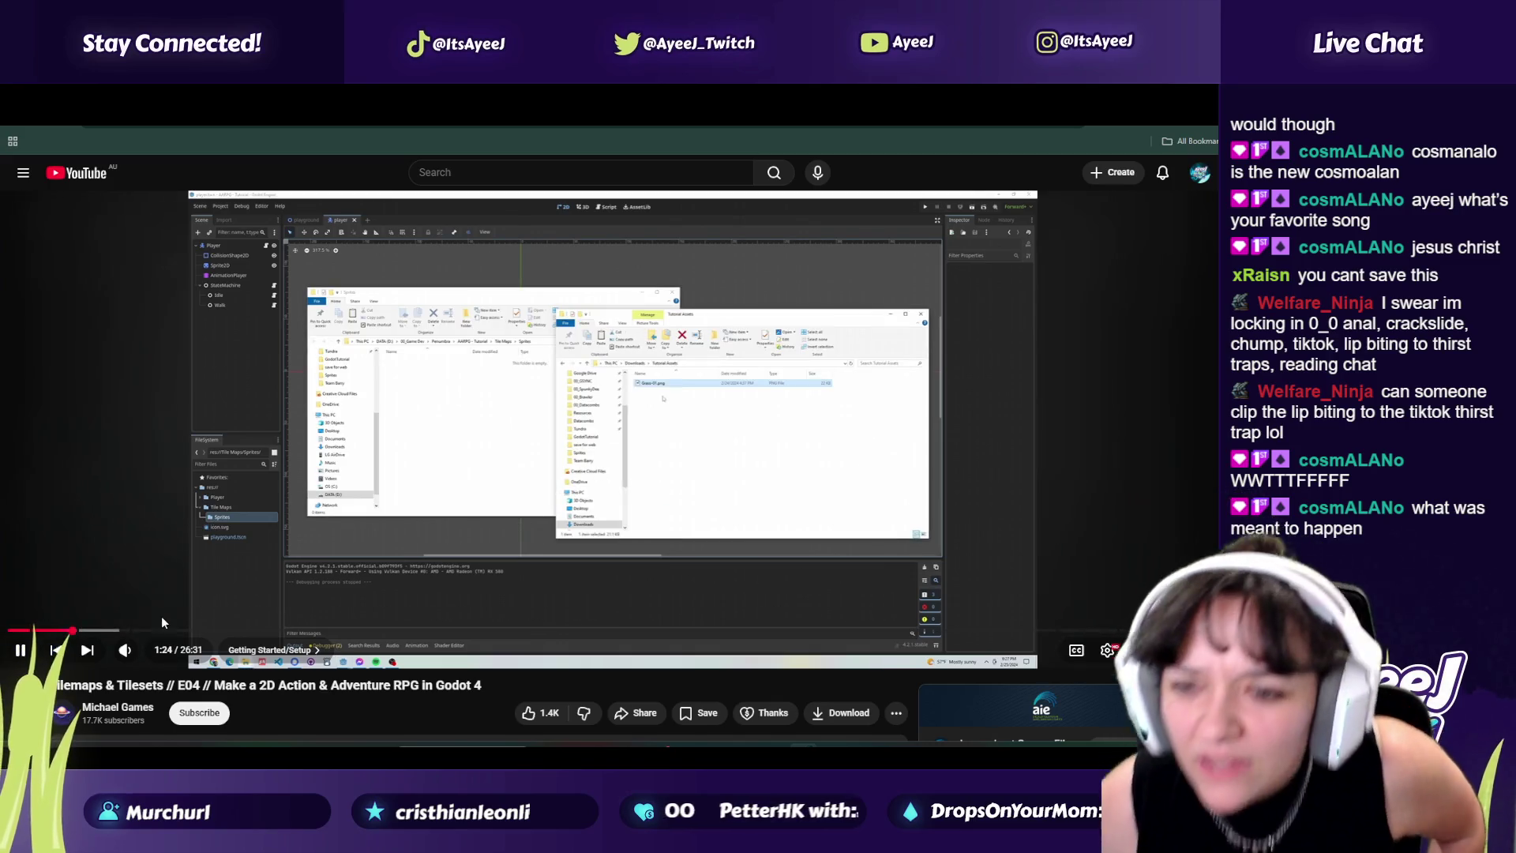
left_click(311, 548)
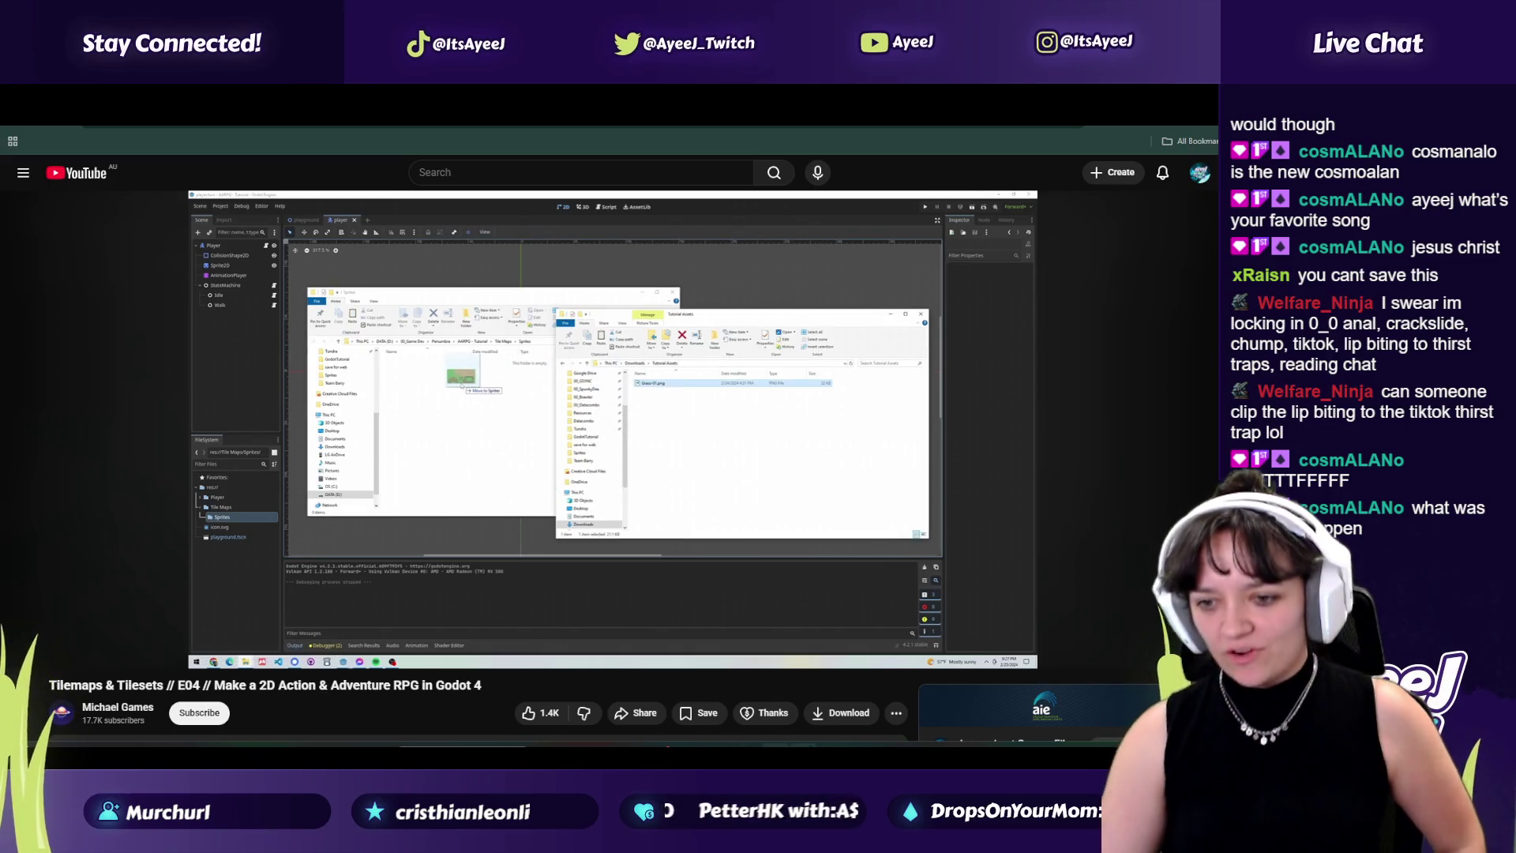
mouse_move(605, 642)
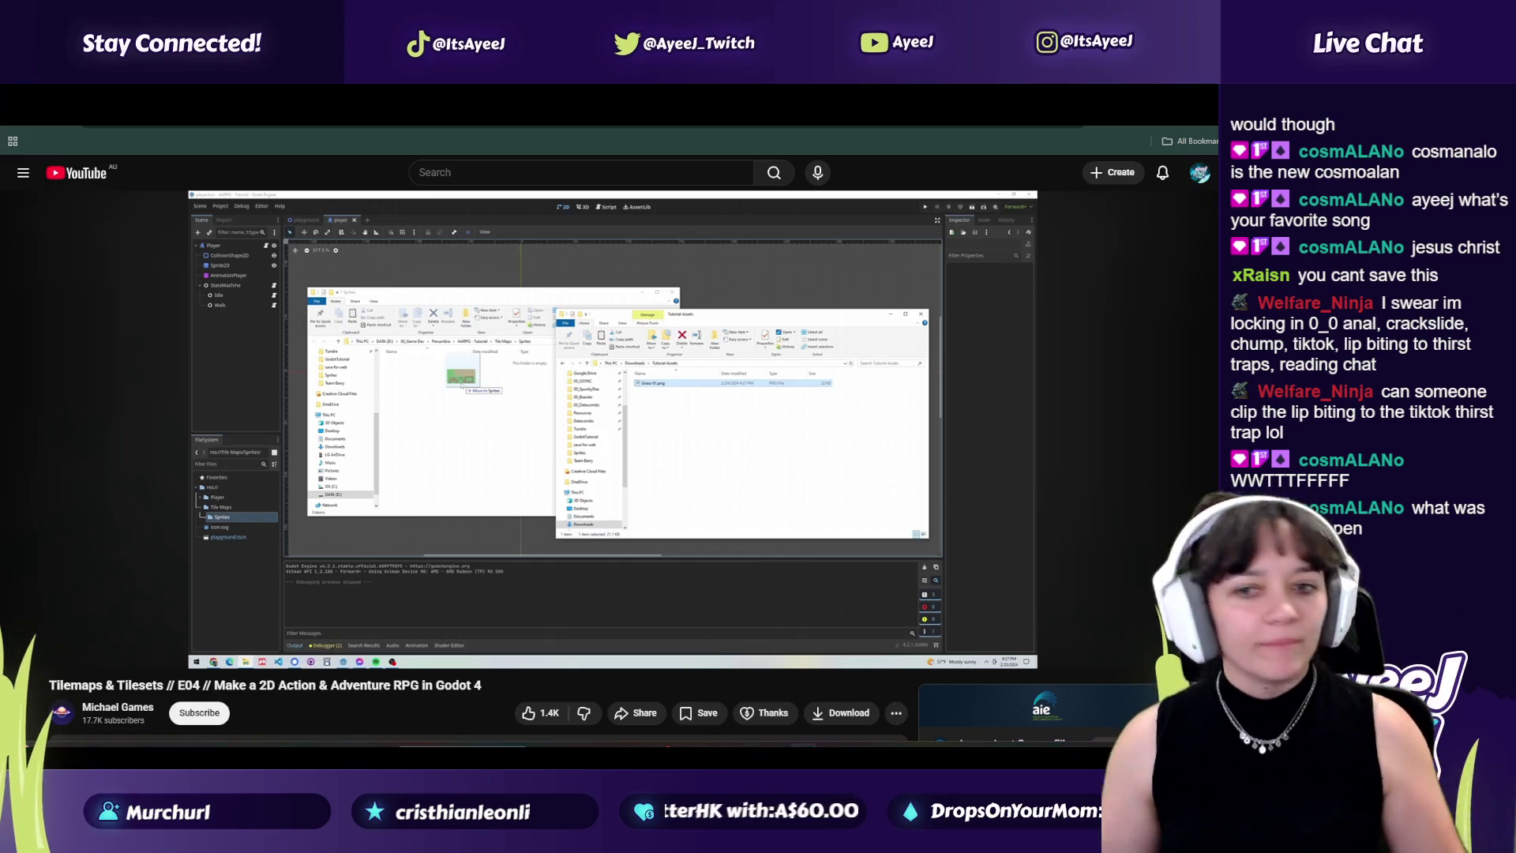
key("ctrl+Tab")
key("ctrl+Tab")
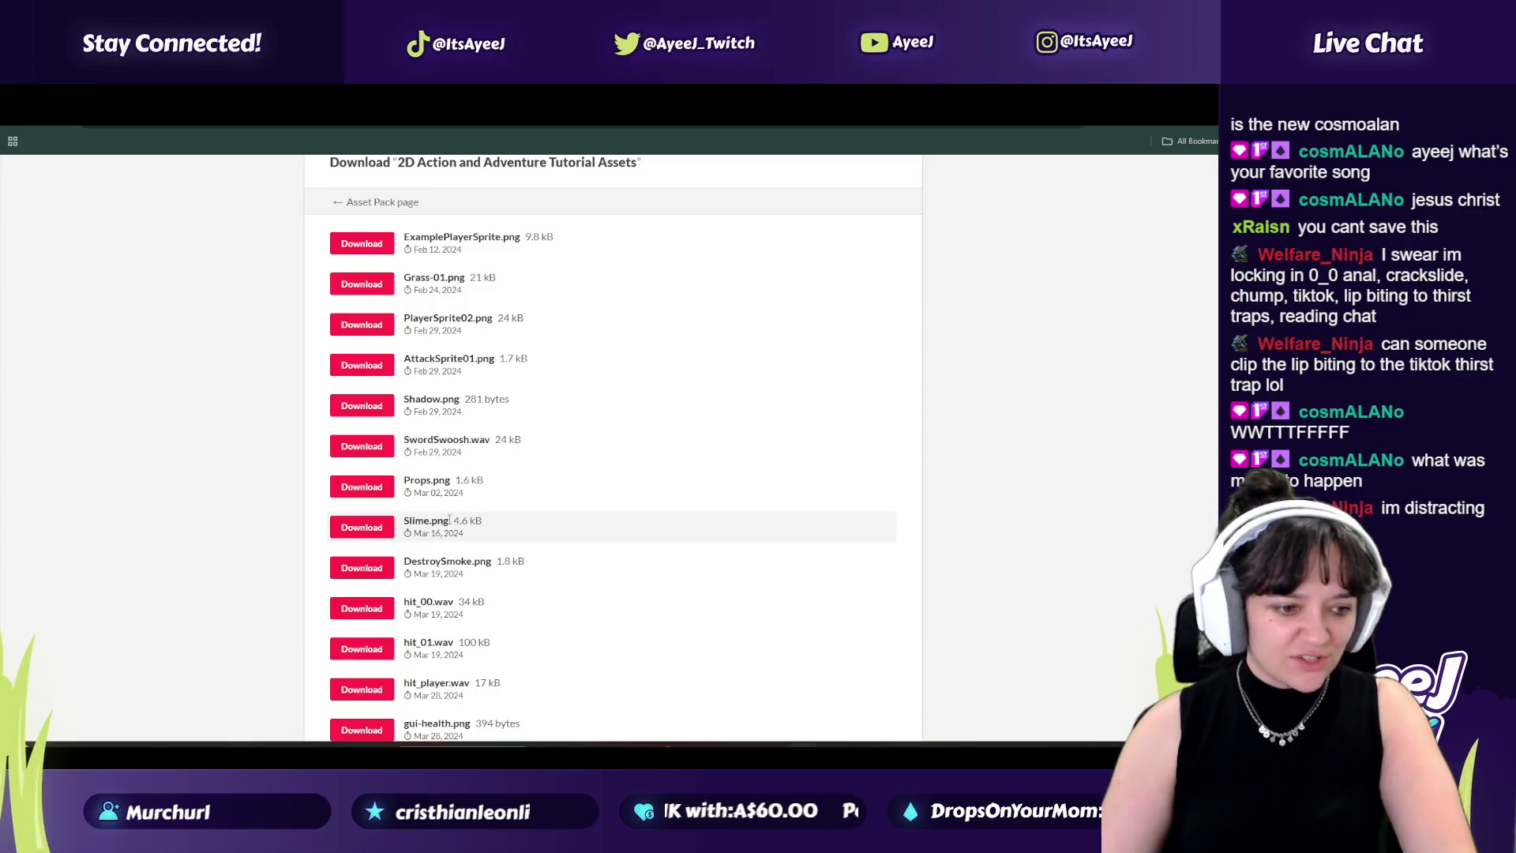
Step: Download Grass-01.png and dismiss the thanks-for-downloading dialog
left_click(363, 285)
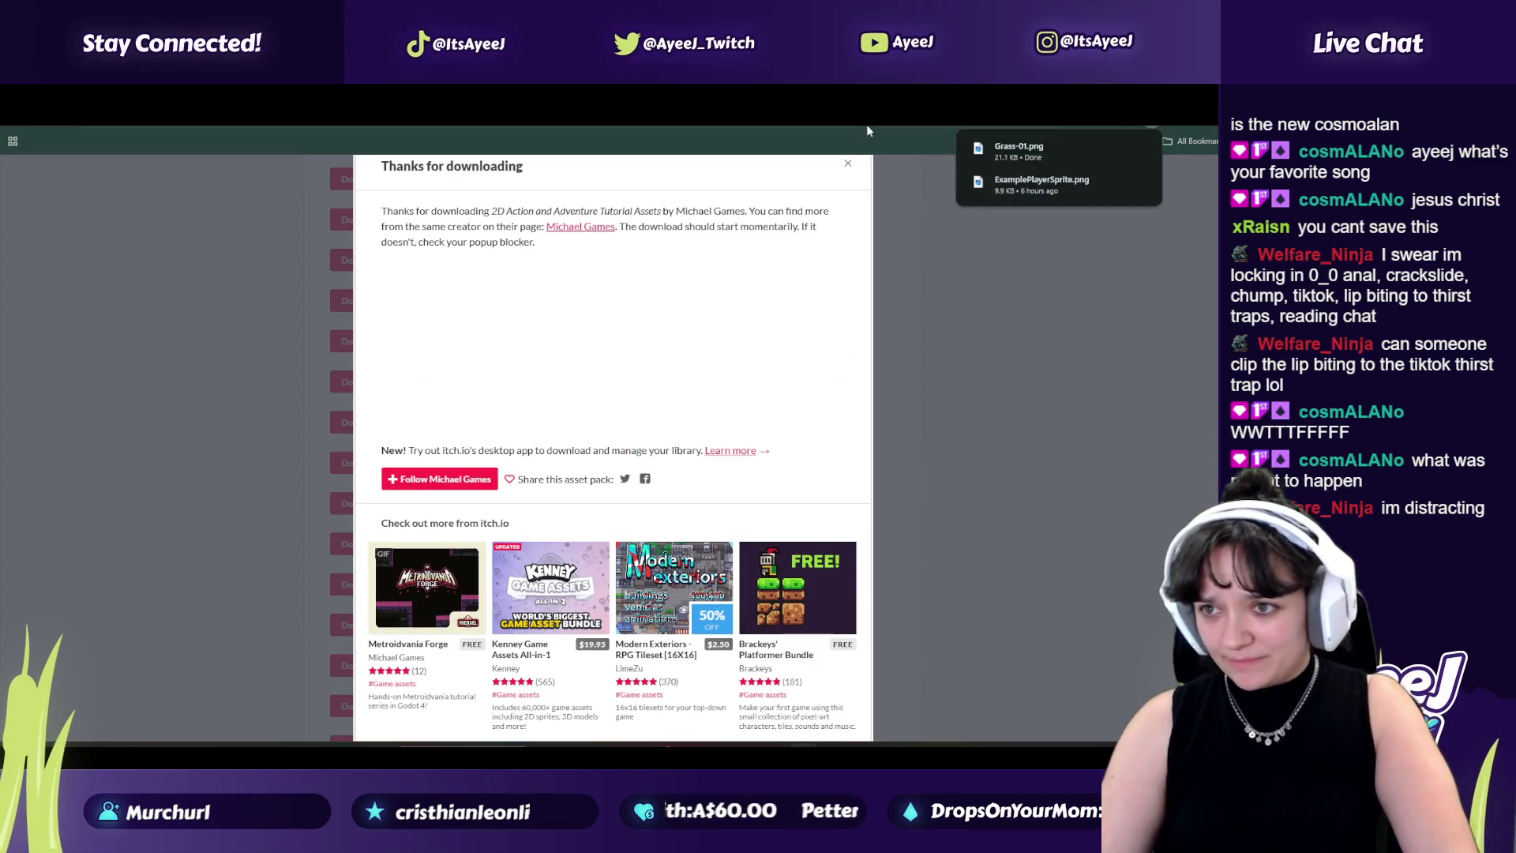
left_click(847, 164)
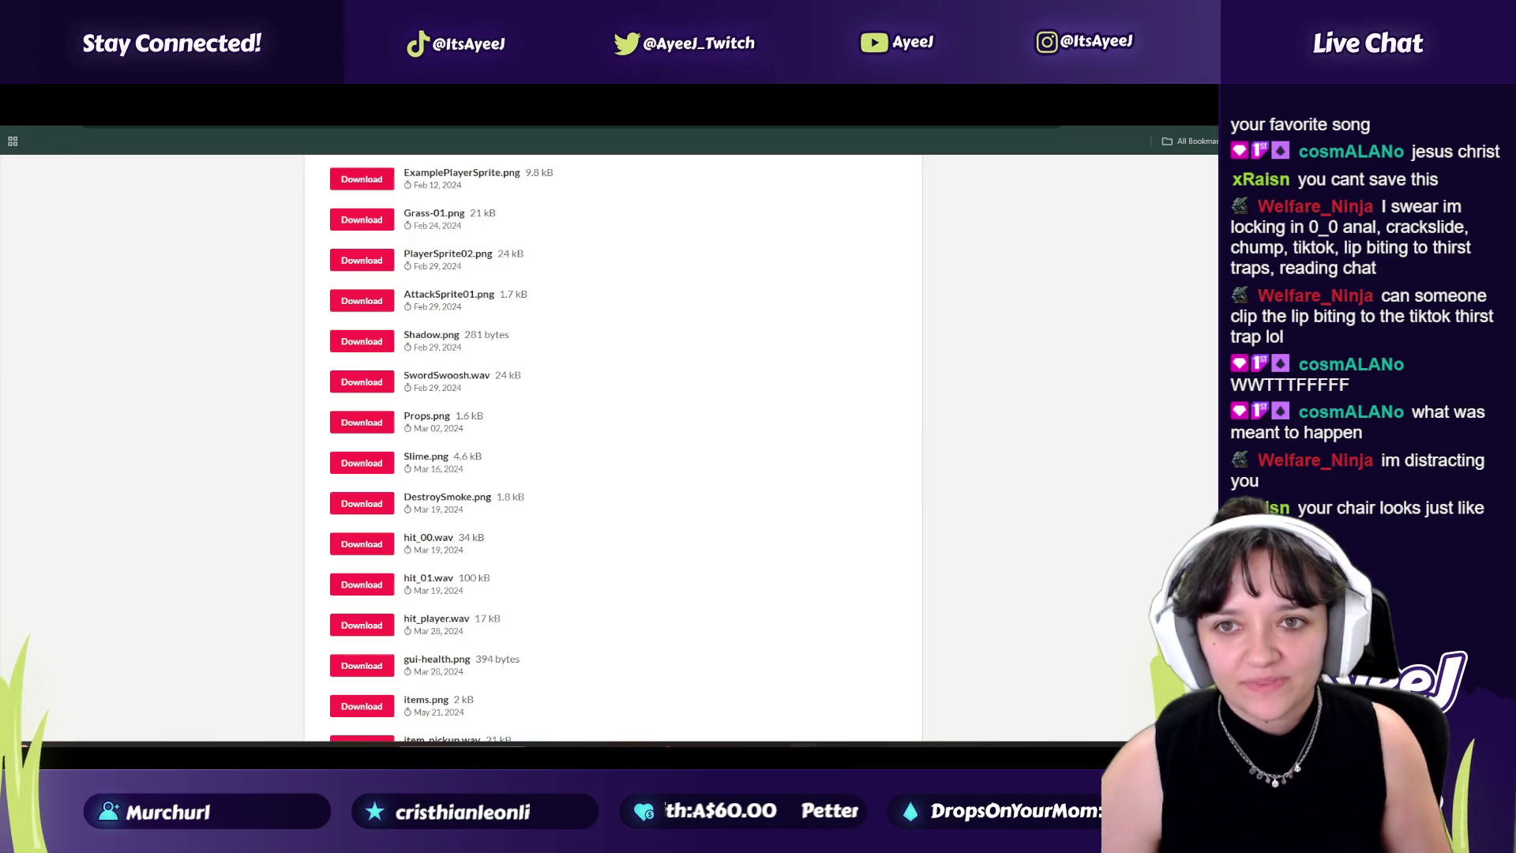
Step: Pause 'Sports car' in Spotify, close Spotify, and return to the YouTube tutorial tab
mouse_move(746, 754)
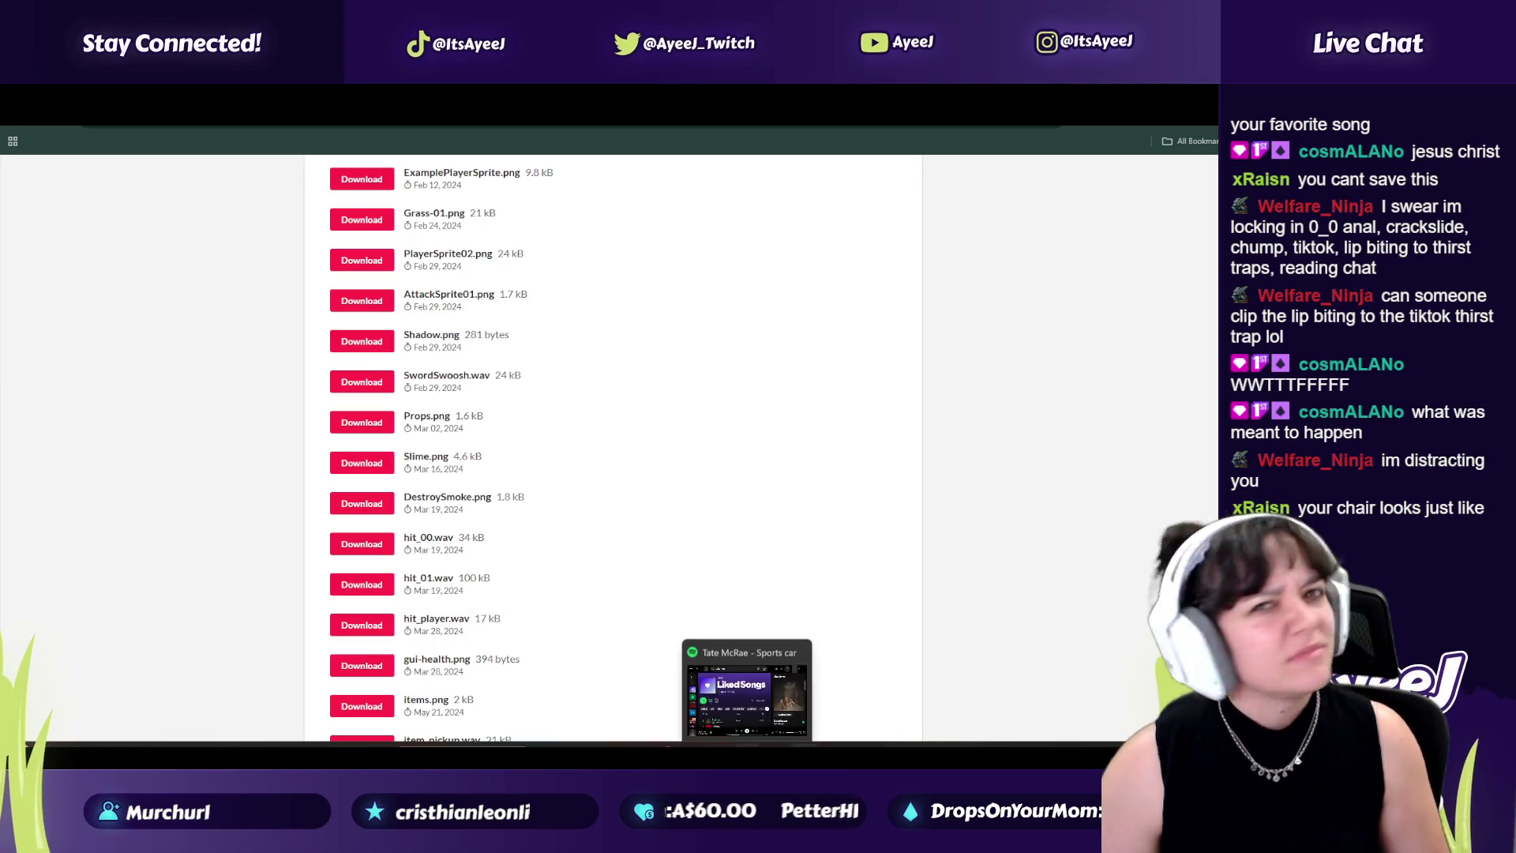
left_click(742, 686)
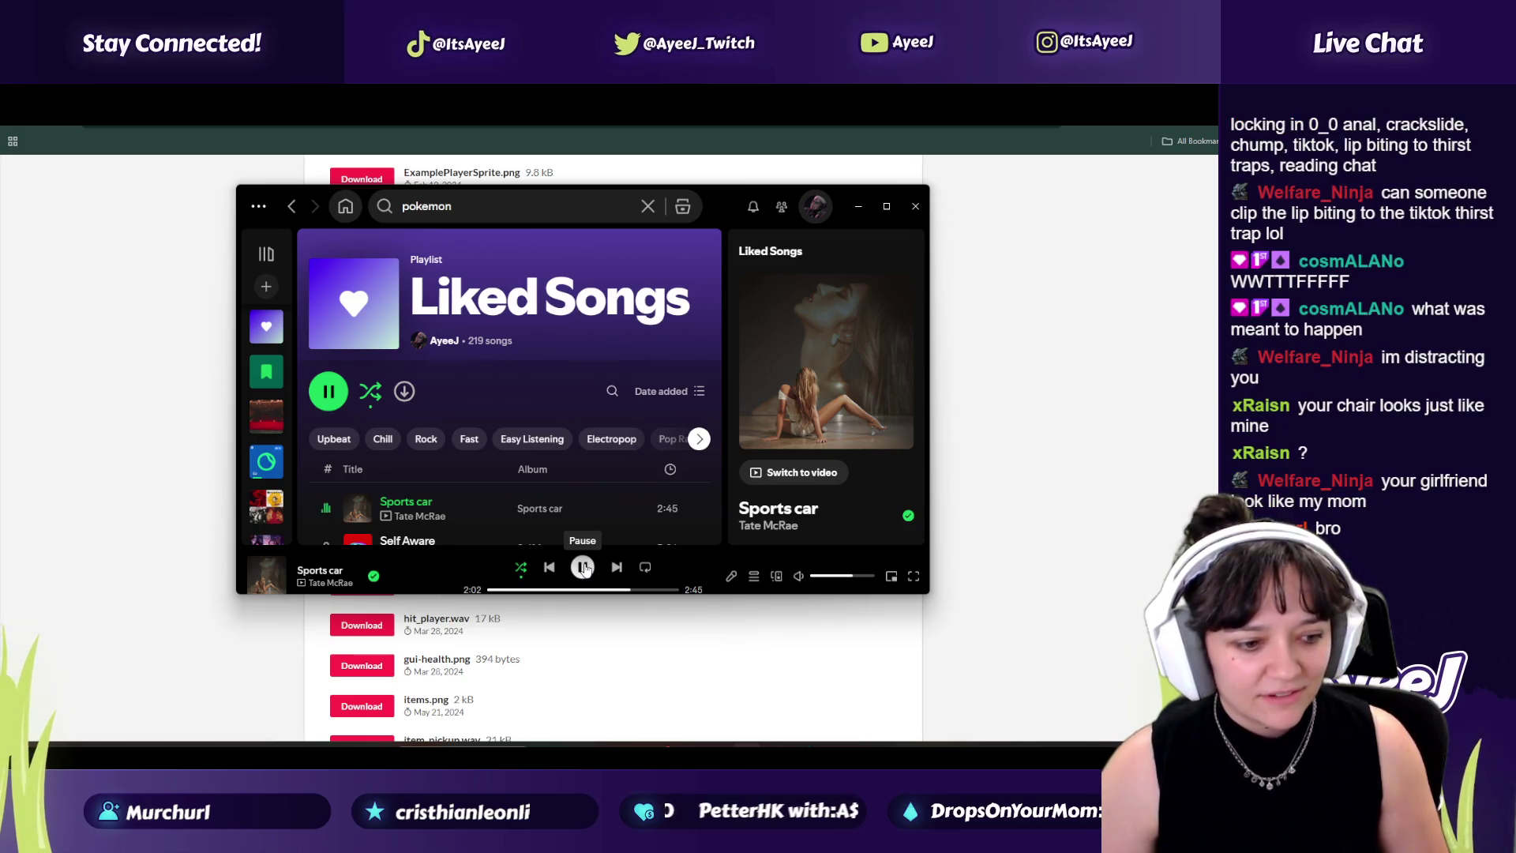
left_click(582, 566)
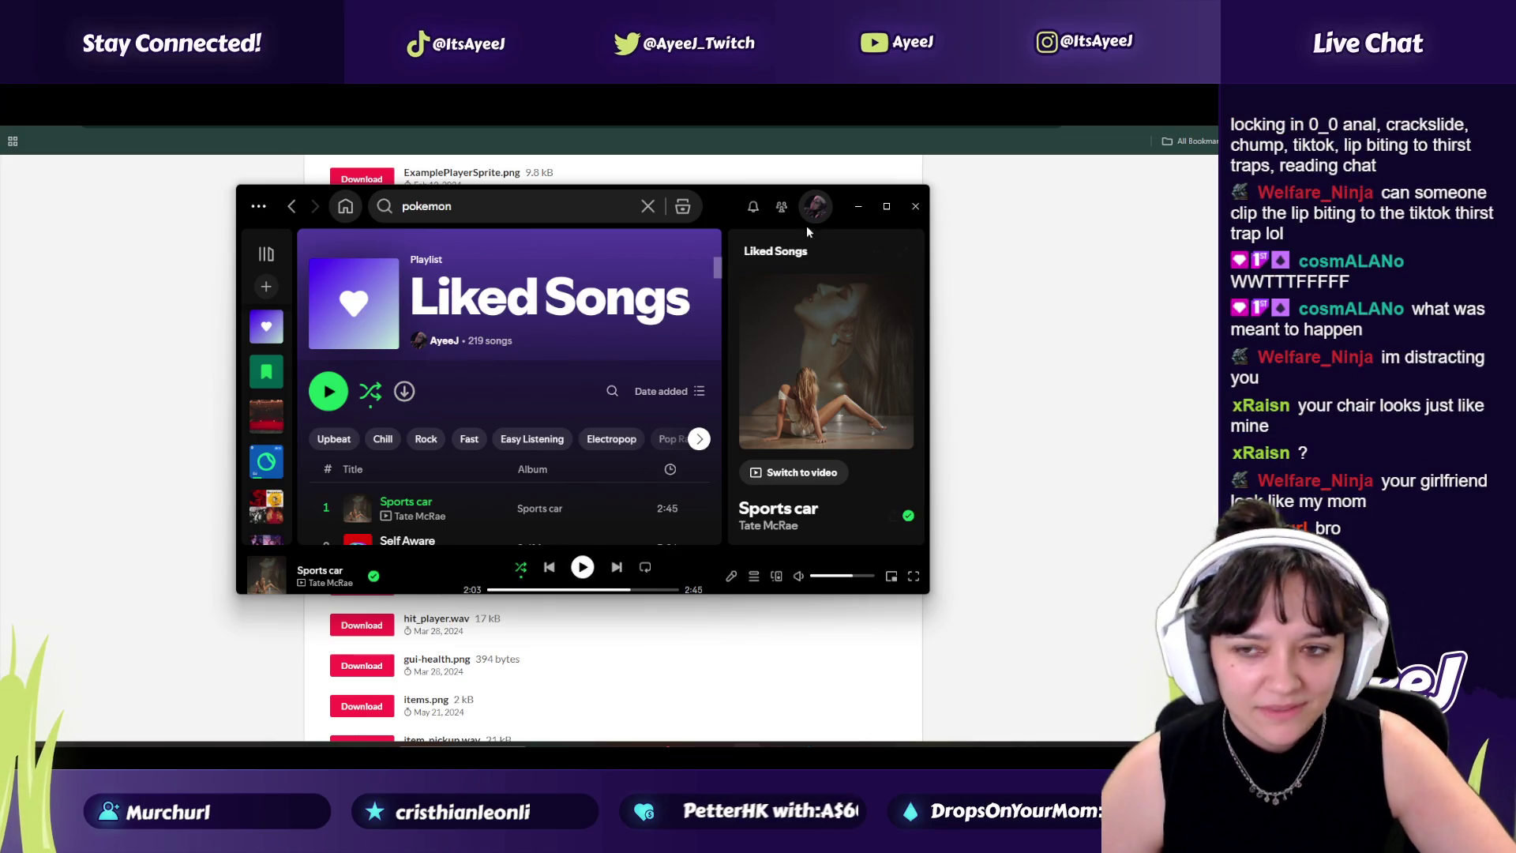
left_click(915, 206)
key("ctrl+Tab")
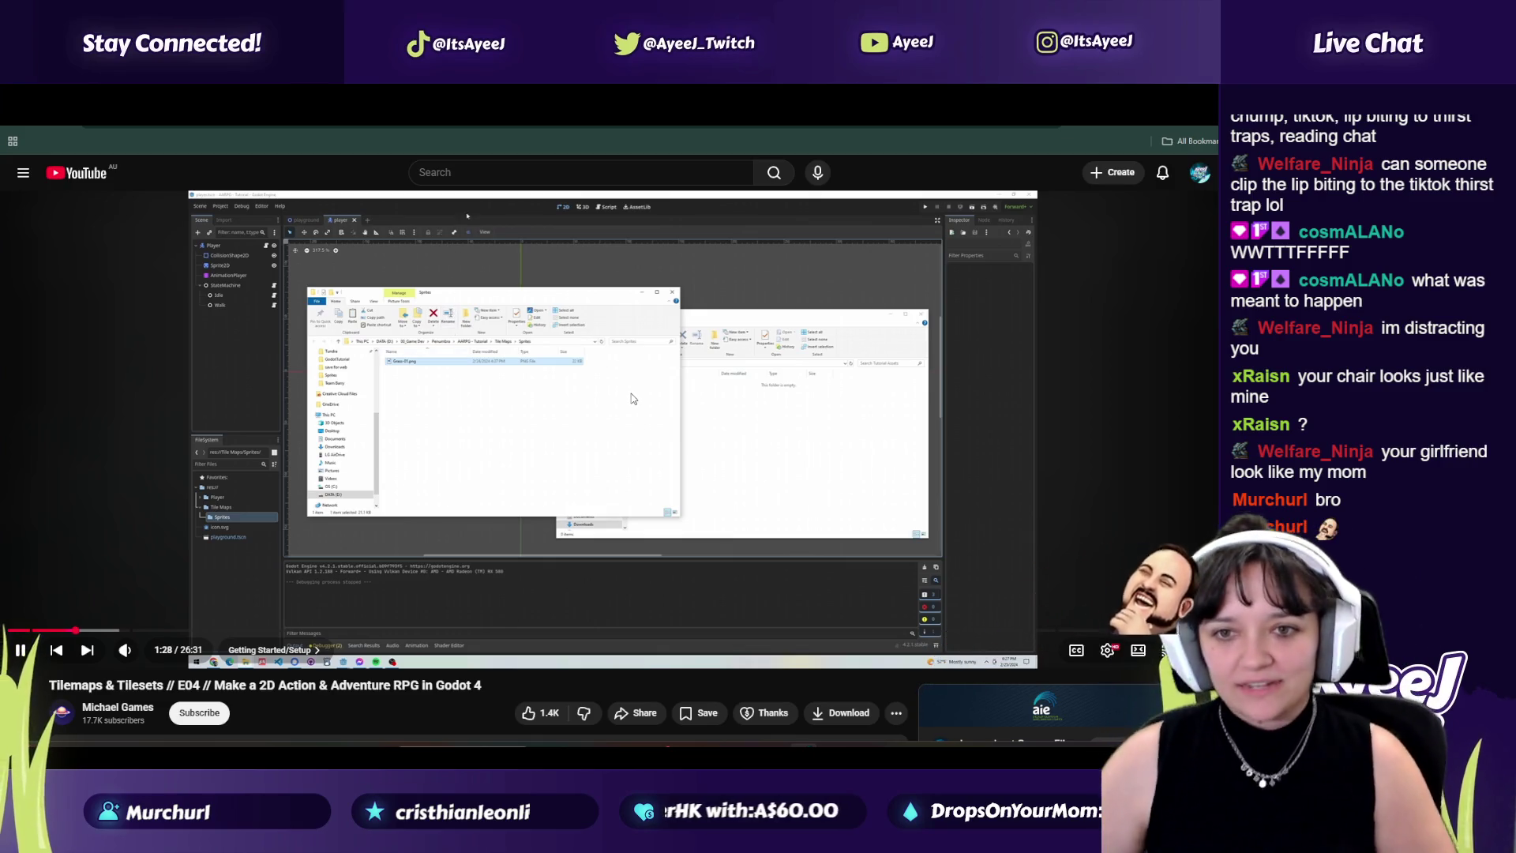
Step: Pause the tutorial around 1:33 at the Create a Tilemap Scene chapter and return to Godot
left_click(647, 339)
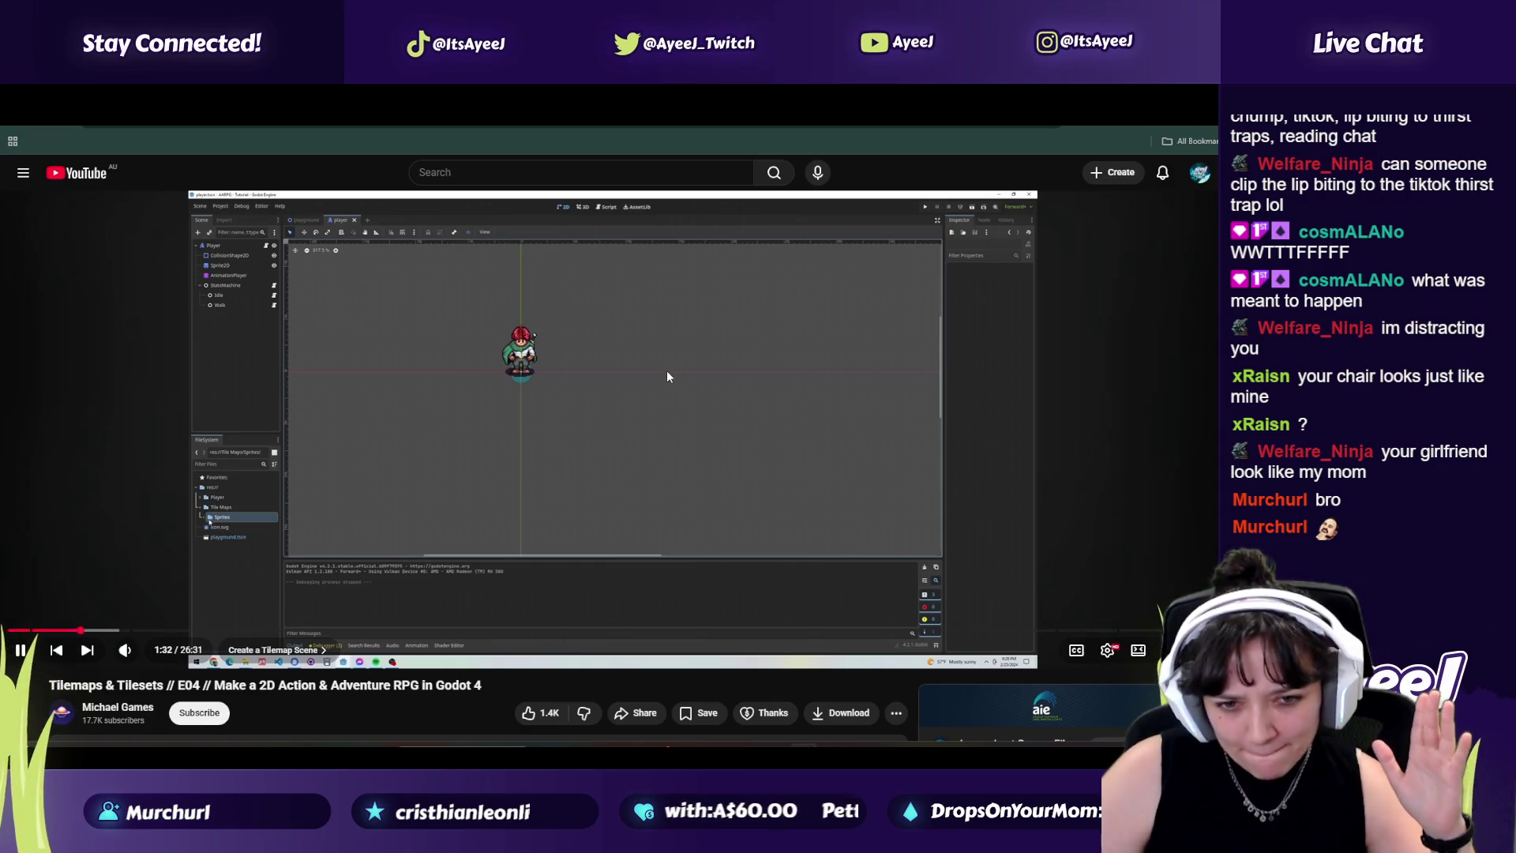
left_click(667, 371)
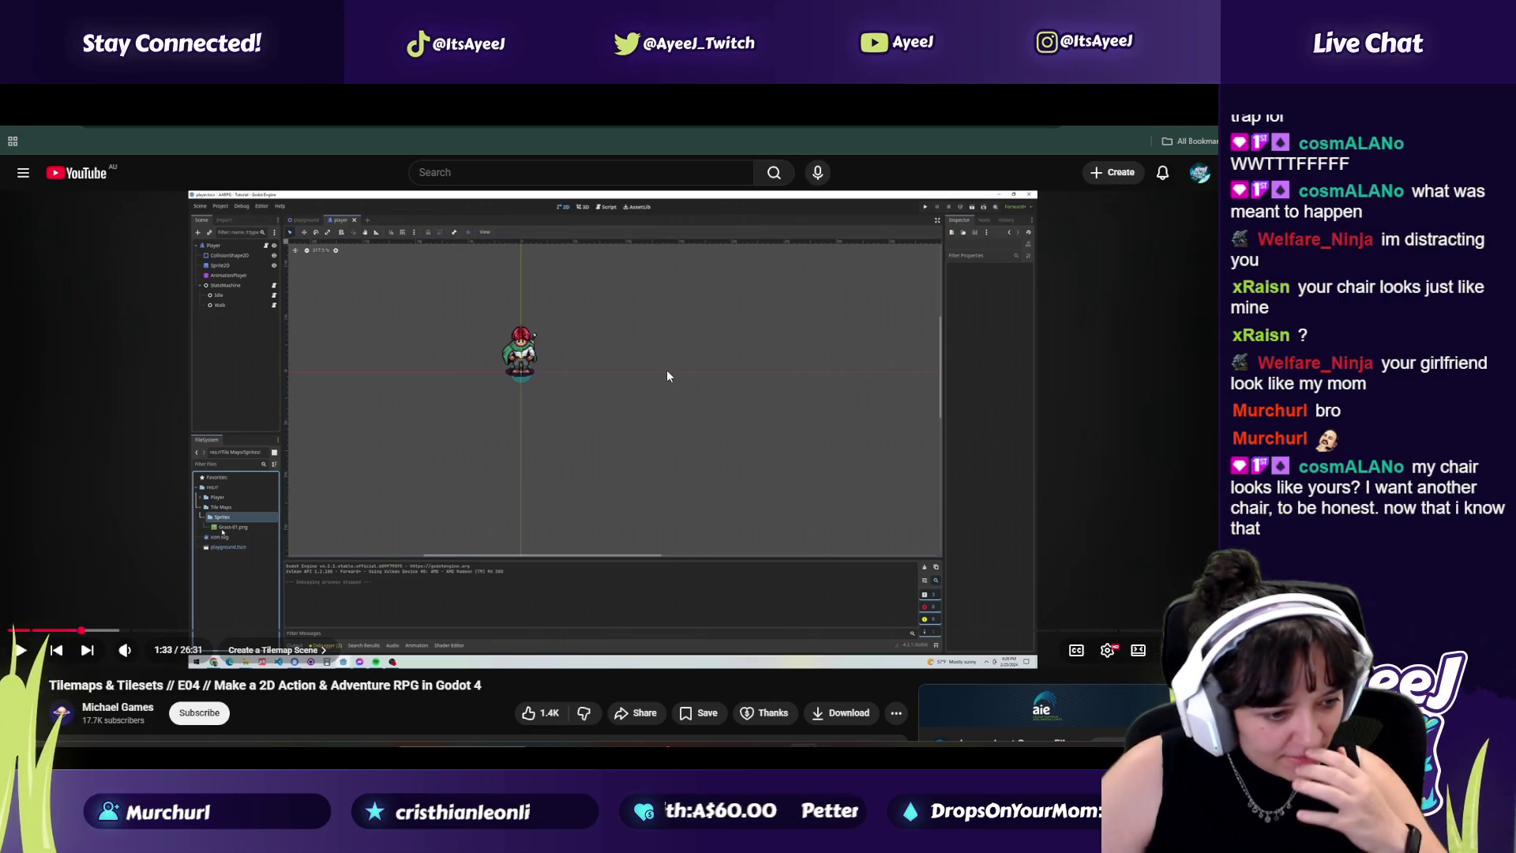
left_click(666, 371)
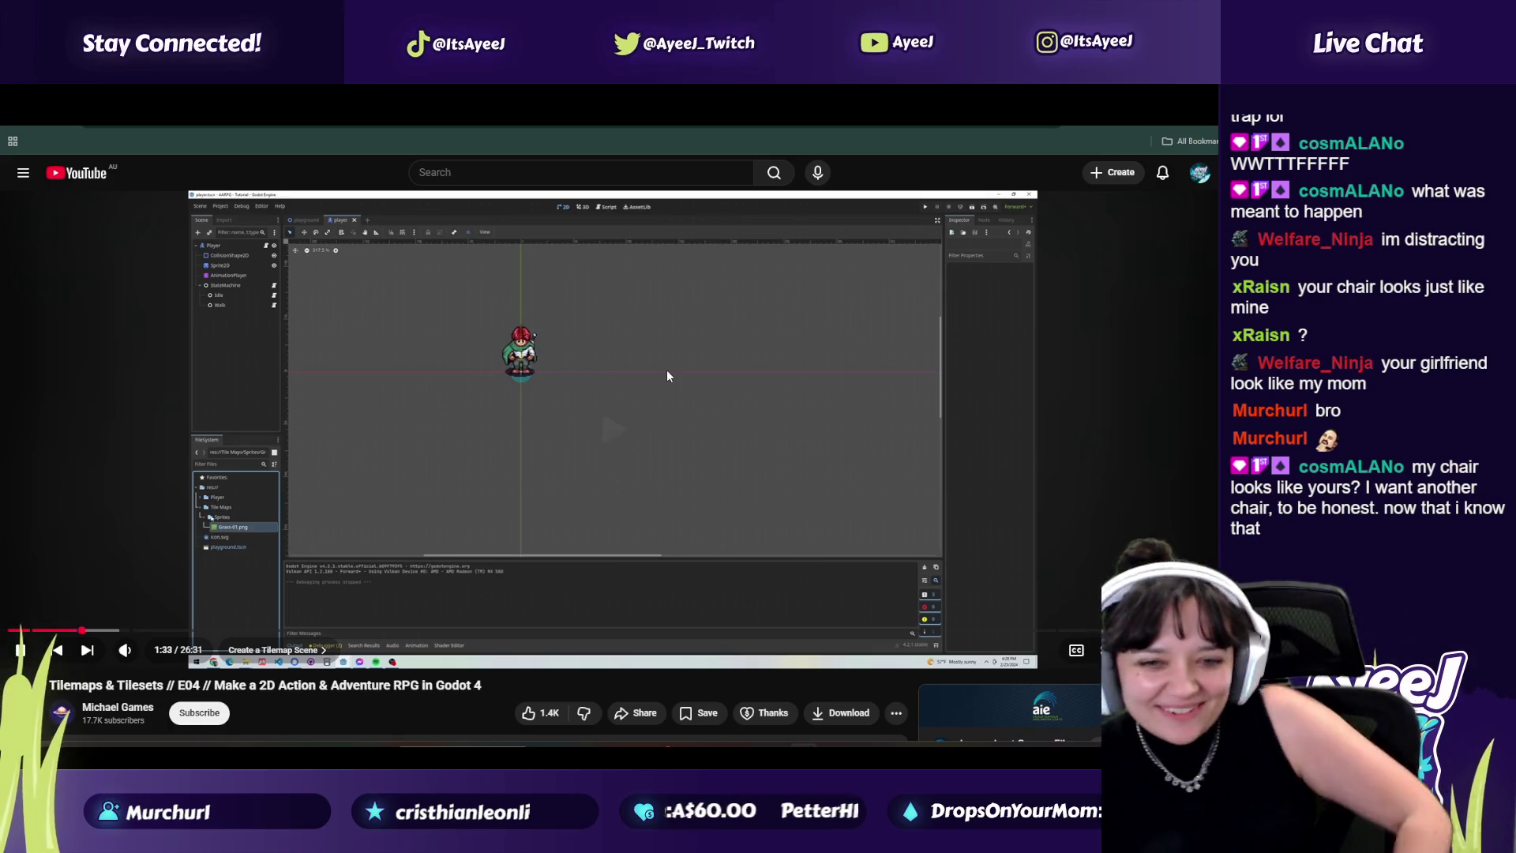
left_click(644, 358)
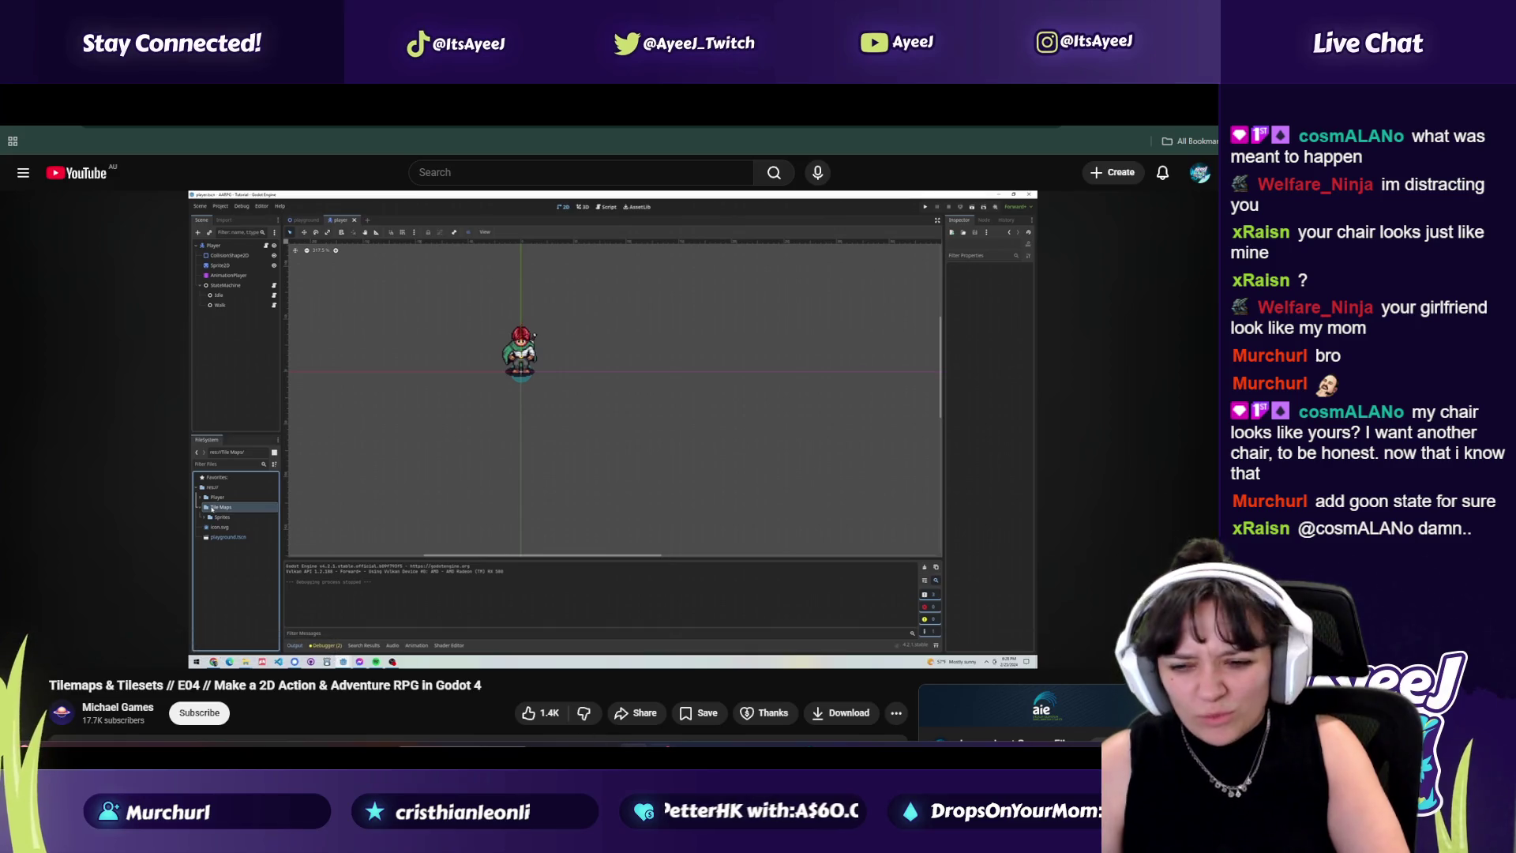
key("alt+Tab")
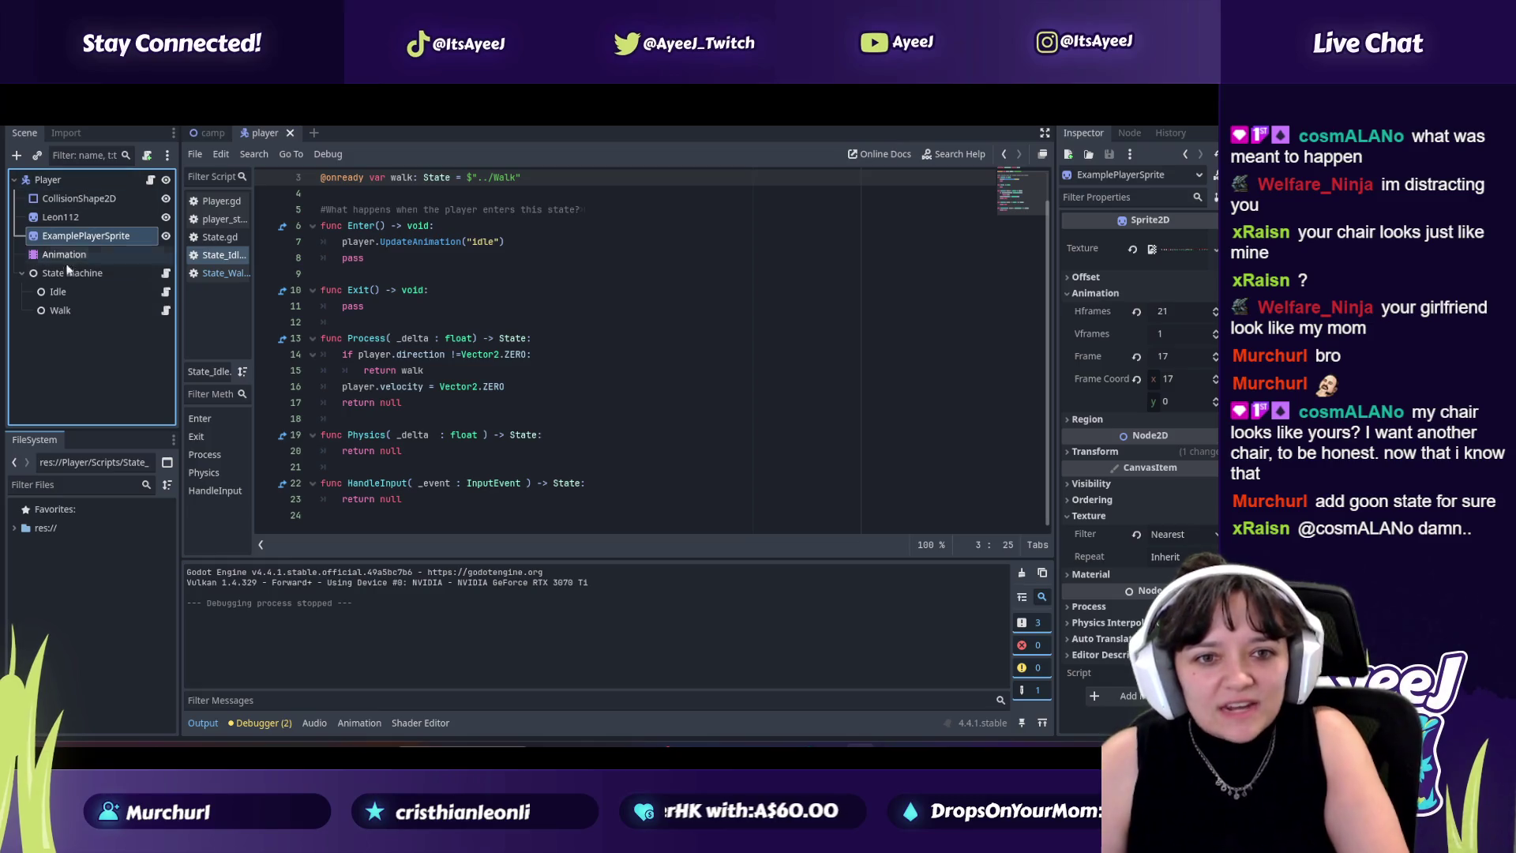
Step: Expand res:// to select Grass-01.png in the Spites folder, then bring up Windows search
left_click(15, 528)
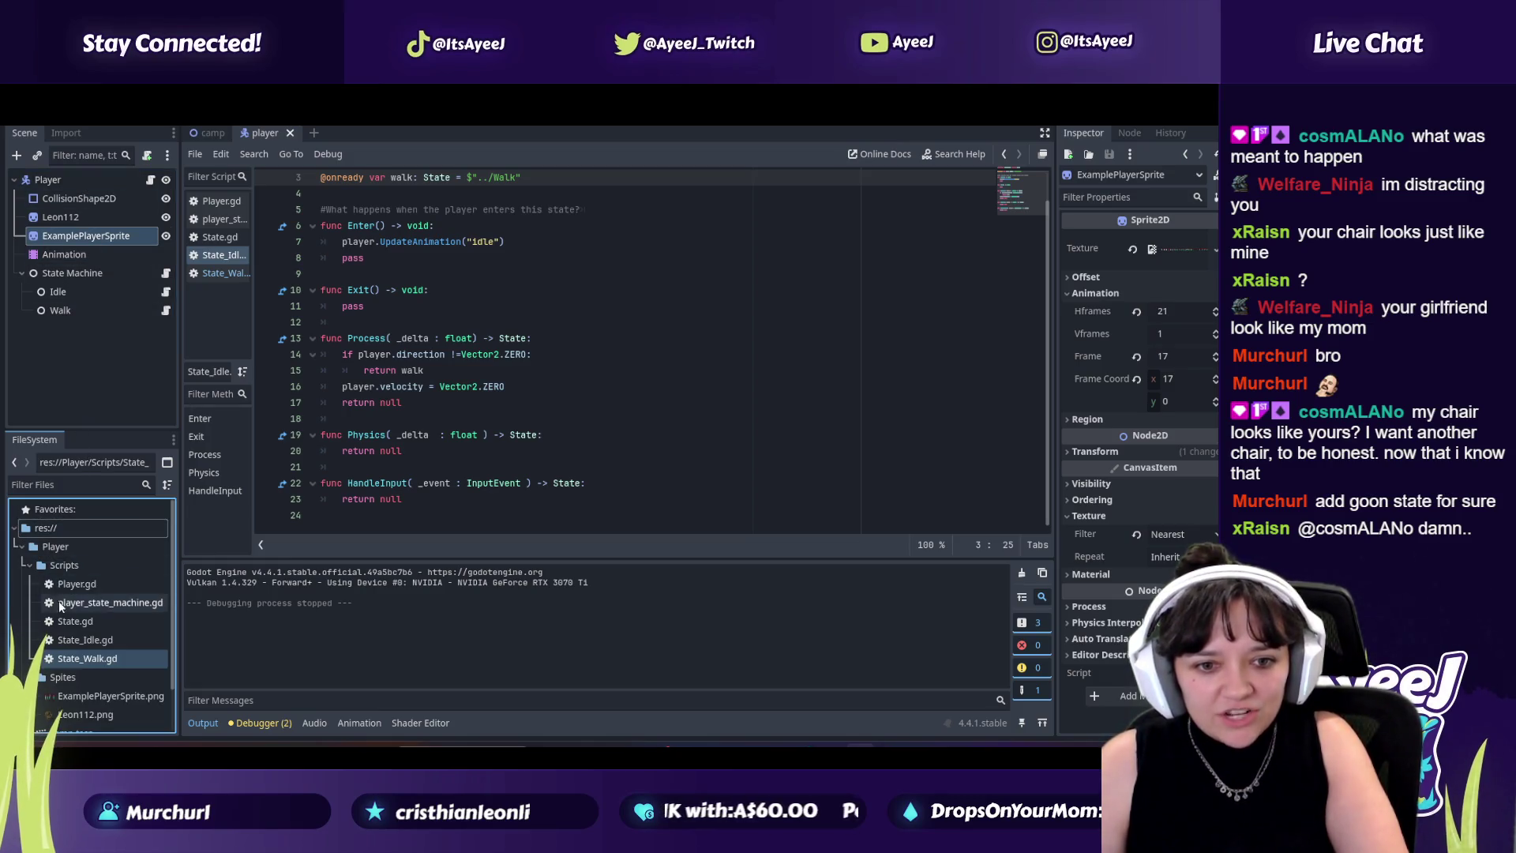
scroll(71, 631, "down", 3)
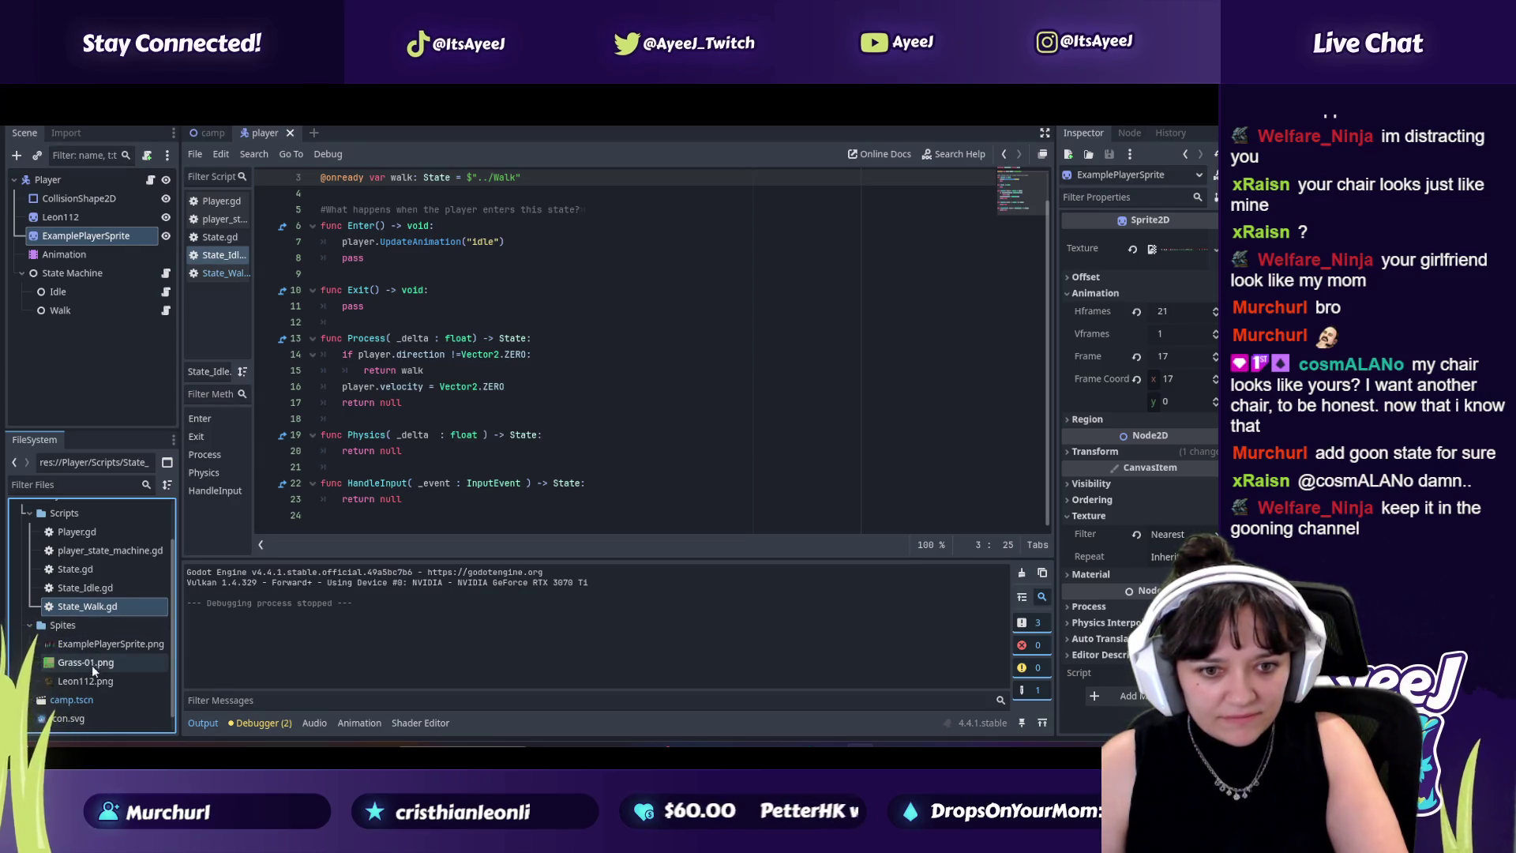
left_click(92, 664)
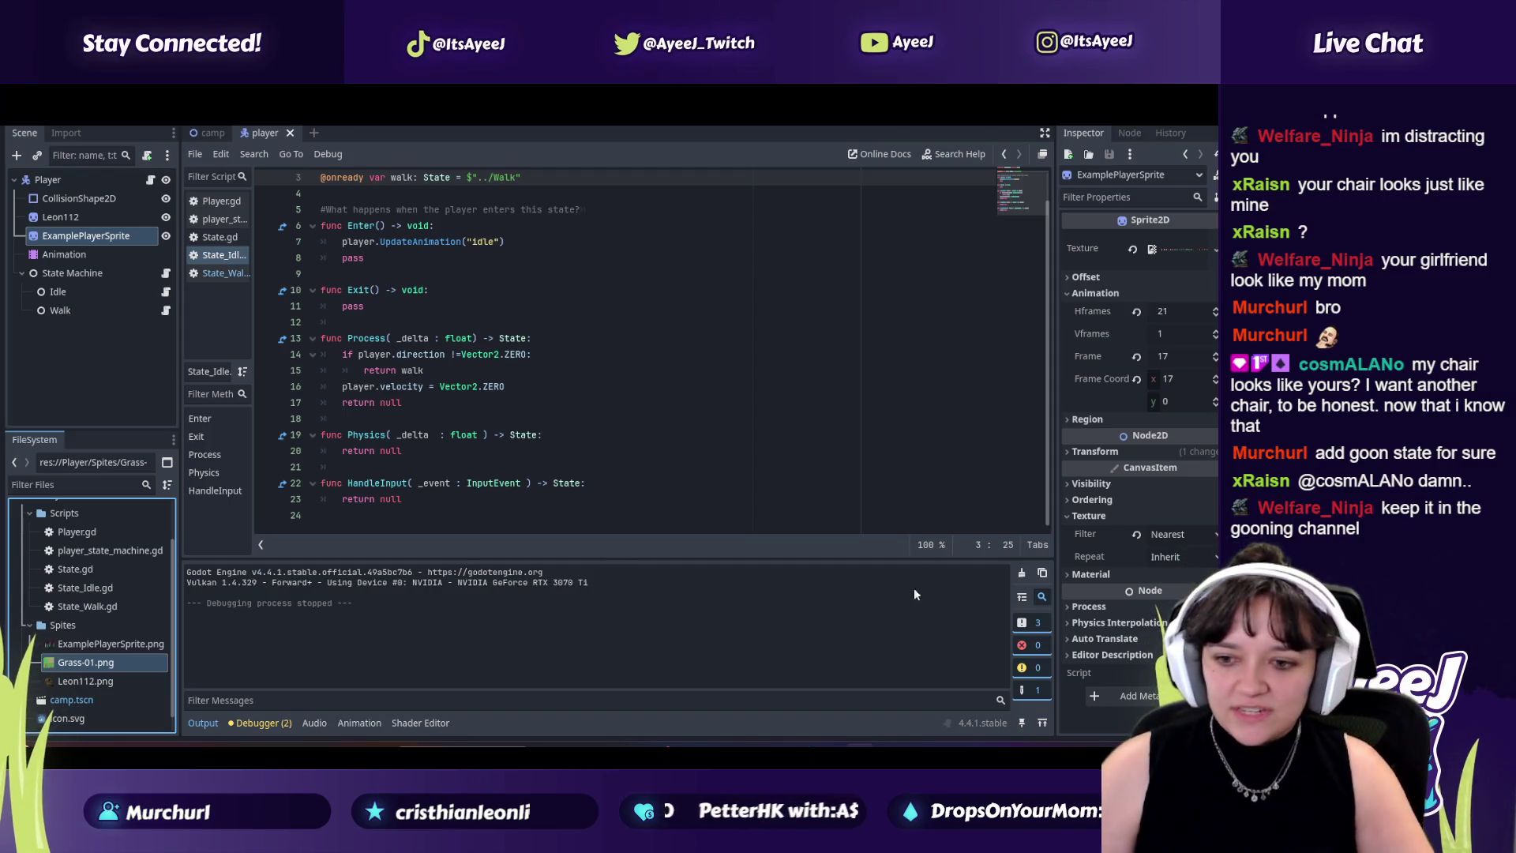
key("super")
Step: Launch TikTok from the search results and like the first trees video
type("tikt")
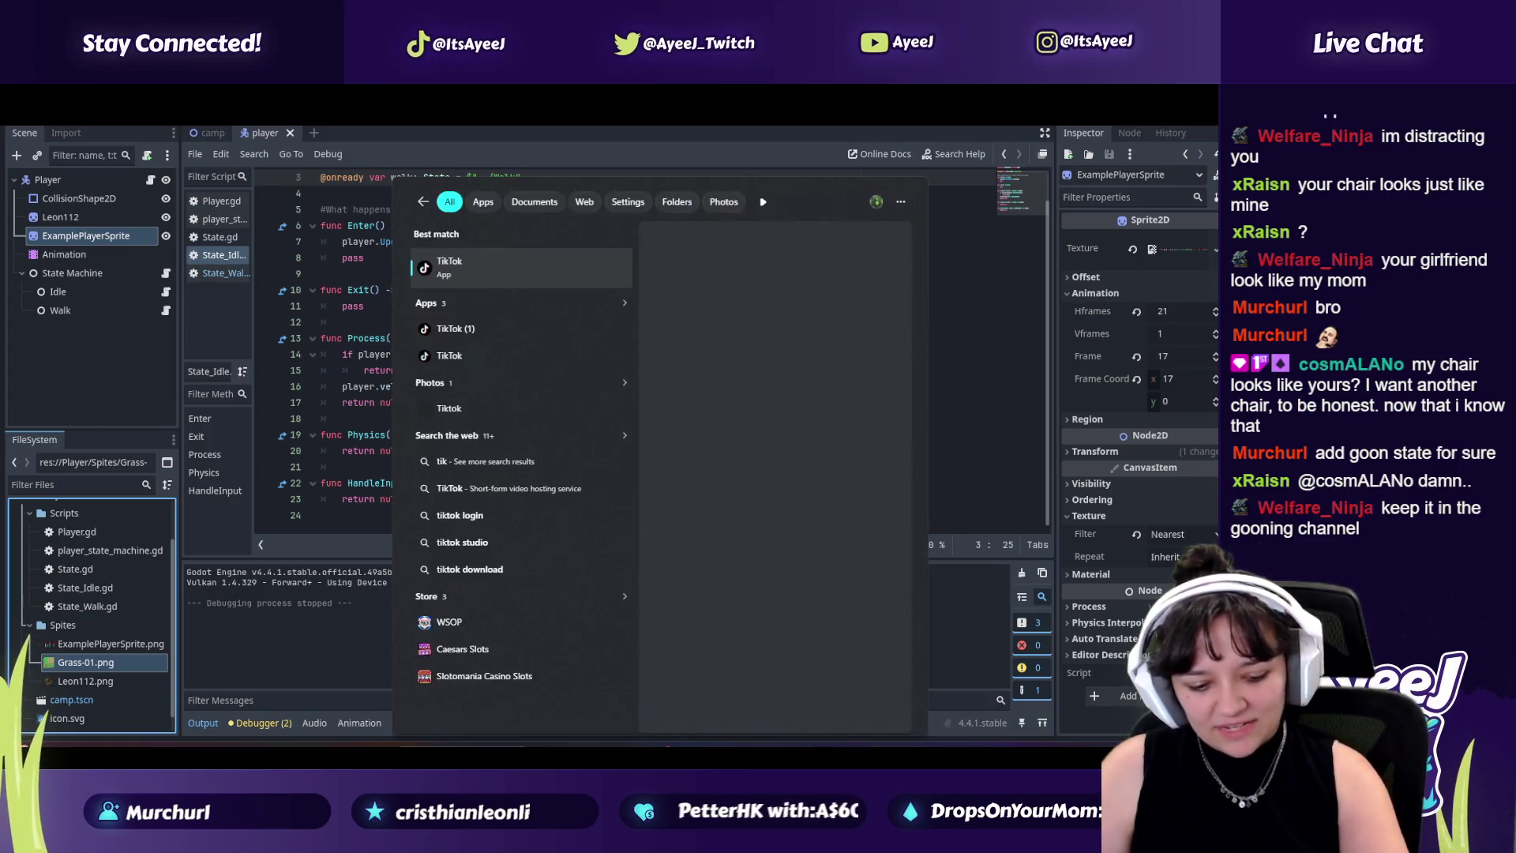
left_click(455, 329)
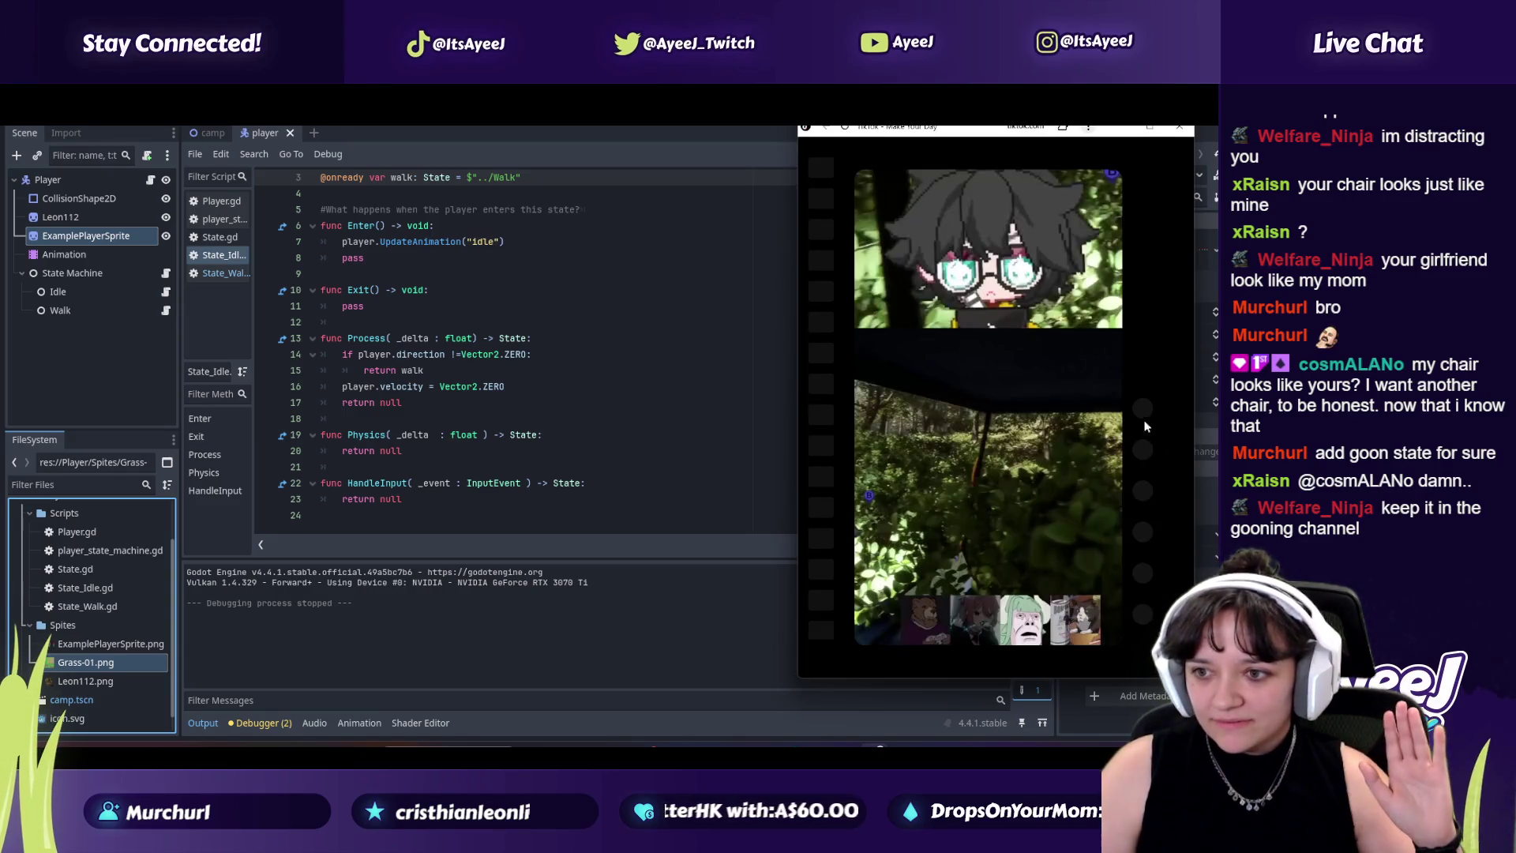
left_click(1146, 472)
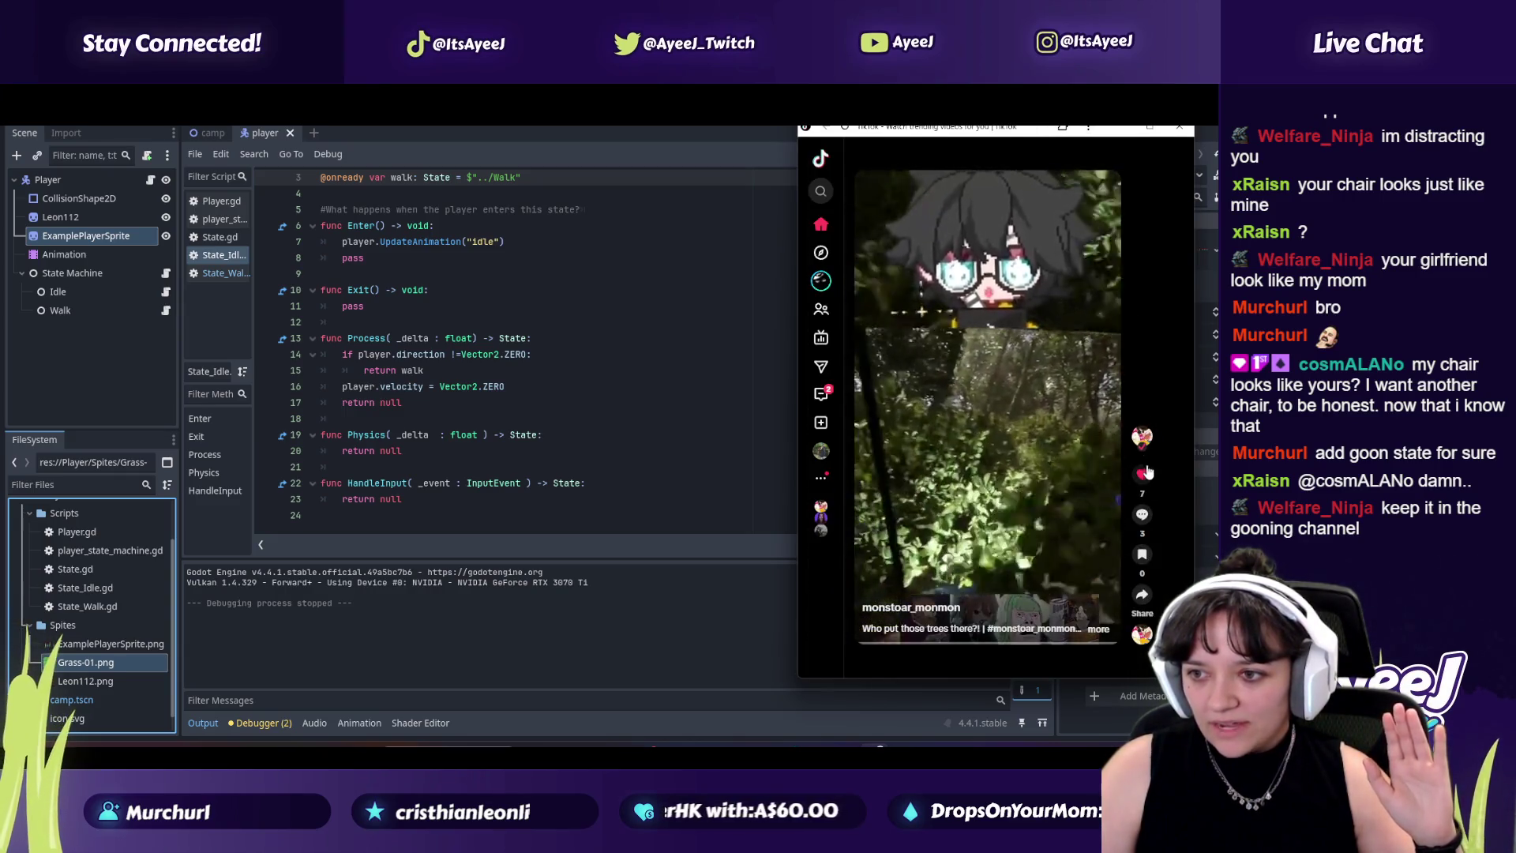
Step: Scroll through a dozen or so TikTok clips, then close the TikTok window
scroll(1075, 386, "down", 1)
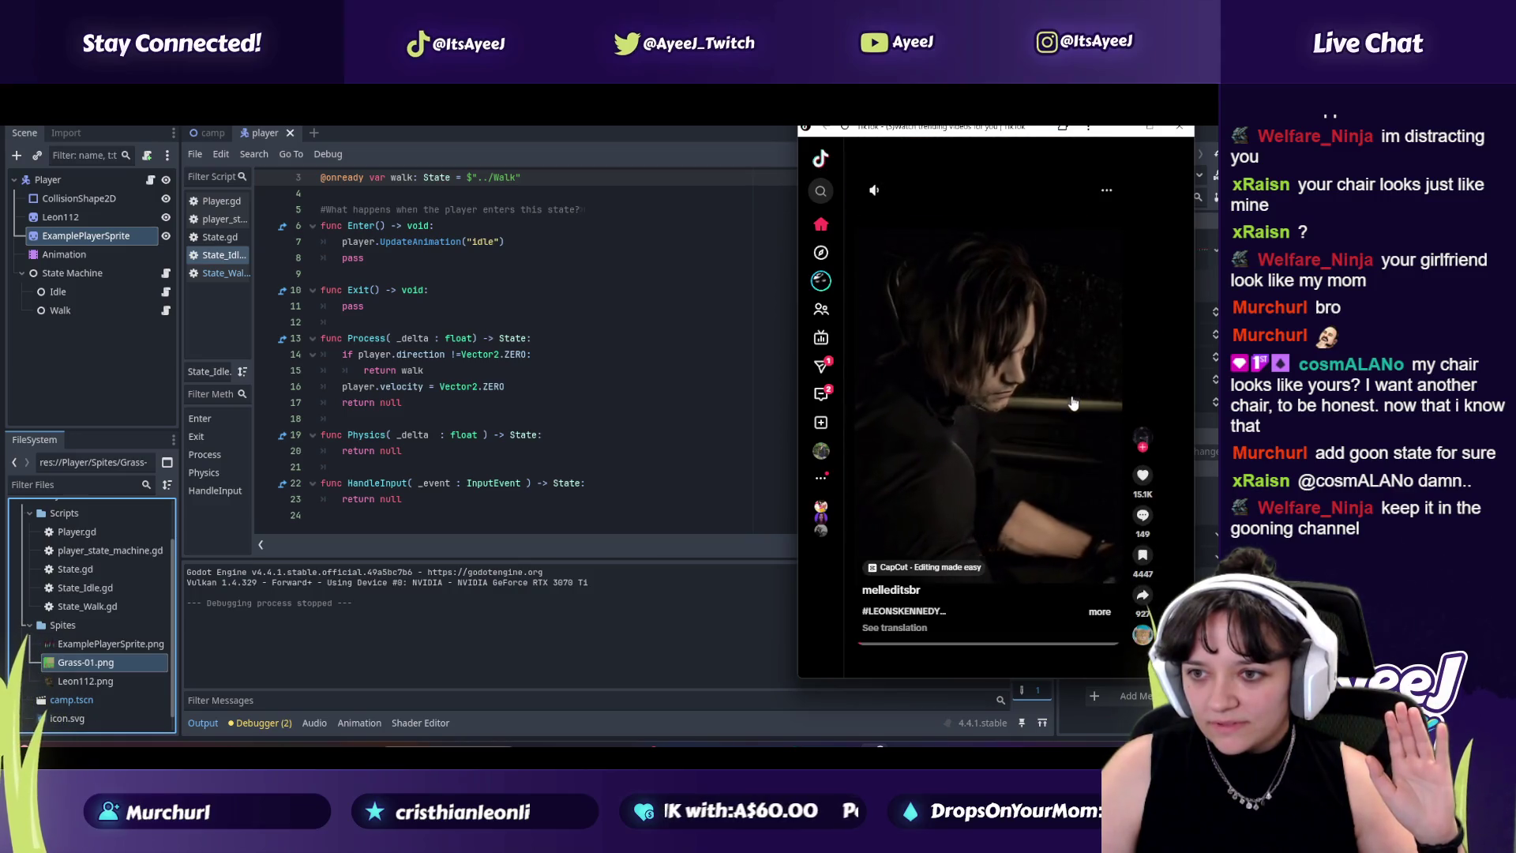
scroll(1012, 419, "down", 1)
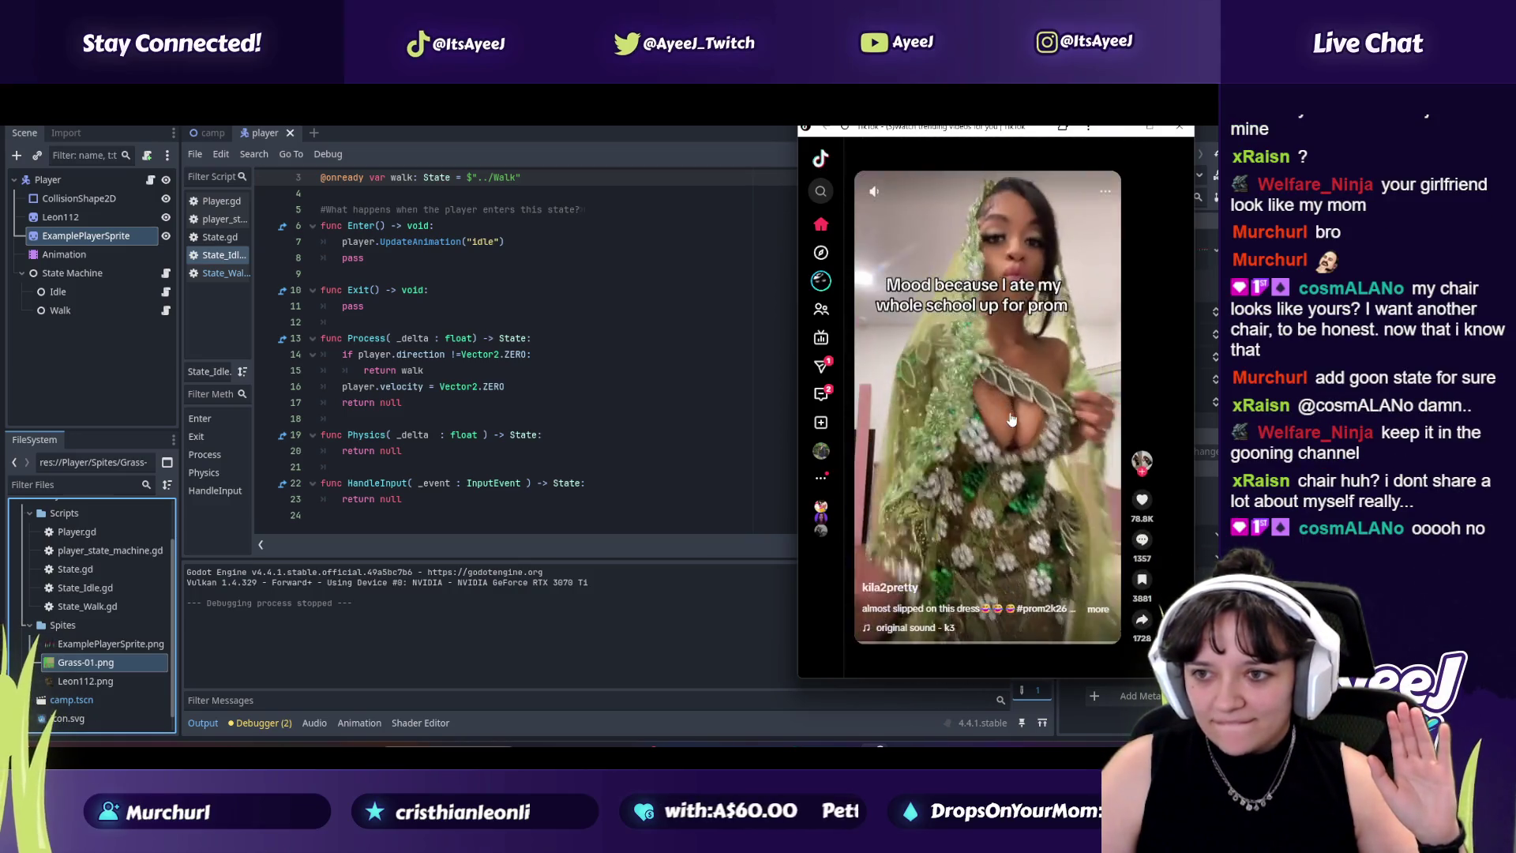
scroll(1011, 419, "down", 1)
scroll(1015, 403, "down", 1)
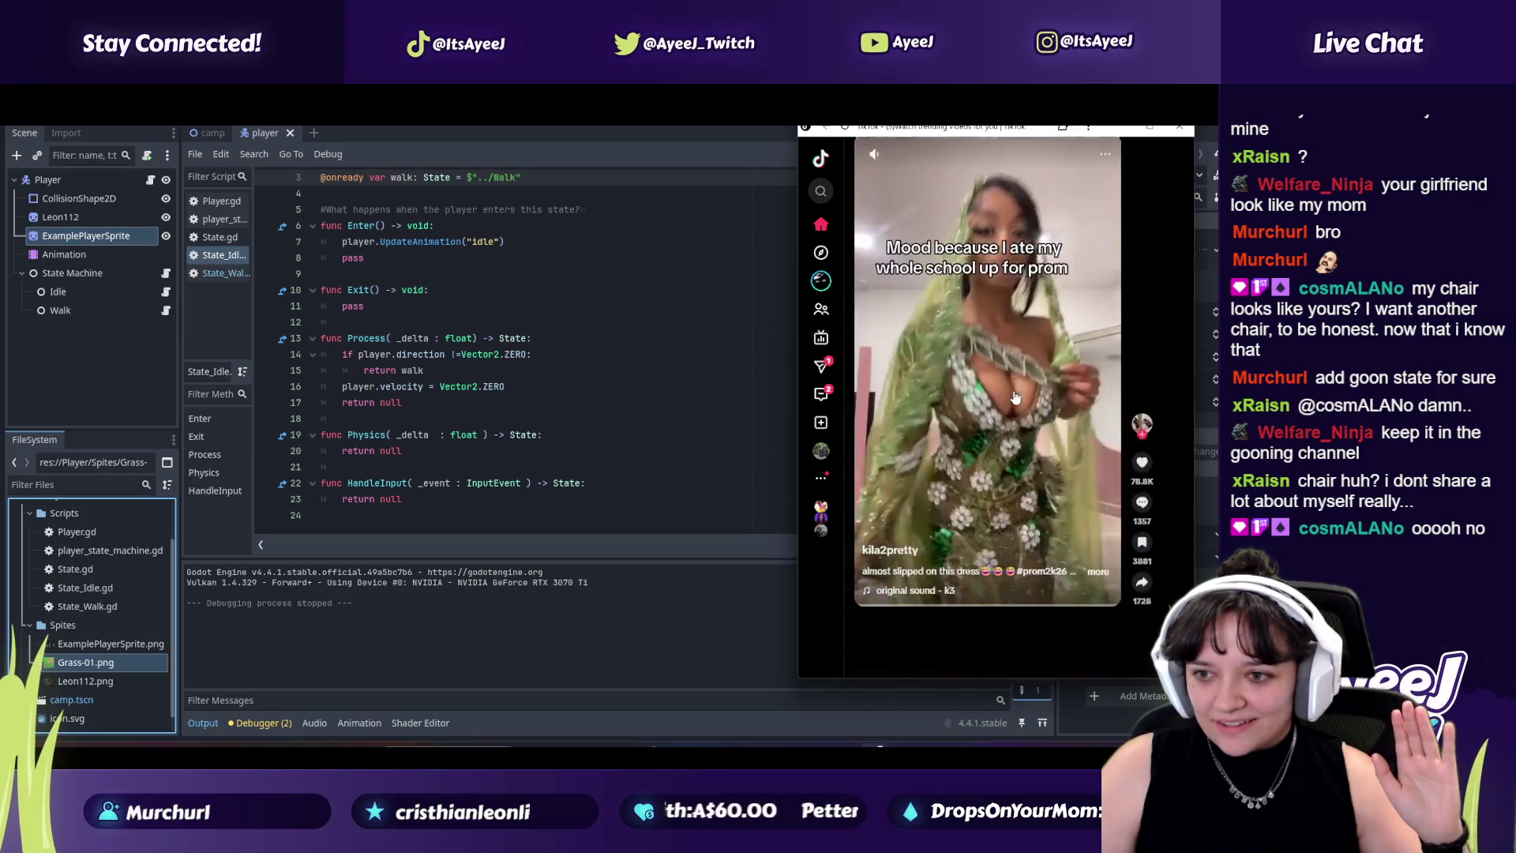
scroll(1014, 397, "down", 1)
scroll(1014, 397, "down", 1)
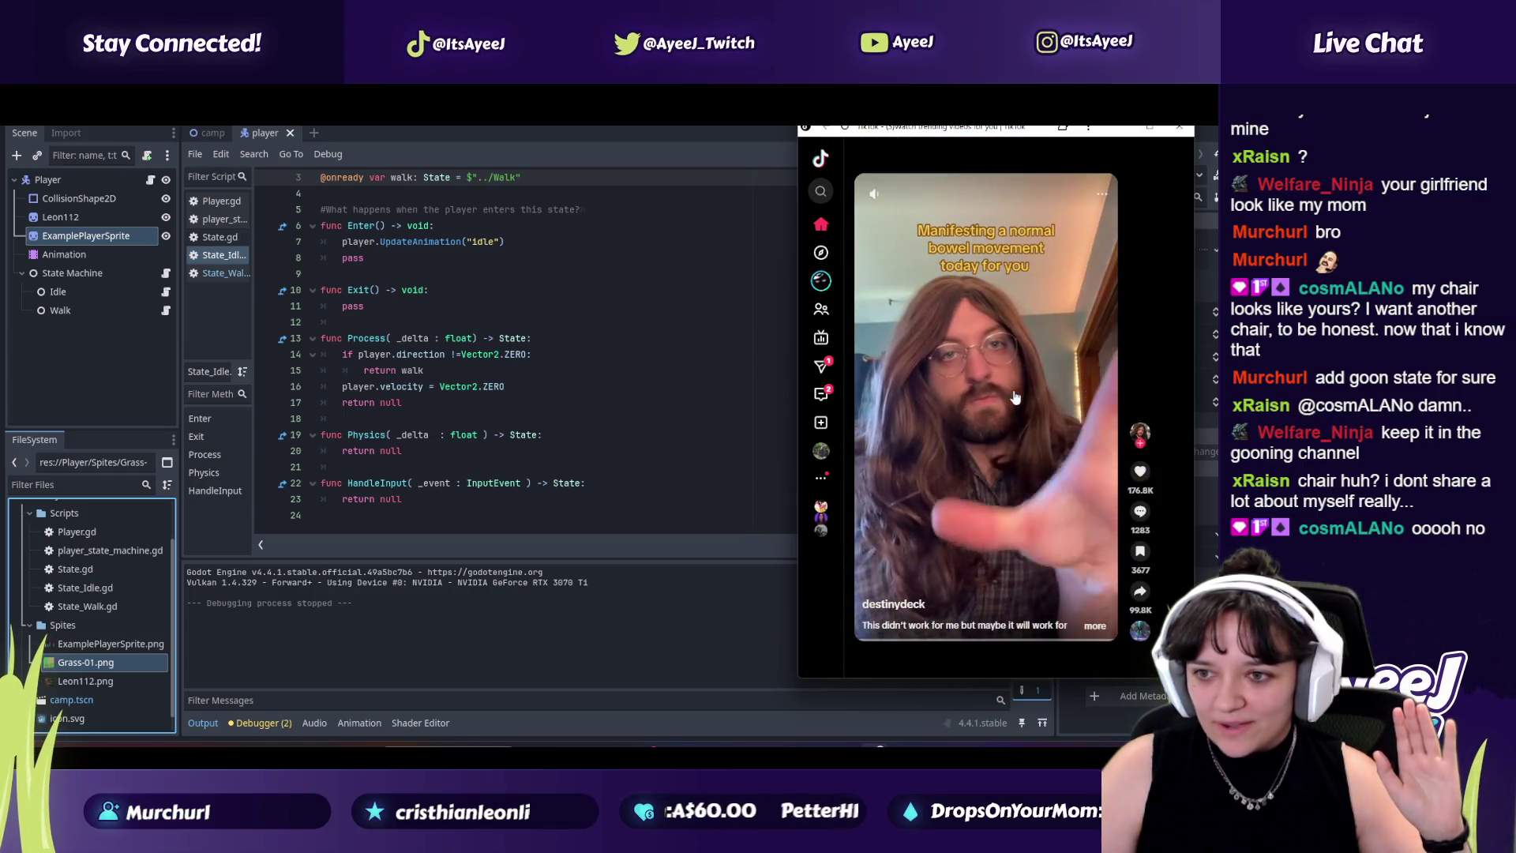
scroll(1014, 397, "down", 1)
scroll(1015, 397, "down", 1)
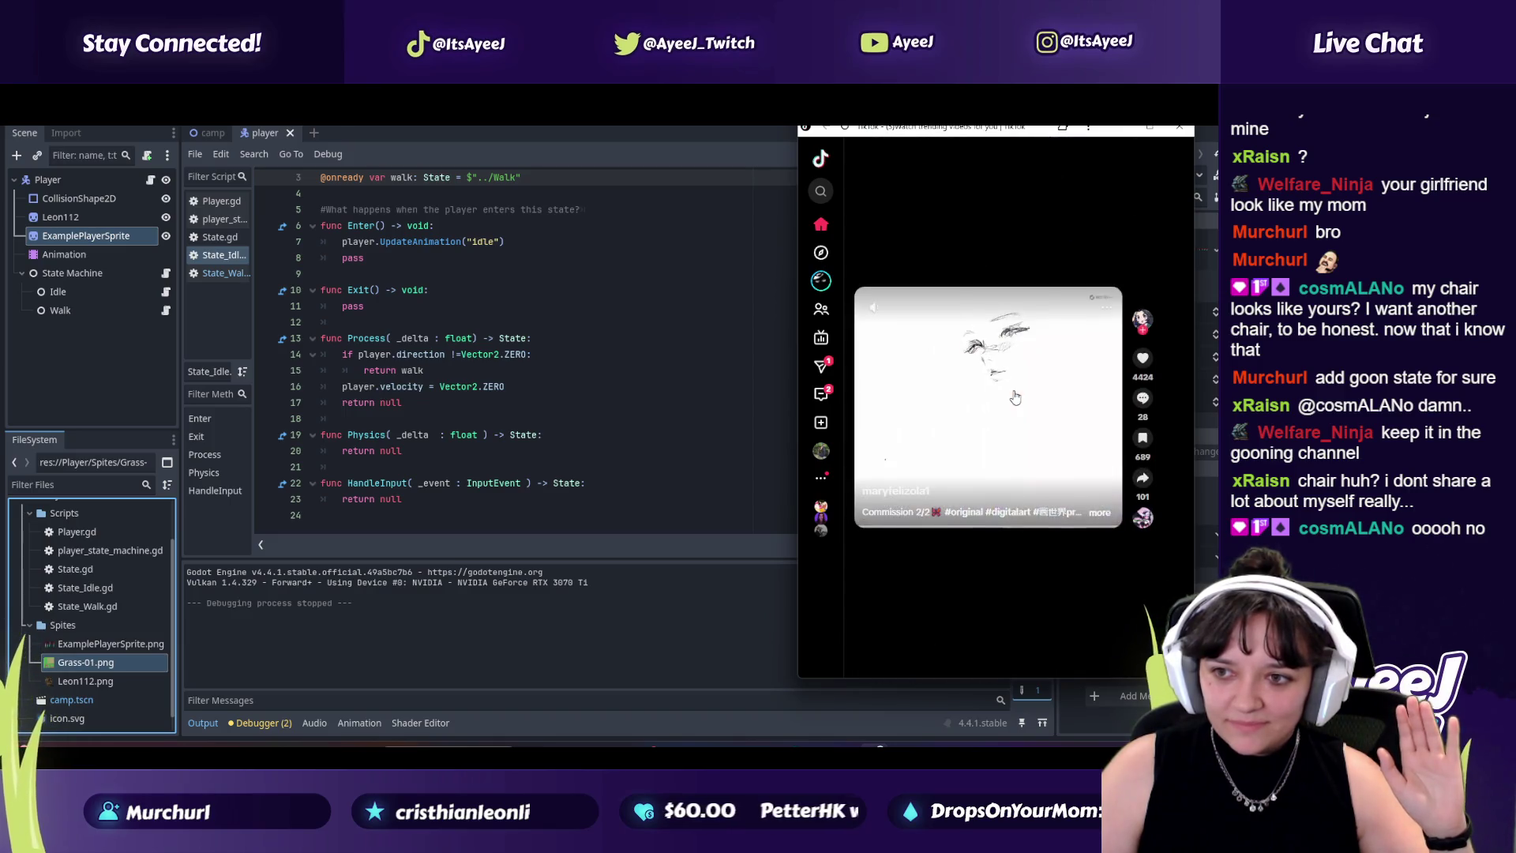
scroll(1014, 397, "down", 1)
scroll(1014, 397, "down", 1)
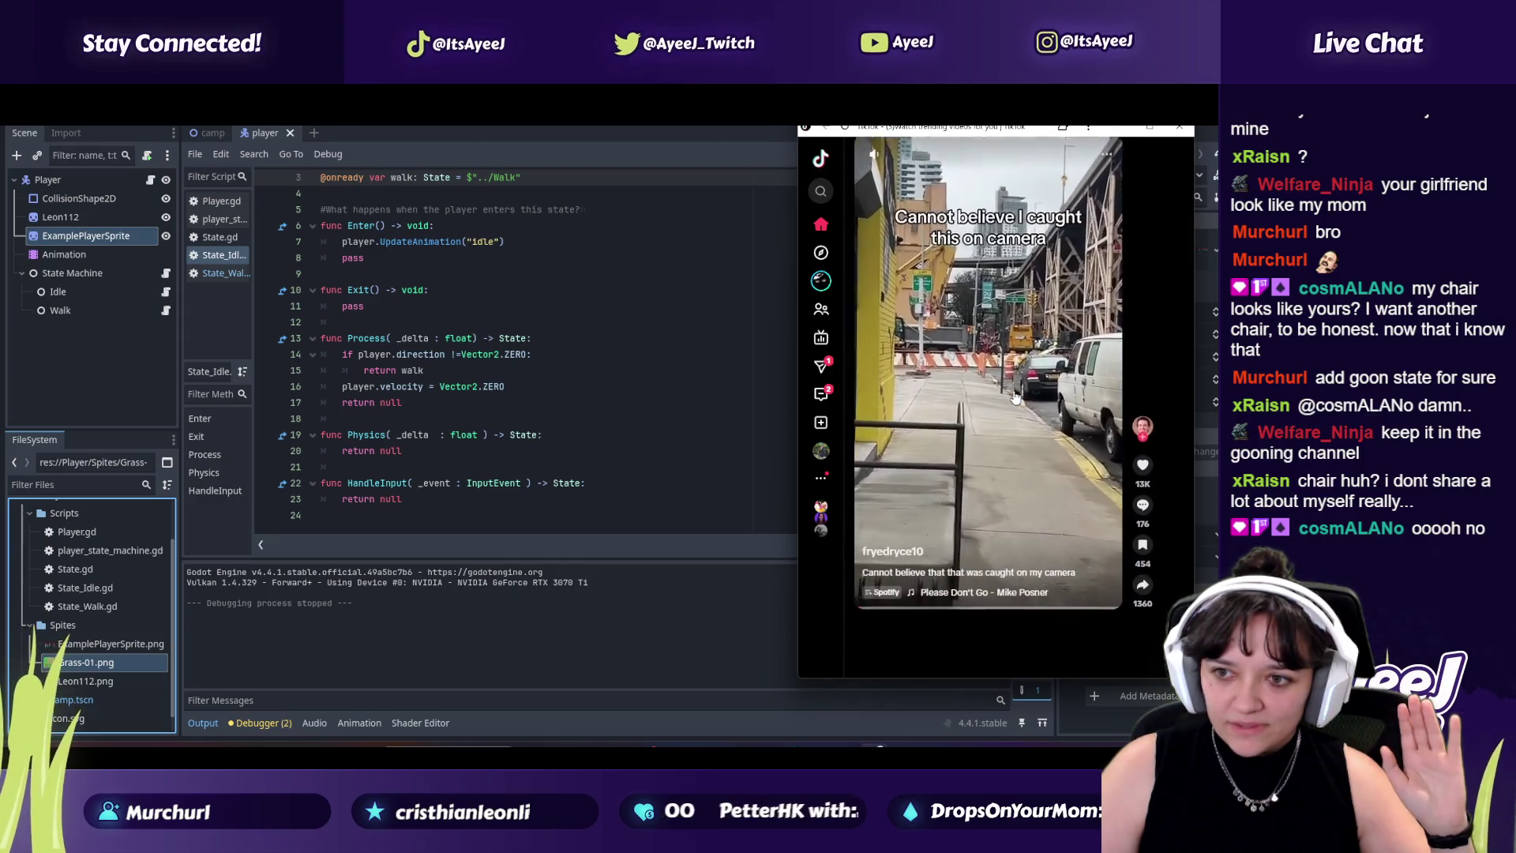
scroll(1015, 397, "down", 1)
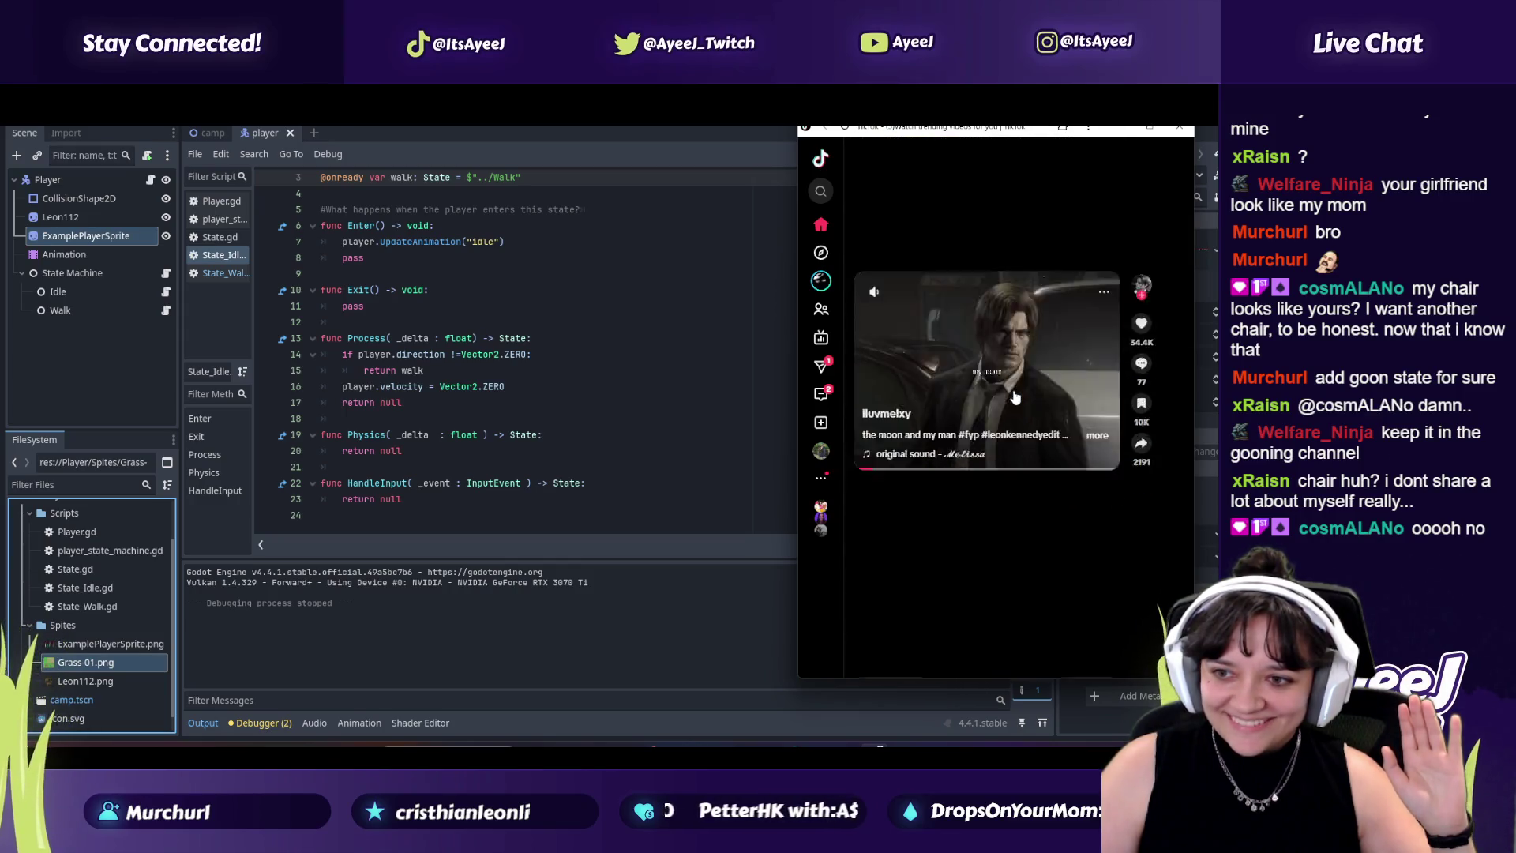
scroll(1014, 397, "down", 1)
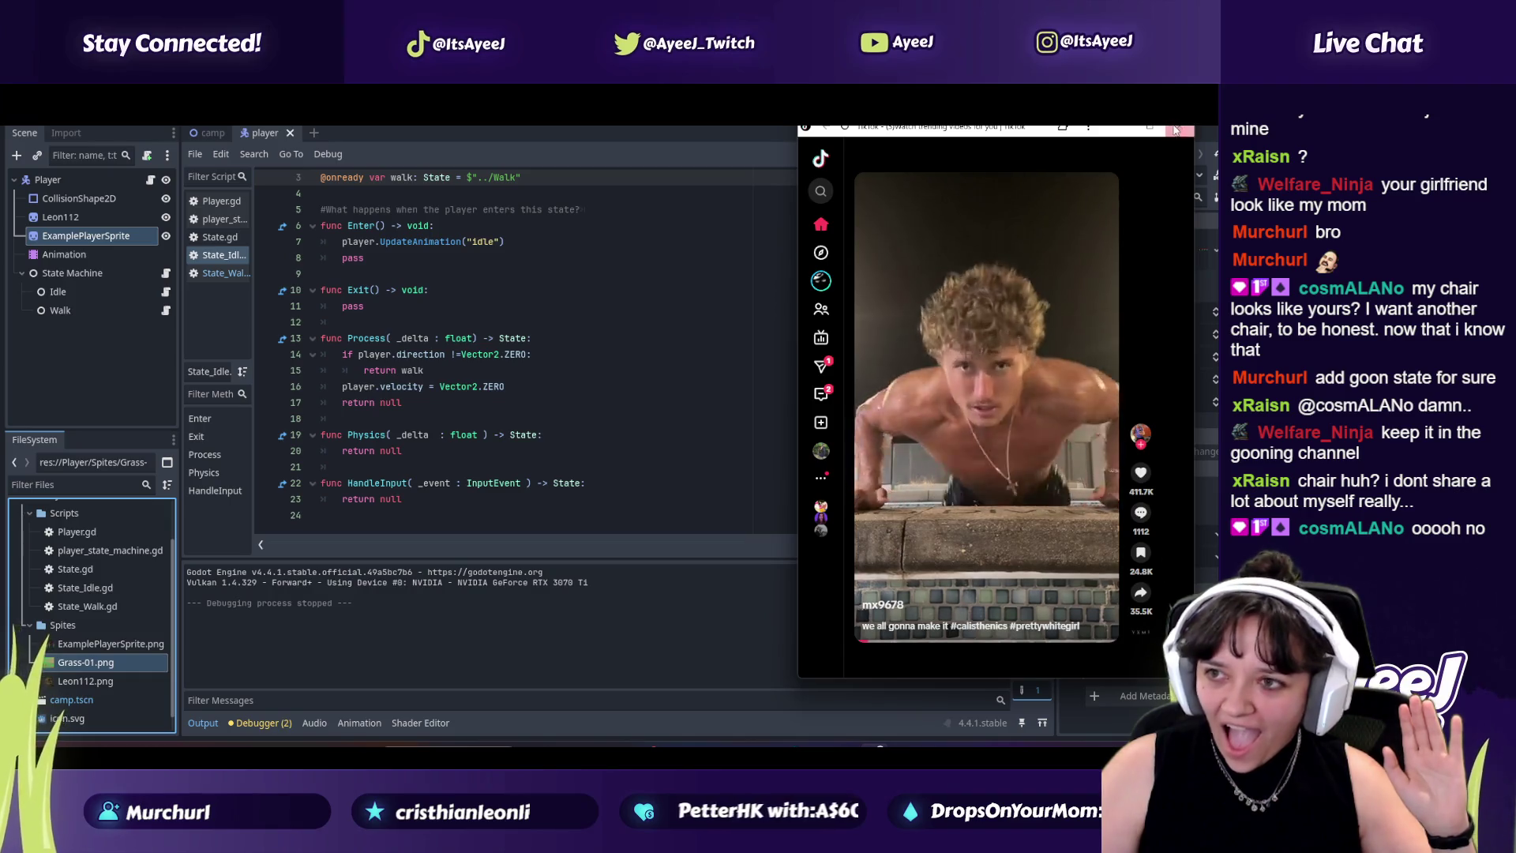
left_click(1174, 130)
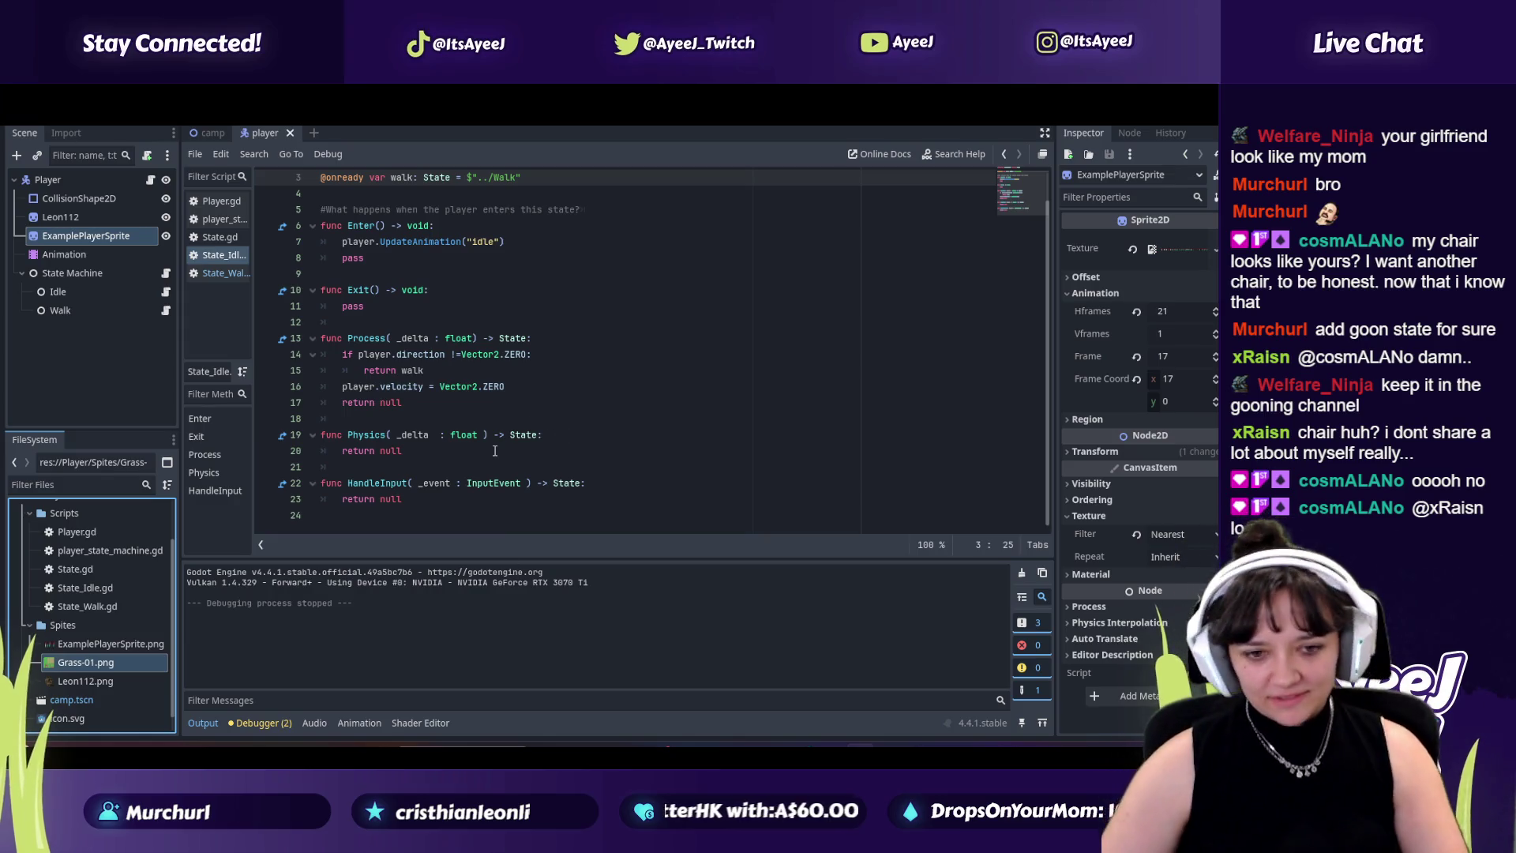
Step: Bring the browser forward, pause the Skyrim music video and switch to the tutorial tab
mouse_move(802, 837)
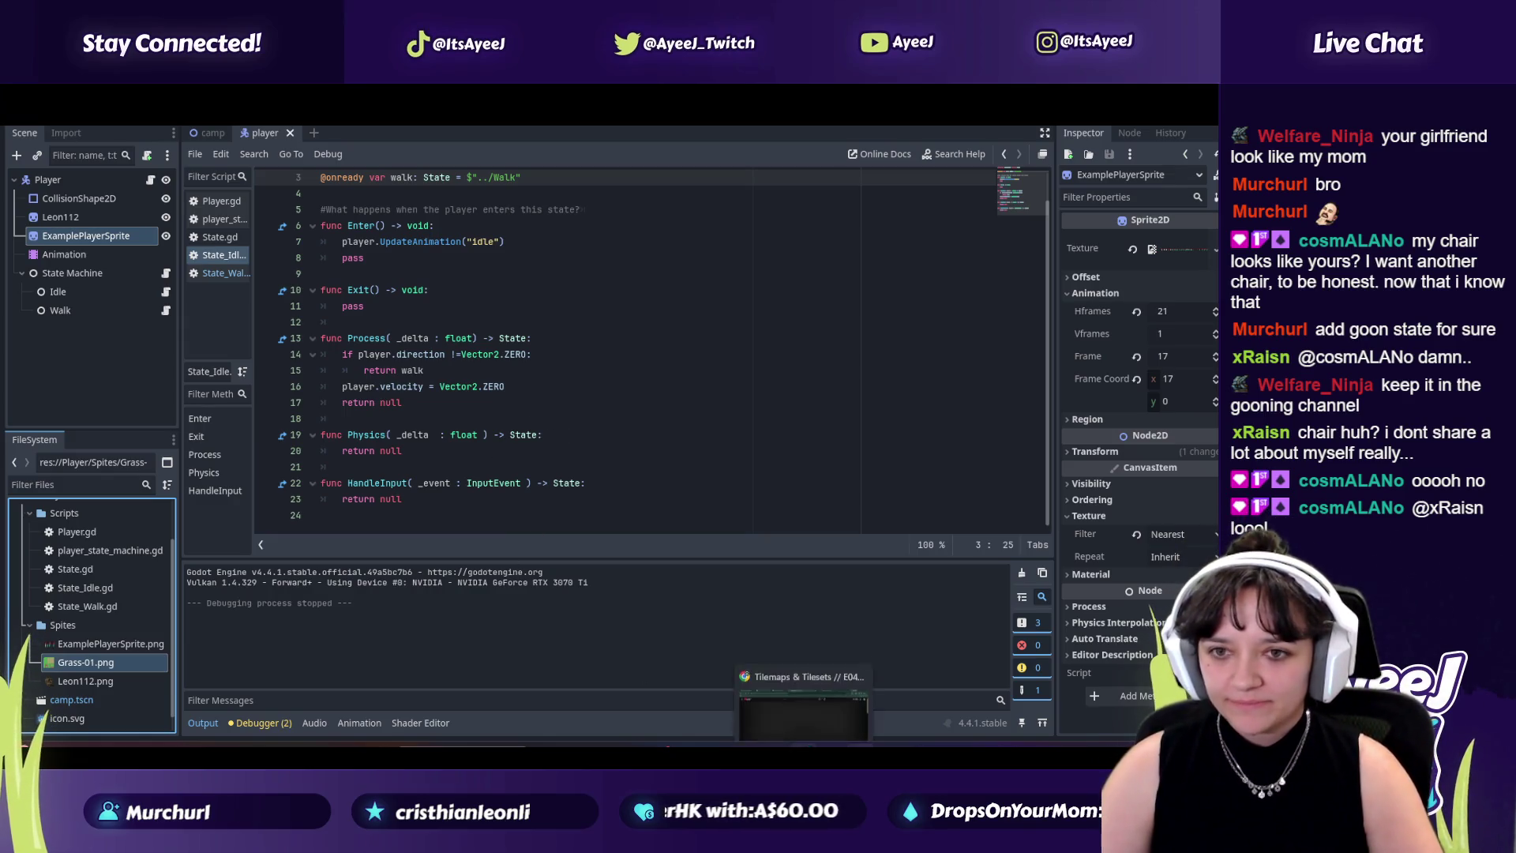
left_click(803, 711)
left_click(612, 406)
key("ctrl+Tab")
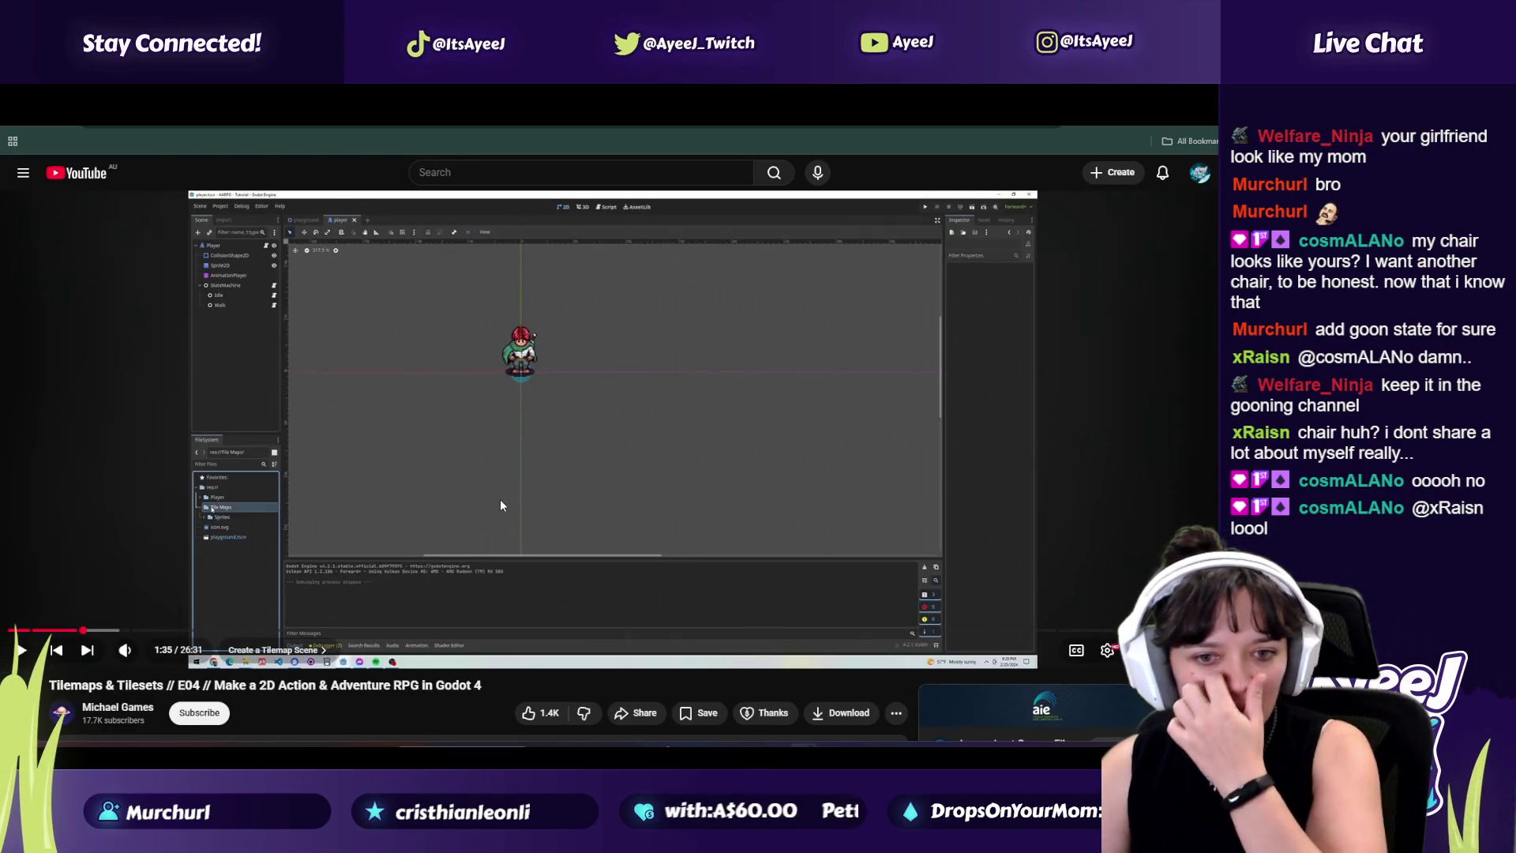
Step: Play the tutorial up to its new-scene dialog, pause it, and return to Godot
left_click(500, 503)
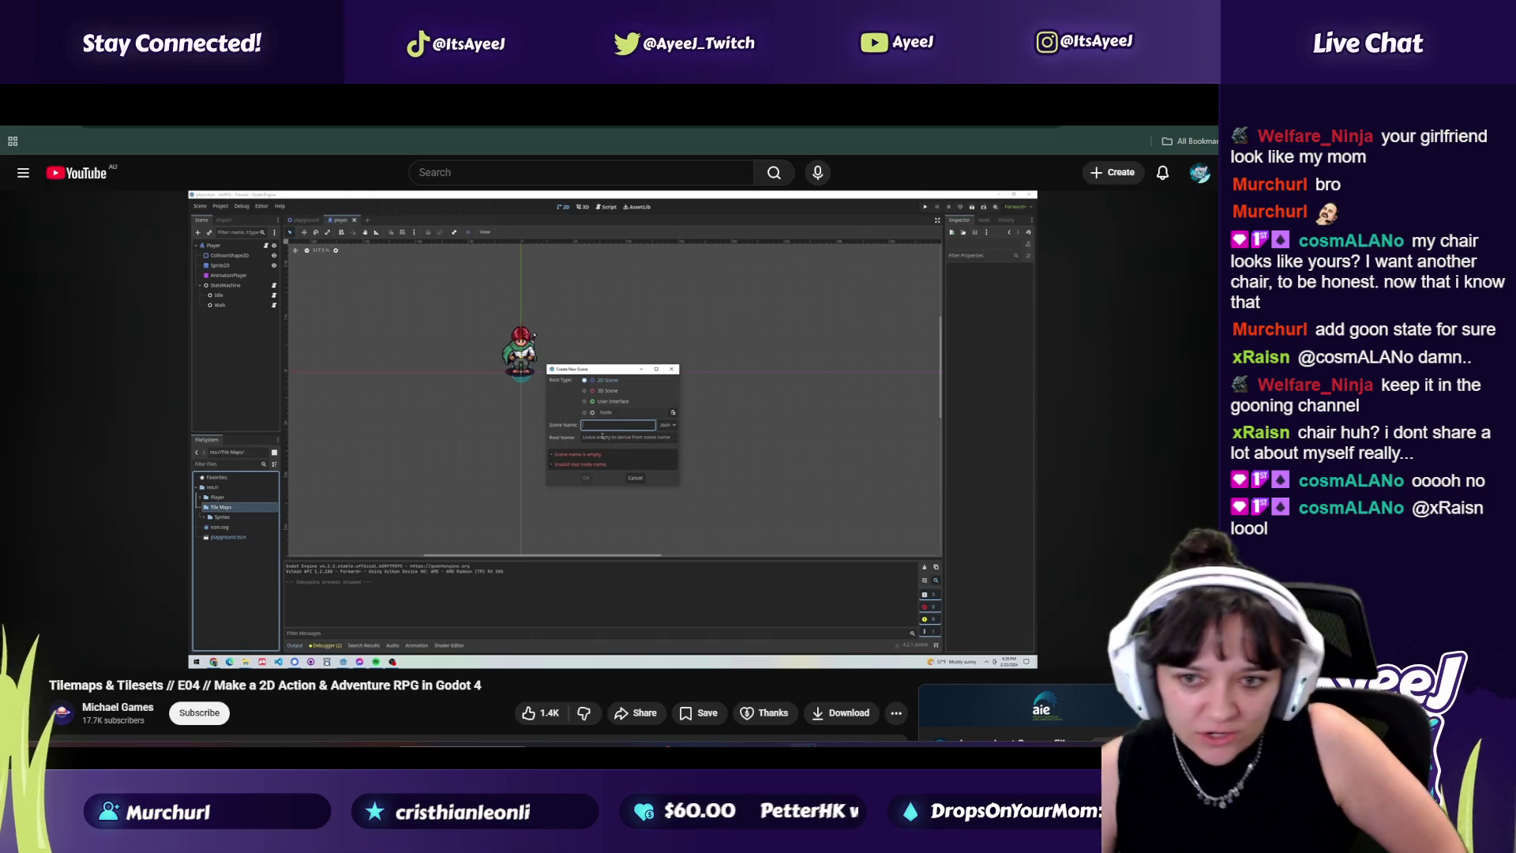
left_click(456, 458)
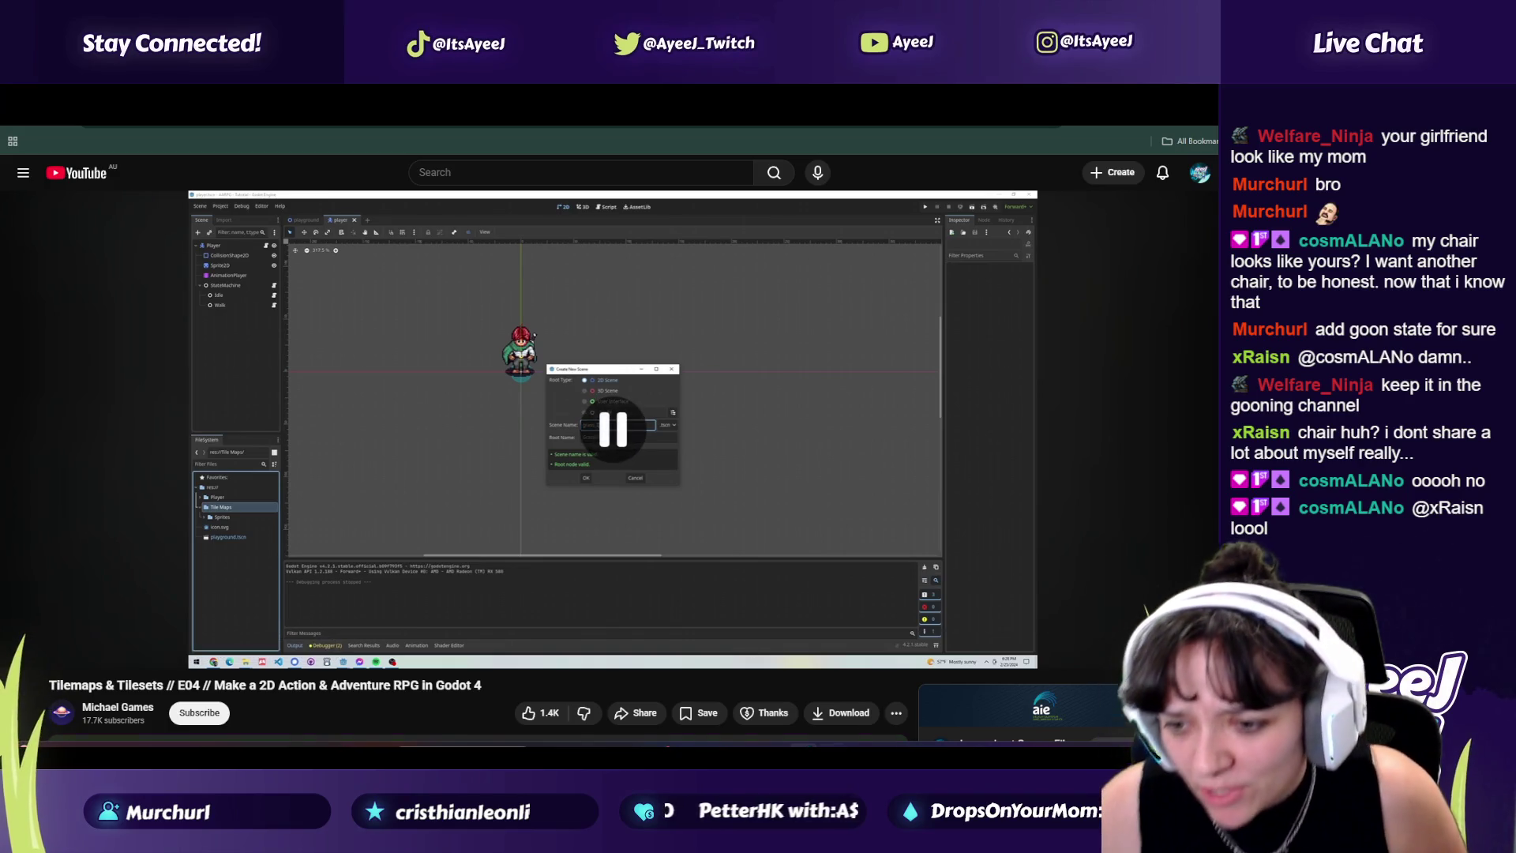
mouse_move(860, 836)
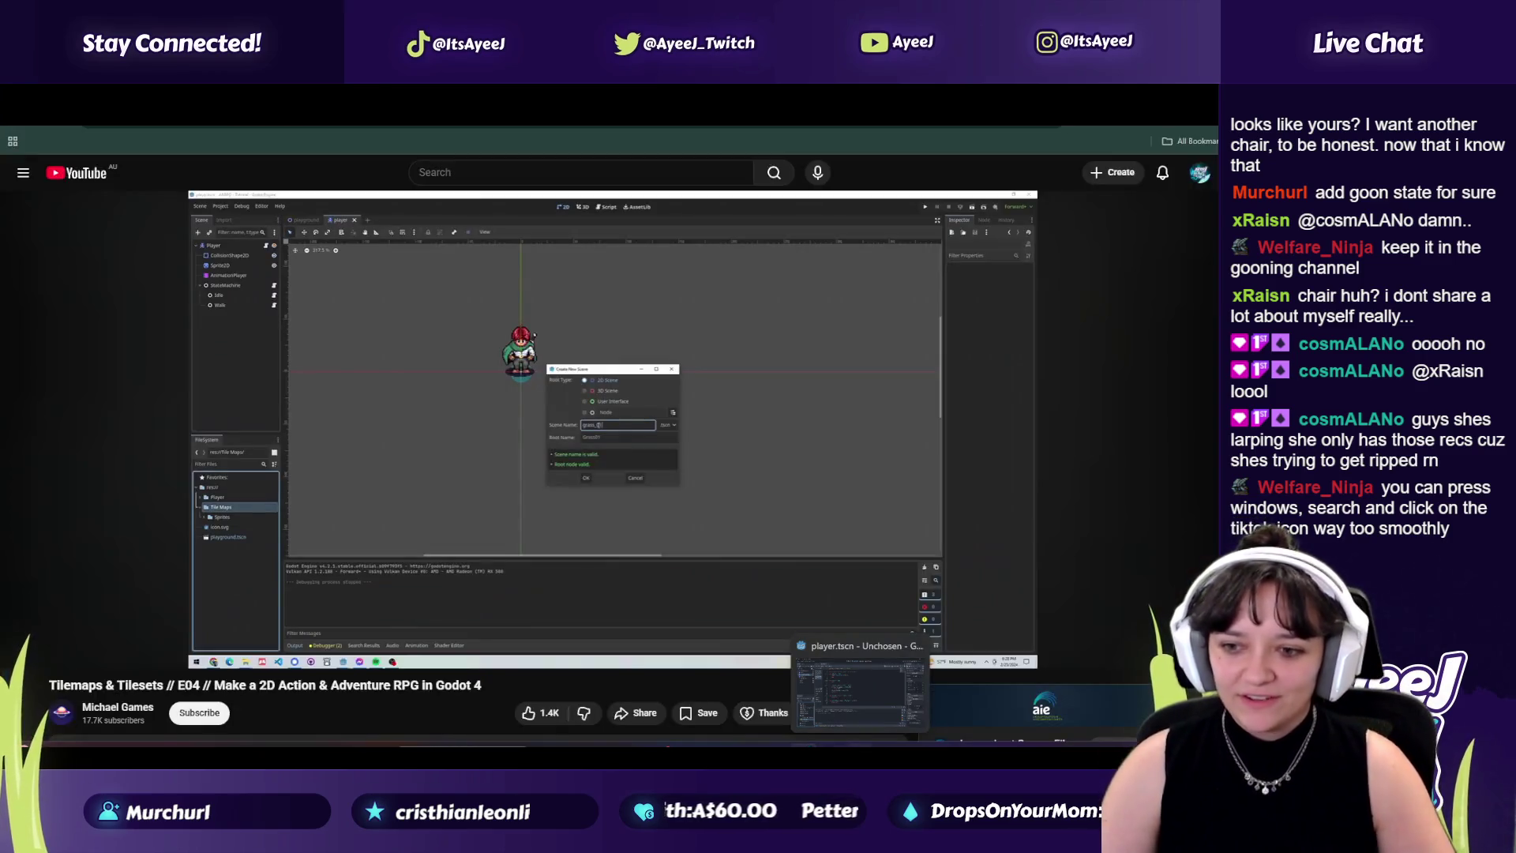
left_click(858, 693)
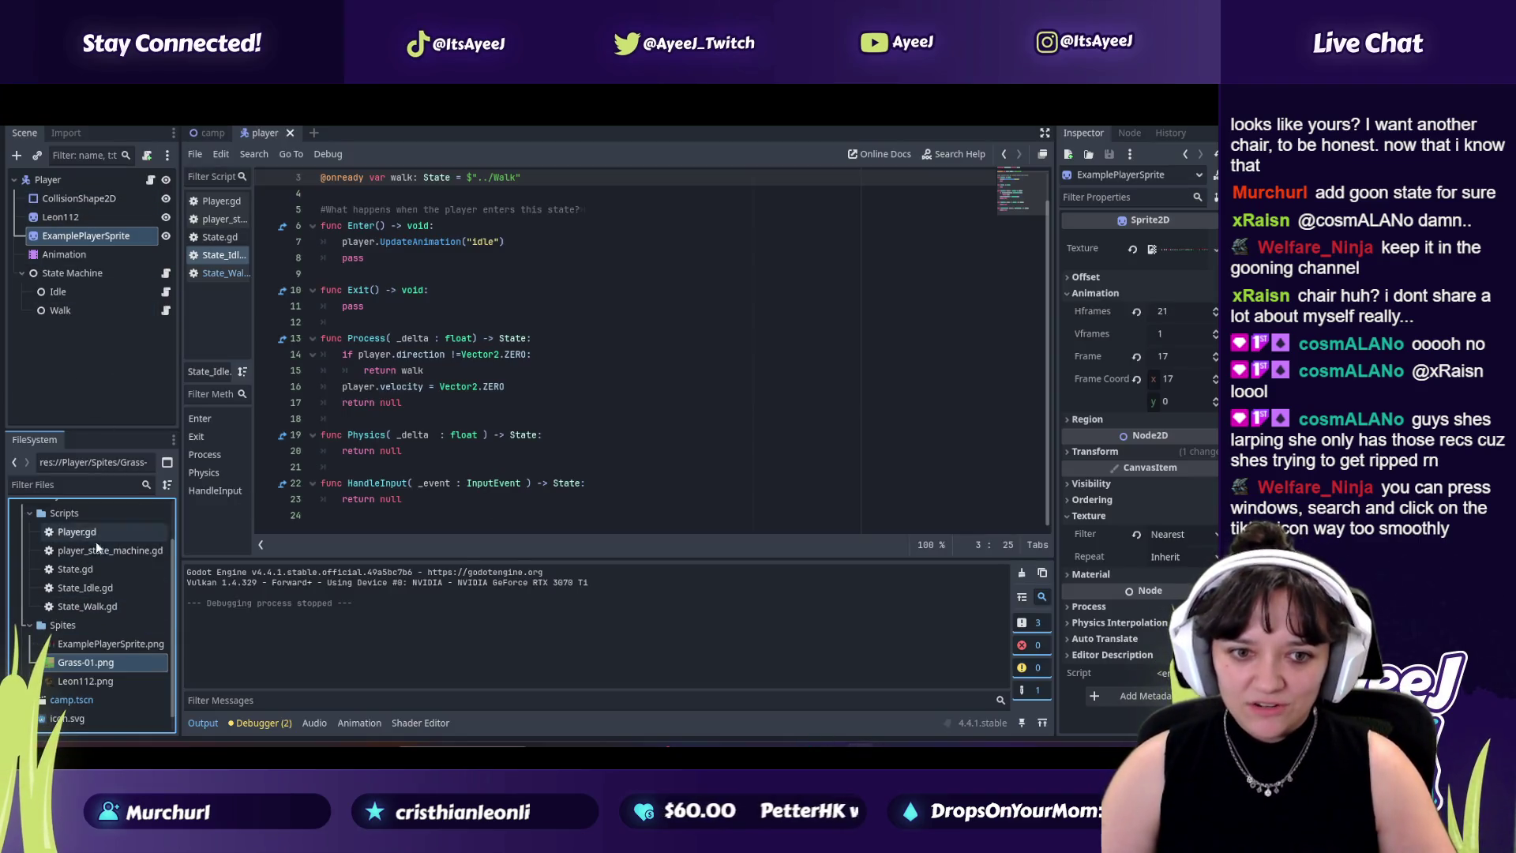
Step: Collapse the Player node in the Scene dock and return to the YouTube tutorial
scroll(88, 551, "up", 2)
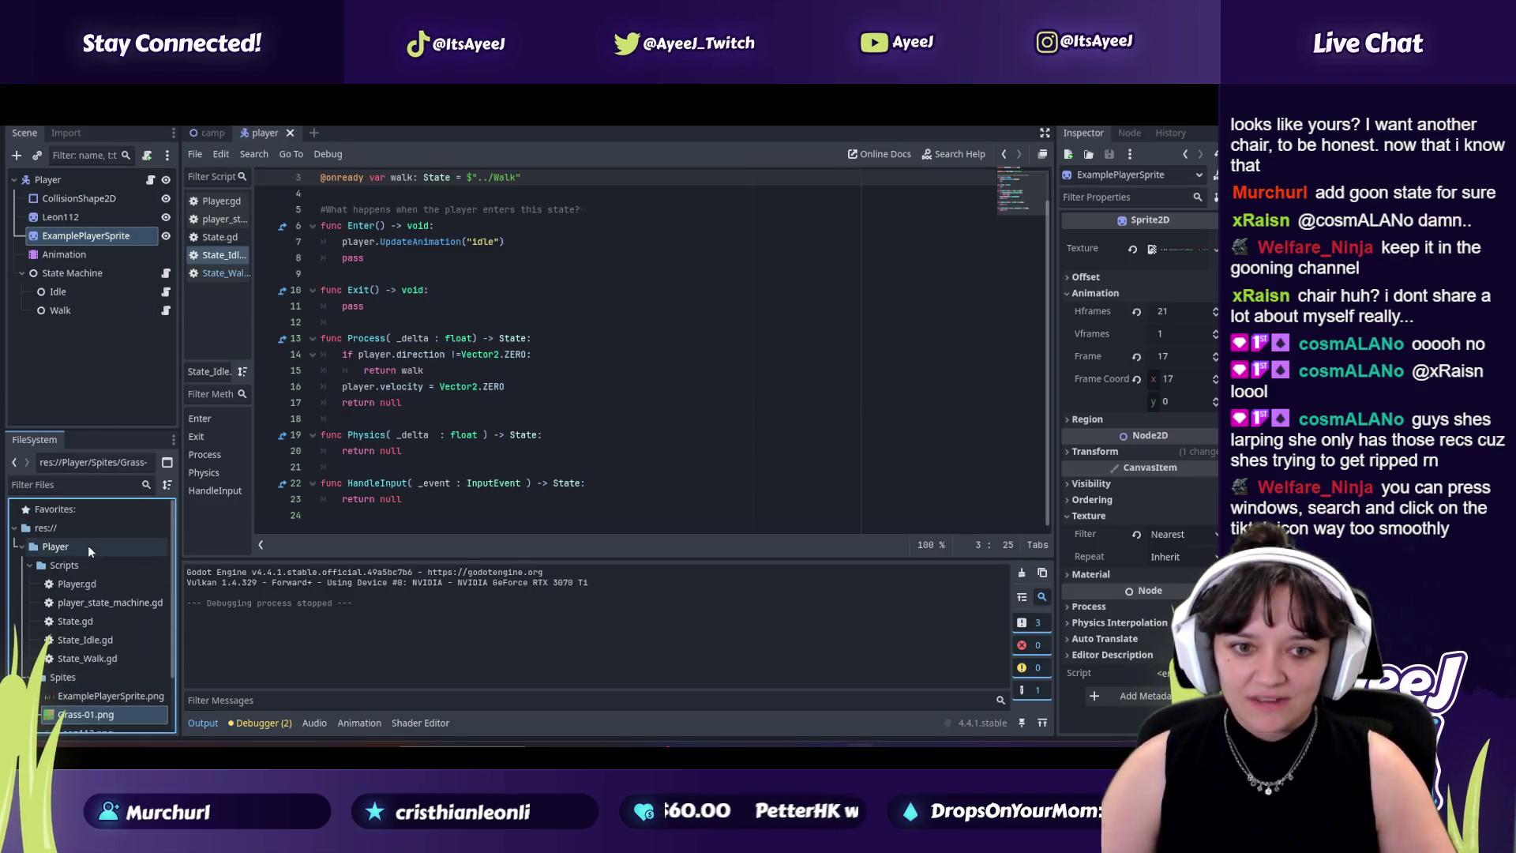
left_click(15, 182)
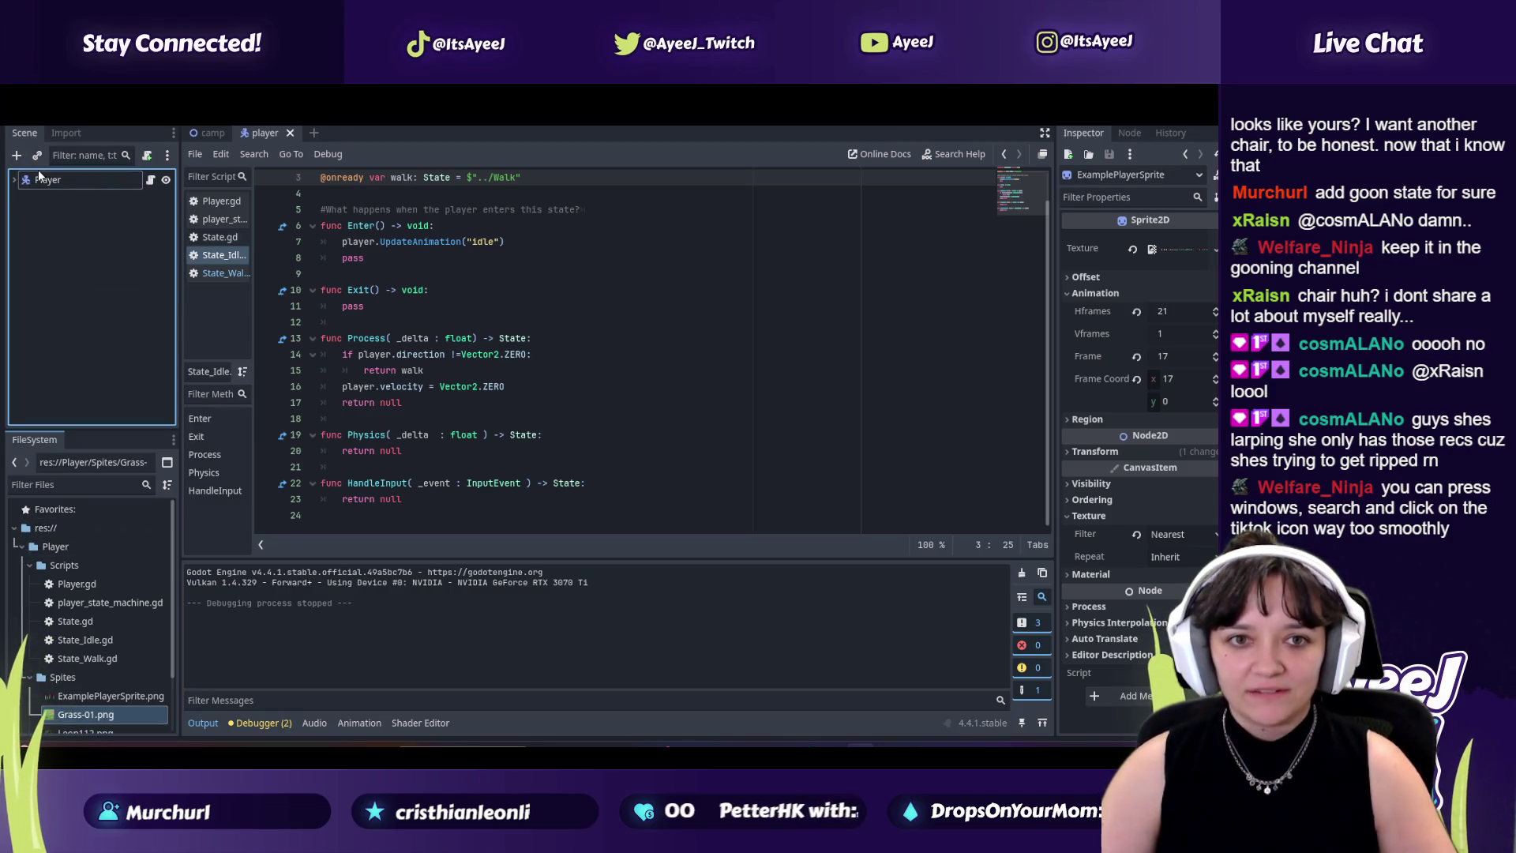
key("alt+Tab")
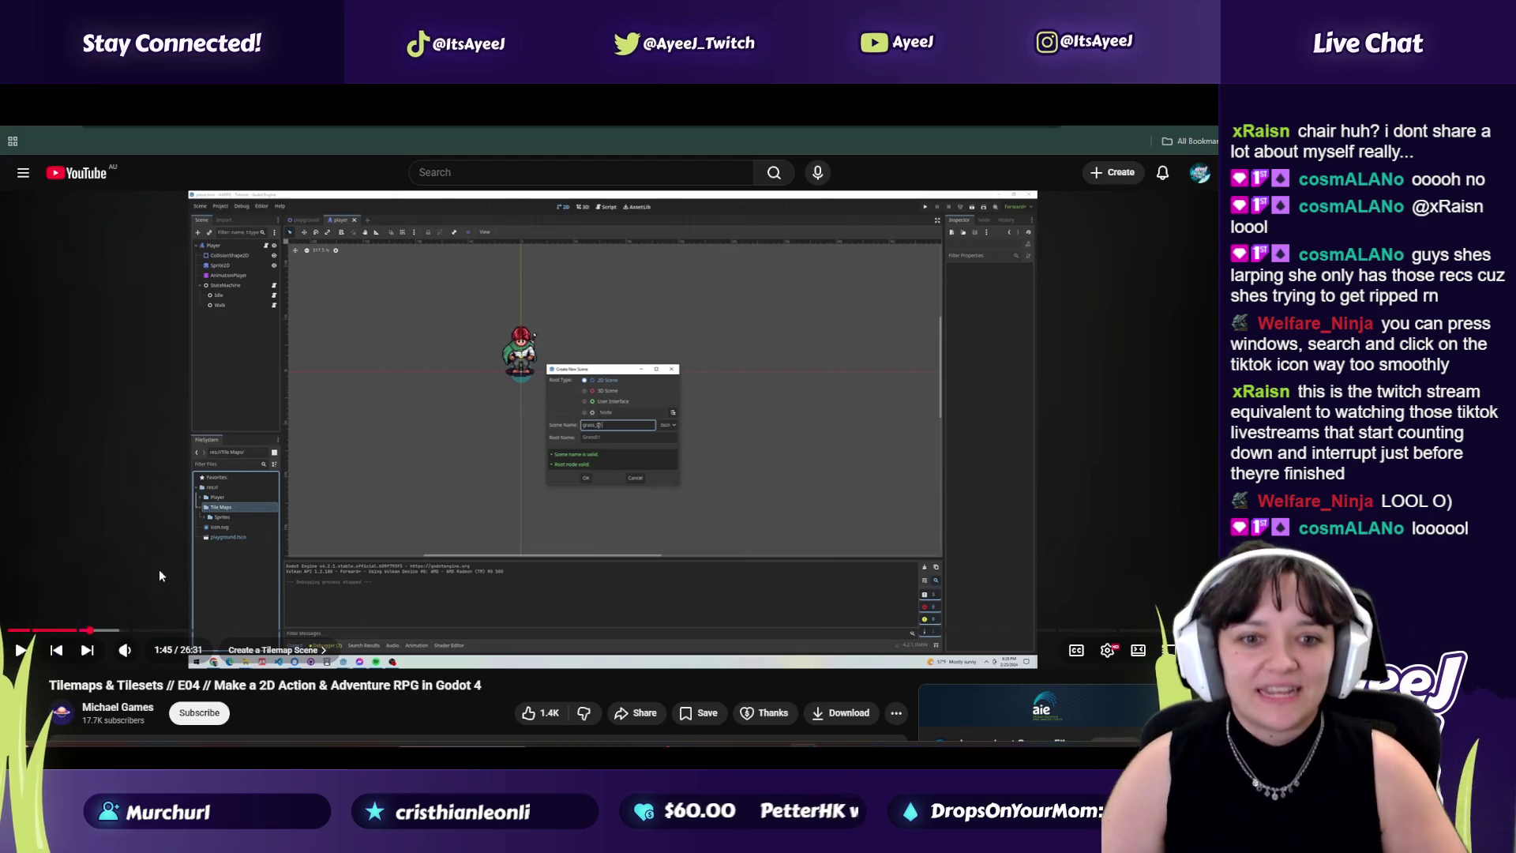
Step: Rewind the tutorial to 1:32, pause at 1:39 on Create New Scene, then return to Godot
left_click(76, 629)
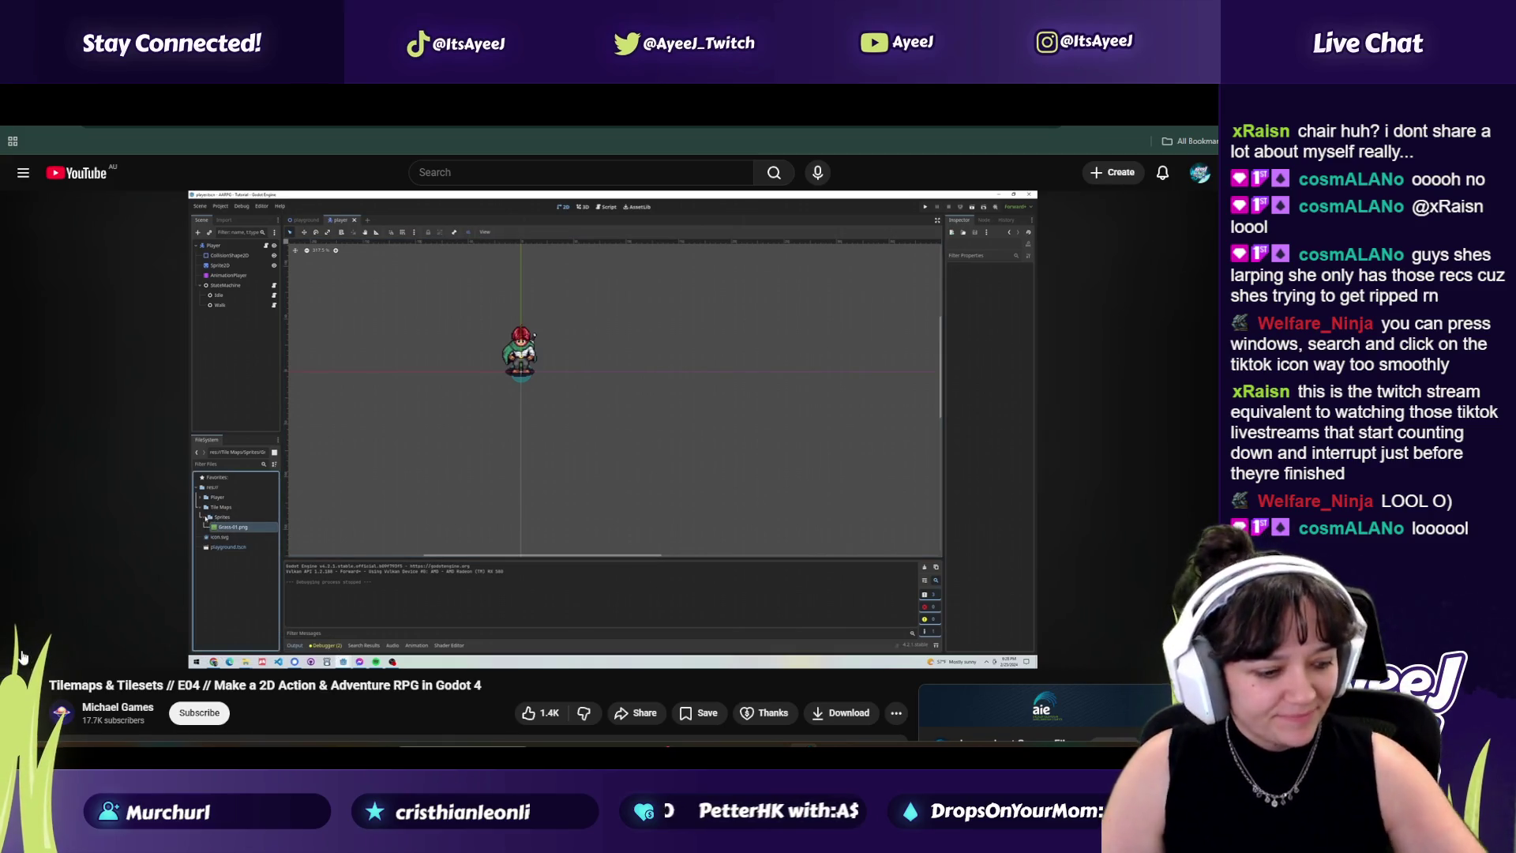
mouse_move(21, 654)
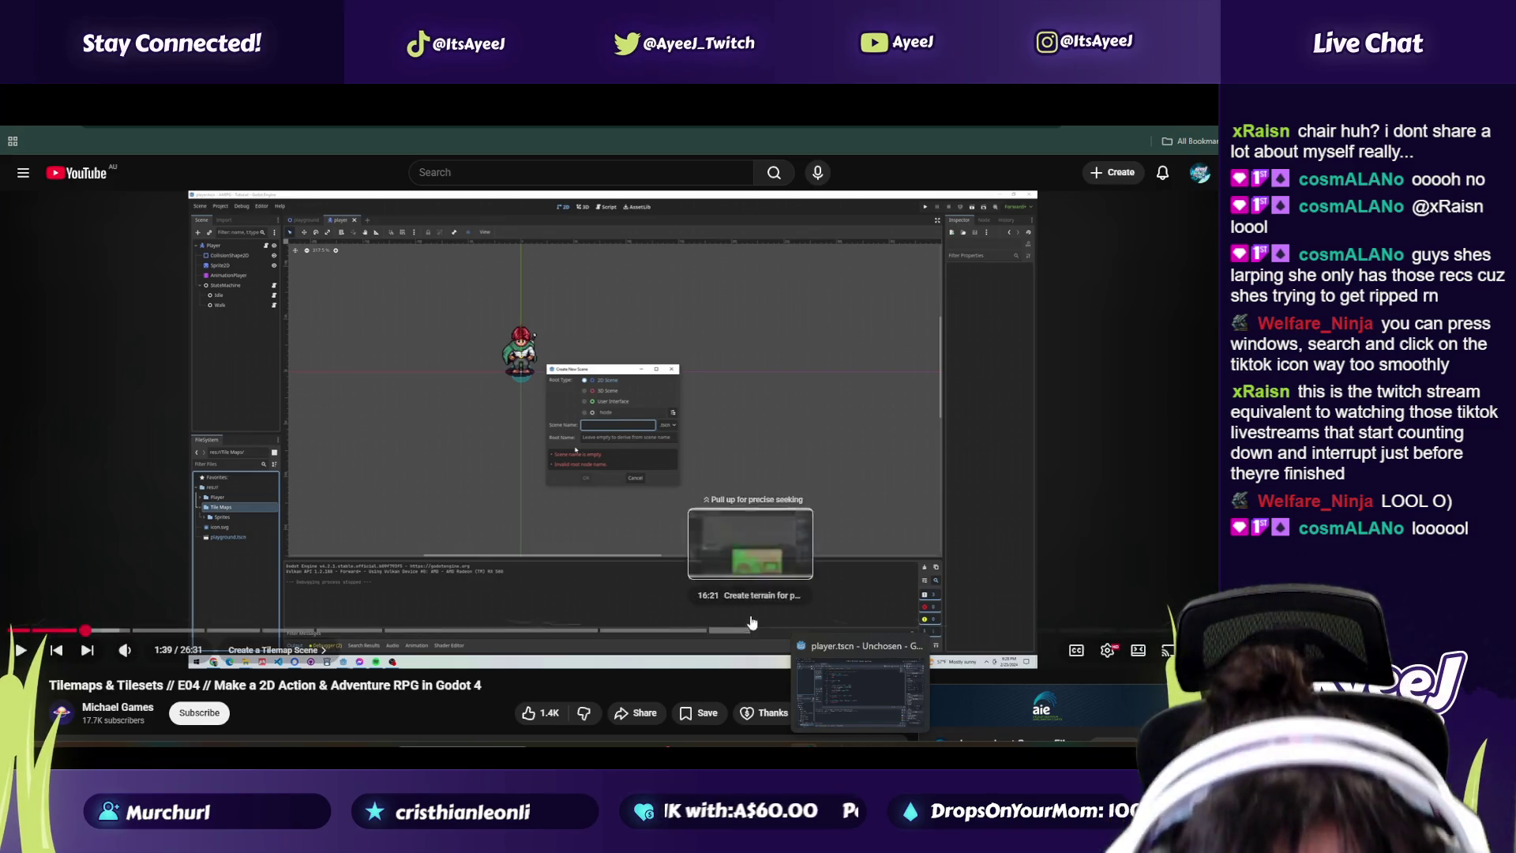
left_click(728, 604)
key("alt+Tab")
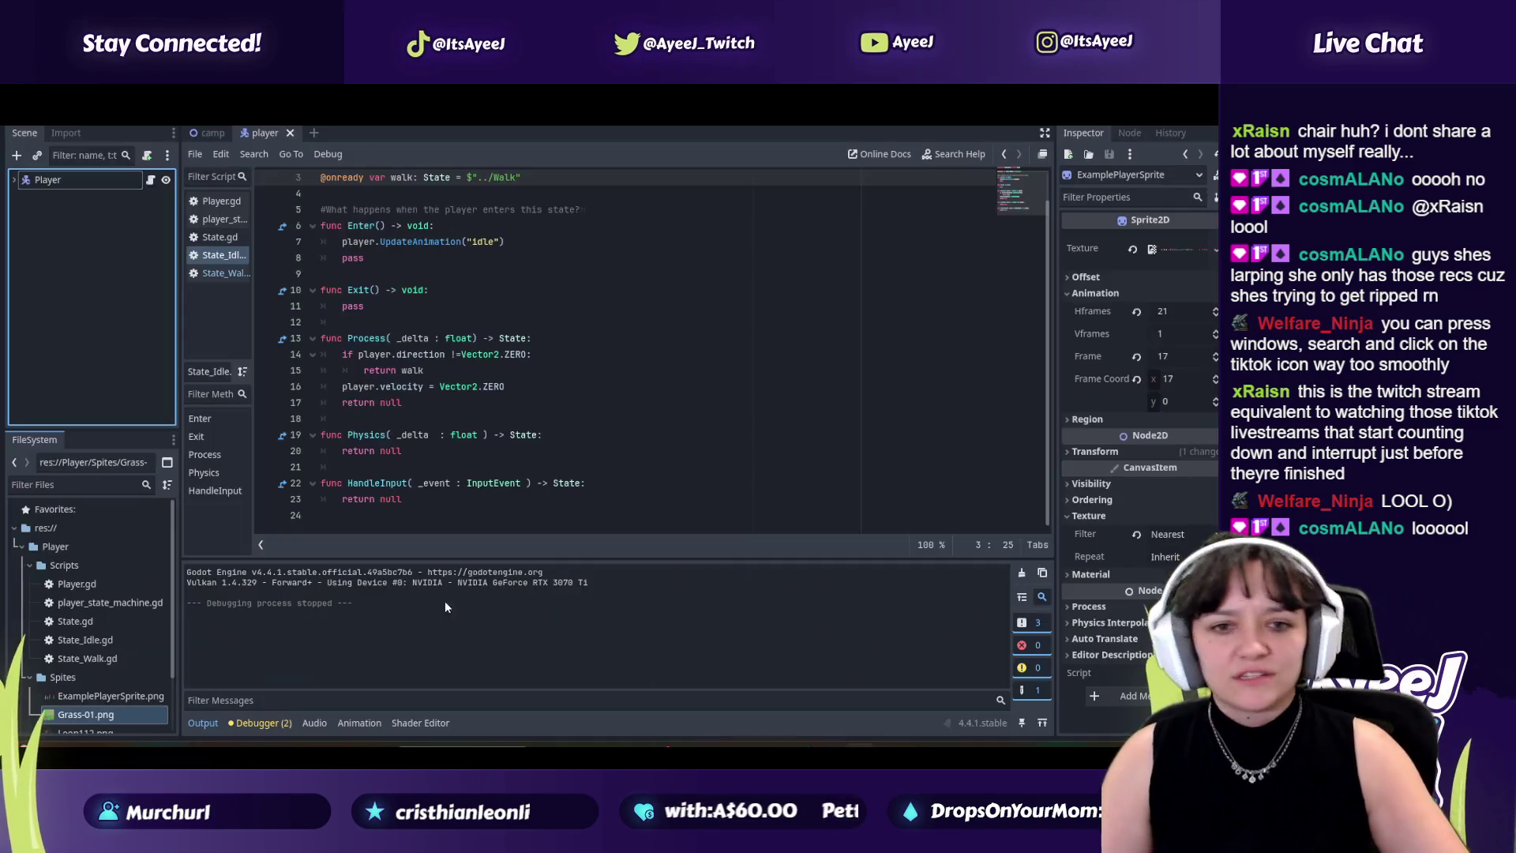
Step: Collapse the Scripts and Spites folders under Player and open the res:// context menu
left_click(29, 565)
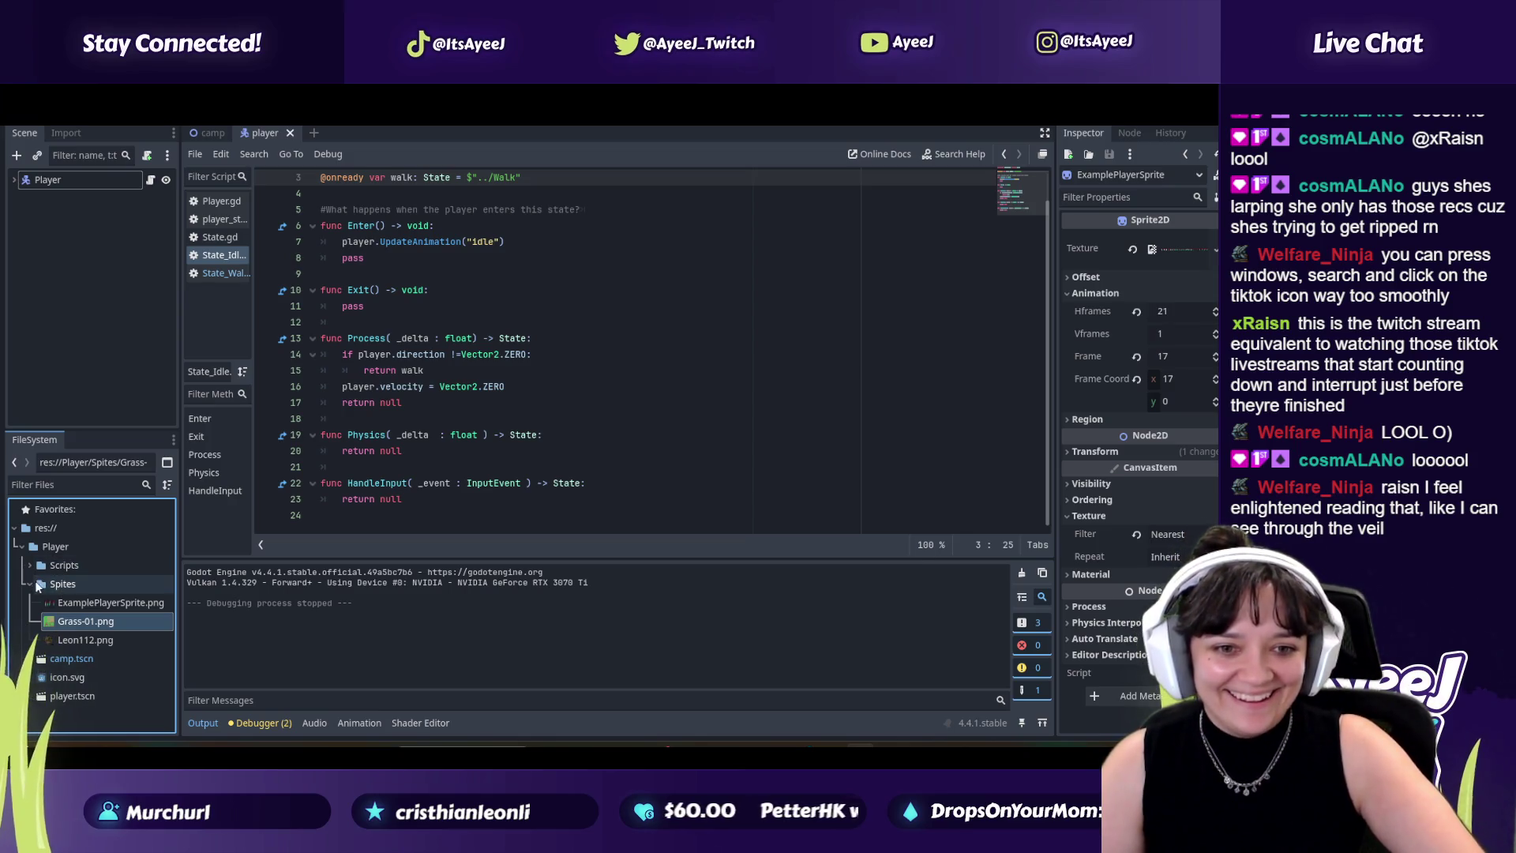
left_click(30, 585)
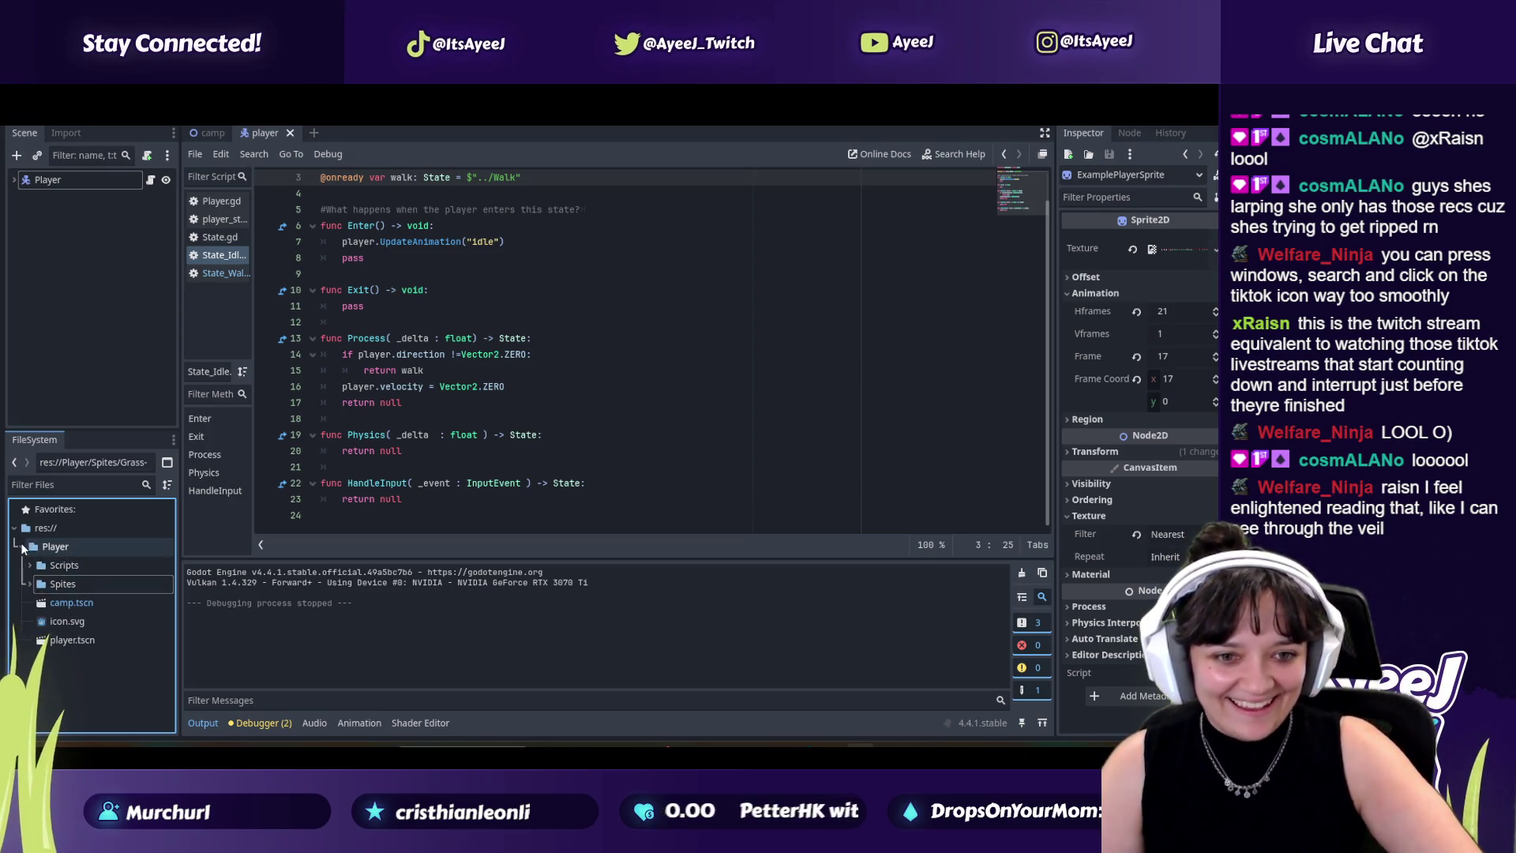
right_click(47, 529)
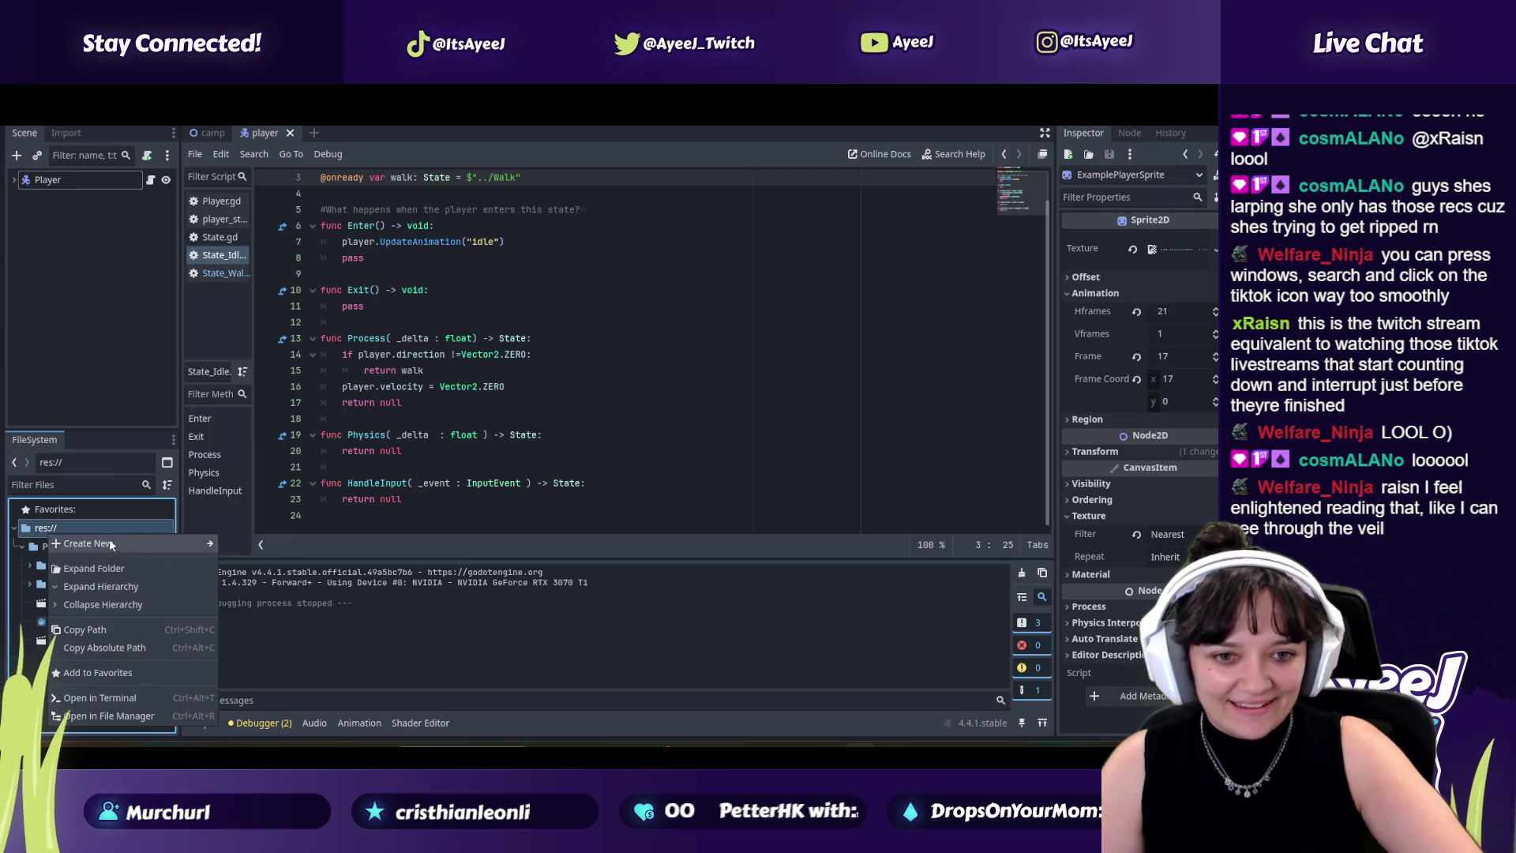
Step: Create a 'TileMaps' folder at res:// with a 'Sprites' subfolder inside it
left_click(226, 546)
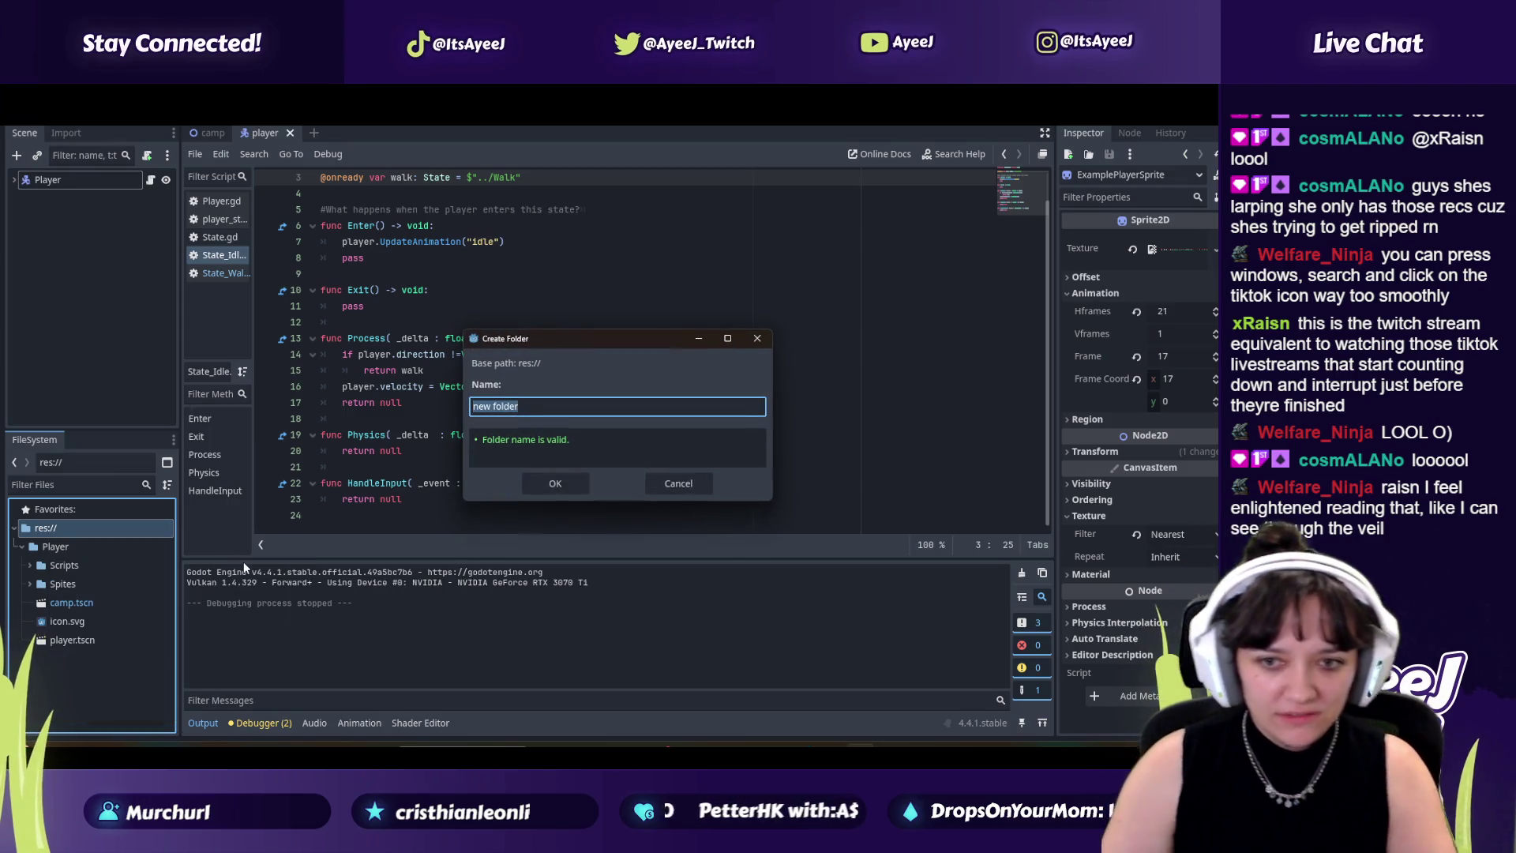
type("TileMaps")
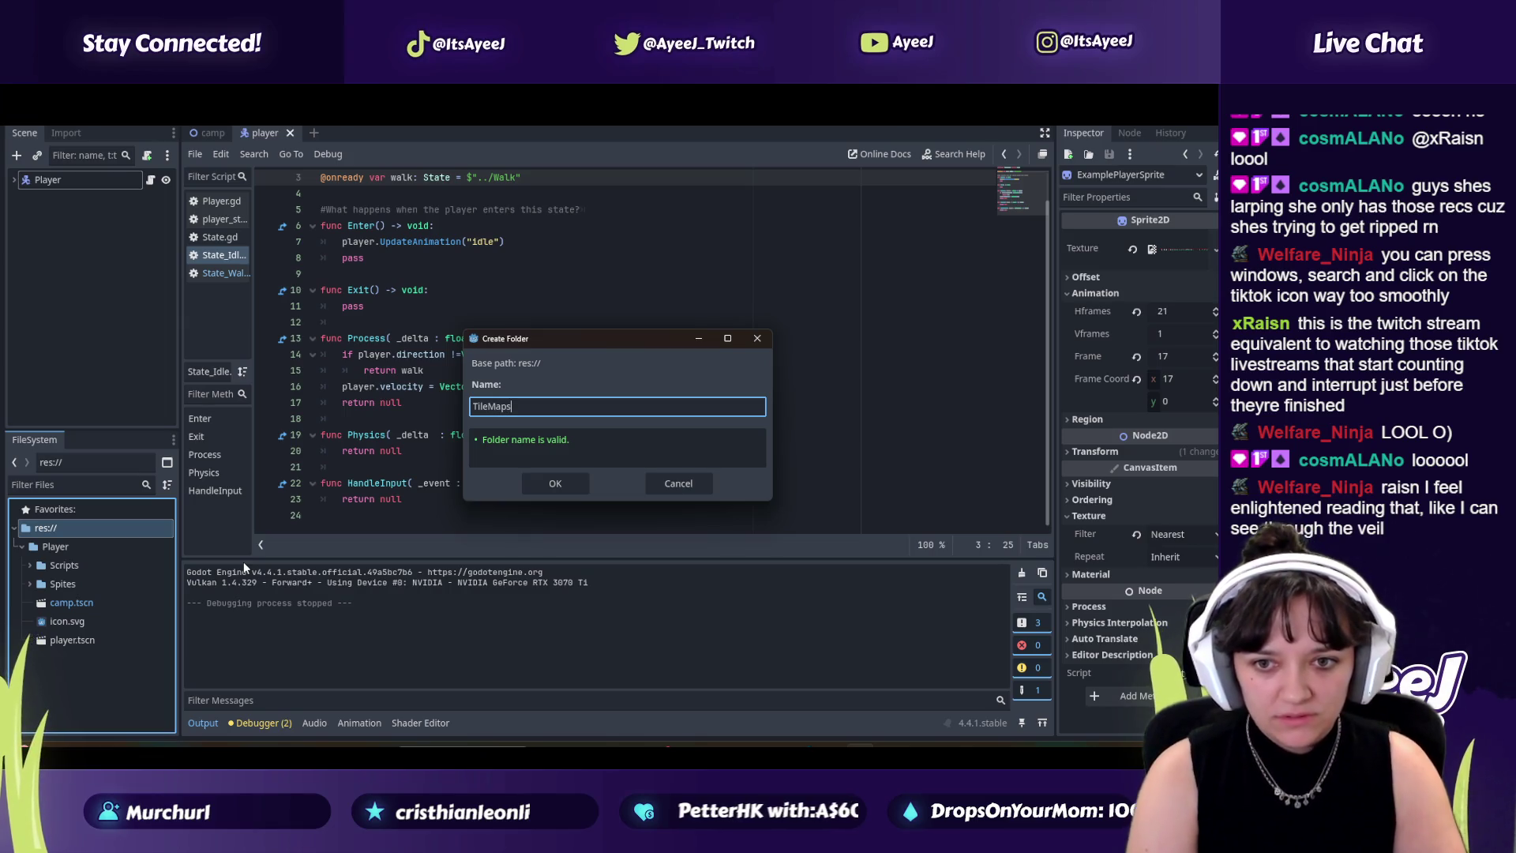
key("Return")
right_click(79, 660)
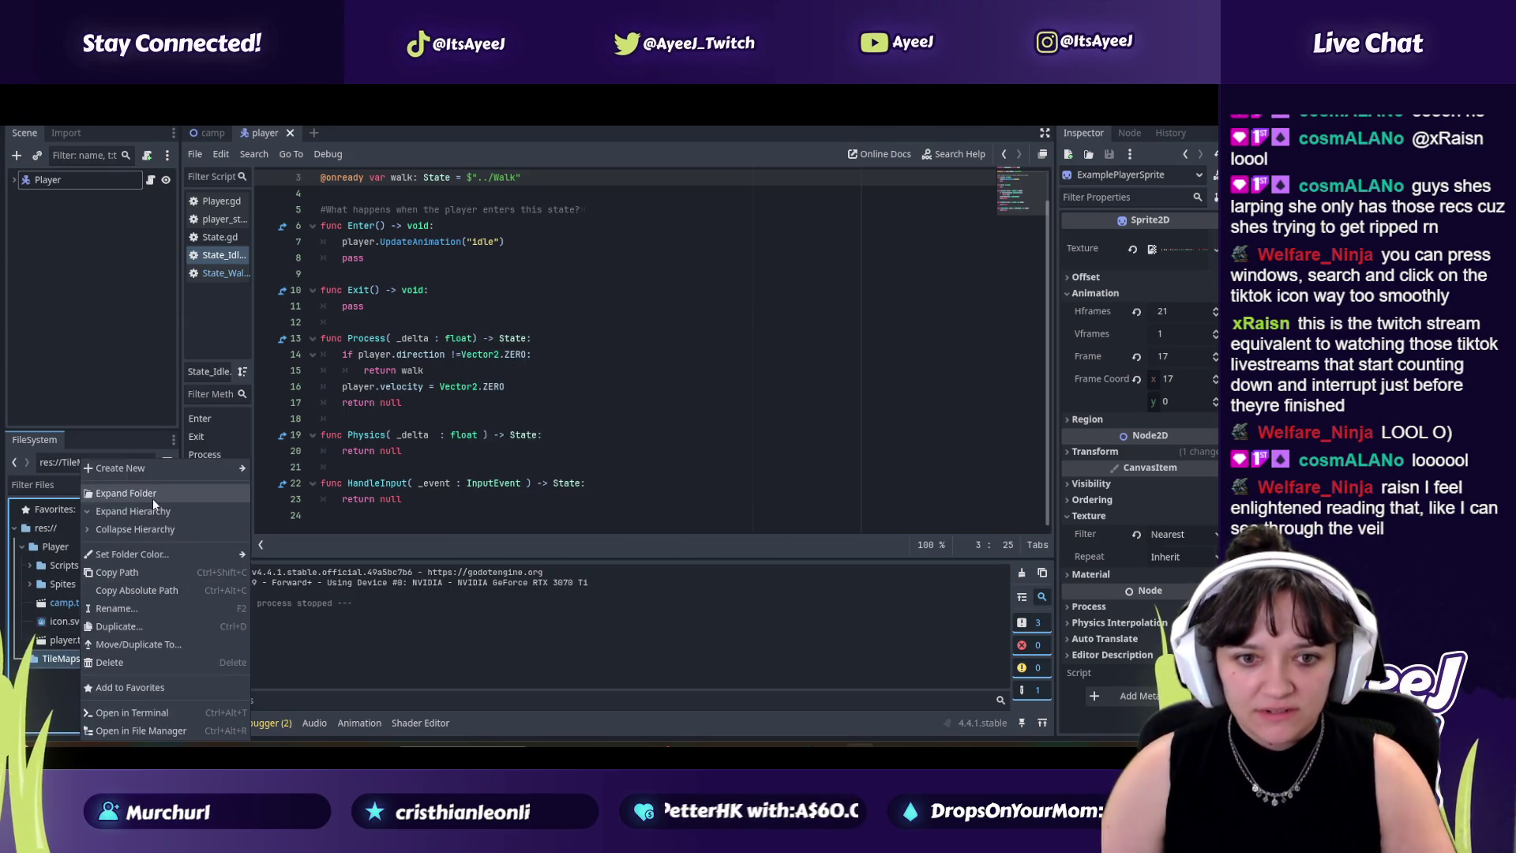
mouse_move(183, 469)
left_click(269, 469)
type("Sprites")
key("Return")
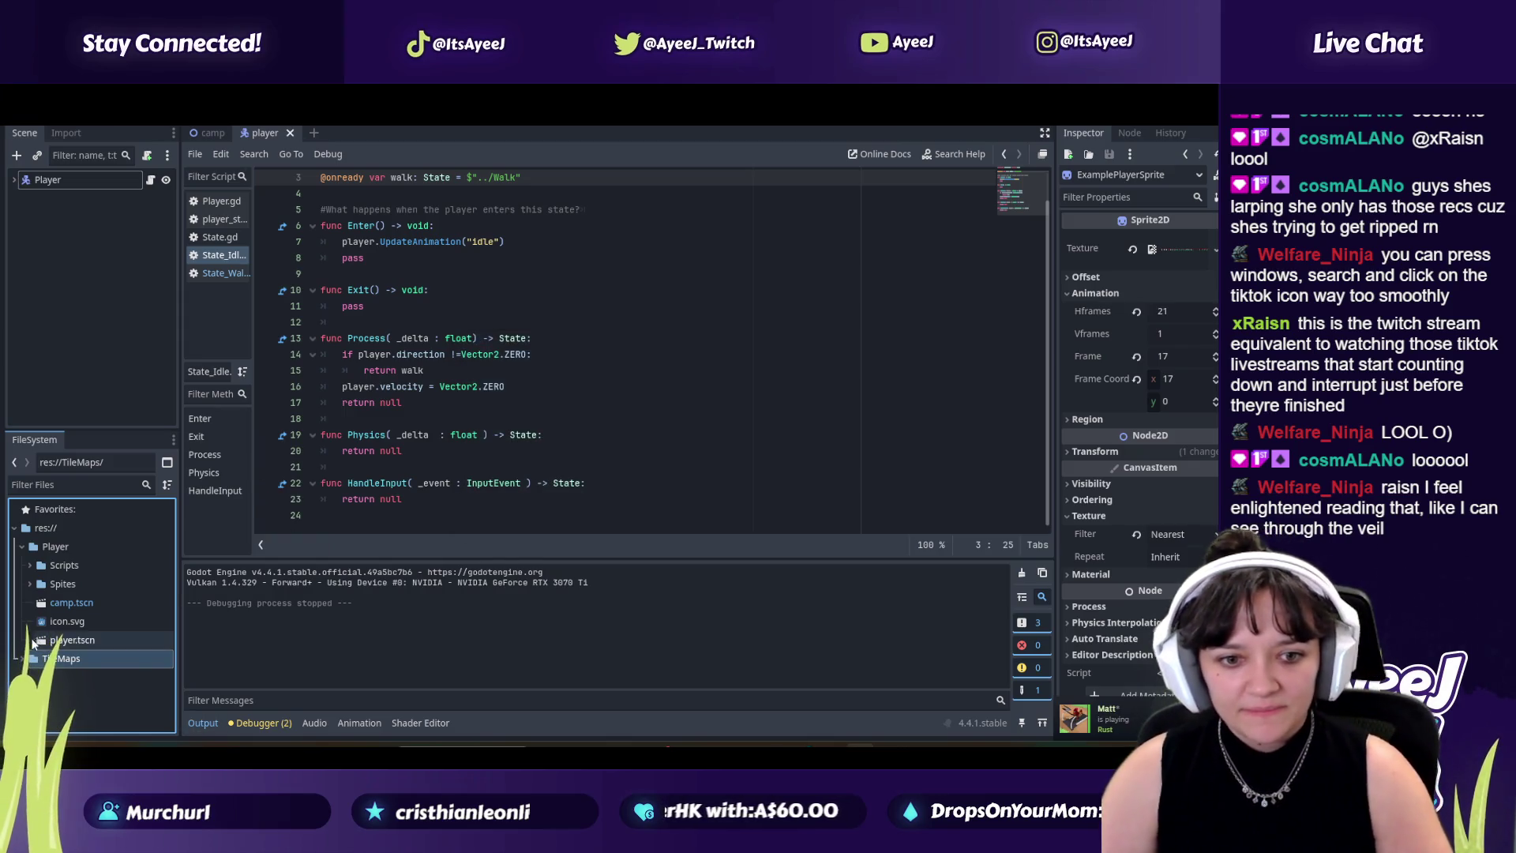
Step: Move Grass-01.png from Player/Spites into TileMaps/Sprites, then switch to the tutorial
left_click(49, 584)
left_click(31, 584)
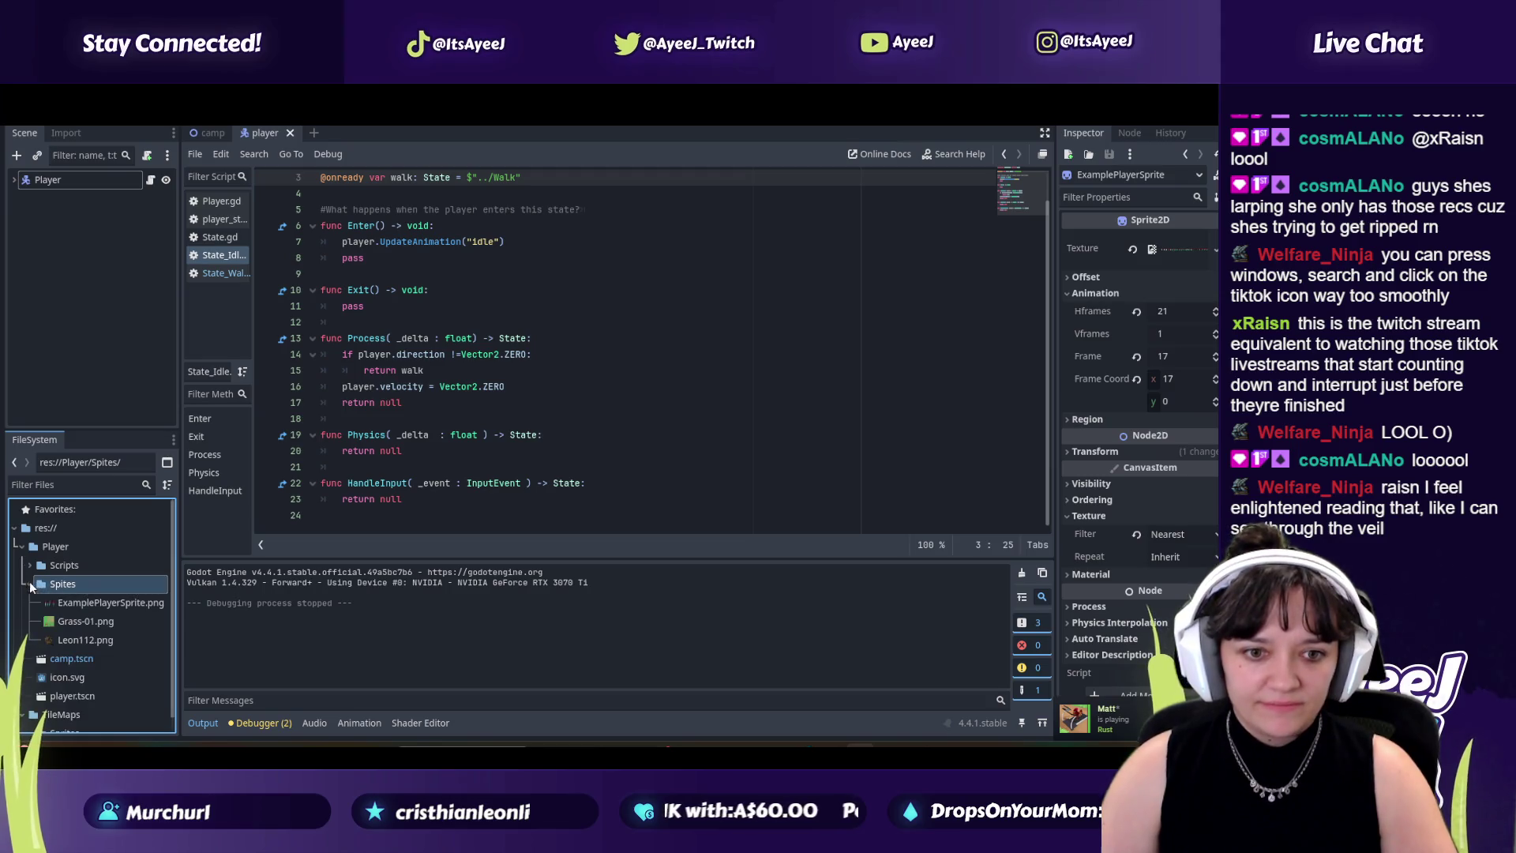
left_click_drag(79, 621, 63, 718)
key("alt+Tab")
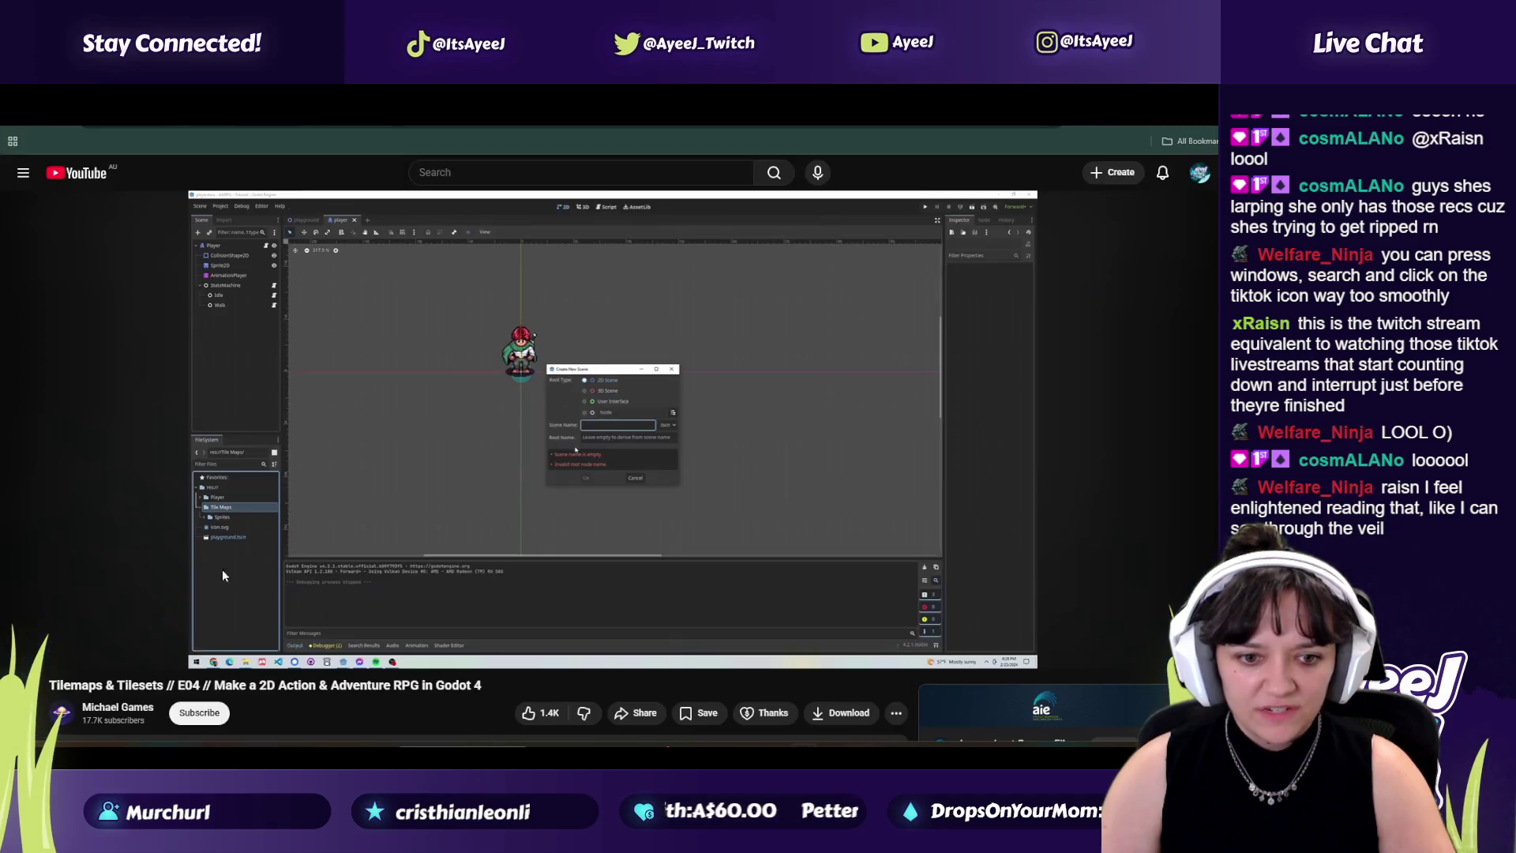
Step: Play the tutorial to 1:44 on its Create New Scene dialog, pause, and return to Godot
left_click(447, 448)
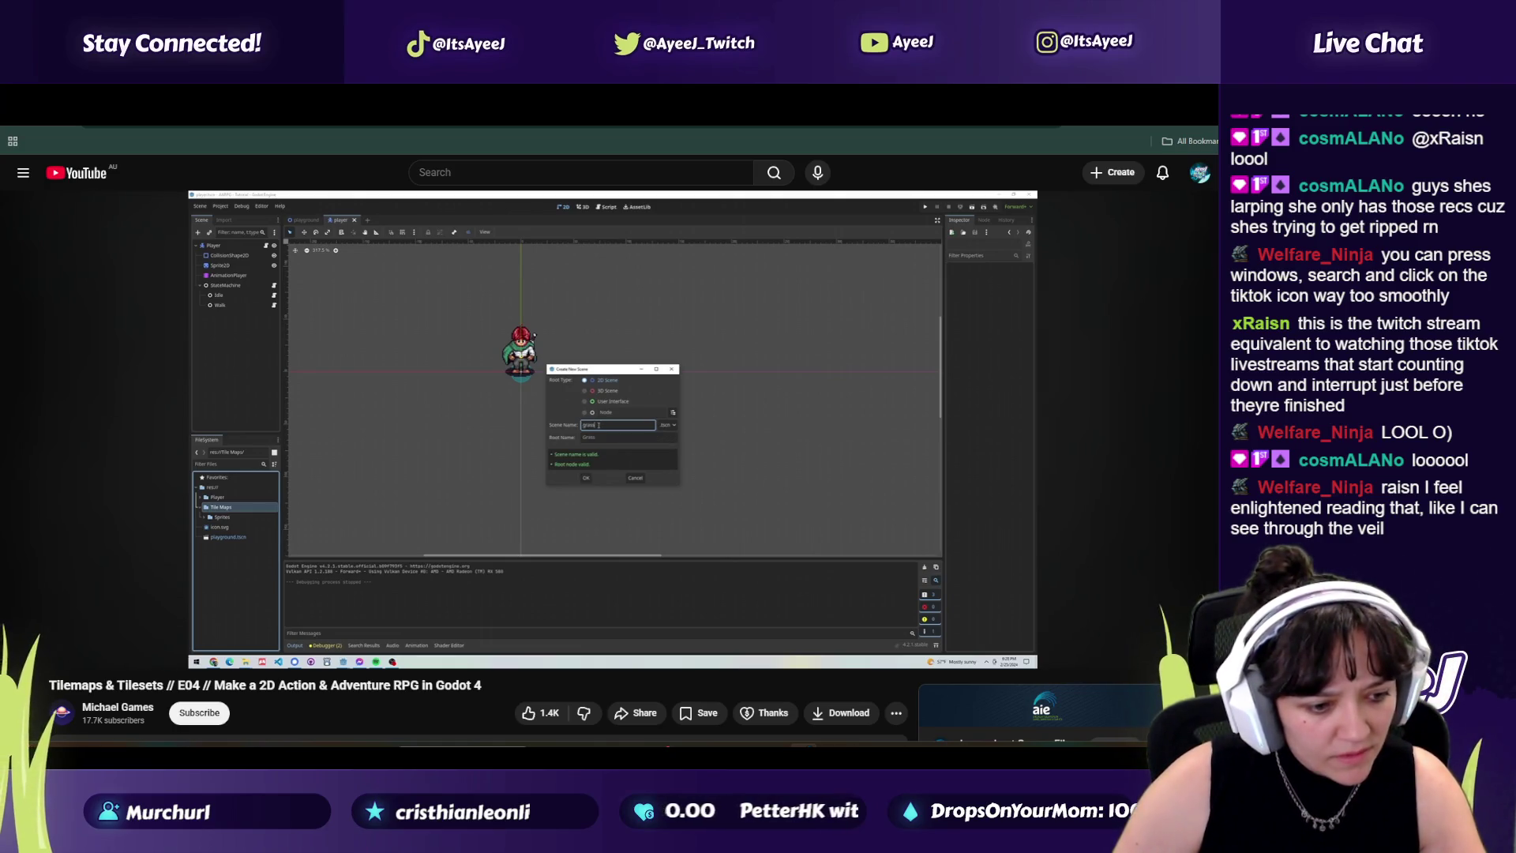
left_click(397, 497)
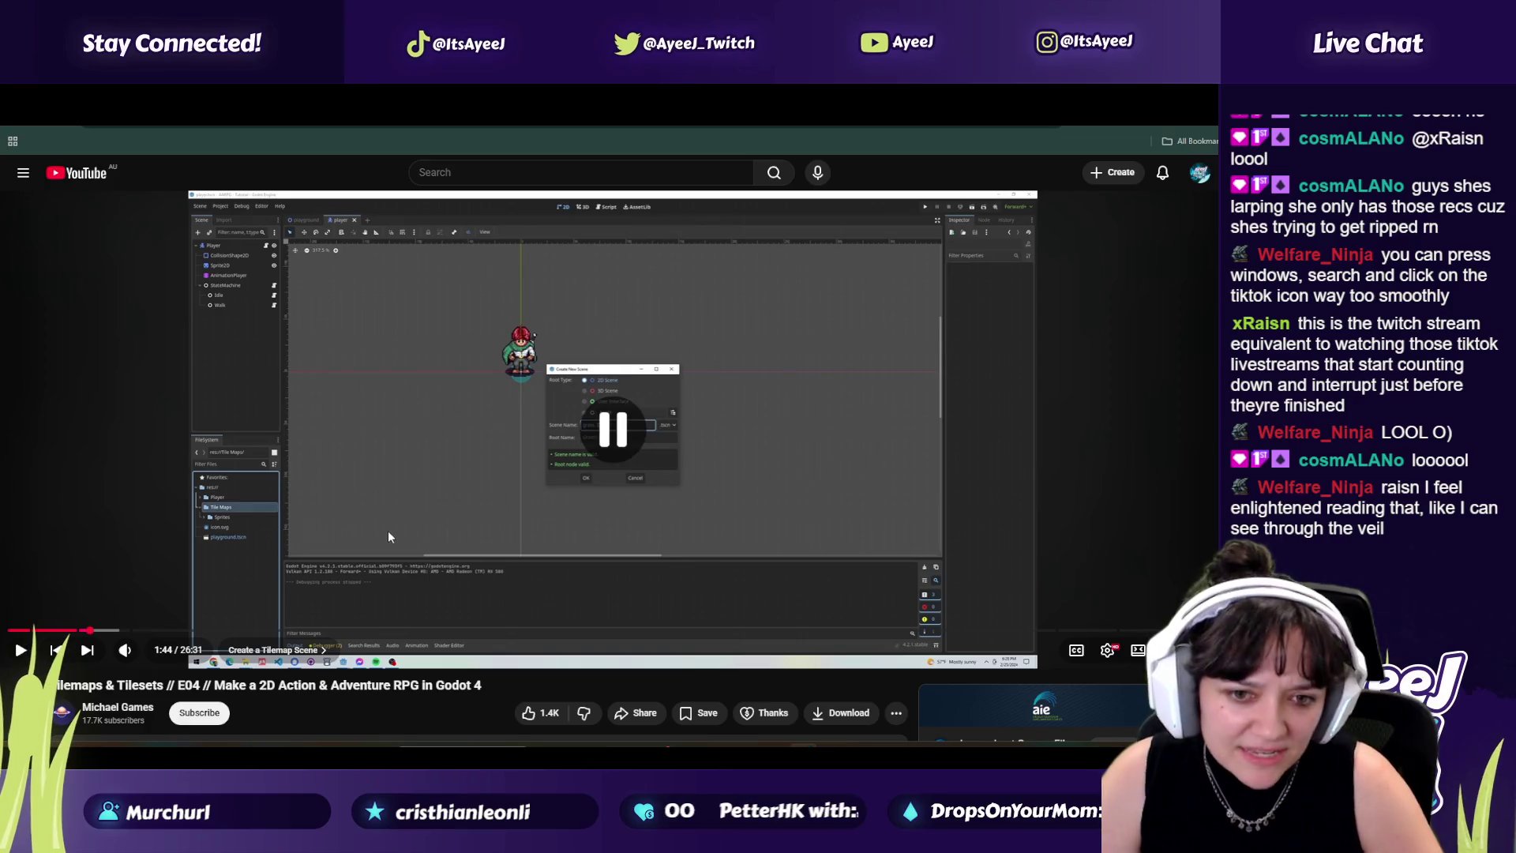
key("alt+Tab")
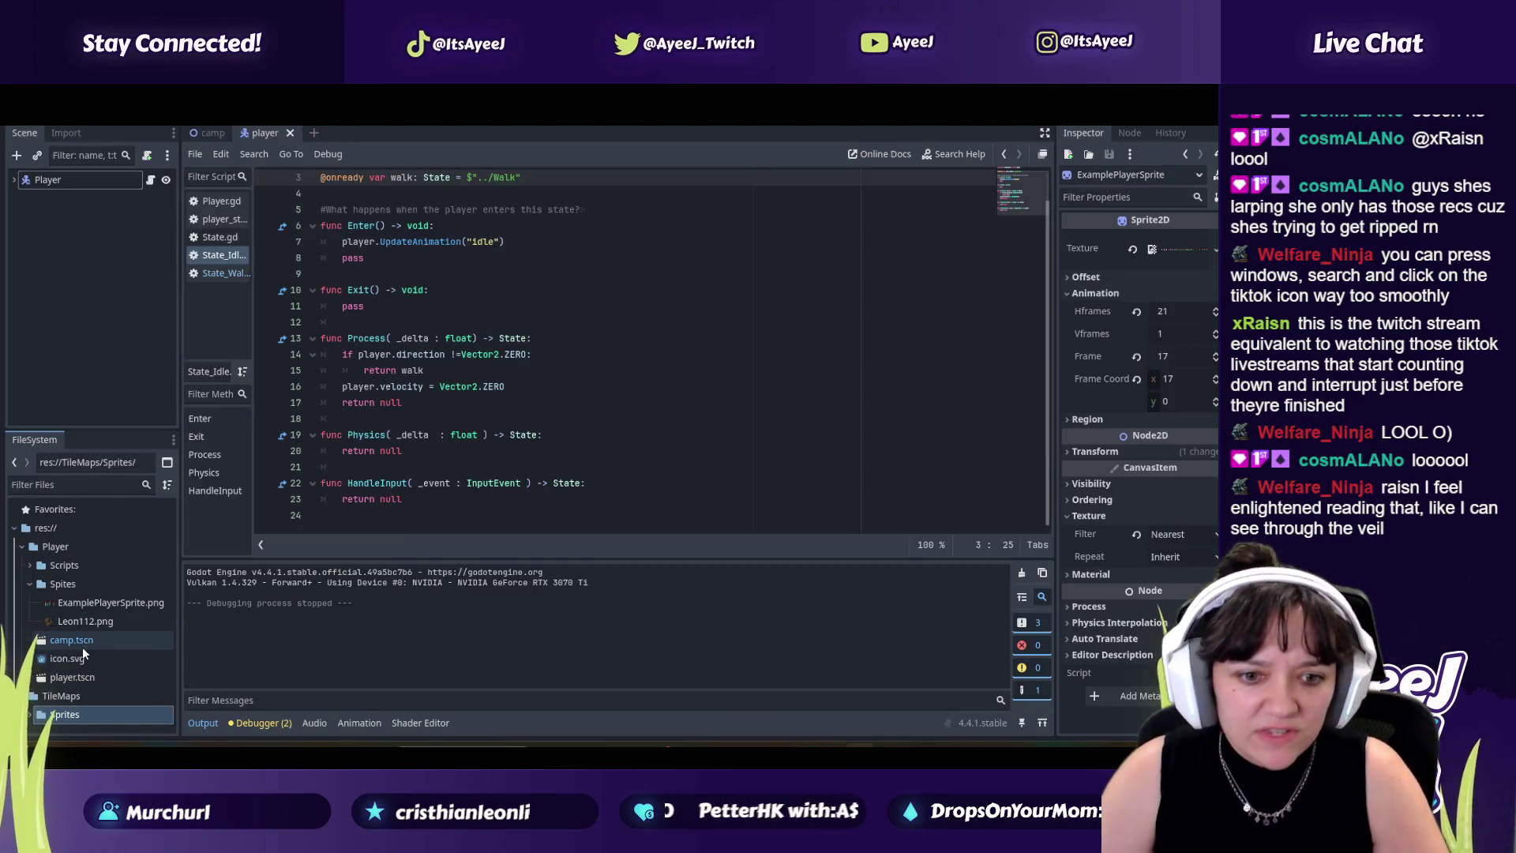
Step: Create a new 2D scene named 'Camp' inside the TileMaps folder
right_click(71, 697)
mouse_move(222, 472)
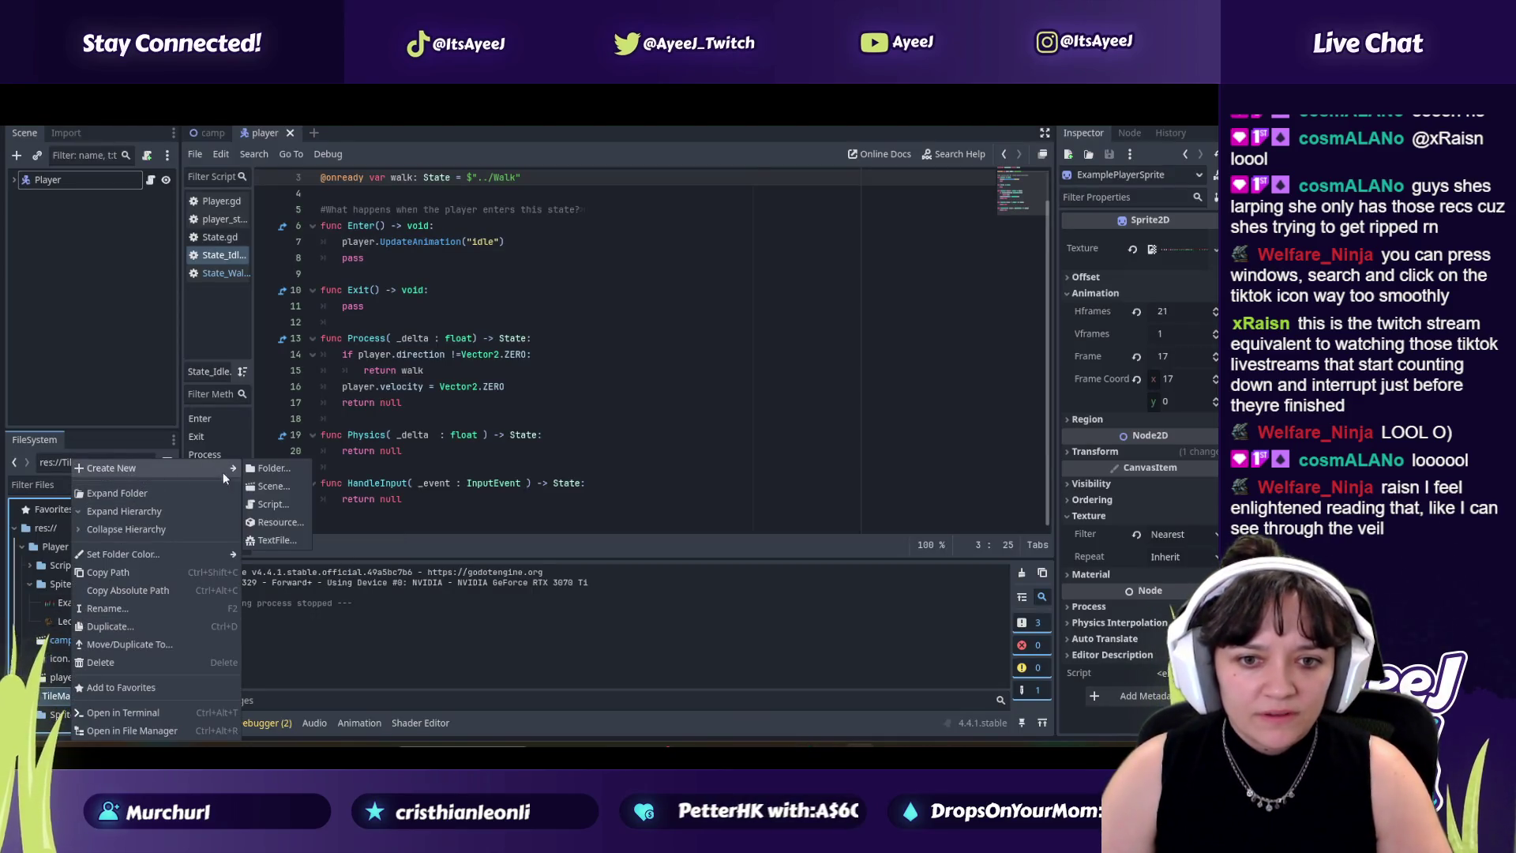
left_click(270, 484)
type("Camp")
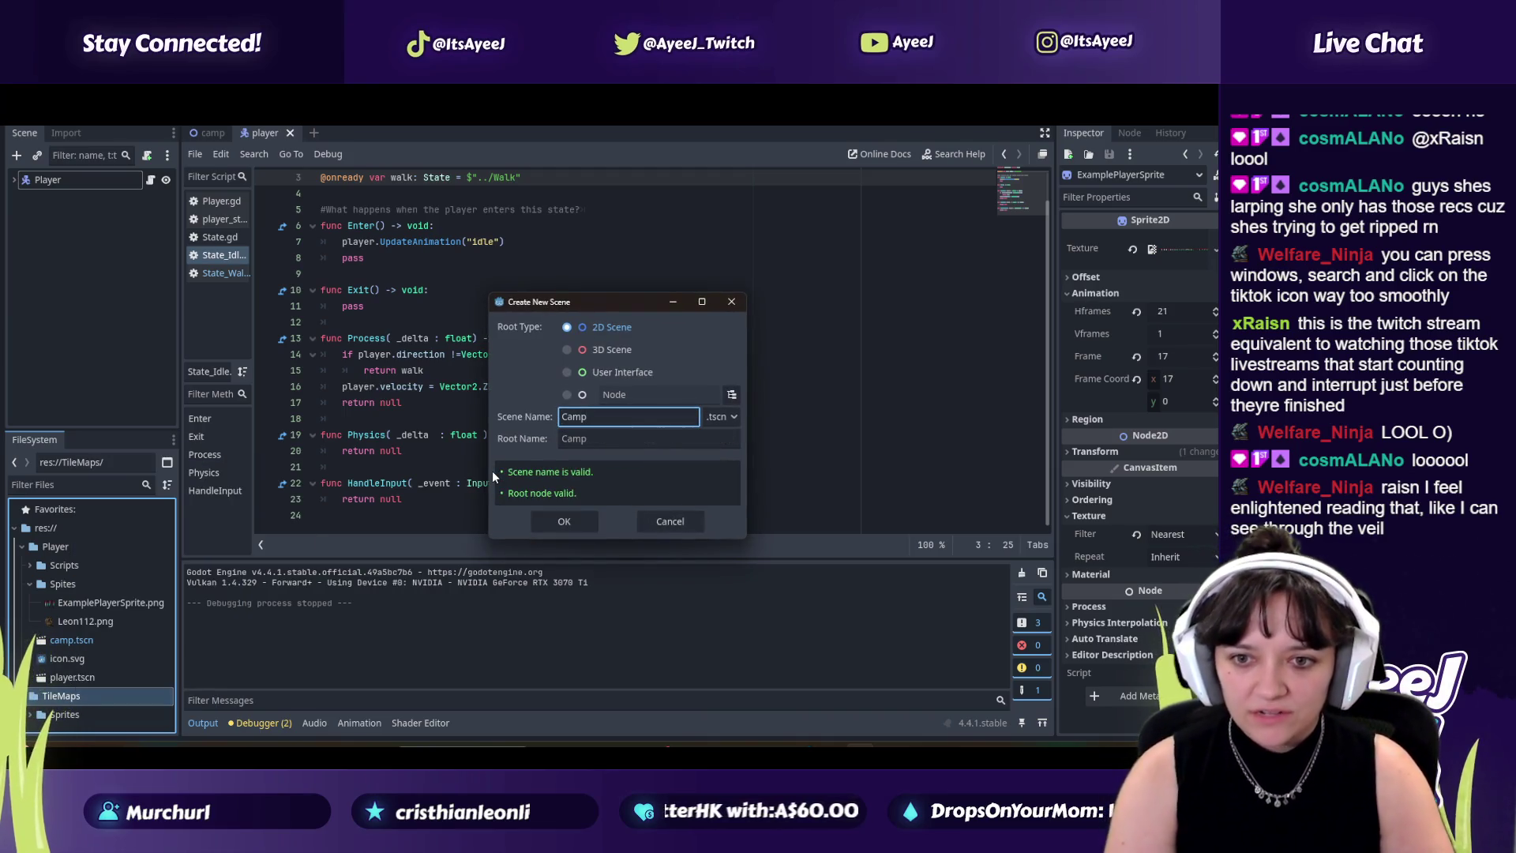
key("Return")
Step: Watch the tutorial up to its TileMap node choice, pause, and return to Godot
key("alt+Tab")
key("space")
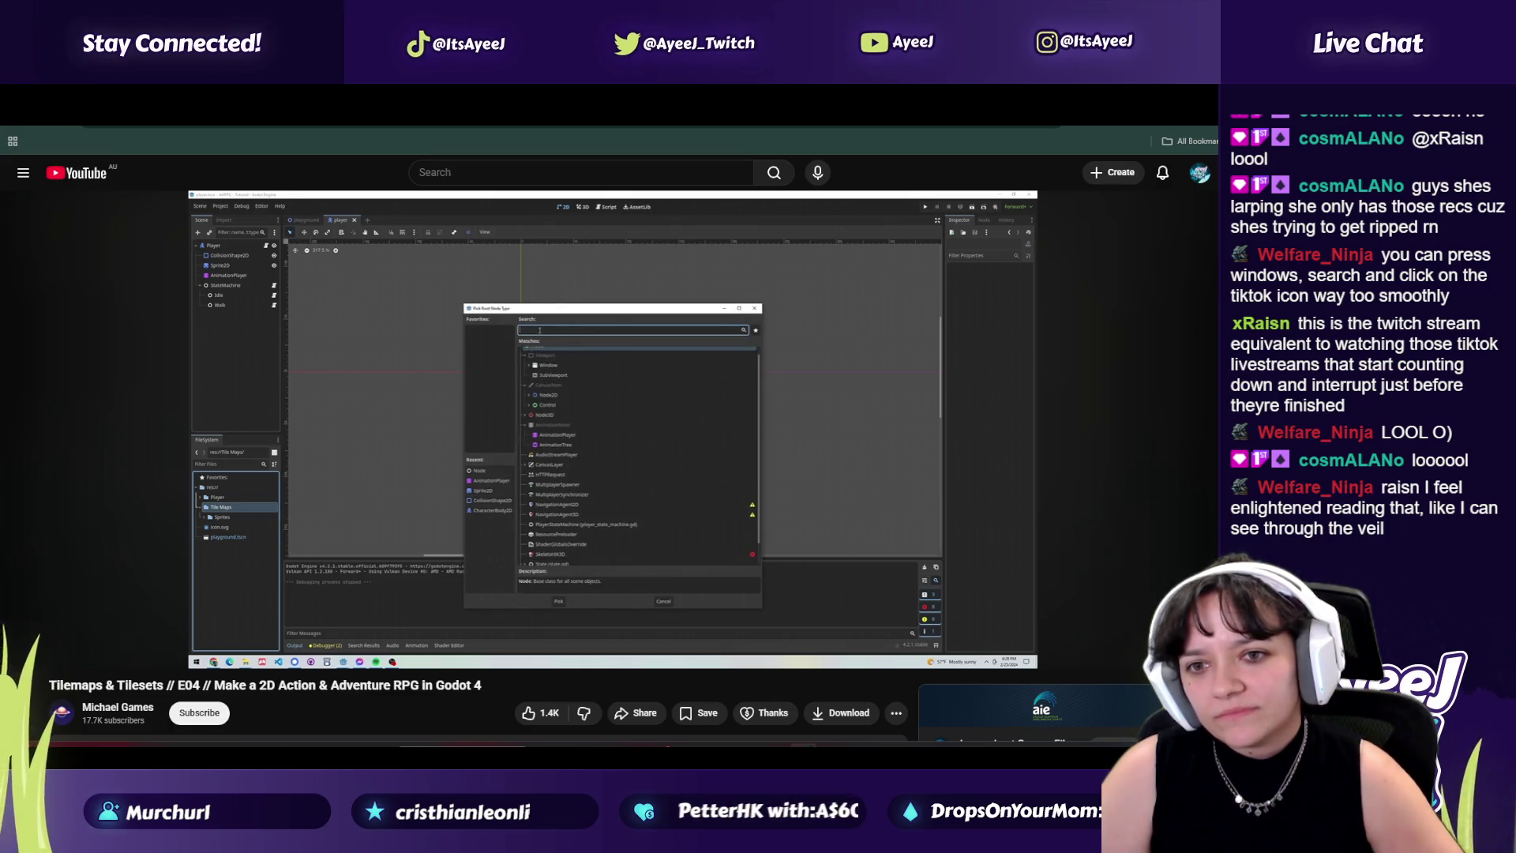
left_click(598, 416)
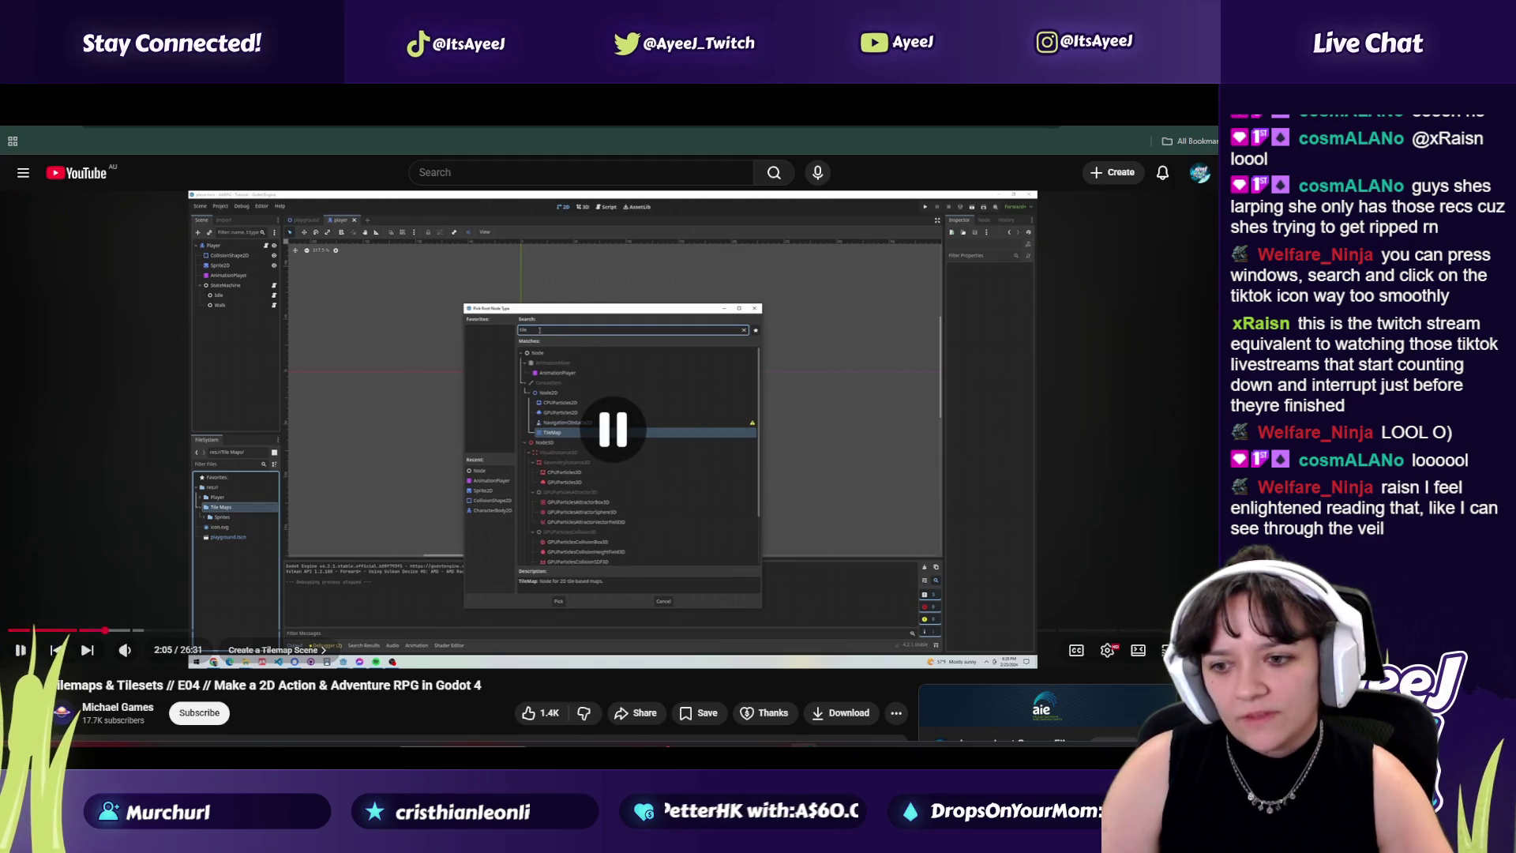
key("alt+Tab")
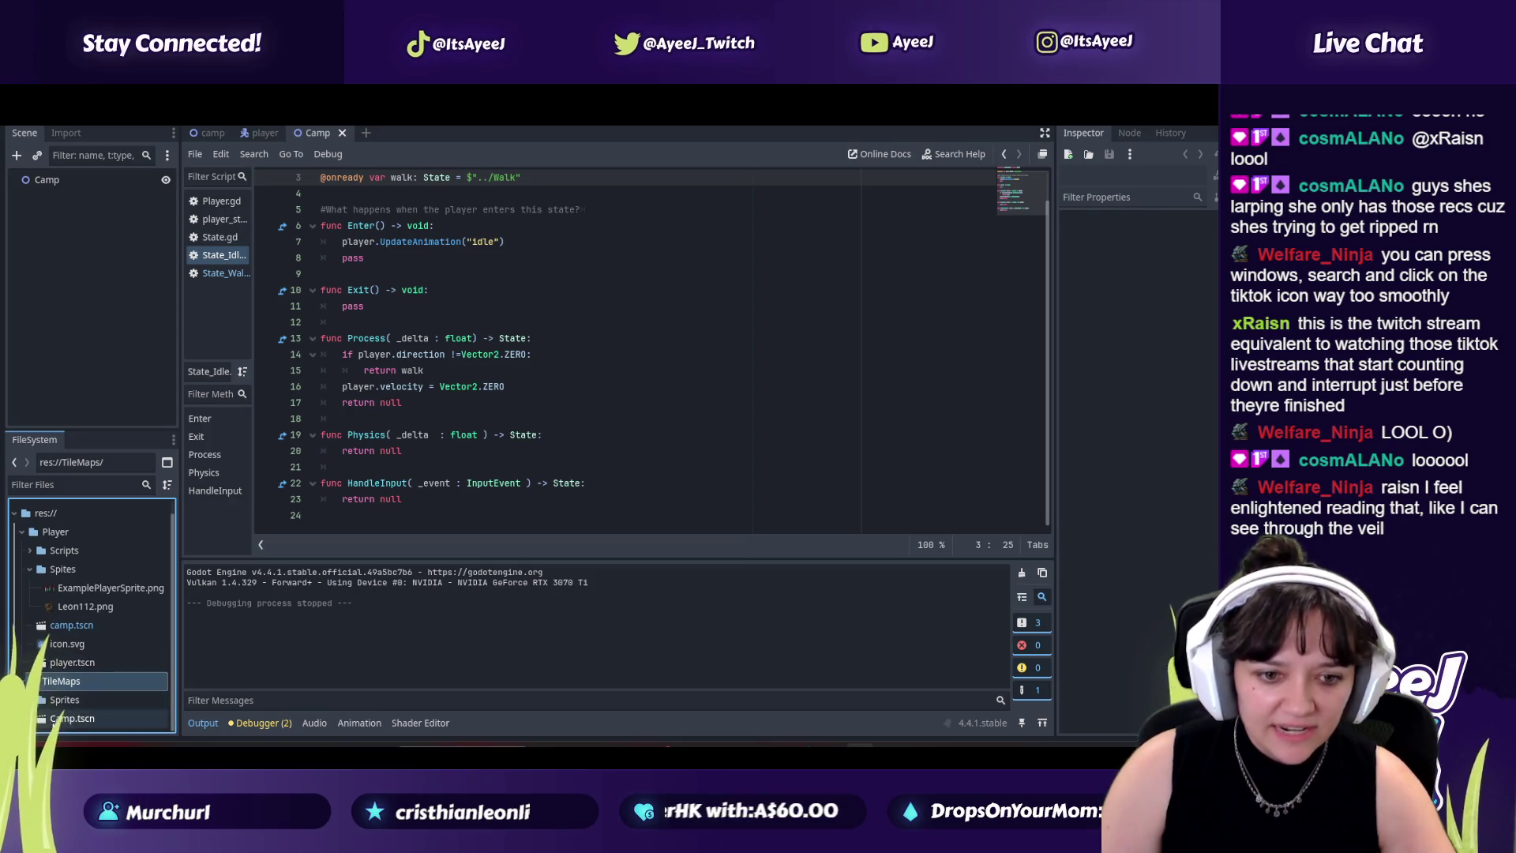
Step: Select Camp.tscn in the FileSystem dock, then return to the YouTube tutorial
left_click(55, 718)
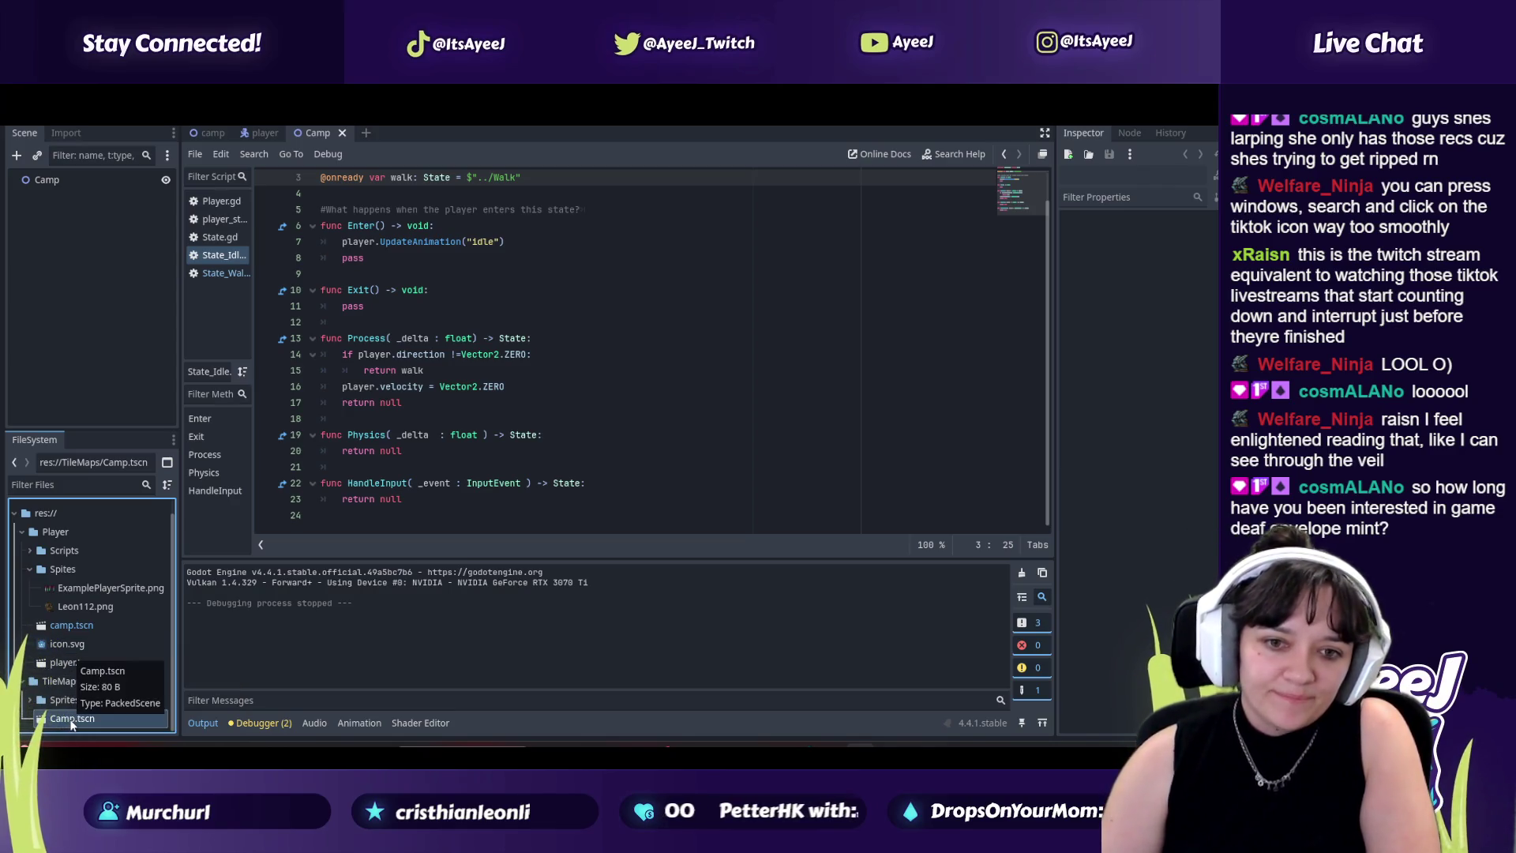
key("alt+Tab")
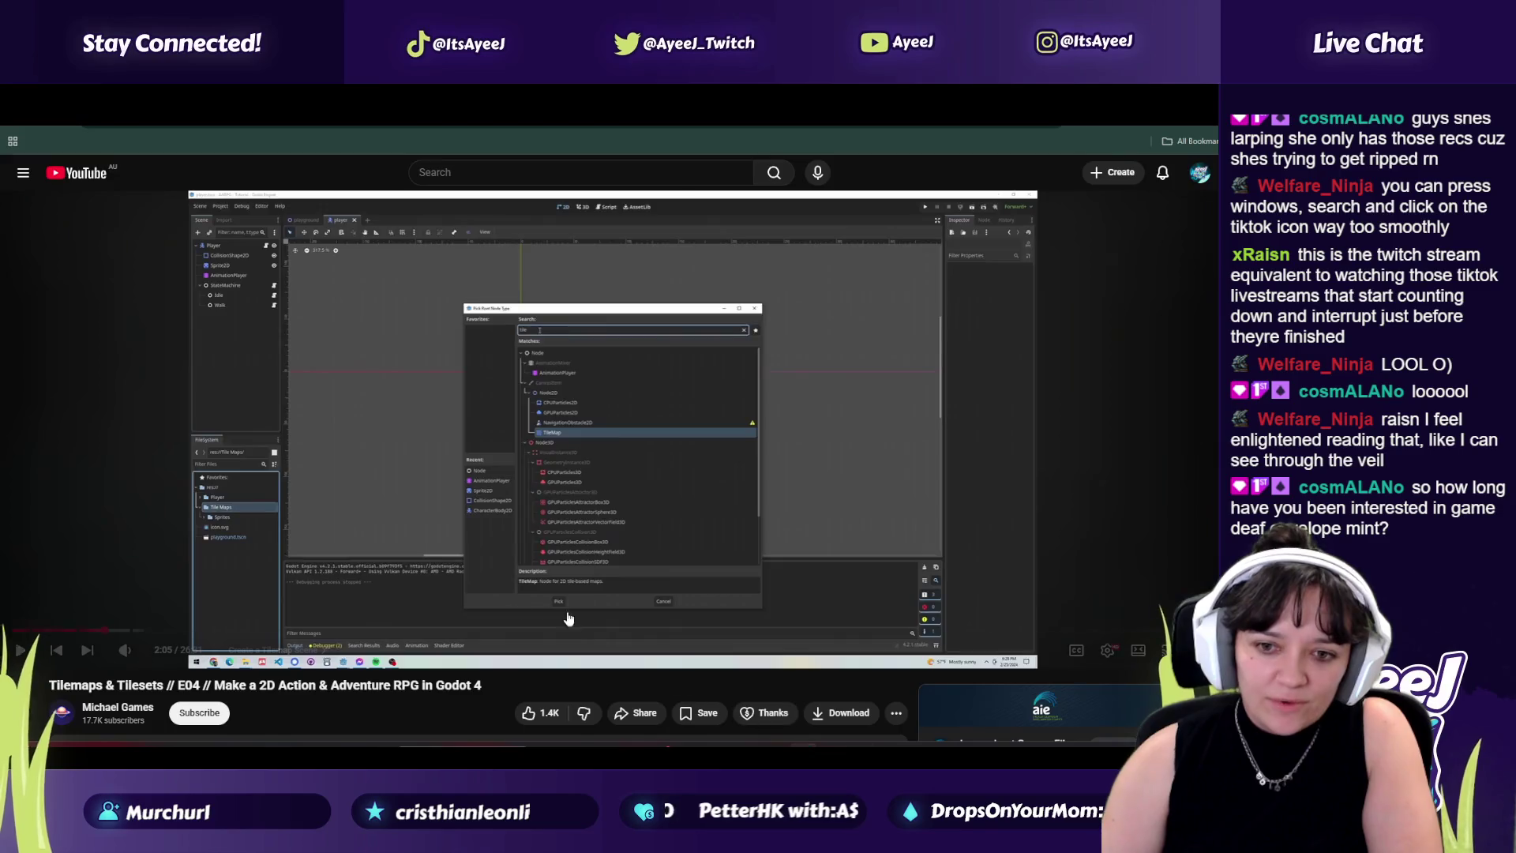
Step: Play the tutorial until 2:02 on the node-type list, then return to Godot
left_click(22, 650)
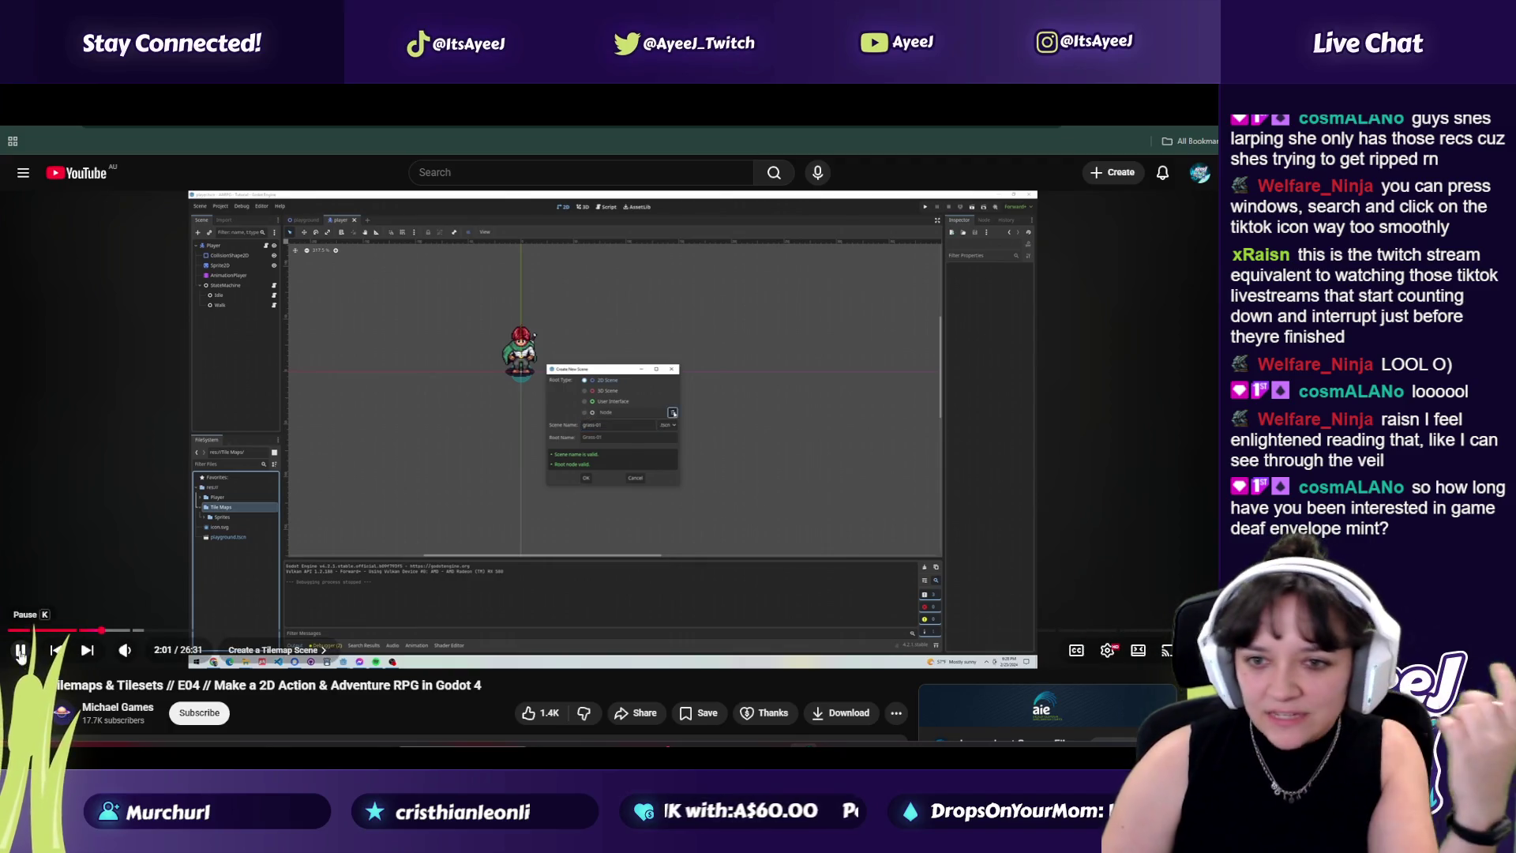
left_click(21, 649)
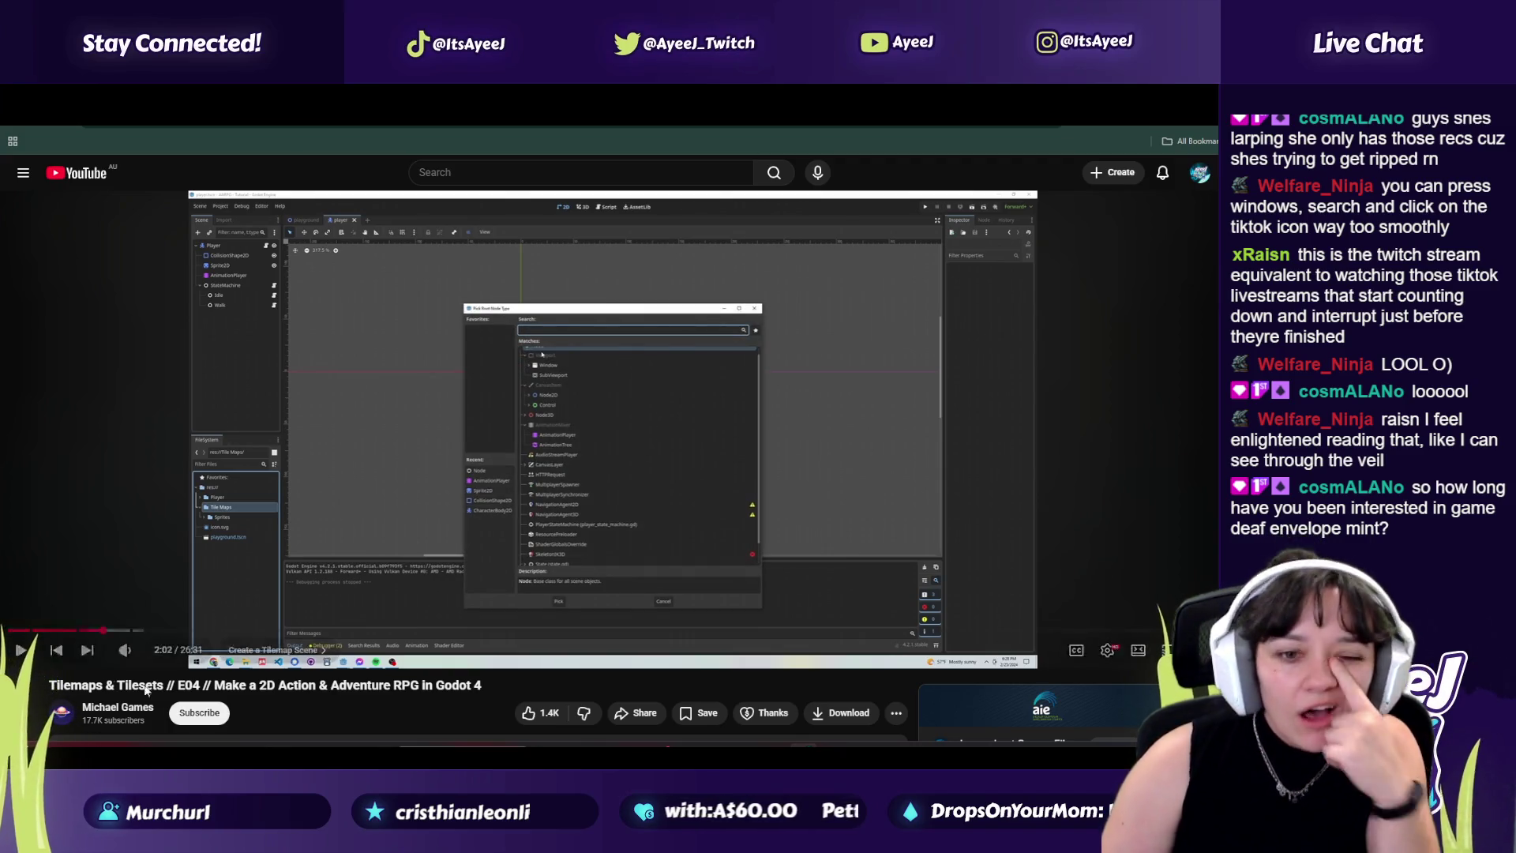
key("alt+Tab")
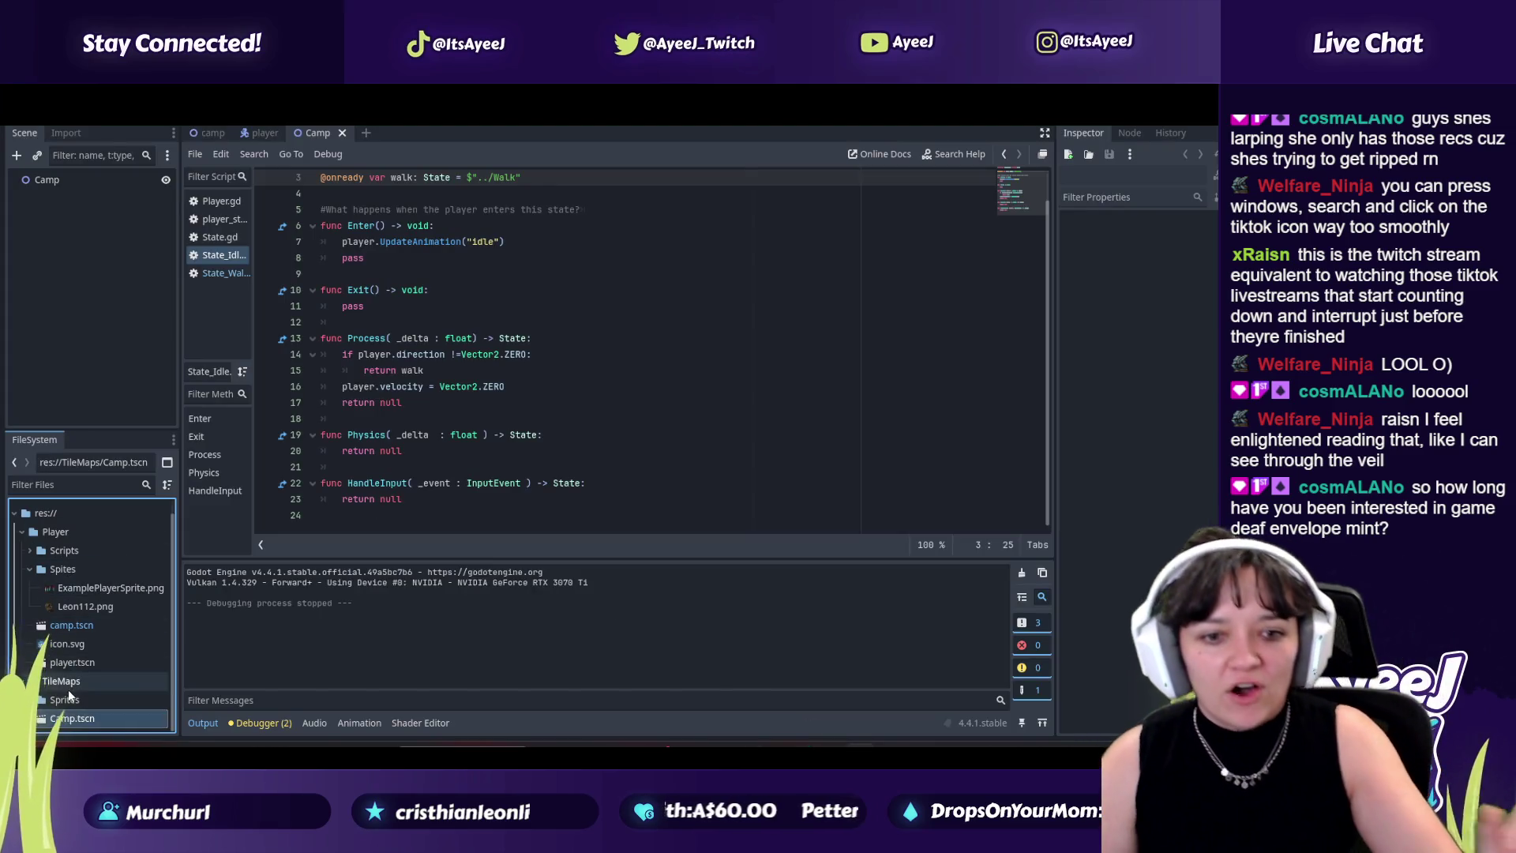
Step: Start a new folder inside the Sprites folder, then cancel it
right_click(77, 700)
mouse_move(196, 467)
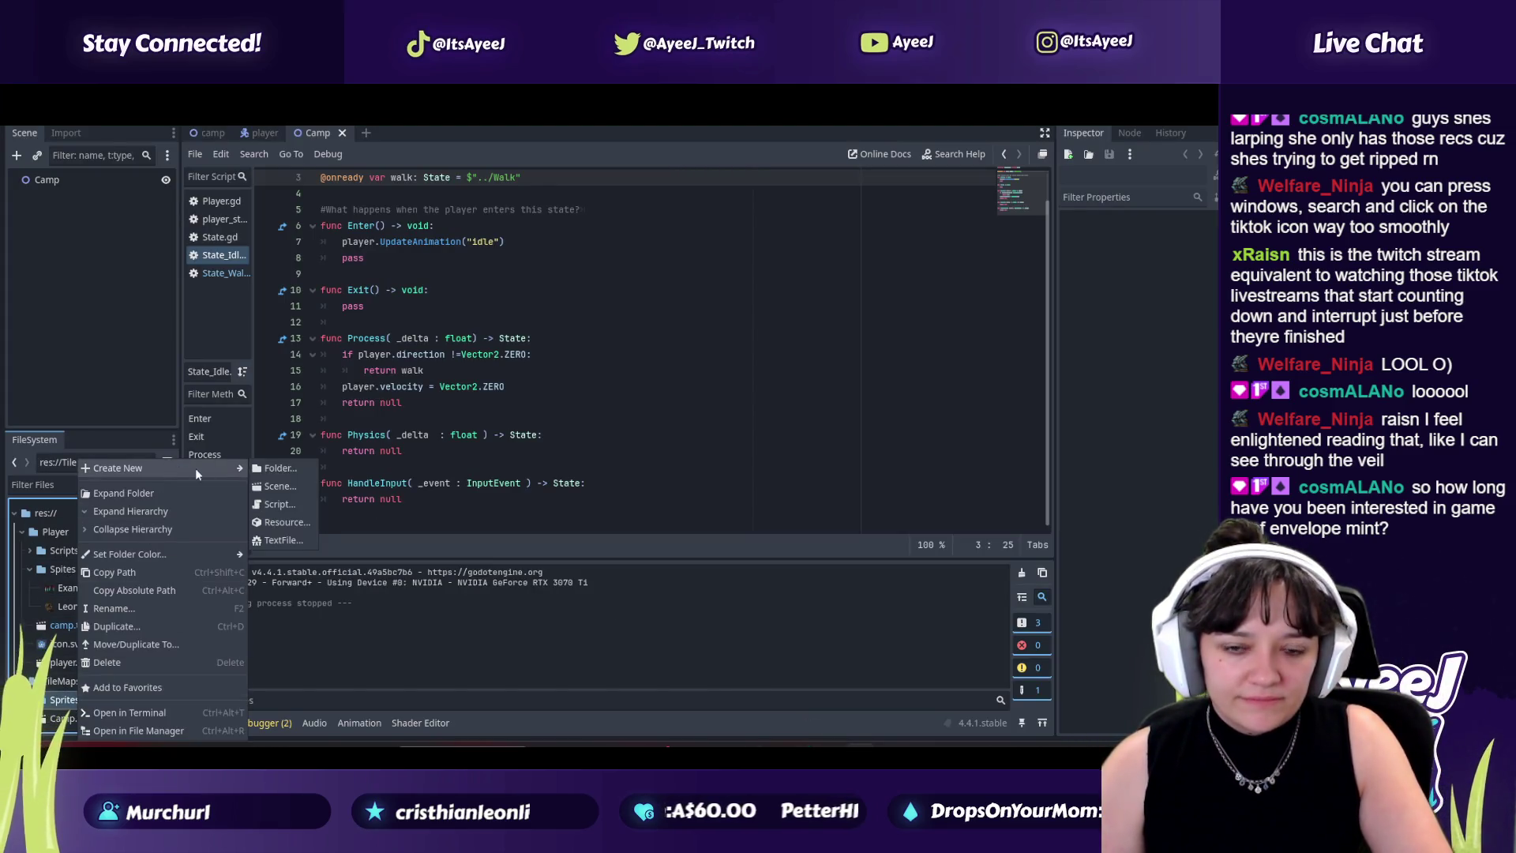
left_click(268, 471)
left_click(681, 482)
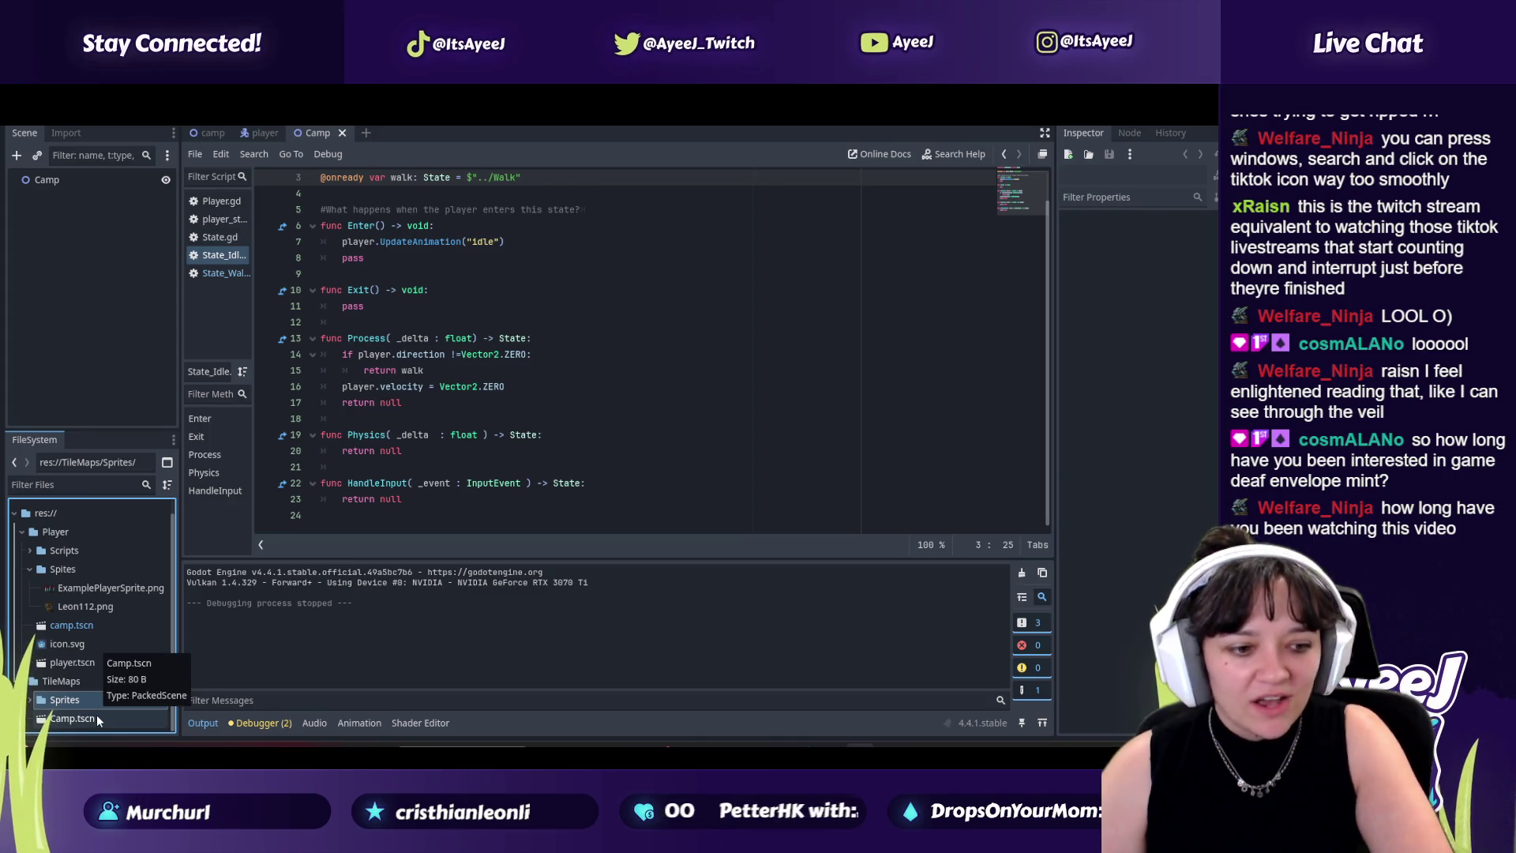
Step: Move the Camp.tscn scene file to a new location
right_click(132, 717)
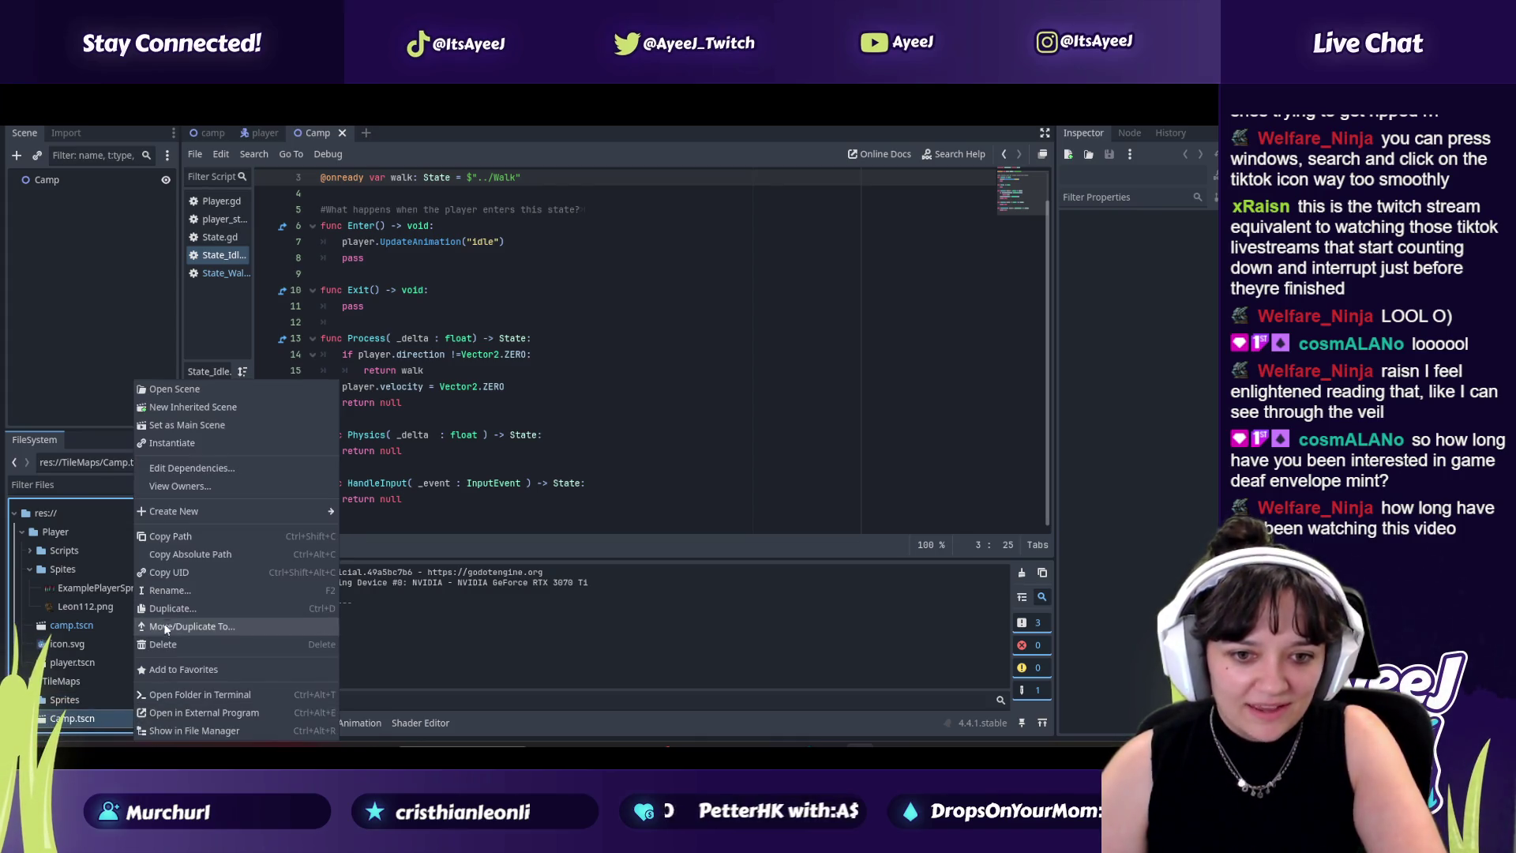
left_click(165, 626)
left_click(524, 486)
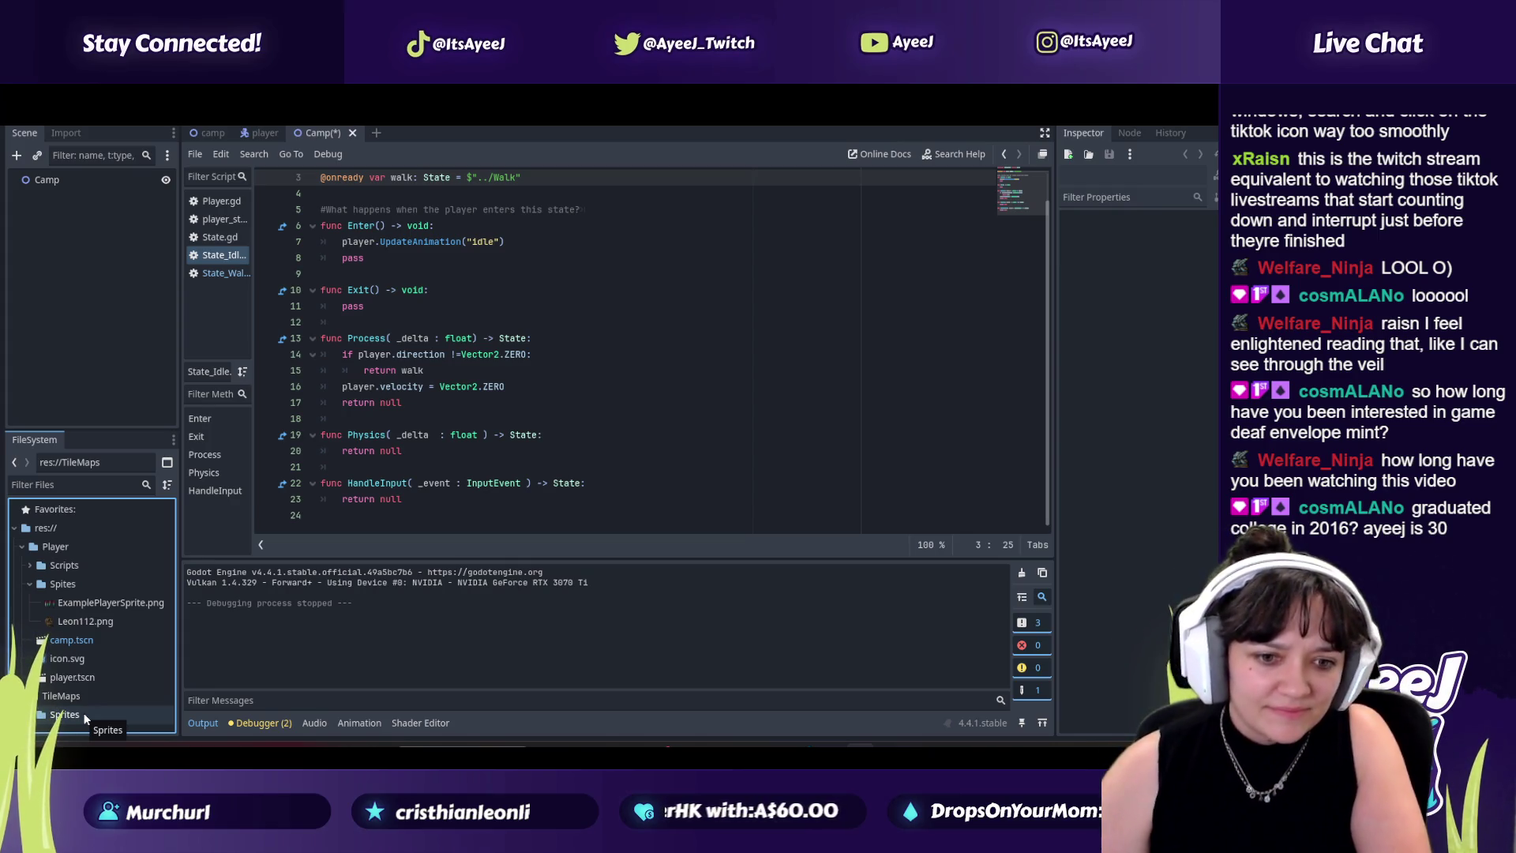
Step: Begin creating a new scene inside the TileMaps/Sprites folder
right_click(82, 715)
mouse_move(196, 467)
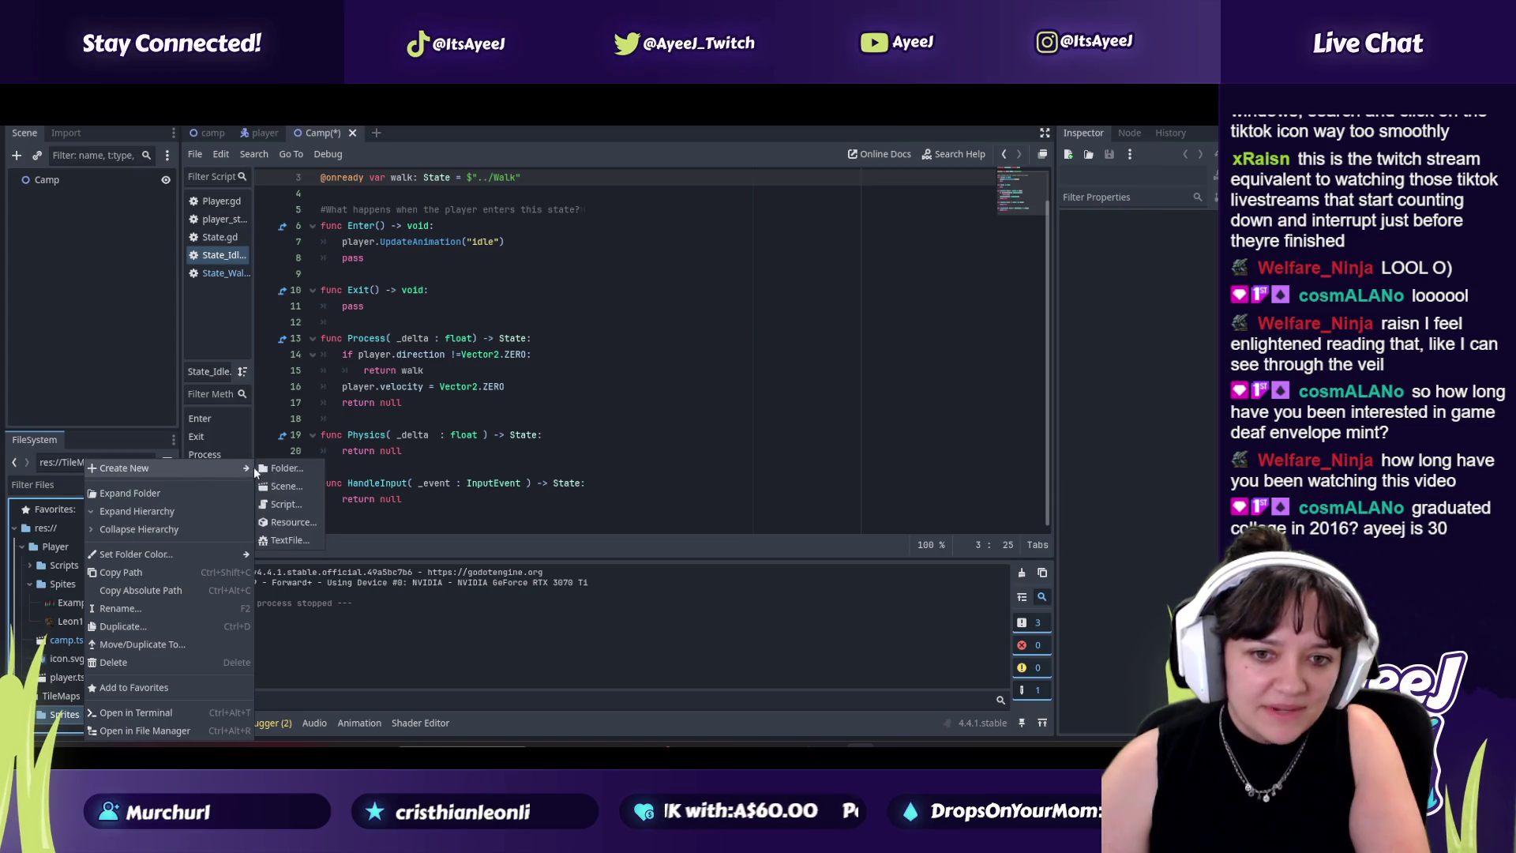
left_click(286, 486)
type("Grass-01")
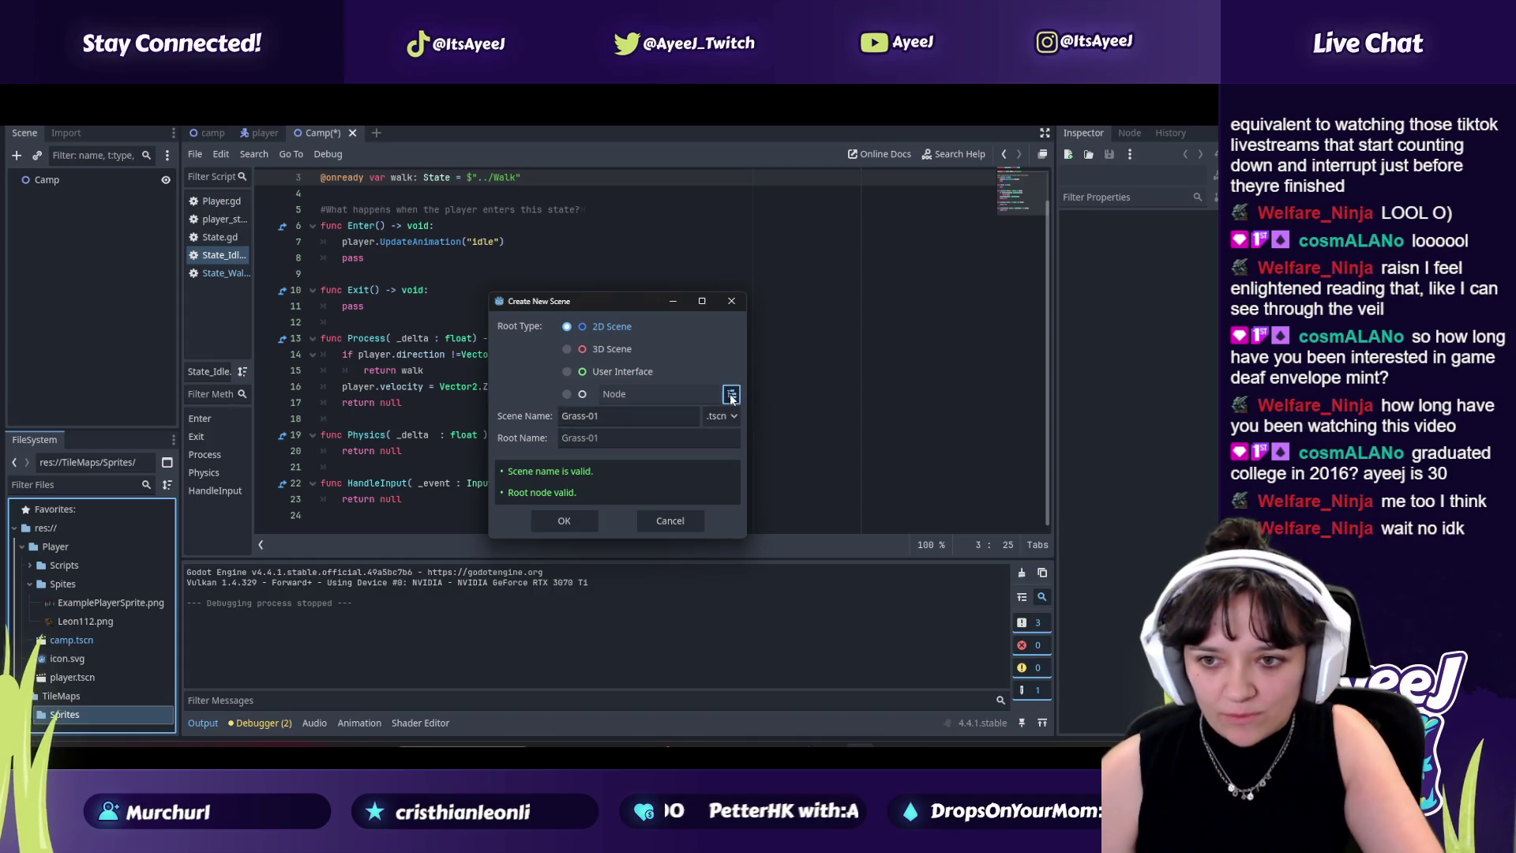
Step: Set the new Grass-01 scene's root node to TileMap, then return to the tutorial
left_click(731, 394)
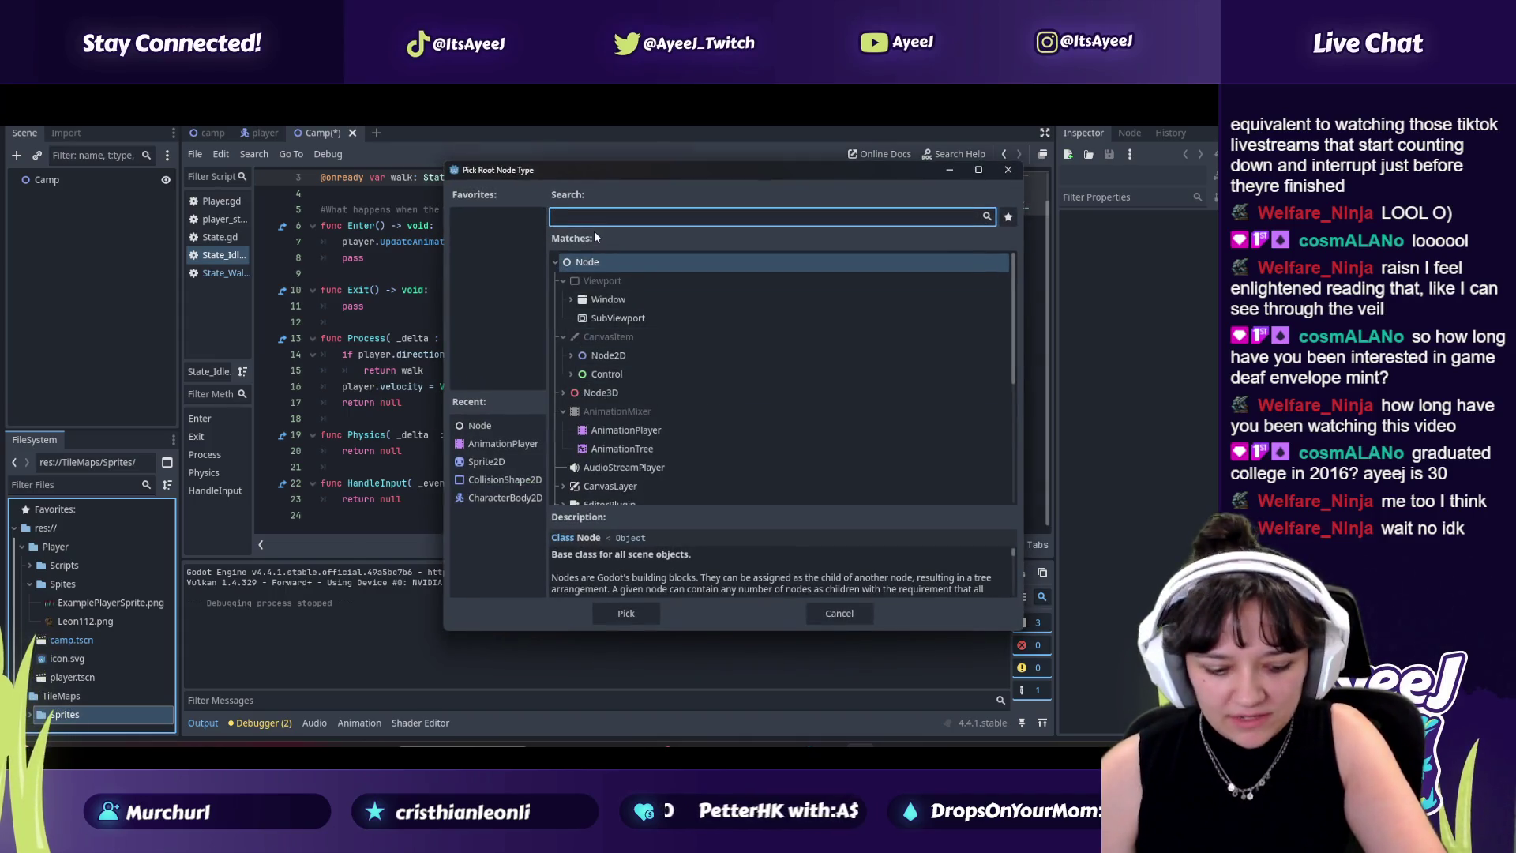
type("til")
double_click(634, 379)
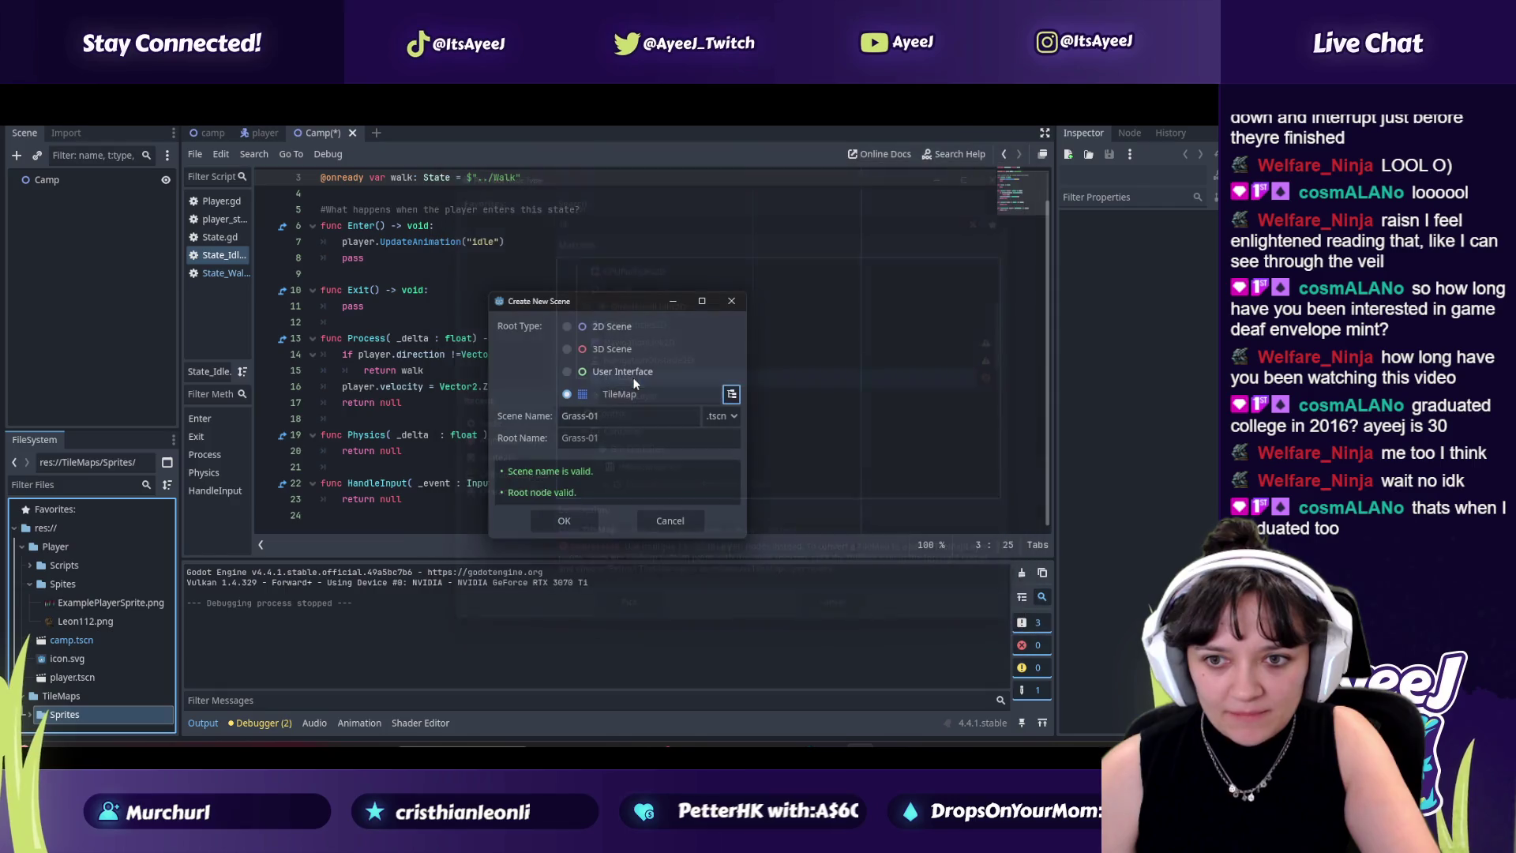
key("alt+Tab")
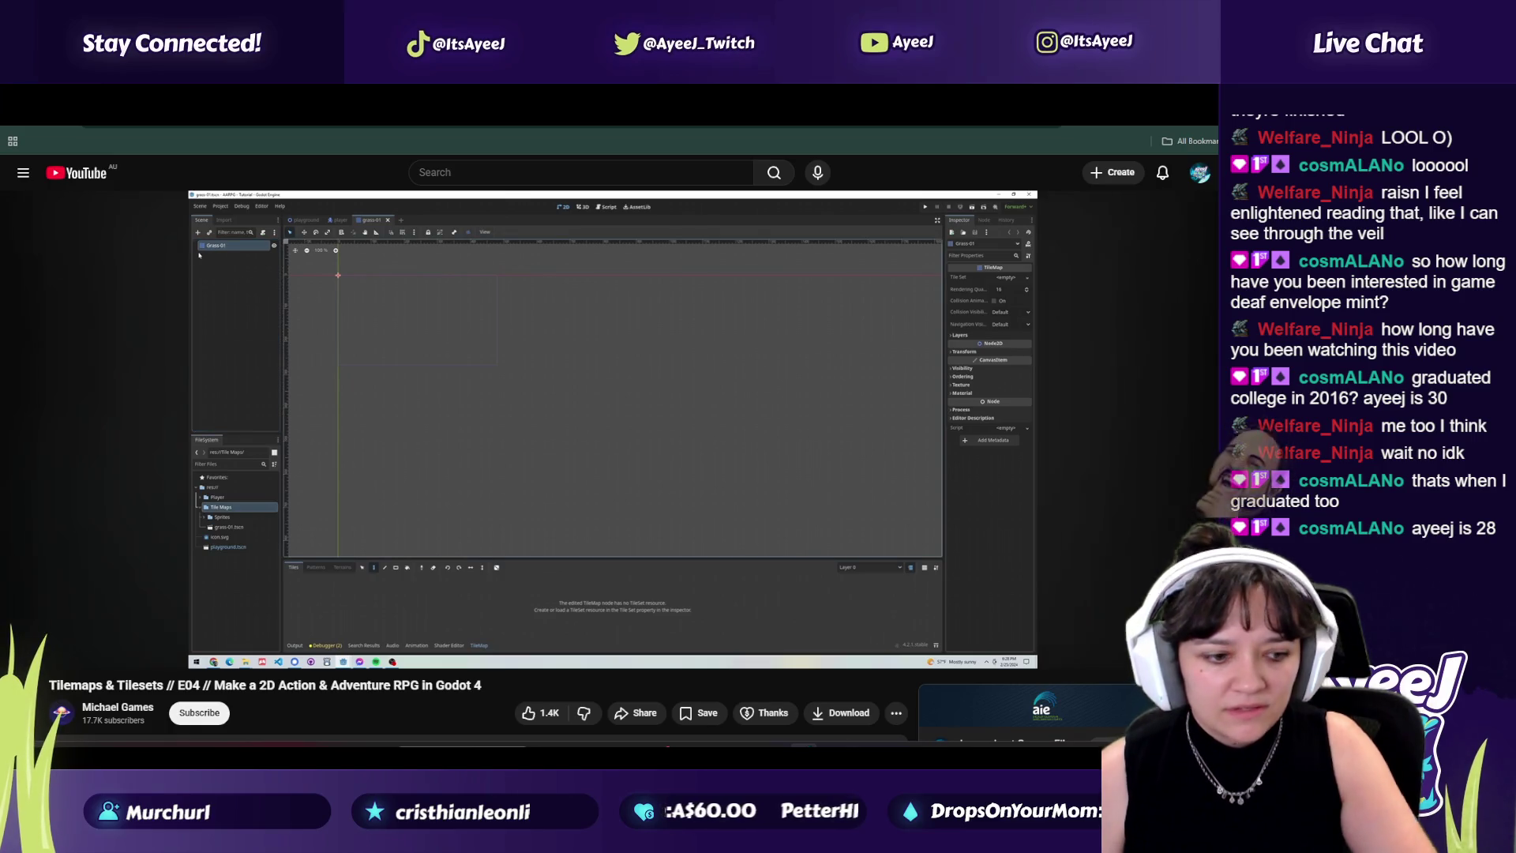
Step: Pause the tutorial at 2:30 in 'Create a Tilemap Scene' and return to Godot
mouse_move(545, 553)
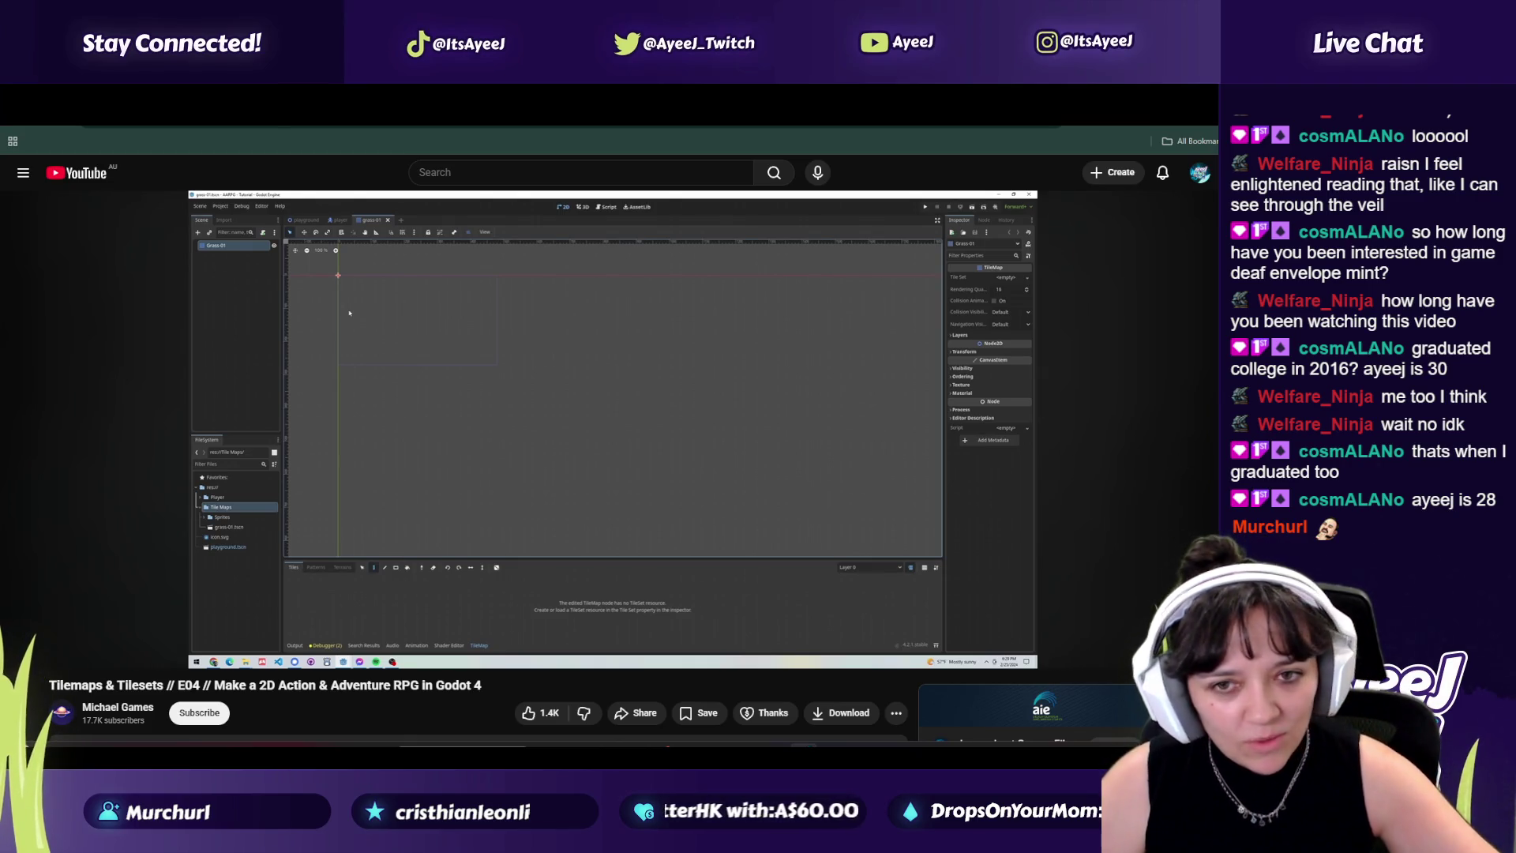
mouse_move(685, 333)
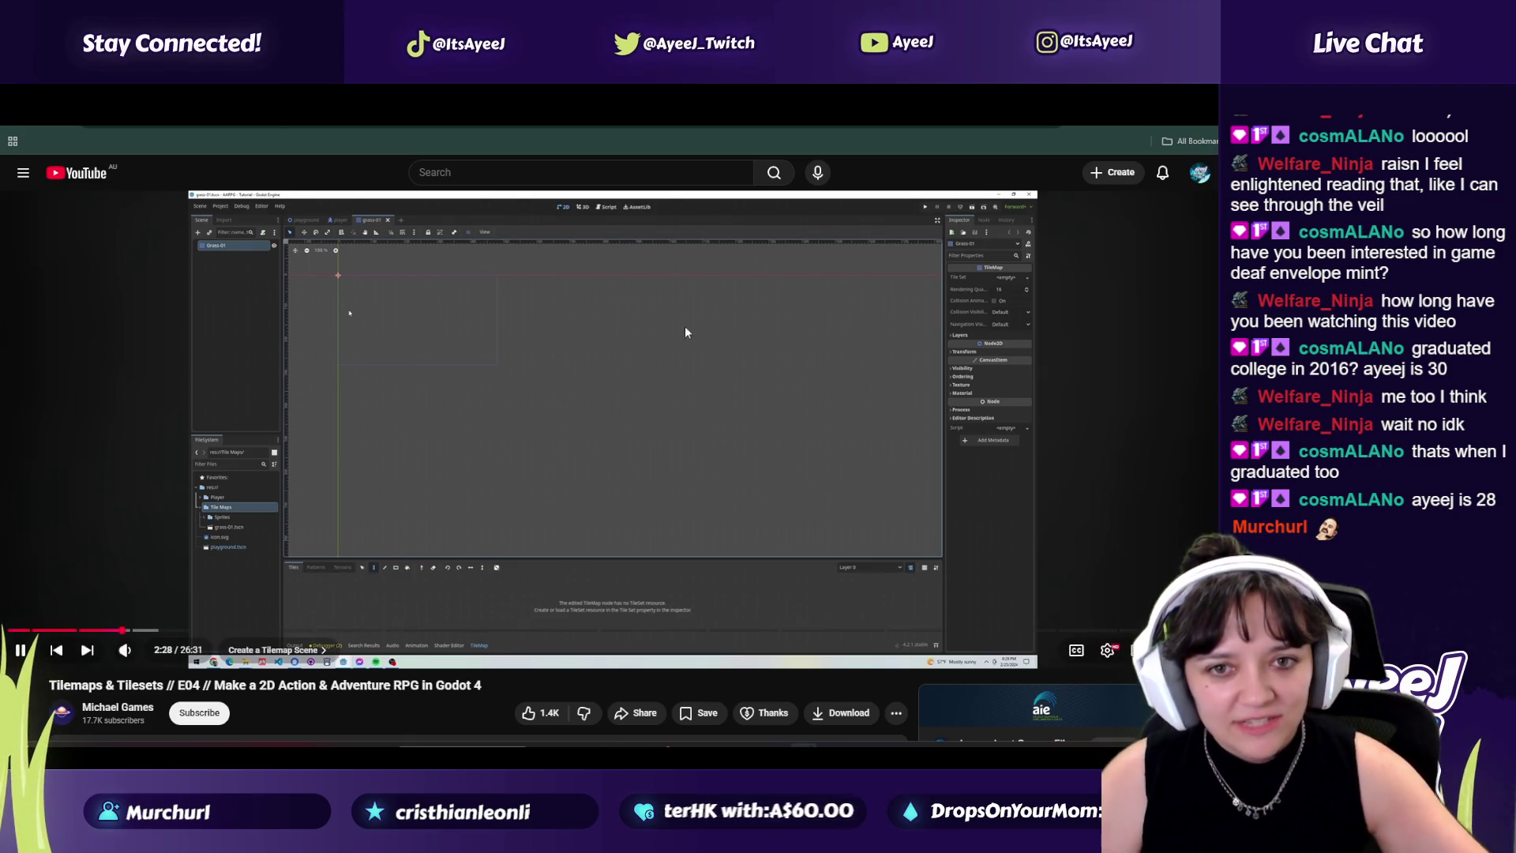
left_click(514, 399)
key("alt+Tab")
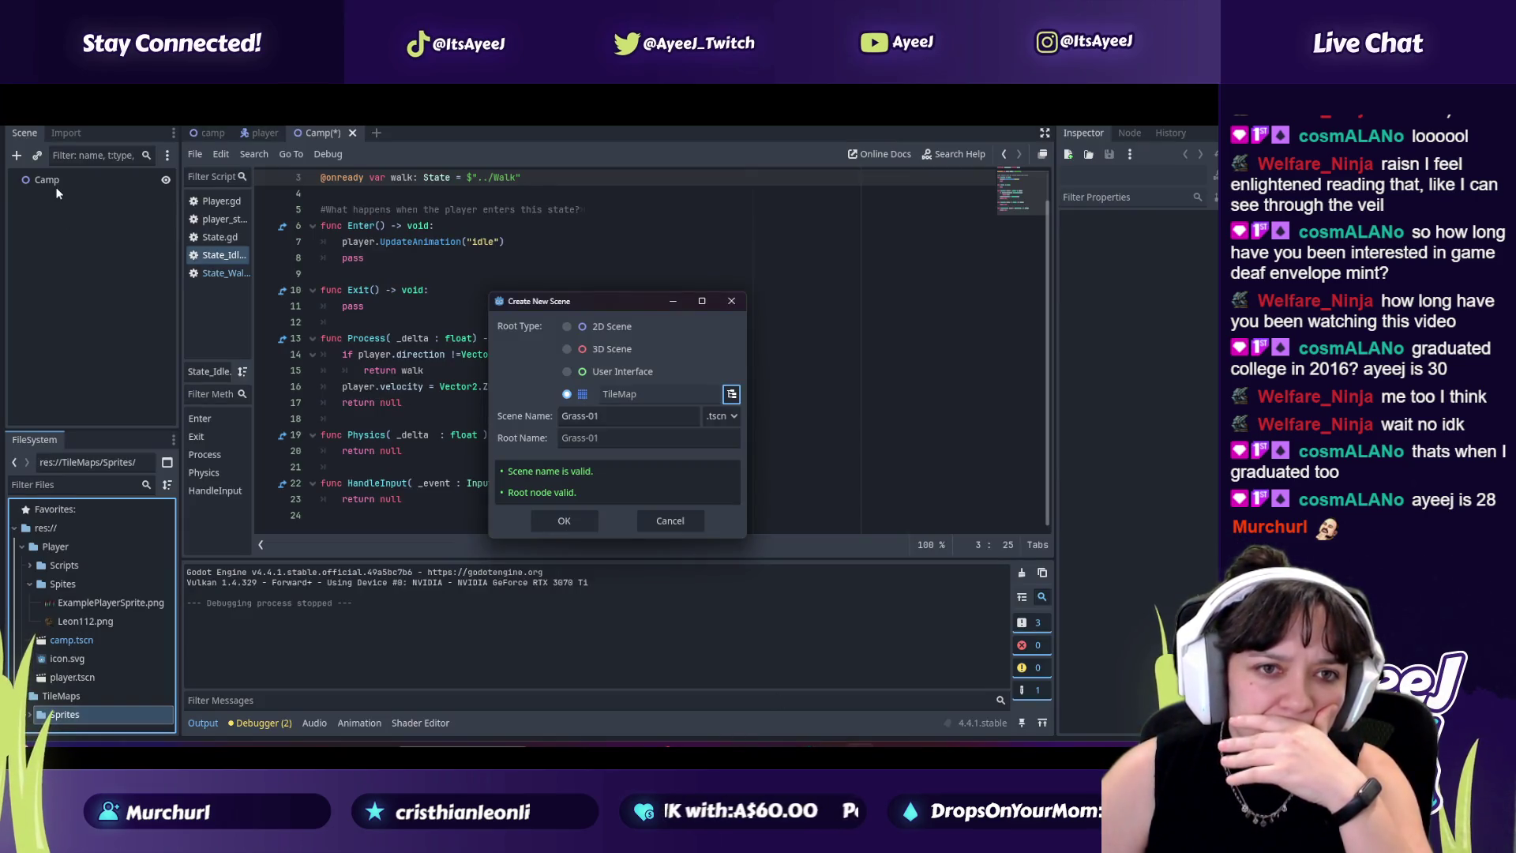
Step: Create the Grass-01 scene with its TileMap root node
left_click(51, 181)
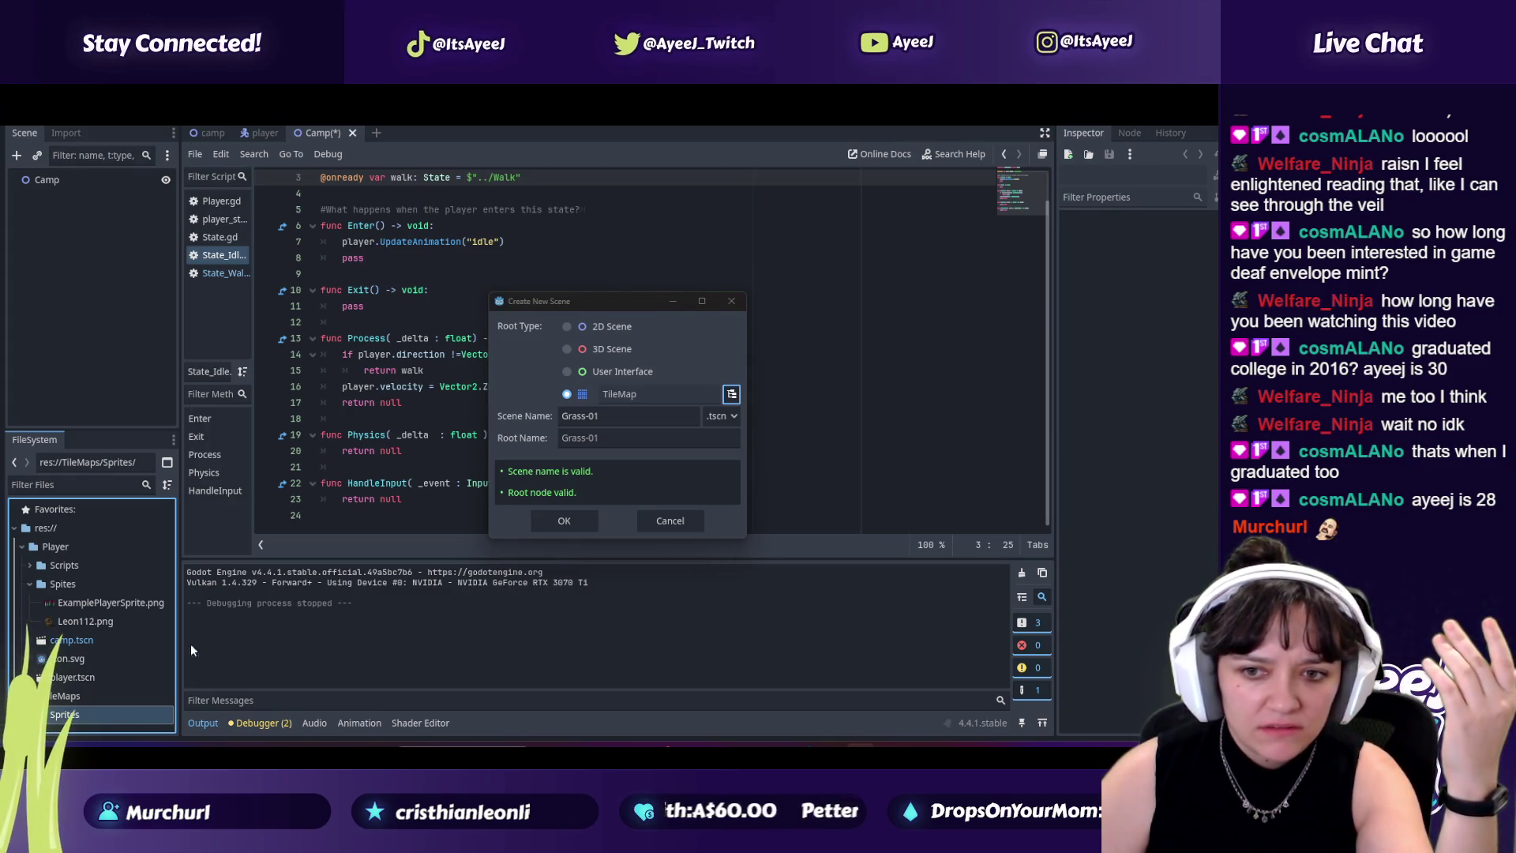
left_click(566, 521)
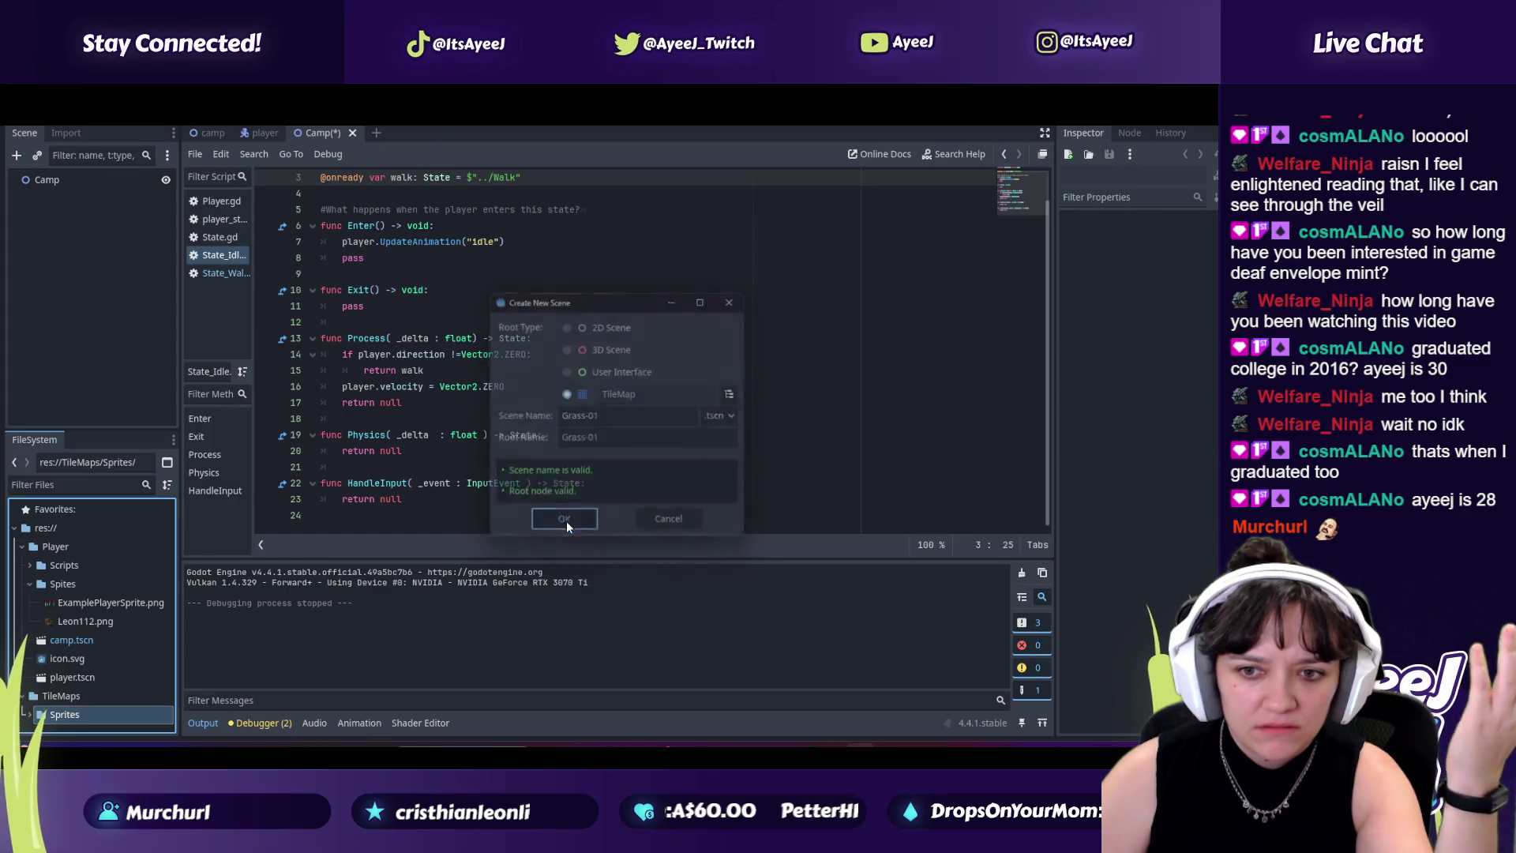
double_click(132, 185)
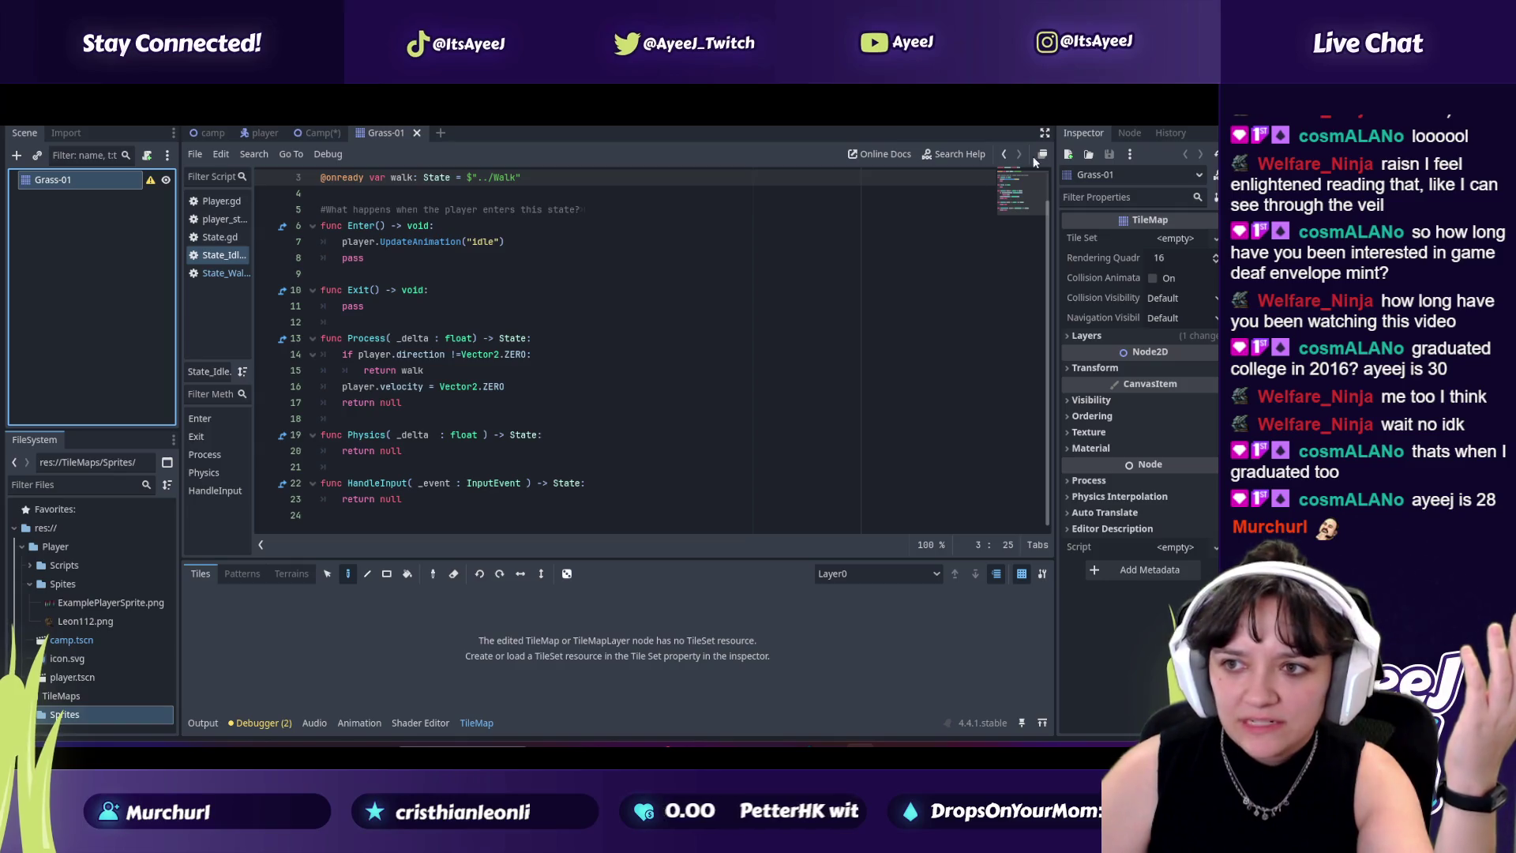
Step: Restore the side panels and close the floating script editor to show the 2D view
left_click(1045, 132)
key("ctrl+shift+F11")
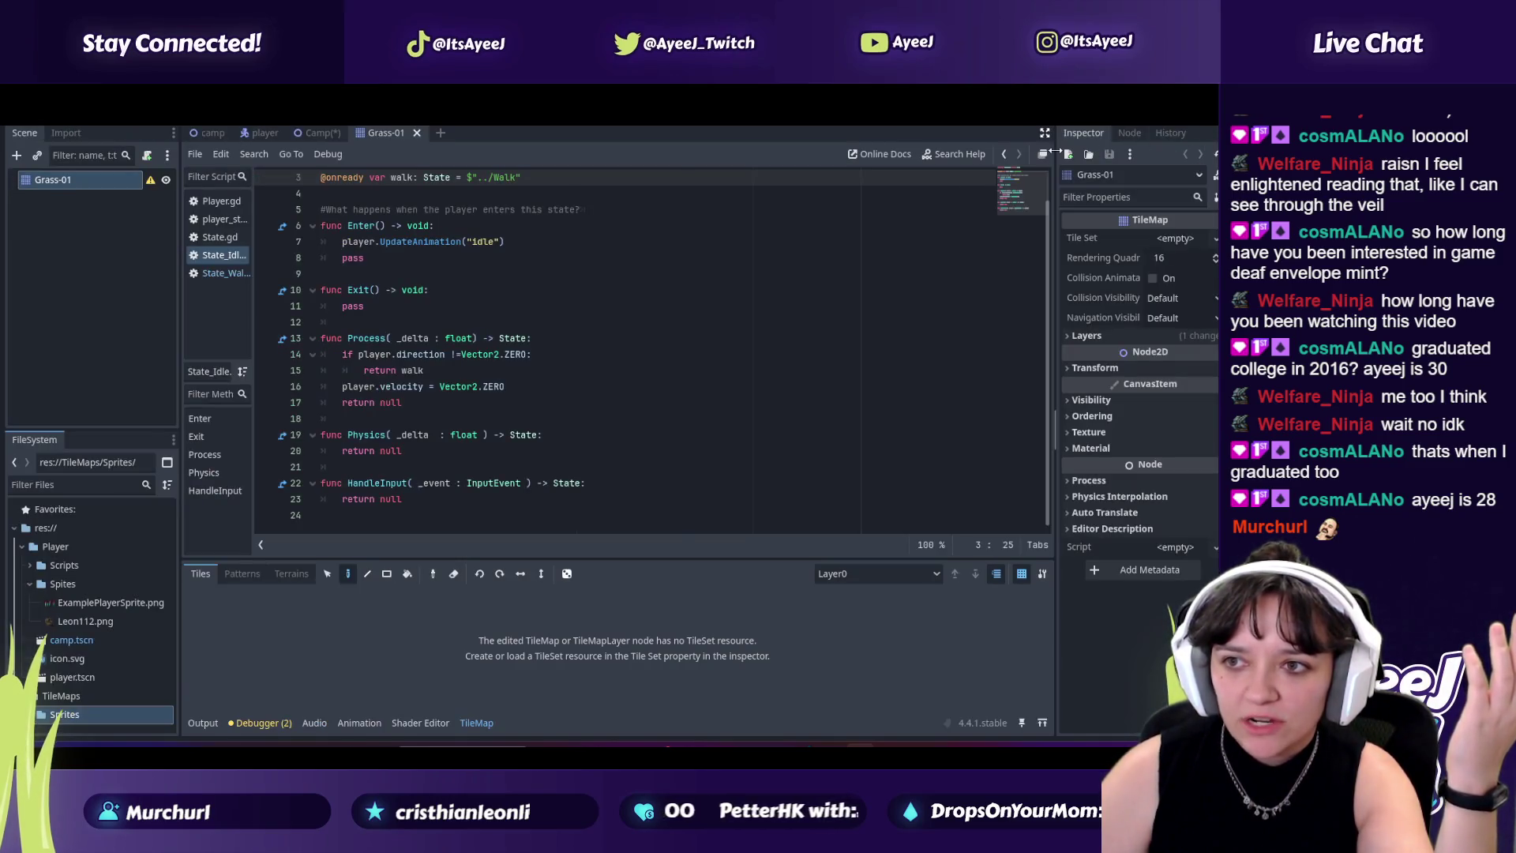
left_click(1042, 154)
left_click(980, 134)
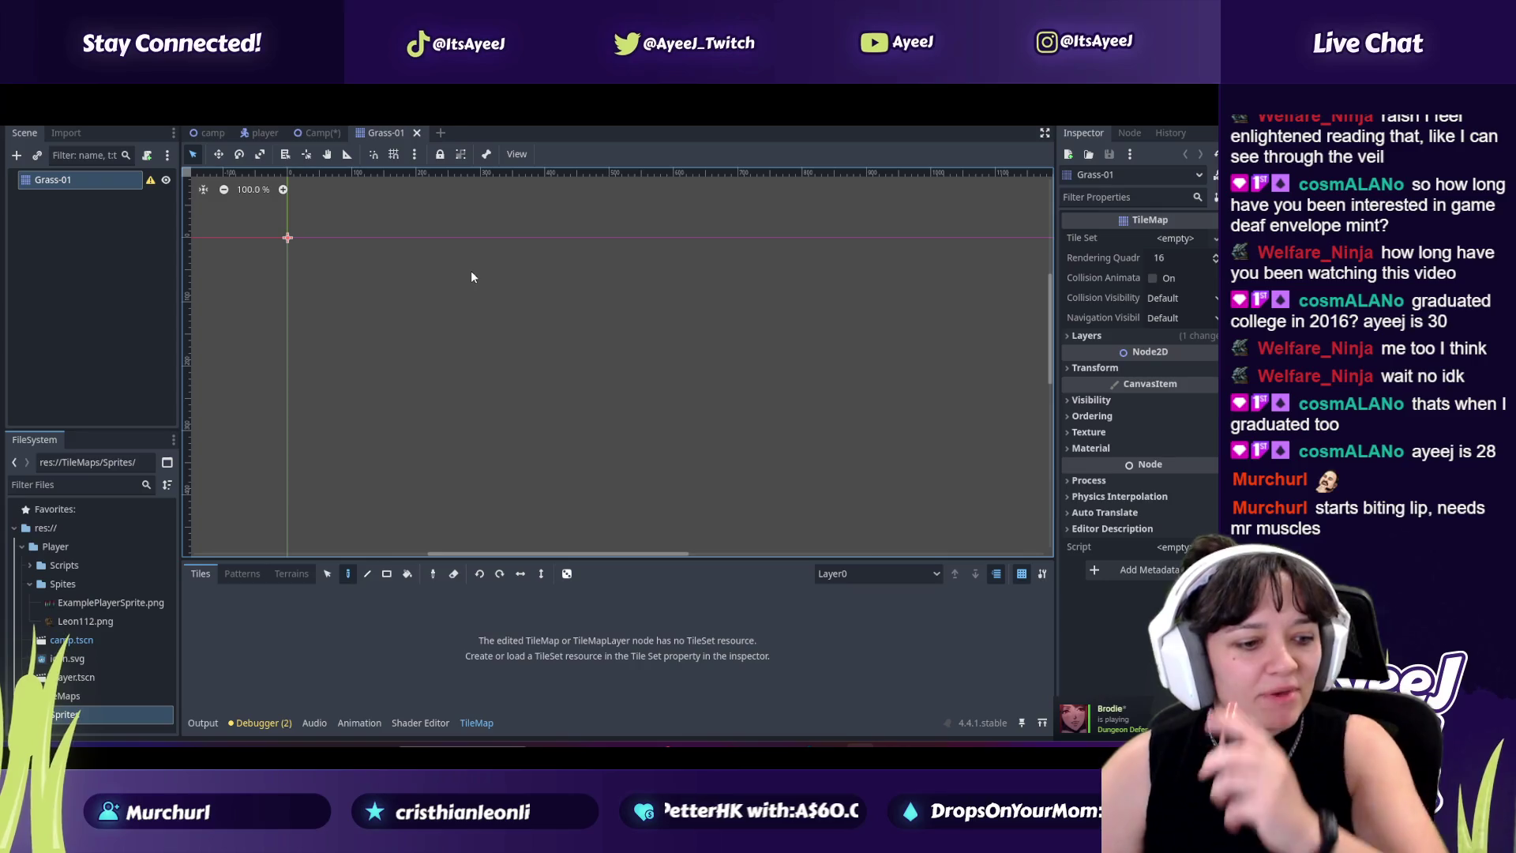
Step: Launch and close the TikTok app, then return to the tutorial video
key("super")
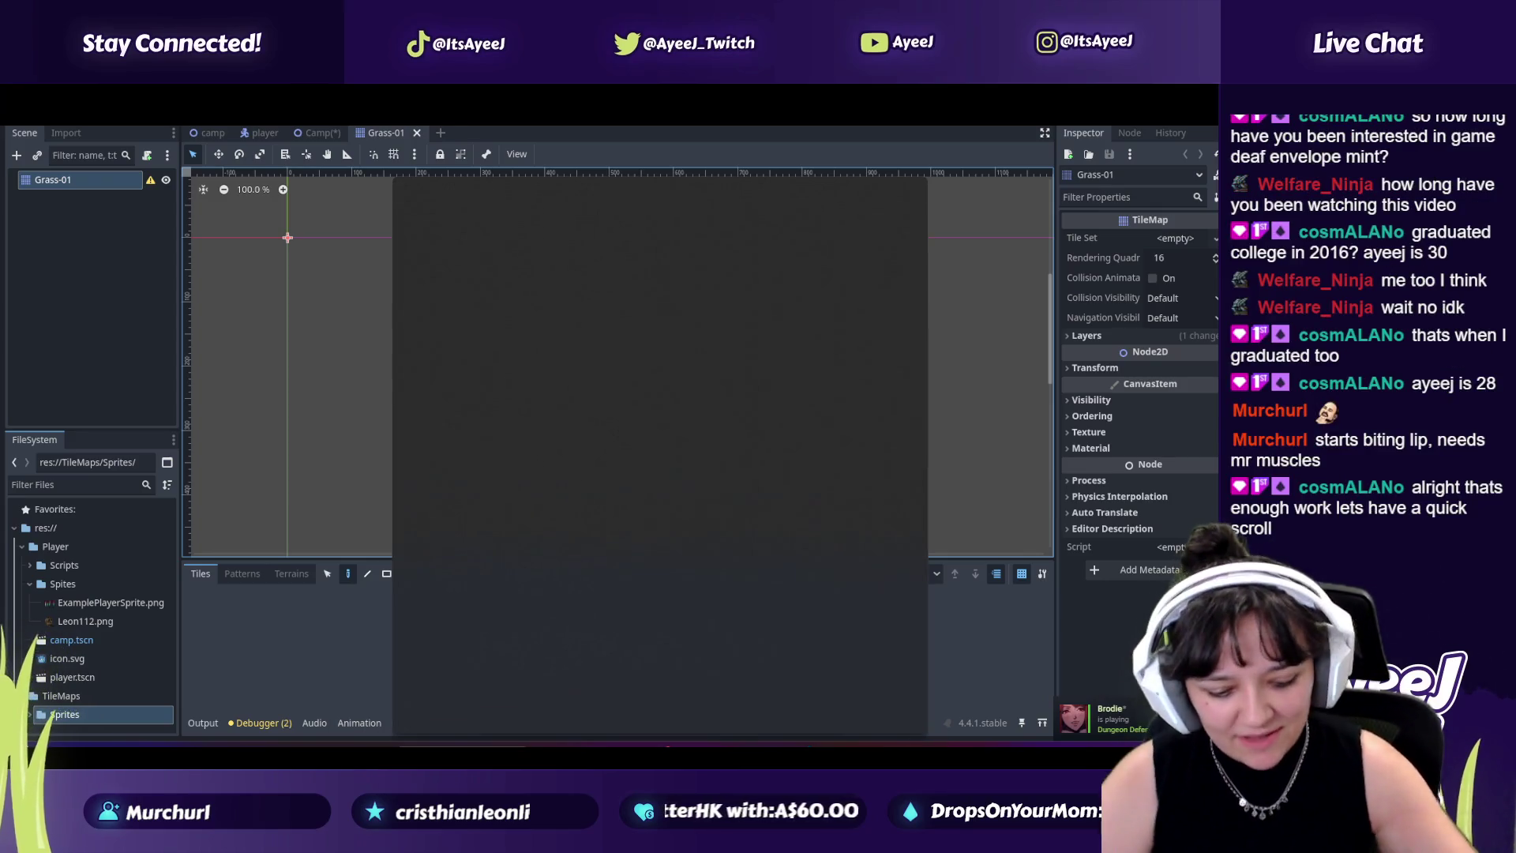
type("tiktok")
key("Return")
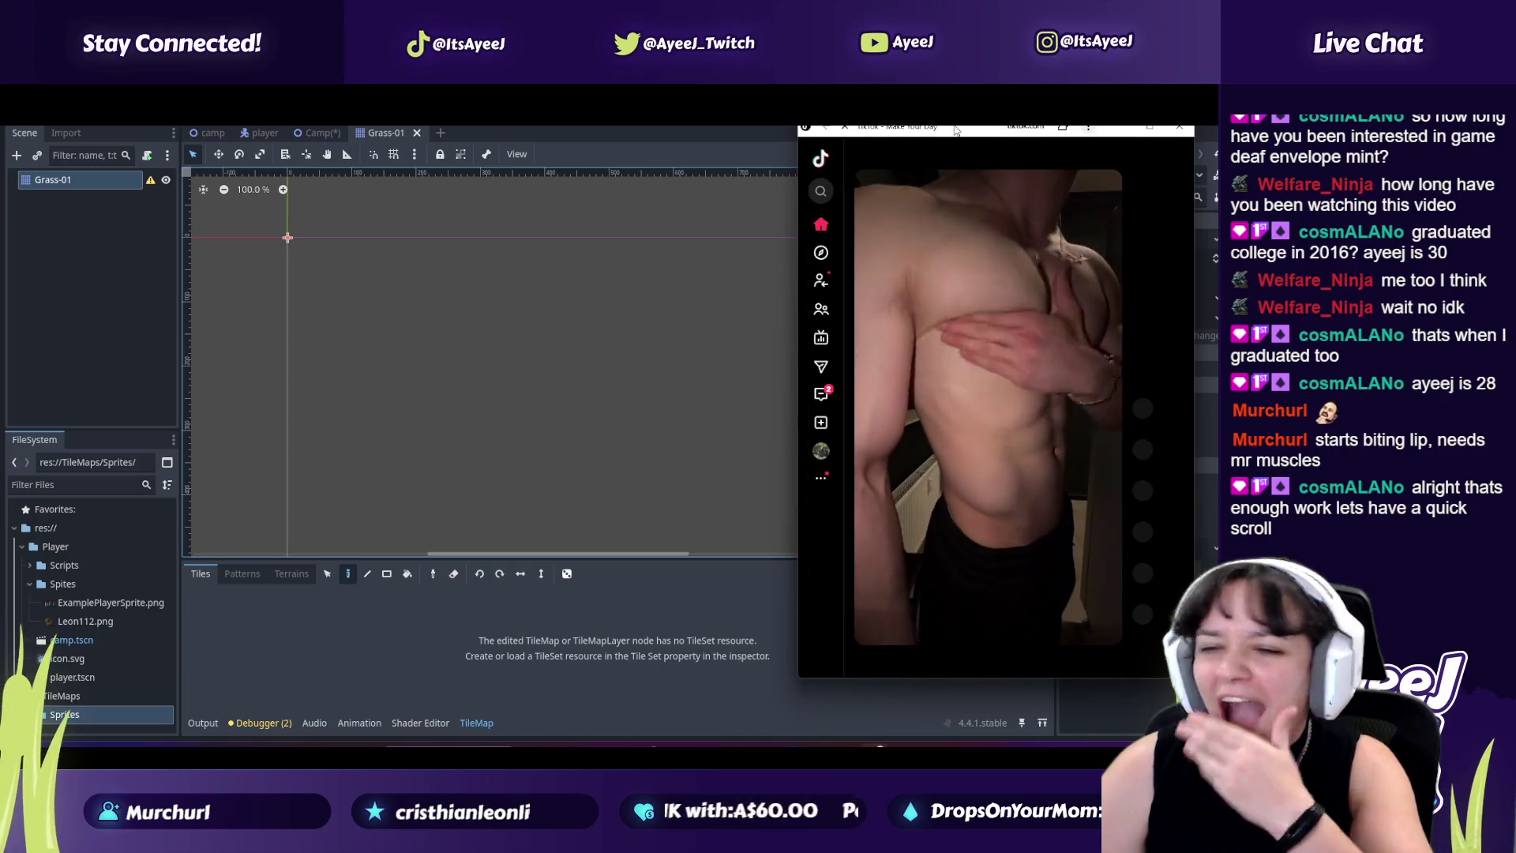
left_click(1180, 126)
key("alt+Tab")
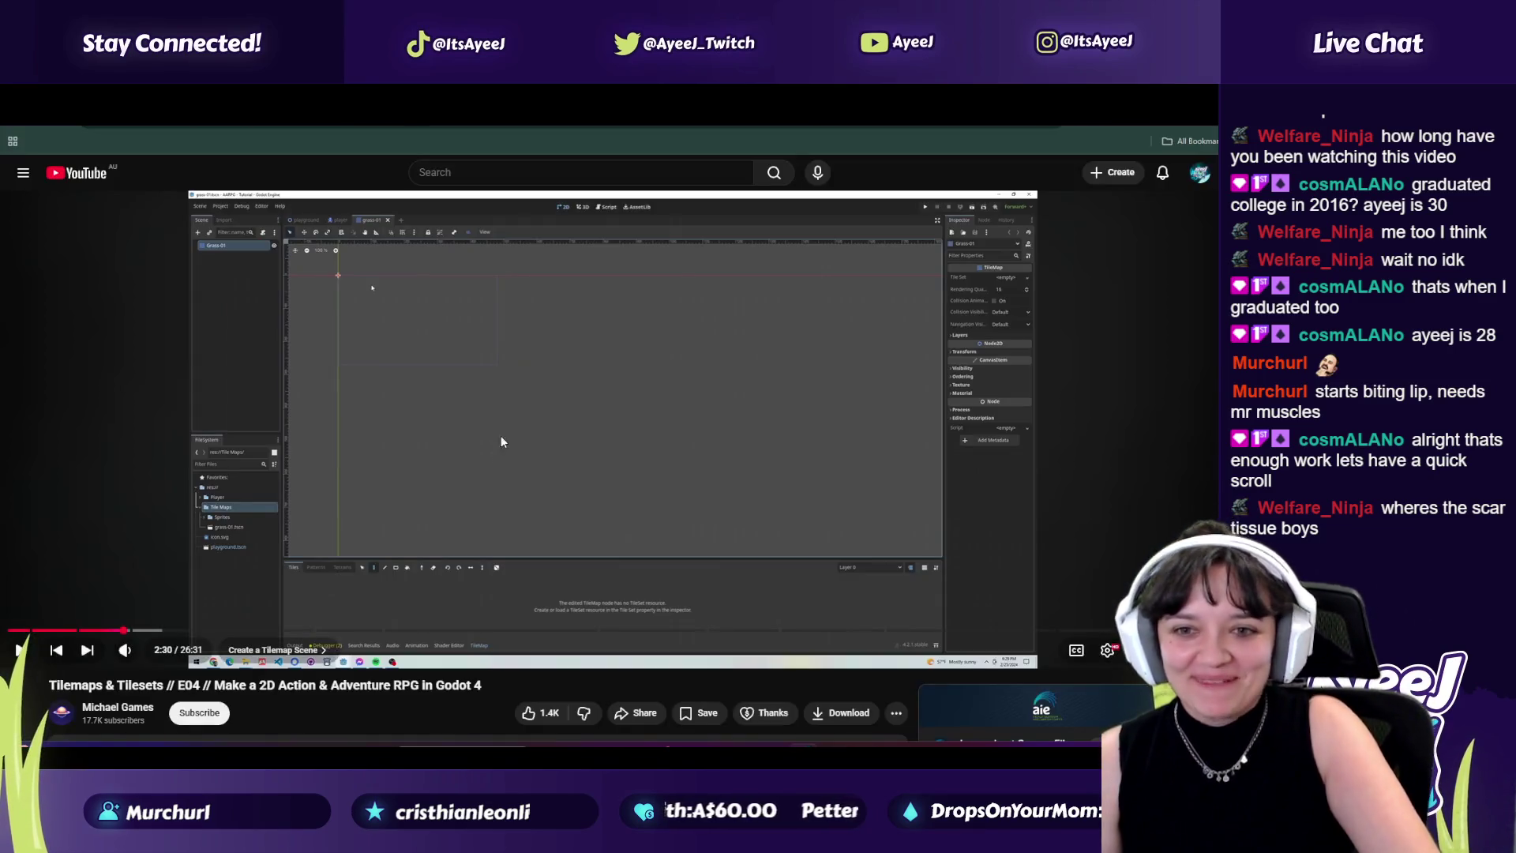
Step: Play the tutorial until Grass-01.png appears in the tutor's Sprites folder, then return to Godot
left_click(523, 382)
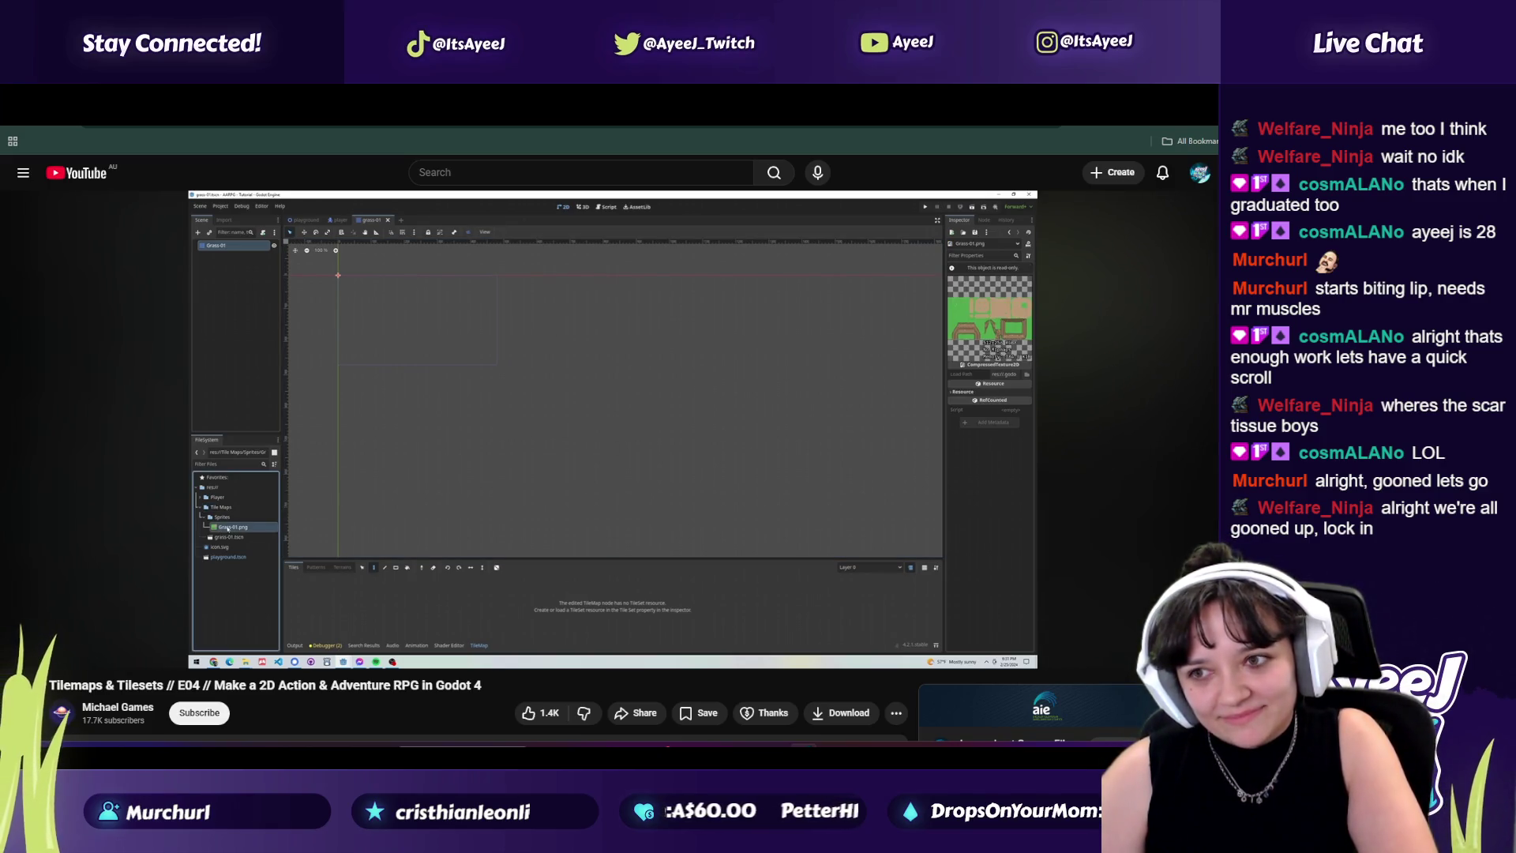
left_click(713, 301)
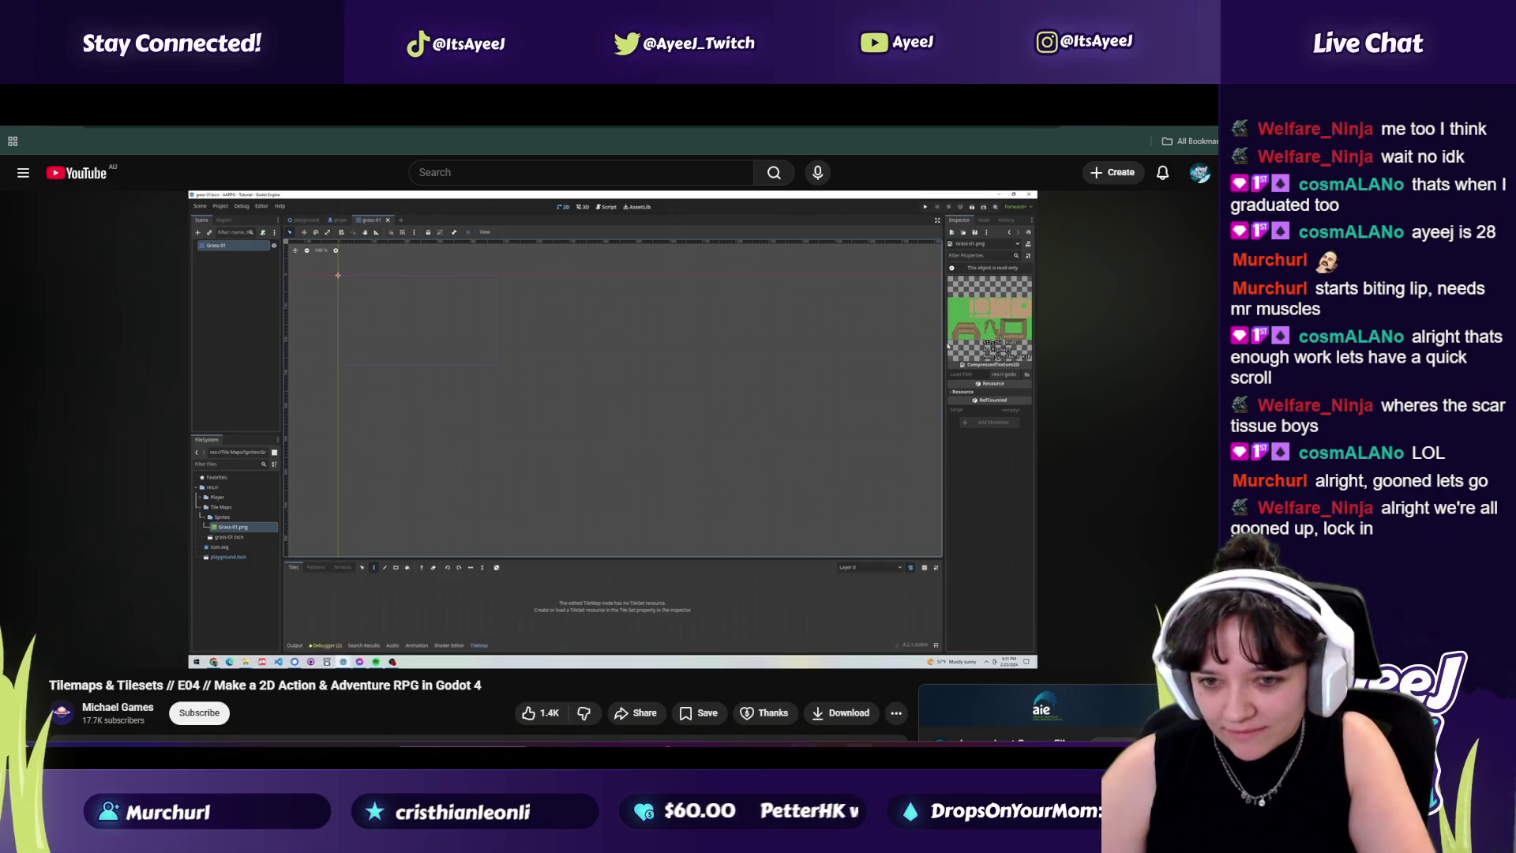
key("alt+Tab")
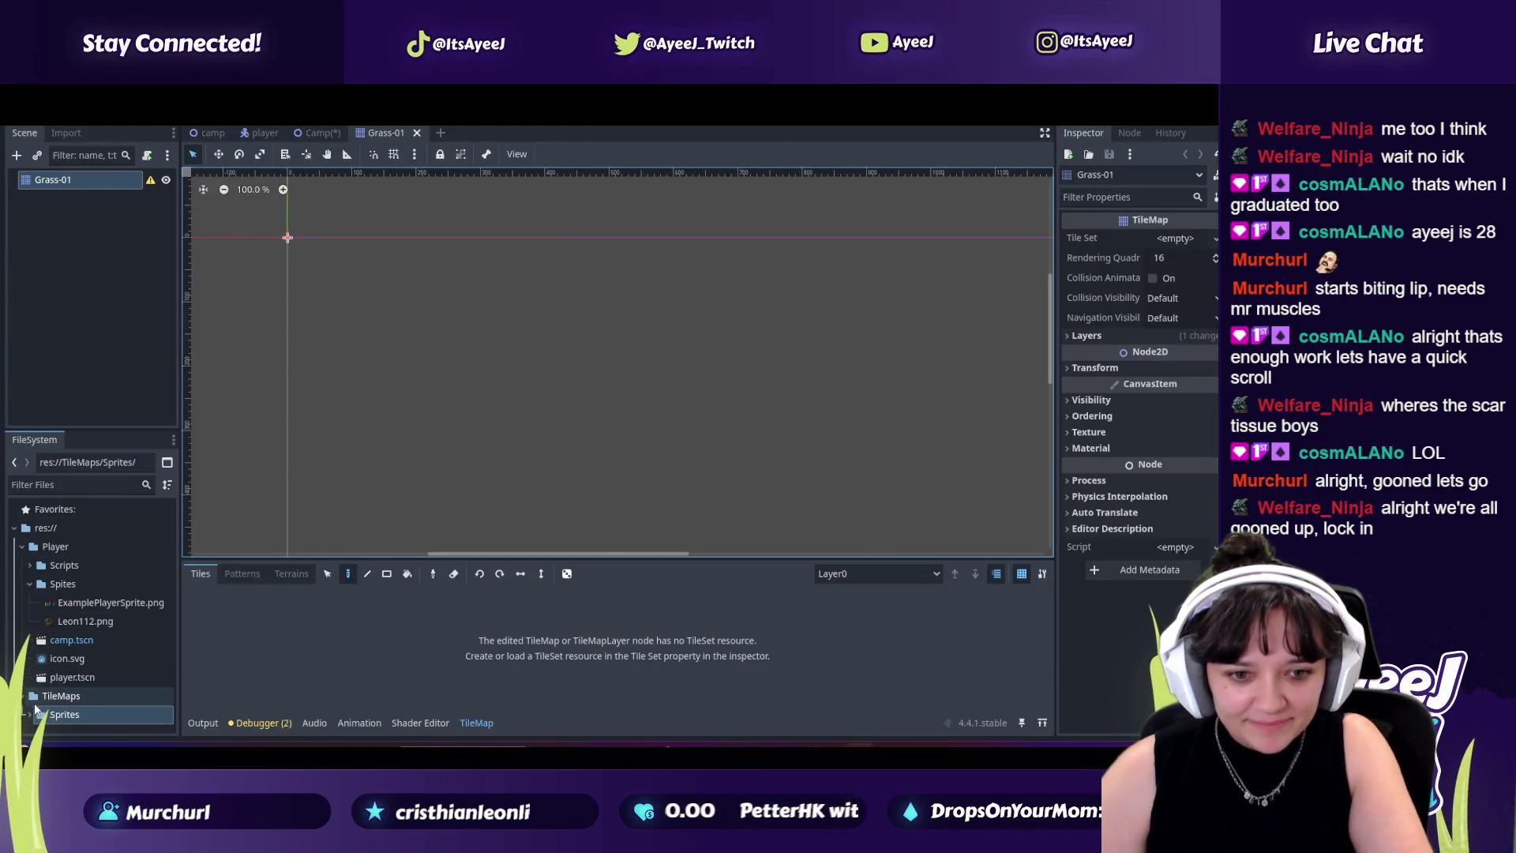
Step: Expand Sprites to select Grass-01.png, then rewind the tutorial to 2:40
left_click(30, 715)
left_click(68, 720)
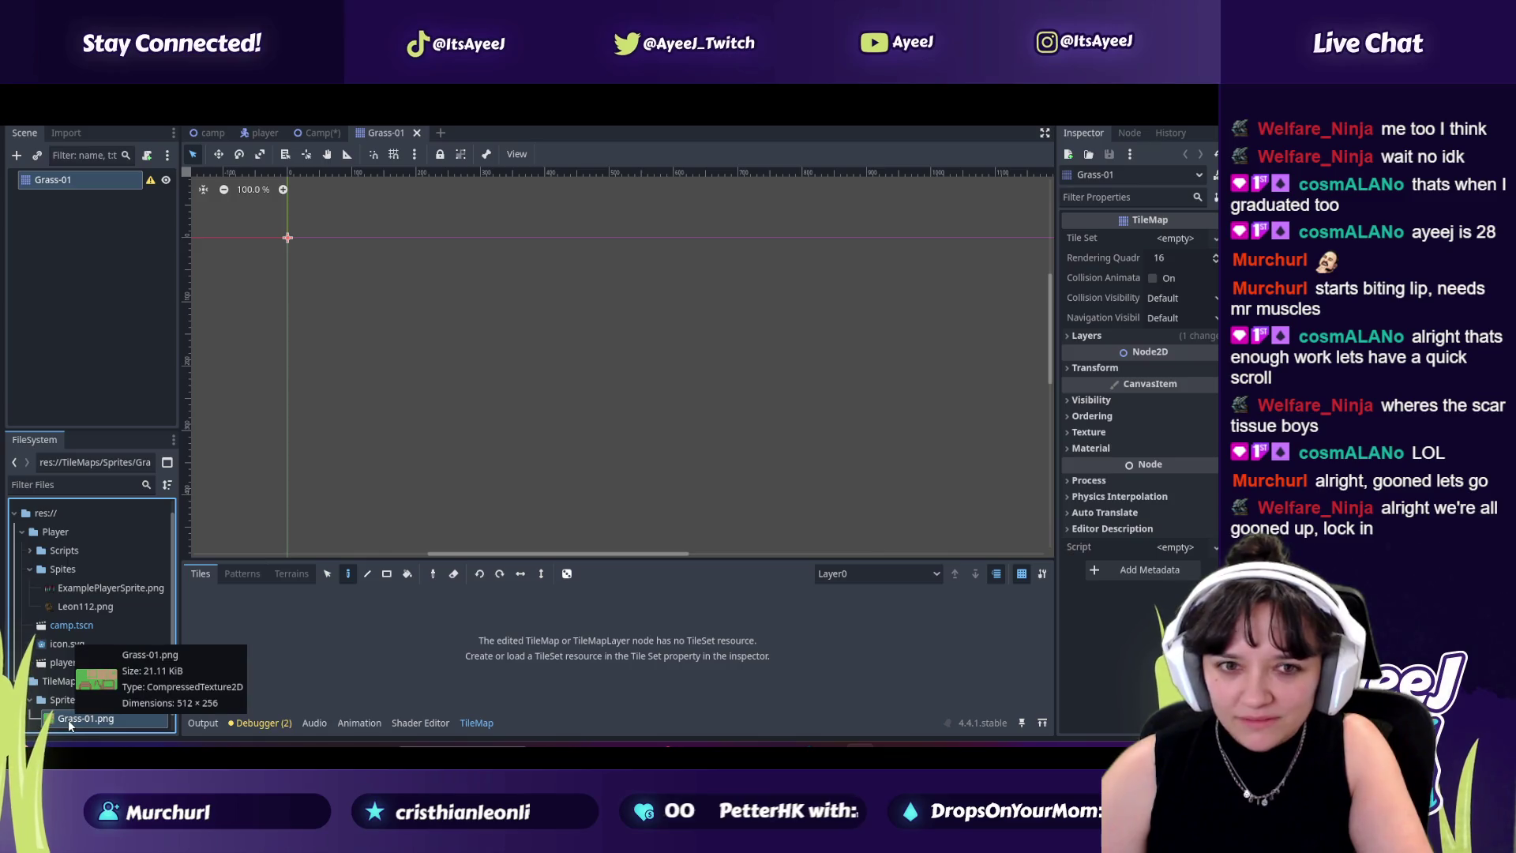
scroll(69, 725, "up", 1)
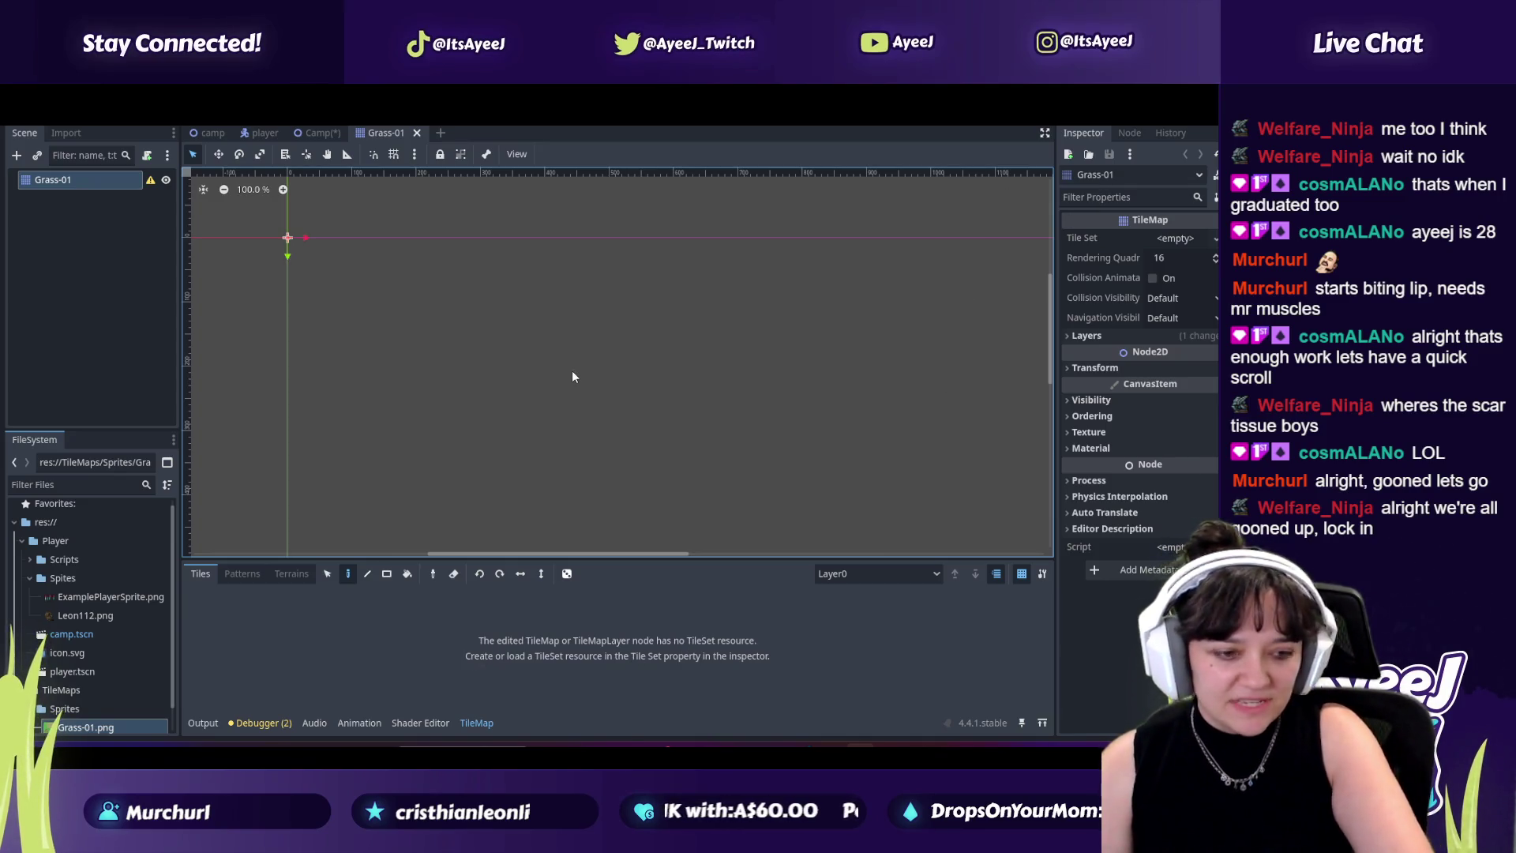
key("alt+Tab")
left_click(130, 629)
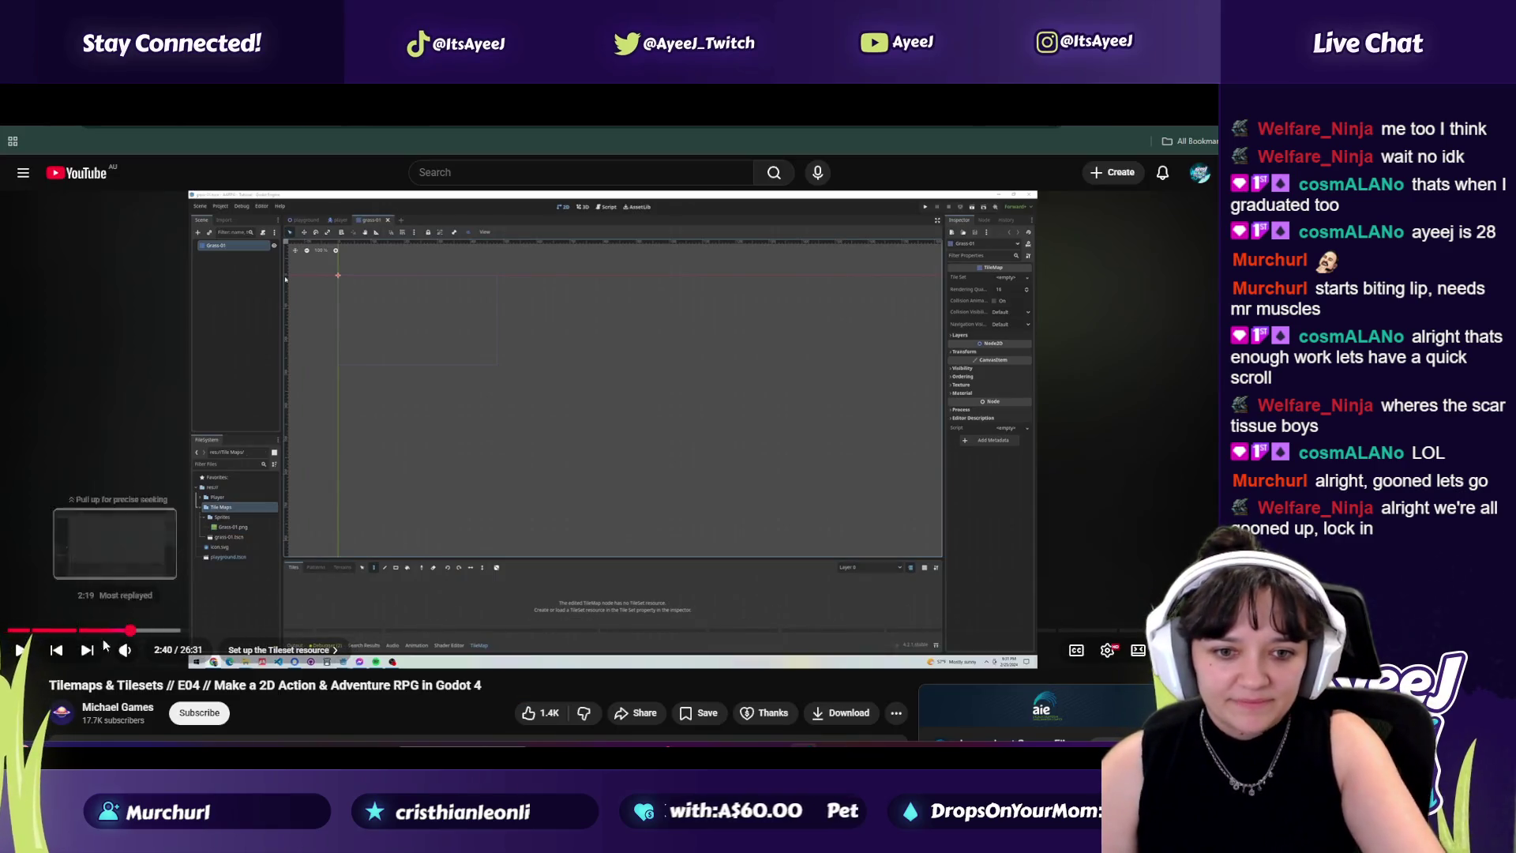
Step: Play the tutorial to 2:56, then select Grass-01.png in Godot's FileSystem dock
left_click(22, 650)
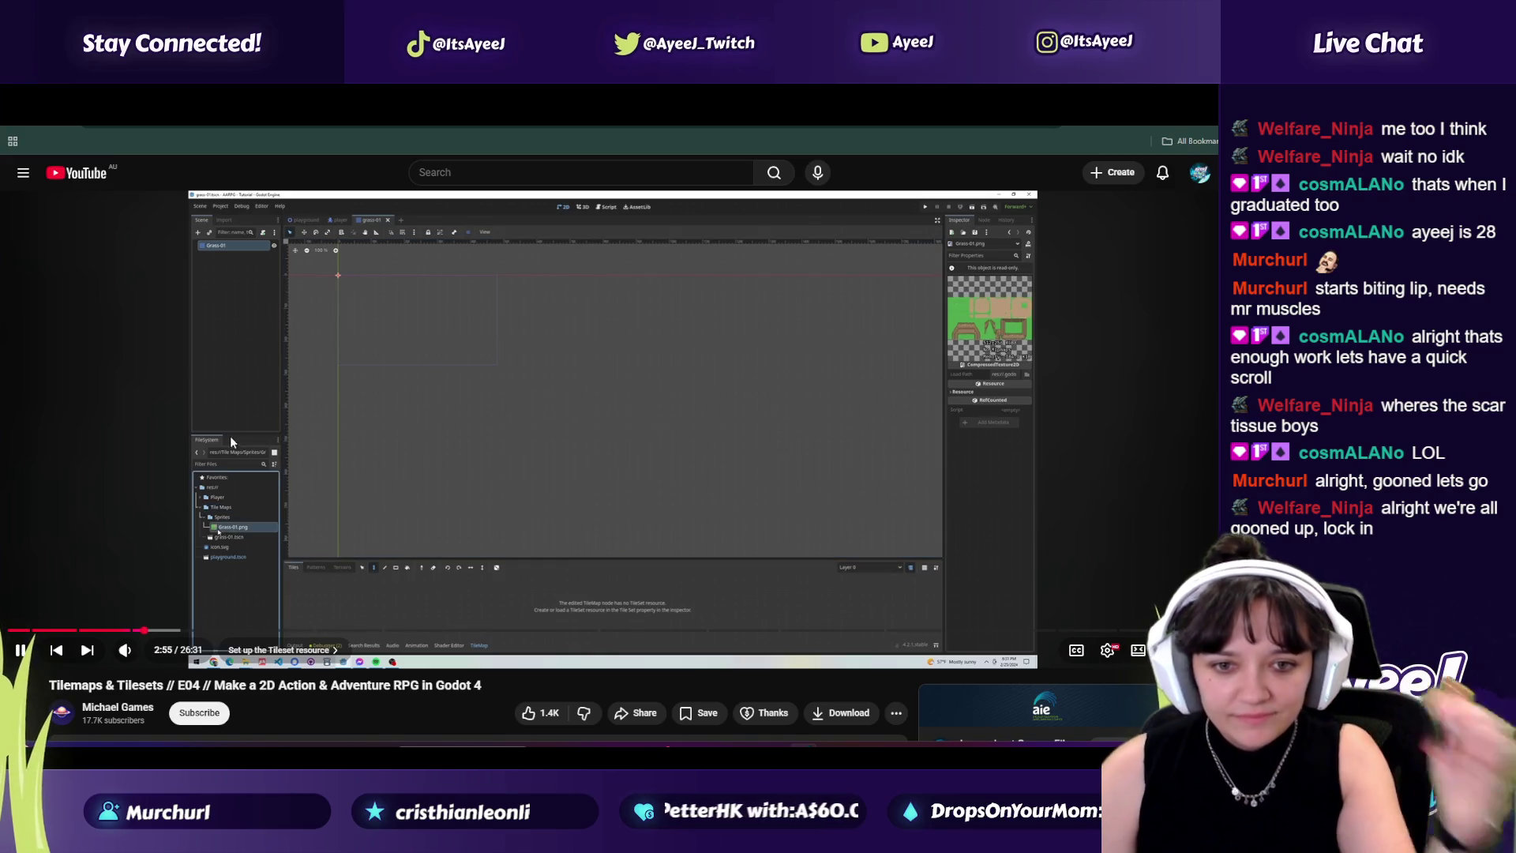
left_click(722, 605)
key("alt+Tab")
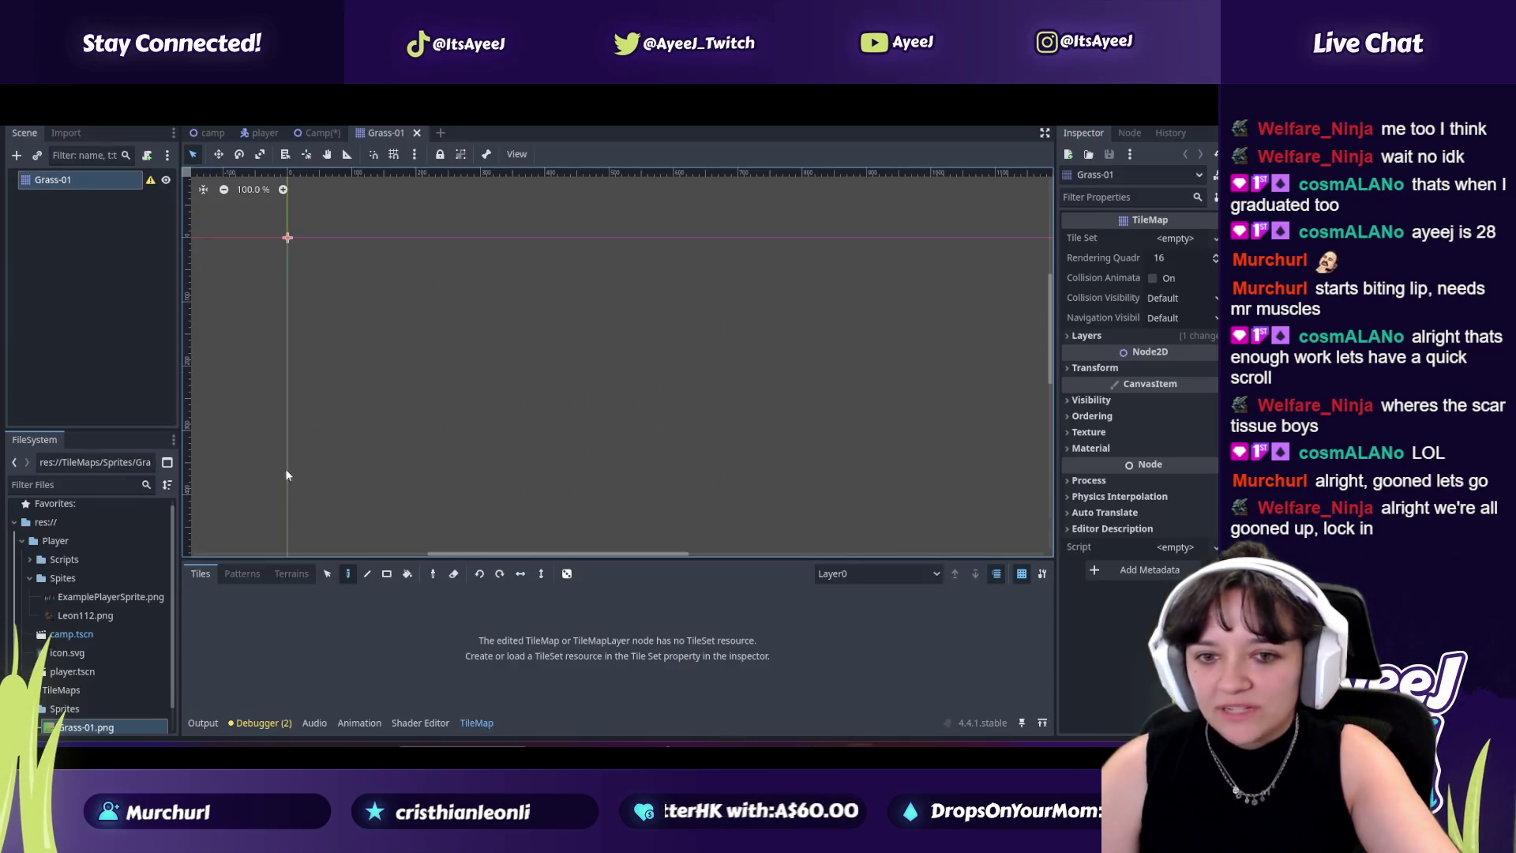
left_click(87, 726)
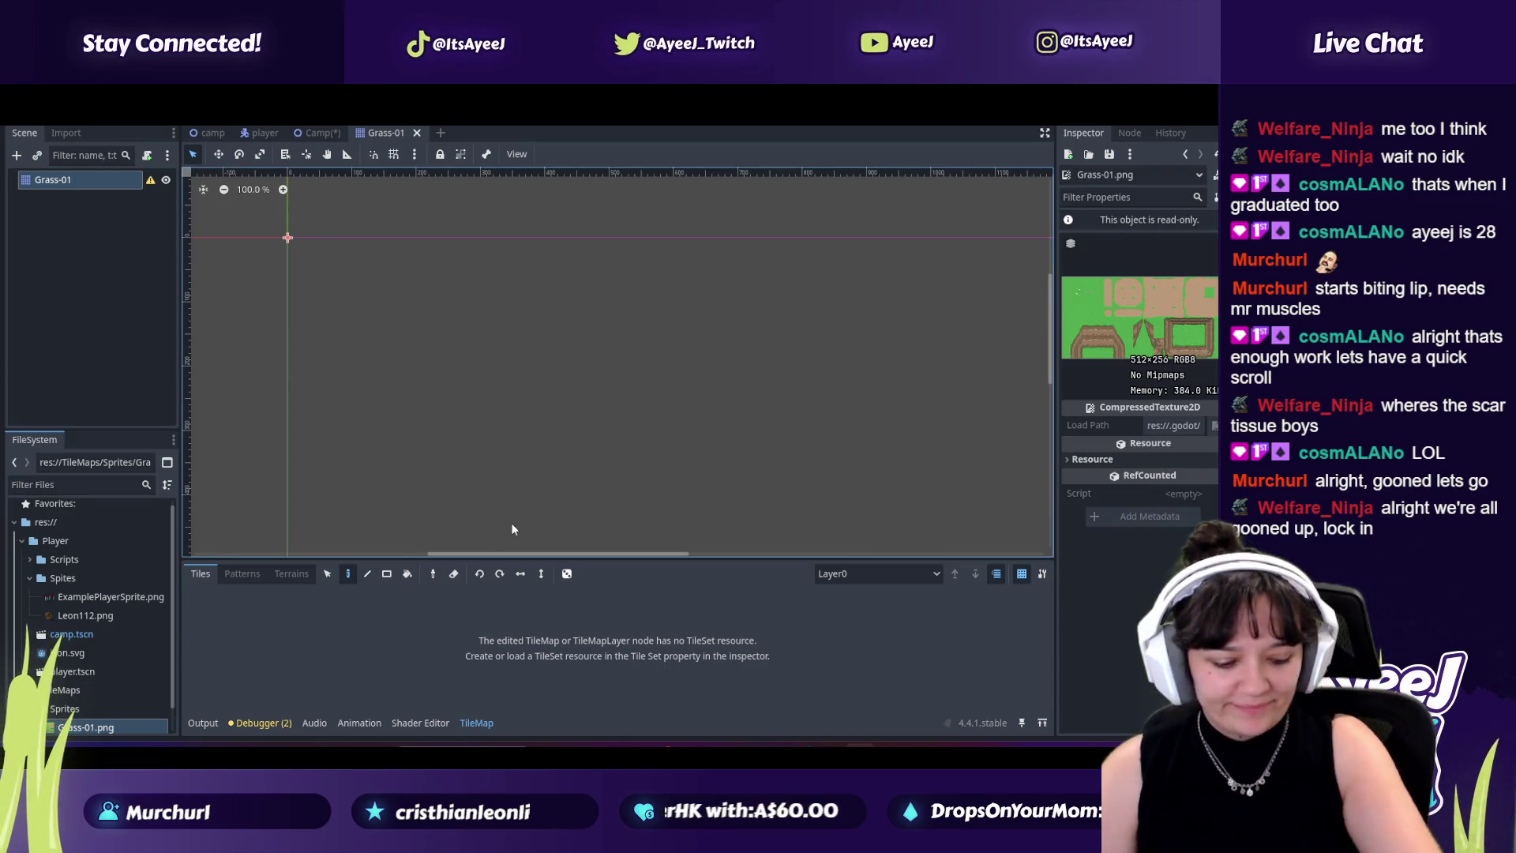
Step: Watch more of the 'Set up the Tileset resource' chapter, then return to Godot
key("alt+Tab")
left_click(550, 427)
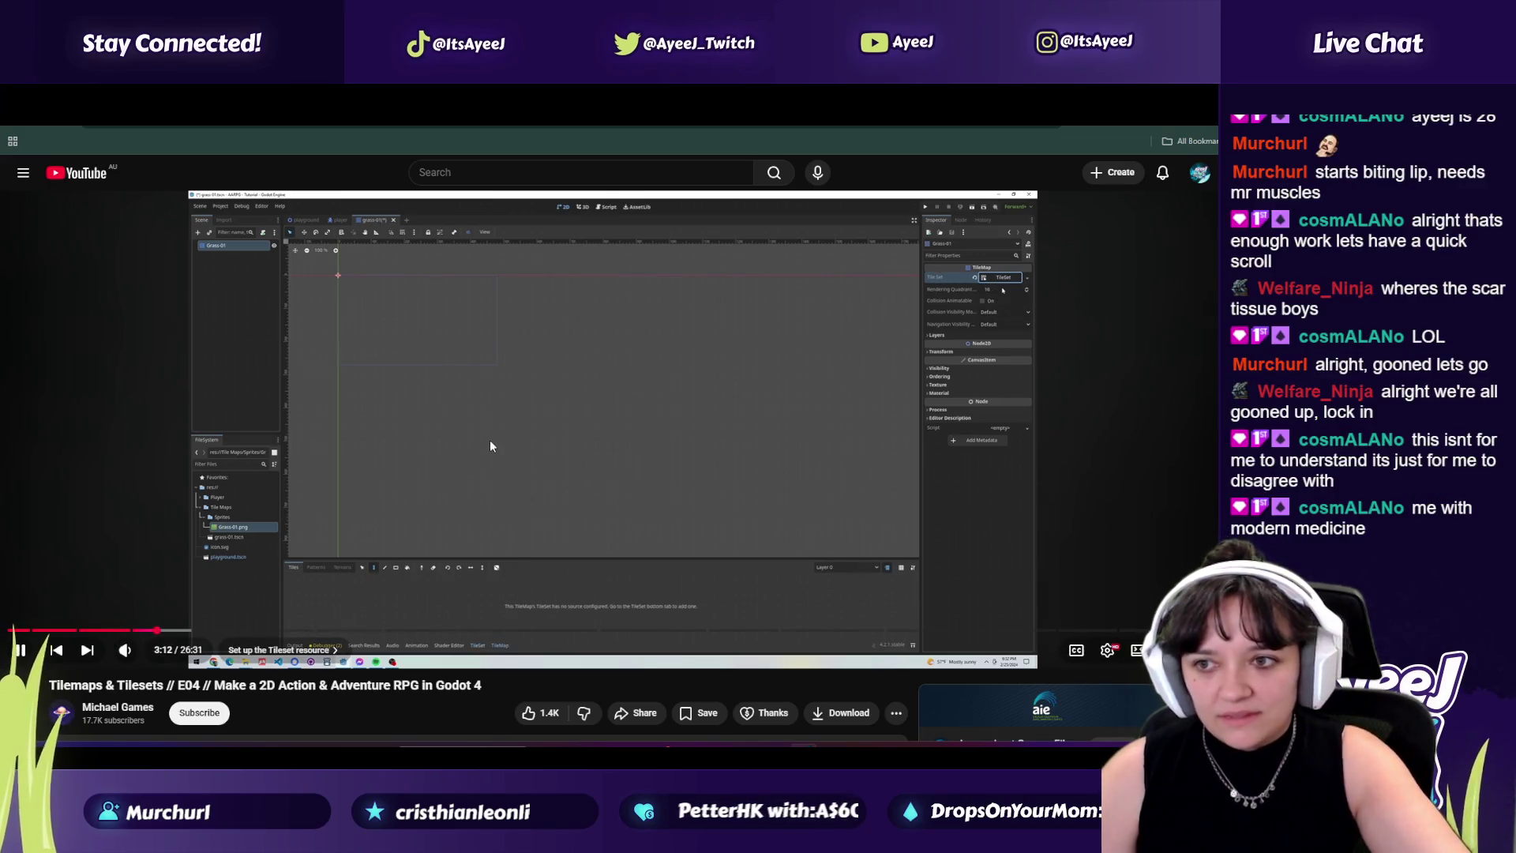
left_click(561, 438)
key("alt+Tab")
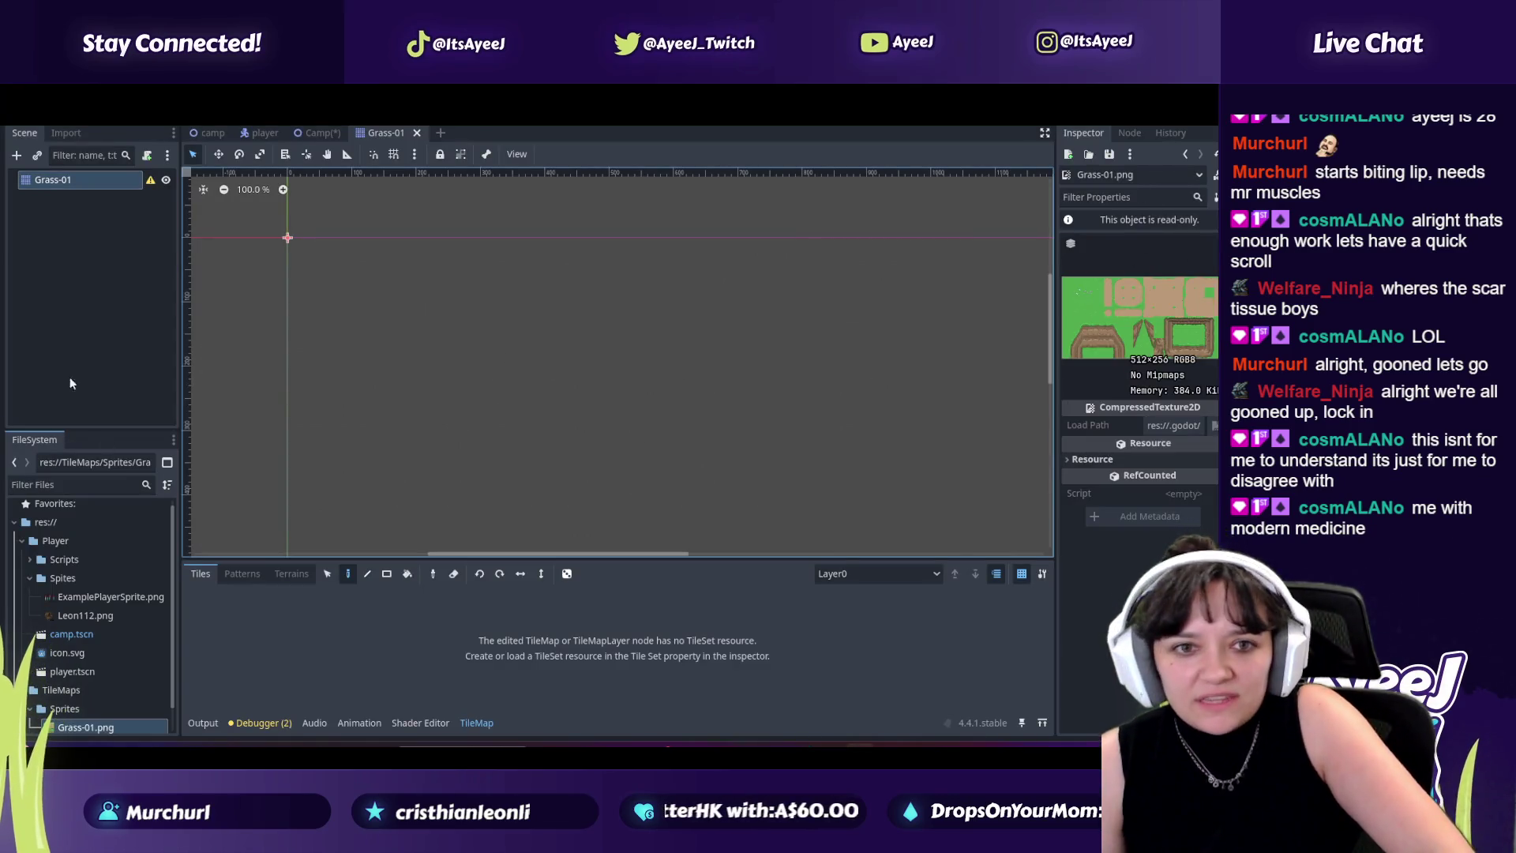
Step: Assign a new TileSet to the Grass-01 TileMap's Tile Set property
left_click(71, 187)
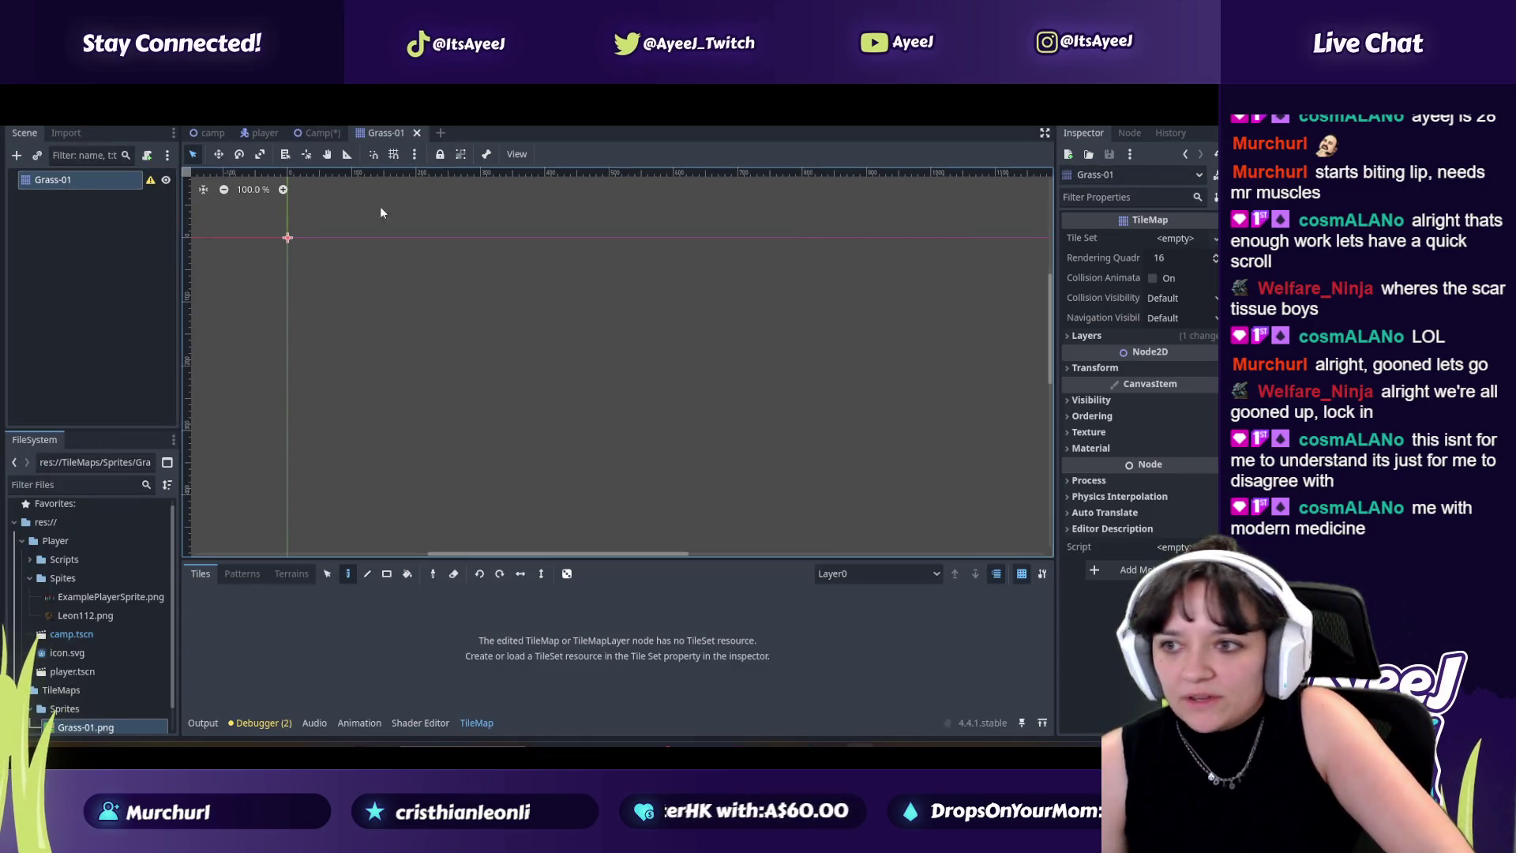
left_click(1211, 239)
left_click(1186, 264)
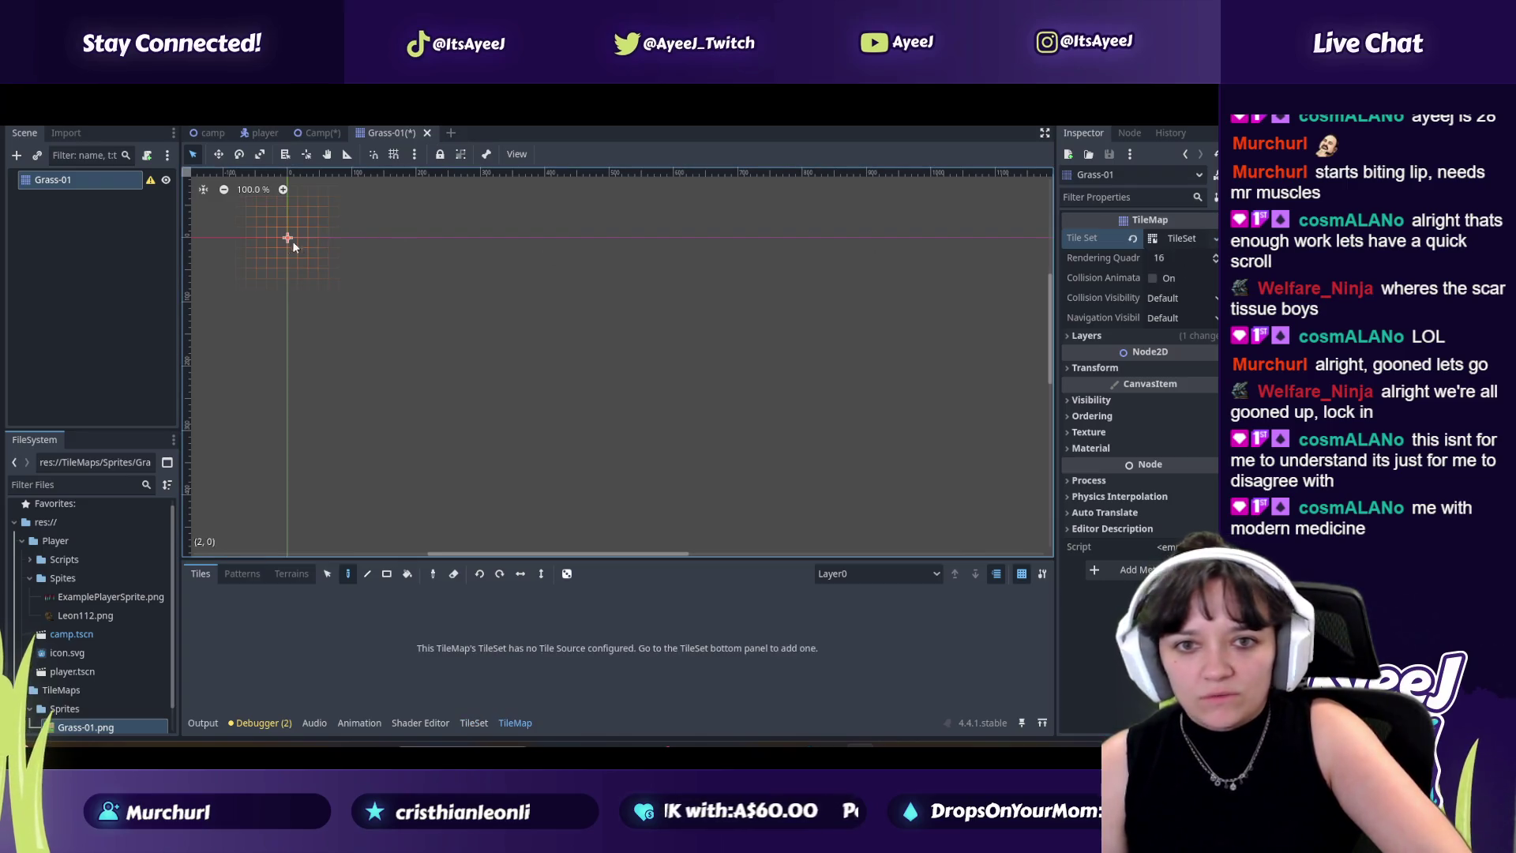
Step: Play the tutorial past 3:21, pausing once around 3:20
key("alt+Tab")
left_click(434, 316)
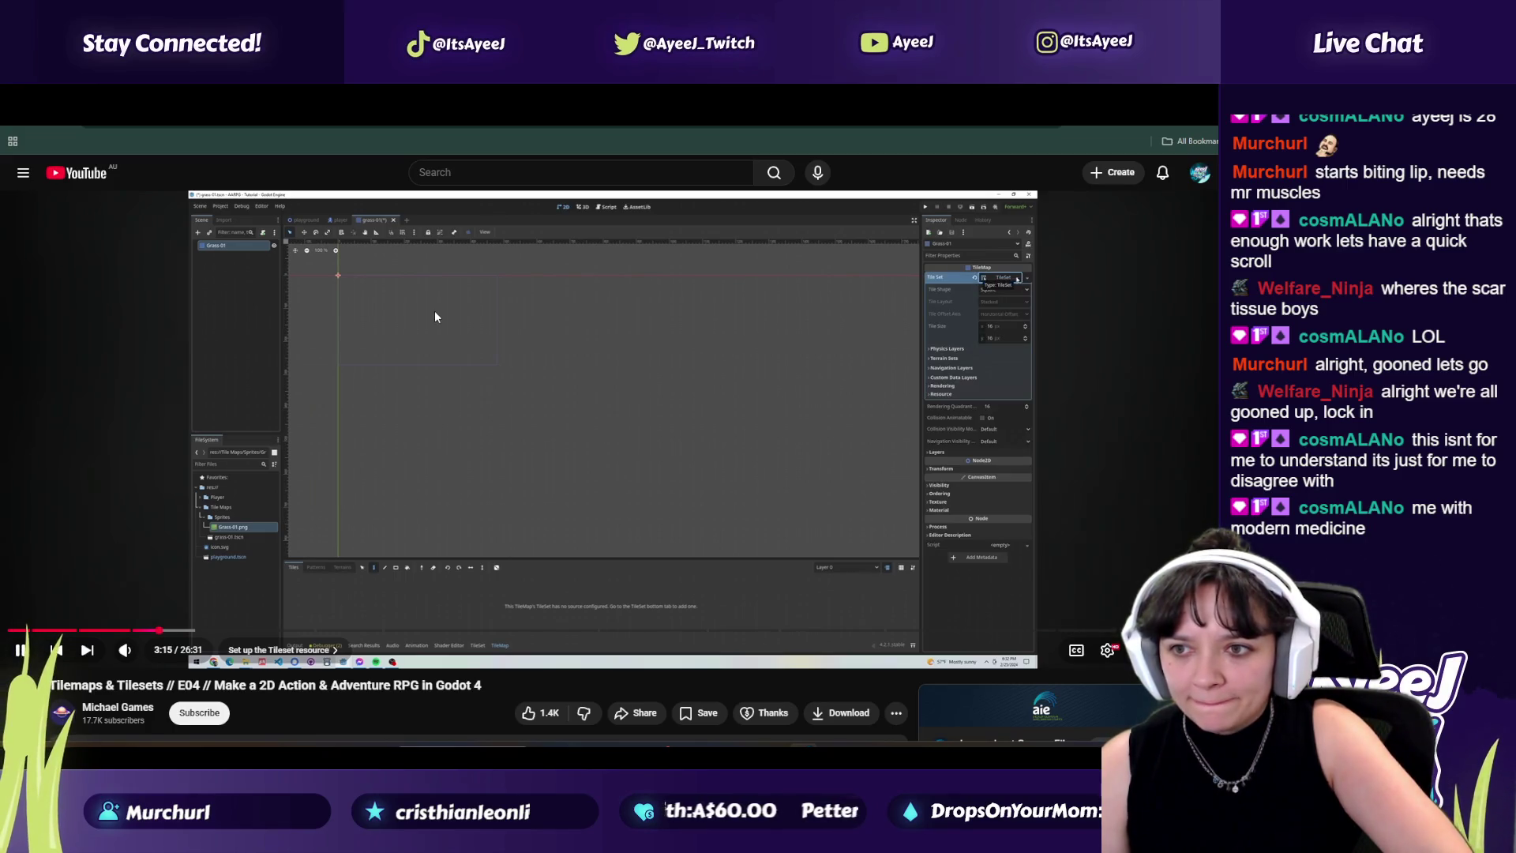
left_click(487, 335)
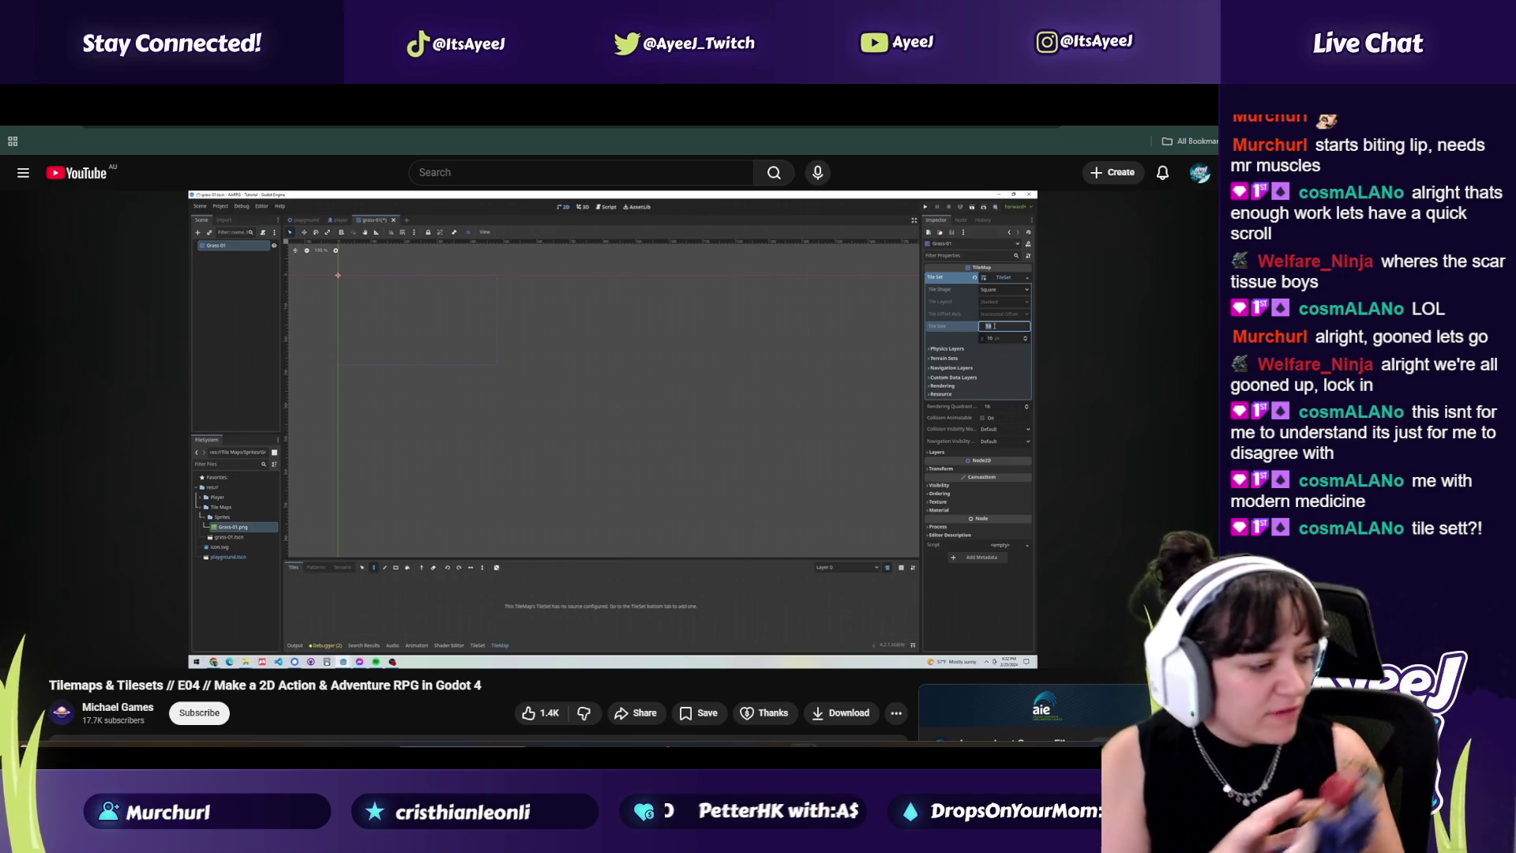
left_click(487, 328)
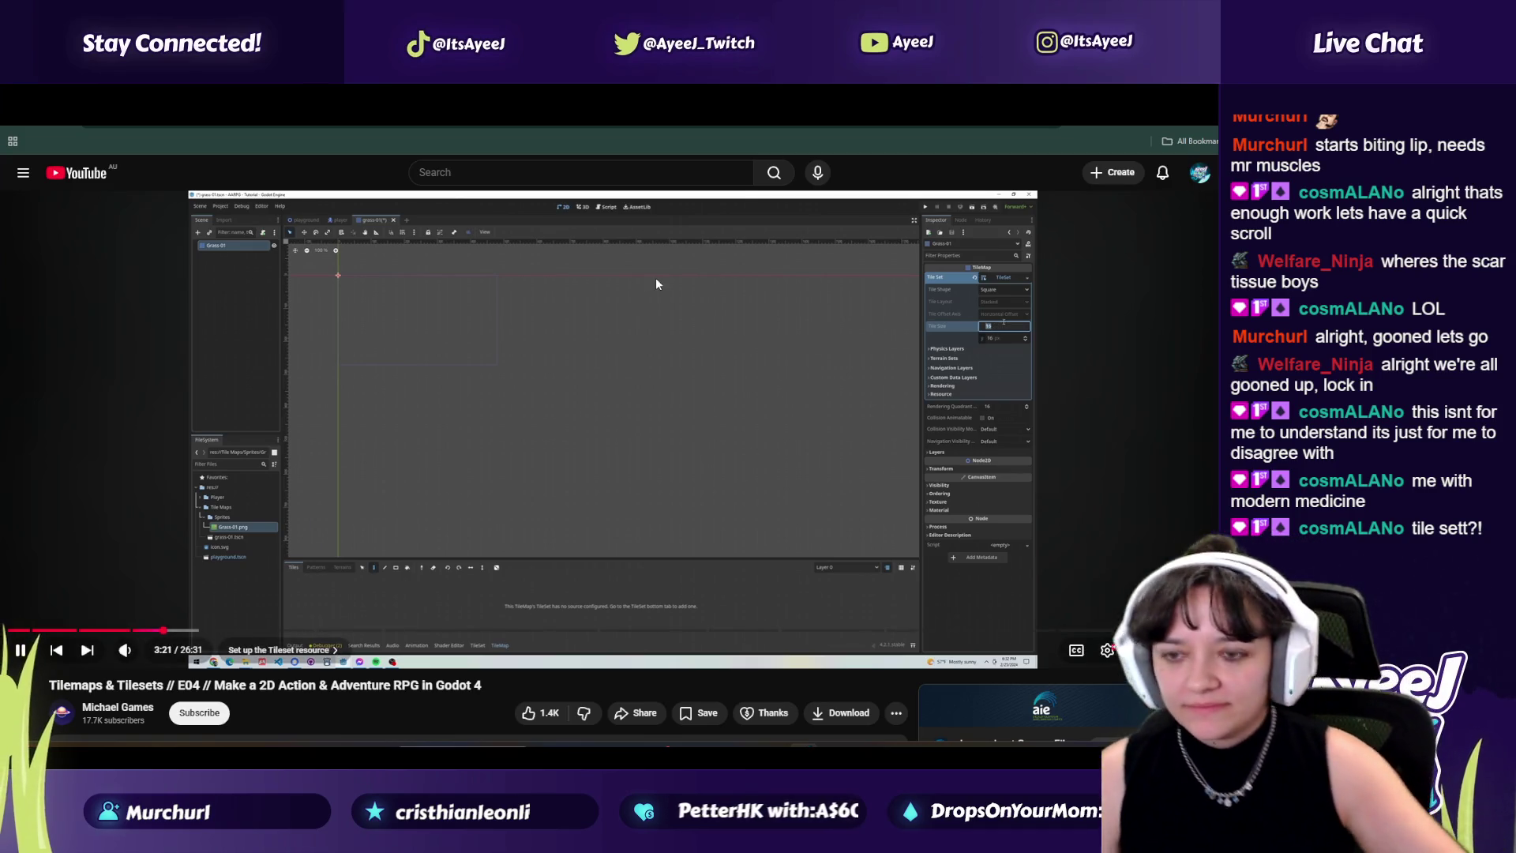
left_click(706, 356)
Step: Back in Godot, expand the TileMap's TileSet and set its tile size to 32 × 32 px
key("alt+Tab")
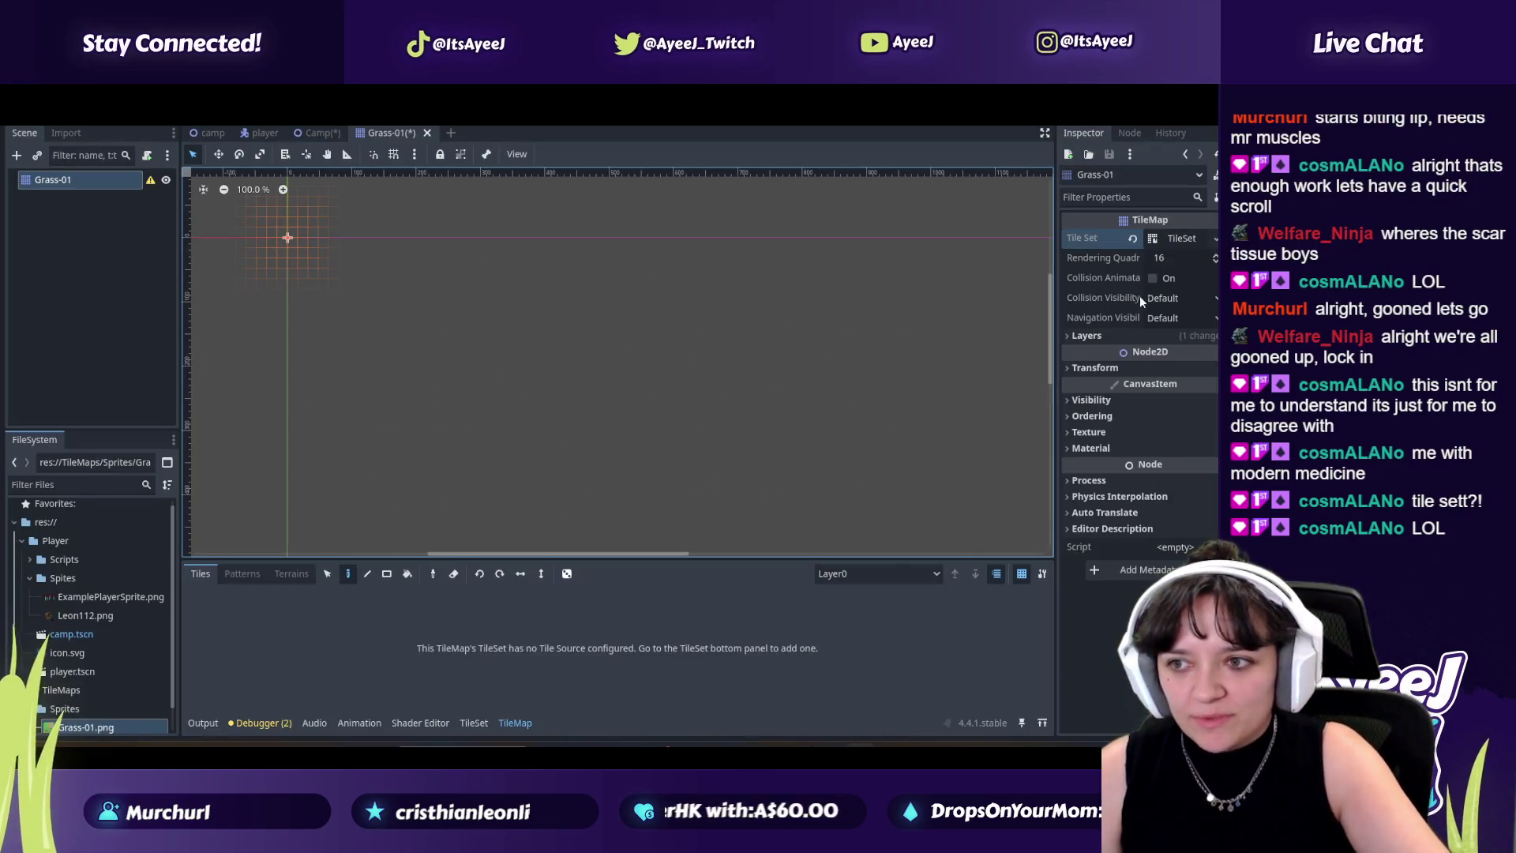
left_click(1174, 238)
left_click(1168, 323)
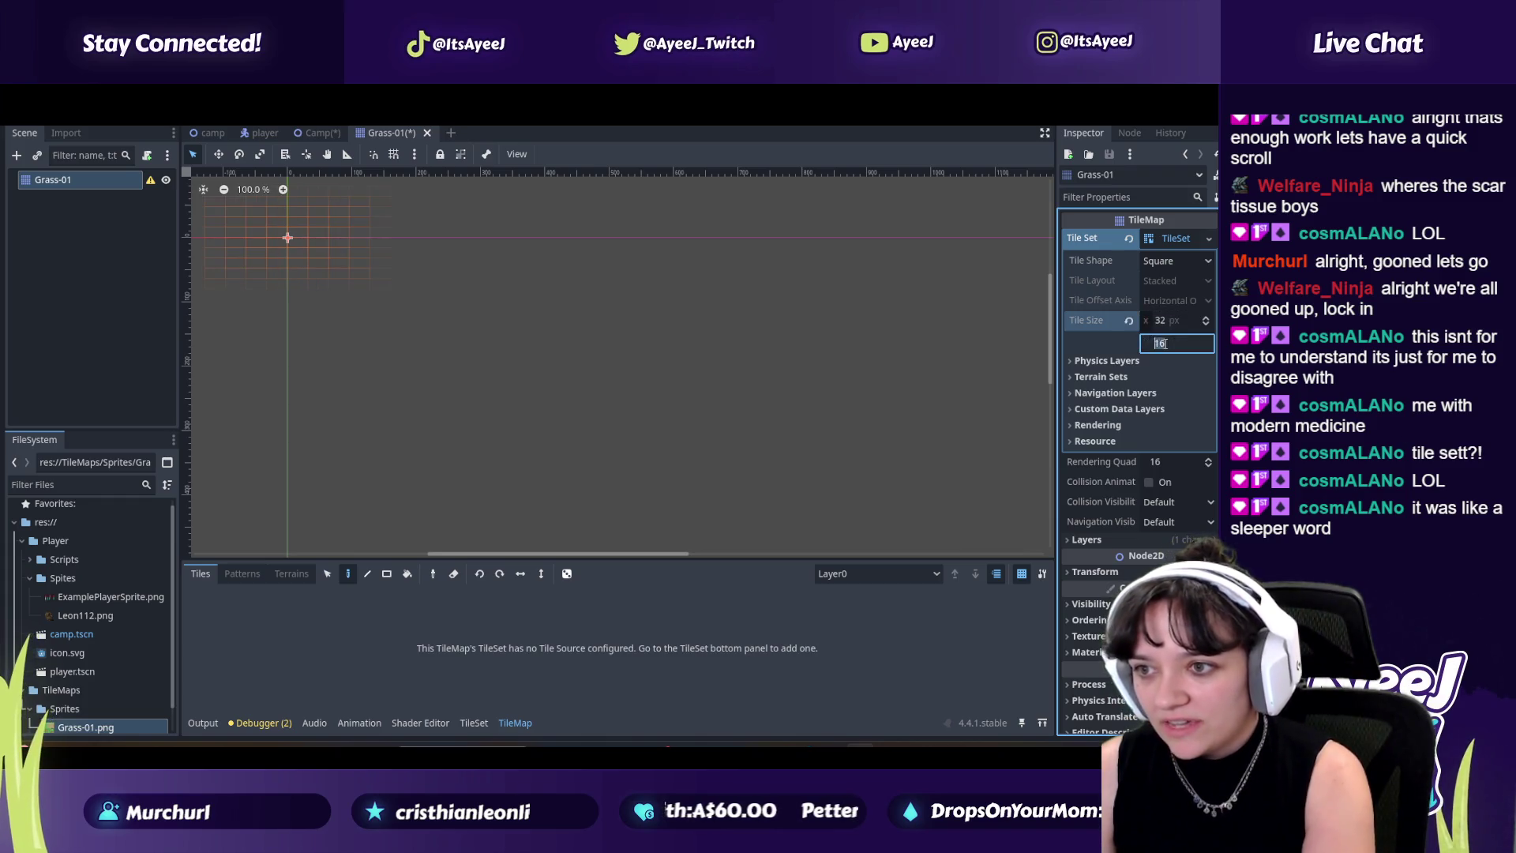
type("32")
key("Return")
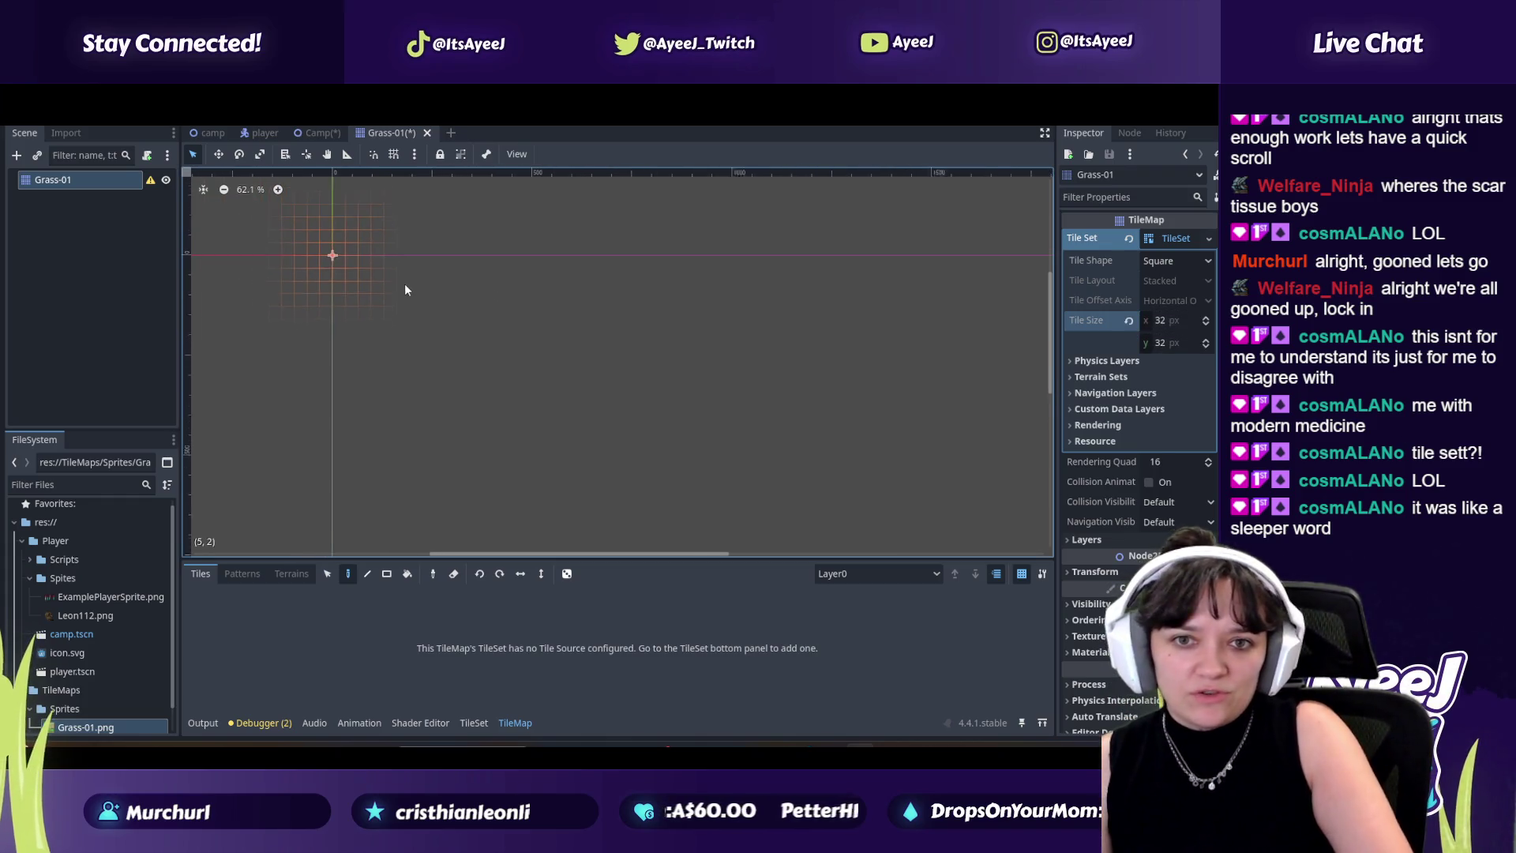
Step: Pause the YouTube tutorial and restore the browser to a smaller window
key("alt+Tab")
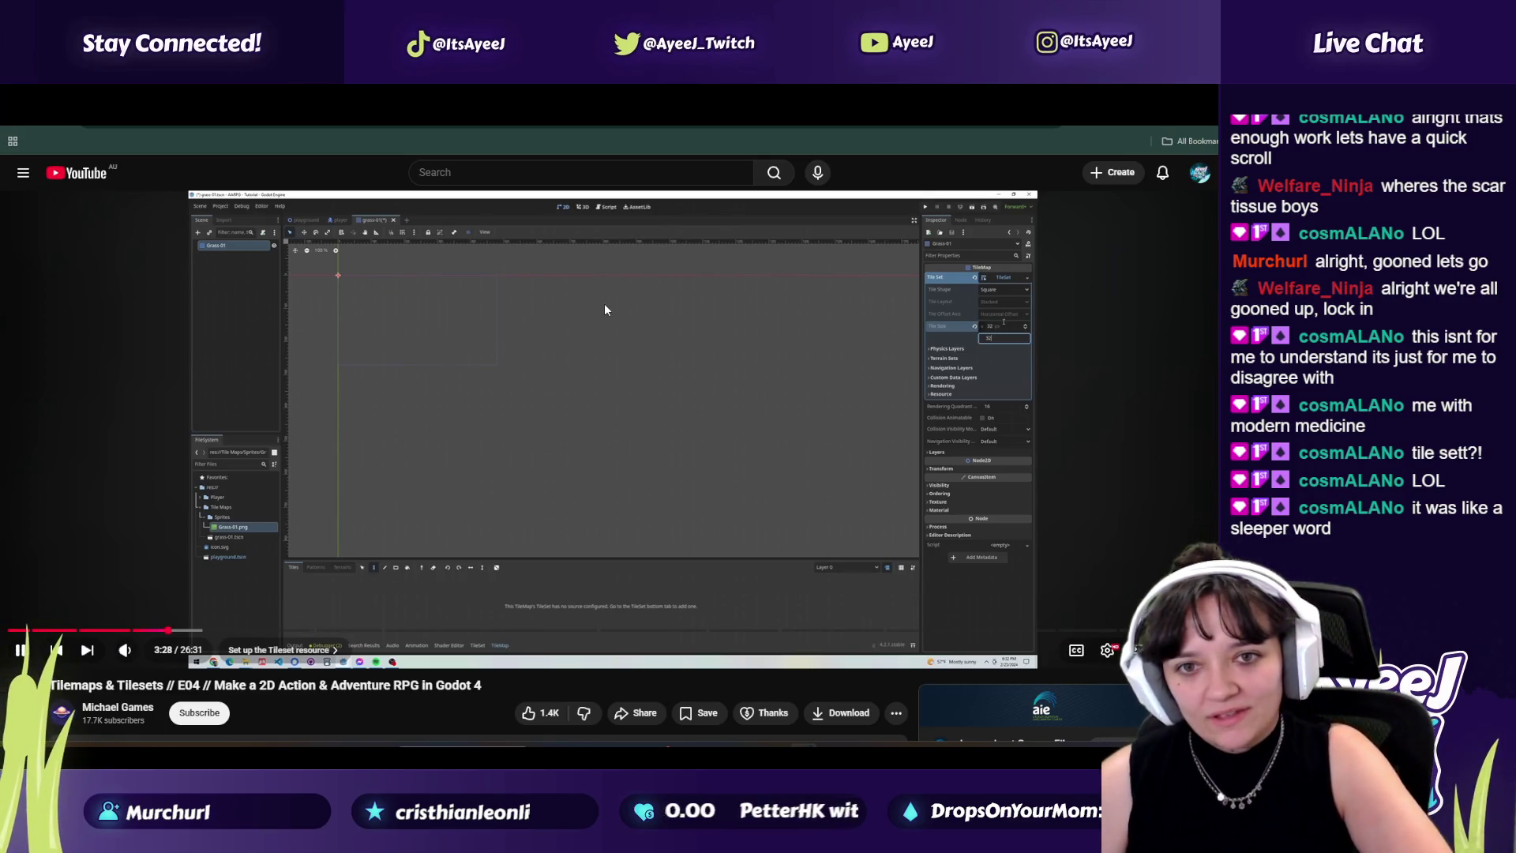
left_click(664, 317)
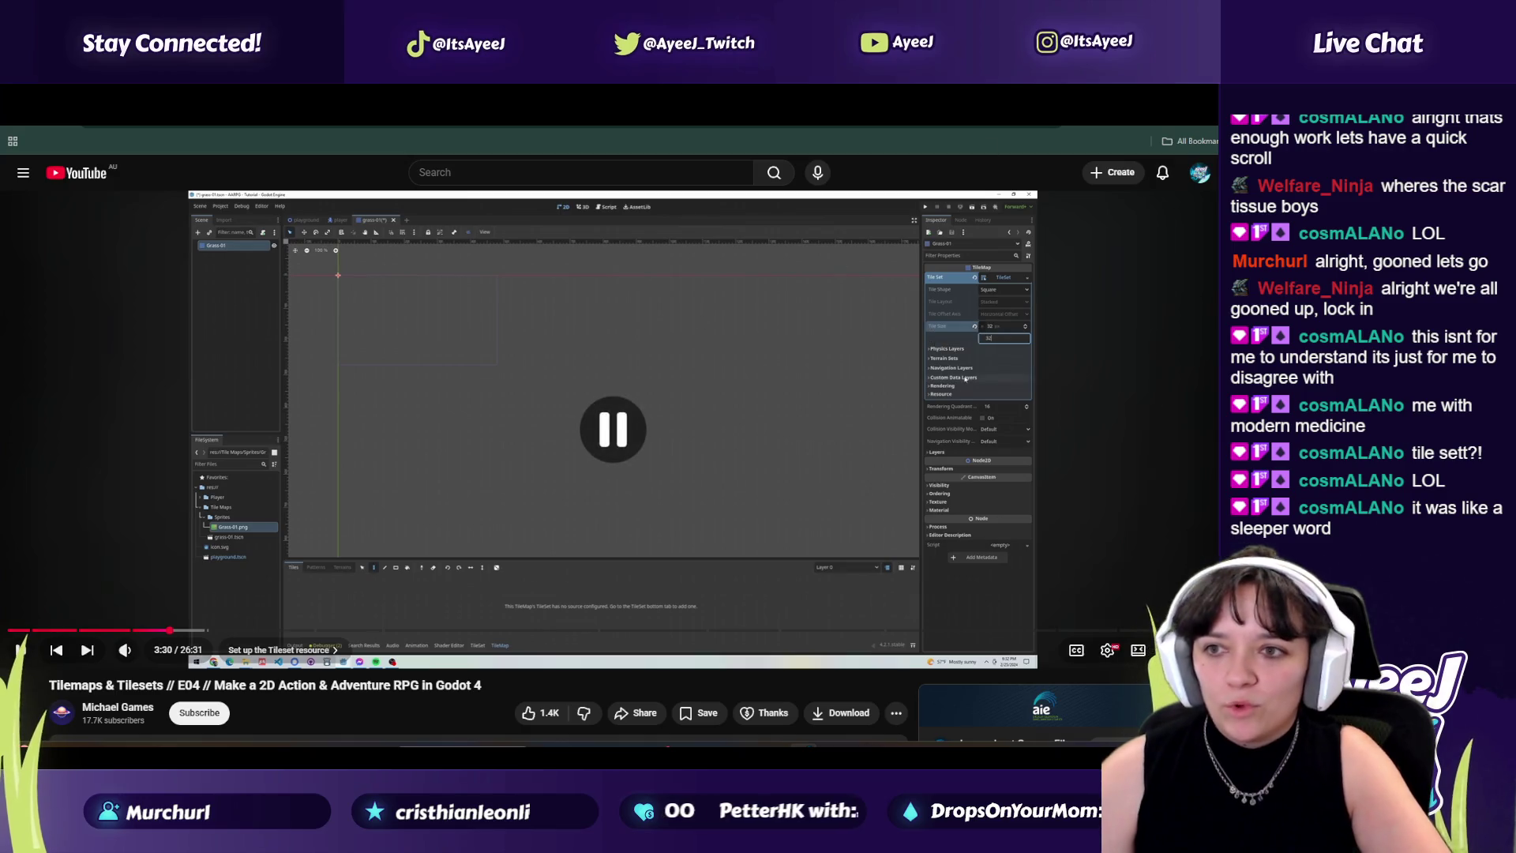
mouse_move(971, 90)
left_mouse_down()
mouse_move(973, 208)
mouse_move(945, 127)
left_mouse_up()
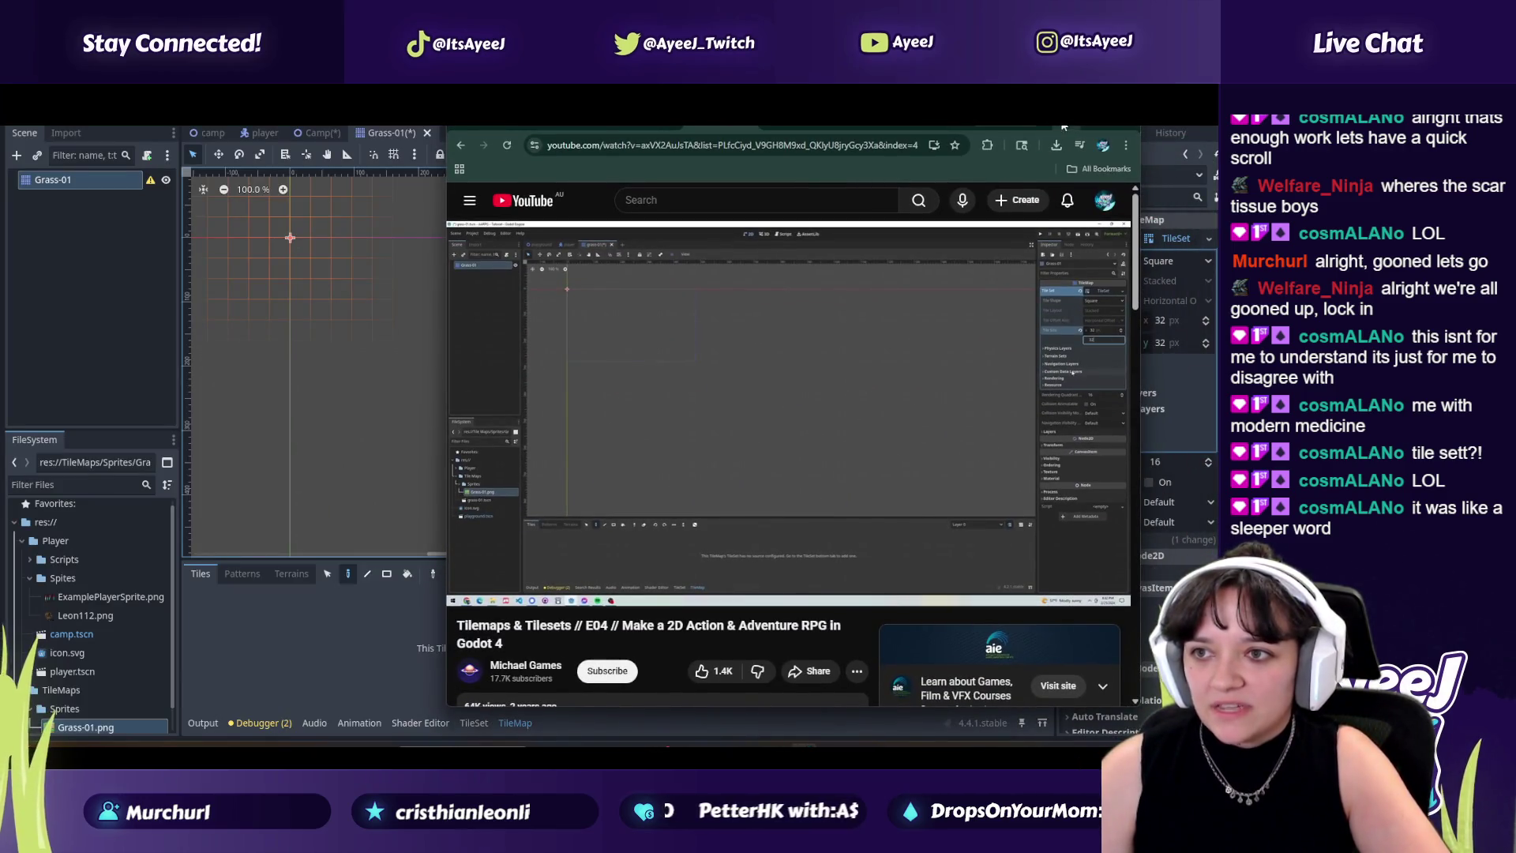
Step: Minimize the browser, show the desktop, then bring the tutorial browser back from the taskbar
left_click(1063, 127)
key("super+d")
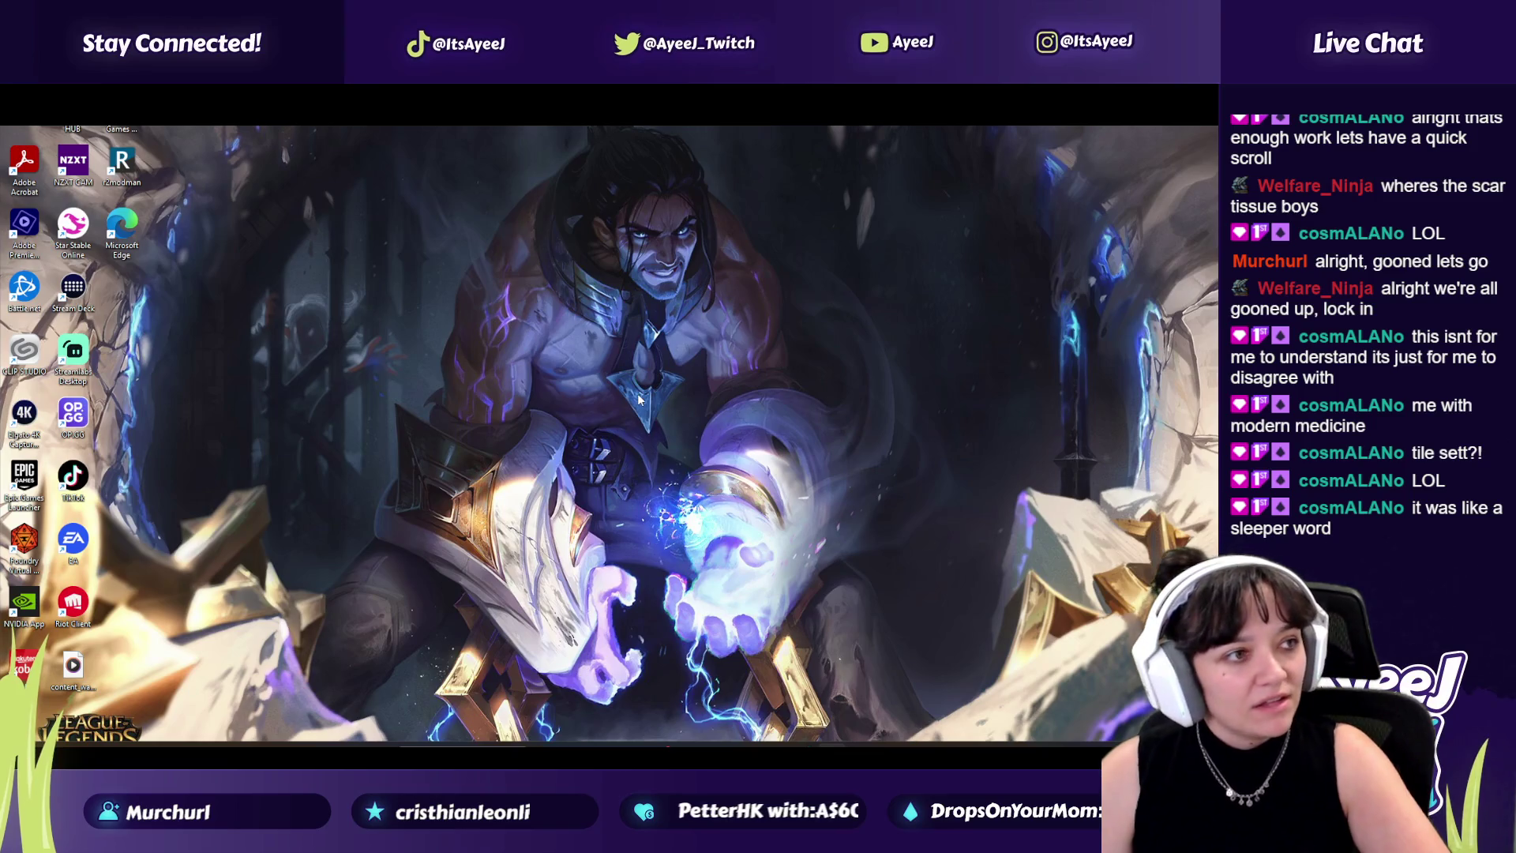
mouse_move(860, 746)
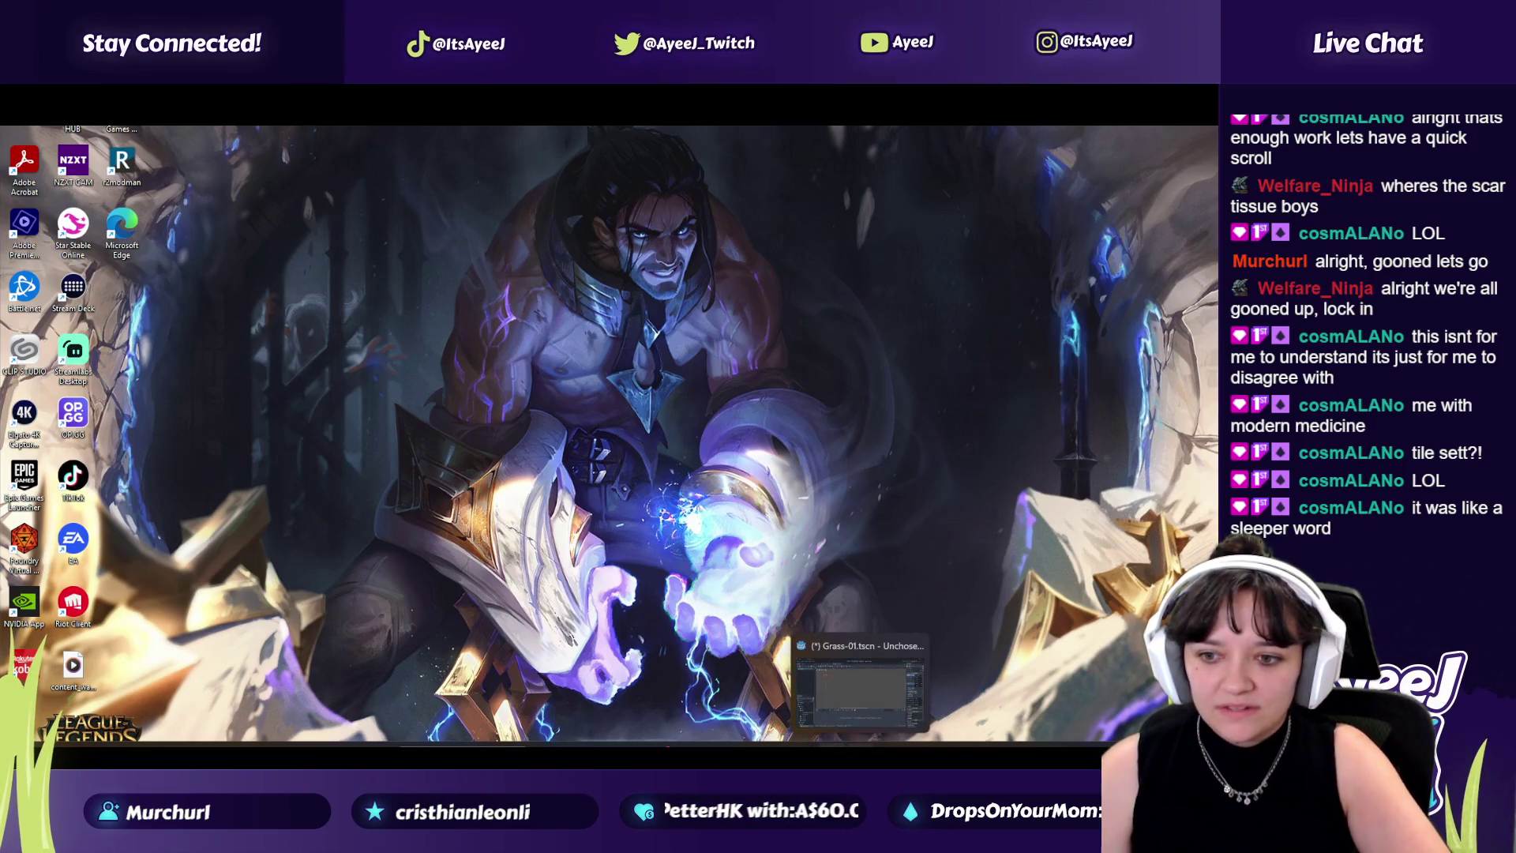
mouse_move(803, 746)
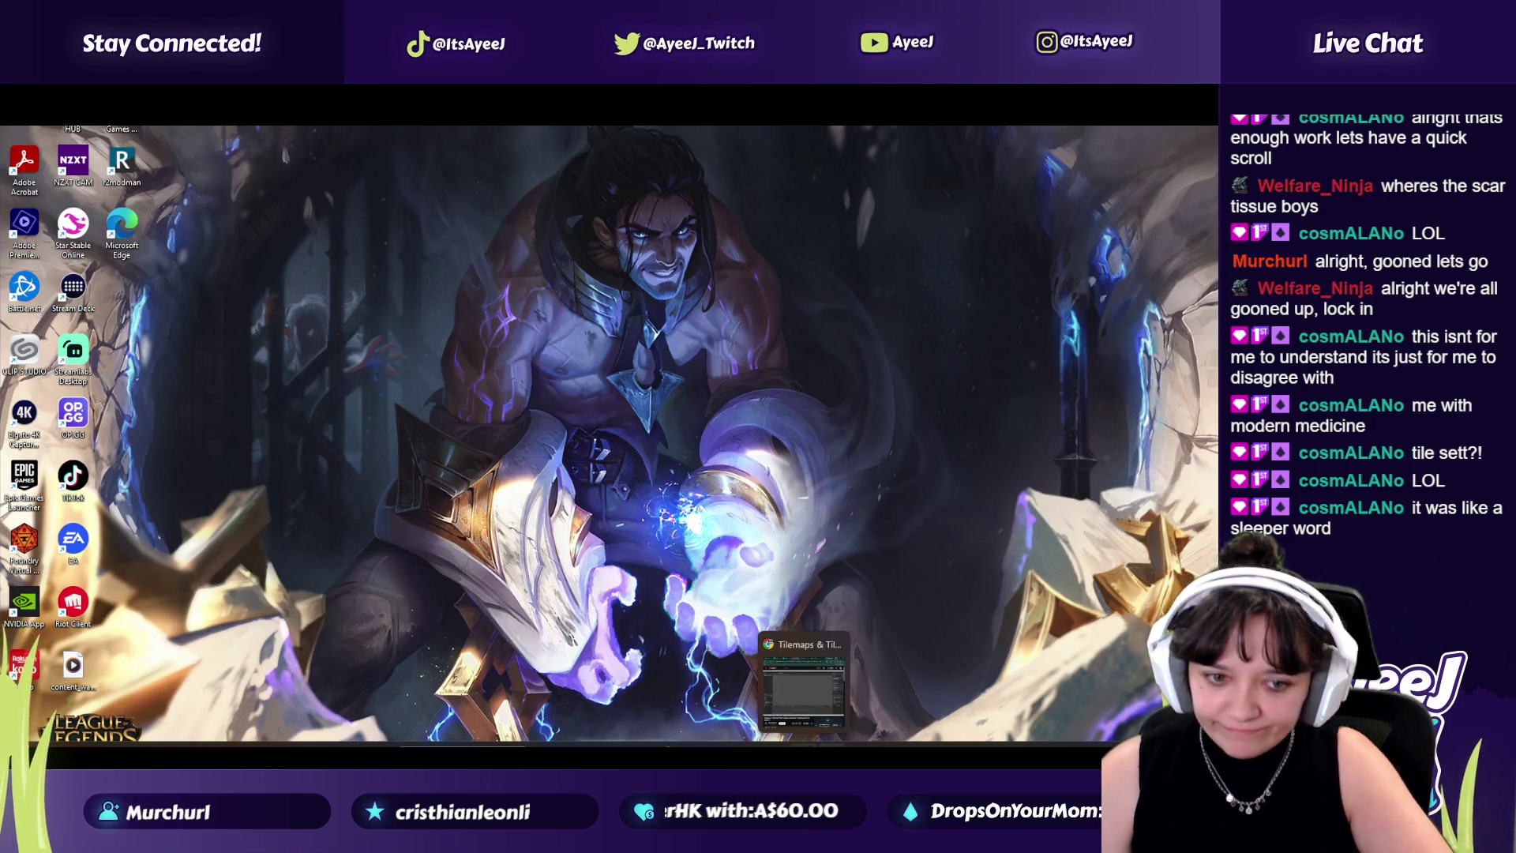
left_click(803, 687)
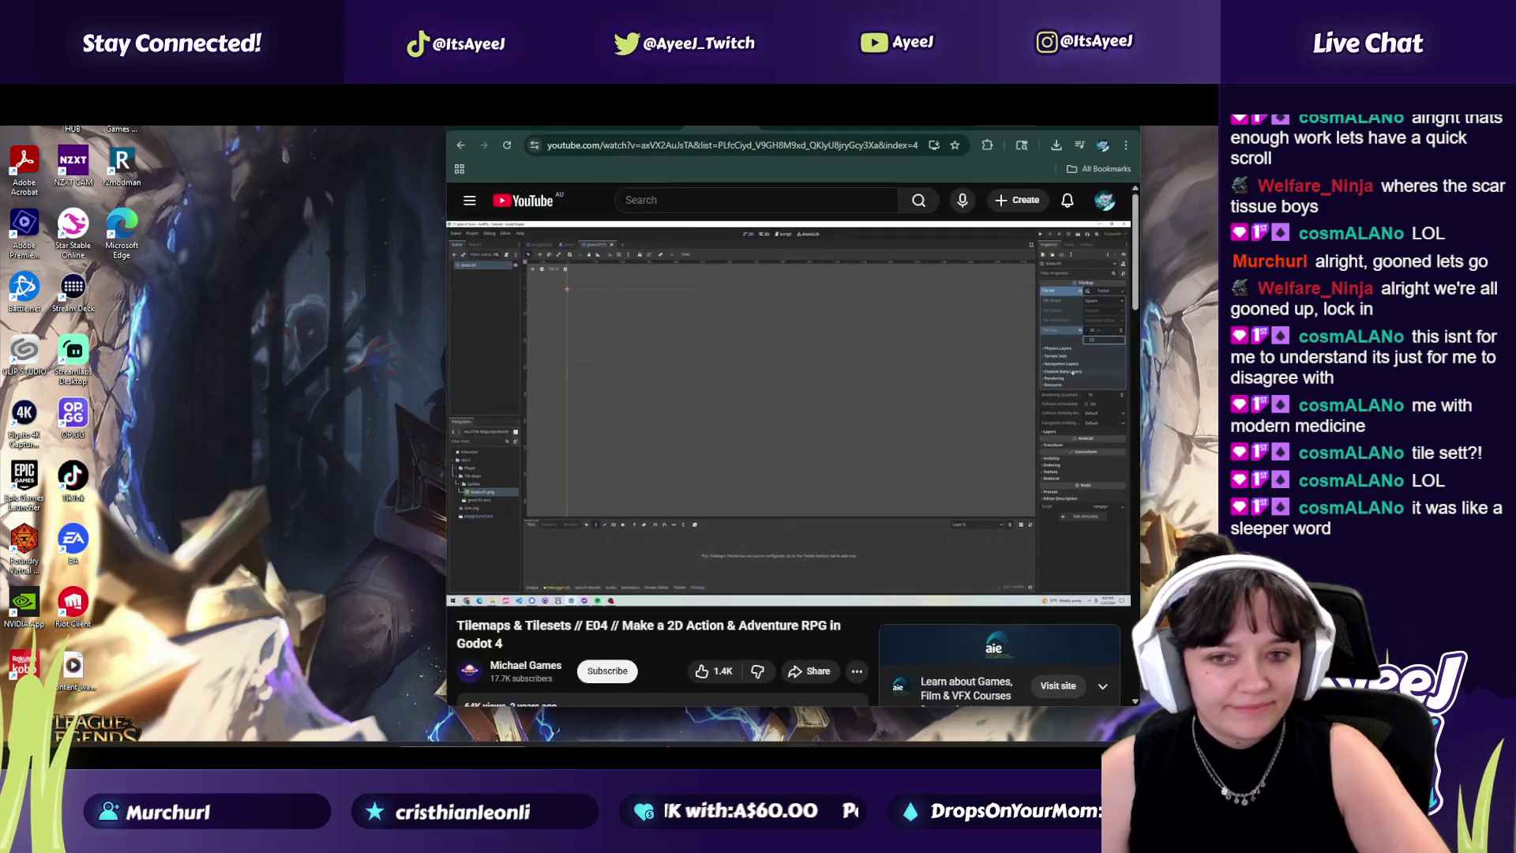
Step: Play the tutorial briefly, move its window left, pause it, and open a new tab
key("alt+Tab")
key("alt+Tab")
left_click(789, 412)
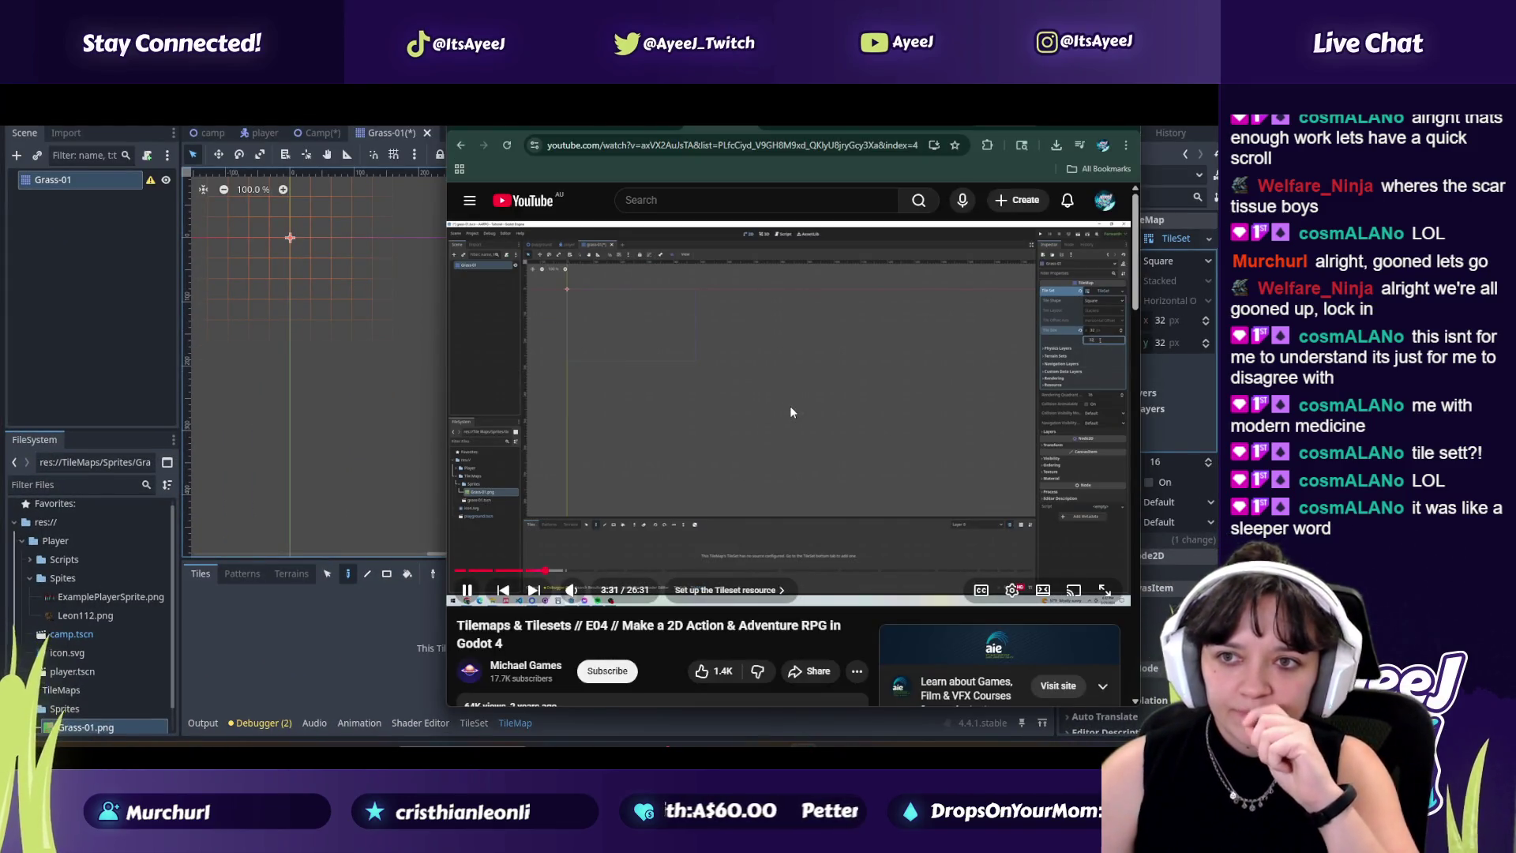
left_click_drag(931, 131, 619, 126)
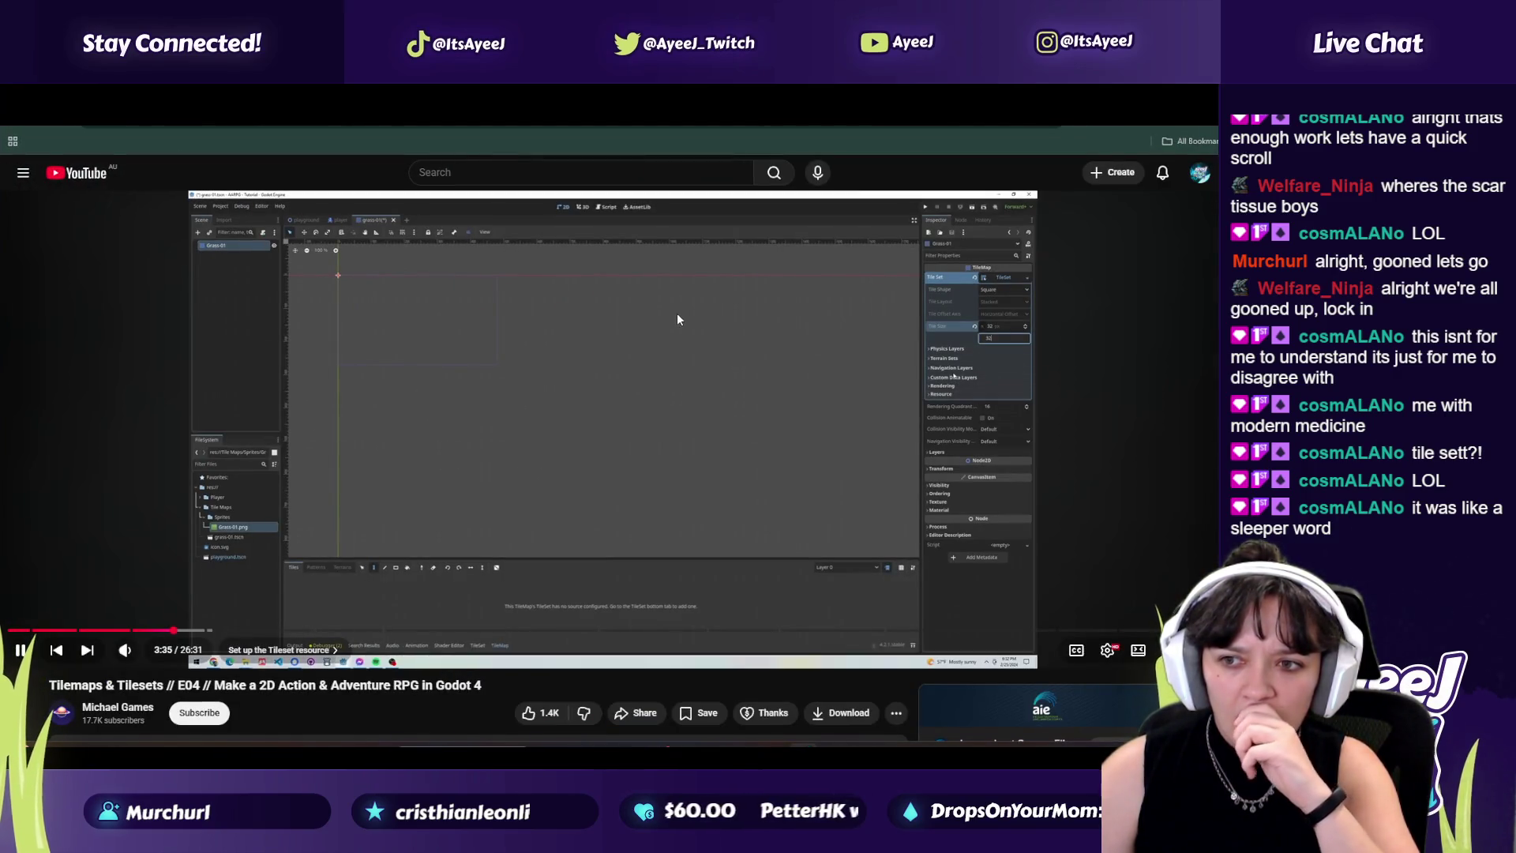
left_click(687, 391)
key("F5")
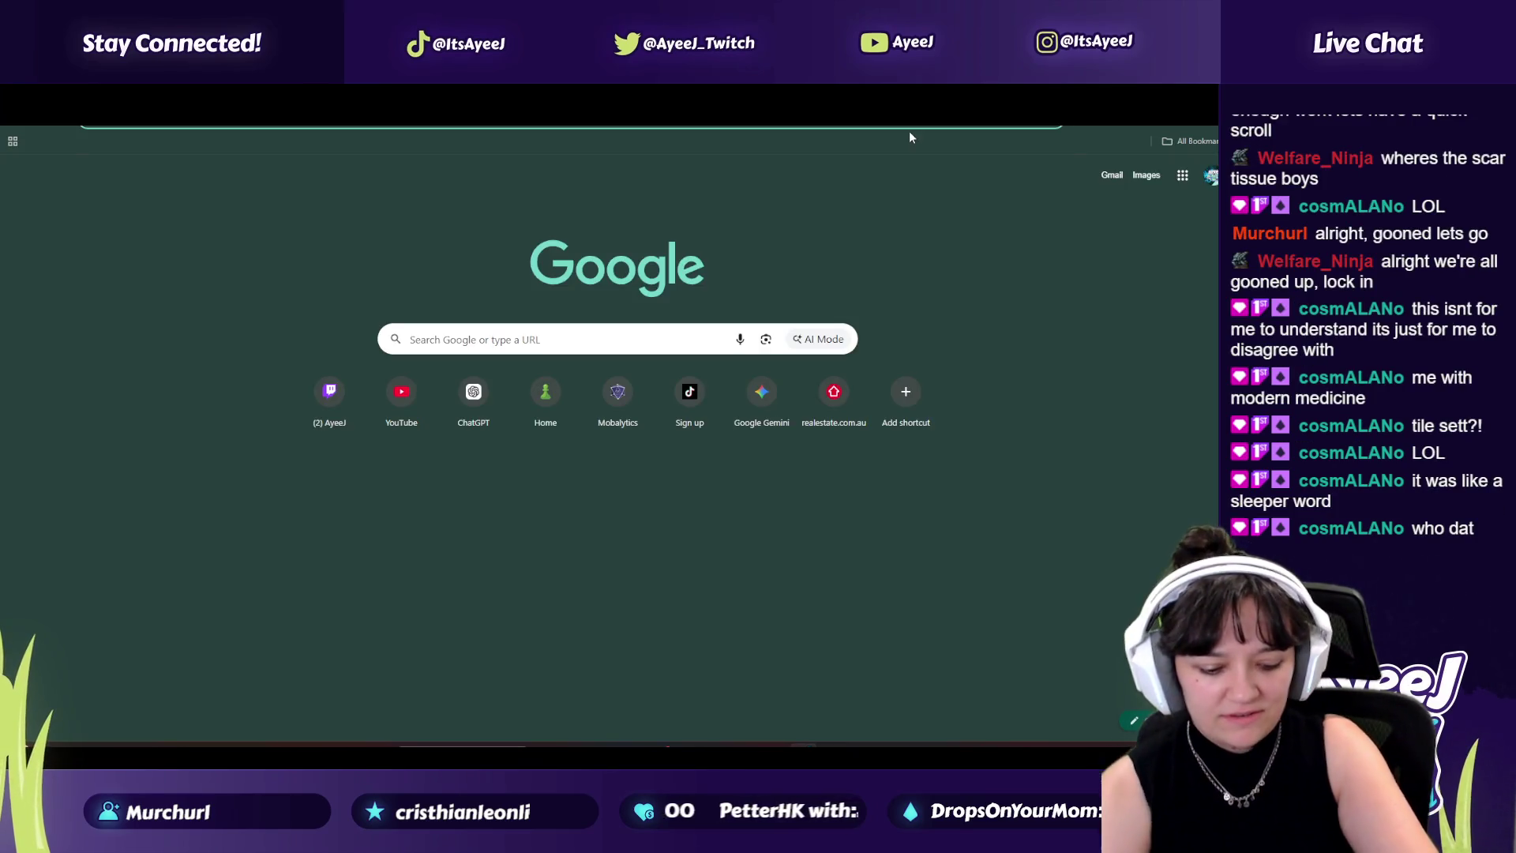
Step: Search Google Images for 'sylas league of legends fanart'
type("sylas league of legends")
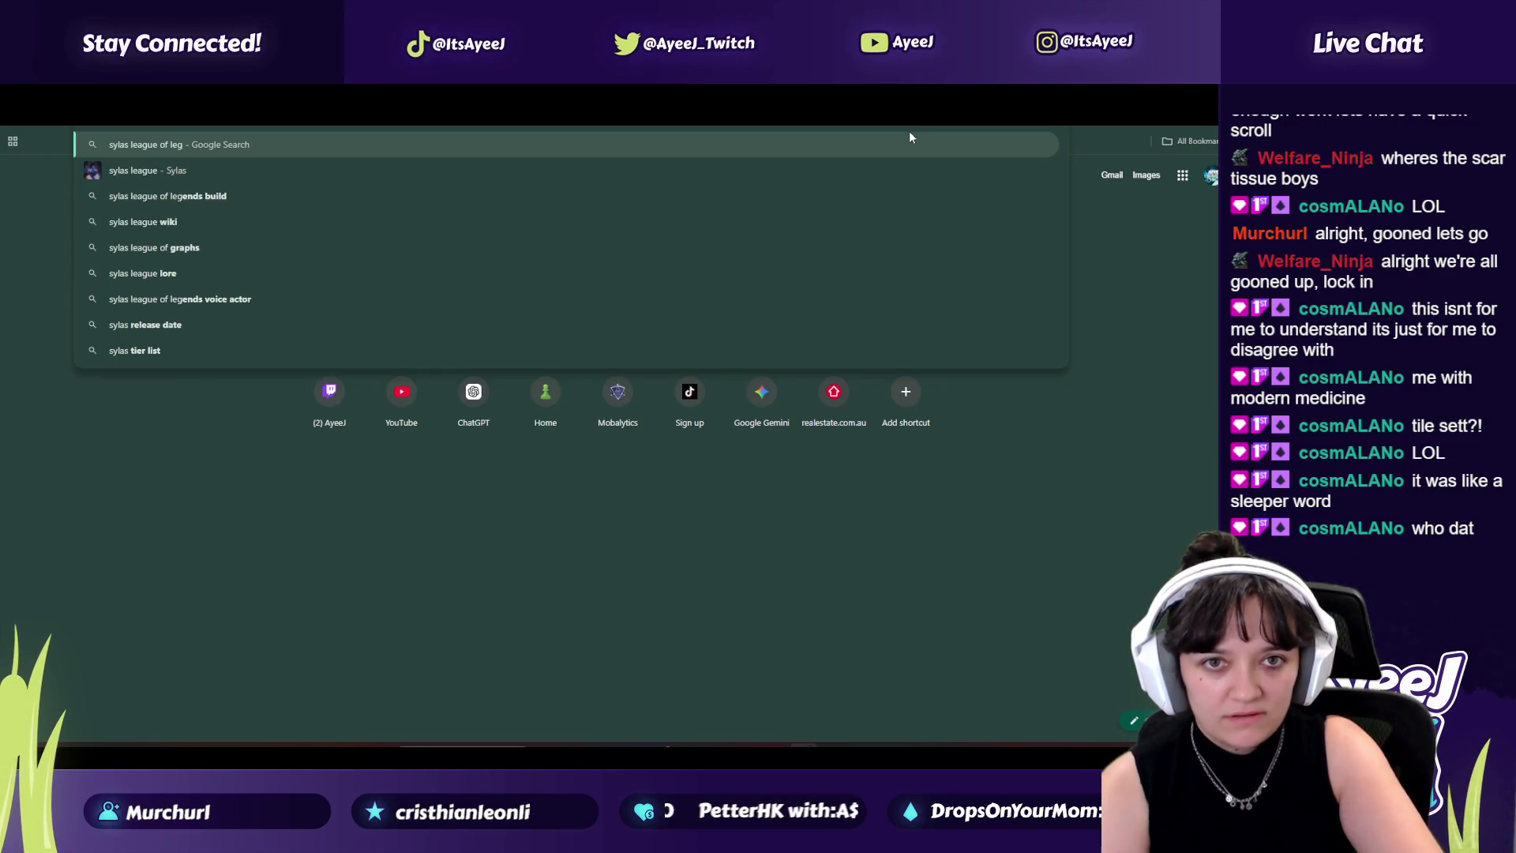
key("Return")
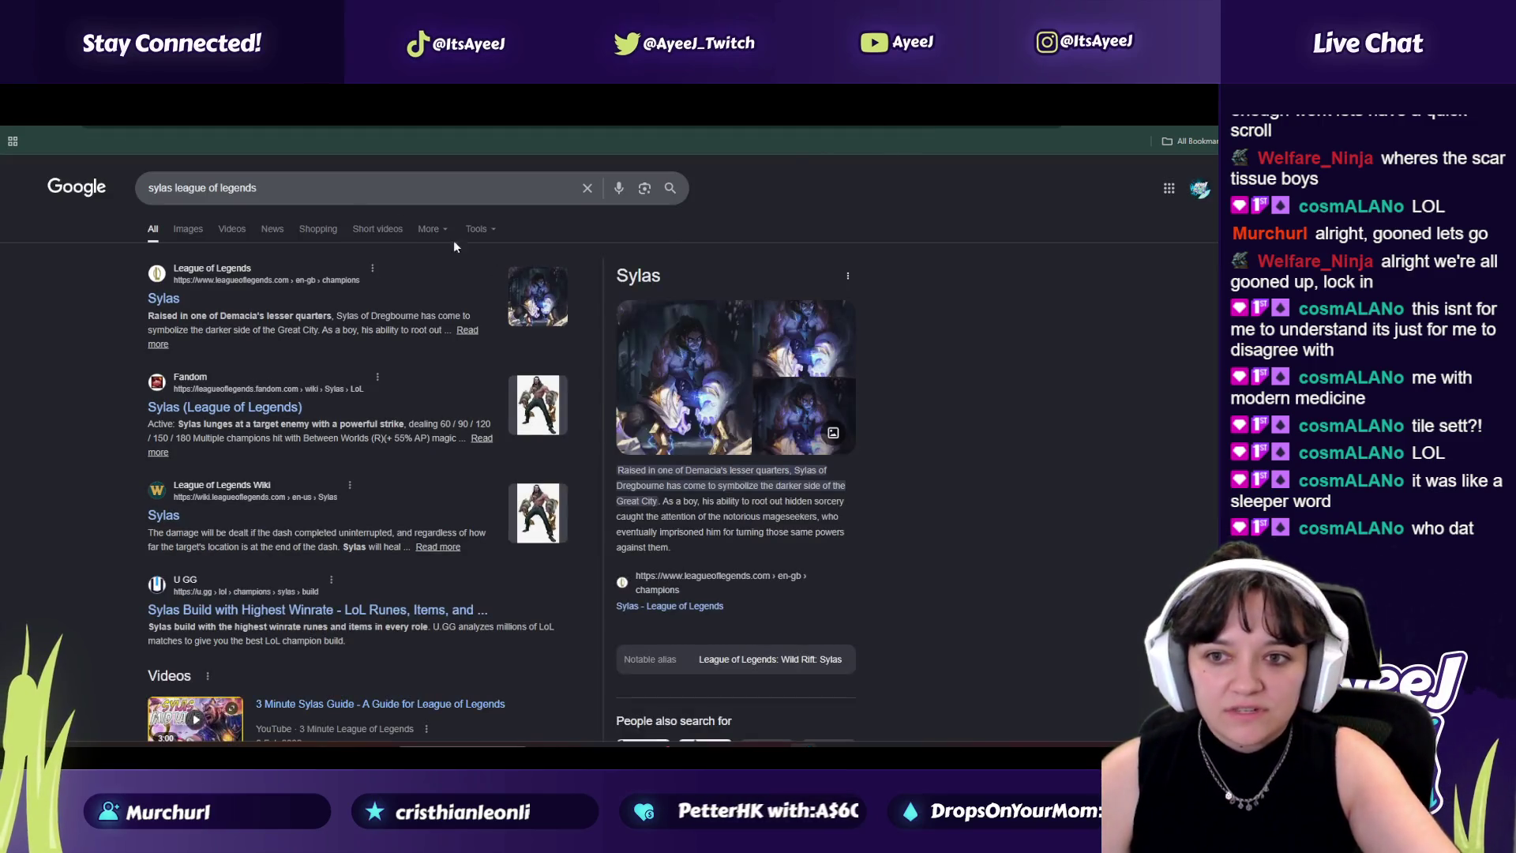
left_click(190, 233)
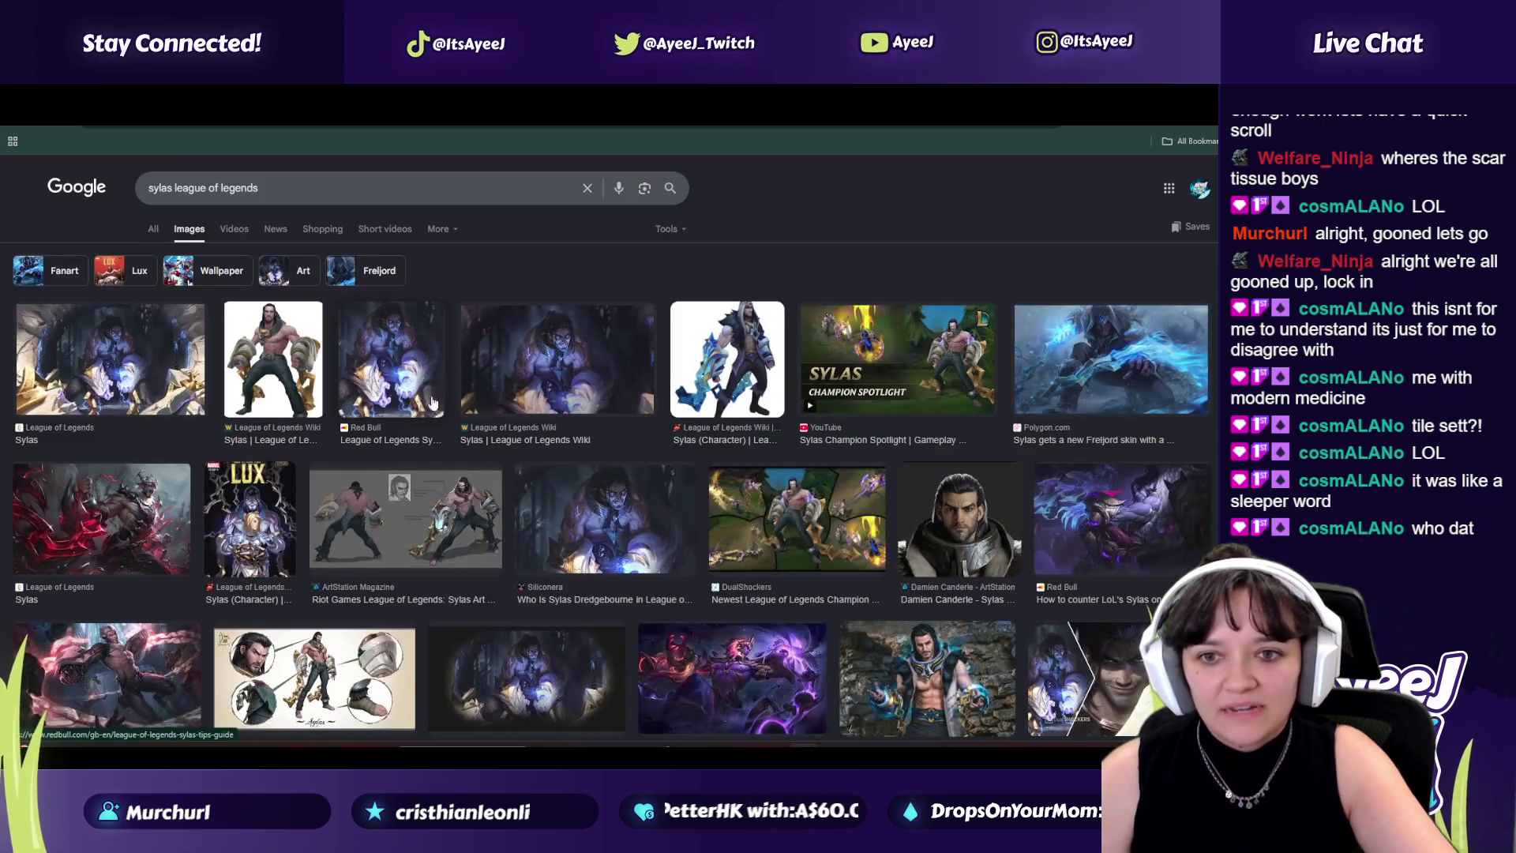
scroll(361, 386, "down", 1)
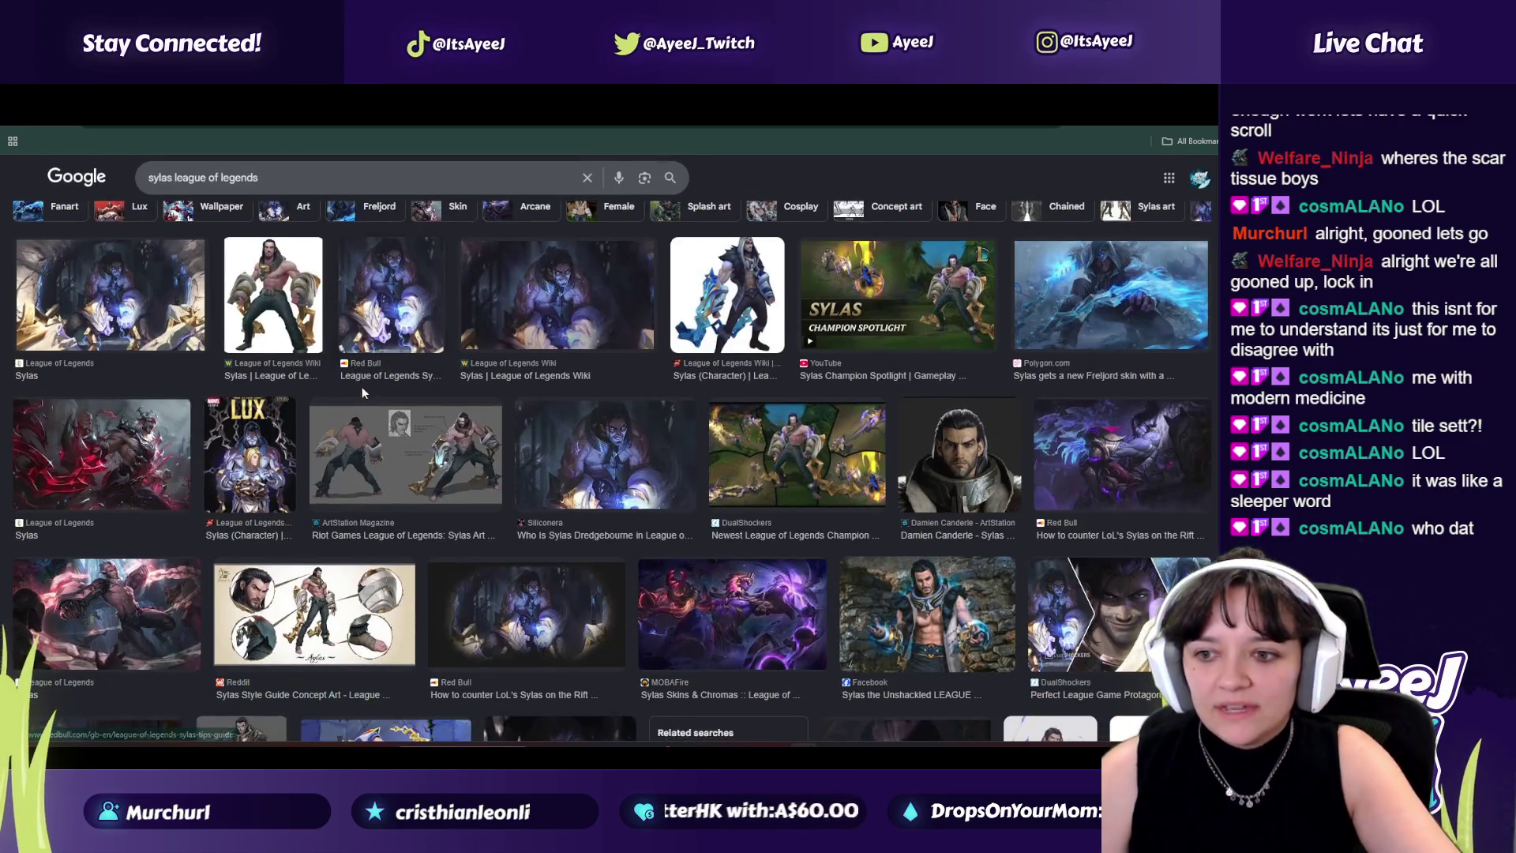
scroll(365, 379, "up", 1)
left_click(302, 187)
type("fanart")
key("Return")
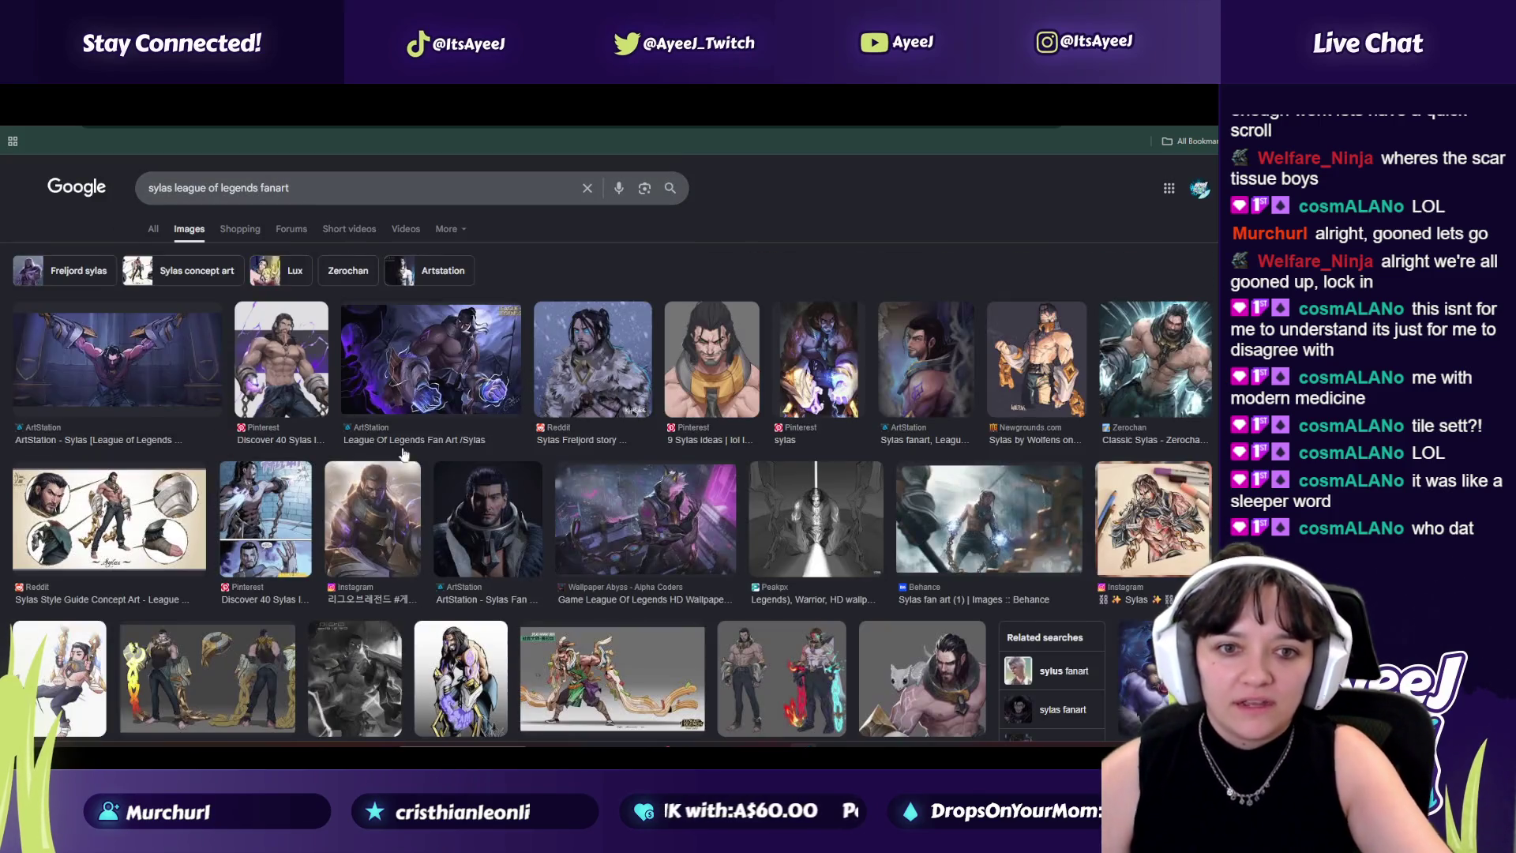
Step: Step through about fifteen Sylas fan-art previews, then return to the YouTube tutorial tab
left_click(213, 403)
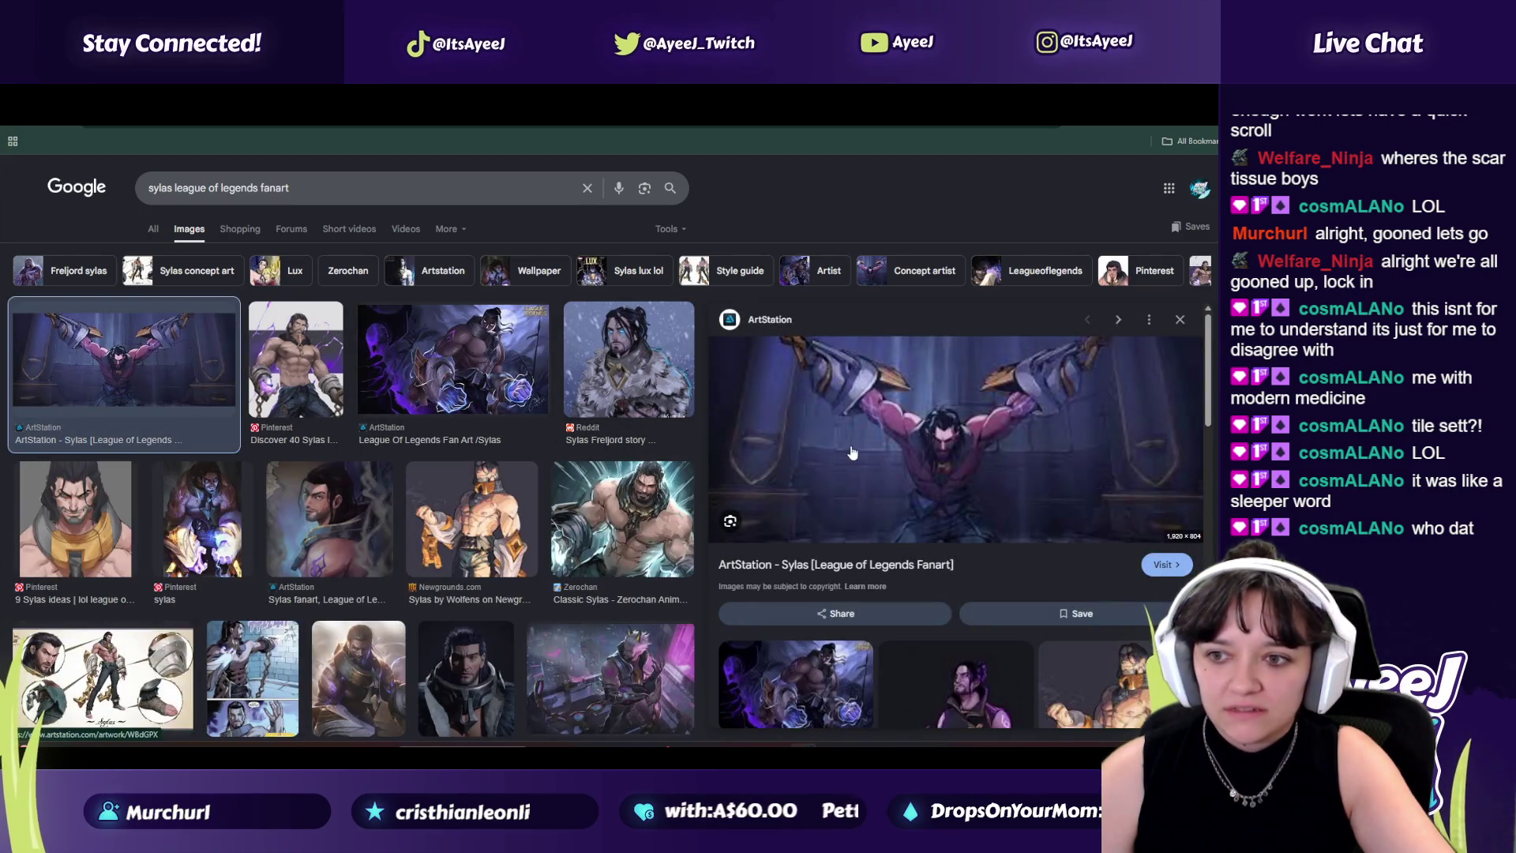
key("Right")
key("Right")
key("Right")
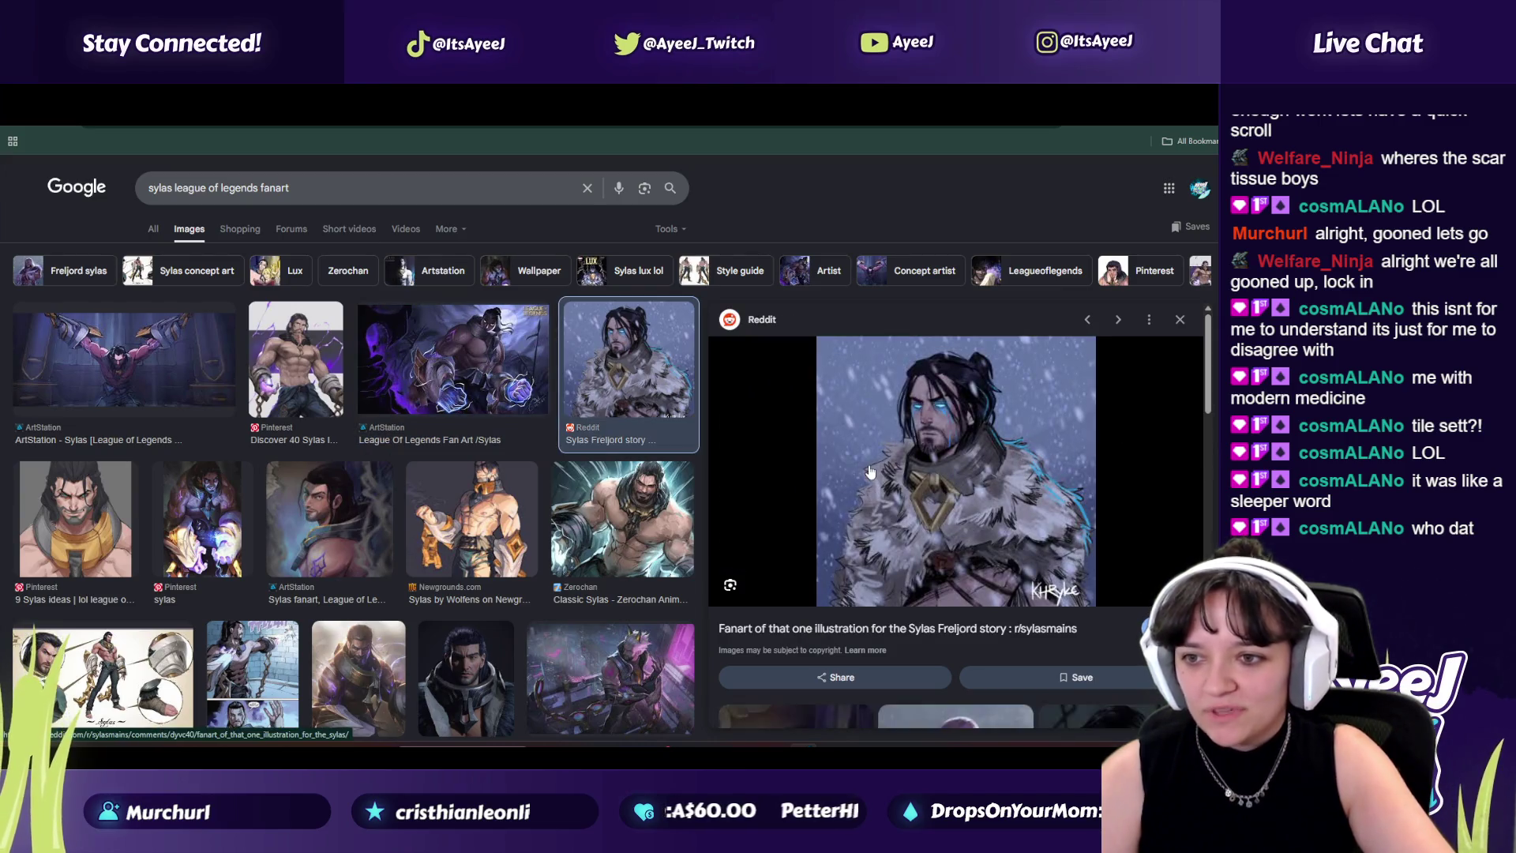
key("Right")
key("Right")
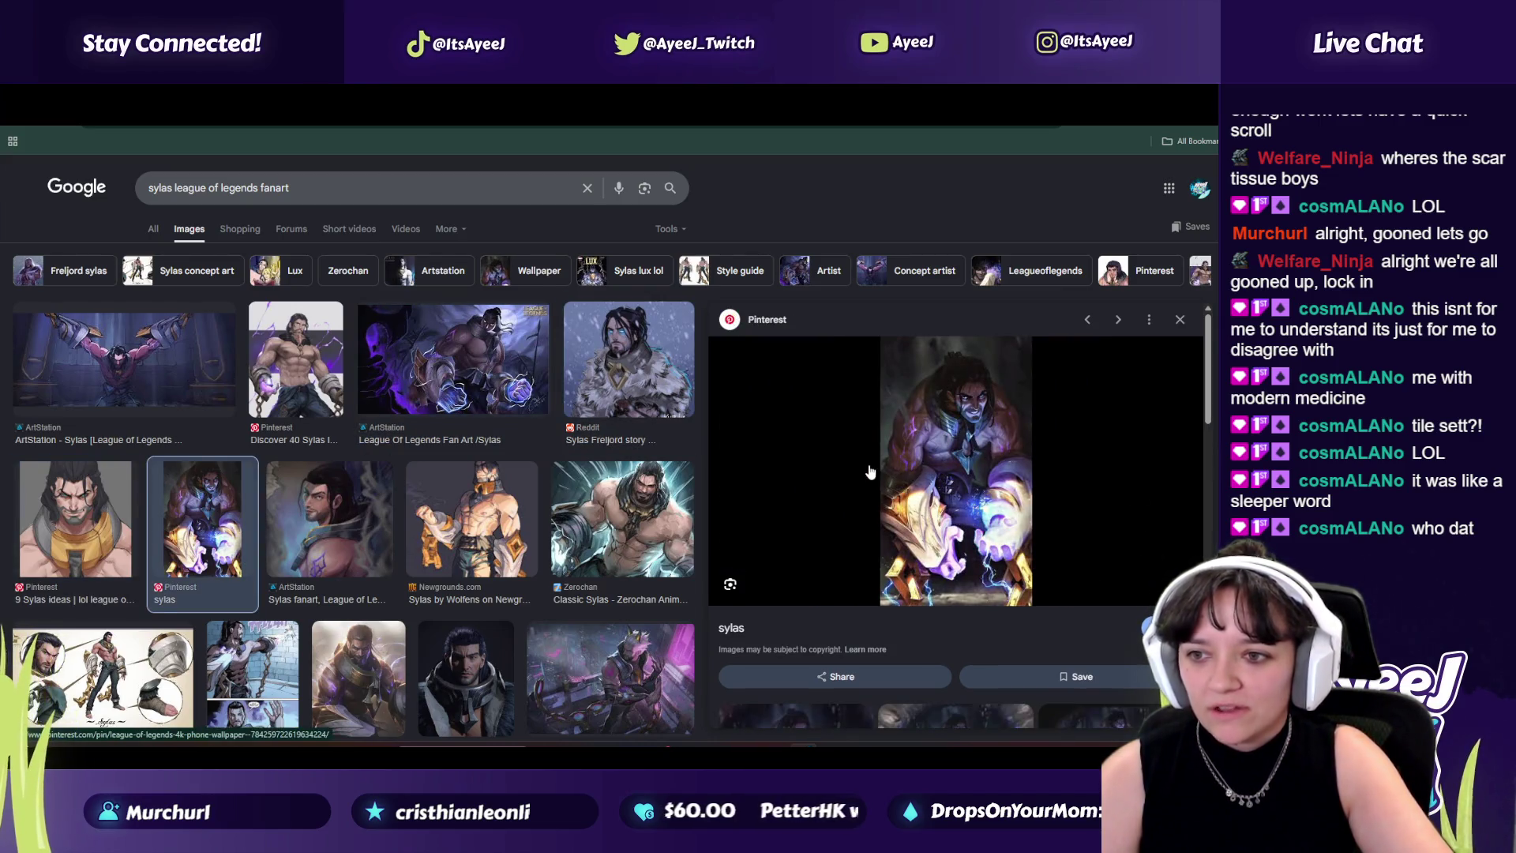
key("Right")
key("Right")
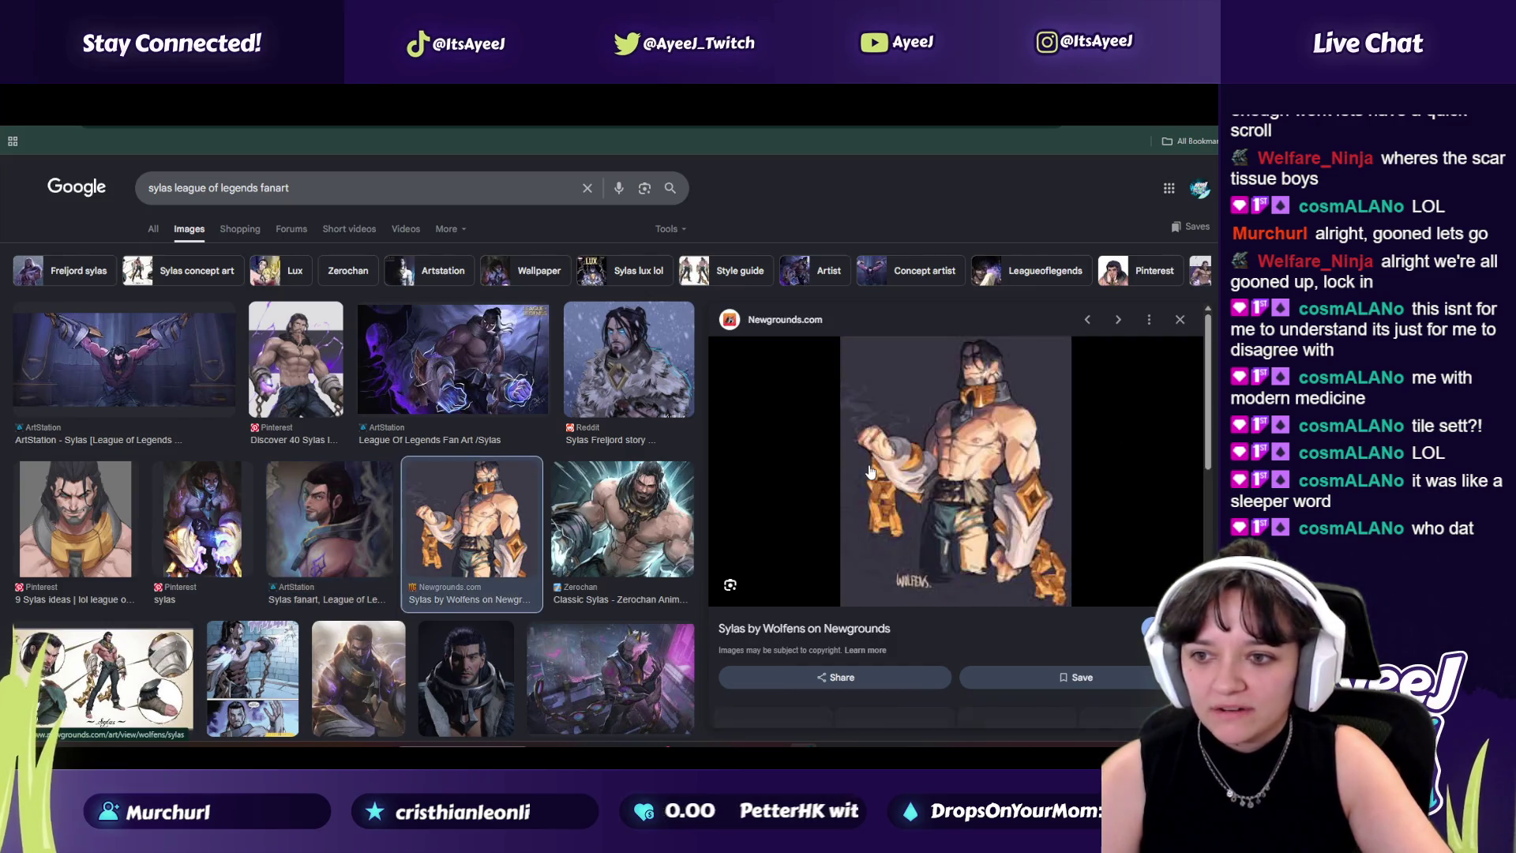
key("Right")
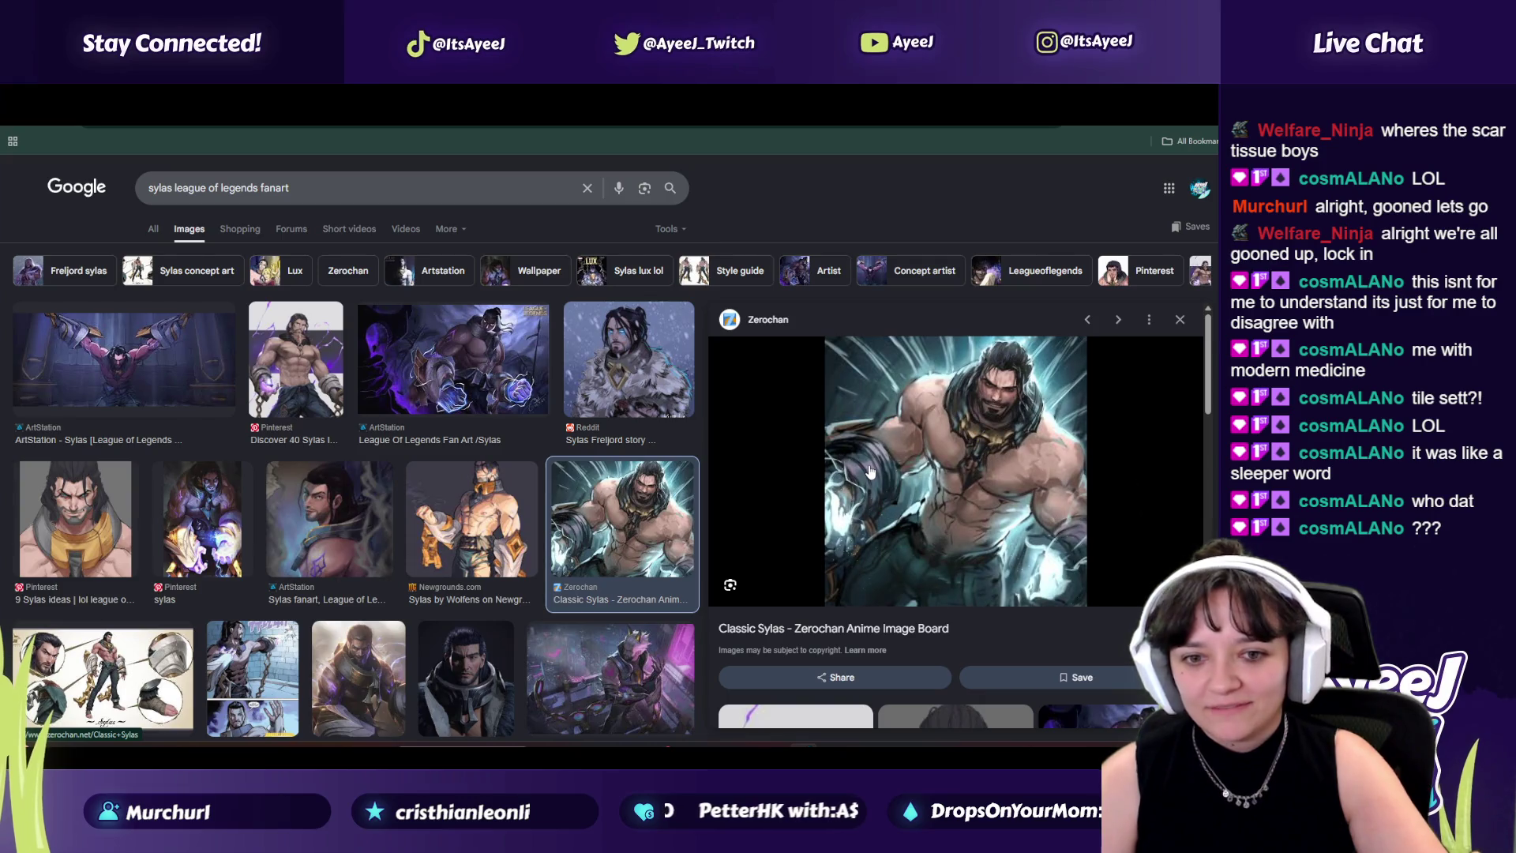
key("Right")
key("Right")
key("Right")
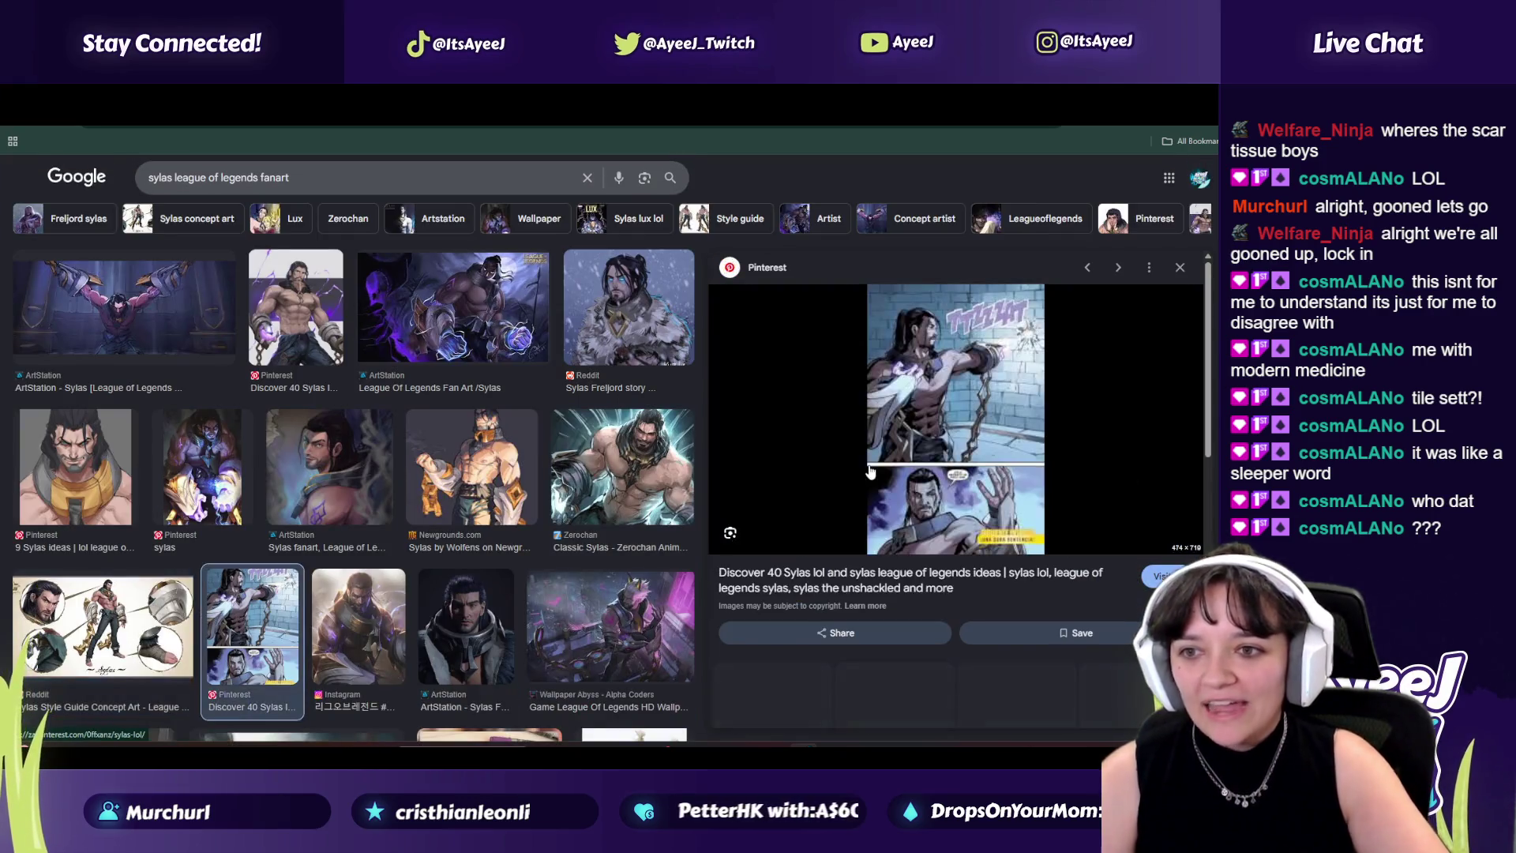
key("Right")
key("Right")
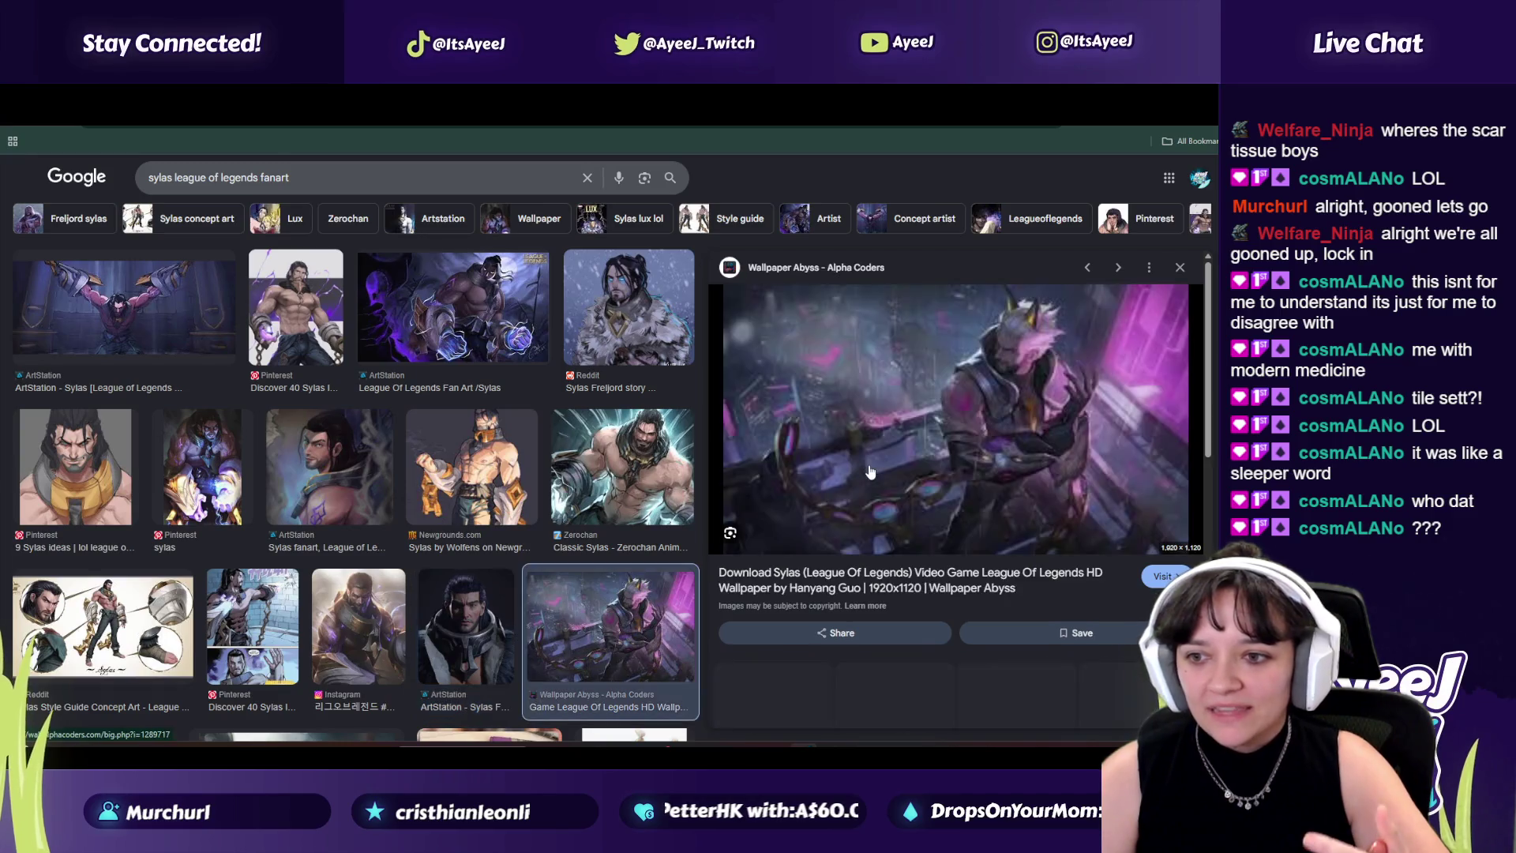
key("Right")
key("Right")
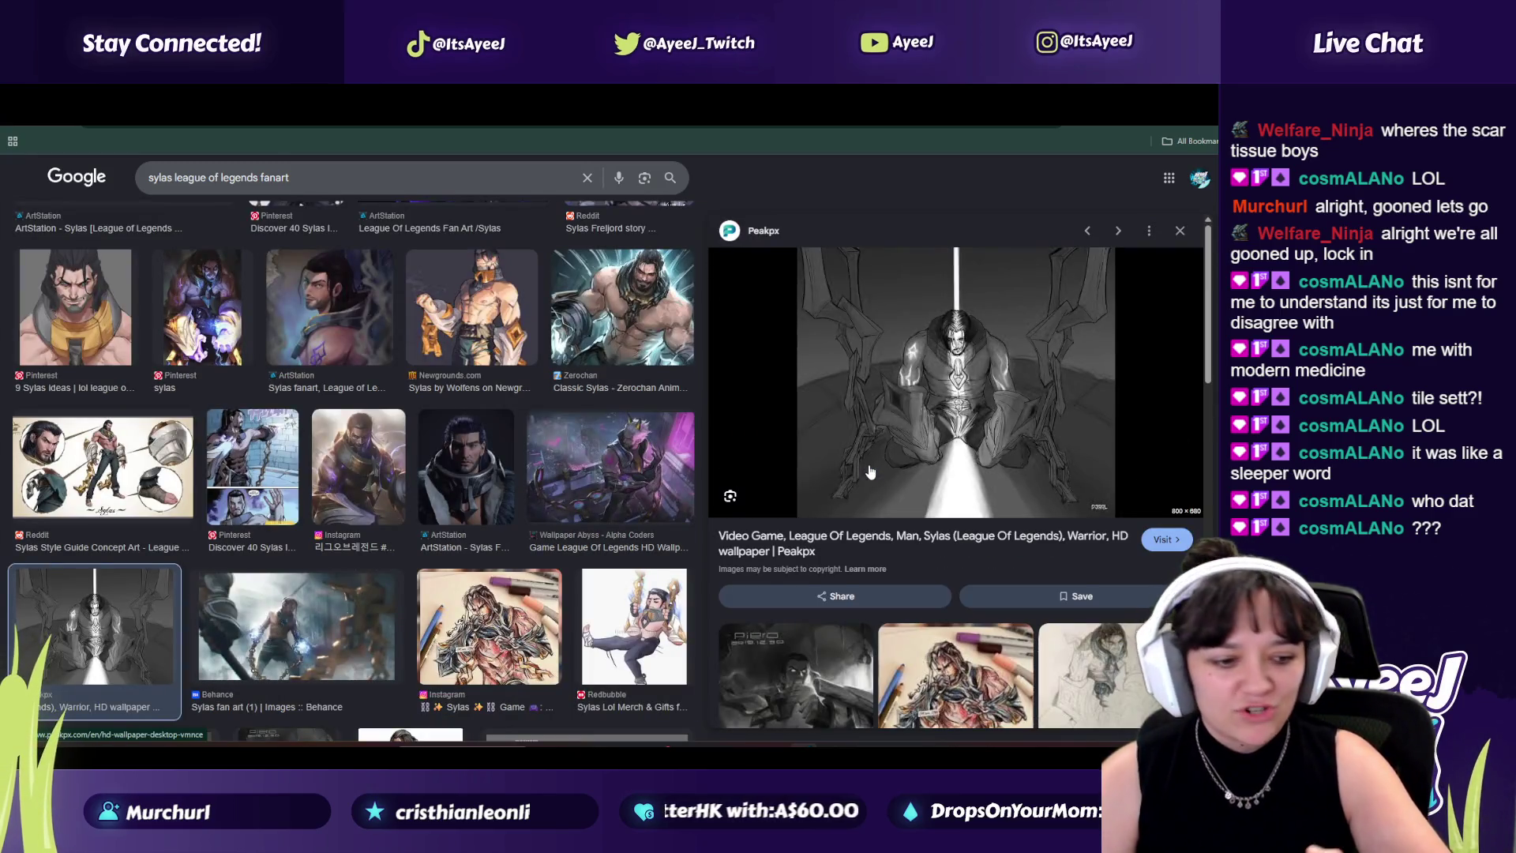
key("Right")
key("Right")
key("Right")
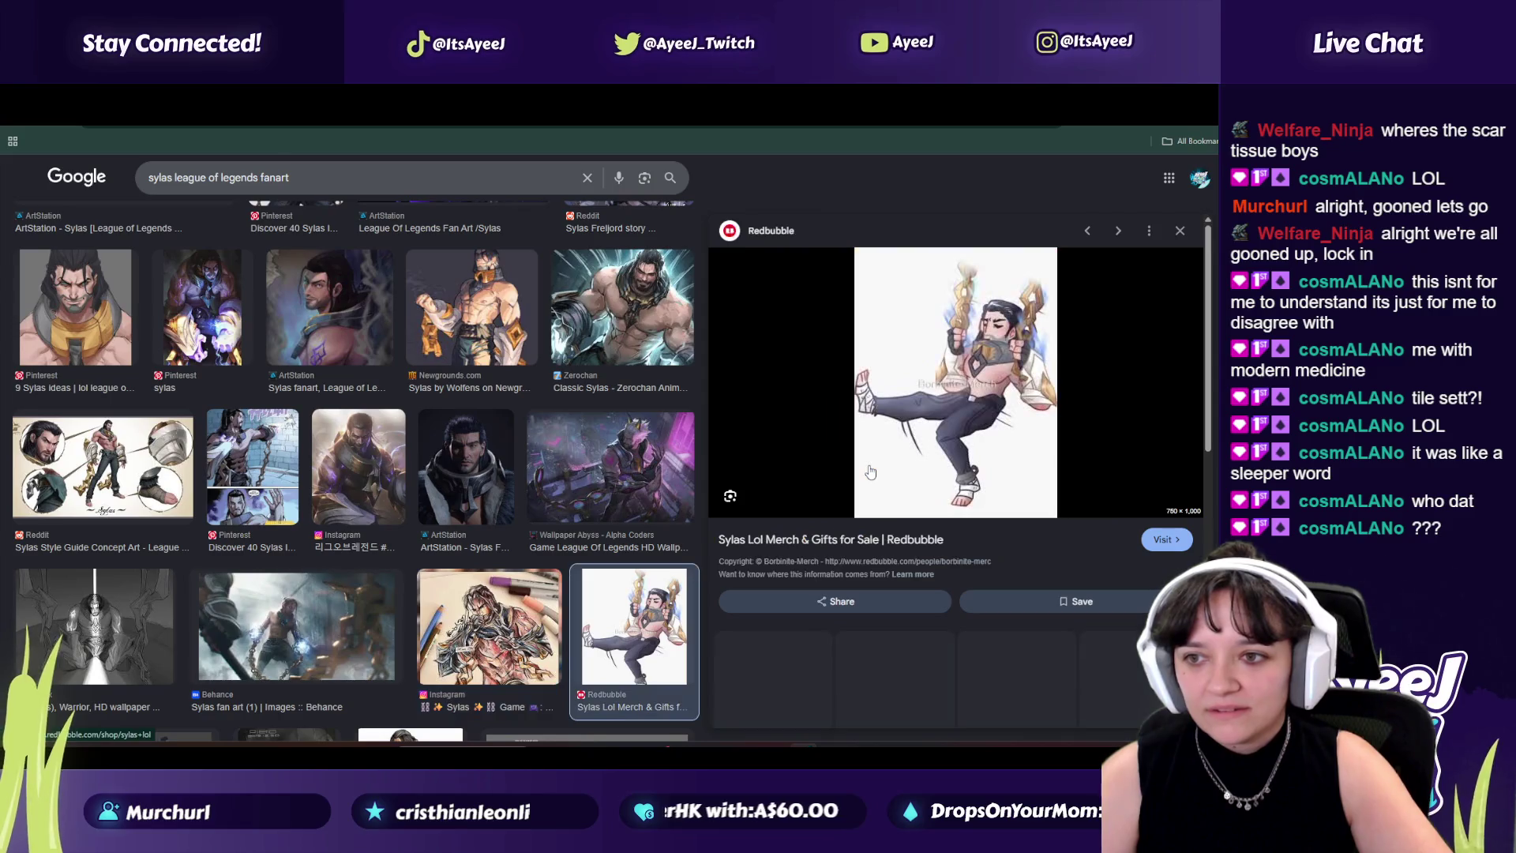
key("Right")
key("Right")
key("Right")
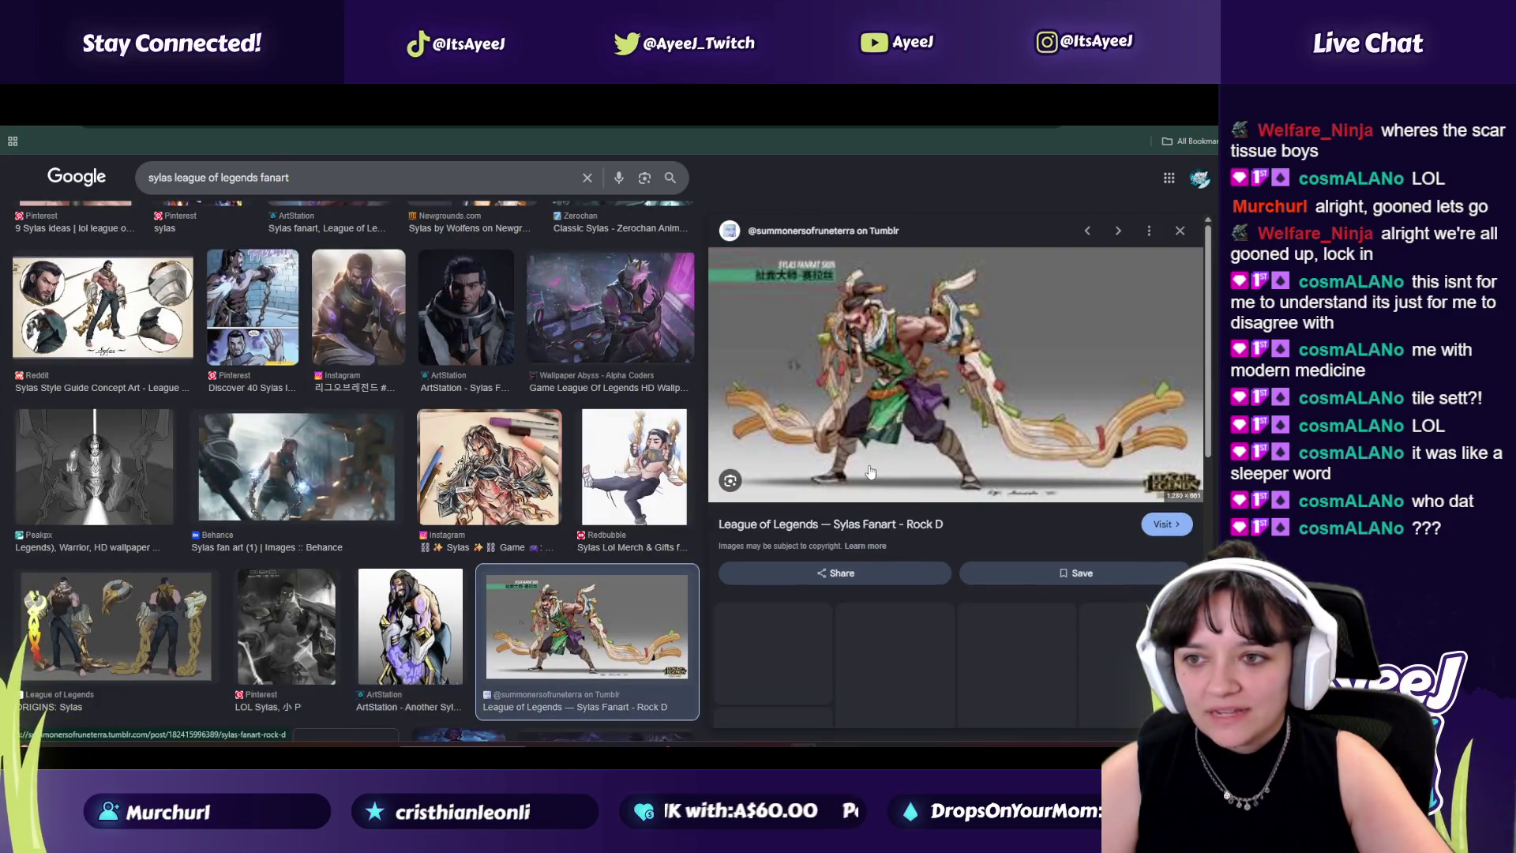
key("Right")
key("Right")
key("Right")
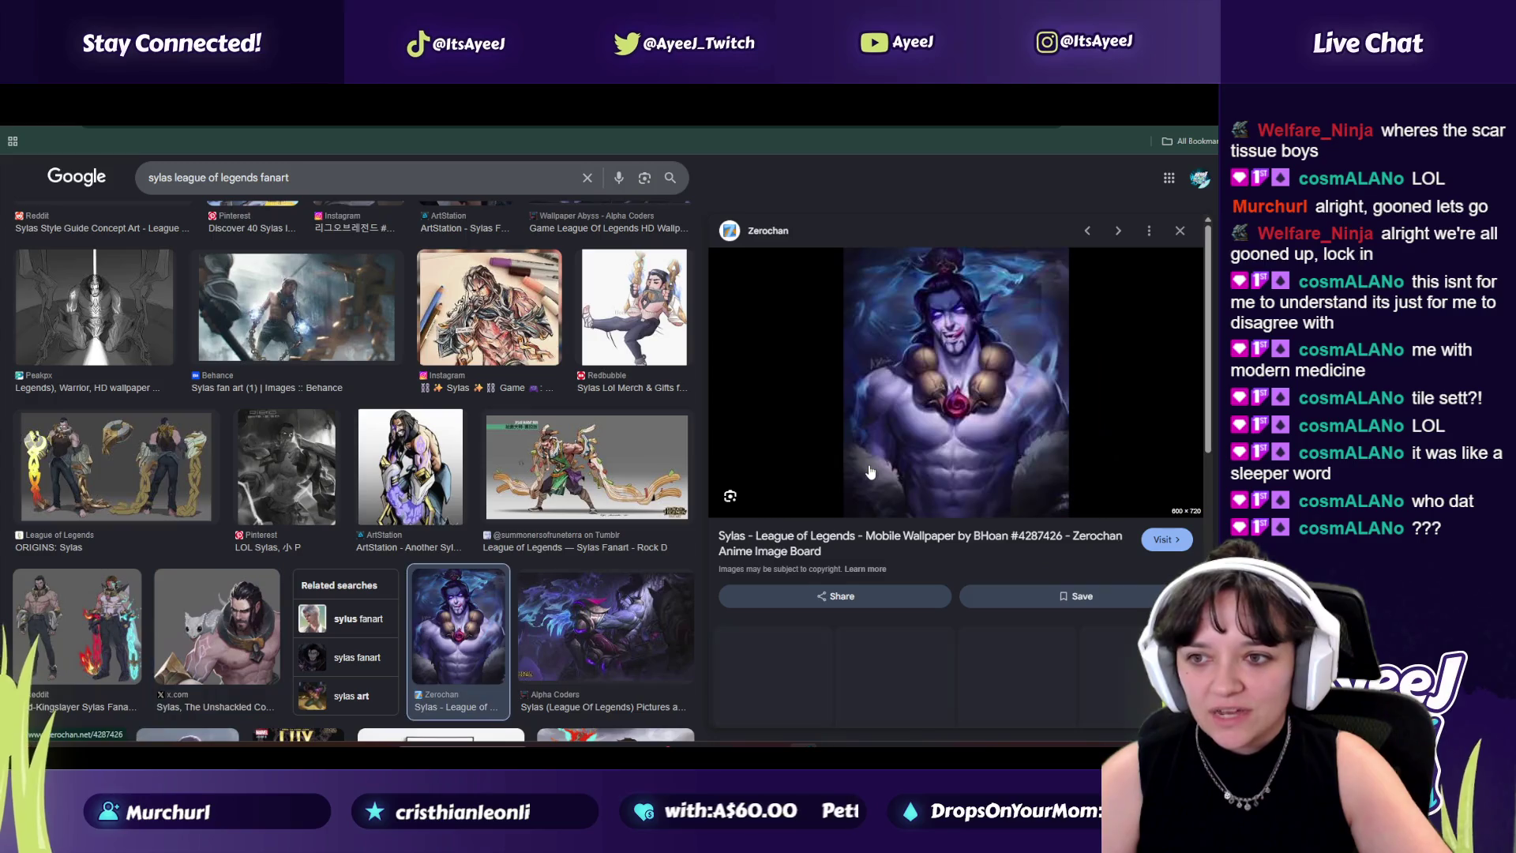
key("Right")
key("Right")
key("Right")
key("Right")
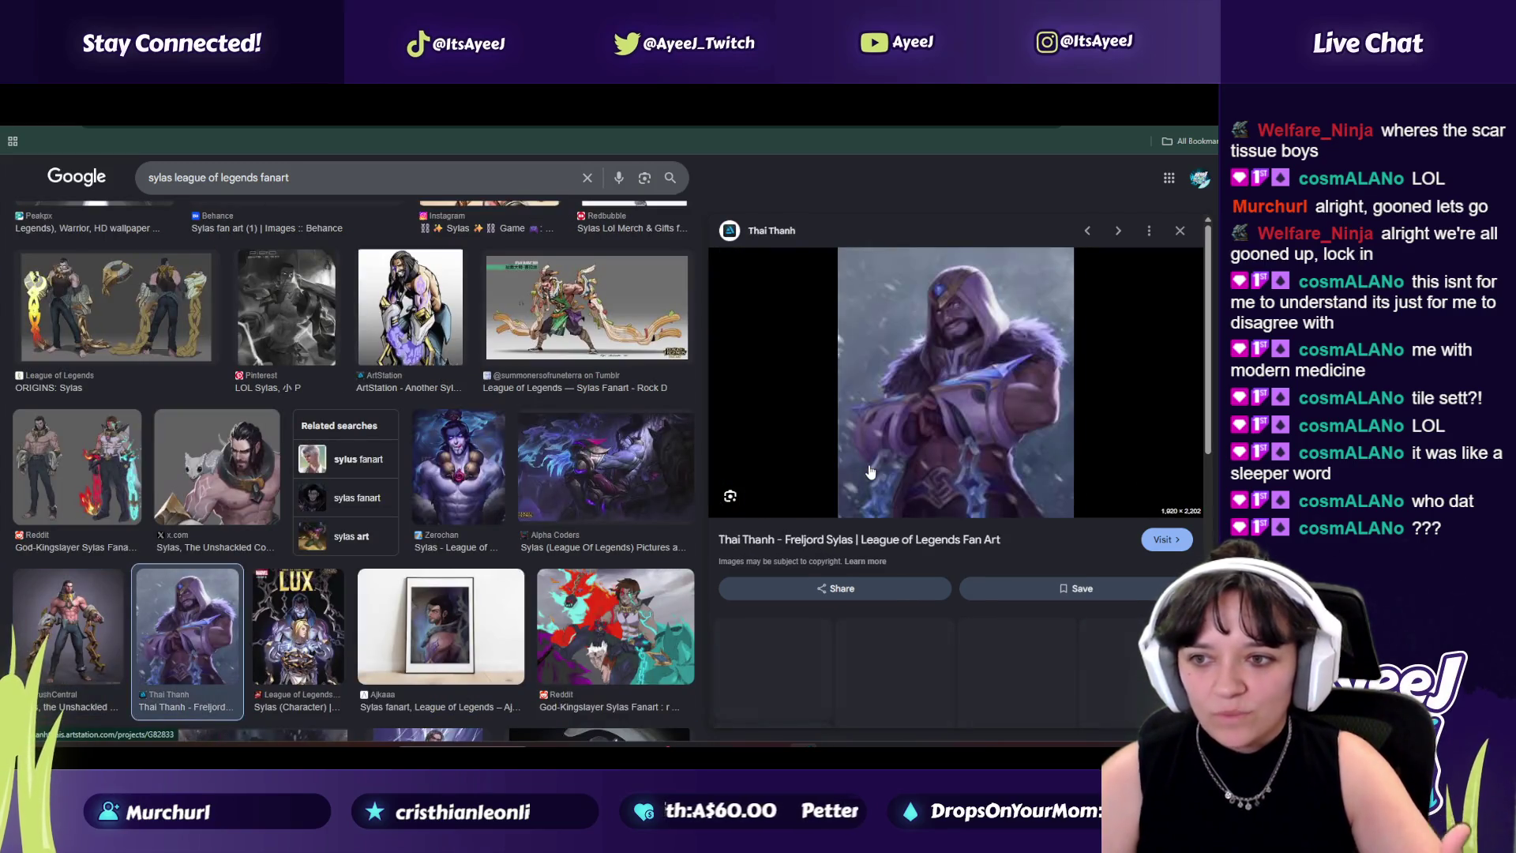
key("Right")
key("Right")
key("Right")
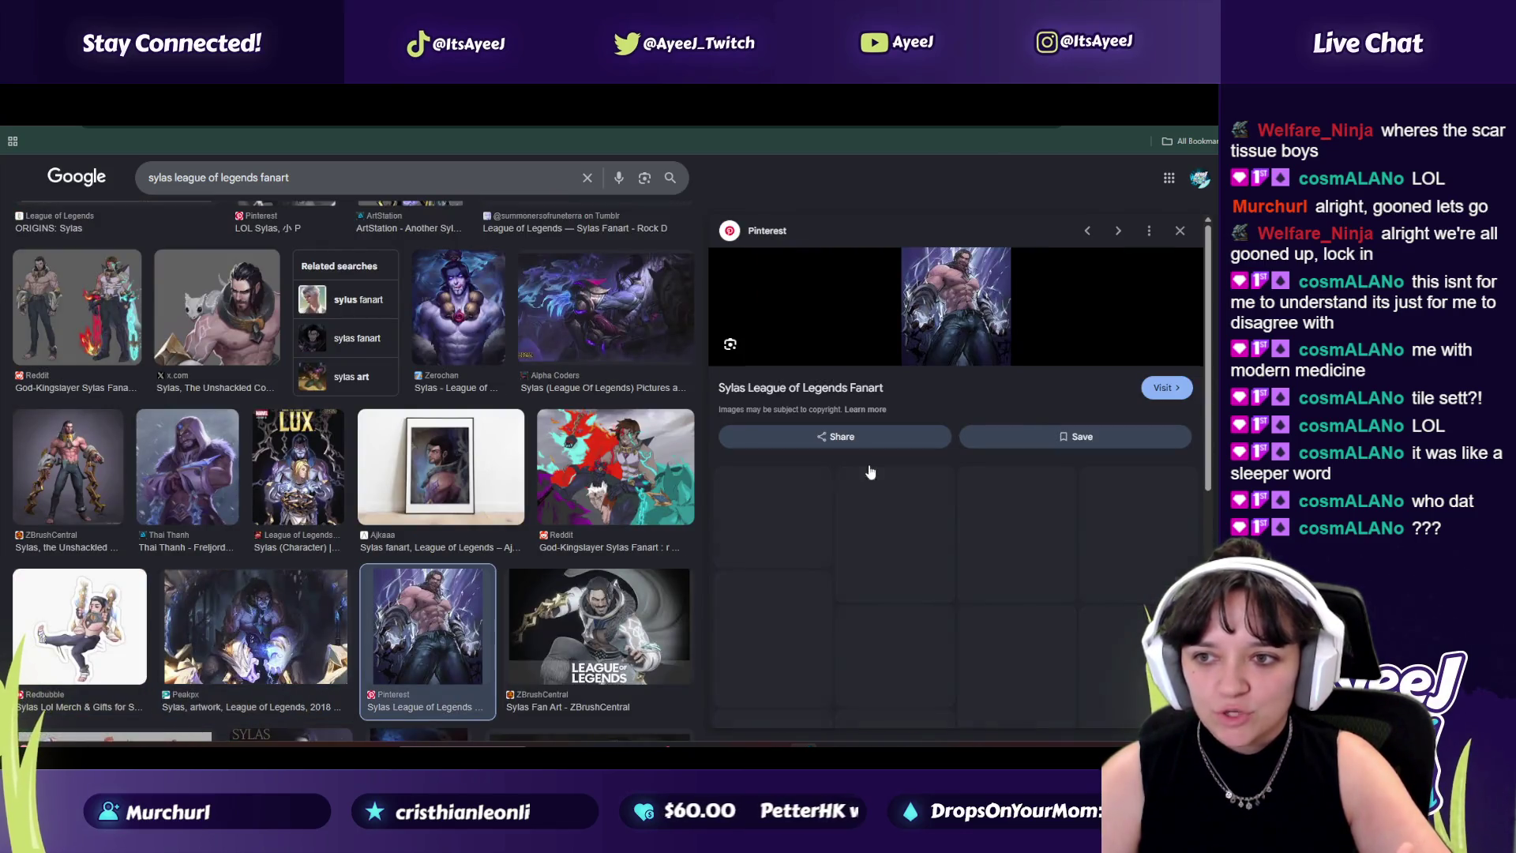
key("Right")
key("Right")
key("Right")
key("Right")
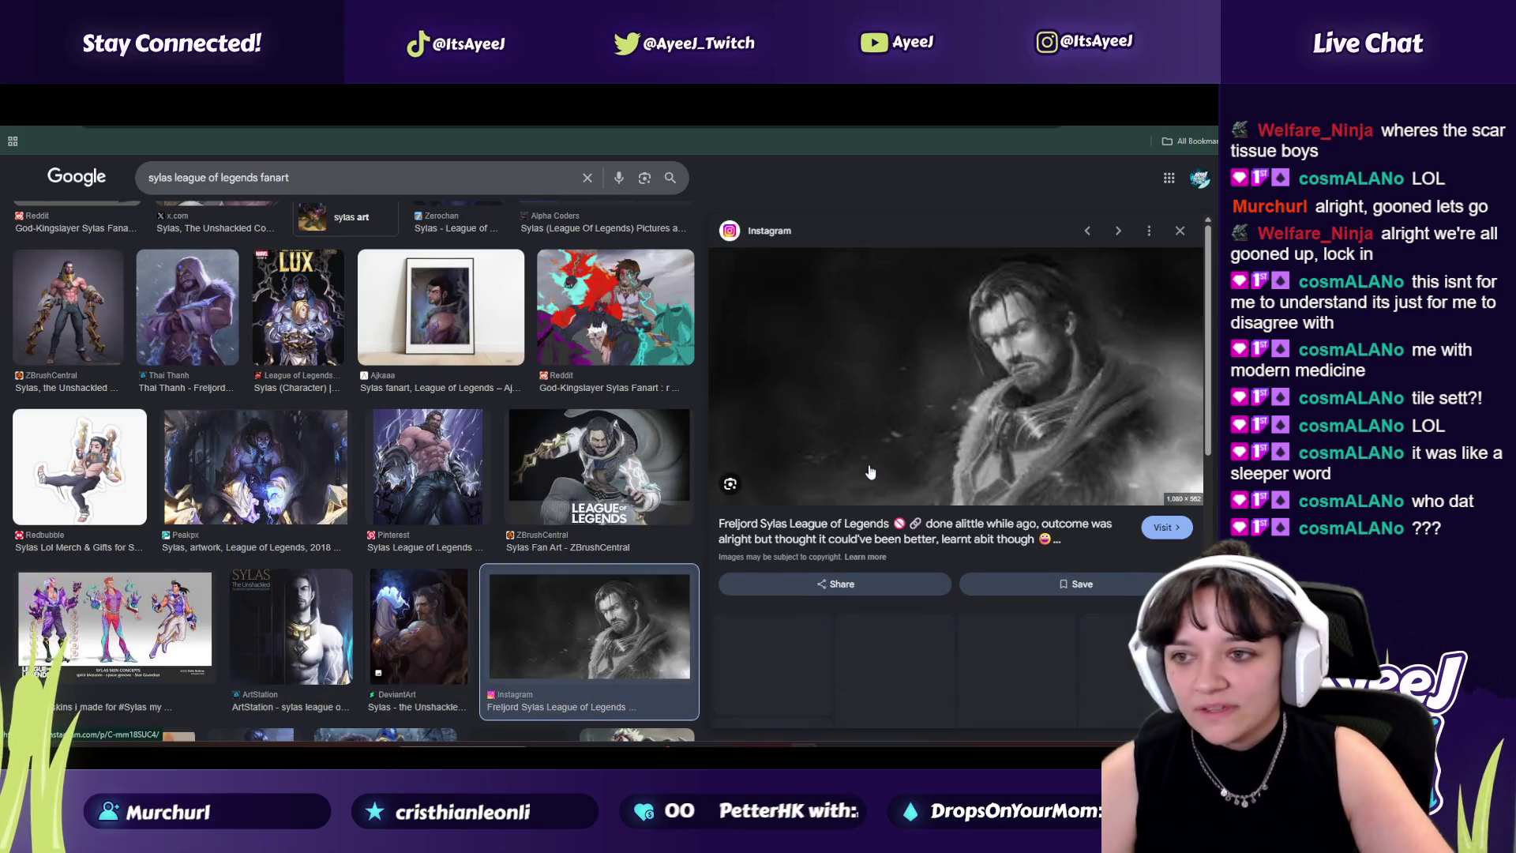
key("Right")
key("Right")
key("Right")
key("Right")
key("Right")
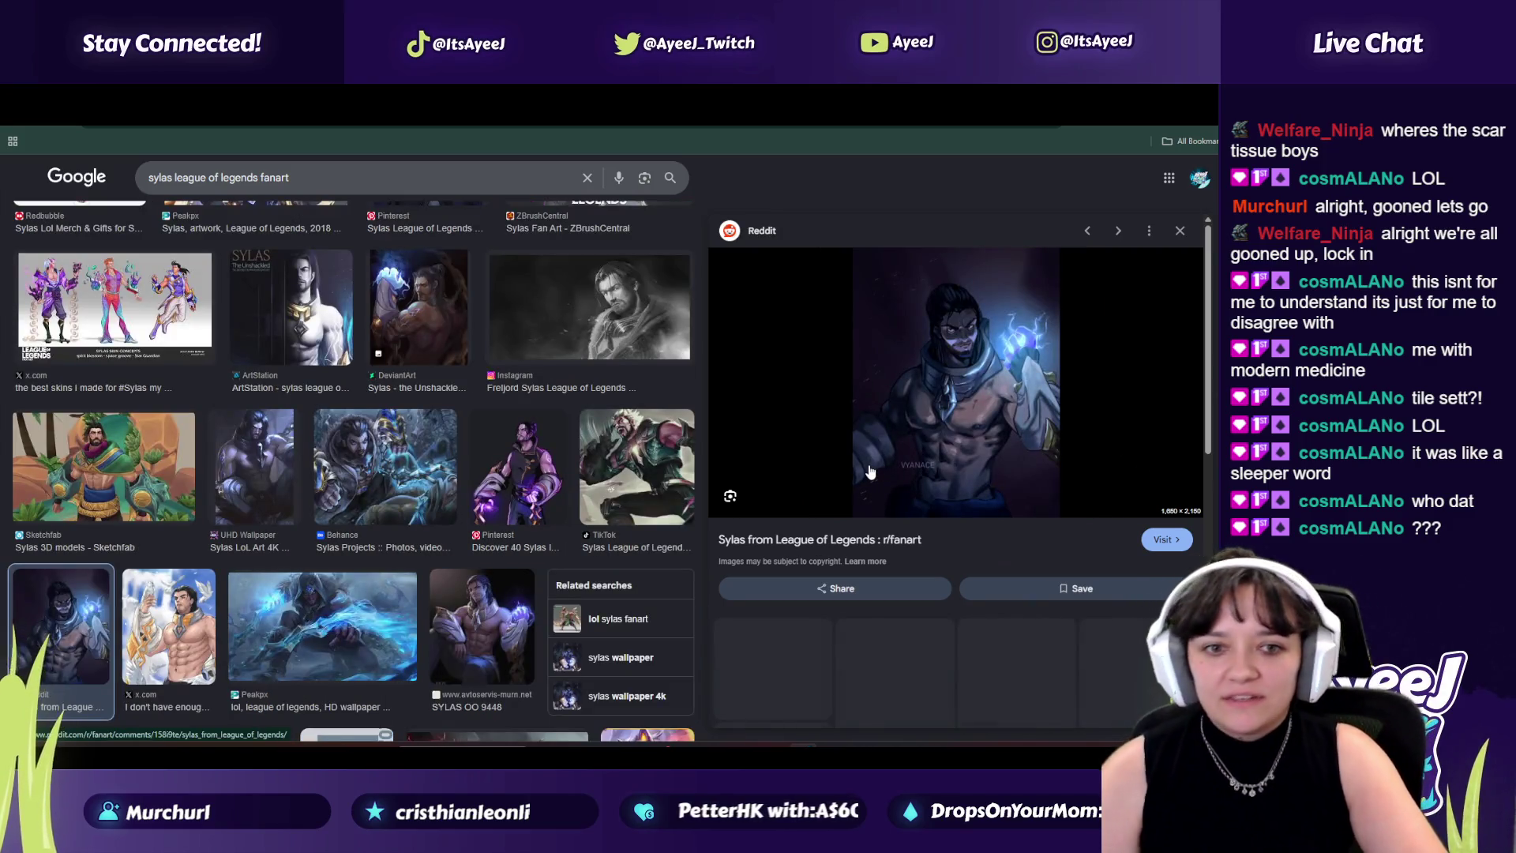
key("ctrl+Tab")
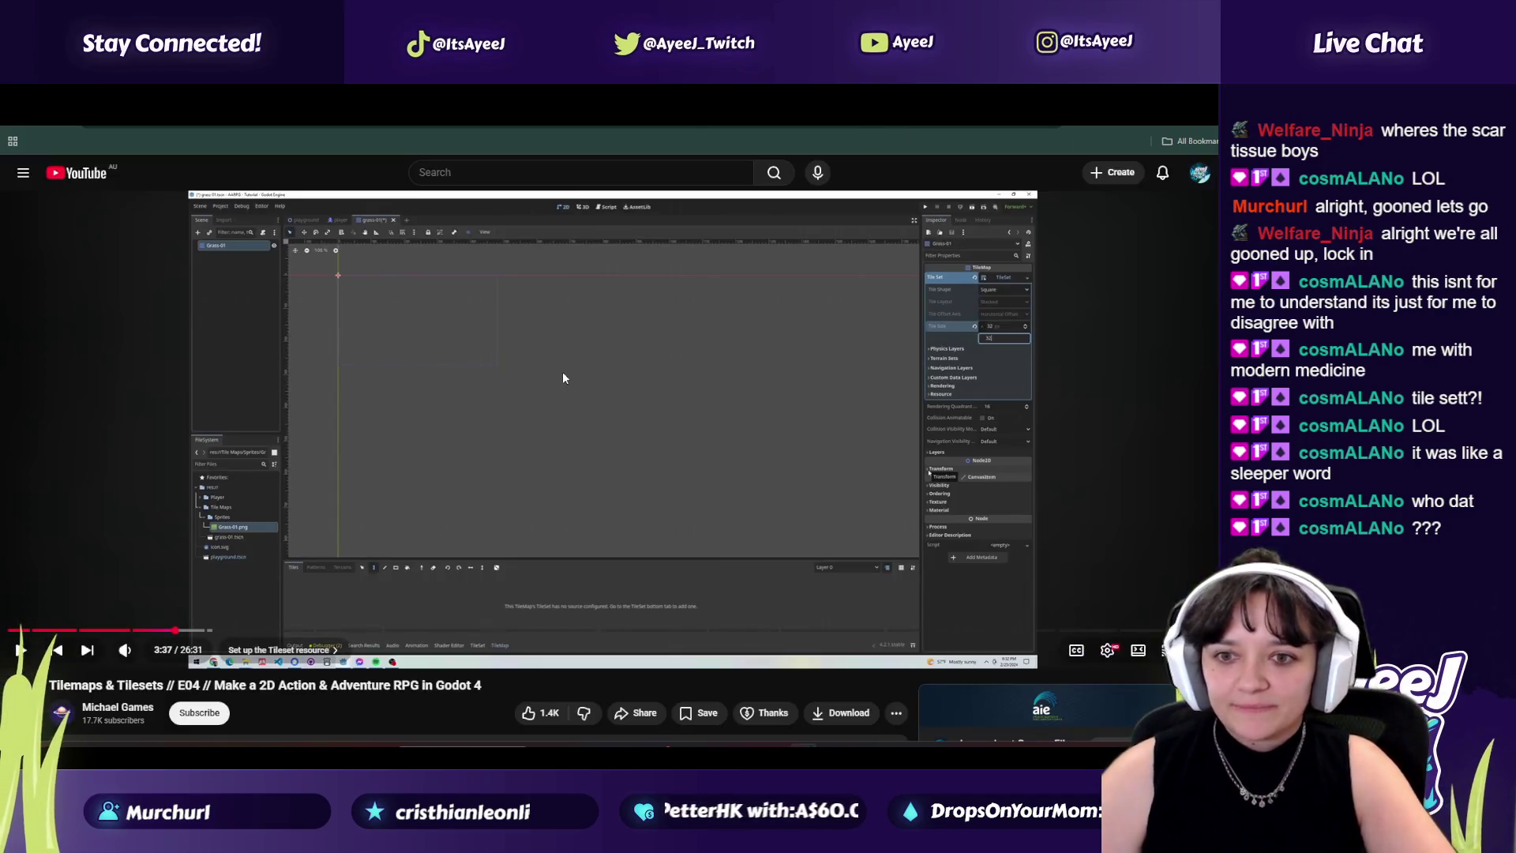
Step: Play the tutorial, briefly check Godot and the desktop, then play on and pause at 3:54
left_click(562, 371)
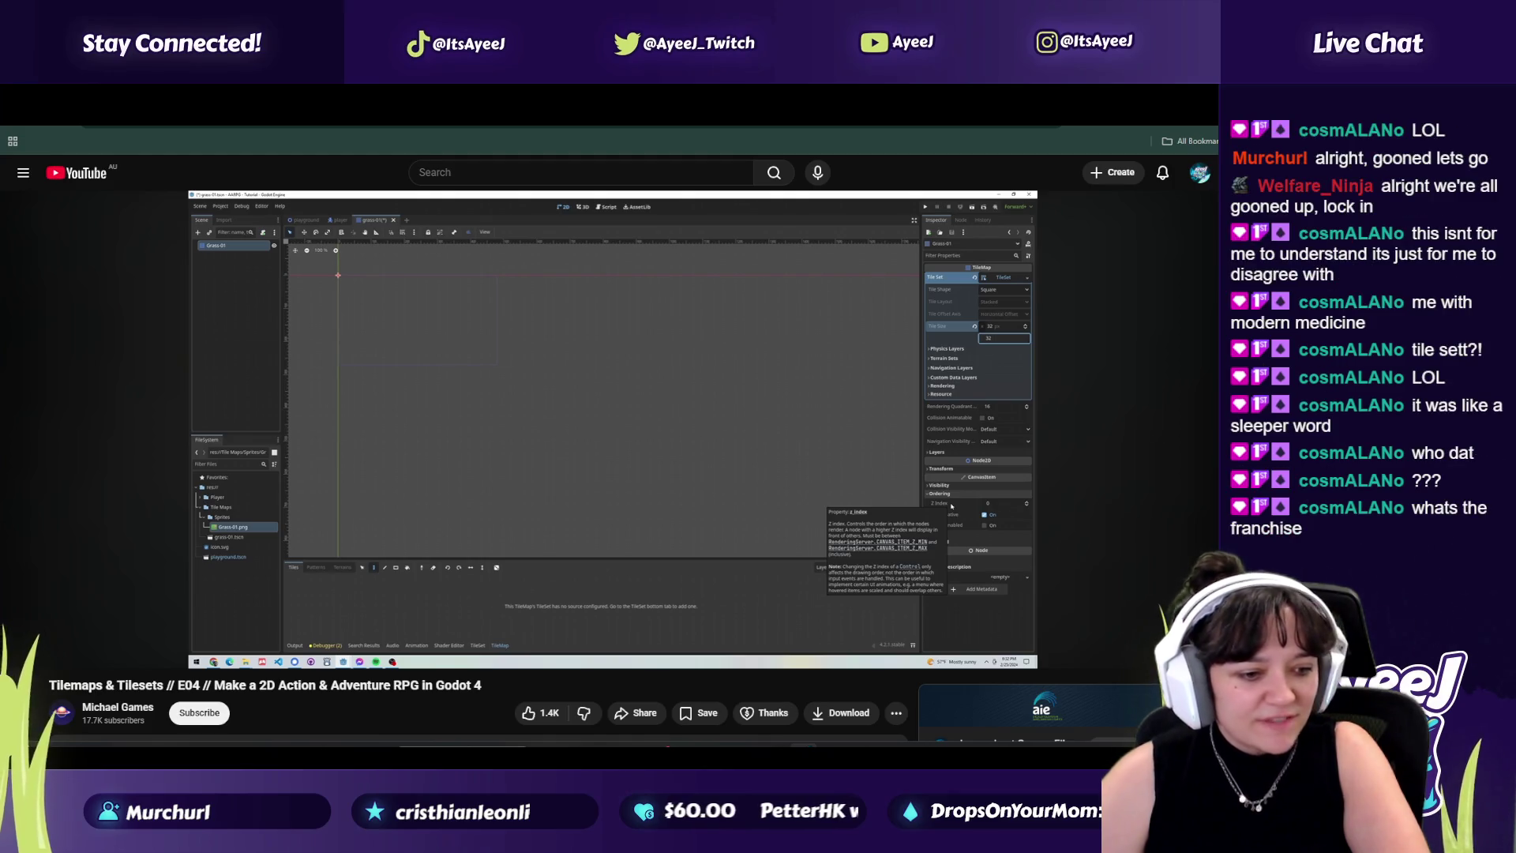
left_click(636, 391)
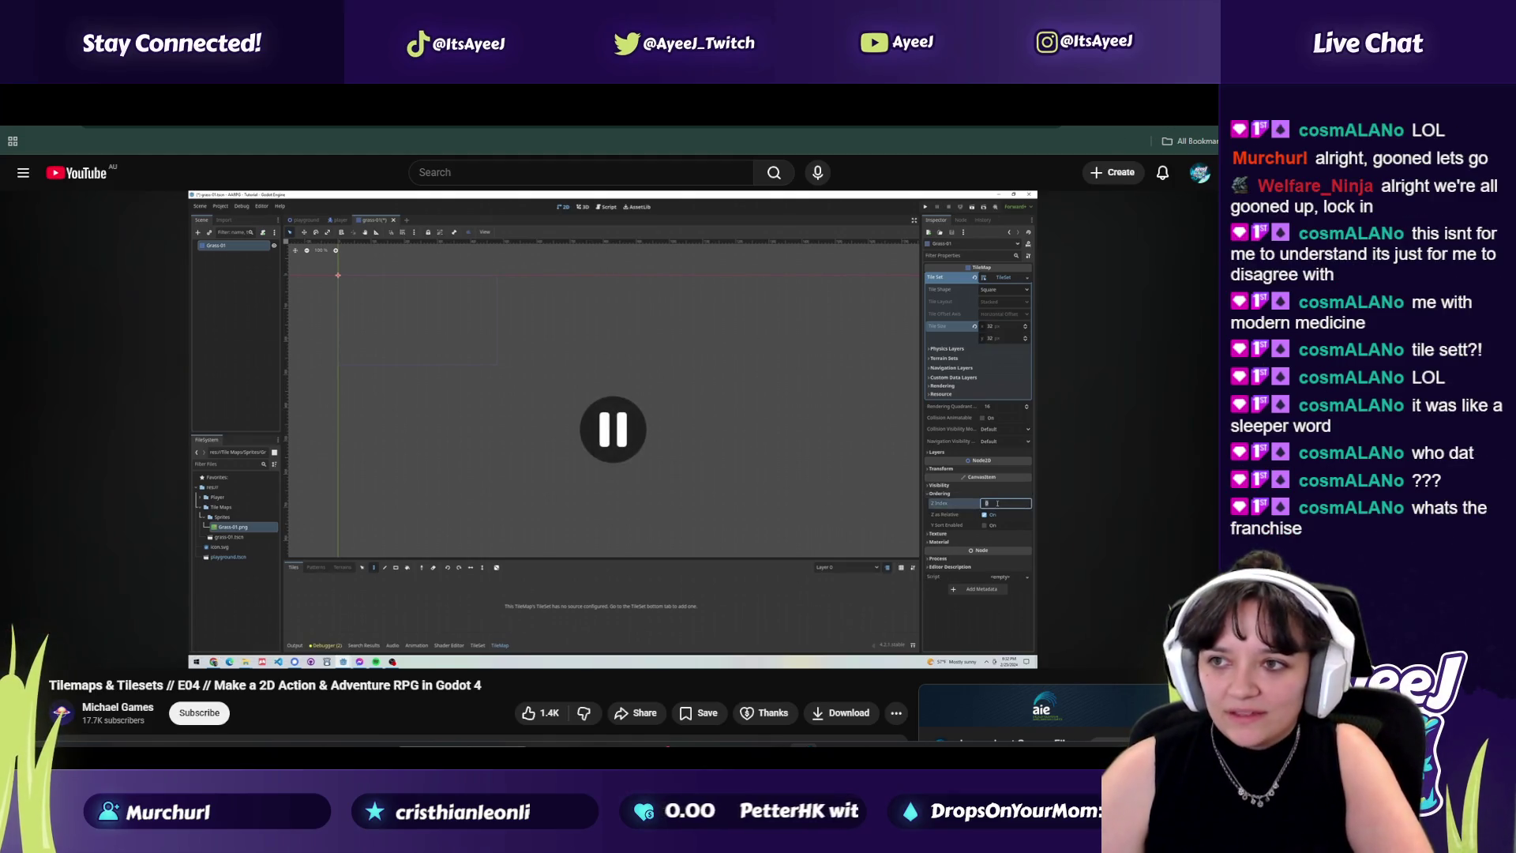
key("alt+Tab")
key("super+d")
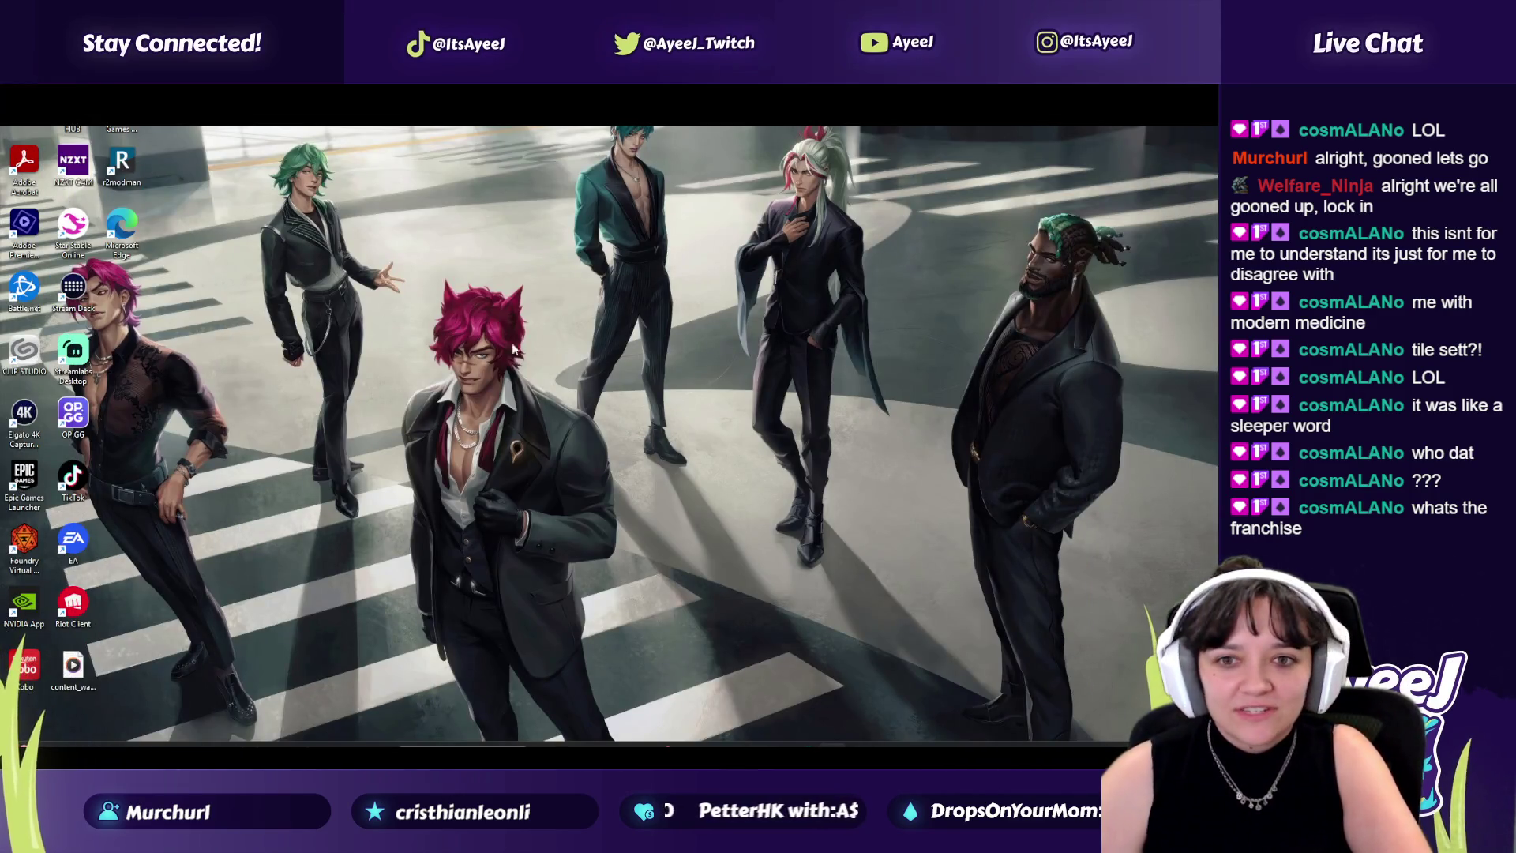
key("super+d")
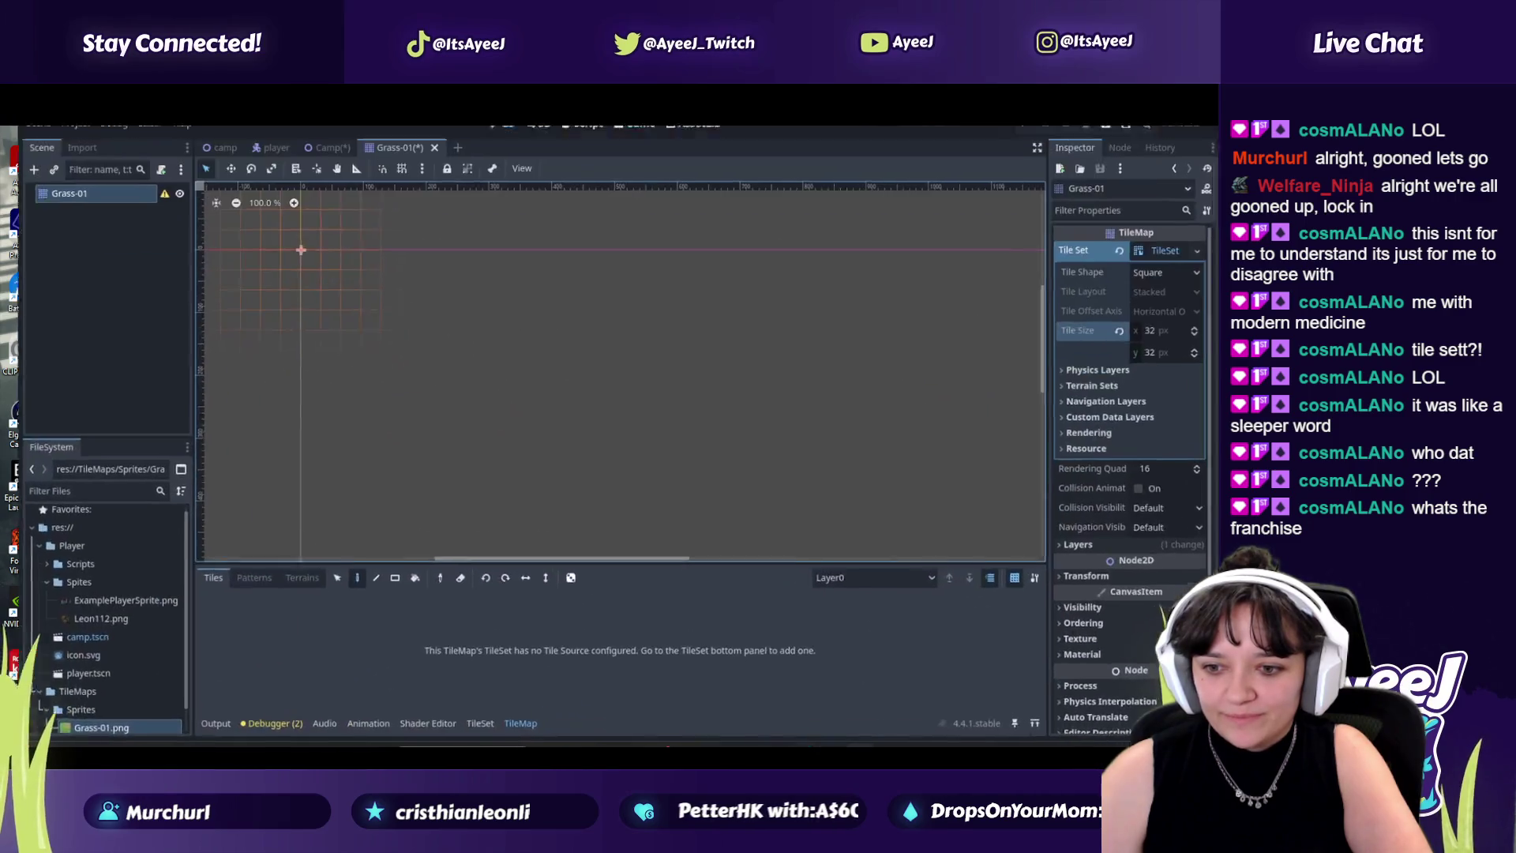
key("alt+Tab")
left_click(618, 386)
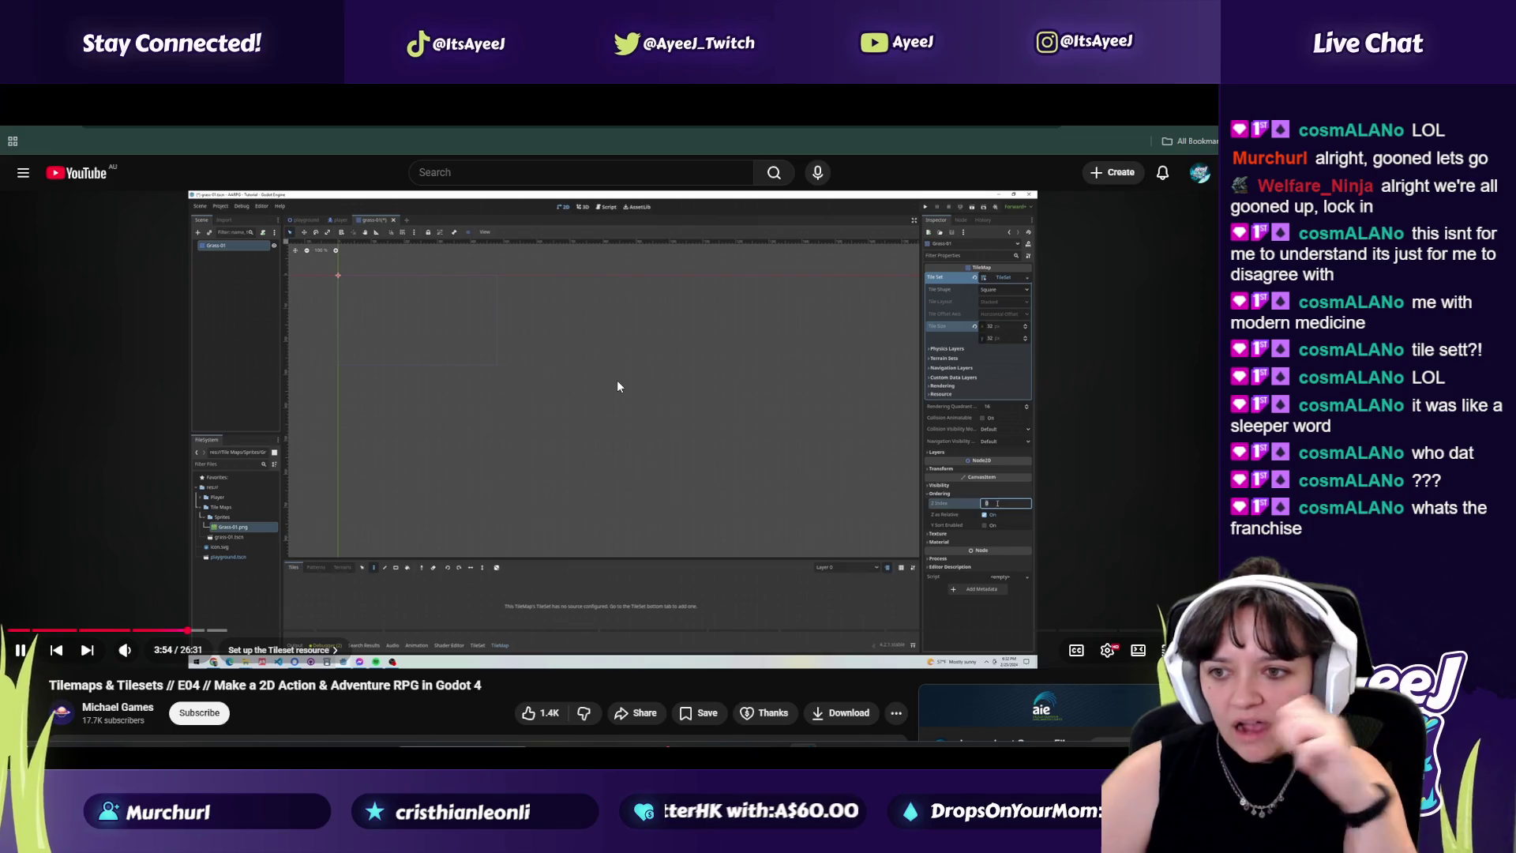
key("space")
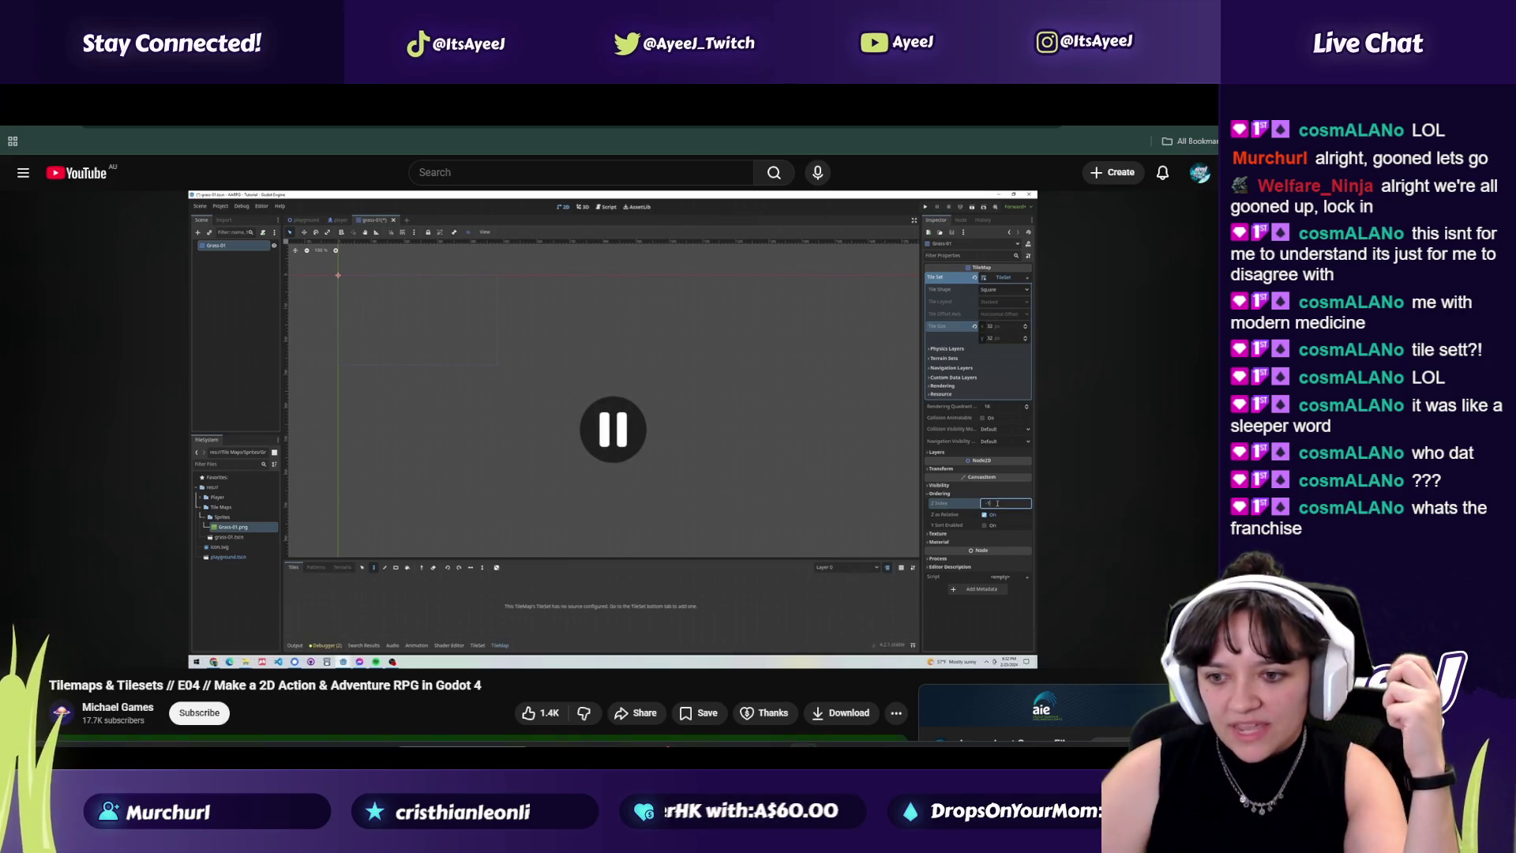
key("alt+Tab")
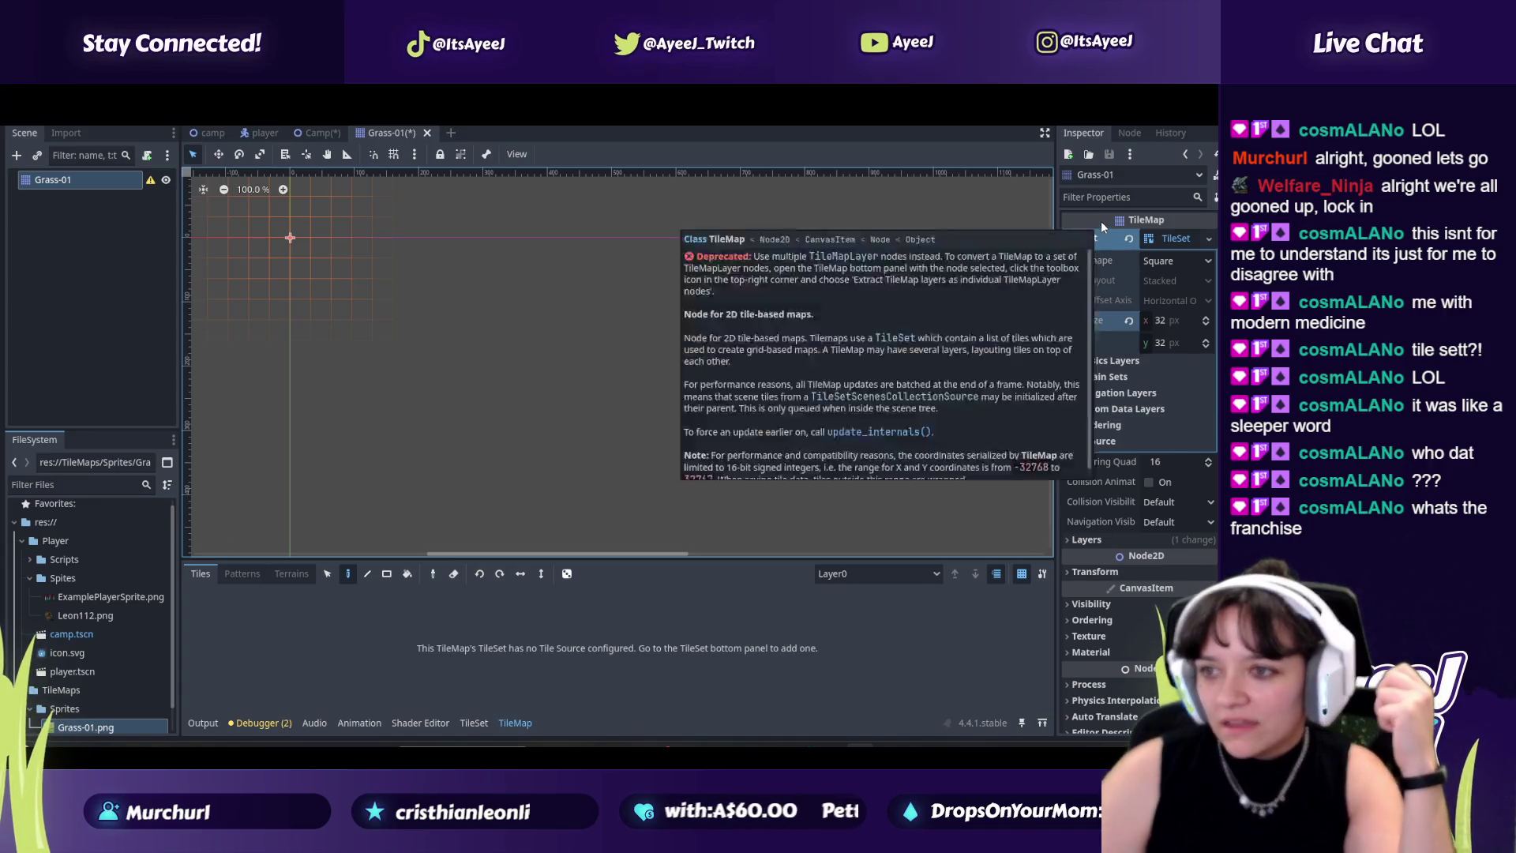
Step: Set the Grass-01 TileMap's Z Index to -1 under CanvasItem > Ordering
left_click(1208, 238)
left_click(1086, 259)
scroll(1124, 379, "down", 2)
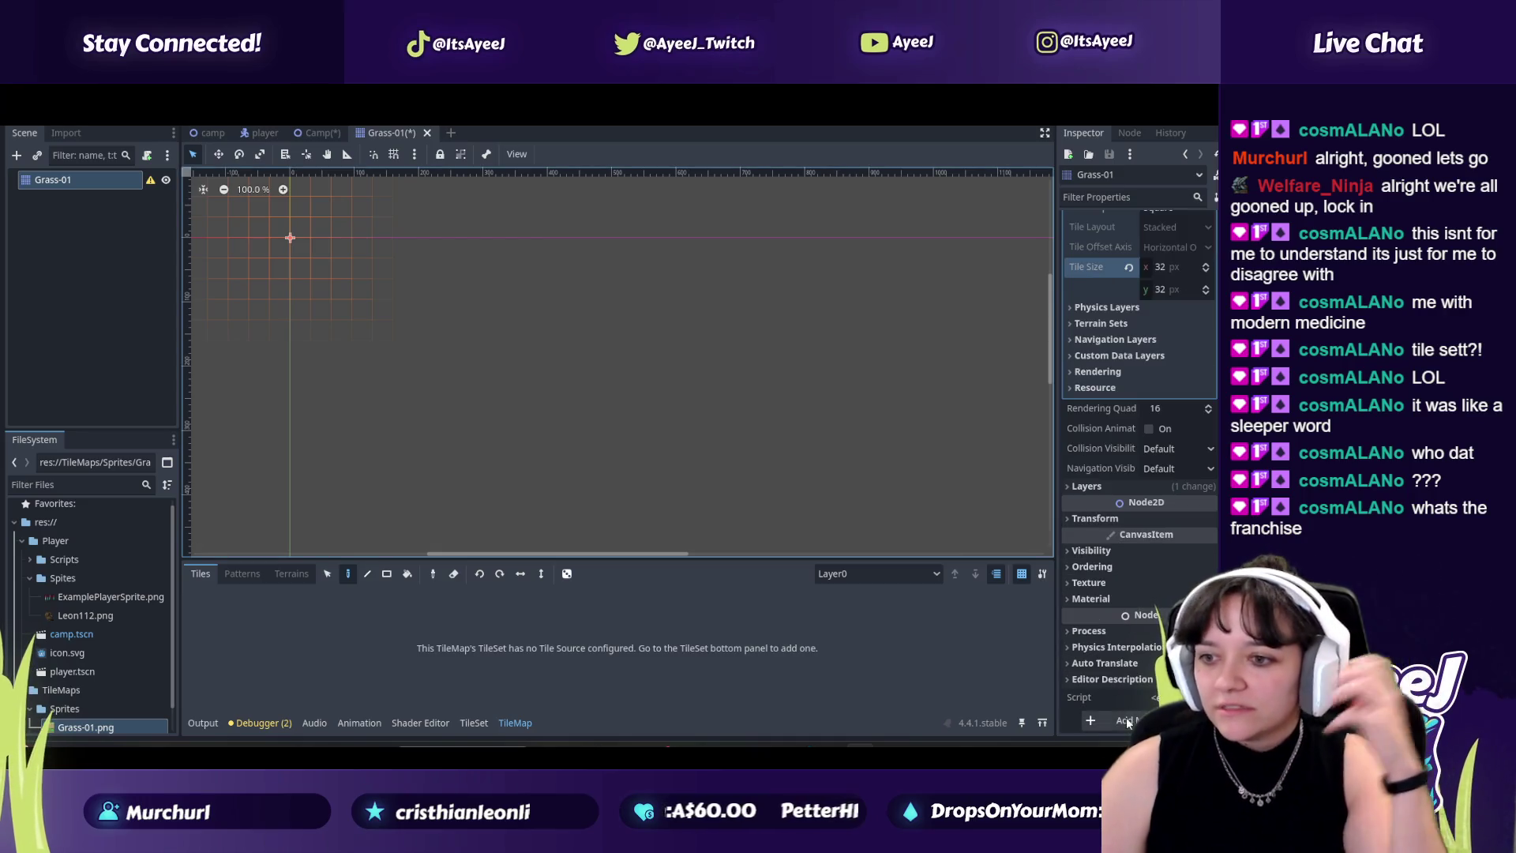
left_click(1092, 565)
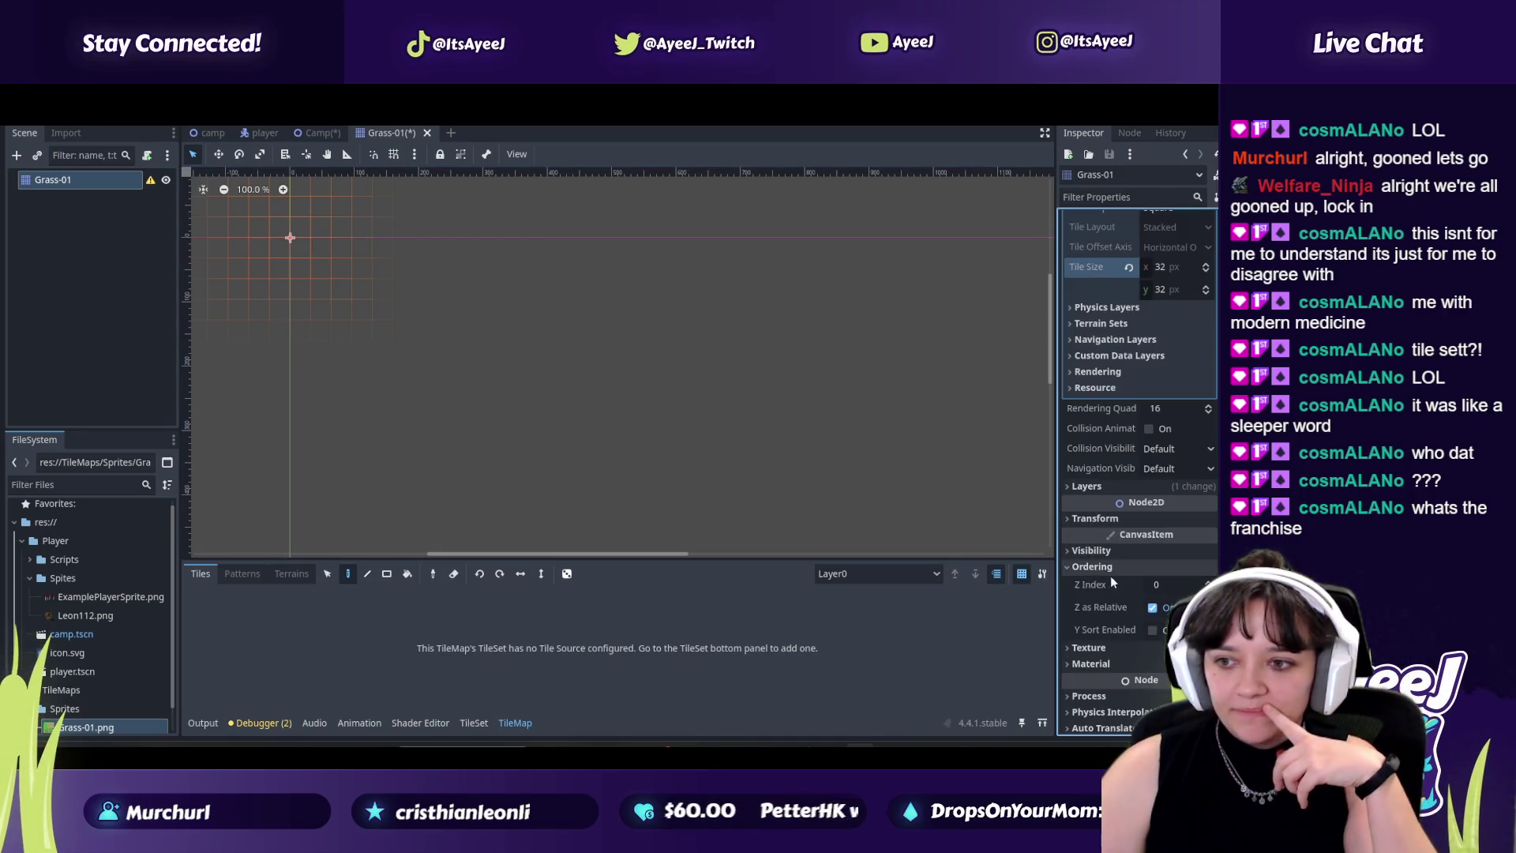
left_click(1166, 585)
type("-1")
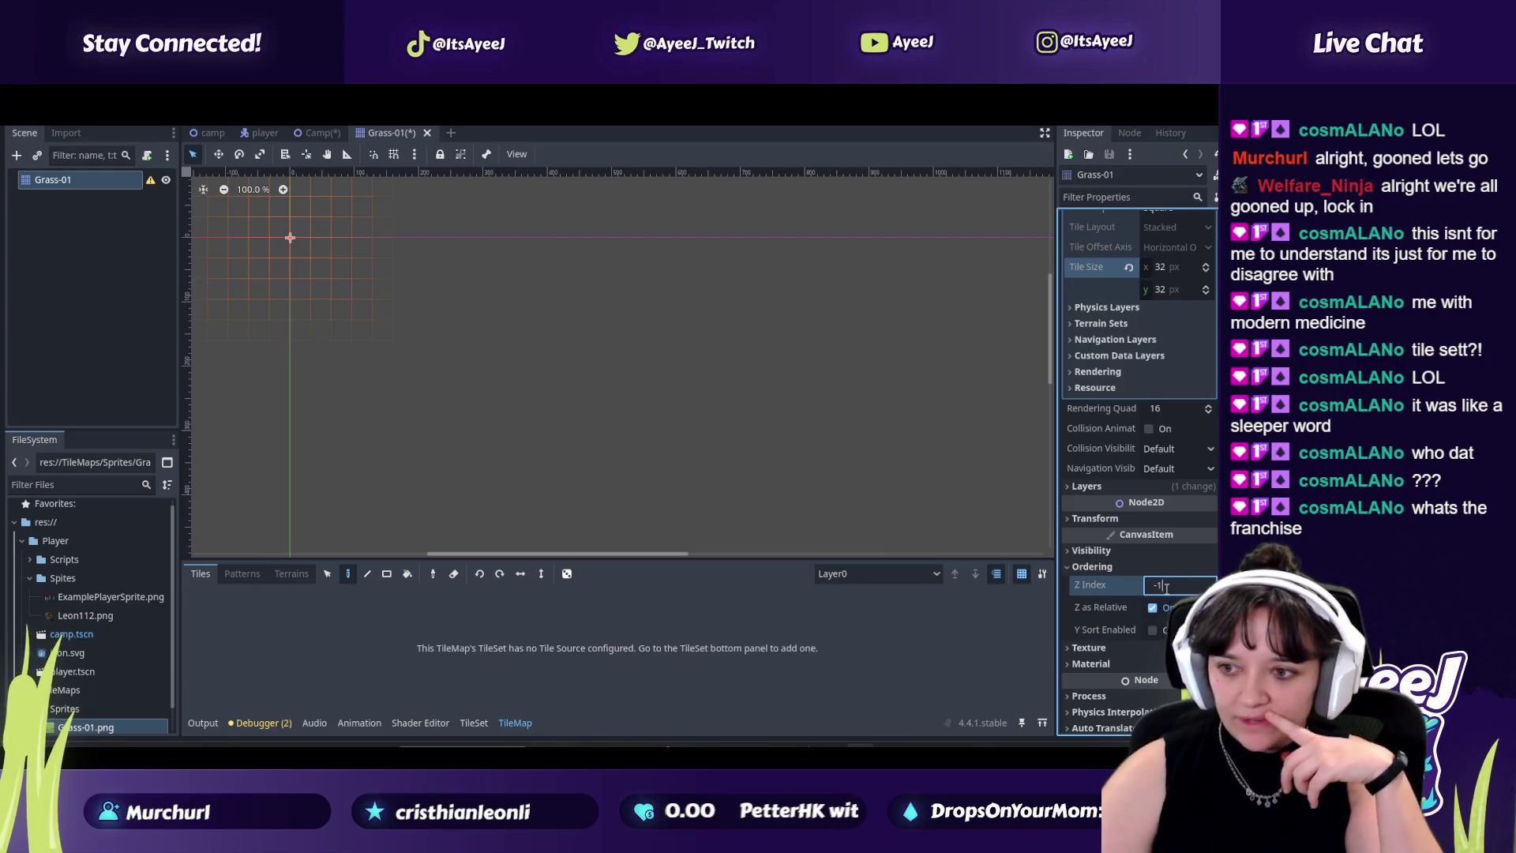
key("alt+Tab")
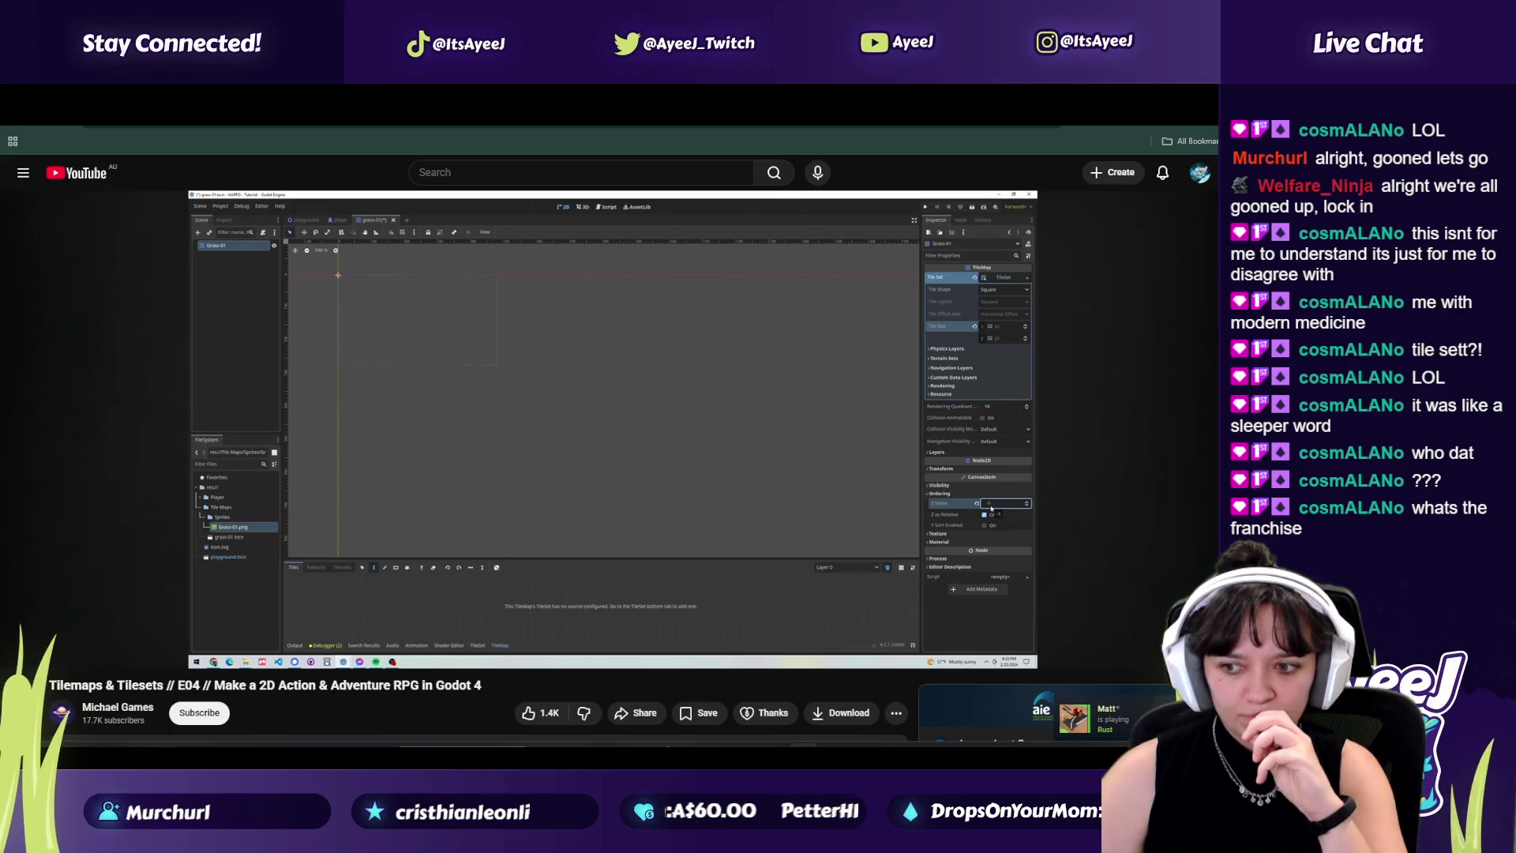
Step: Play the tutorial on to about 4:23 in 'Add Tiles to our Tileset' and pause it
mouse_move(352, 473)
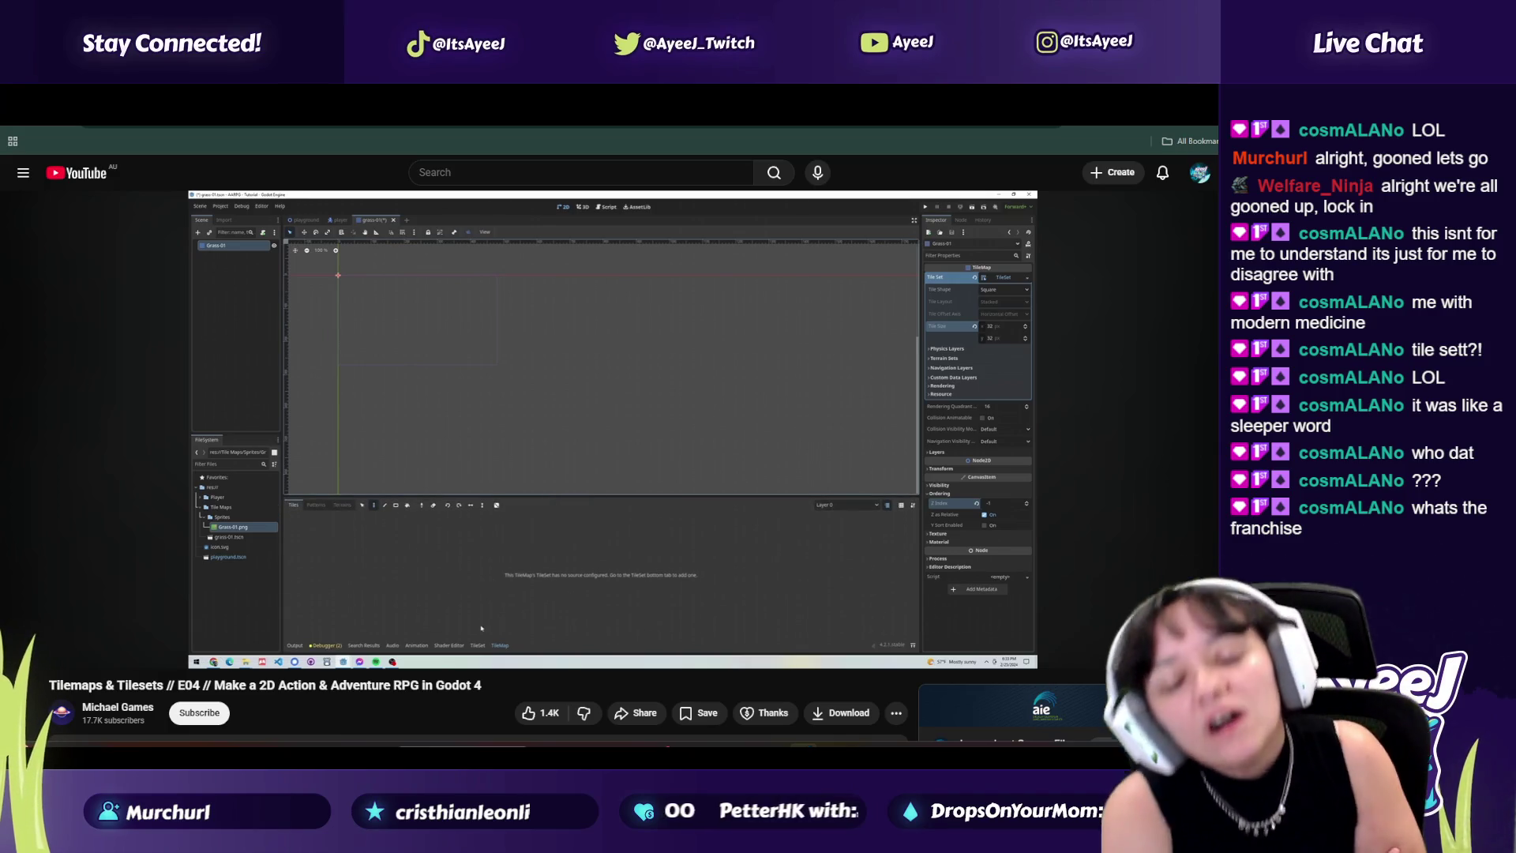
mouse_move(432, 391)
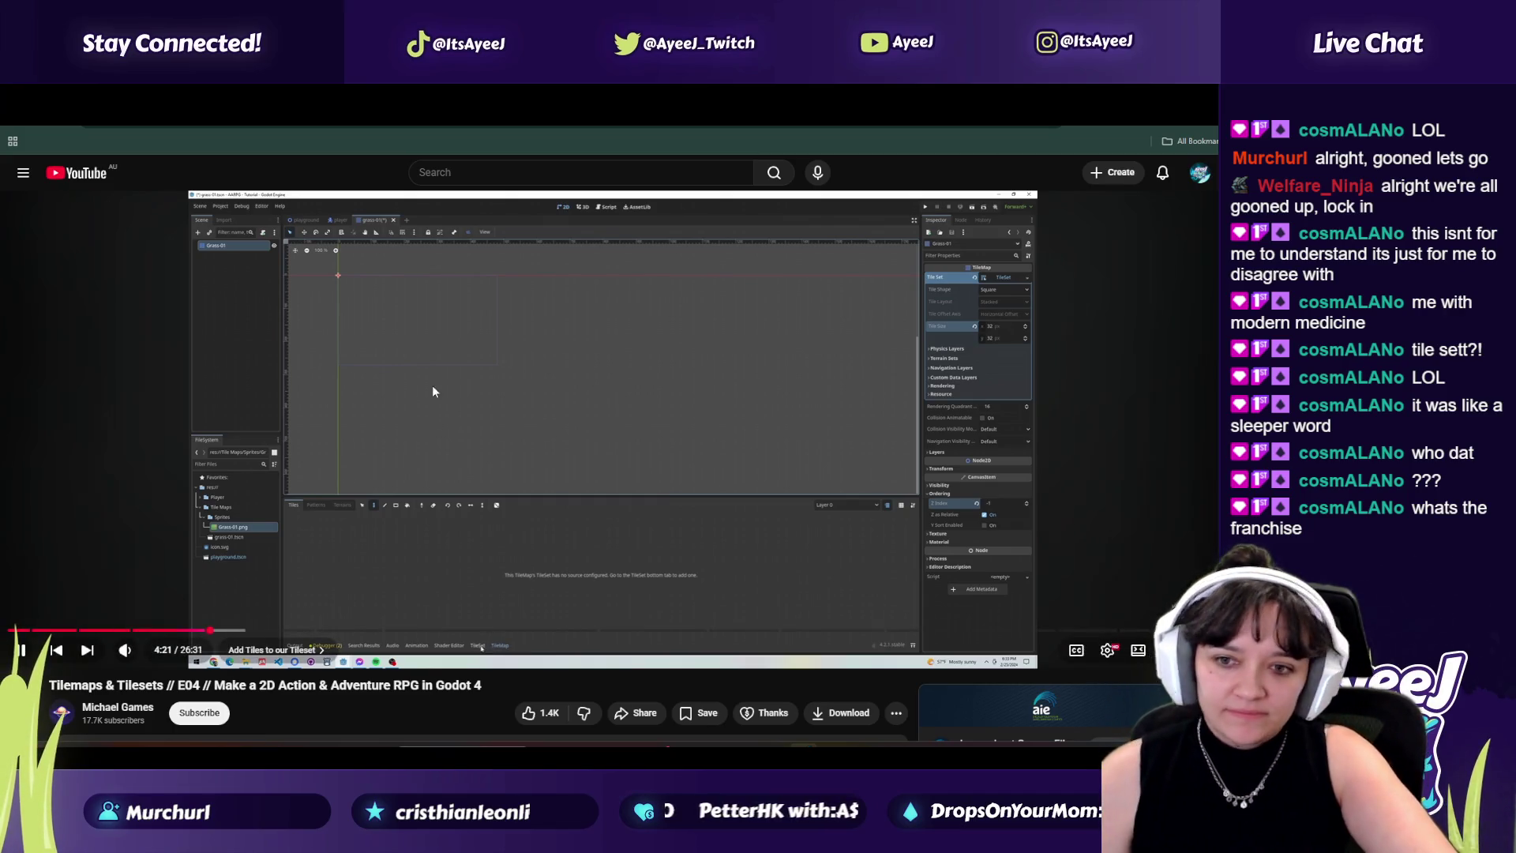
left_click(646, 380)
key("super+d")
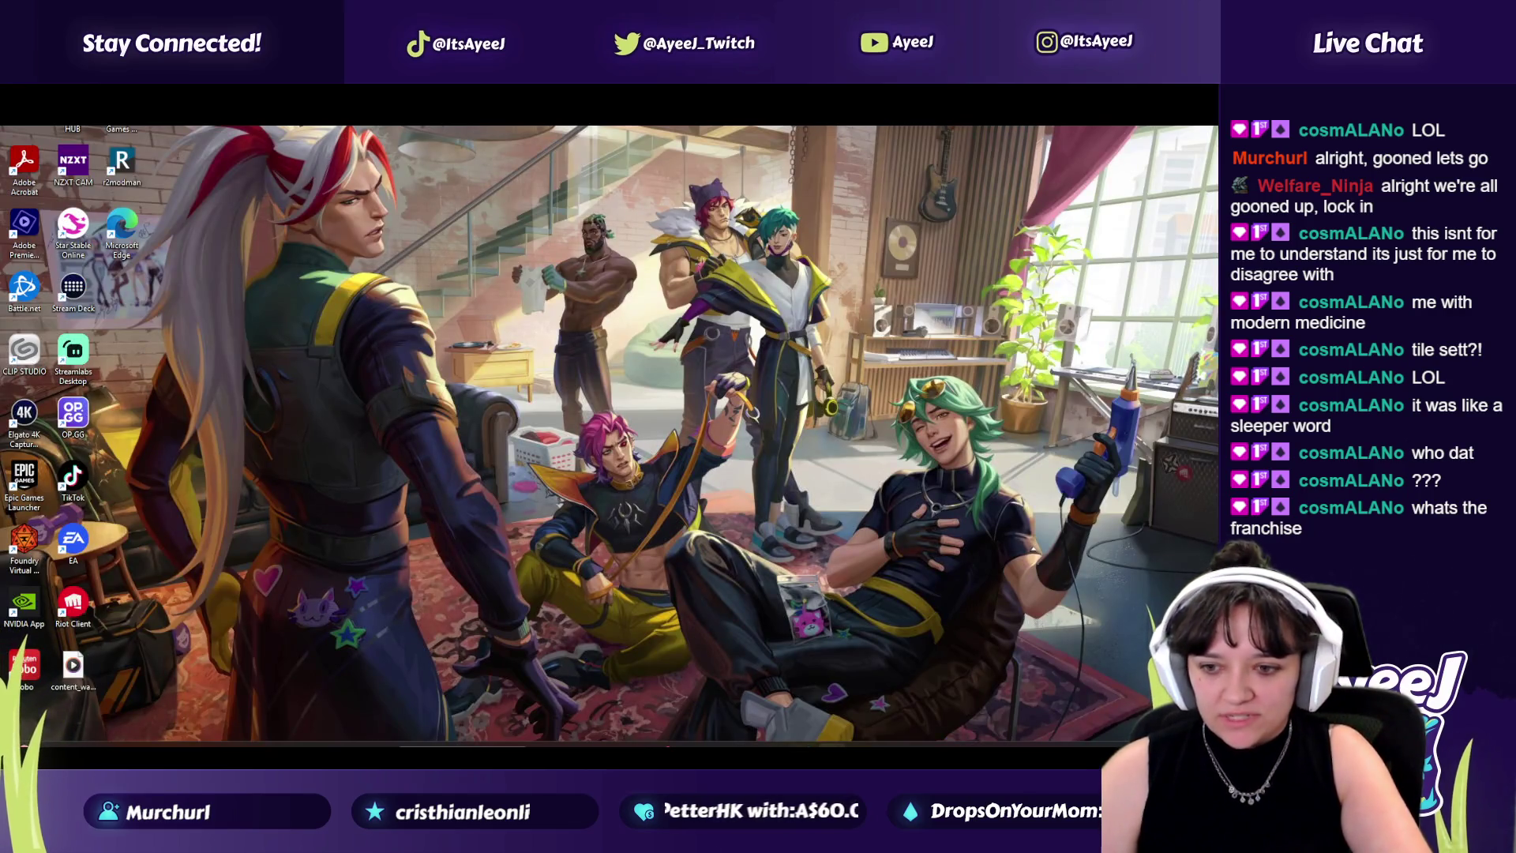
key("super+d")
left_click(530, 574)
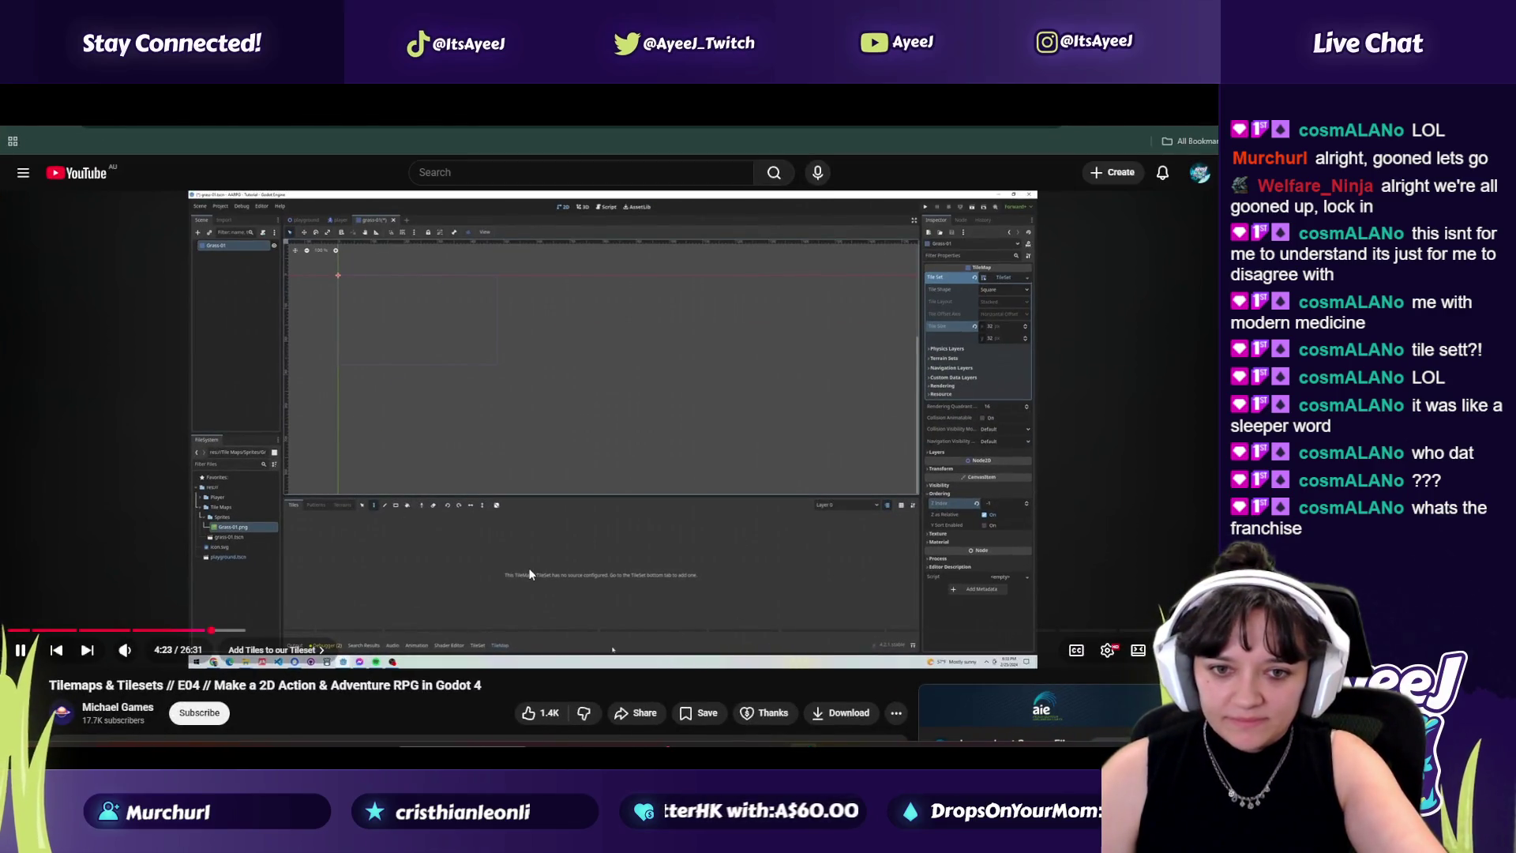
left_click(538, 484)
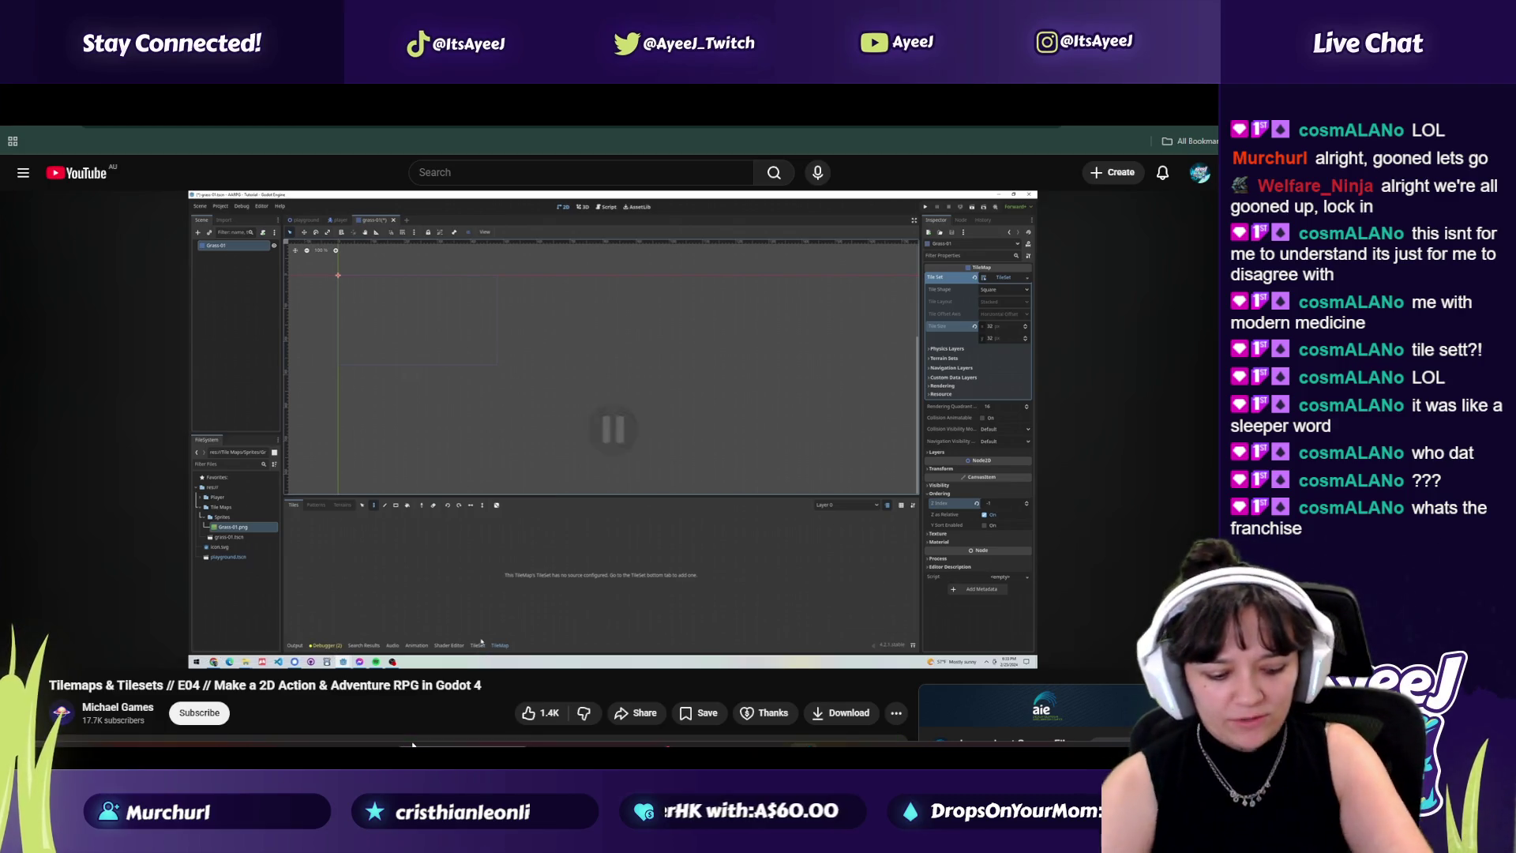
Step: Launch TikTok from the Windows app search by typing 't'
key("super")
type("t")
key("Return")
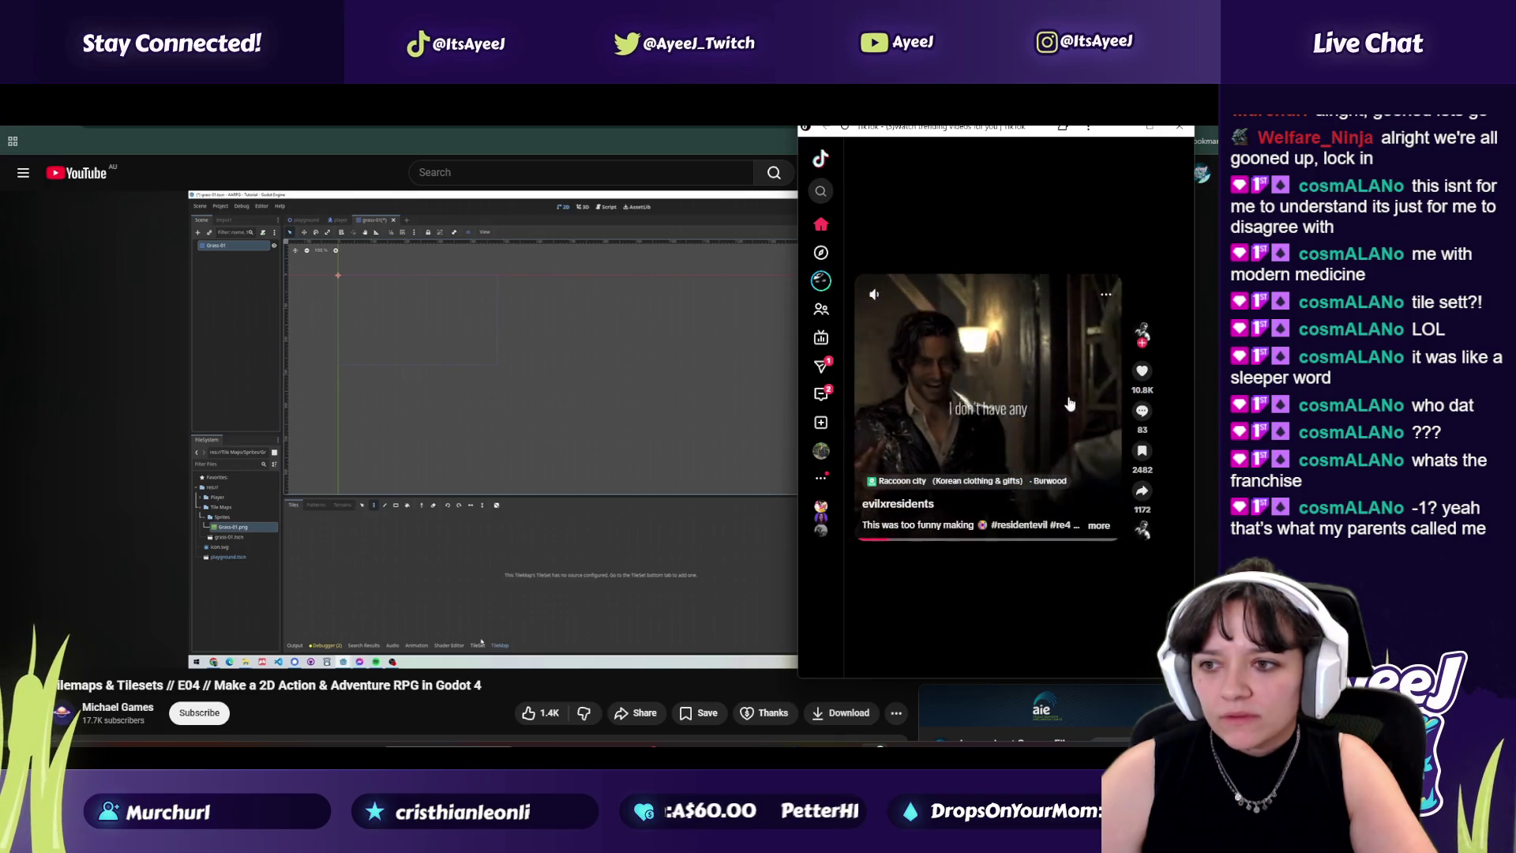
Step: Scroll through about a dozen TikTok For You clips, then close the TikTok window
scroll(1058, 379, "down", 1)
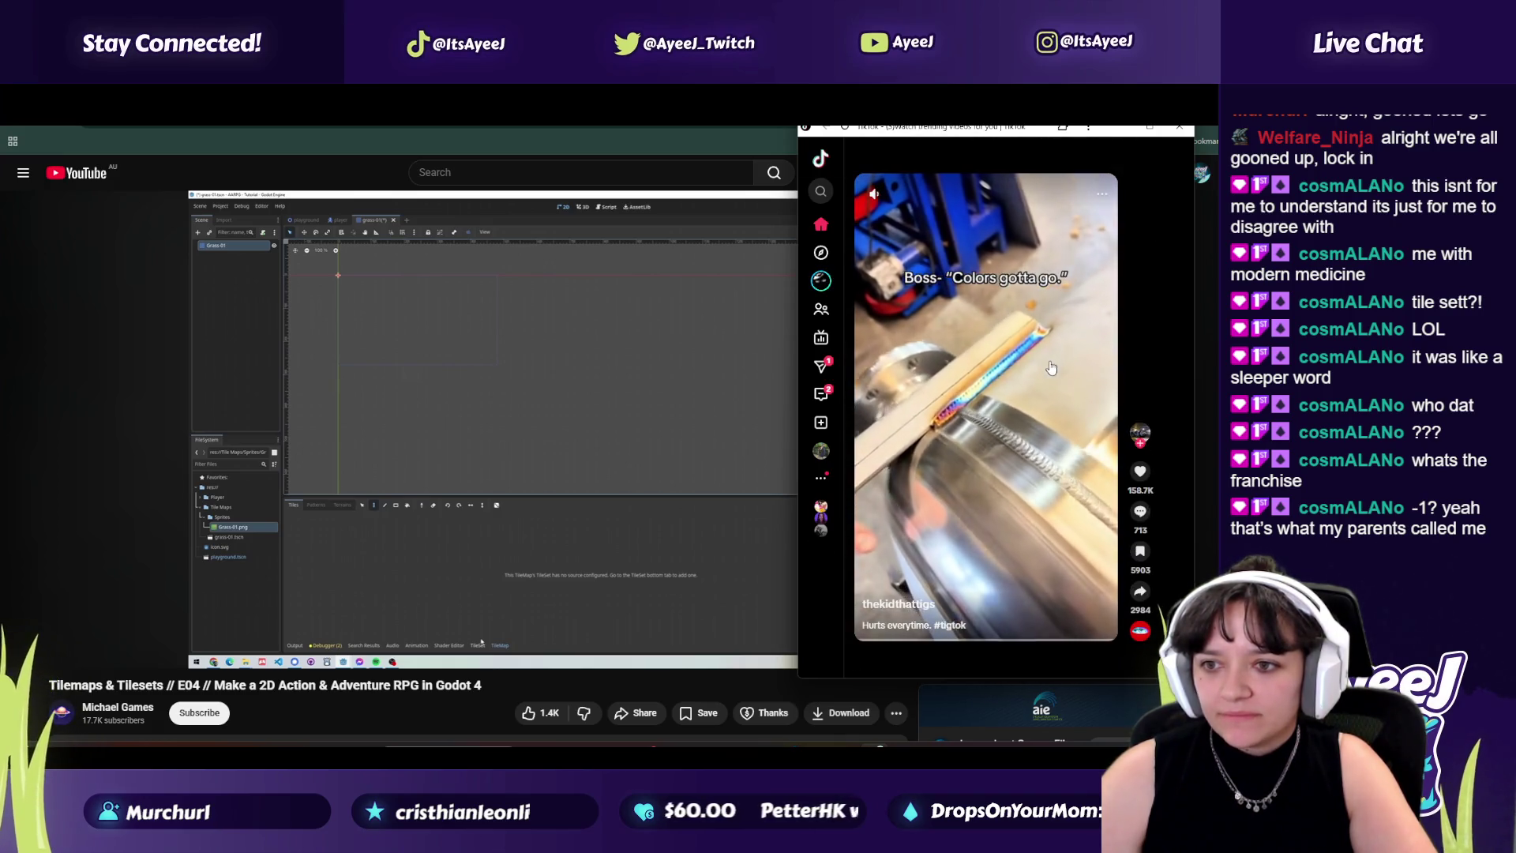
scroll(1051, 367, "down", 1)
scroll(1051, 367, "down", 1)
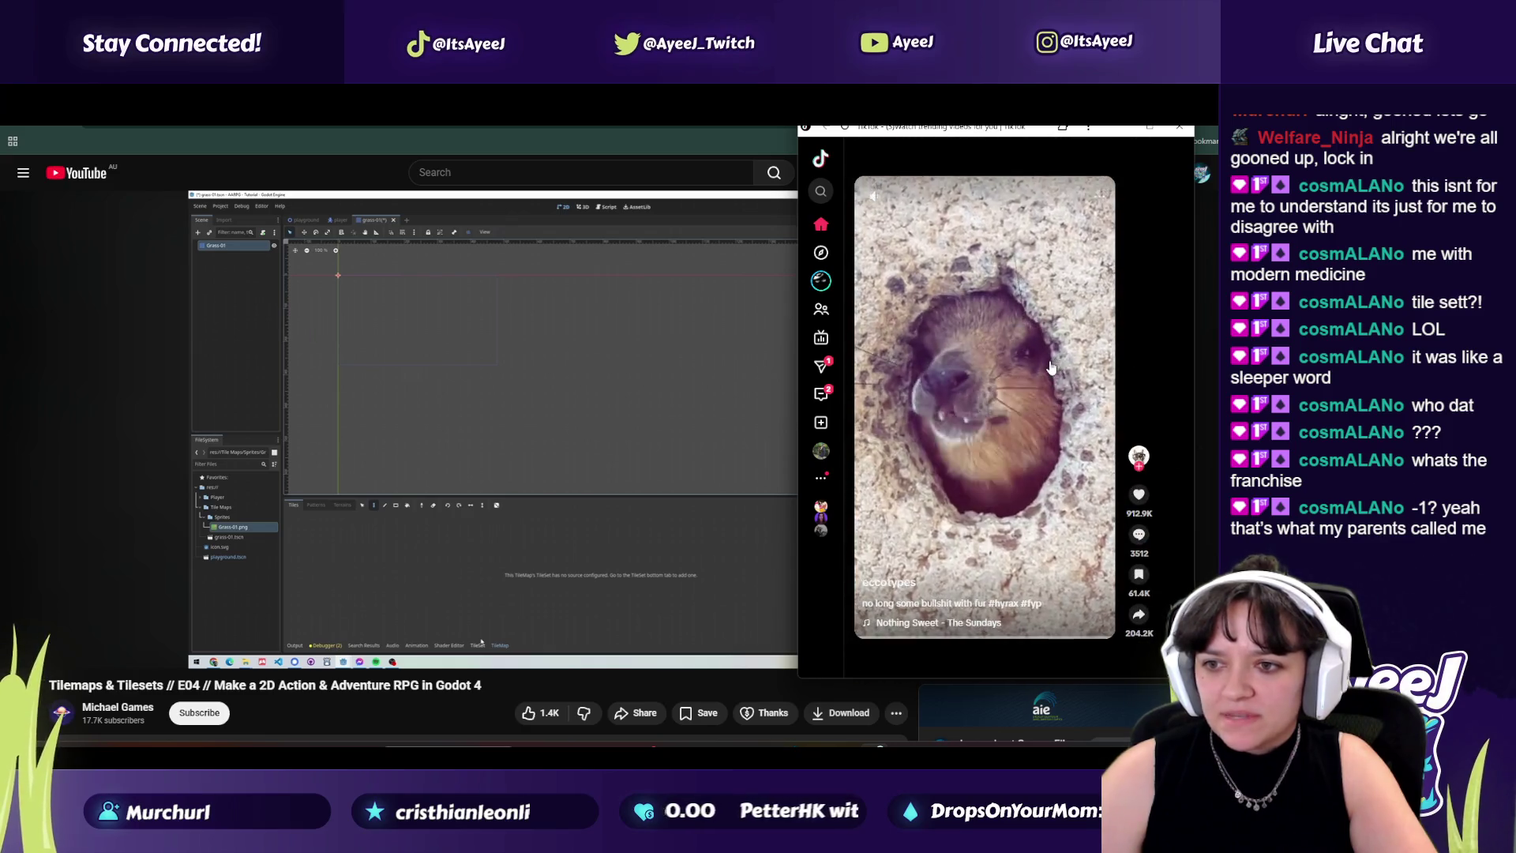
scroll(1050, 367, "down", 1)
scroll(1051, 367, "down", 1)
scroll(1051, 367, "down", 1)
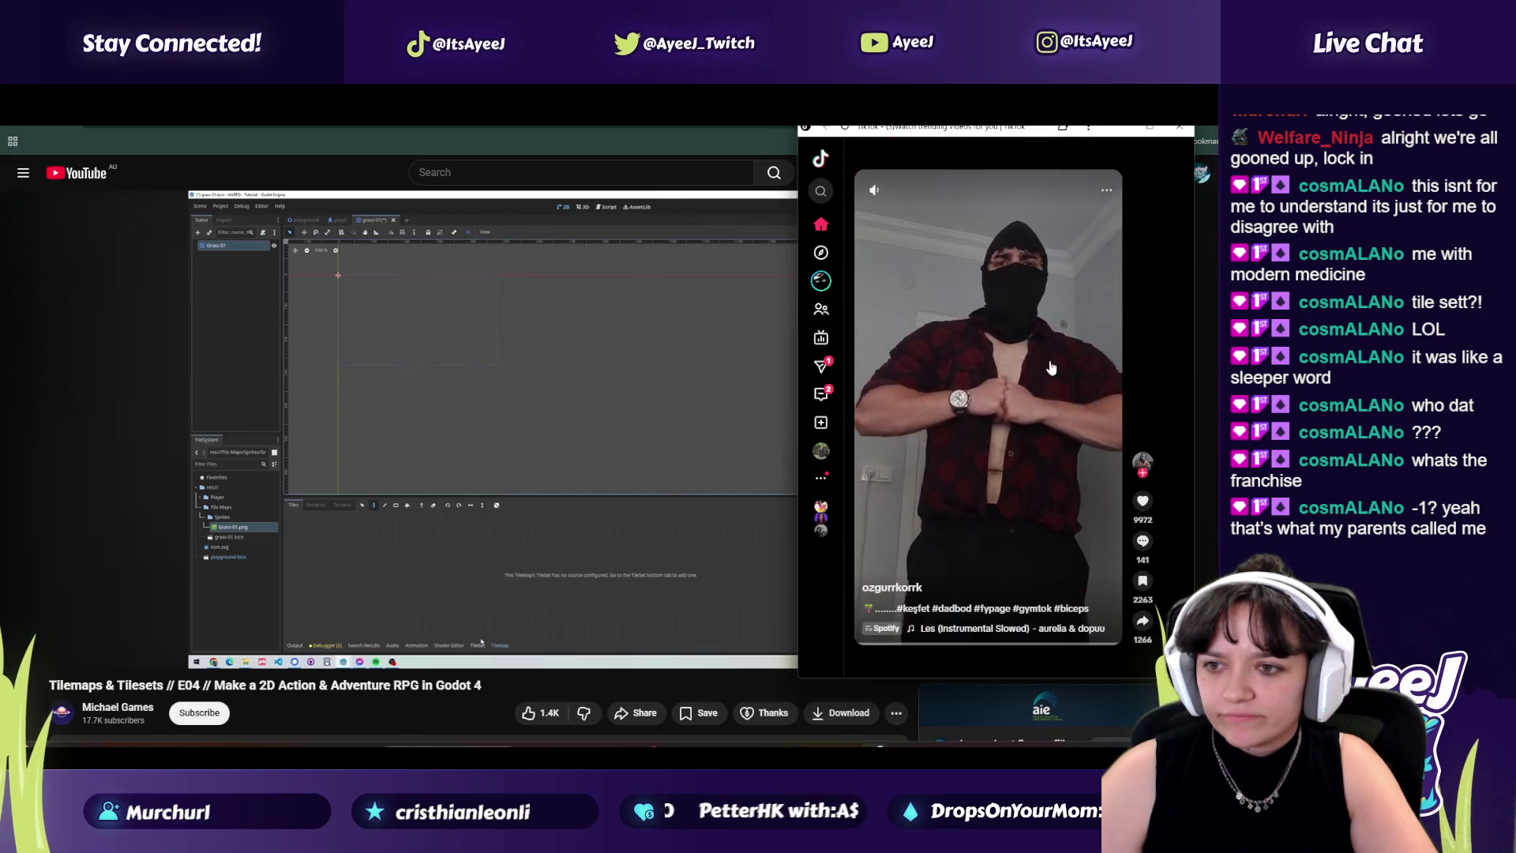
scroll(1051, 367, "down", 1)
scroll(1051, 367, "down", 1)
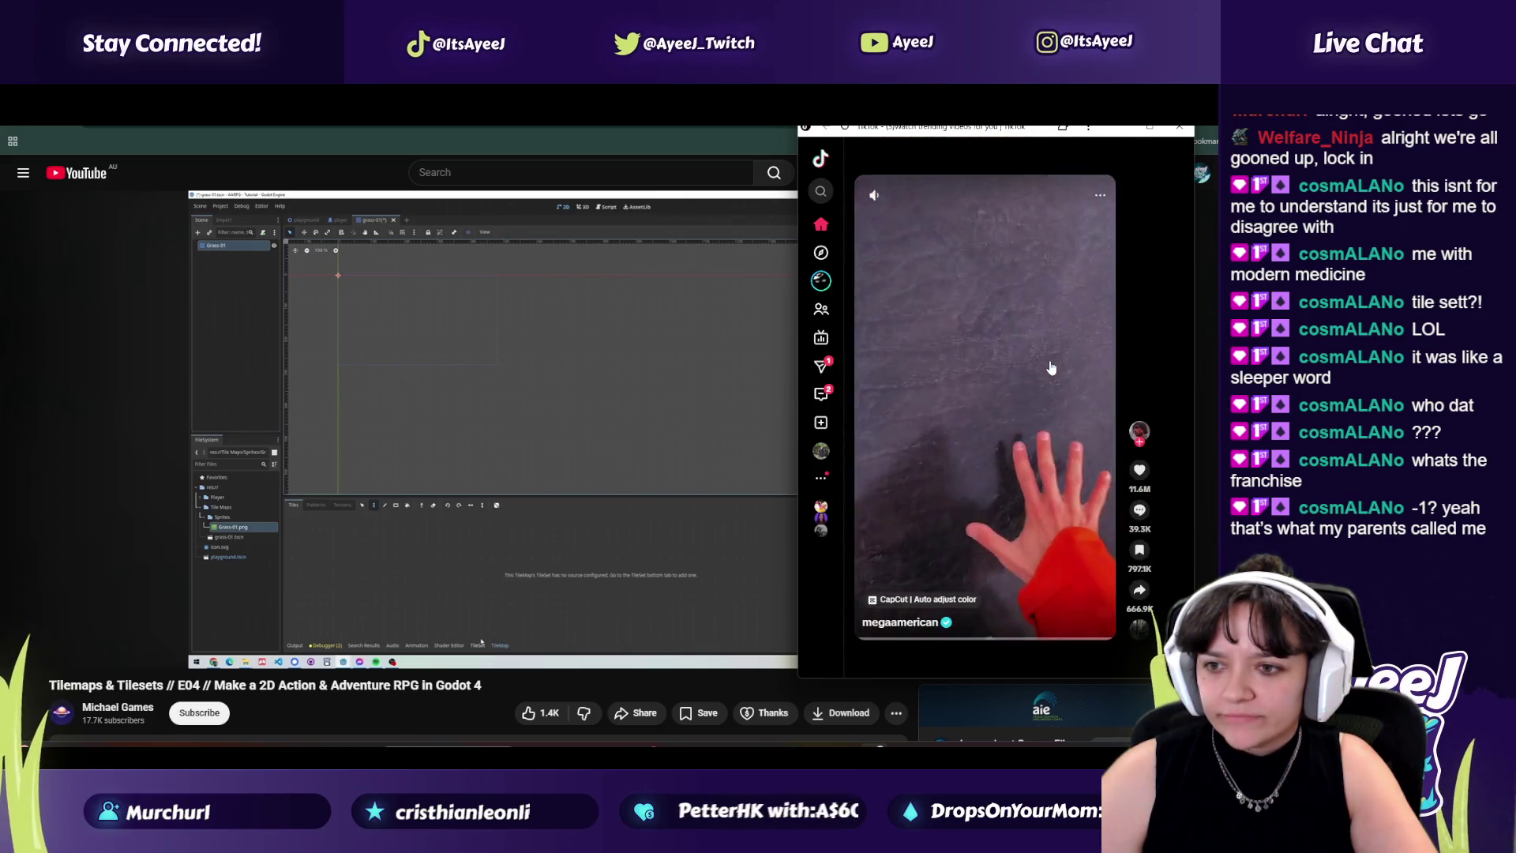
scroll(1050, 367, "down", 1)
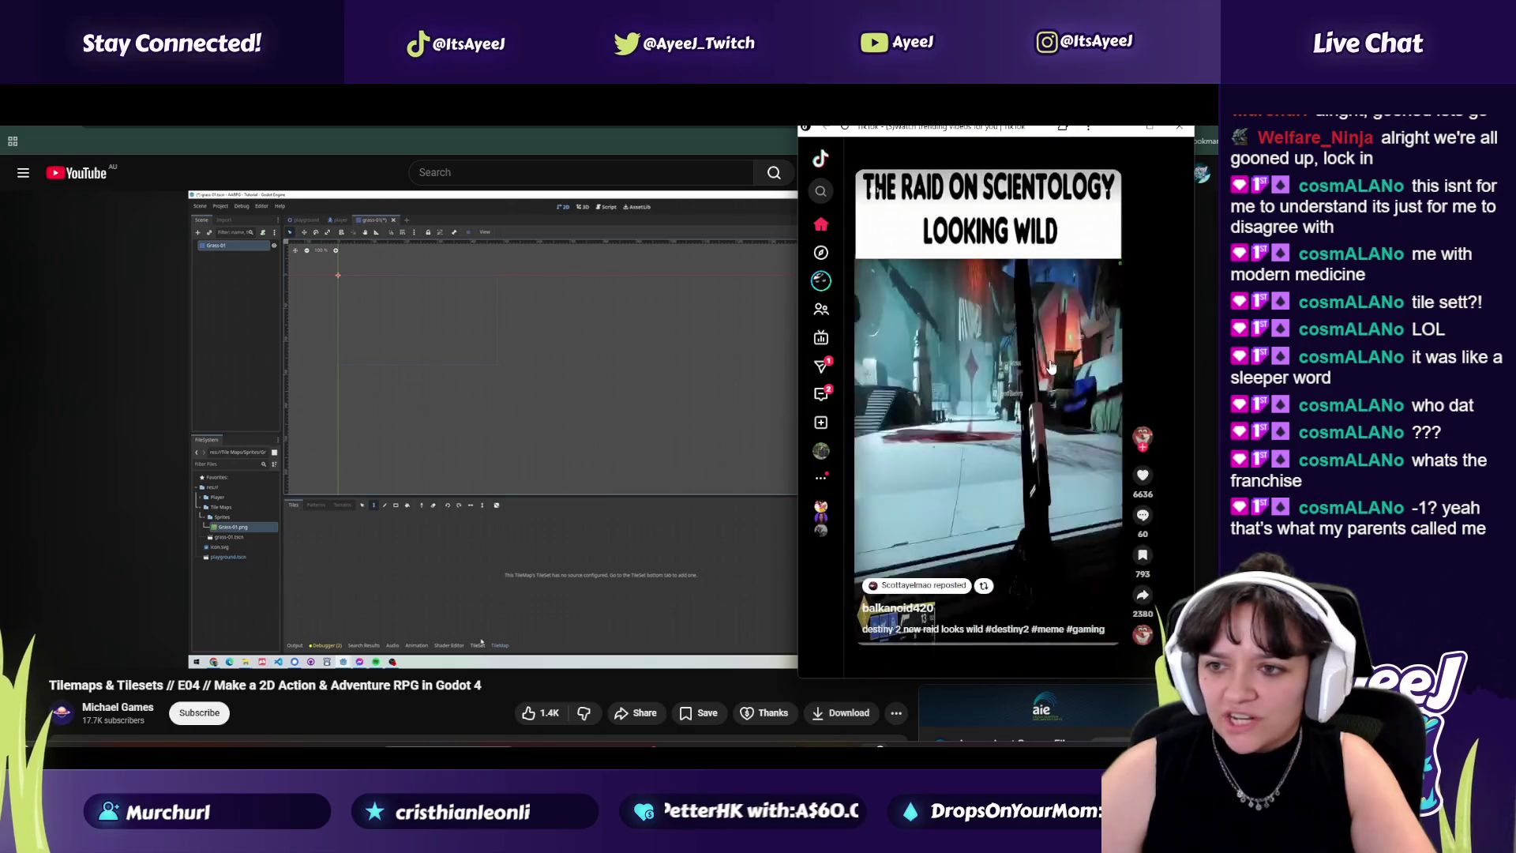
scroll(1051, 367, "down", 1)
scroll(1051, 367, "down", 1)
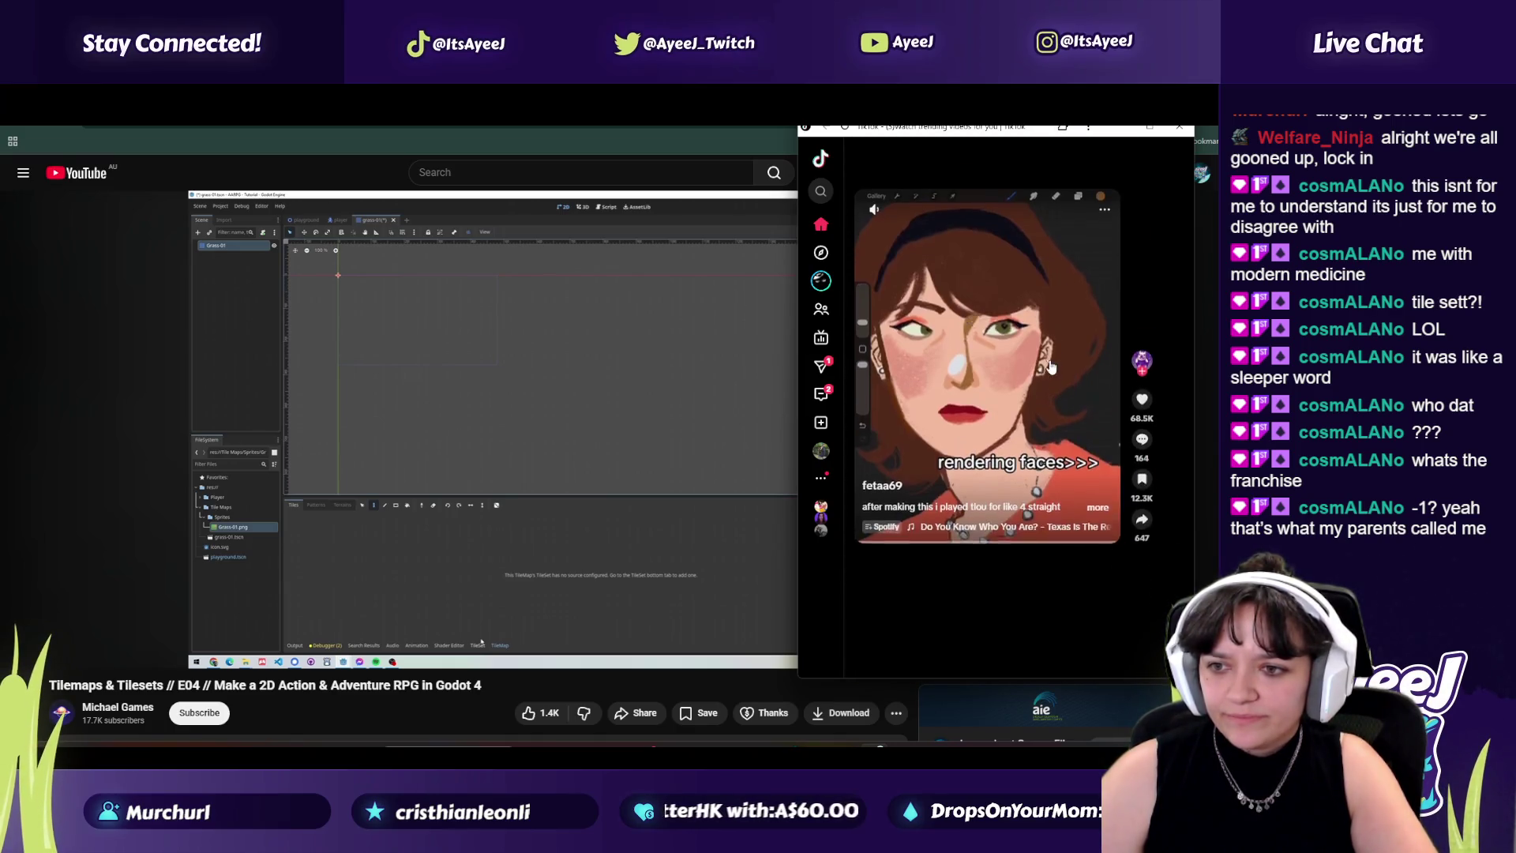
scroll(1051, 367, "down", 1)
scroll(1051, 366, "down", 1)
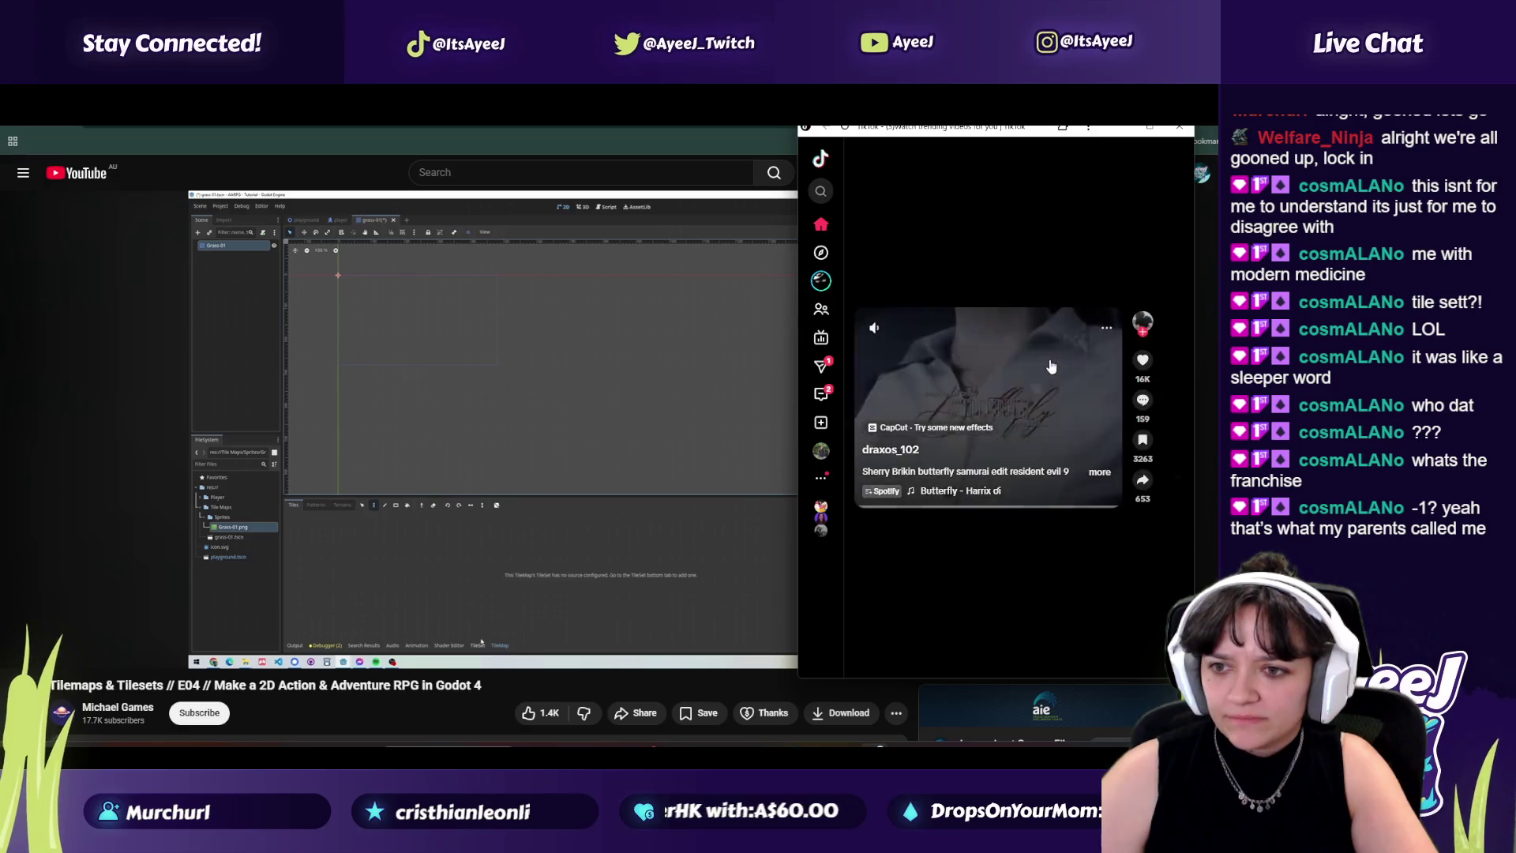
scroll(1051, 367, "down", 1)
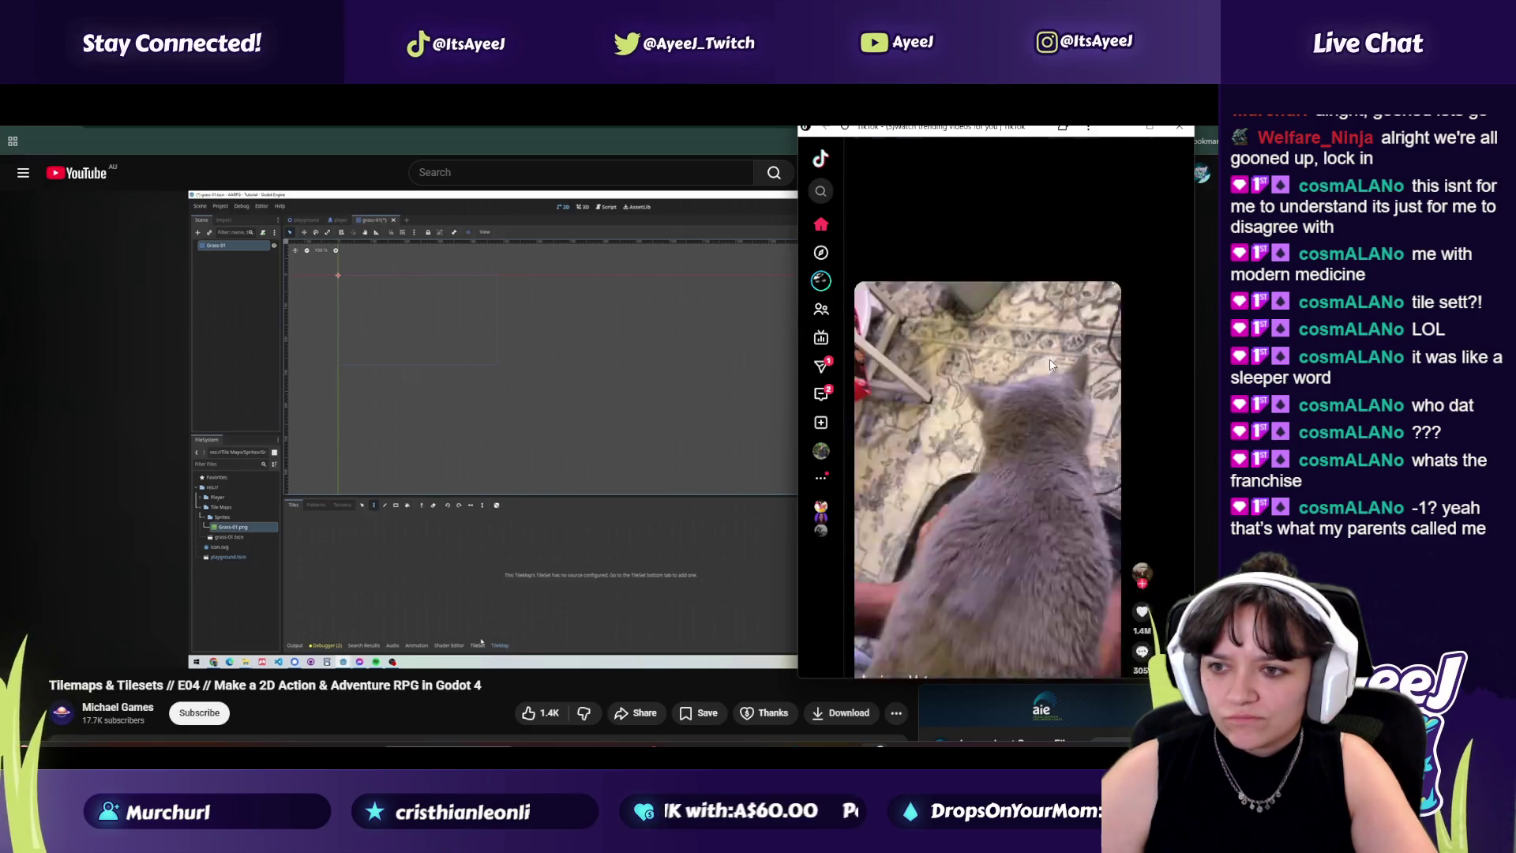
scroll(1050, 367, "down", 1)
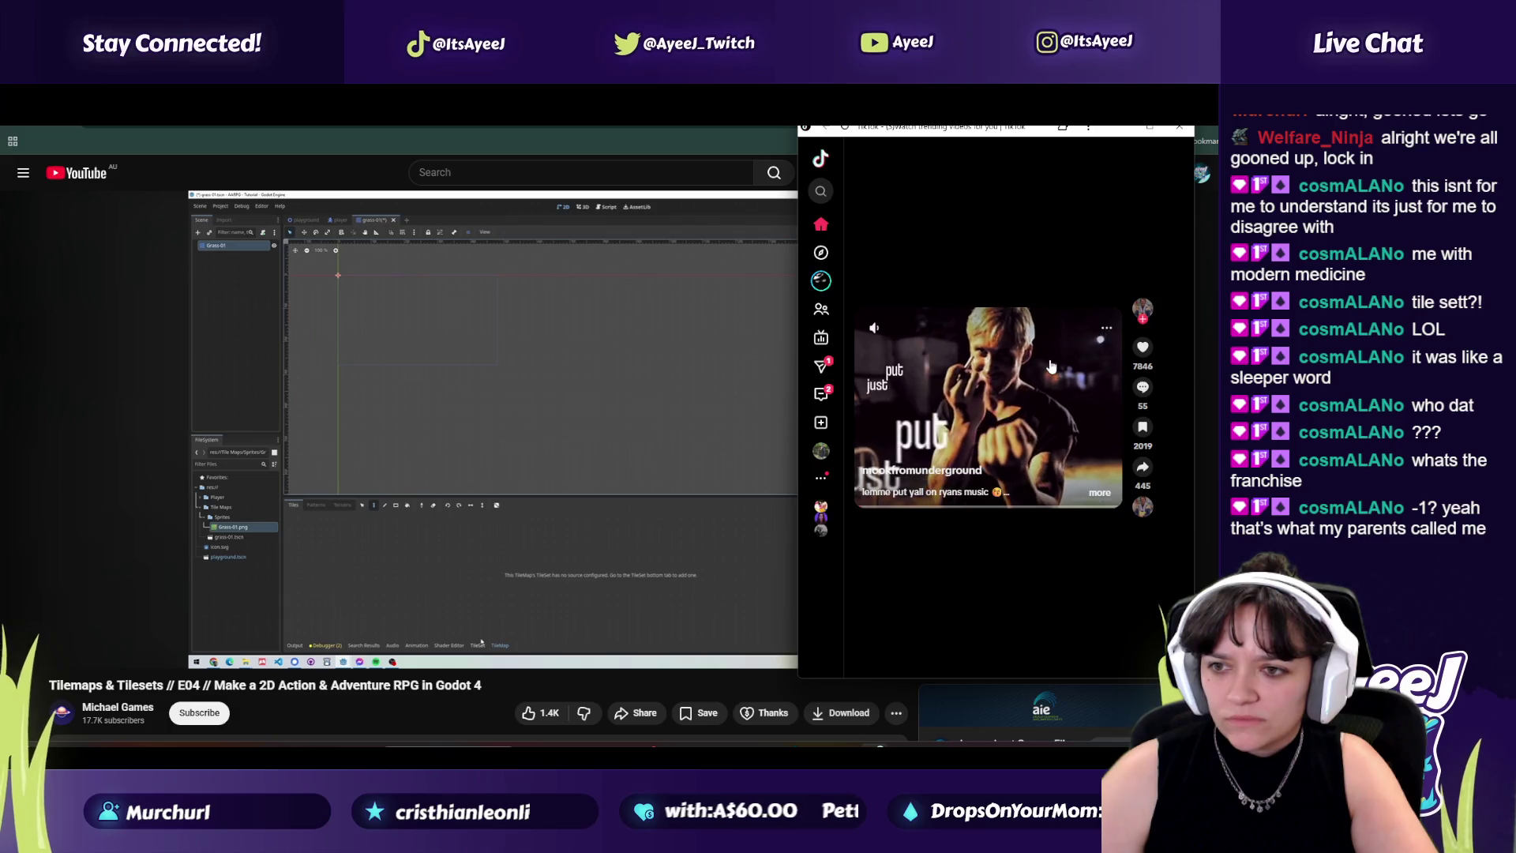
scroll(1051, 365, "down", 1)
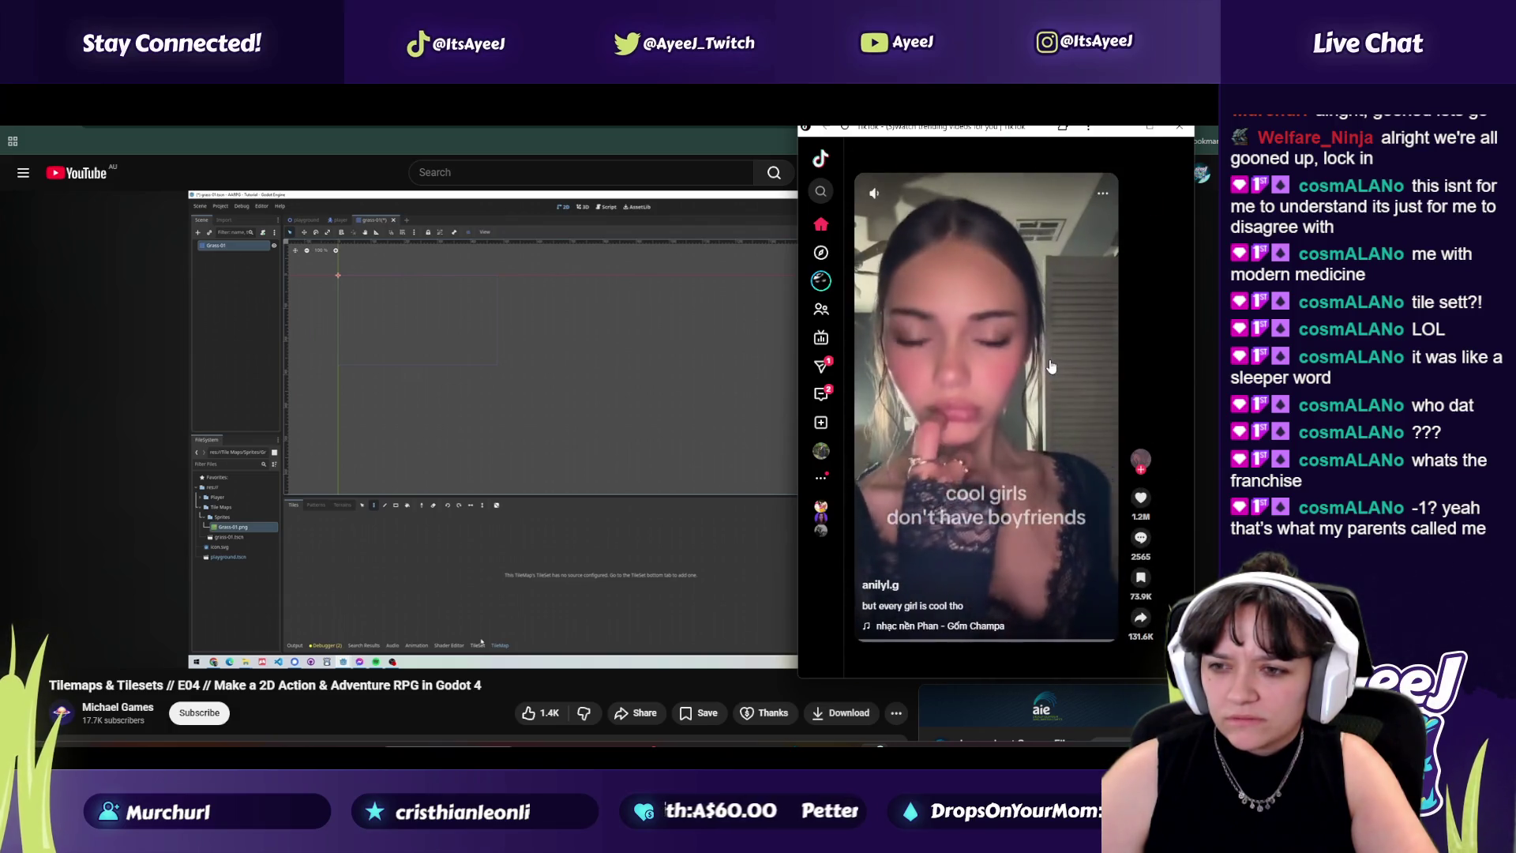
scroll(1050, 365, "down", 1)
scroll(1051, 365, "down", 1)
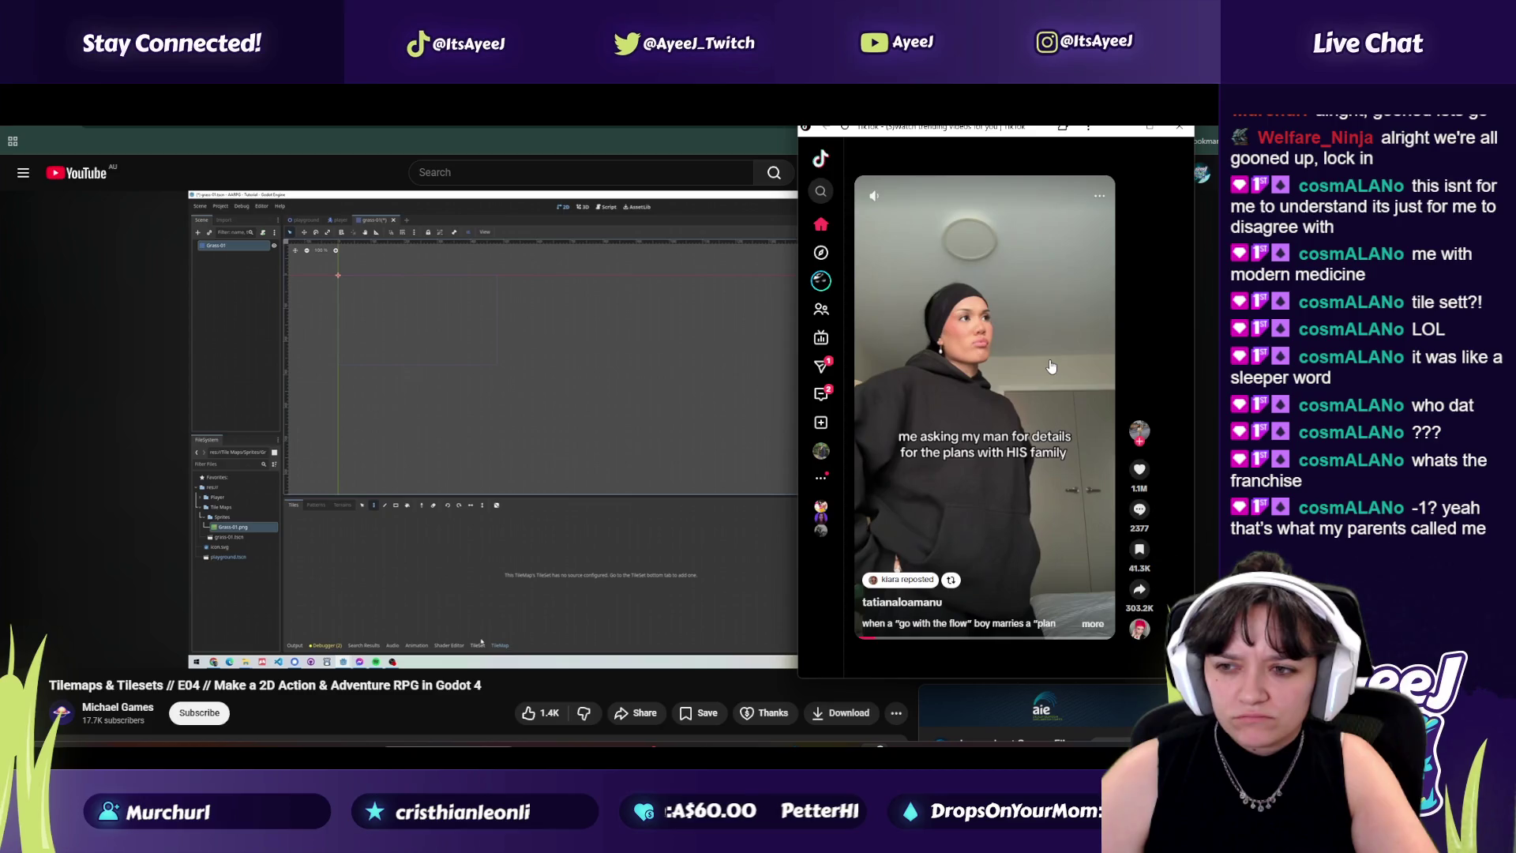
scroll(1051, 365, "down", 1)
scroll(1051, 365, "down", 1)
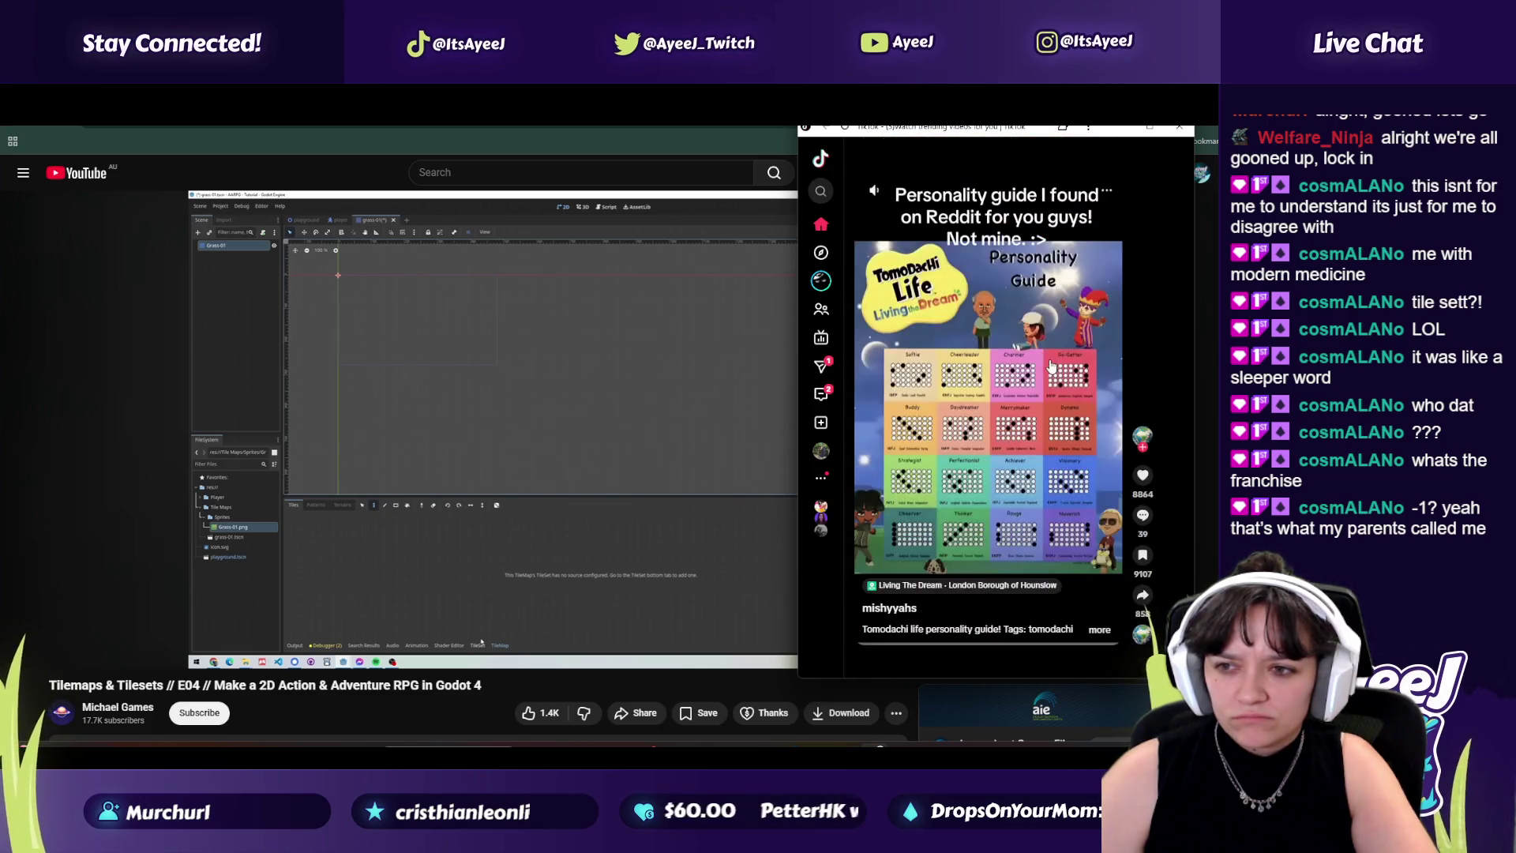
scroll(1051, 366, "down", 1)
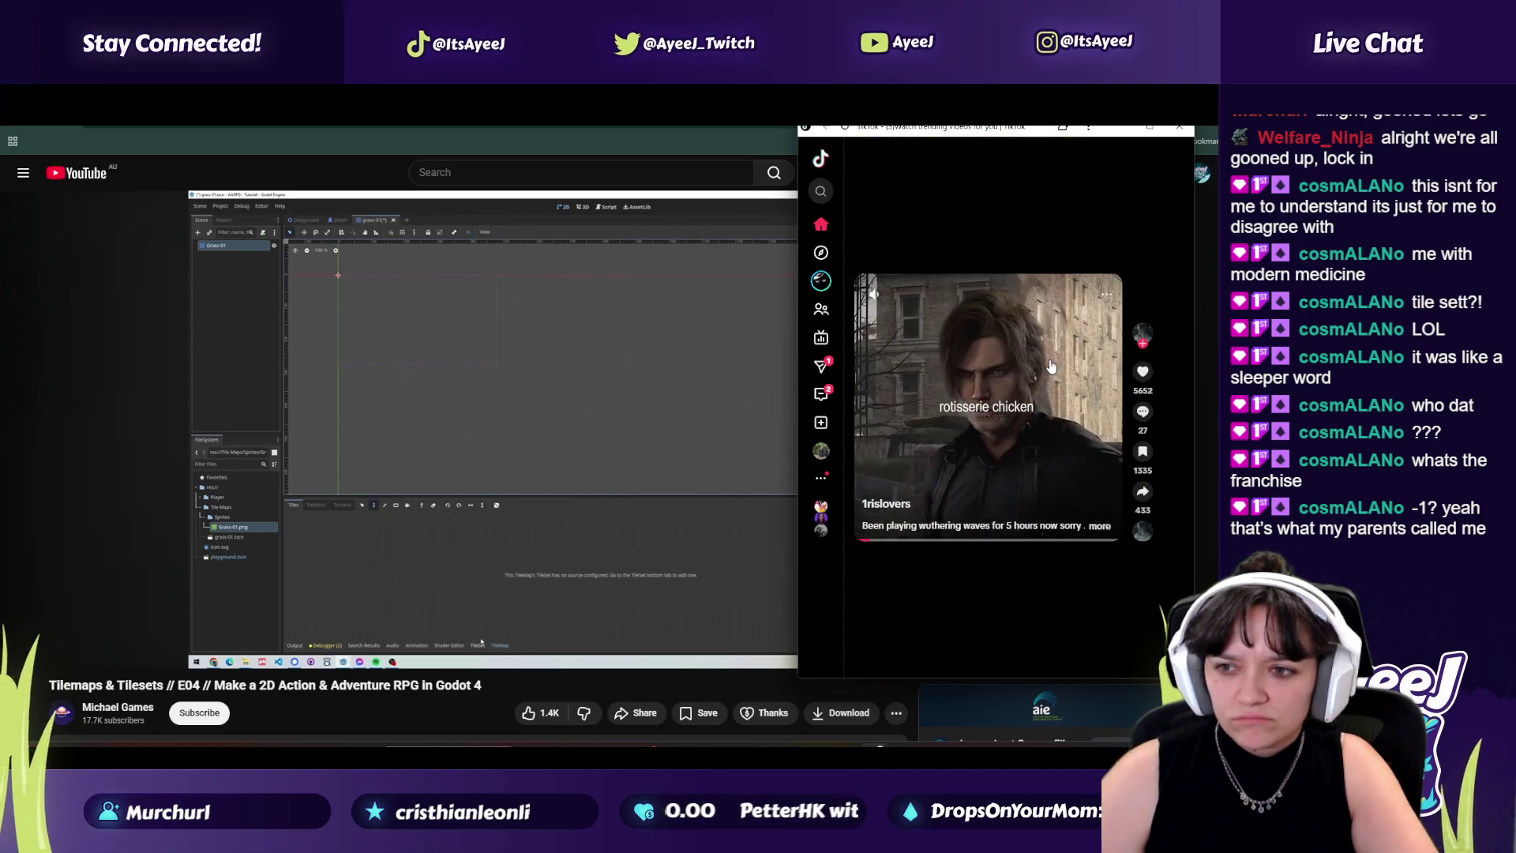
scroll(1051, 365, "up", 1)
scroll(1050, 366, "down", 2)
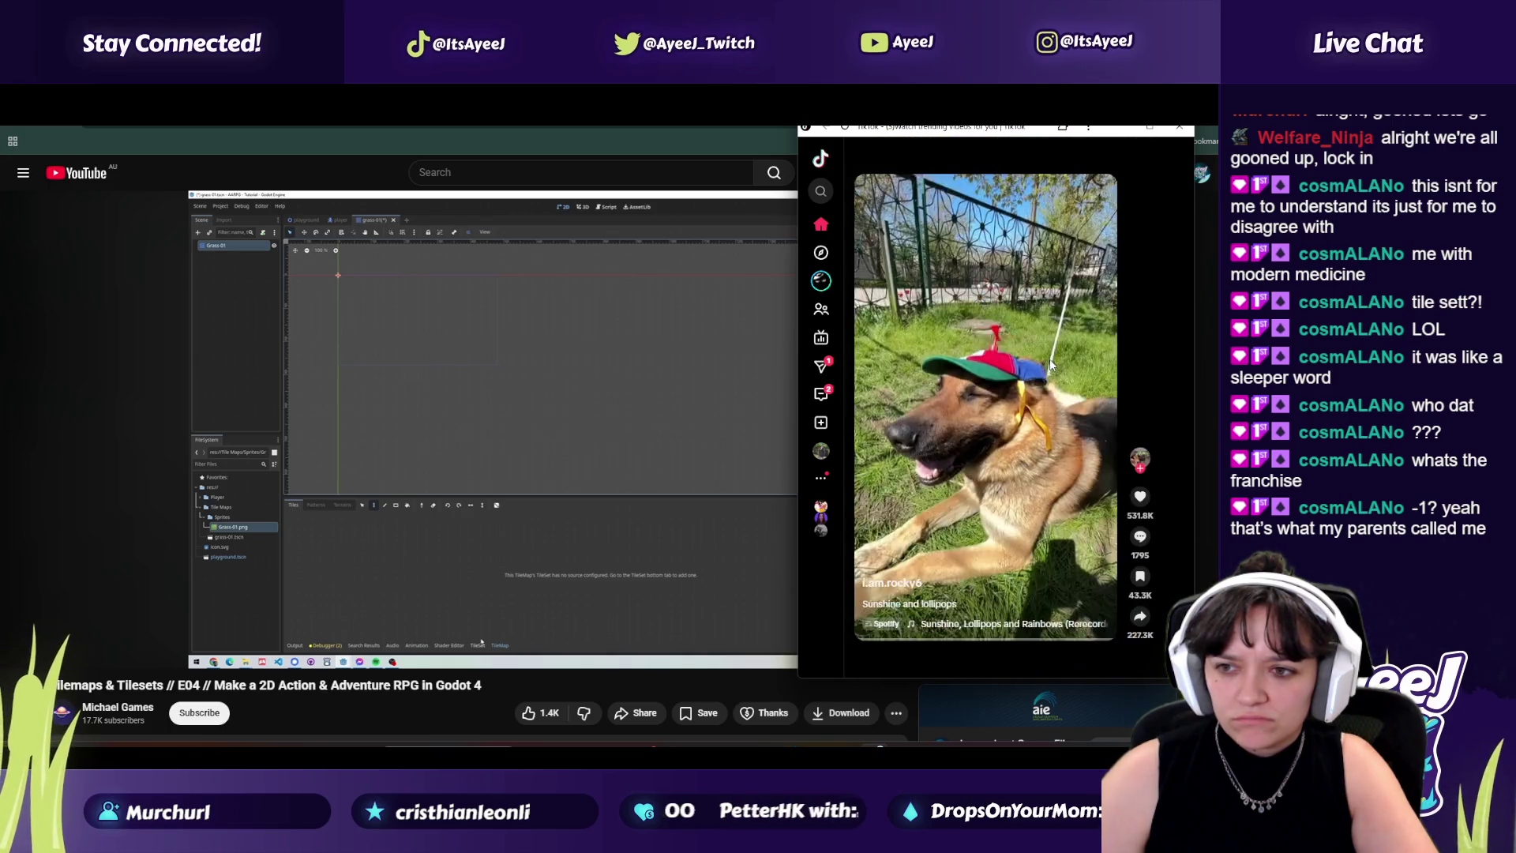
scroll(1051, 365, "down", 1)
scroll(1050, 366, "down", 1)
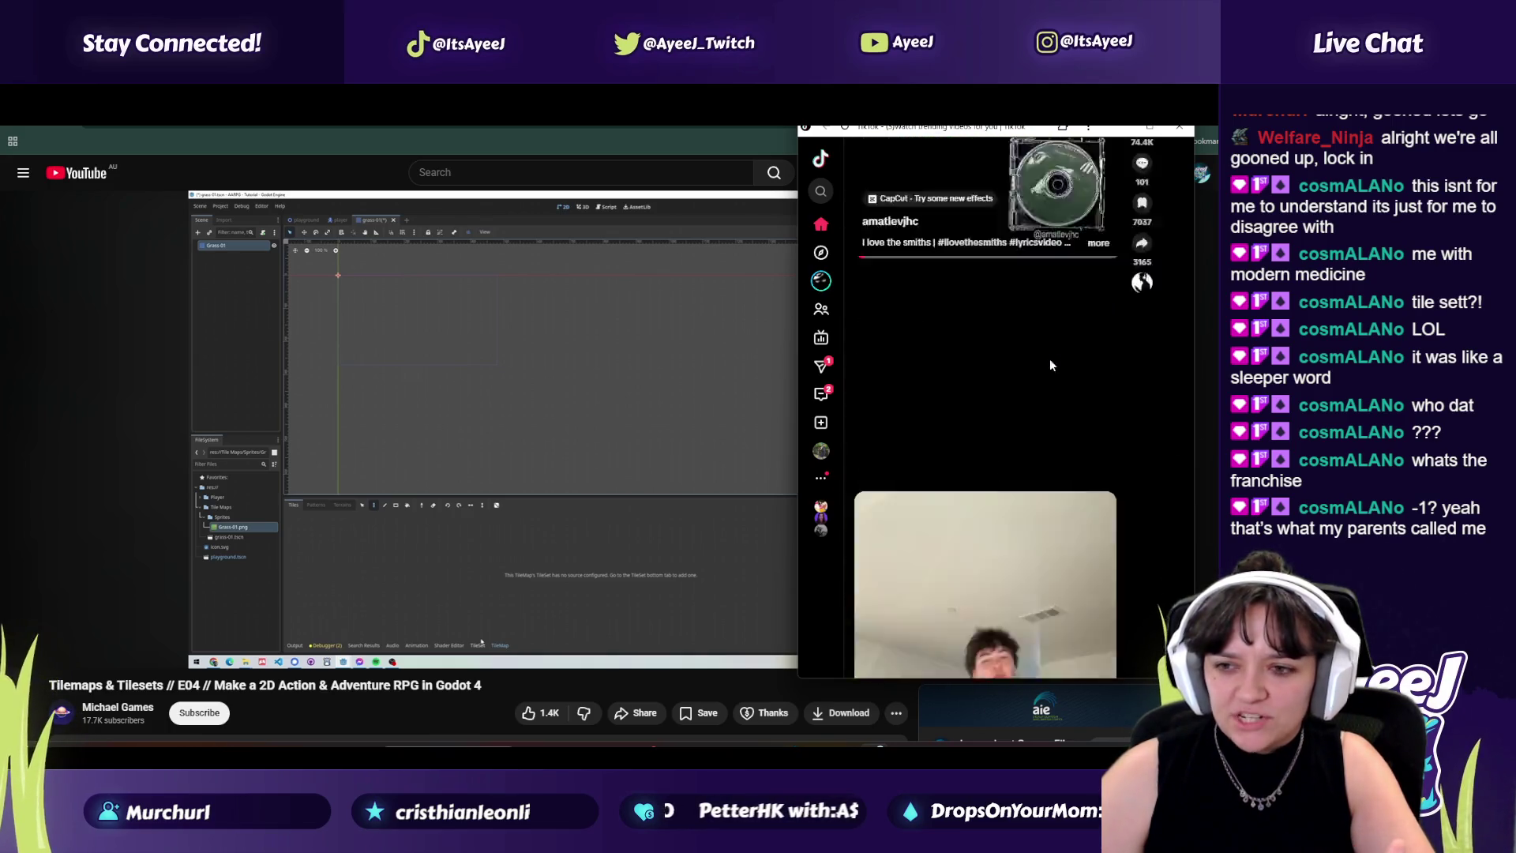
scroll(1051, 365, "down", 1)
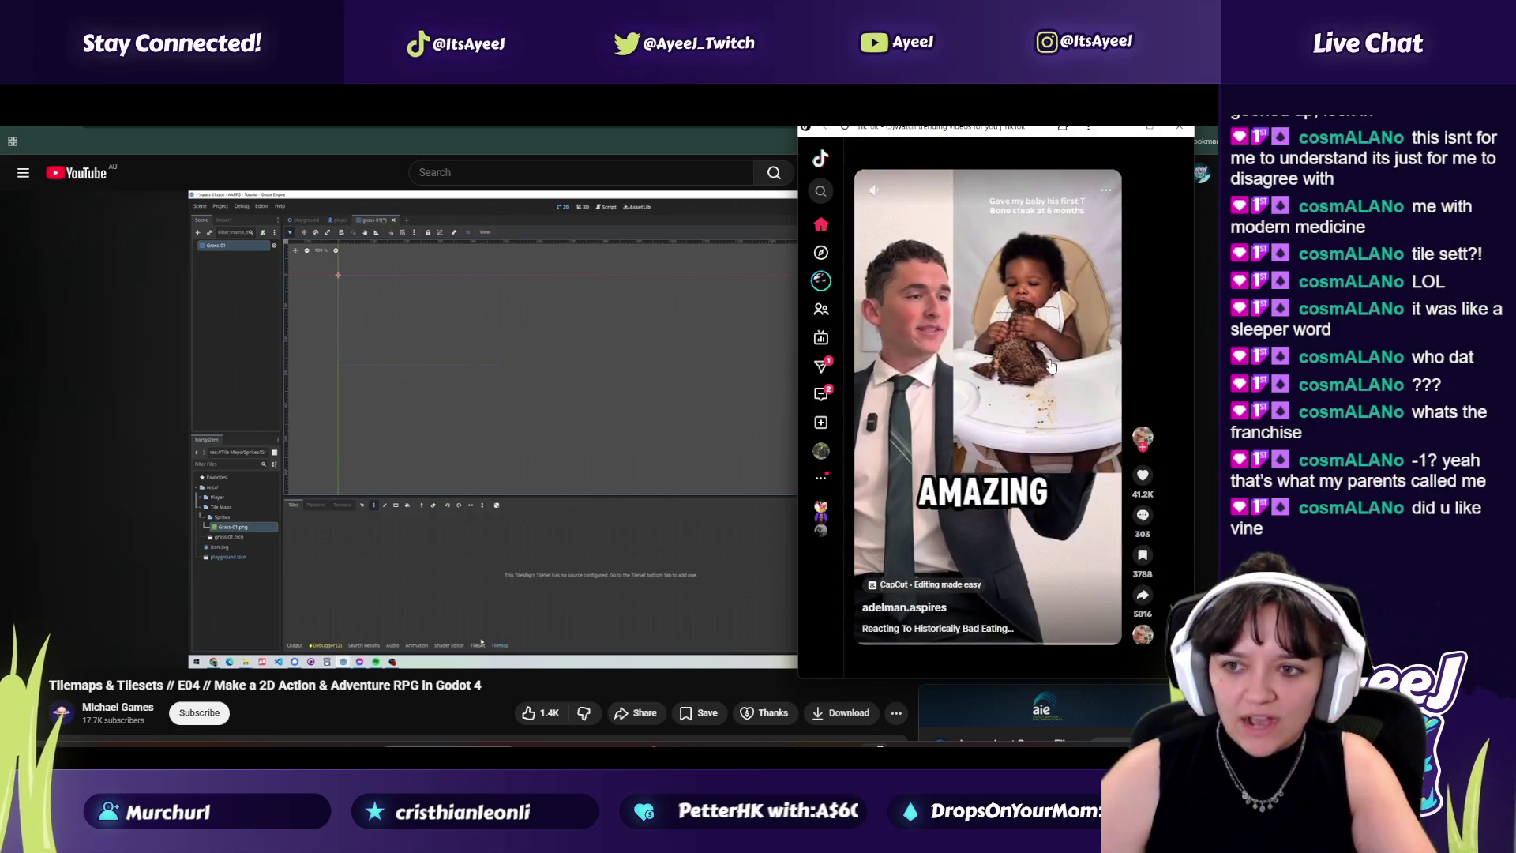
scroll(1051, 366, "down", 1)
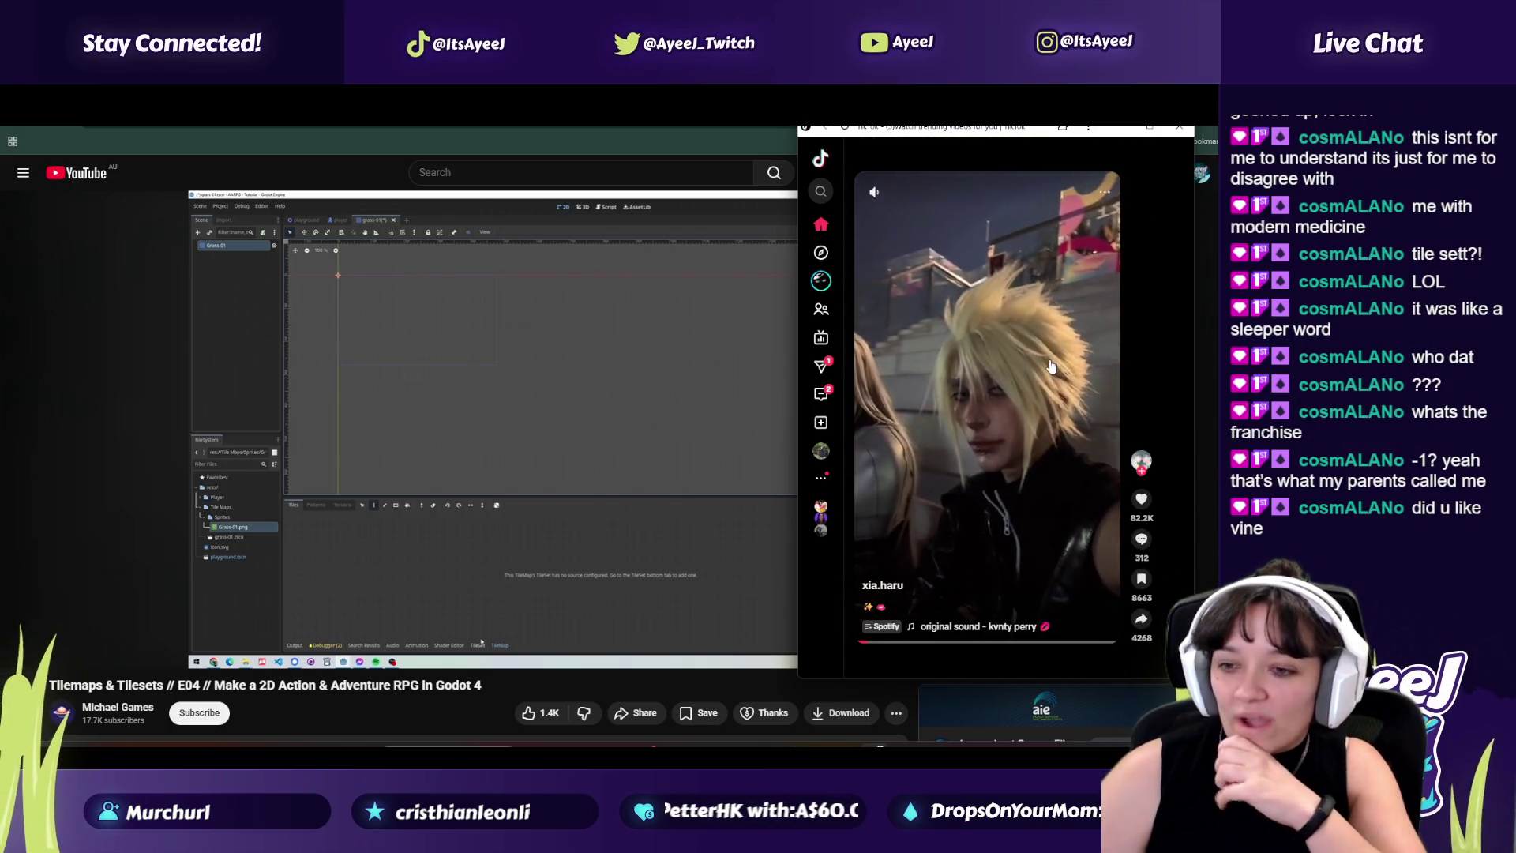
scroll(1051, 366, "down", 1)
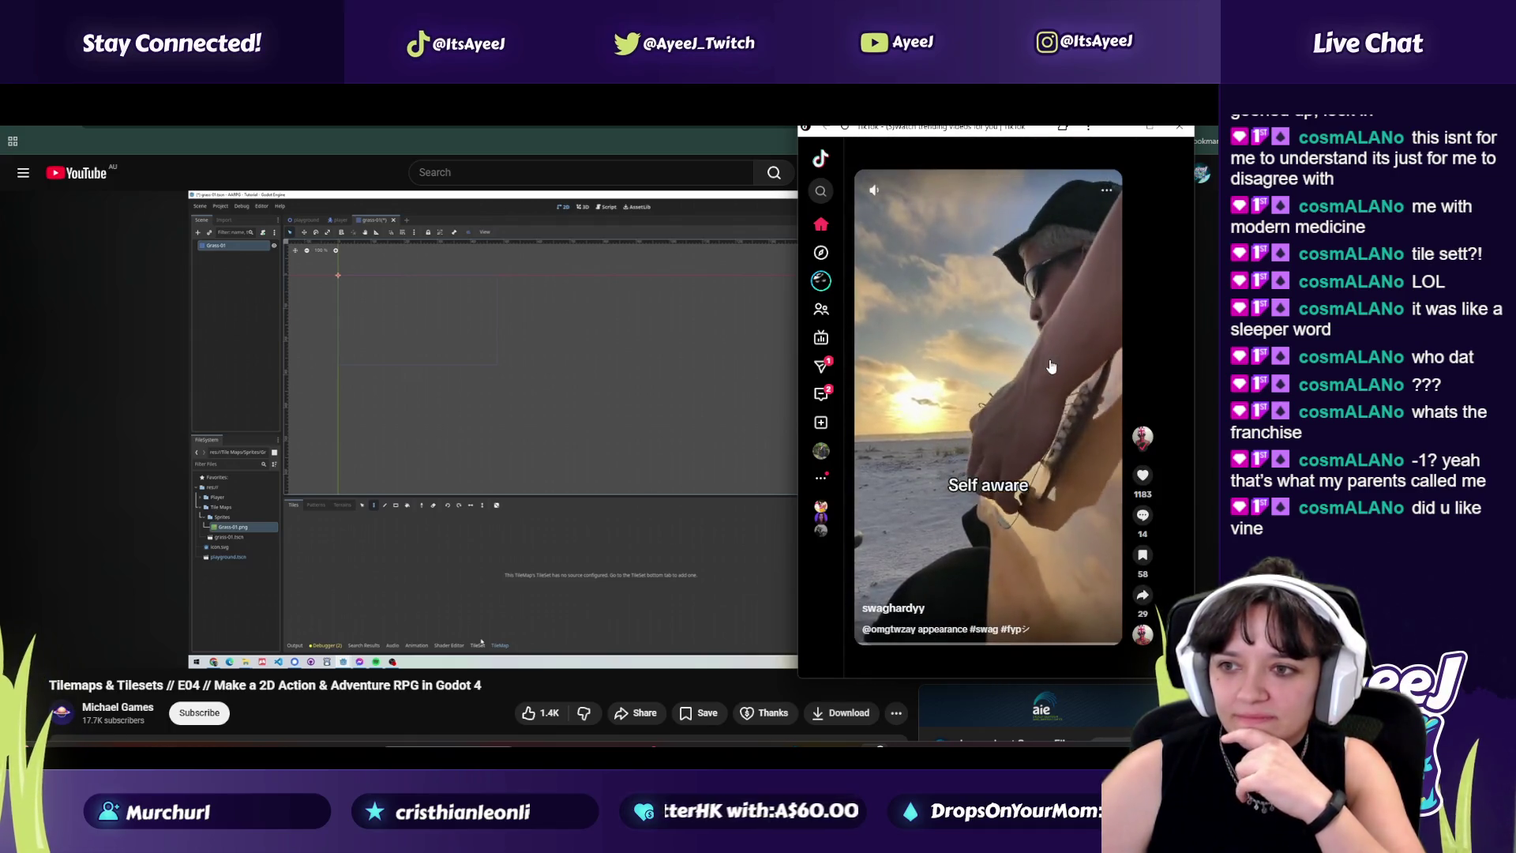
scroll(1051, 366, "down", 1)
scroll(1051, 365, "down", 1)
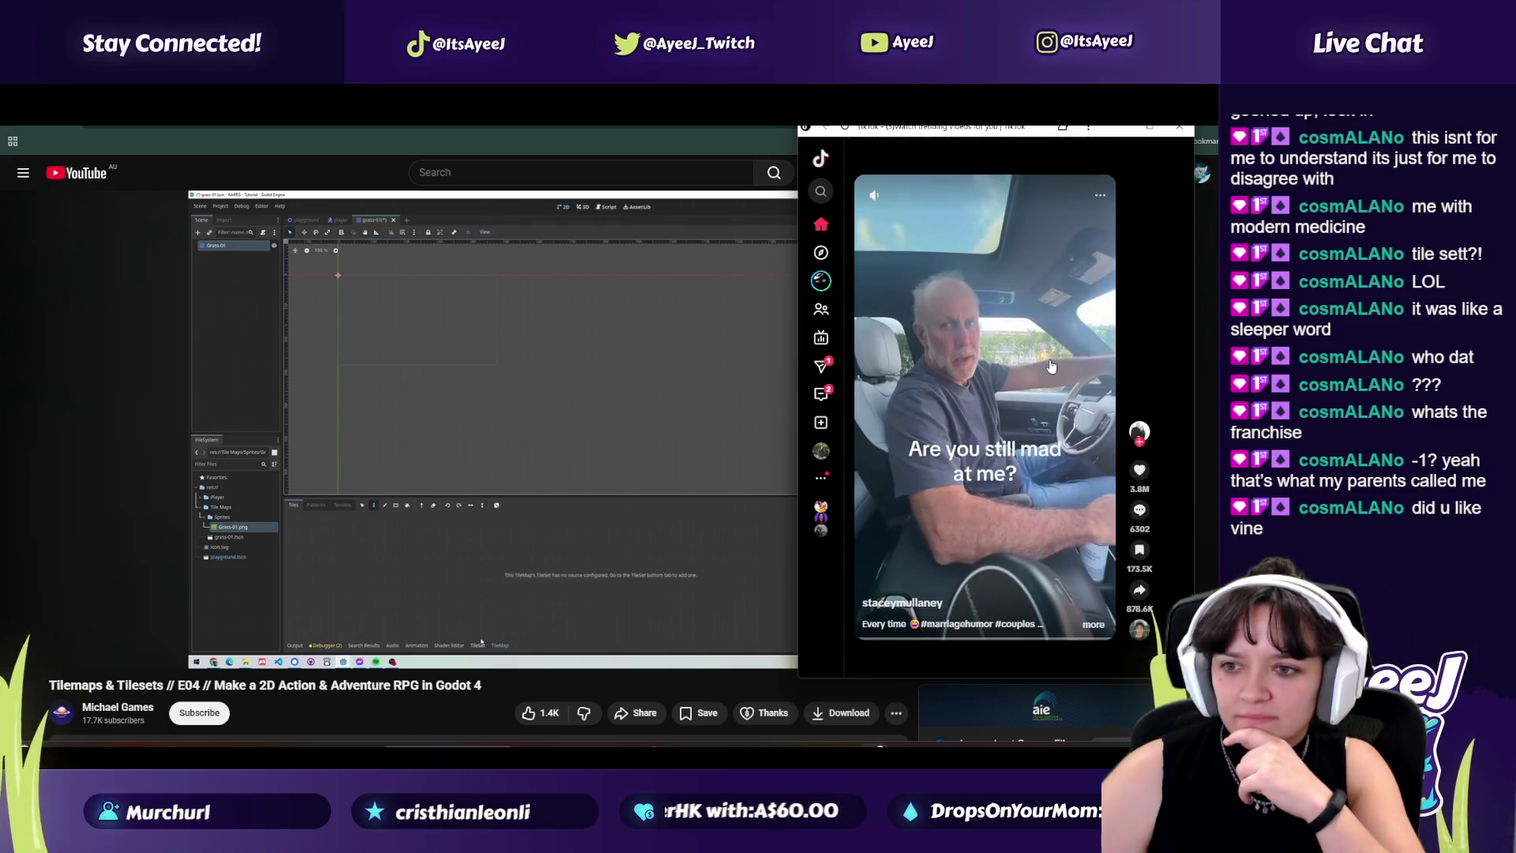
scroll(1051, 366, "down", 1)
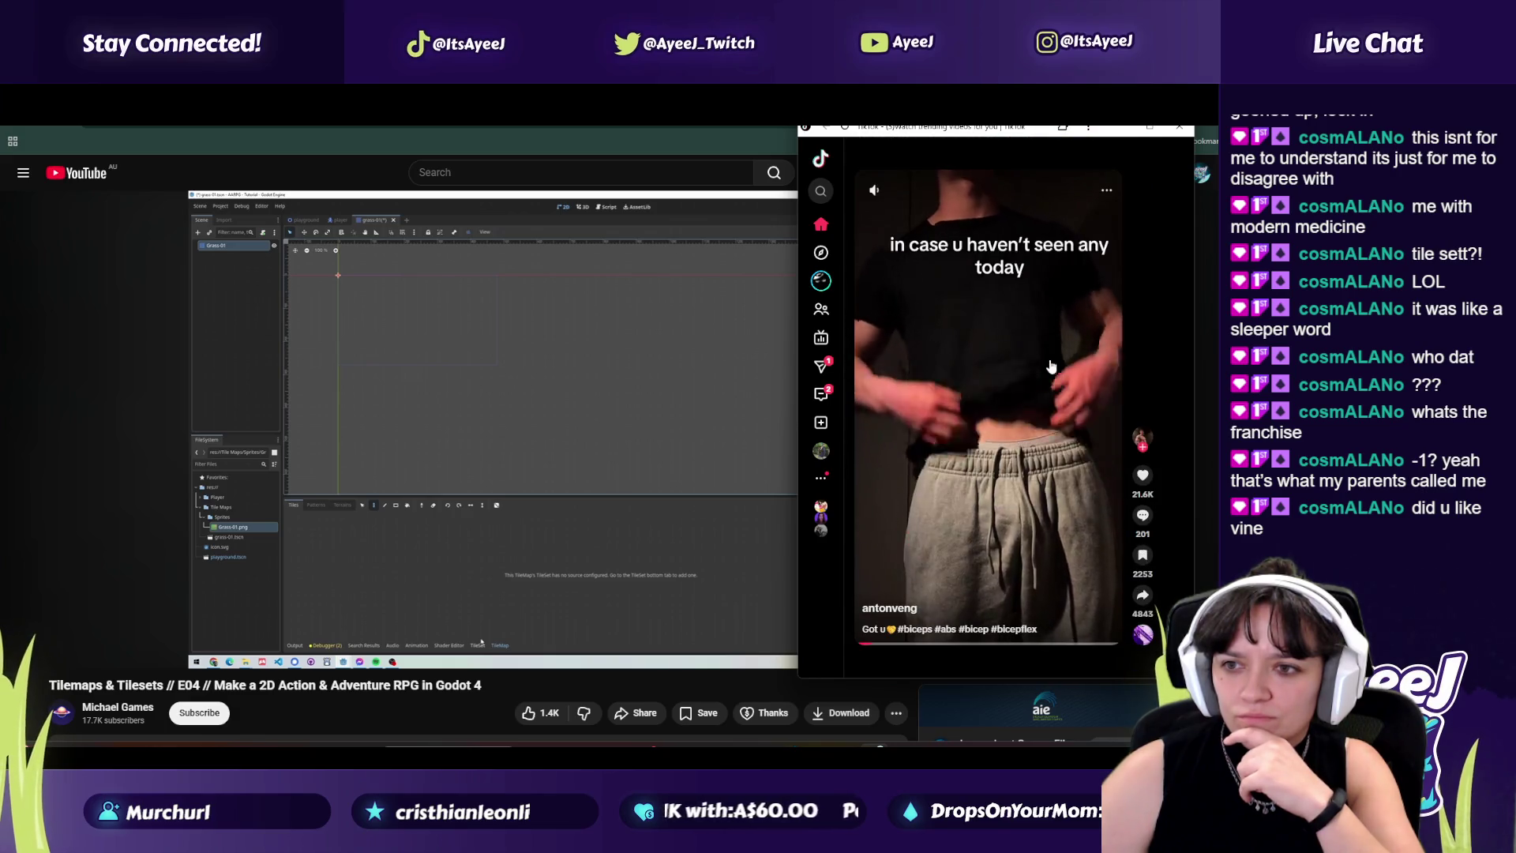
left_click(1121, 128)
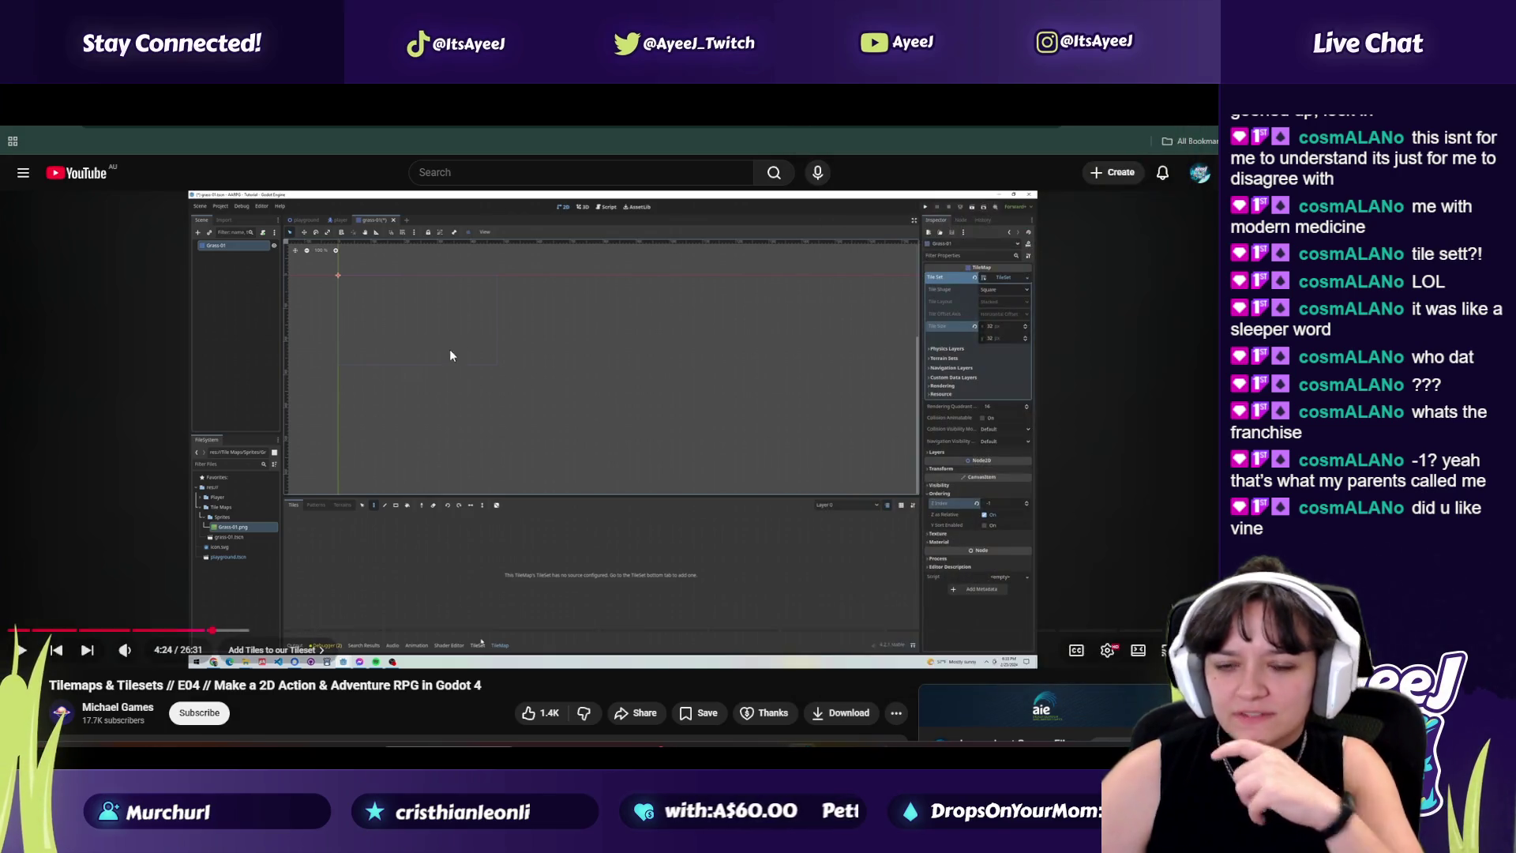
Step: Replay the tutorial from 4:24, scrub back slightly, pause at 4:30, and return to Godot
left_click(557, 422)
left_click(556, 423)
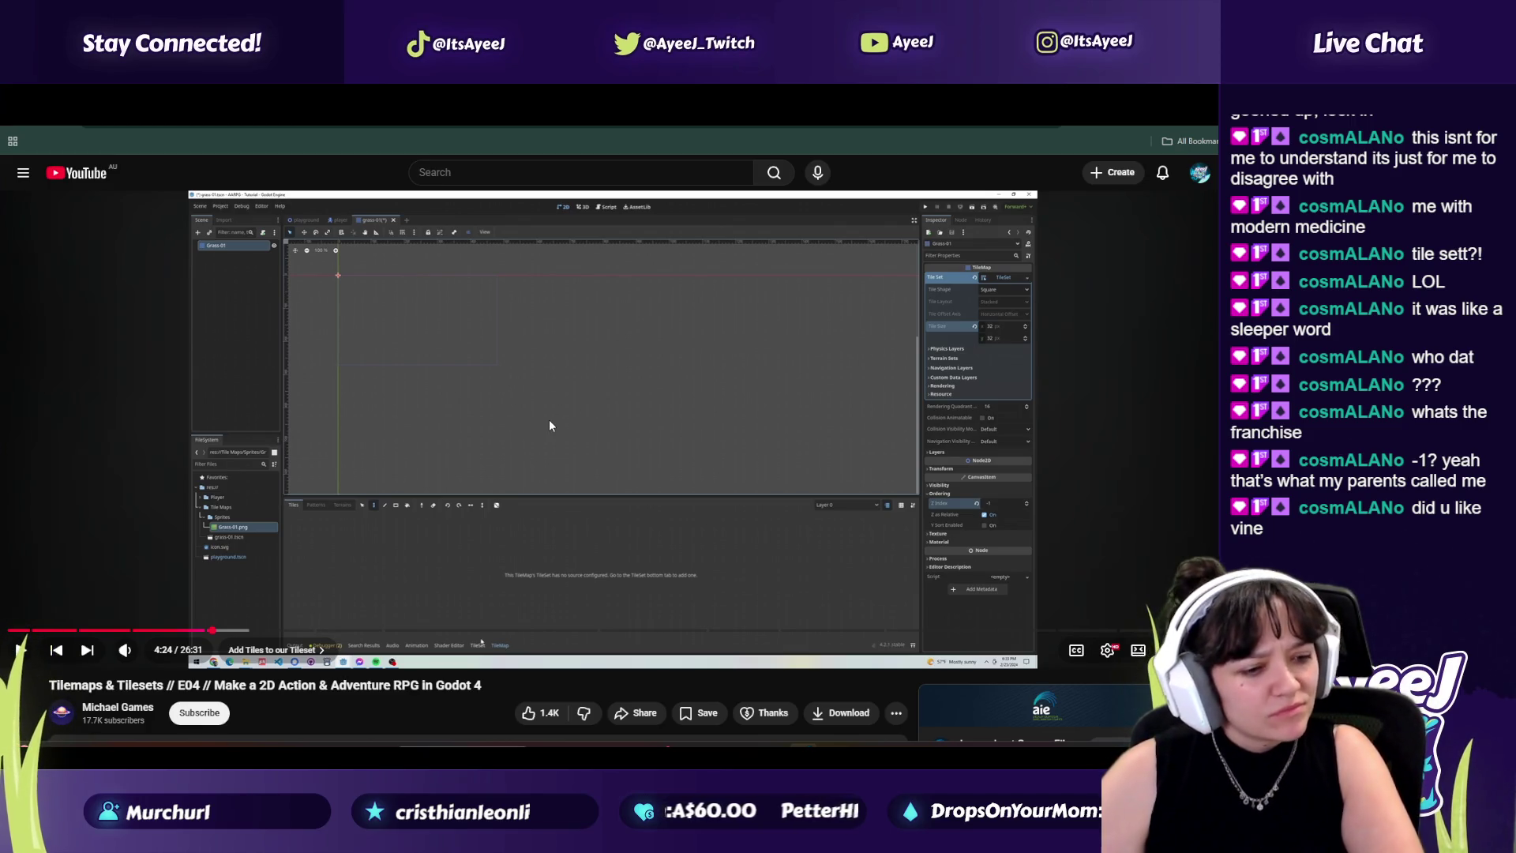
left_click(551, 426)
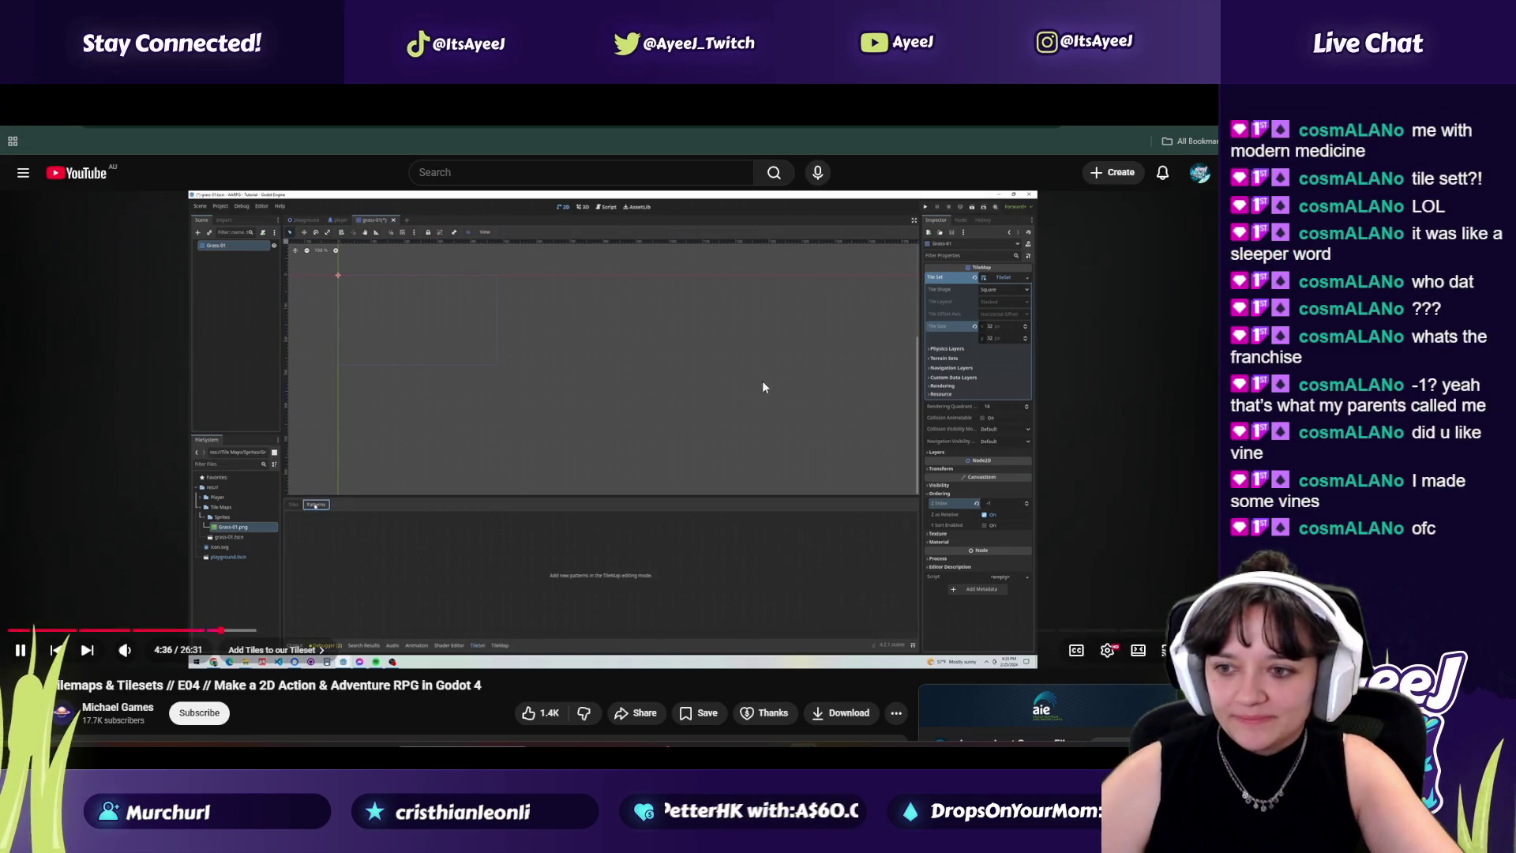
left_click_drag(169, 628, 213, 629)
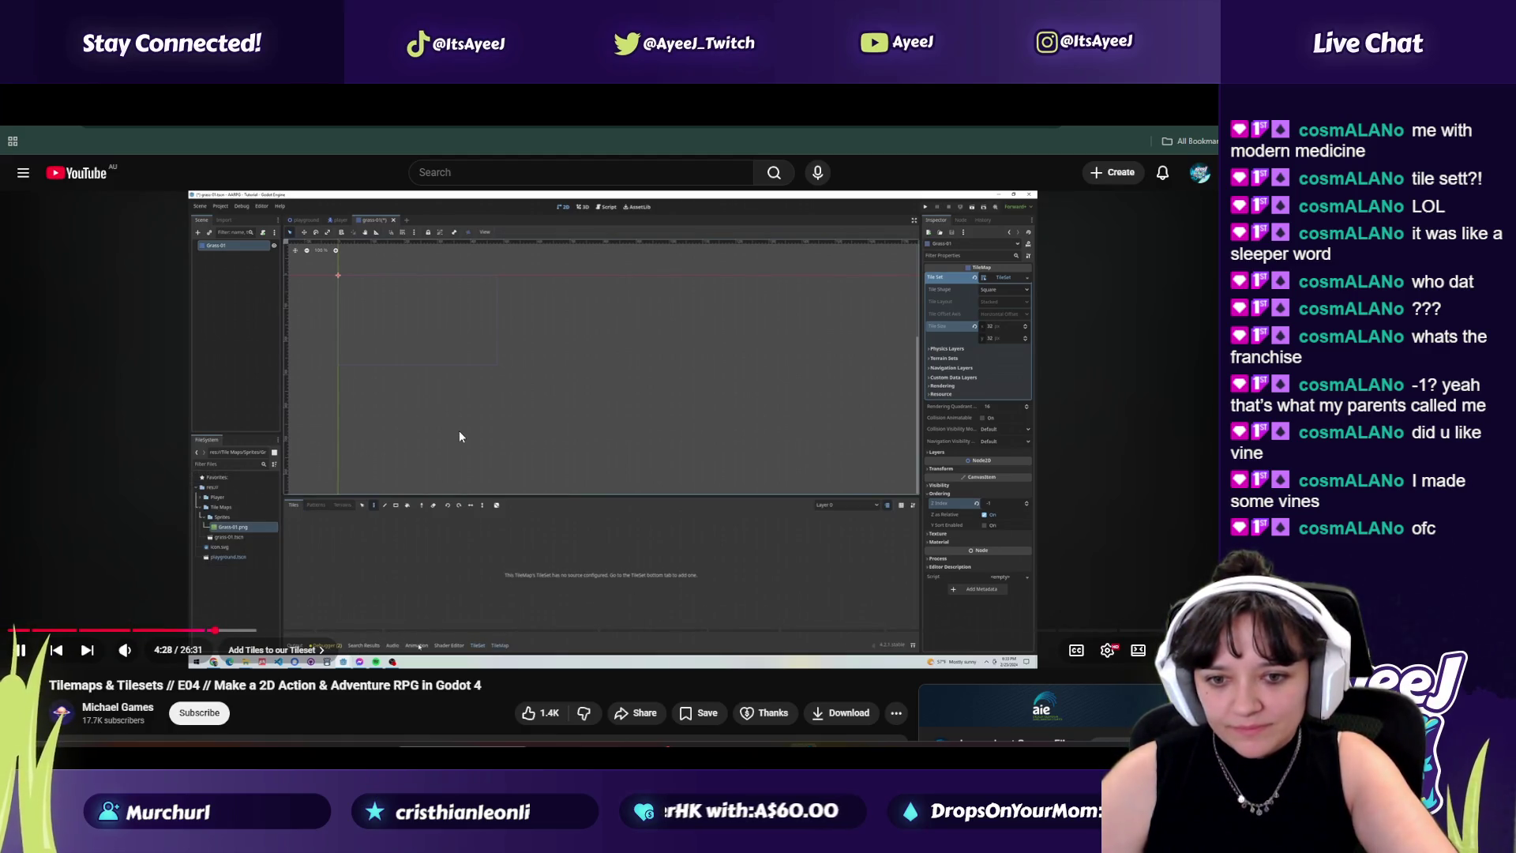
key("space")
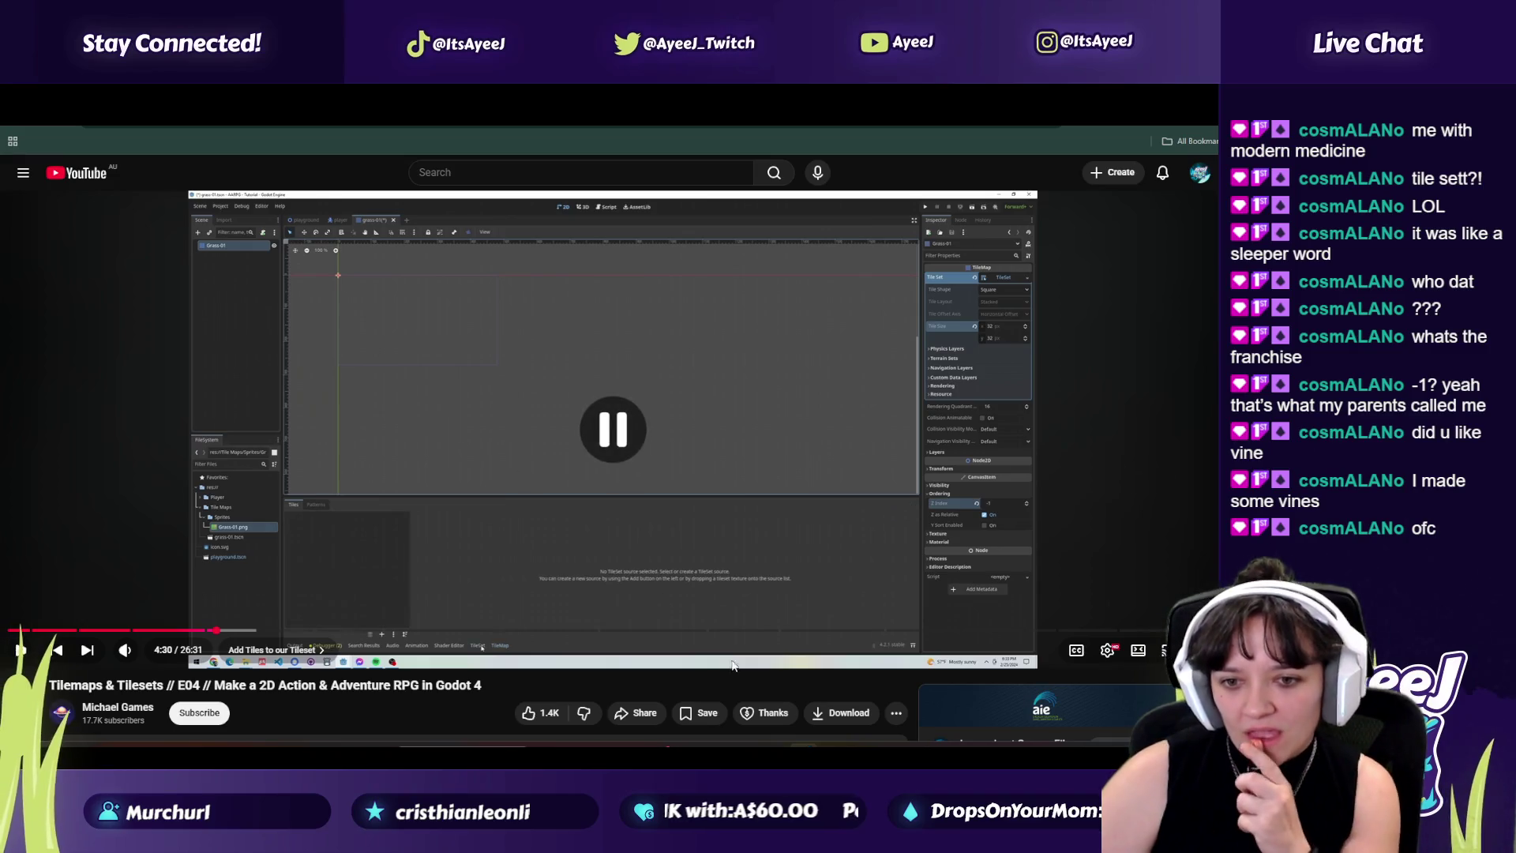
key("alt+Tab")
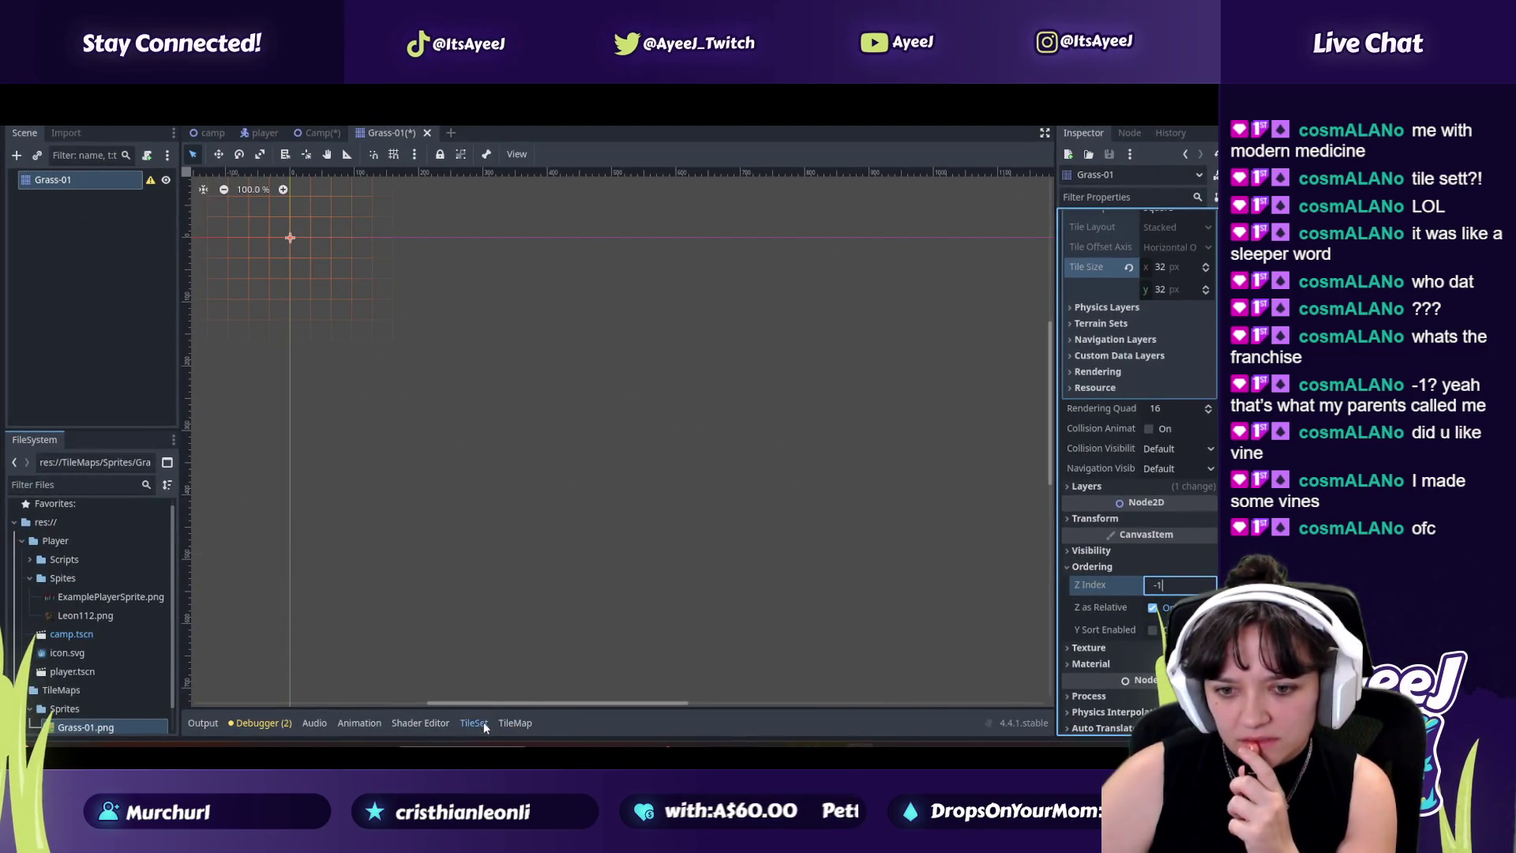
Step: Add Grass-01.png as a TileSet atlas source and accept automatic tile creation
left_click(480, 722)
left_click_drag(85, 725, 253, 632)
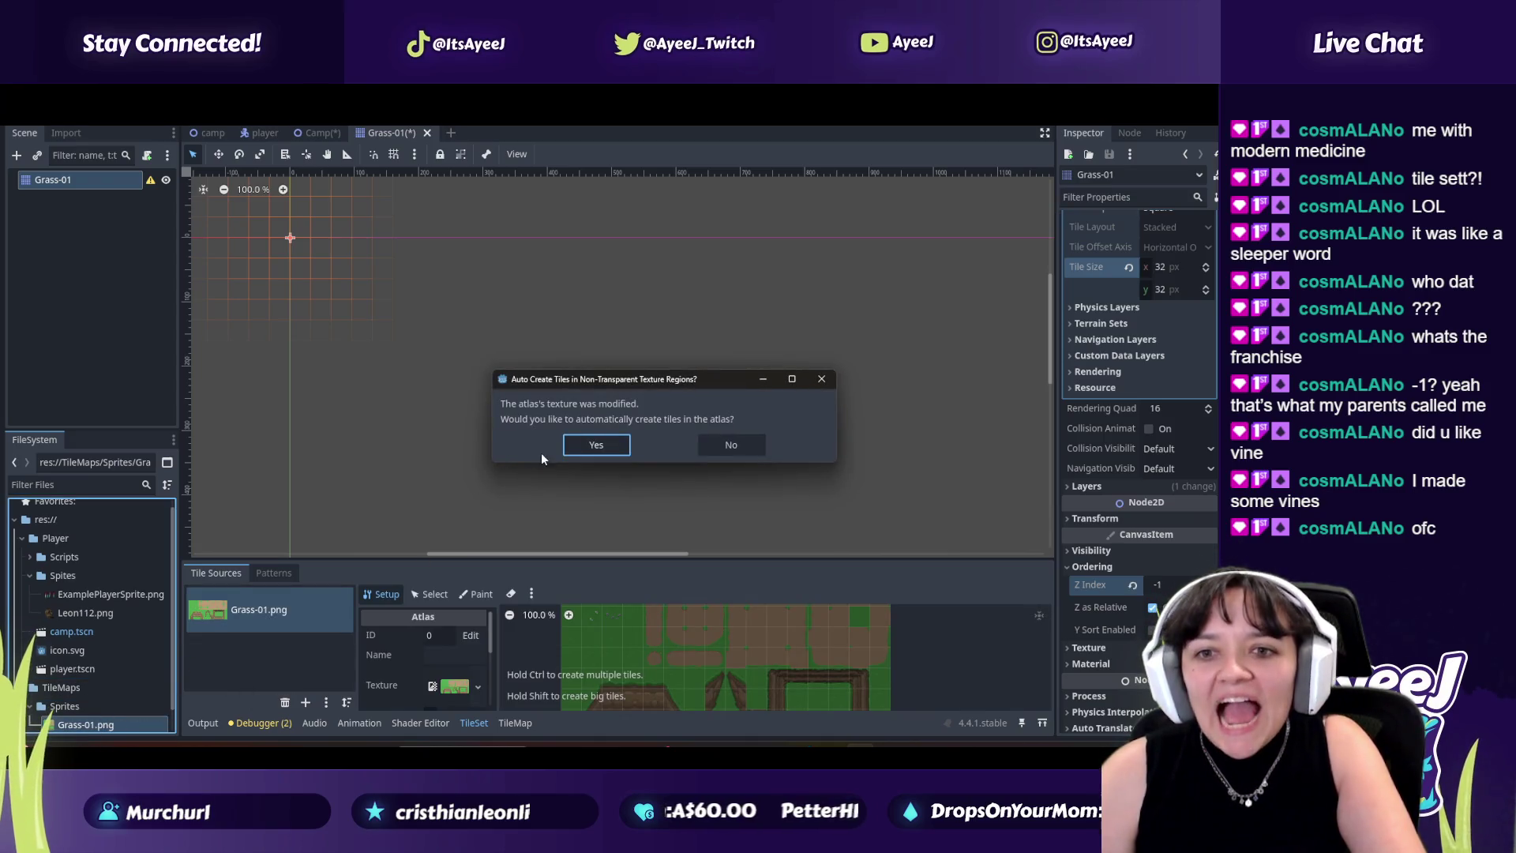
left_click(576, 452)
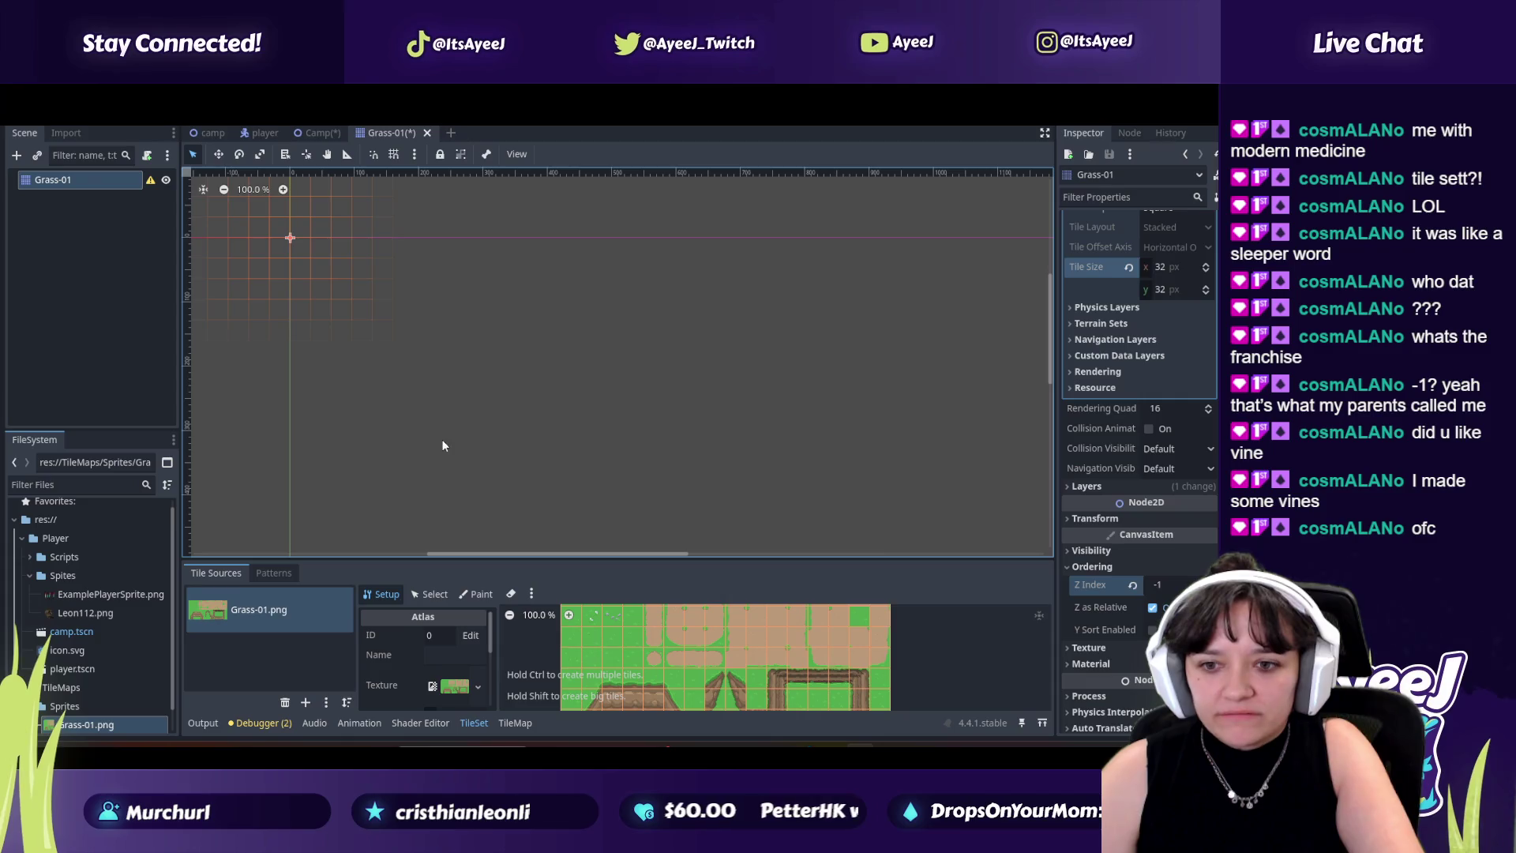
Step: Resume the tutorial and let it play past 5:08 as the first grass tile is painted
key("alt+Tab")
left_click(542, 461)
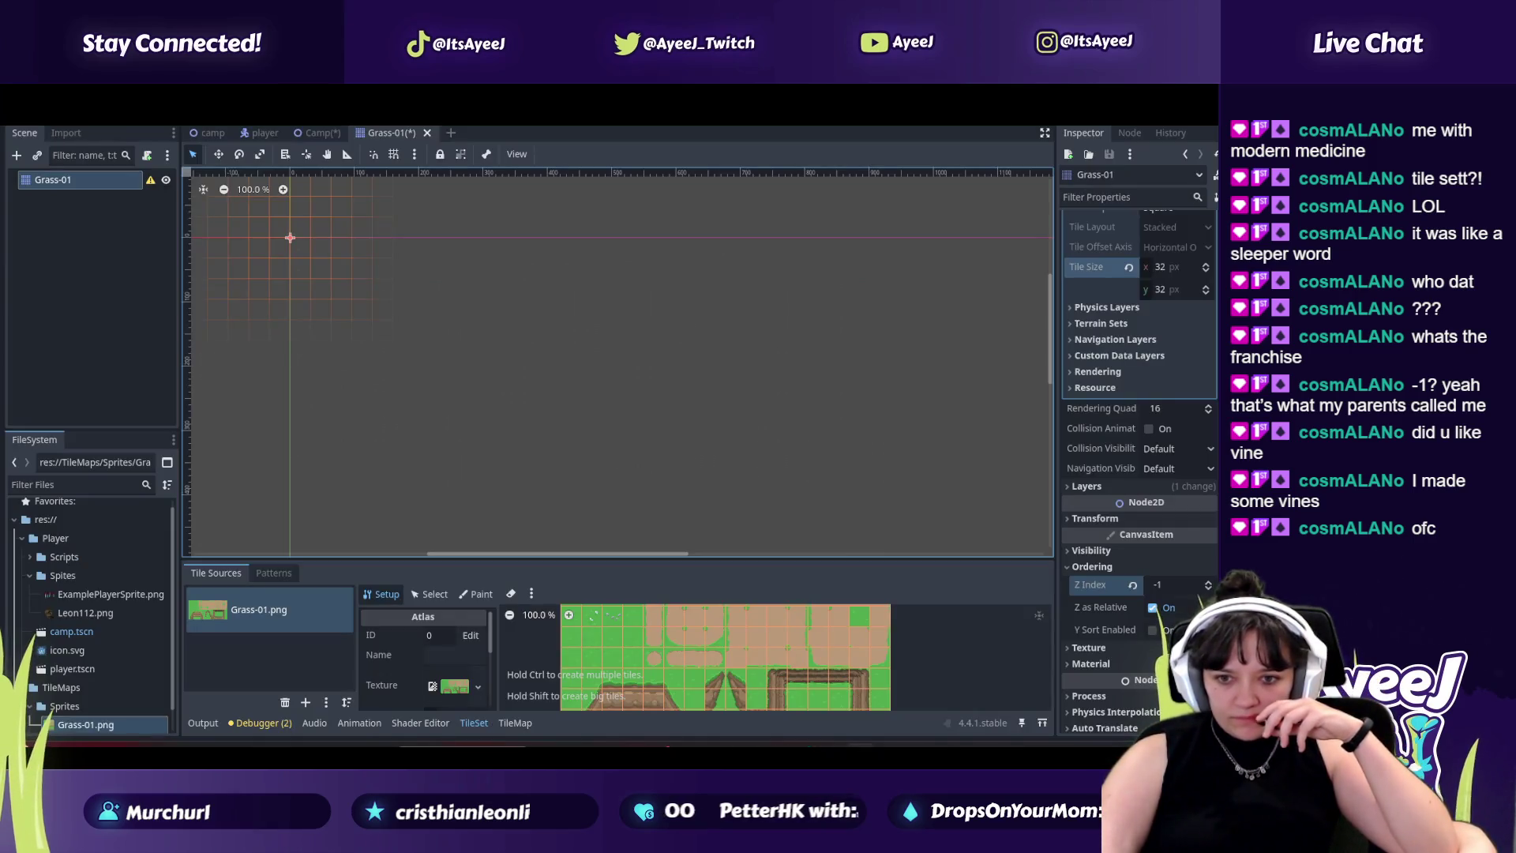
key("alt+Tab")
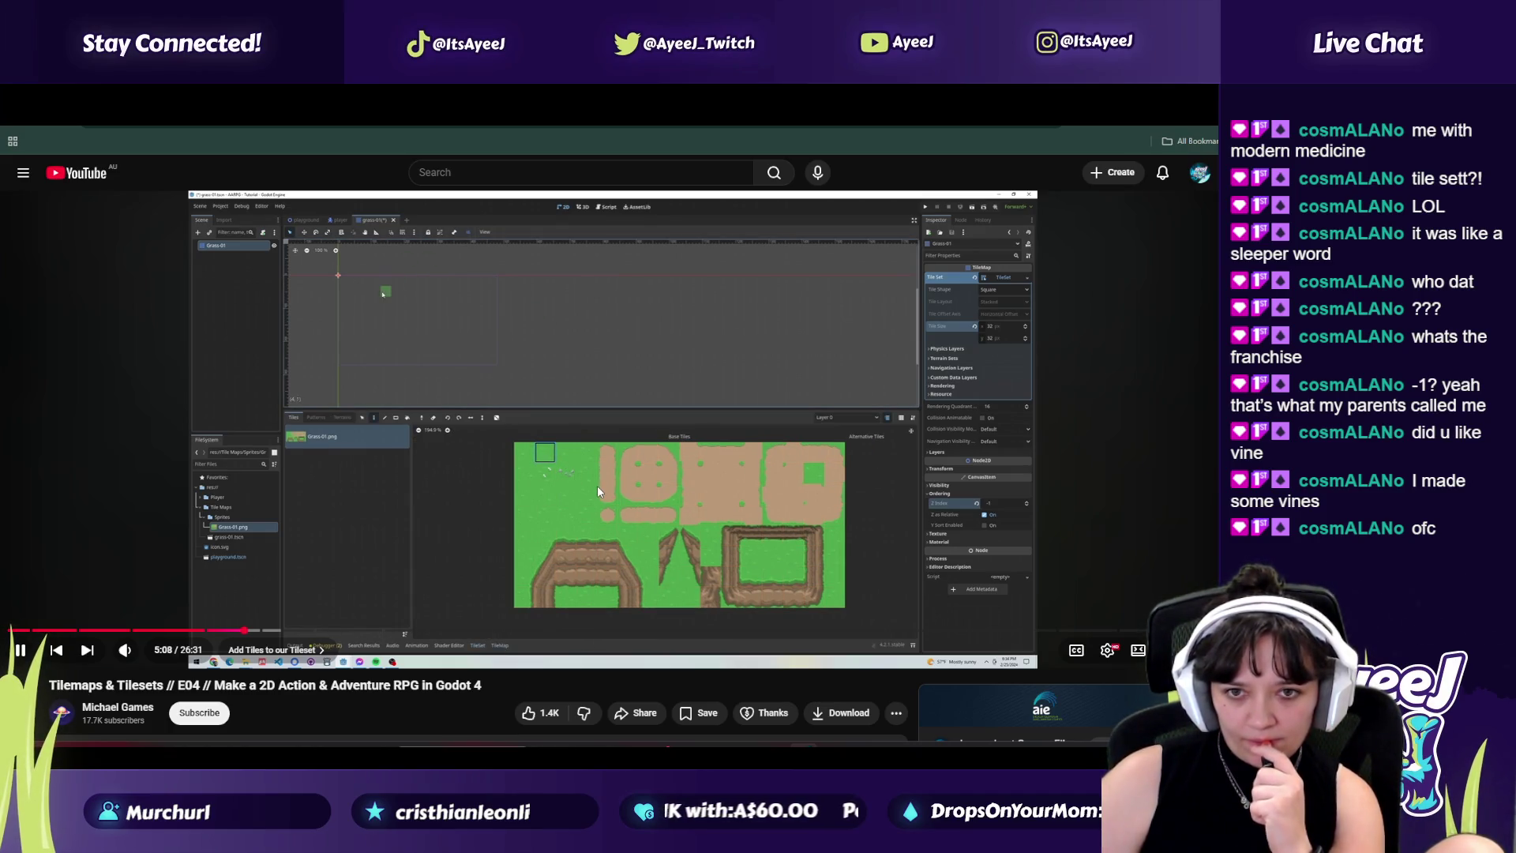
Step: Pause the tutorial at 5:10 and go back to Godot's Grass-01 TileSet editor
key("space")
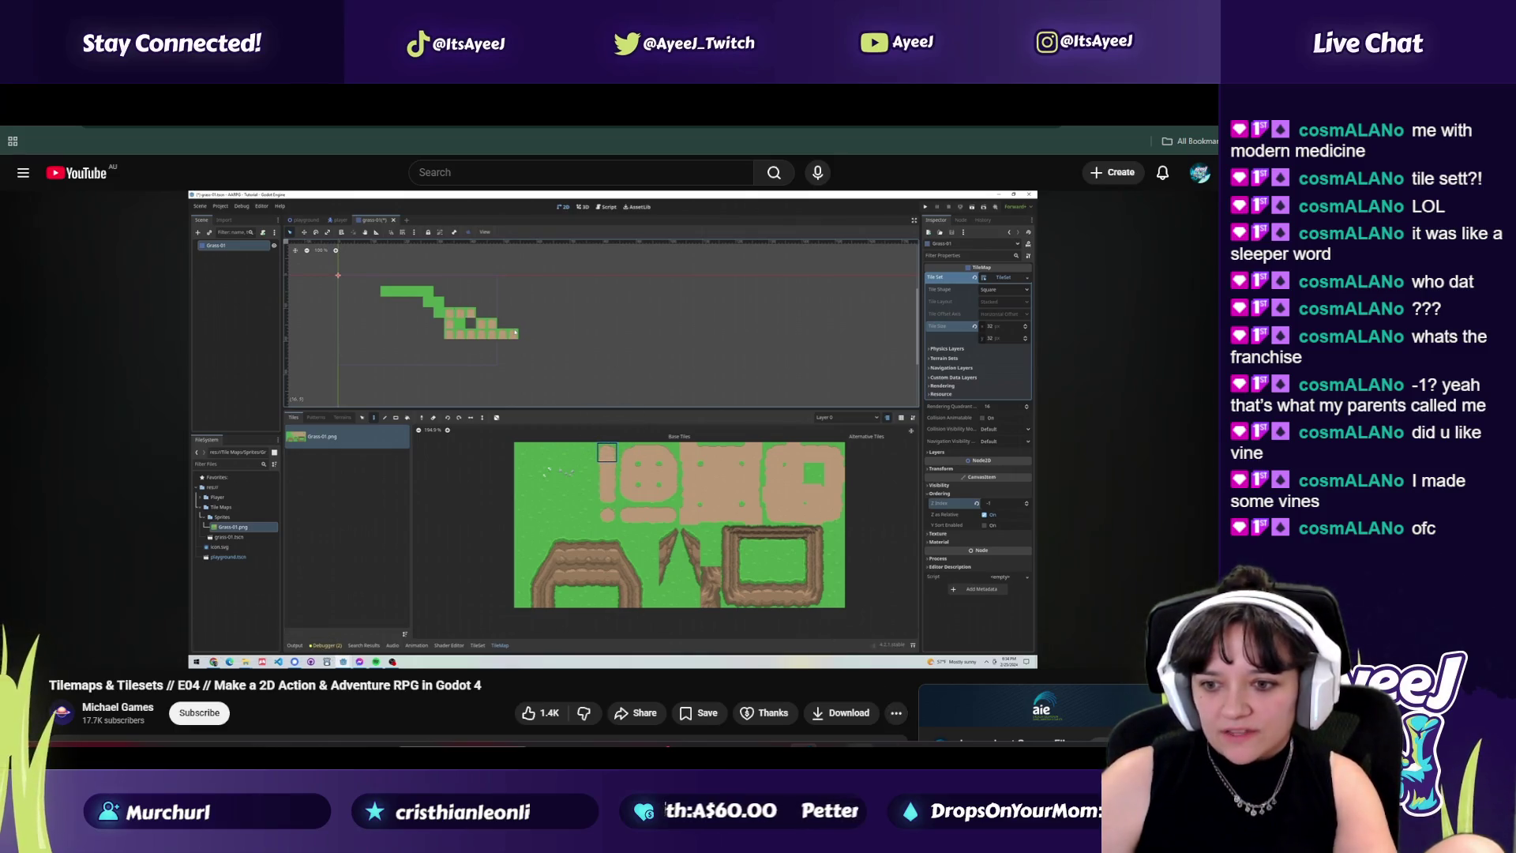
key("alt+Tab")
scroll(302, 296, "down", 2)
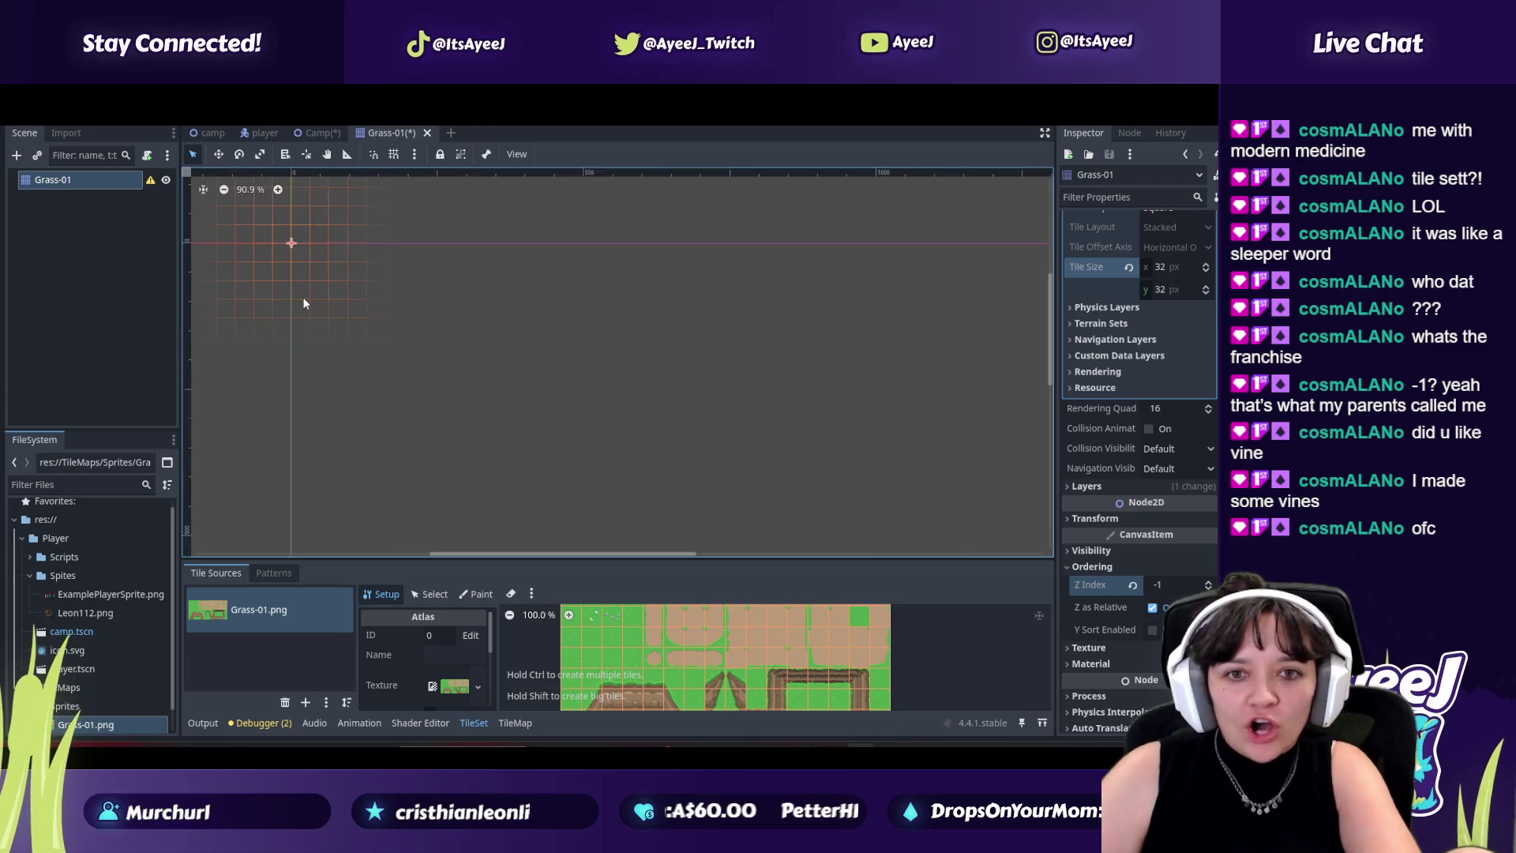
Step: Recentre the 2D canvas on the grid origin and narrow the Inspector dock to widen the canvas
left_click_drag(648, 555, 585, 553)
left_click_drag(1051, 310, 1047, 292)
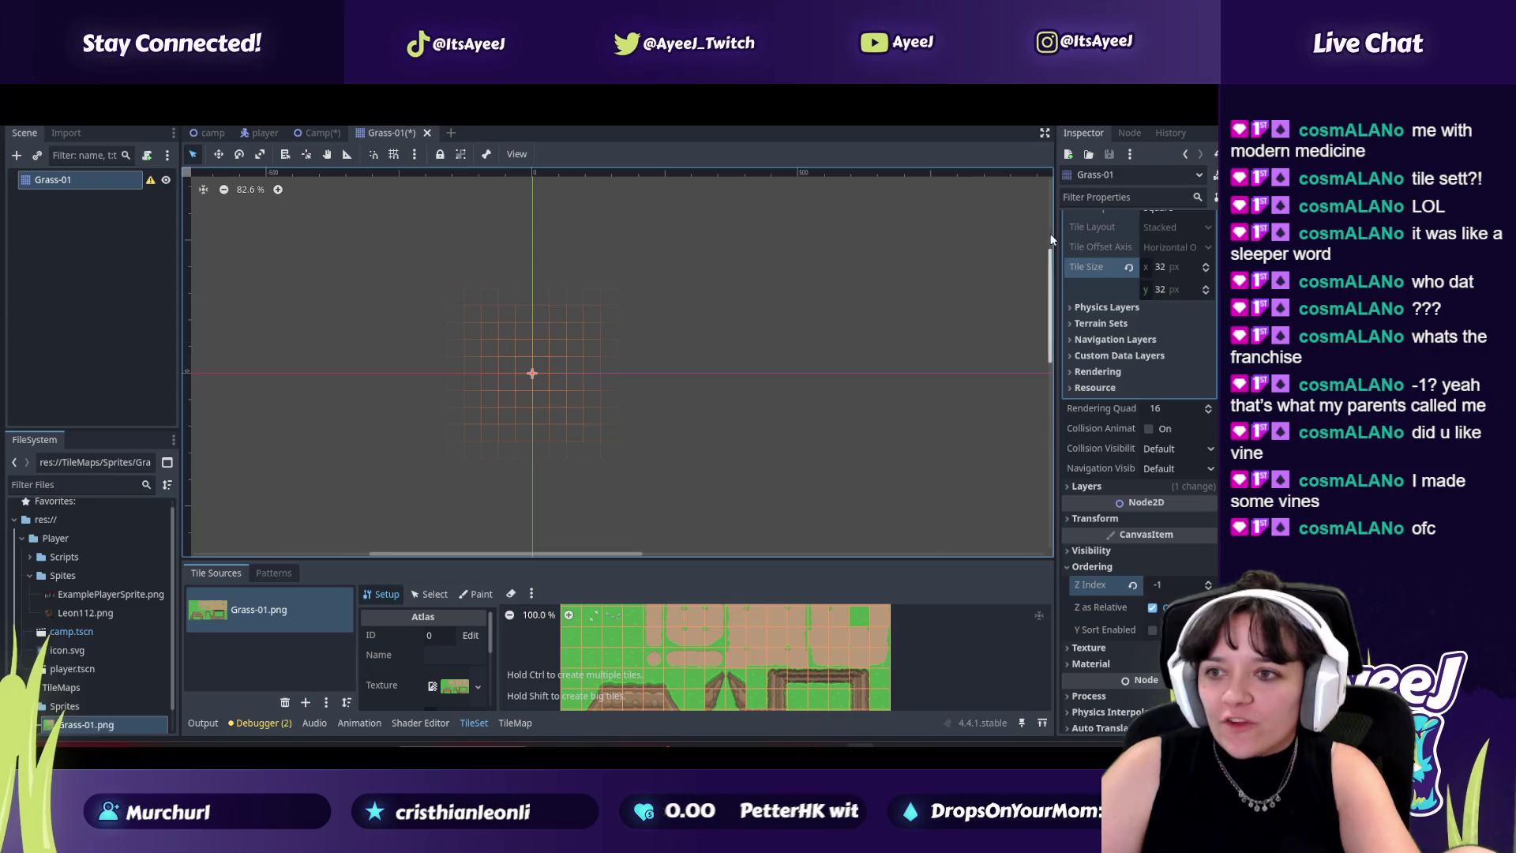
left_click_drag(1058, 196, 1092, 198)
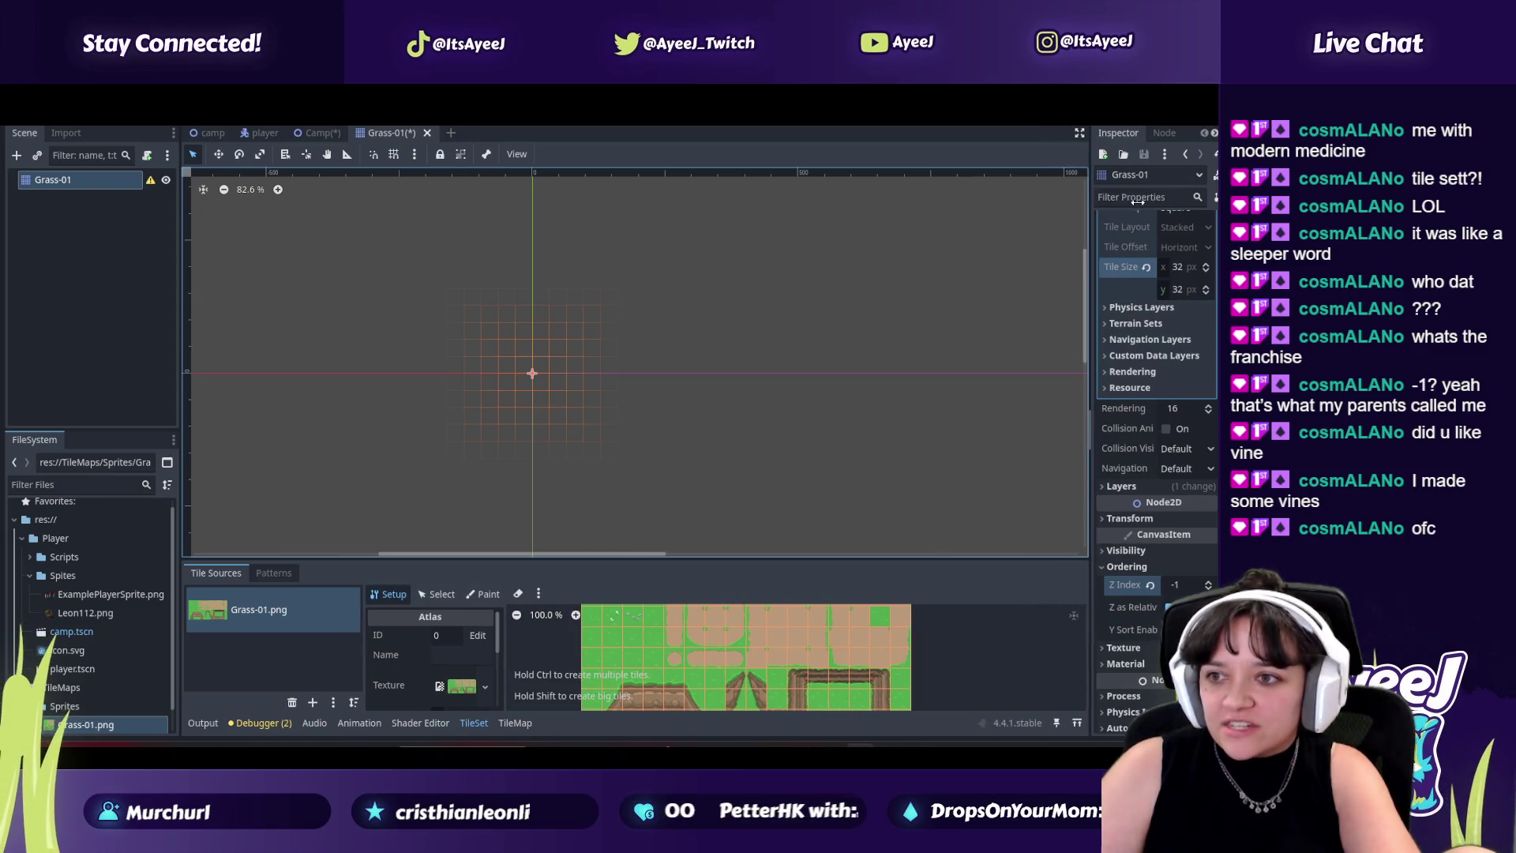
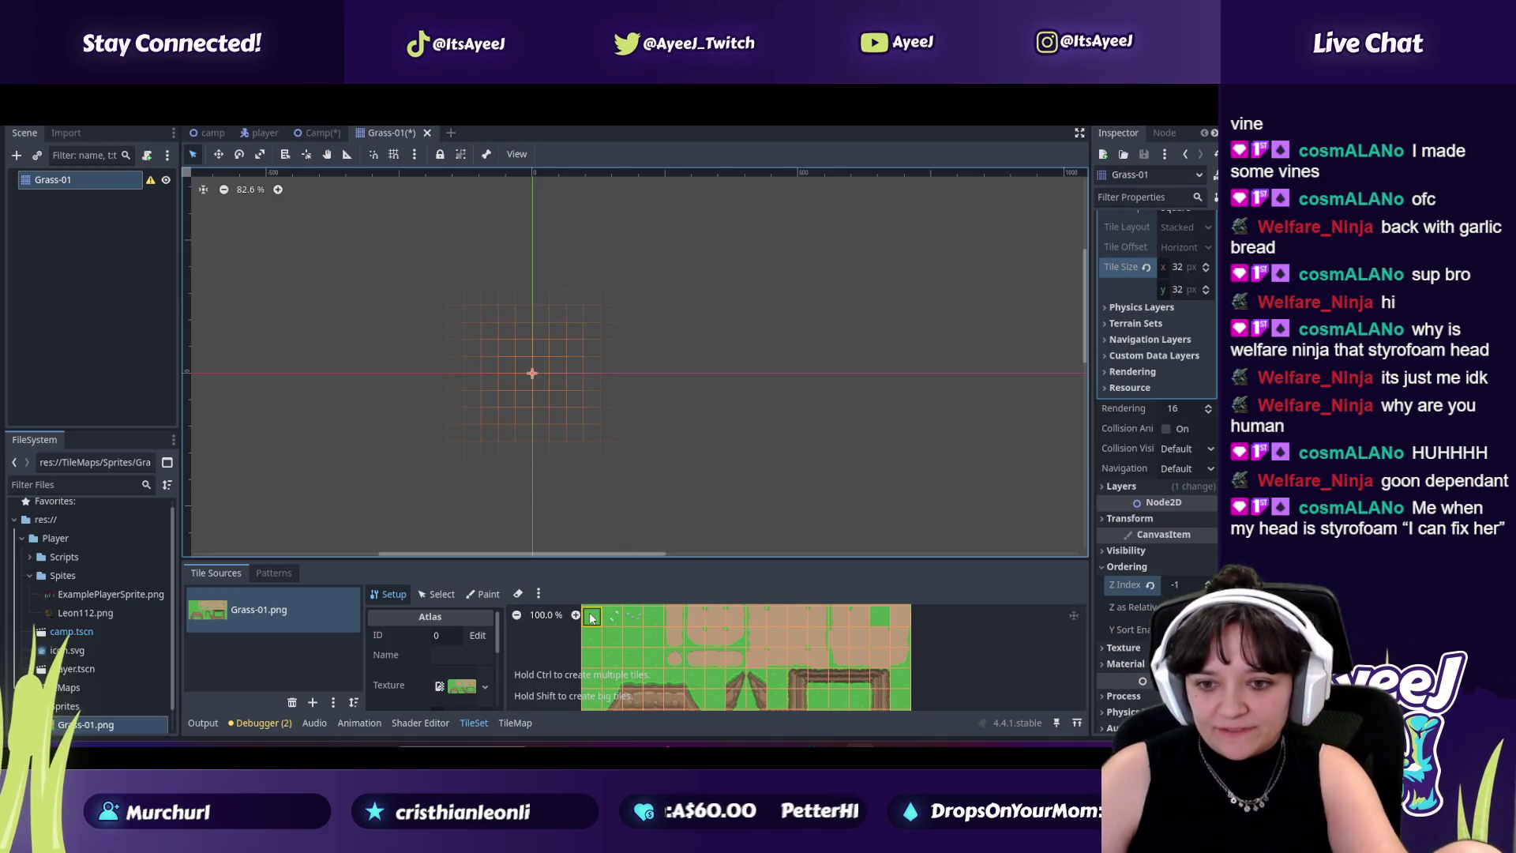
Step: Select the Grass-01 tilemap node so the Grass-01.png atlas appears in the TileMap panel
left_click(543, 385)
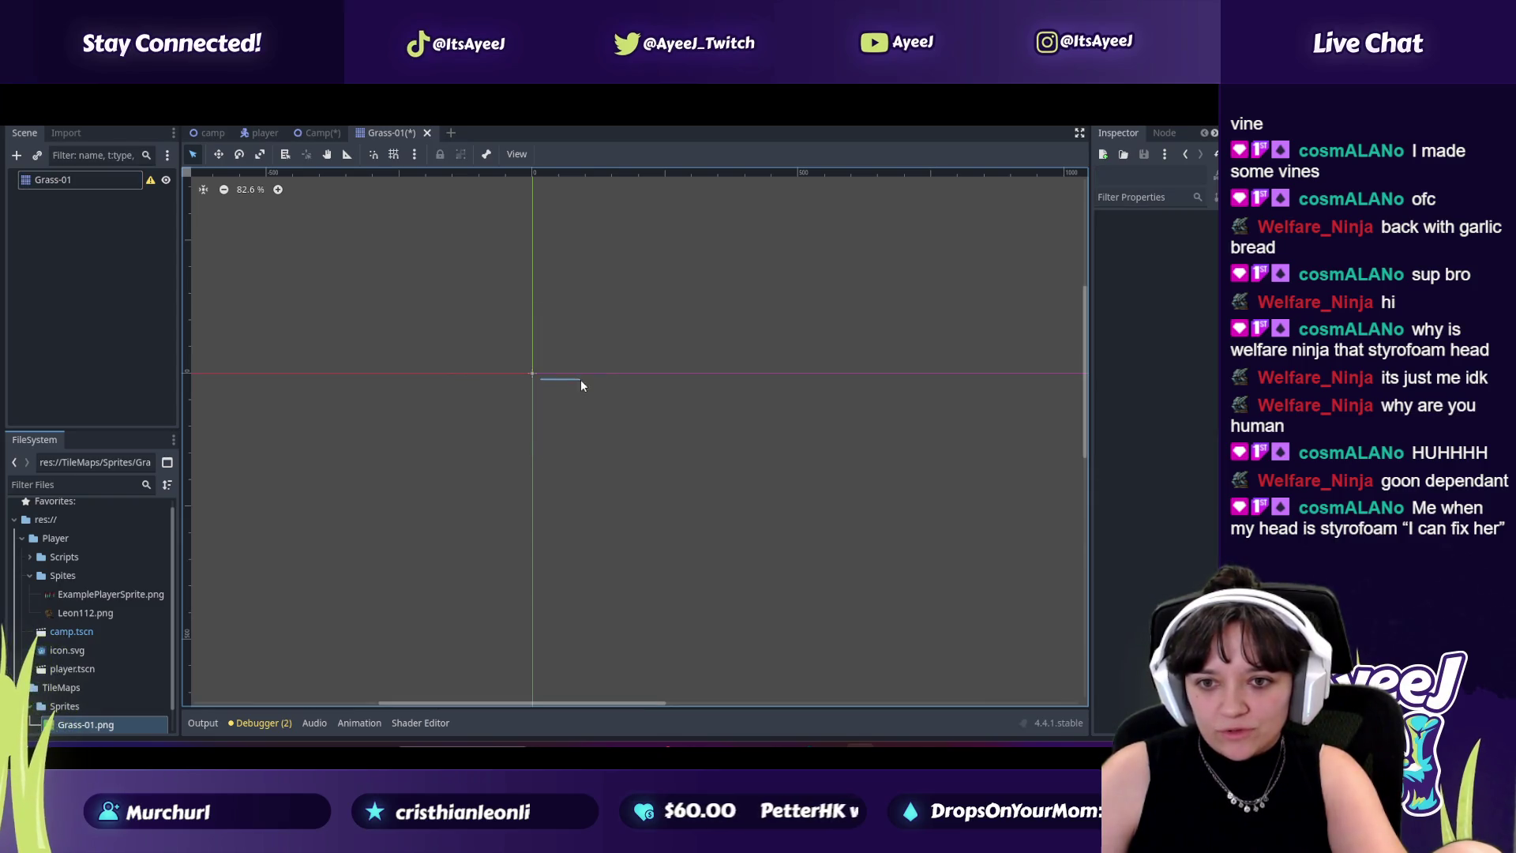
left_click(95, 724)
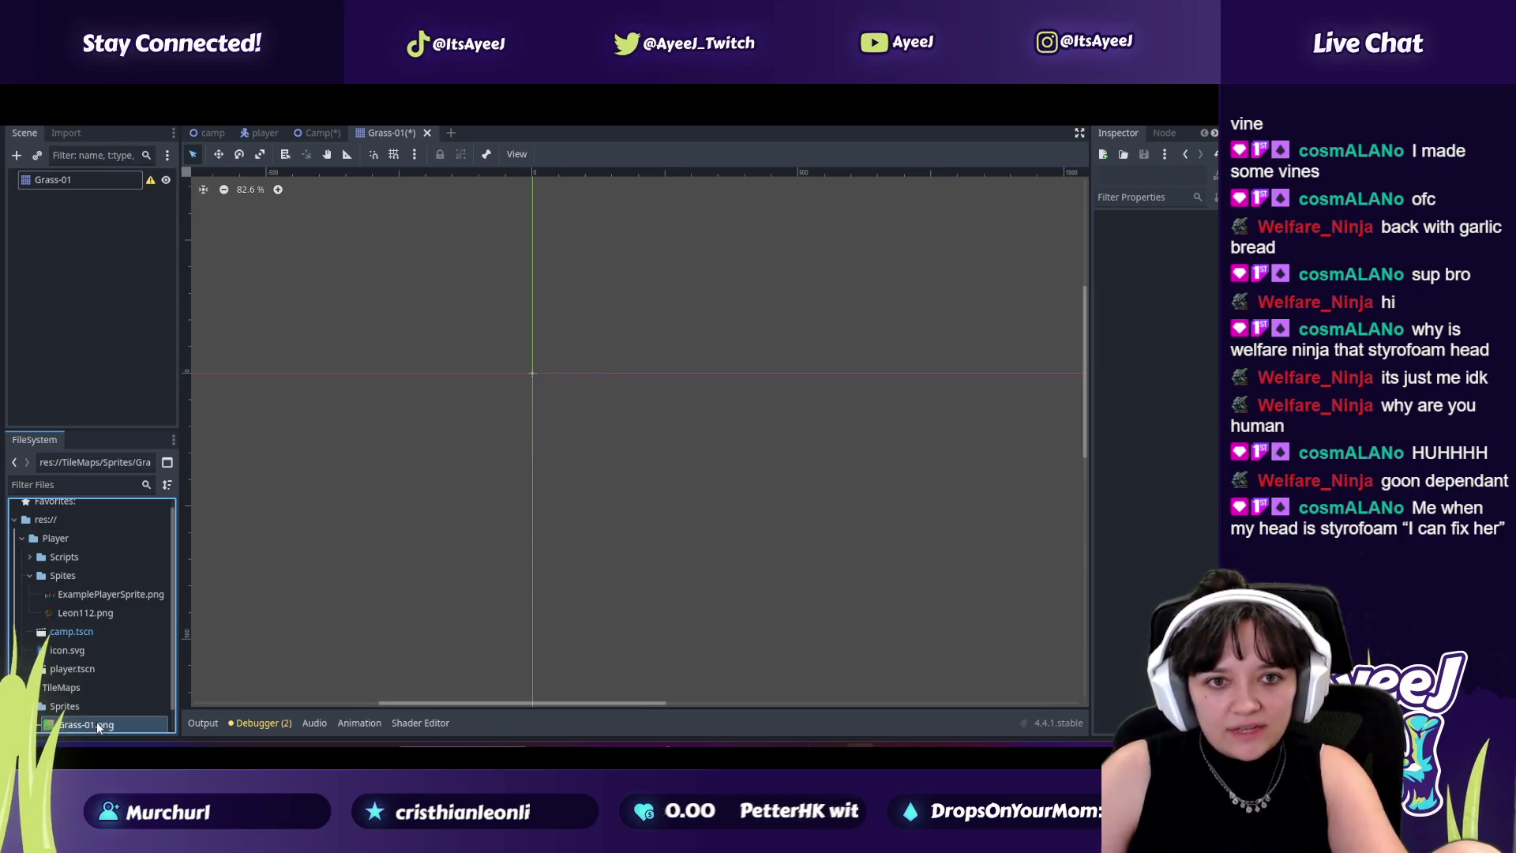
left_click(57, 180)
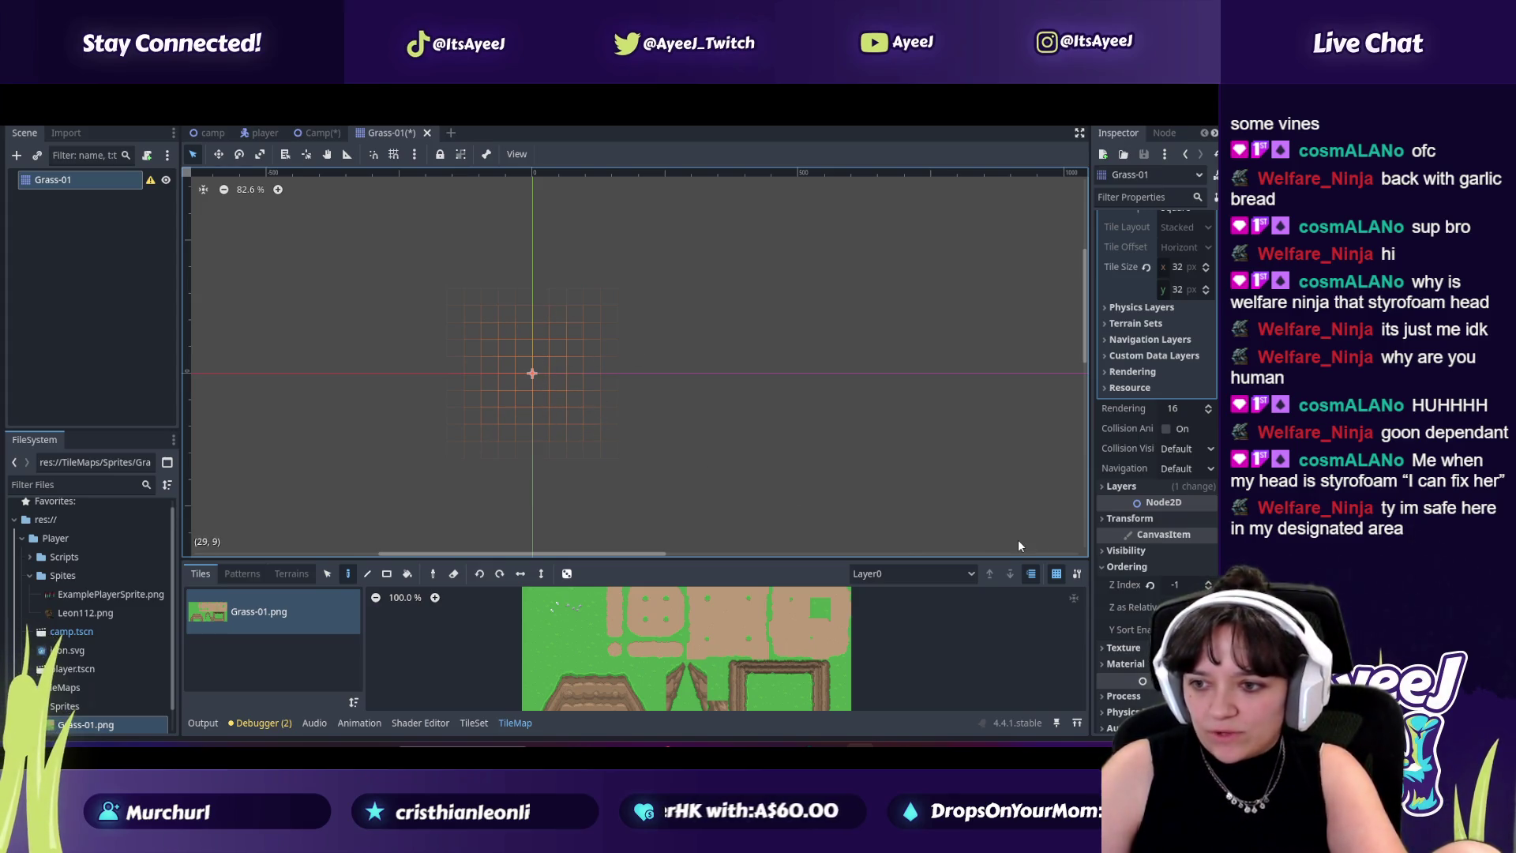
key("alt+Tab")
Step: Seek the tutorial back to its scene-creation part and resume playback until about 1:50
mouse_move(118, 646)
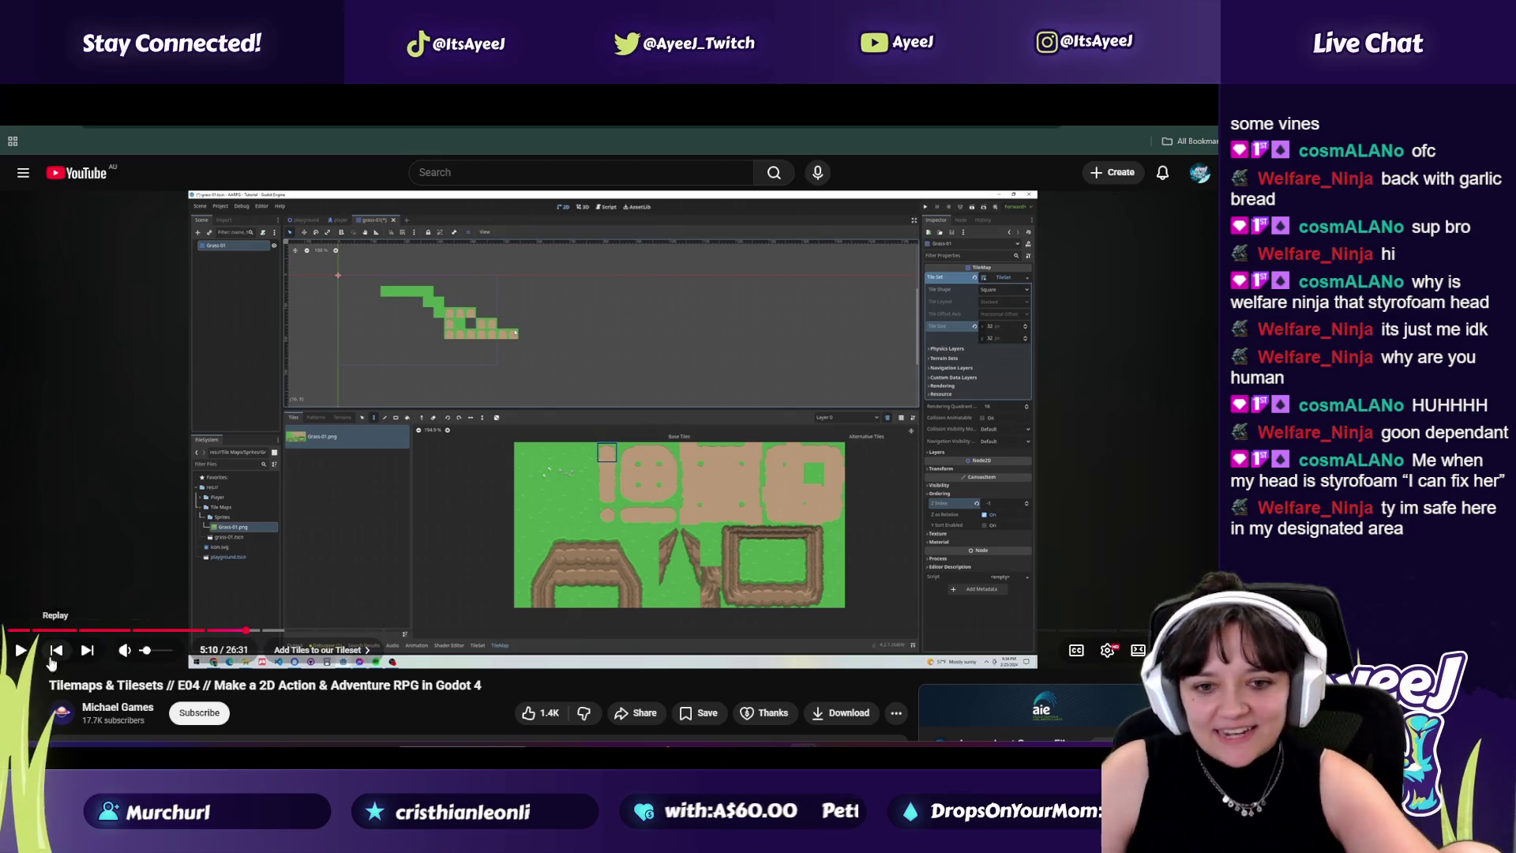
left_click(75, 630)
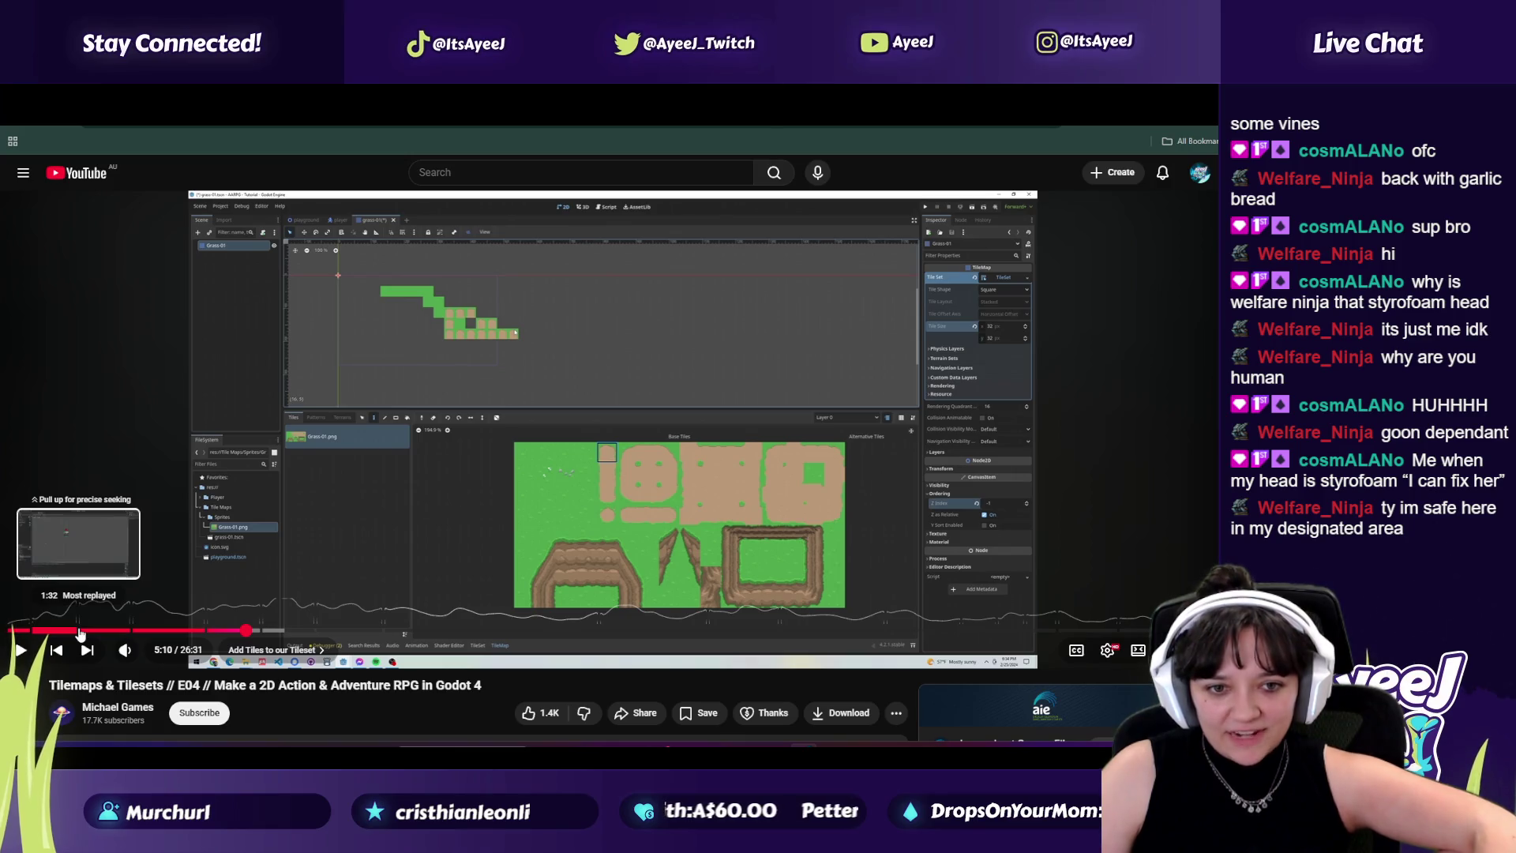
left_click(19, 649)
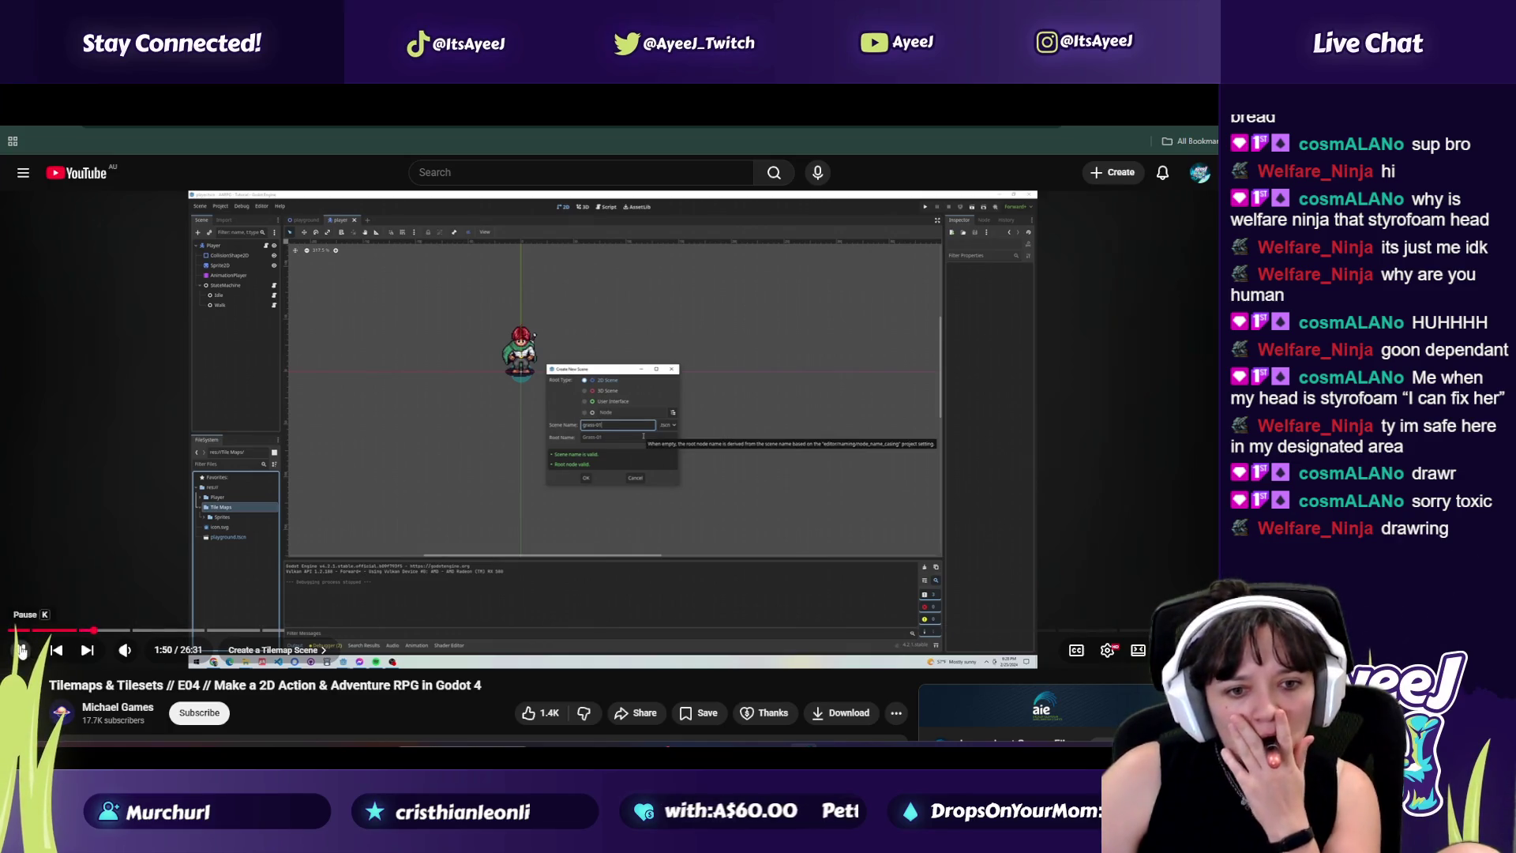
key("alt+Tab")
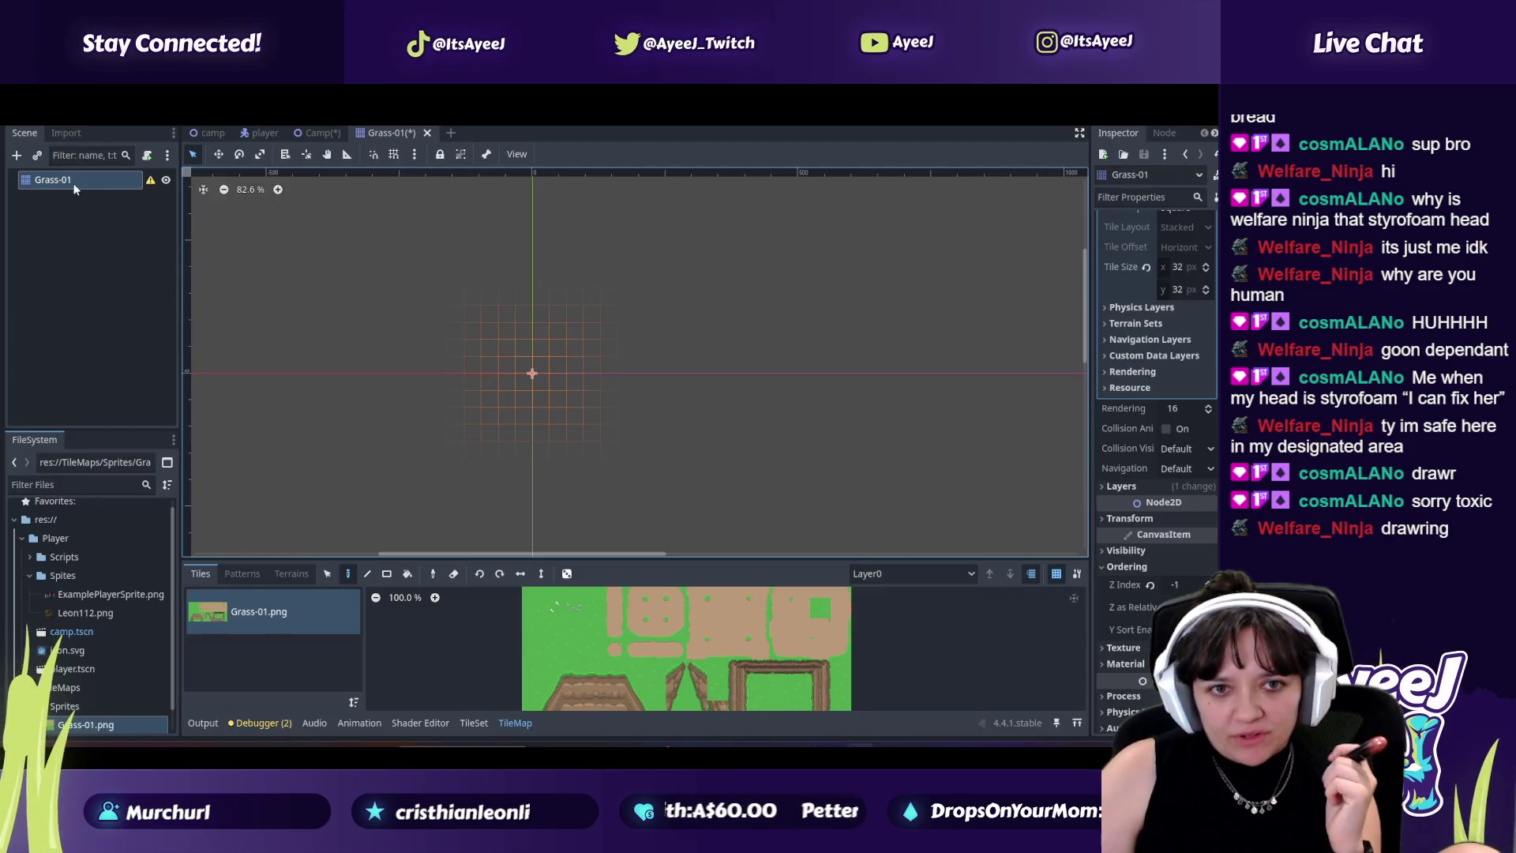
Step: Keep the name Grass-01, pick the plain grass tile, and paint a small strip near the origin
double_click(150, 182)
key("Return")
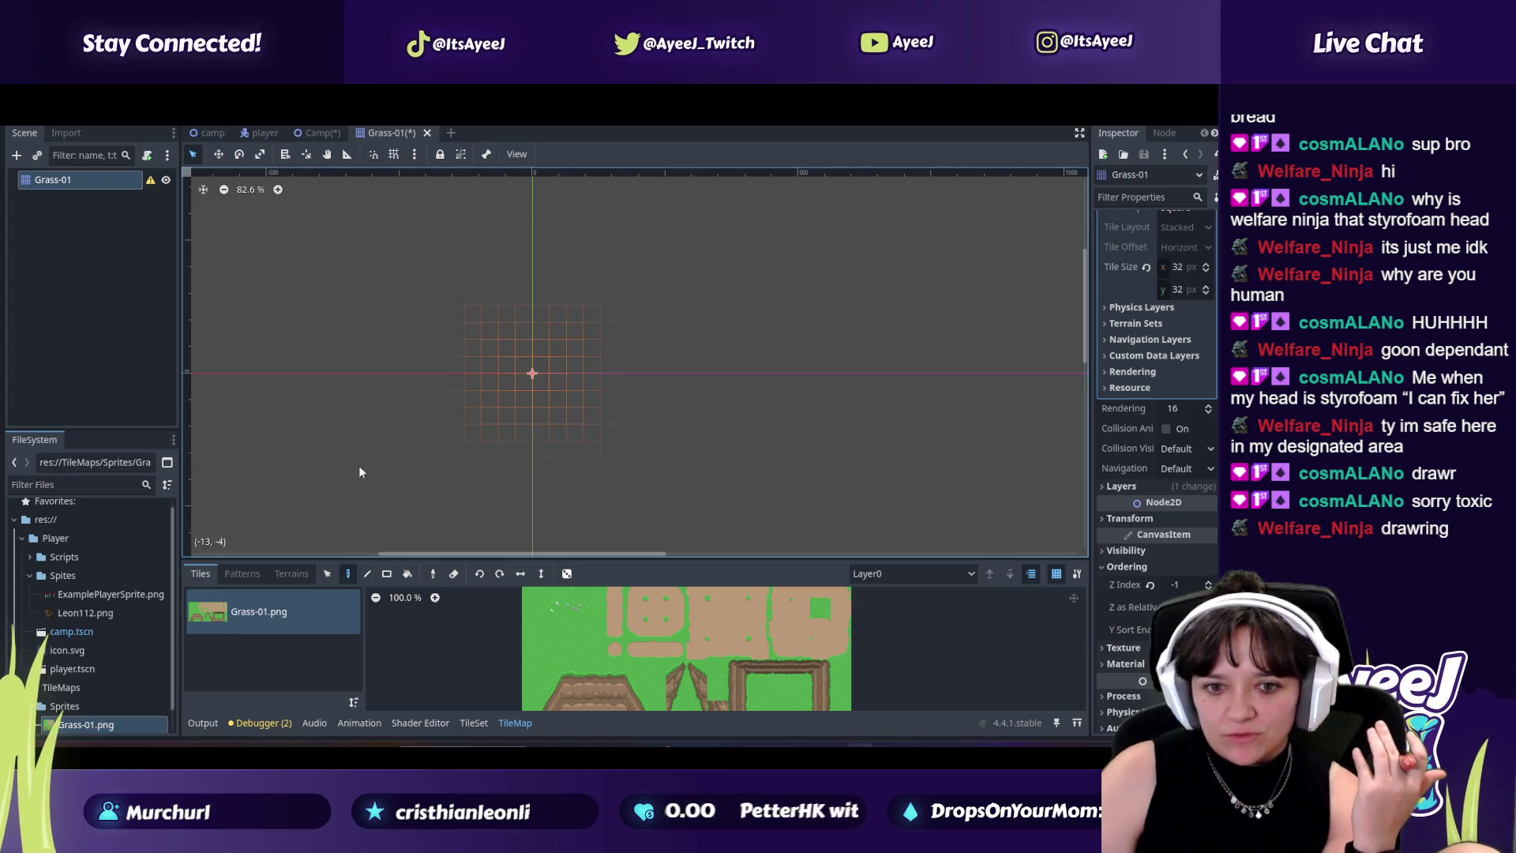
left_click(534, 629)
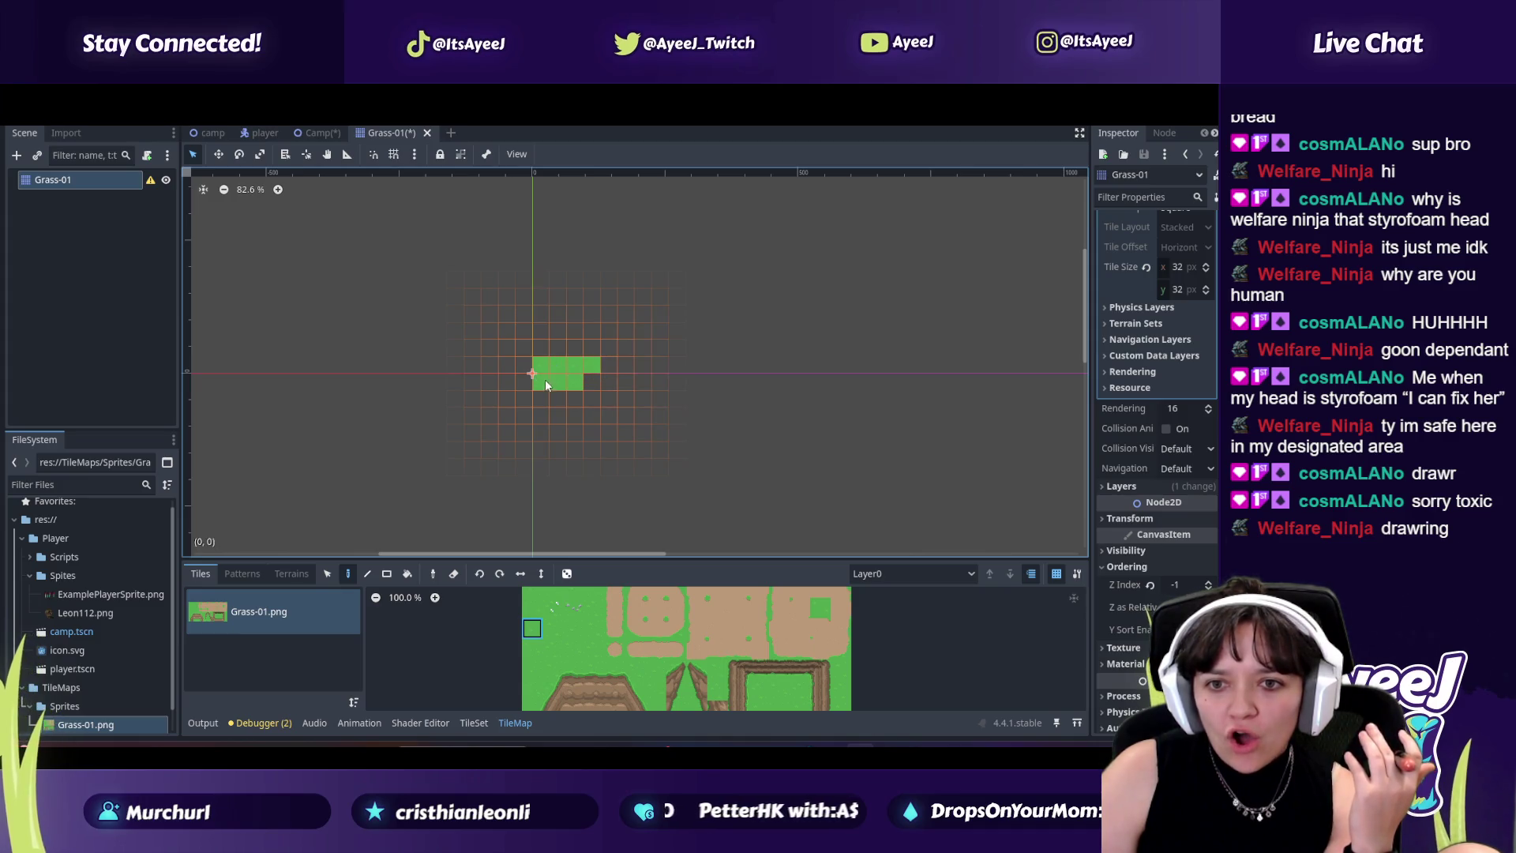
scroll(589, 385, "down", 2)
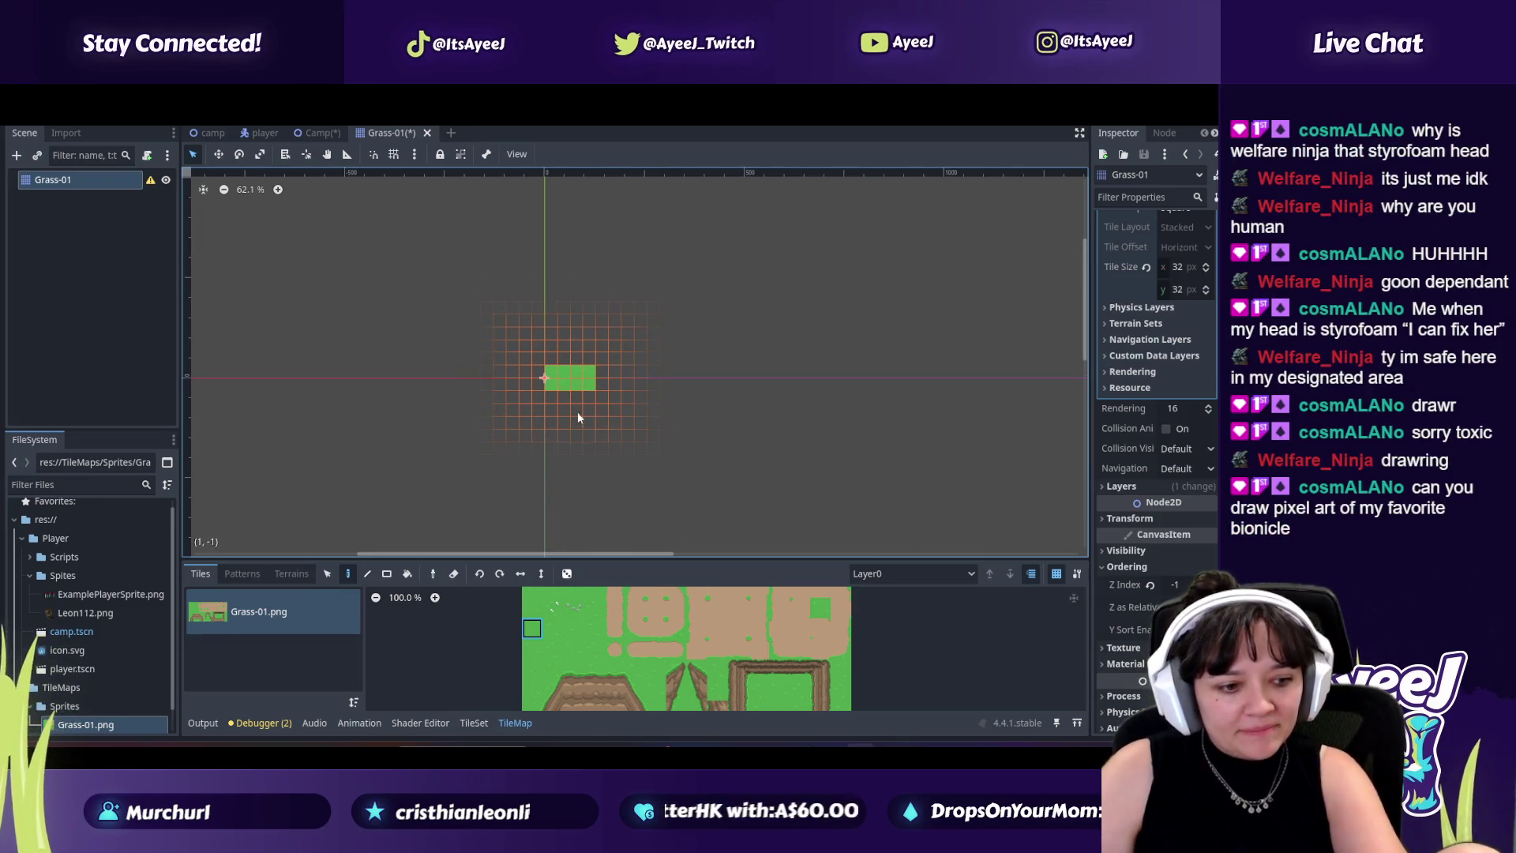
key("alt+Tab")
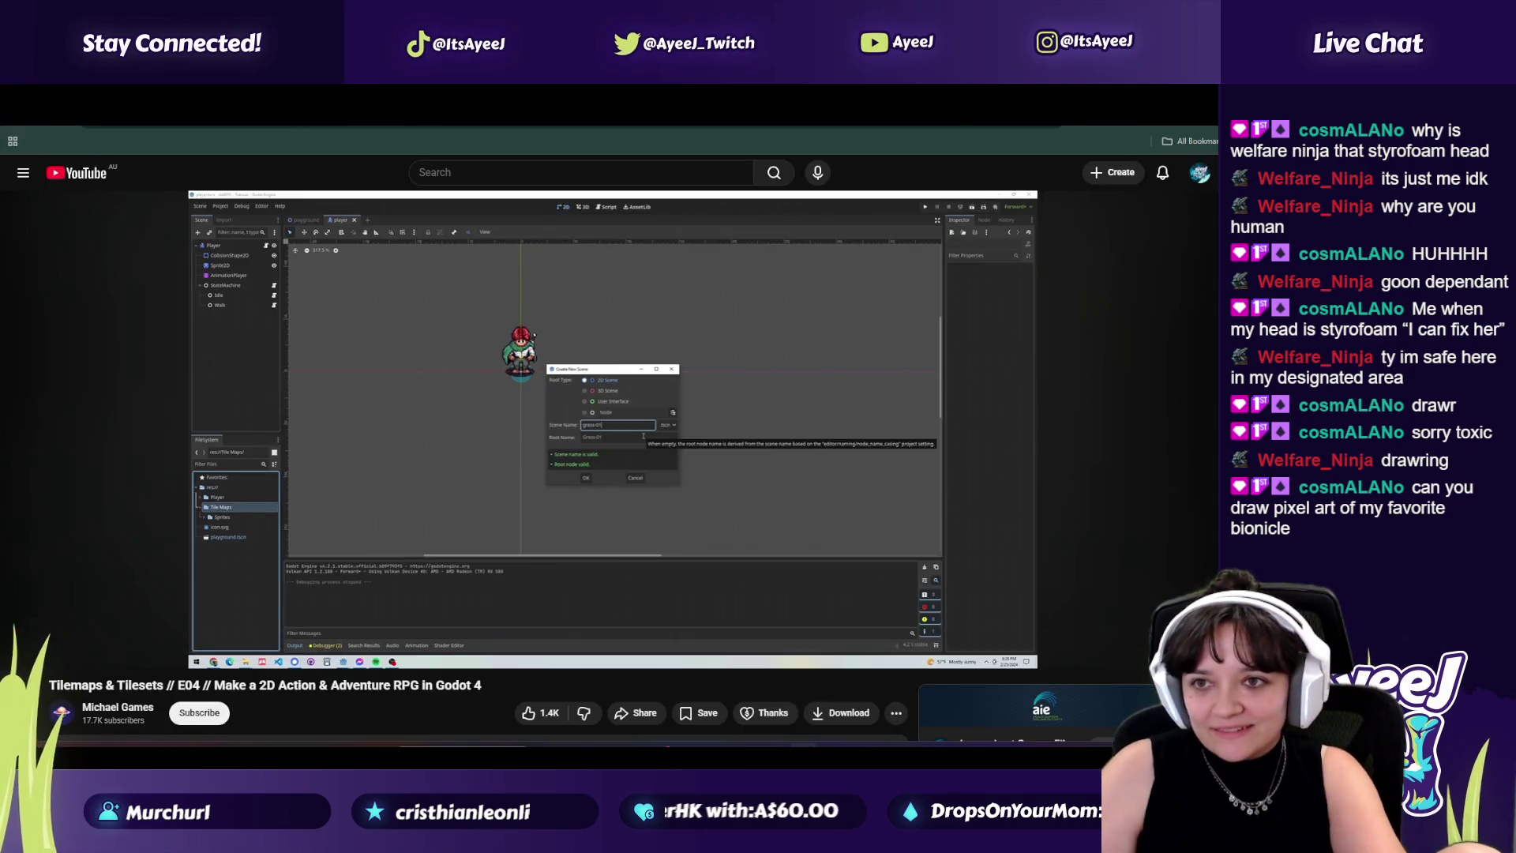
Step: Open the BIONICLE Wiki in a new tab and search it for the Takanuva article
key("ctrl+t")
left_click(911, 139)
type("bionicles")
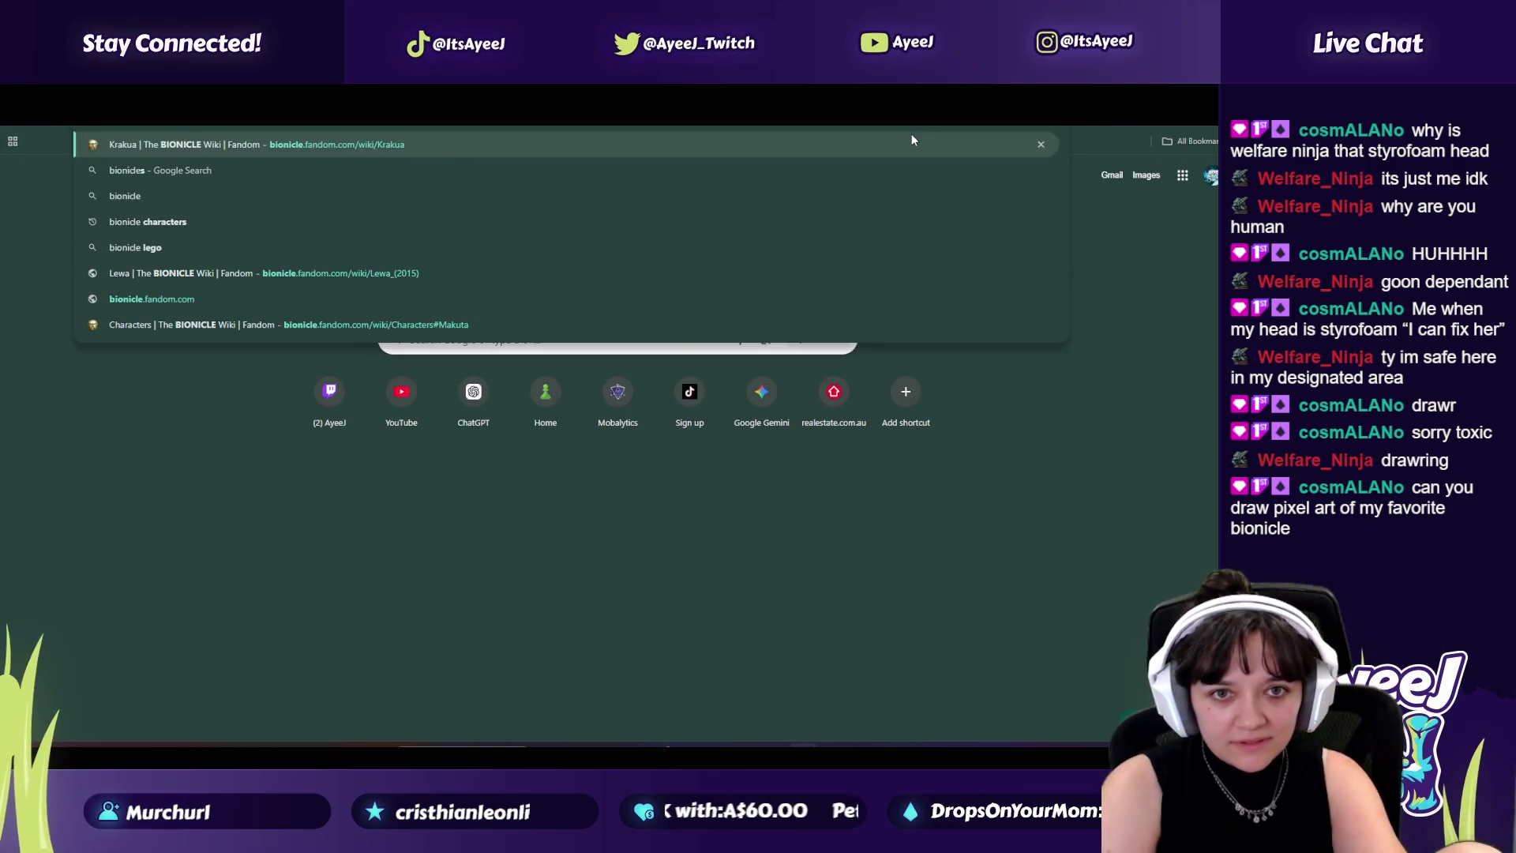
left_click(911, 139)
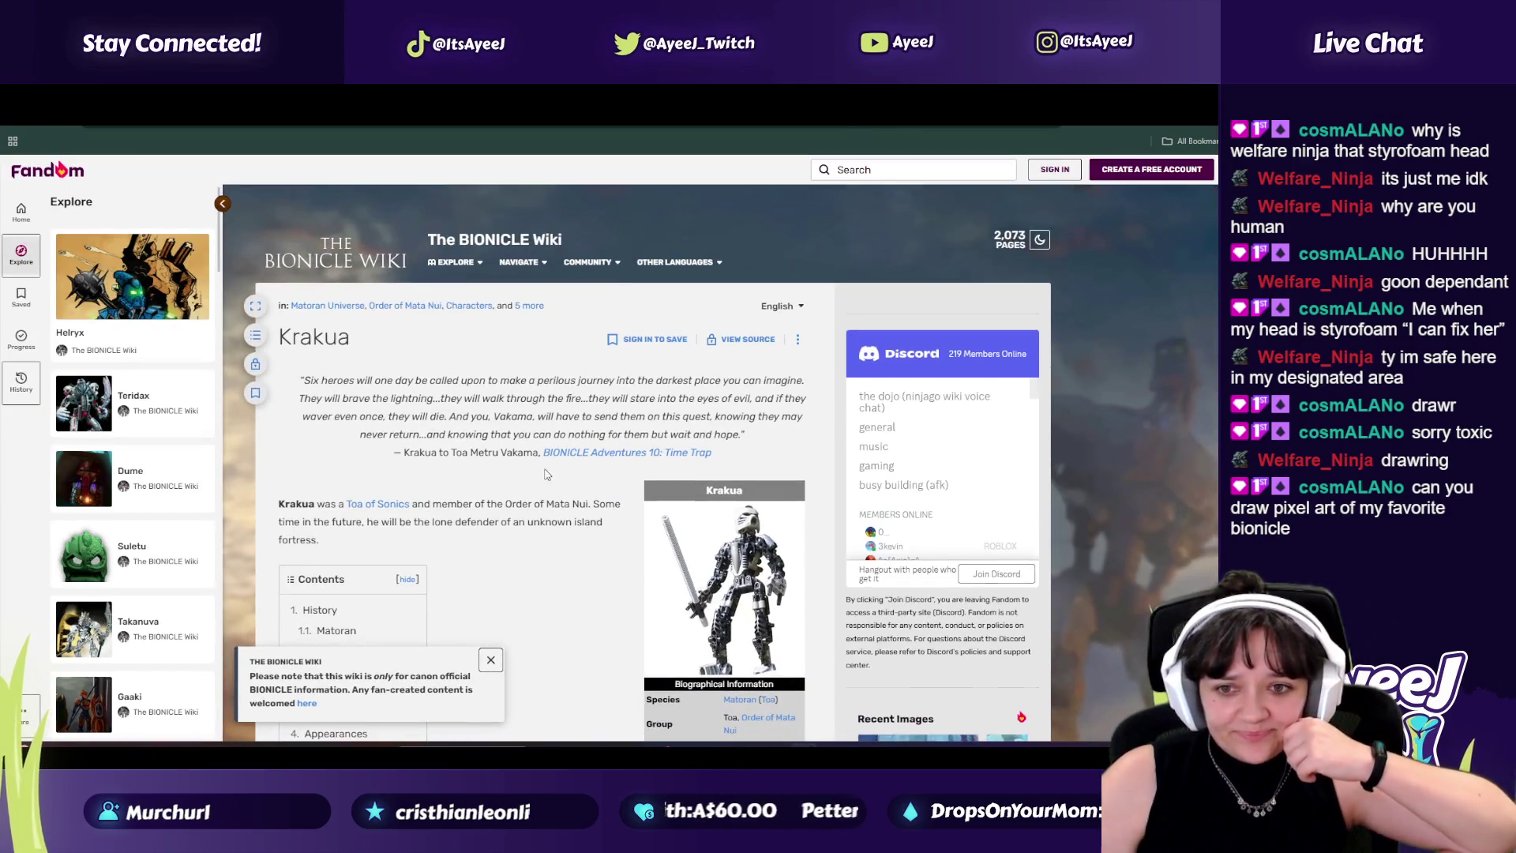
left_click(944, 170)
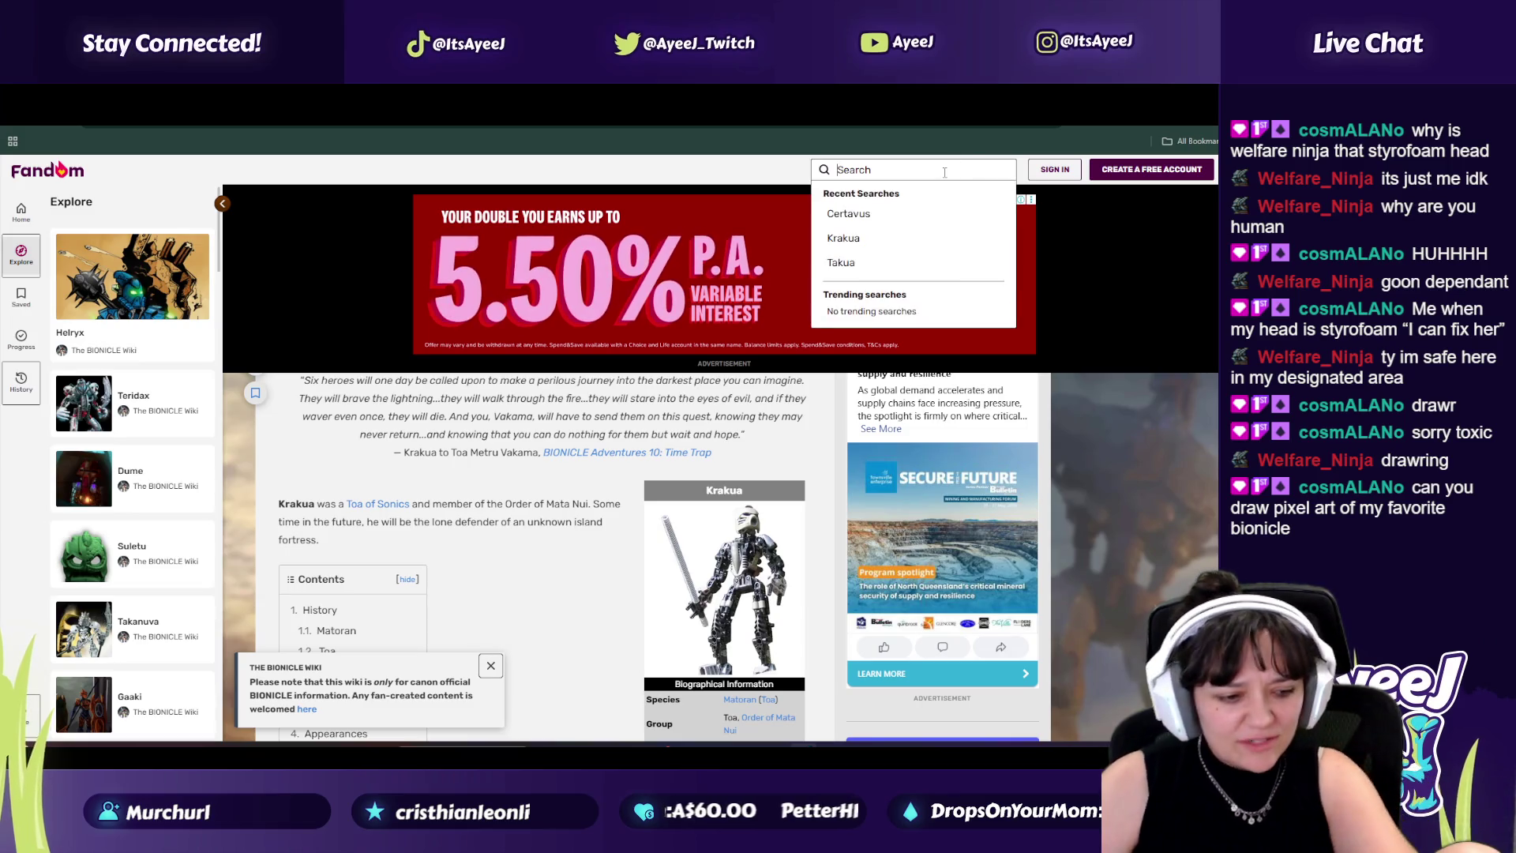
type("t")
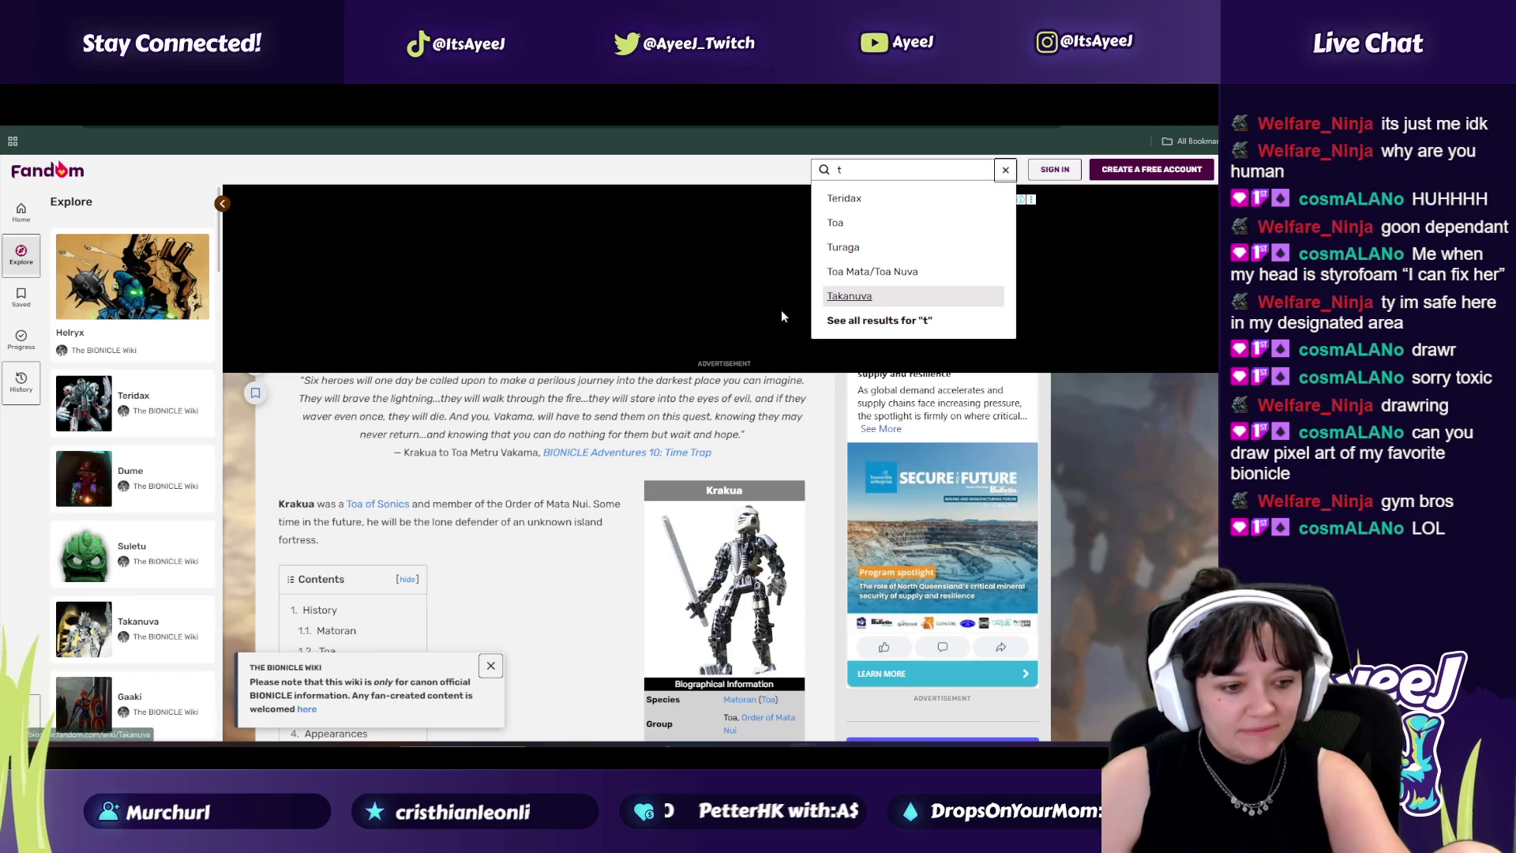
key("Return")
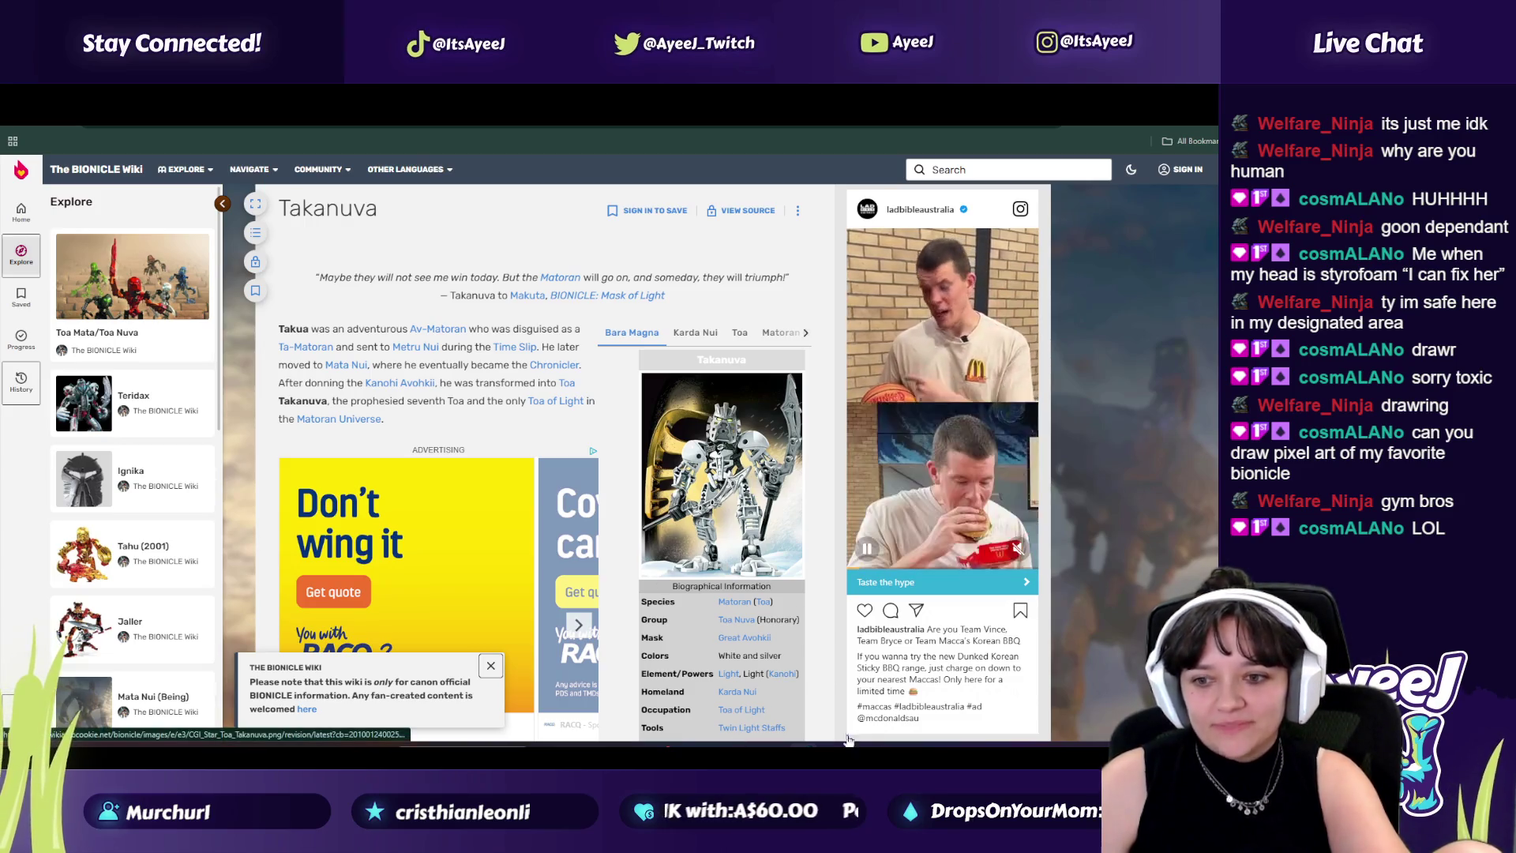
Step: Enlarge the Takanuva infobox image and move the restored browser window to the right
mouse_move(861, 754)
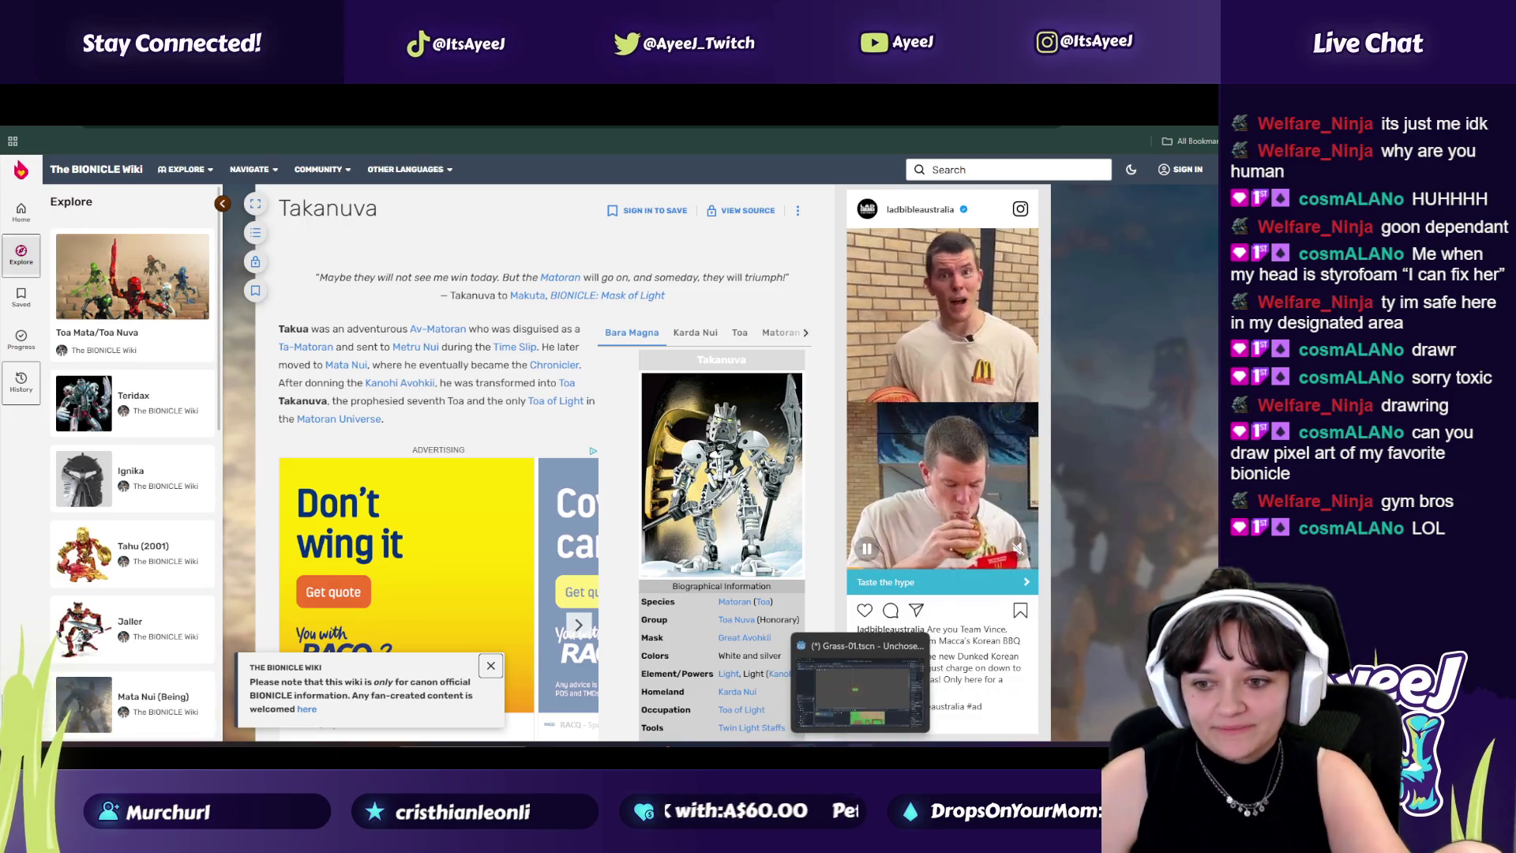
left_click(733, 442)
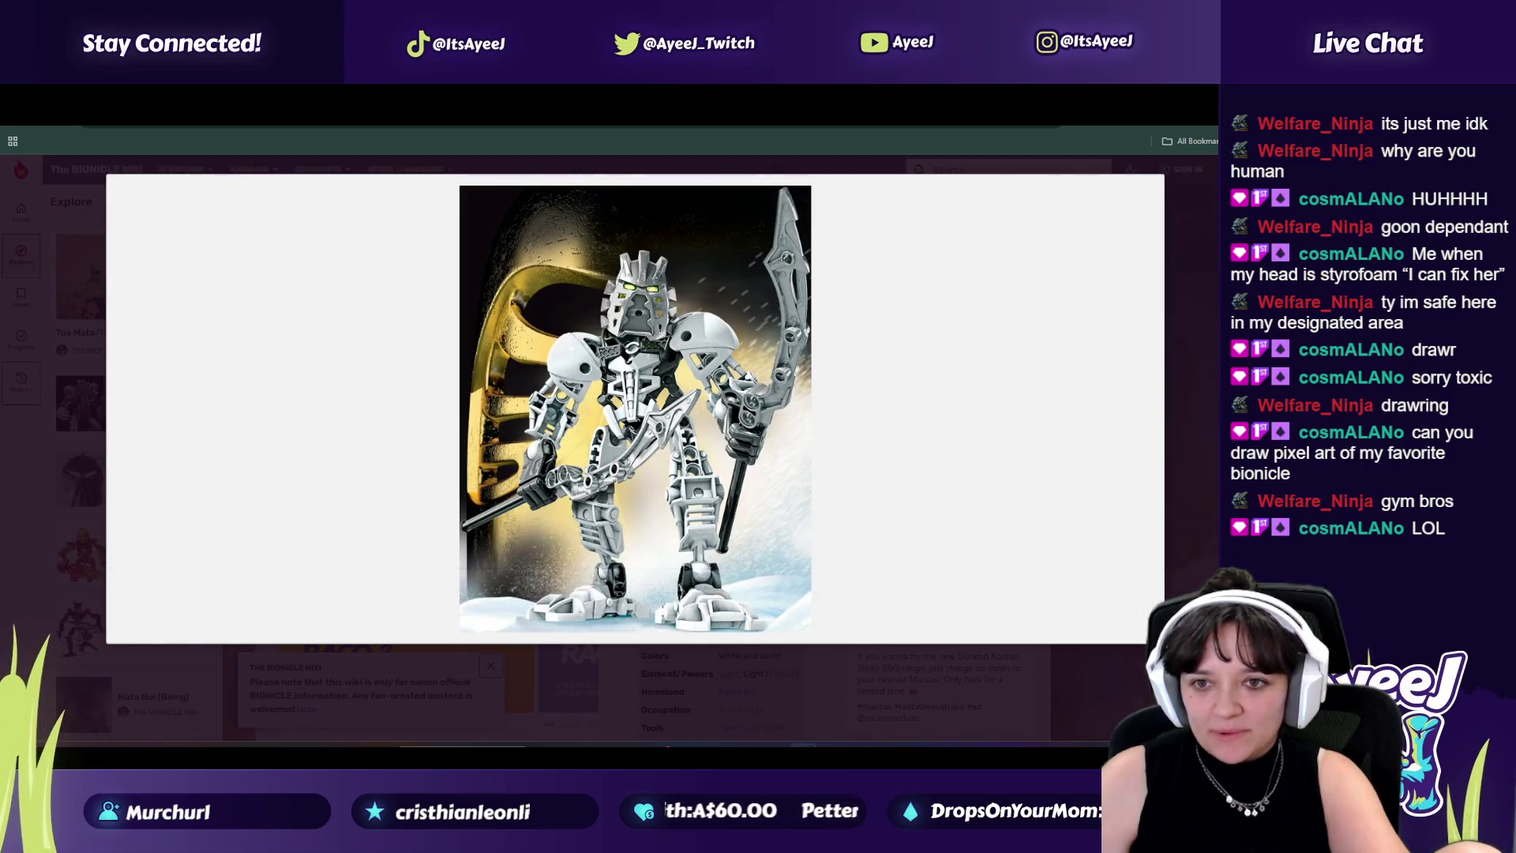
key("super+Down")
mouse_move(604, 122)
left_mouse_down()
mouse_move(984, 111)
mouse_move(790, 134)
mouse_move(804, 176)
mouse_move(718, 180)
mouse_move(567, 114)
left_mouse_up()
Step: Switch the infobox to the Matoran (2001) version and enlarge the Takua image
mouse_move(1109, 360)
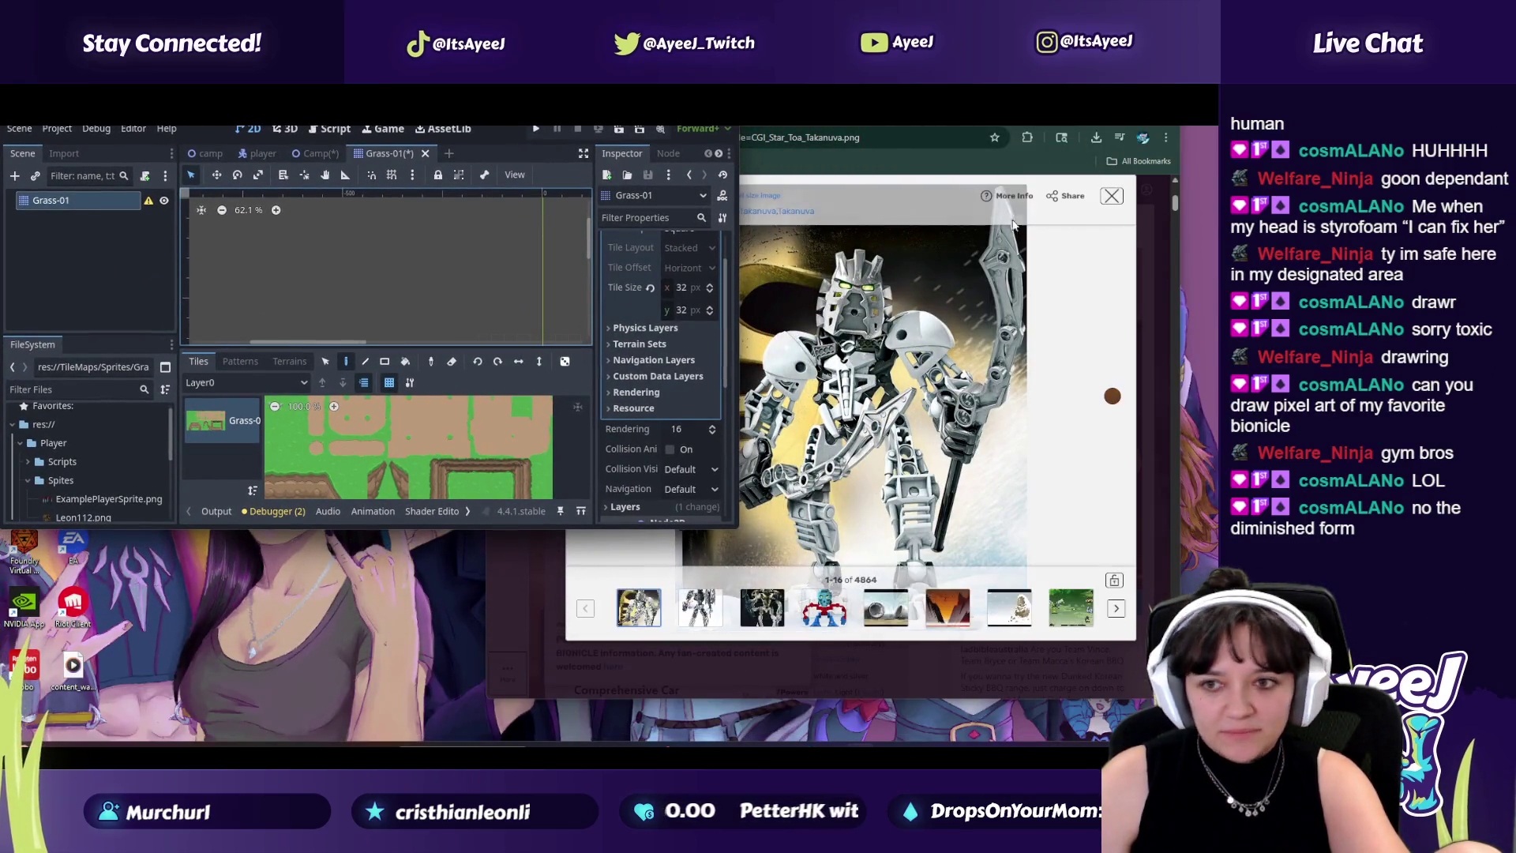
left_click(1111, 196)
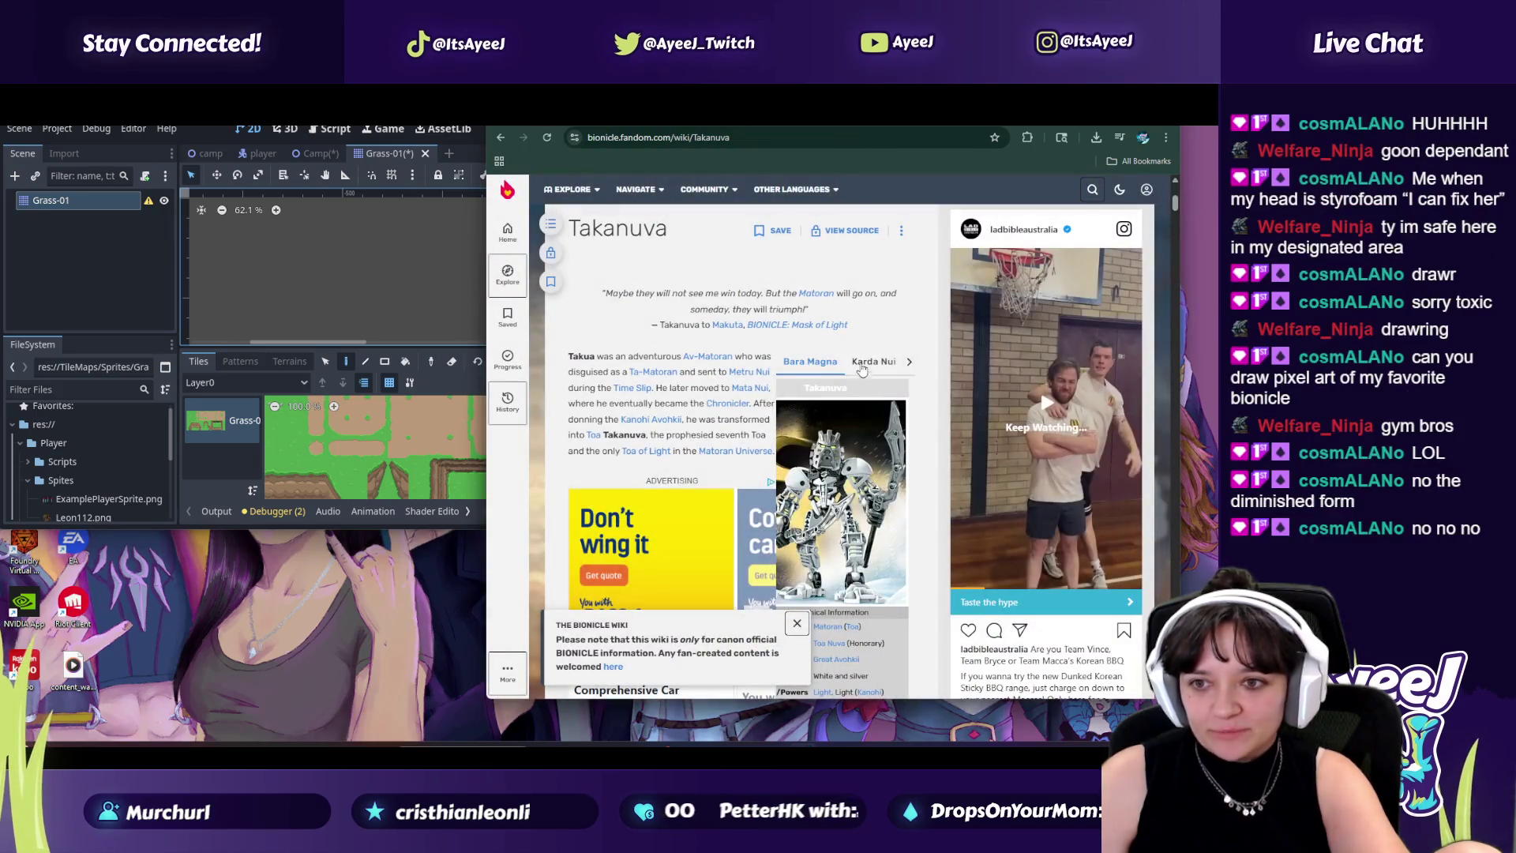
left_click(871, 367)
left_click(910, 365)
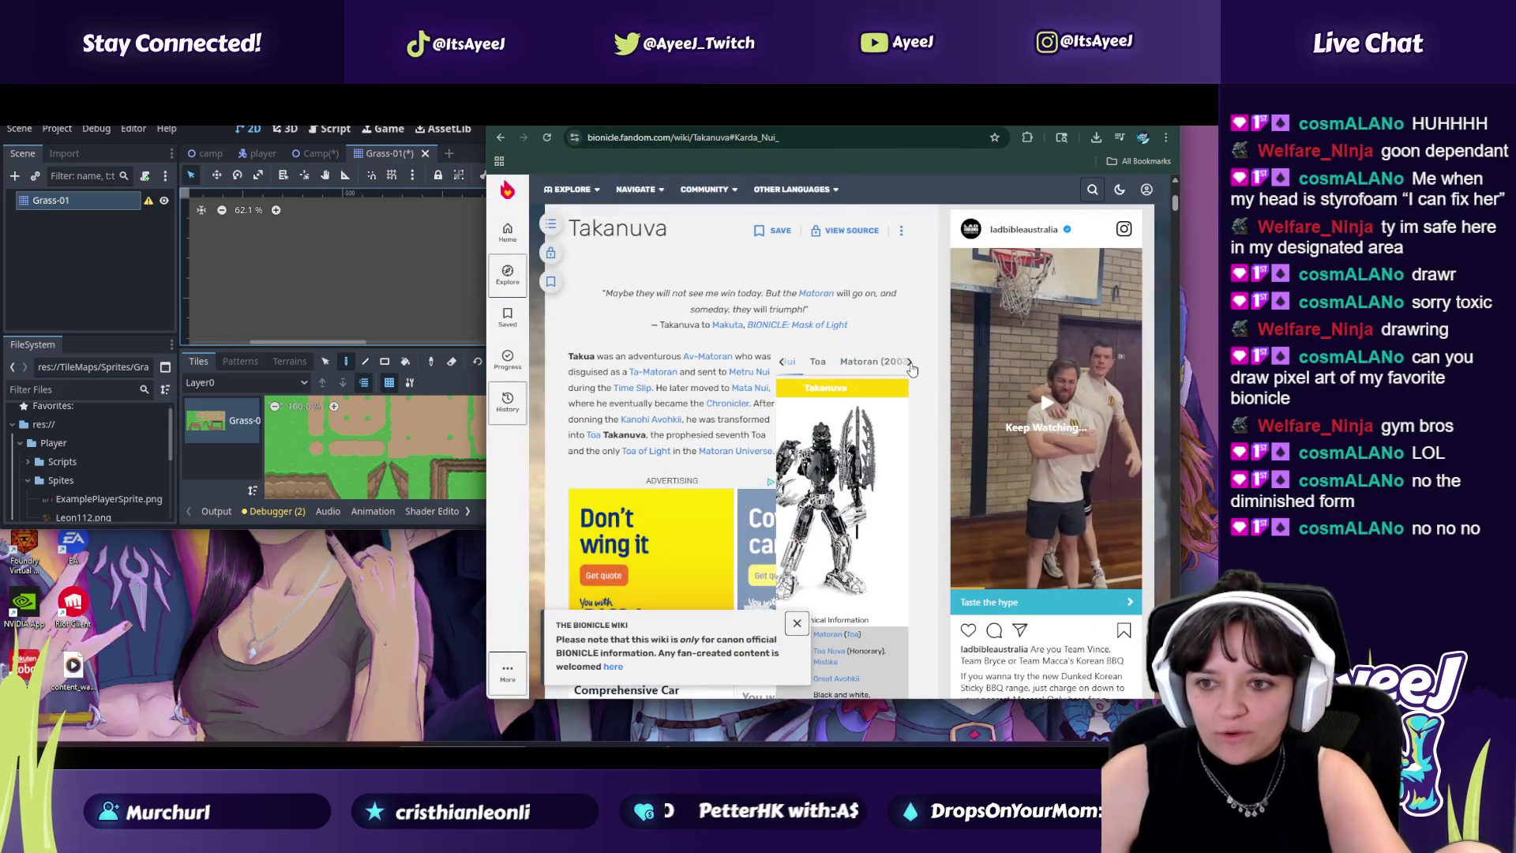
left_click(902, 365)
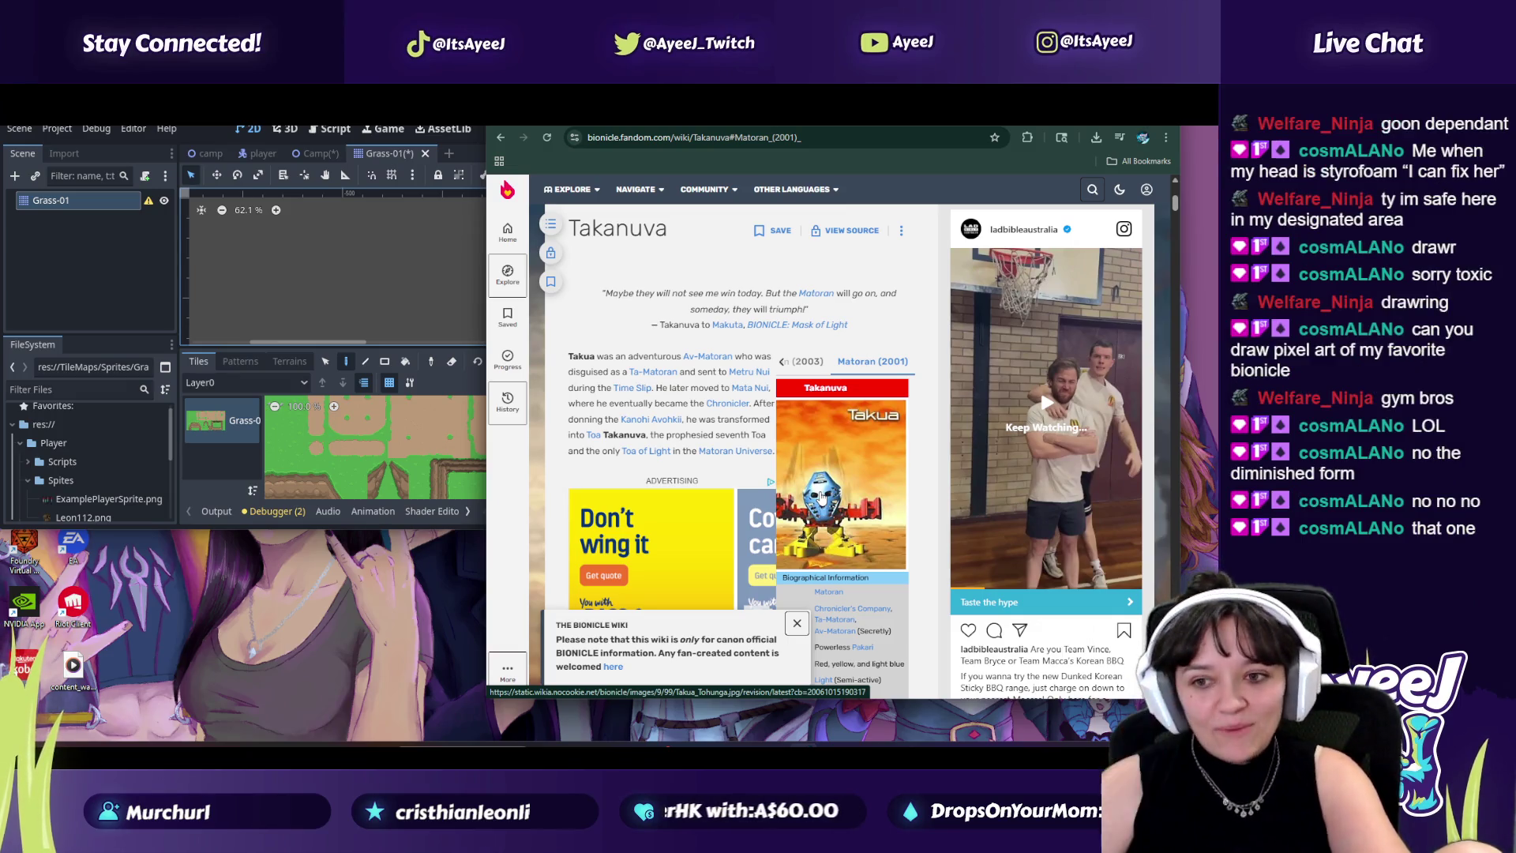
left_click(826, 490)
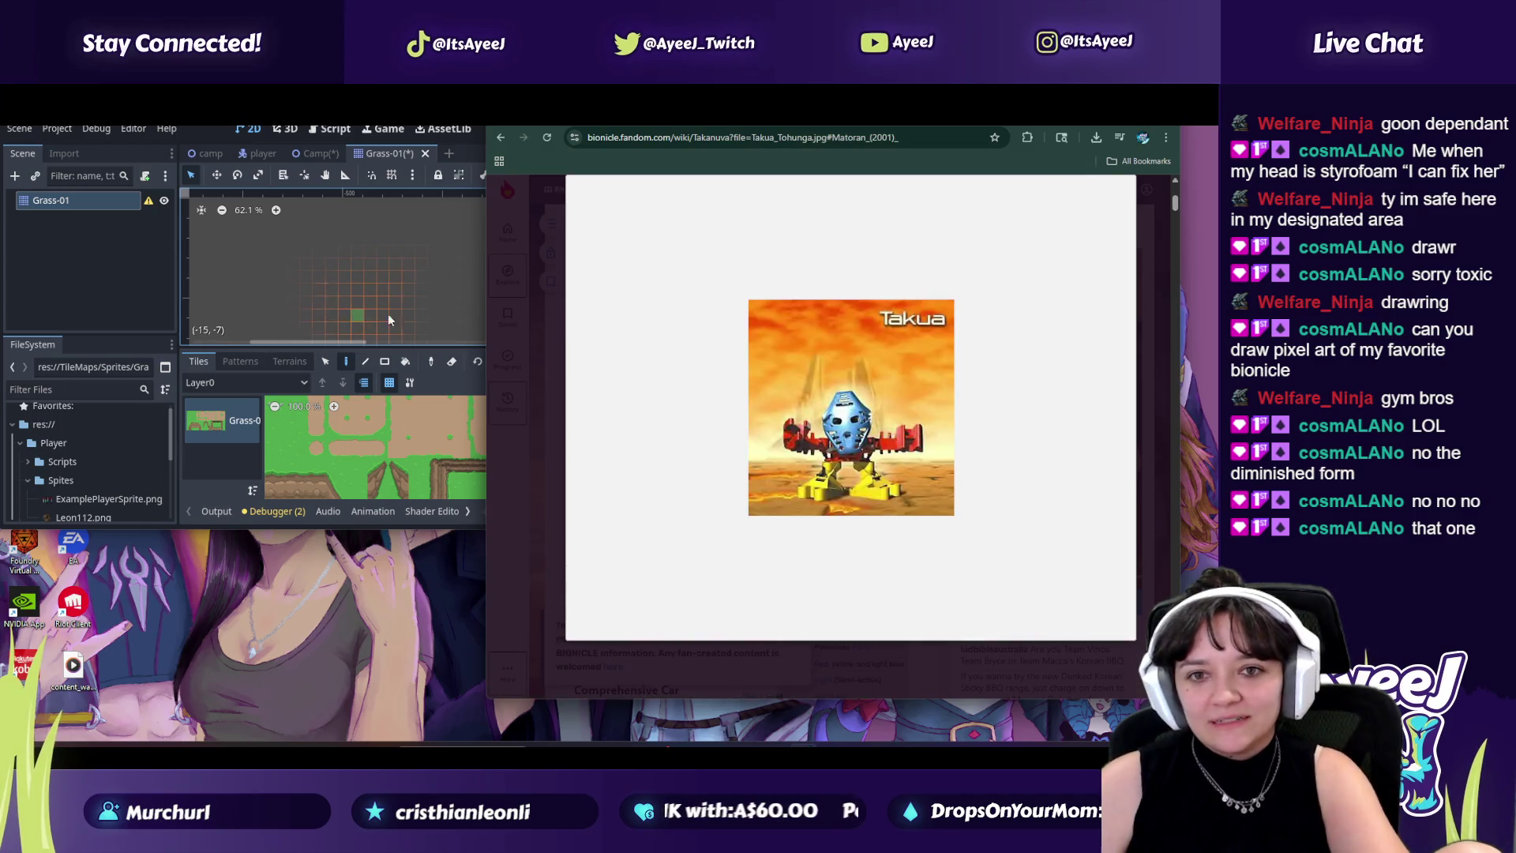
Step: Bring the Godot editor forward and make its window taller
left_click(474, 525)
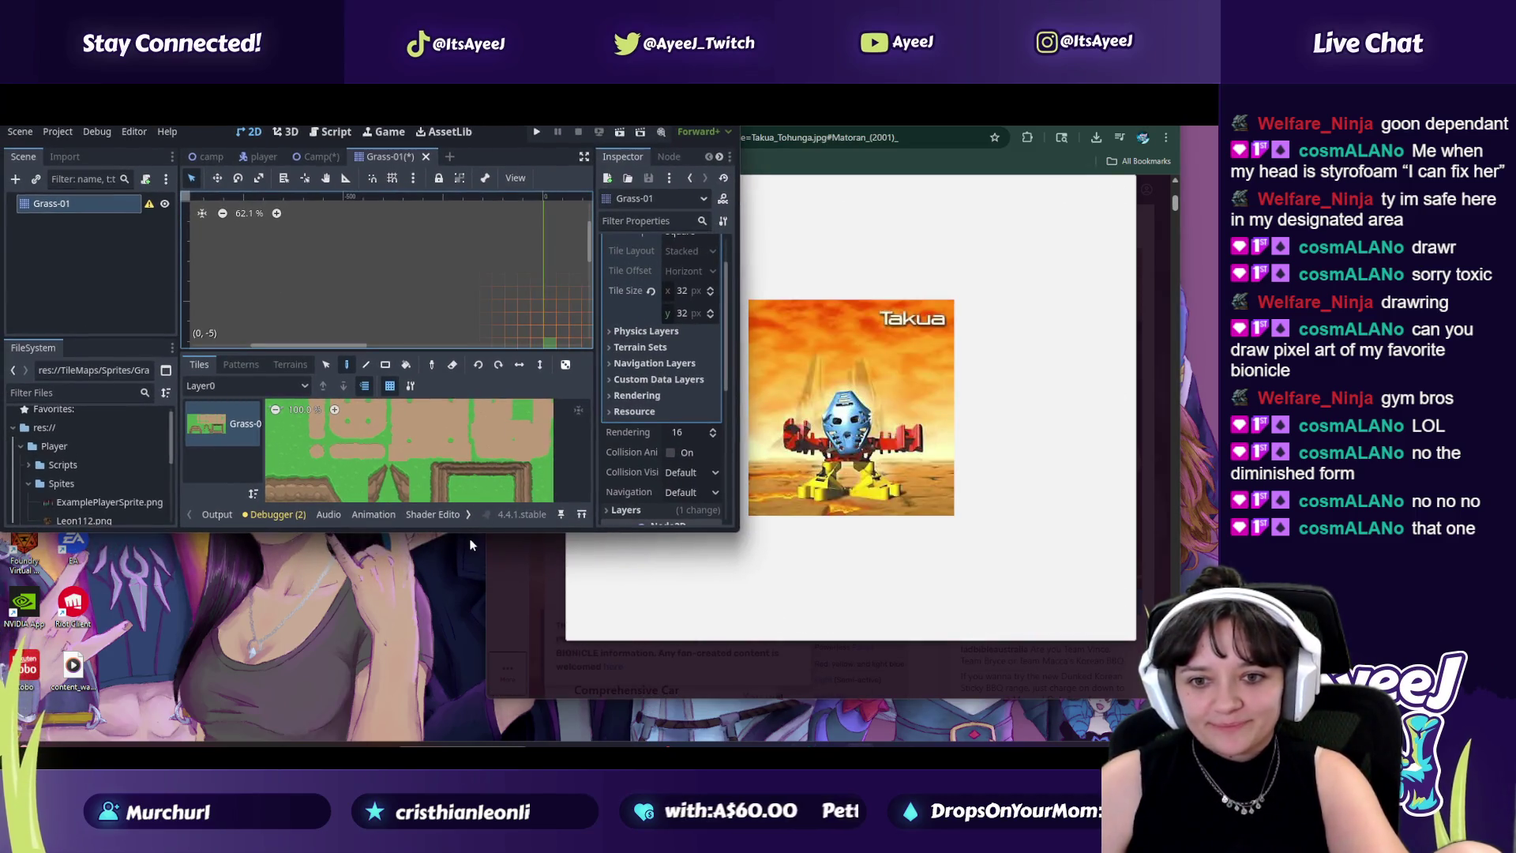
mouse_move(475, 533)
left_mouse_down()
mouse_move(453, 745)
mouse_move(442, 738)
left_mouse_up()
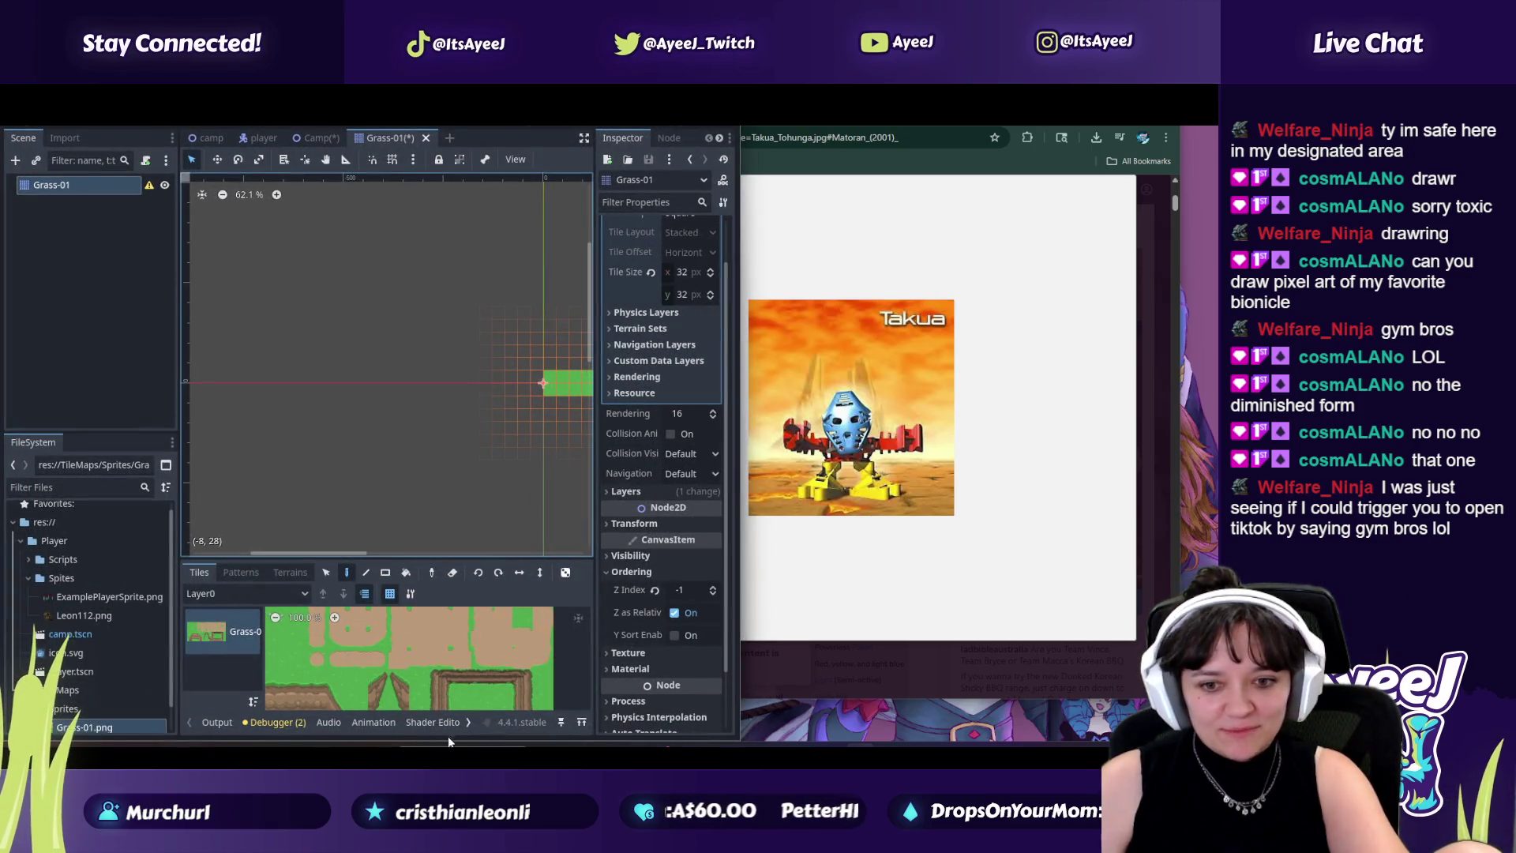
key("super")
key("Escape")
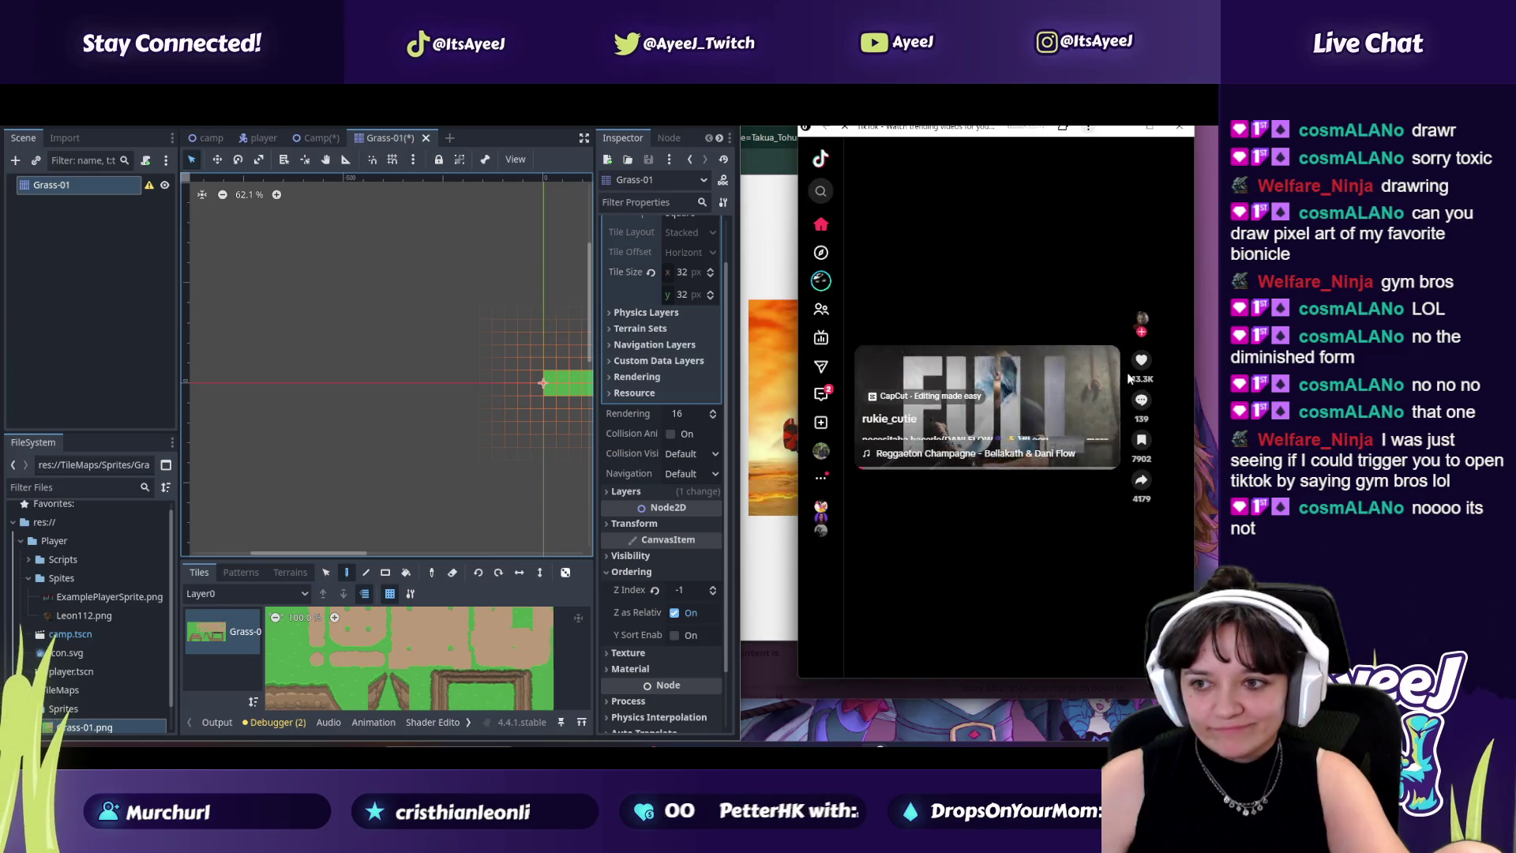
Step: Scroll through about twenty clips in the TikTok feed and like one video
scroll(979, 344, "down", 2)
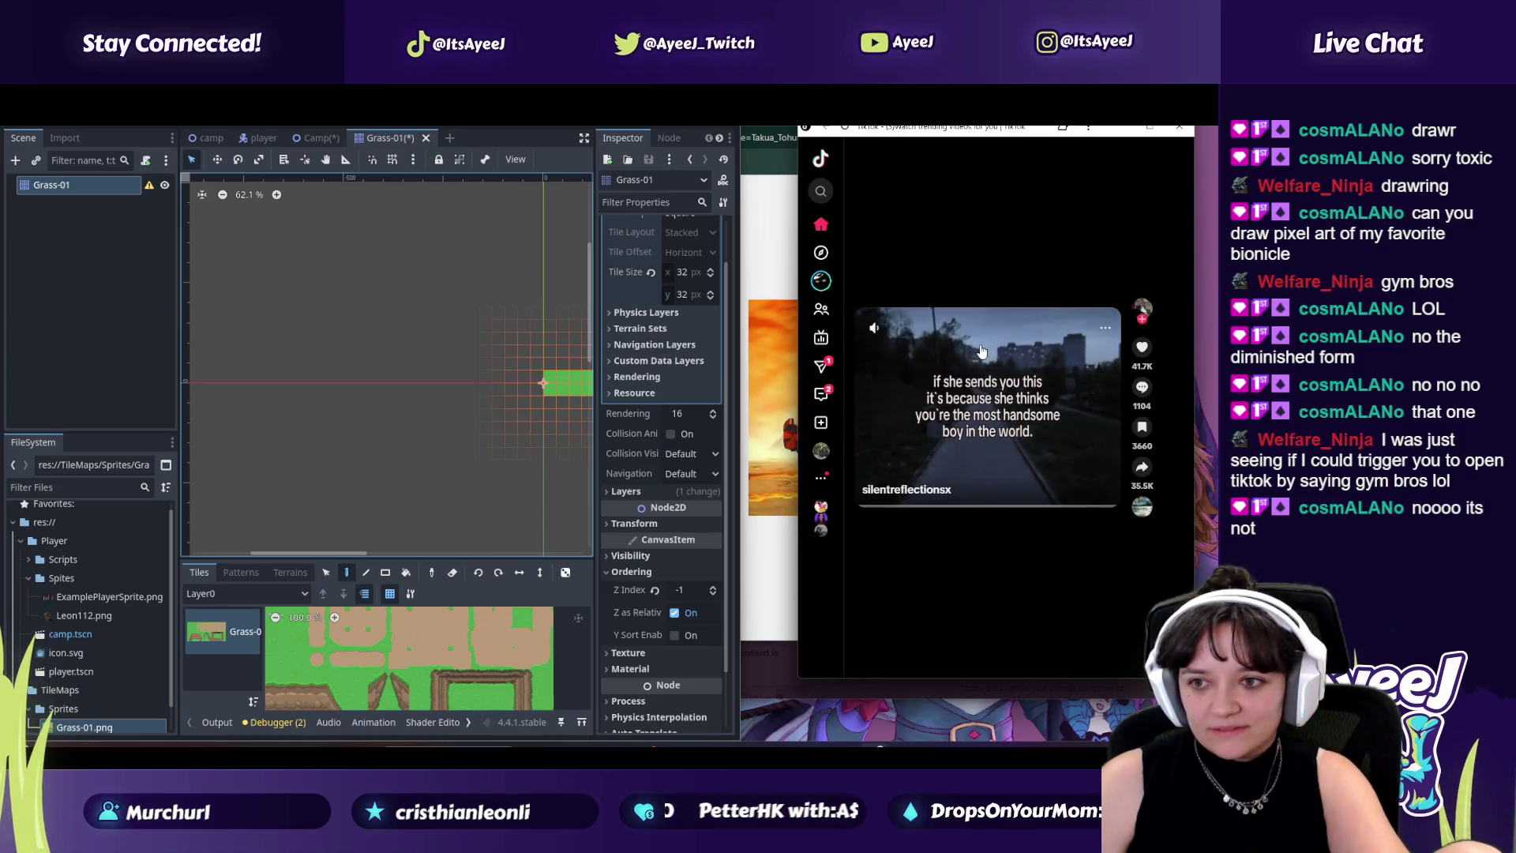
scroll(980, 349, "down", 2)
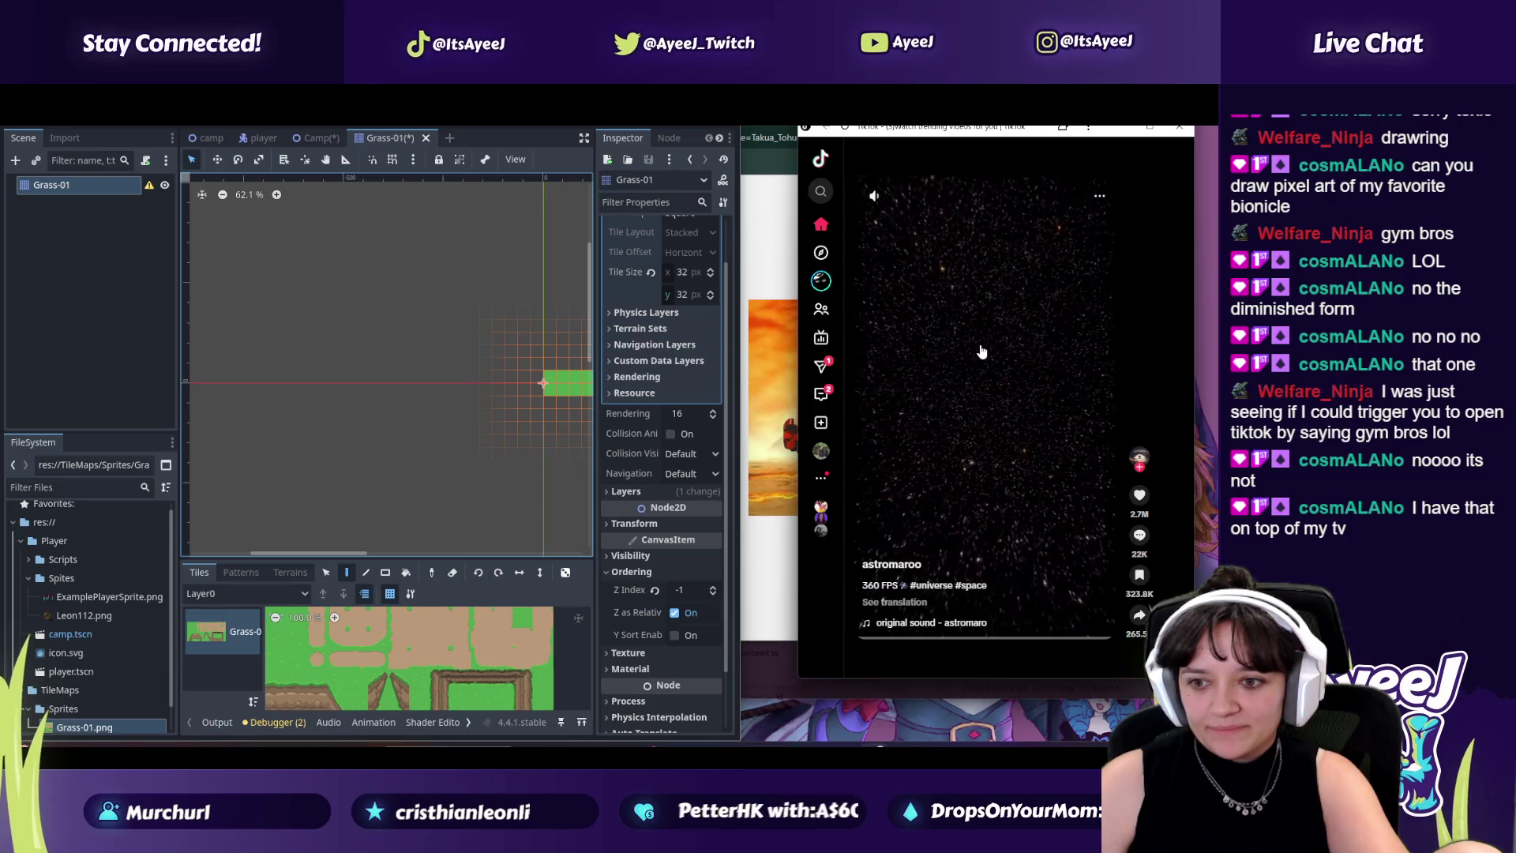
scroll(980, 349, "down", 2)
scroll(981, 351, "down", 4)
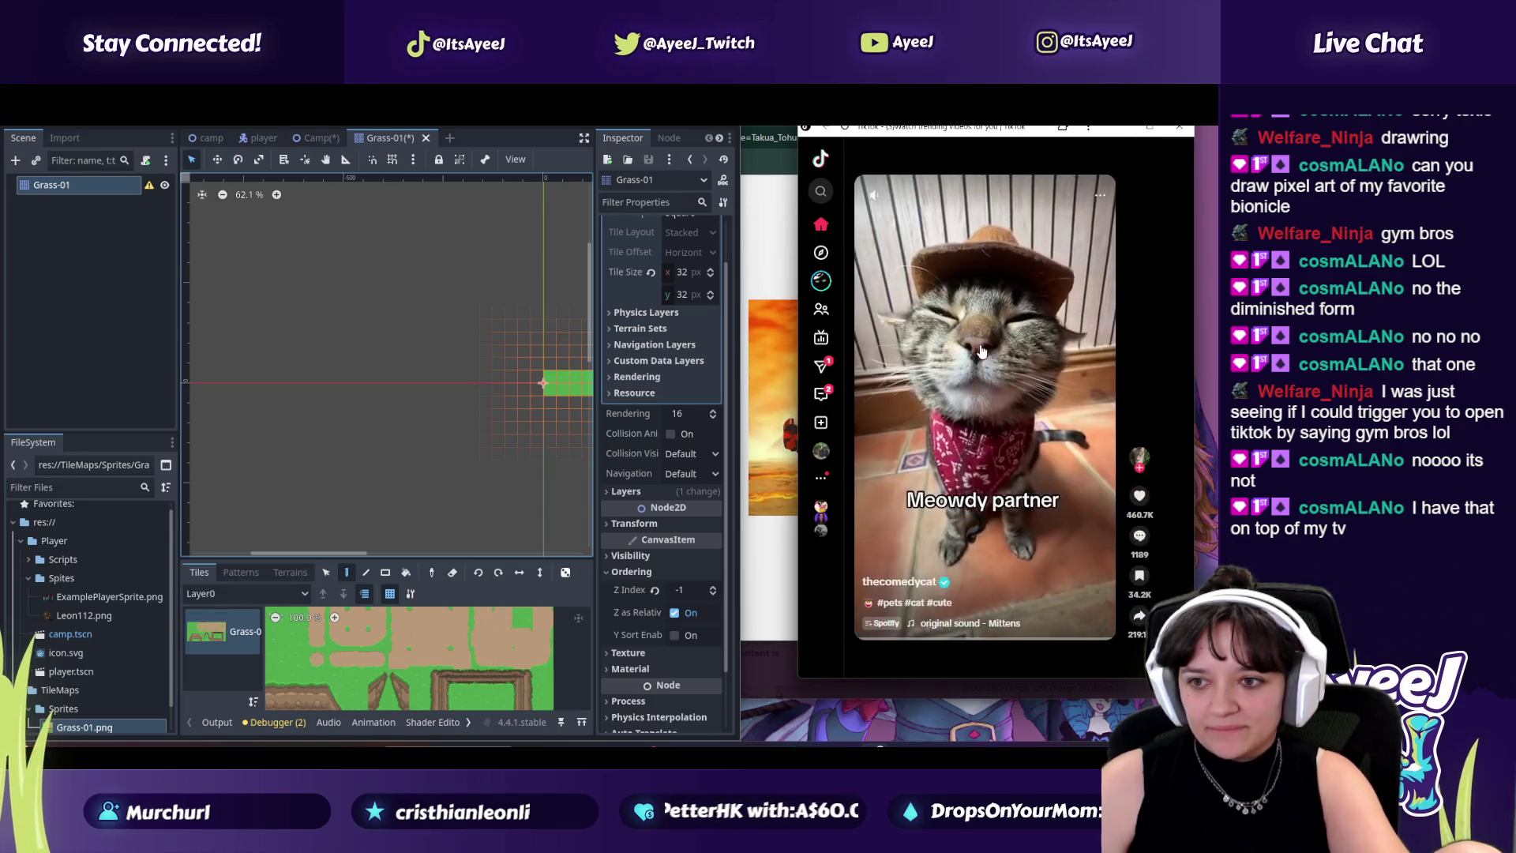
scroll(981, 351, "down", 2)
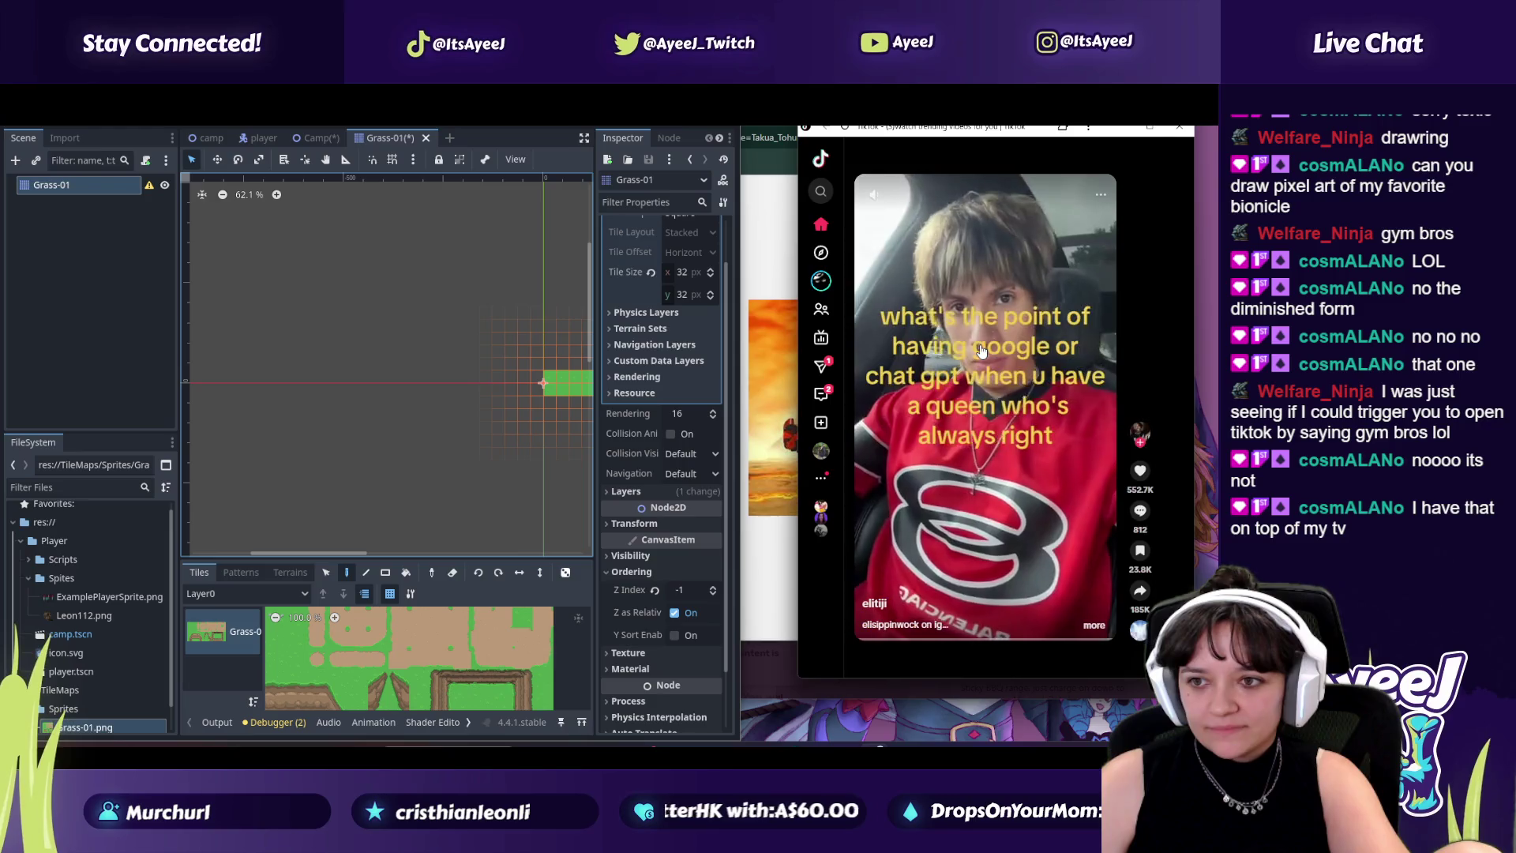
scroll(981, 351, "down", 2)
scroll(981, 352, "down", 2)
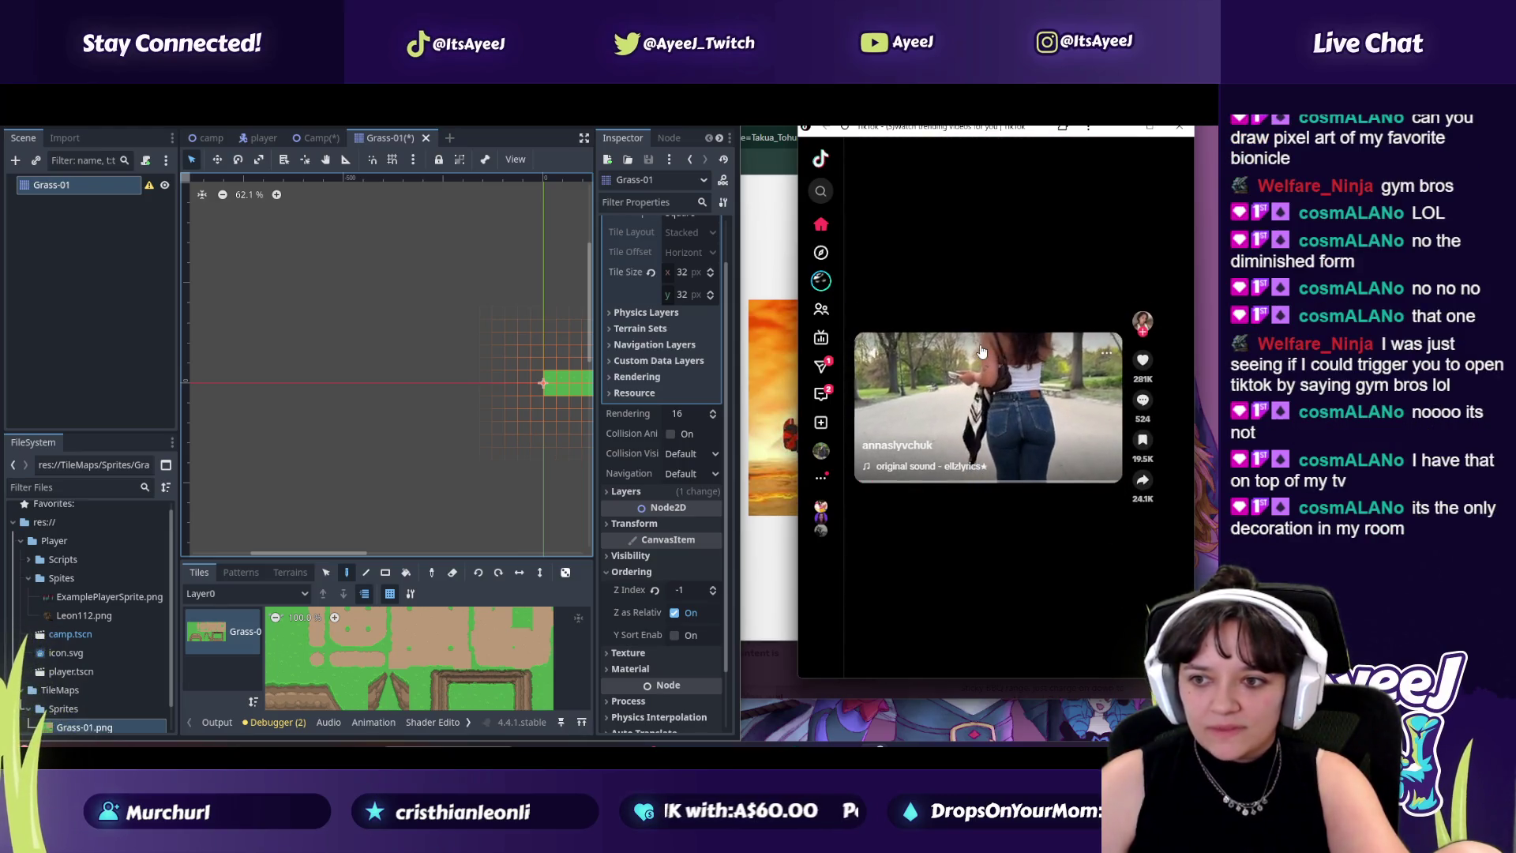
scroll(983, 351, "down", 2)
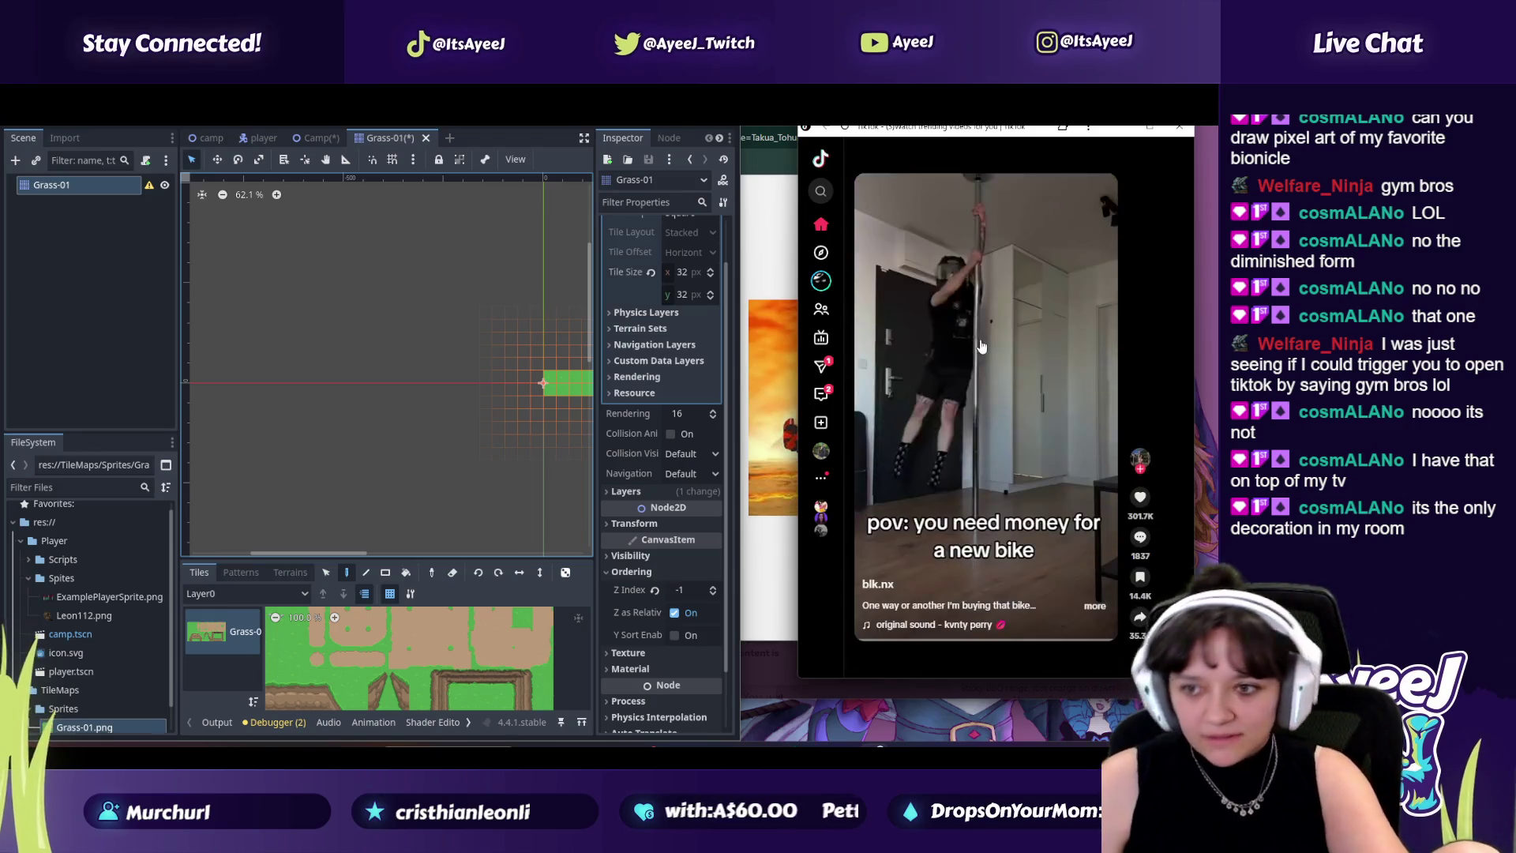
scroll(985, 350, "down", 2)
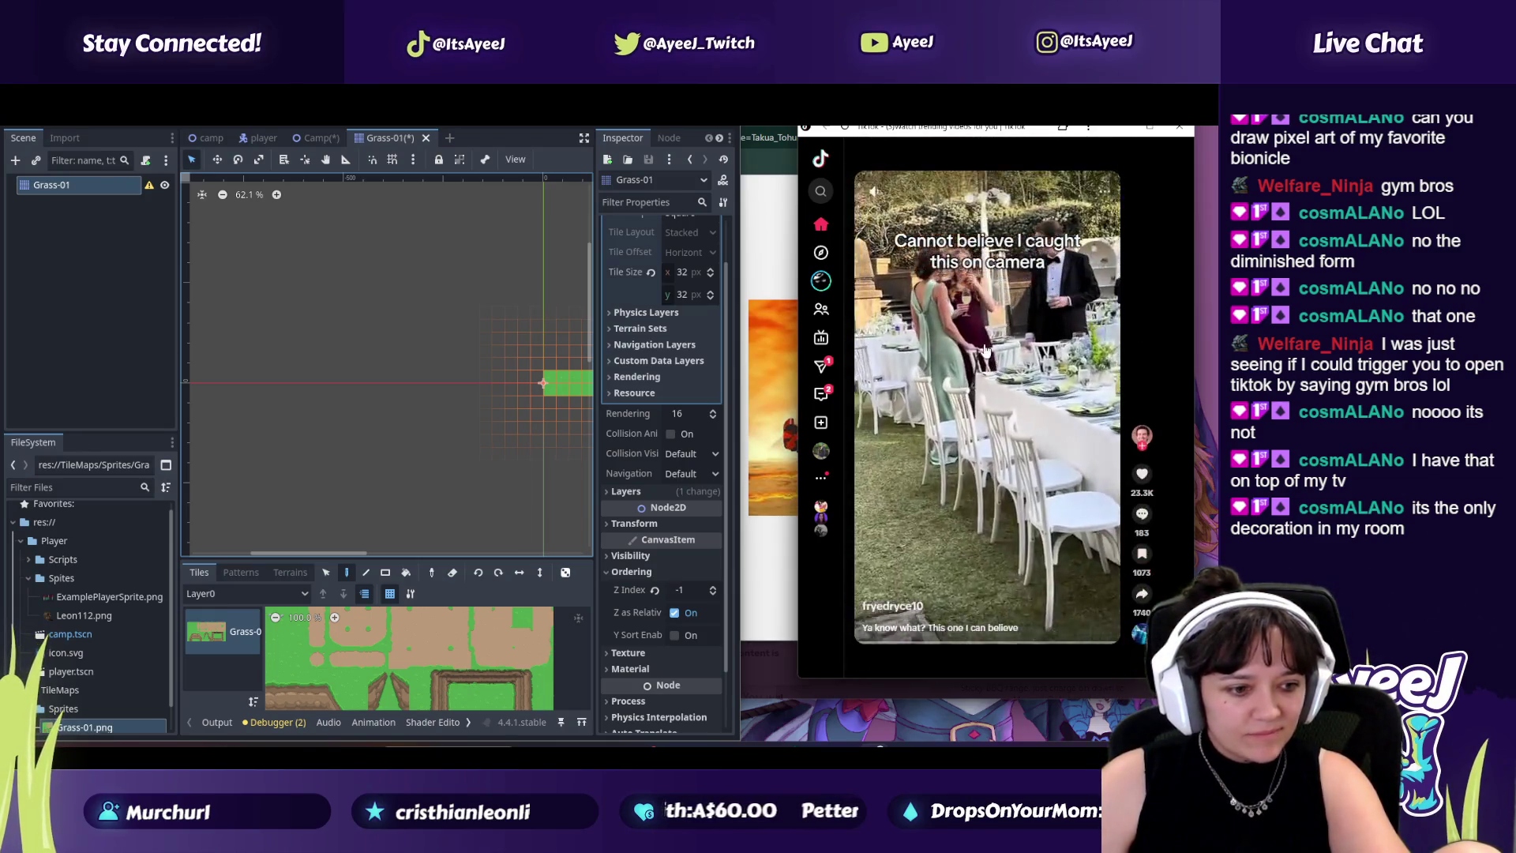
scroll(974, 363, "down", 2)
scroll(994, 371, "down", 2)
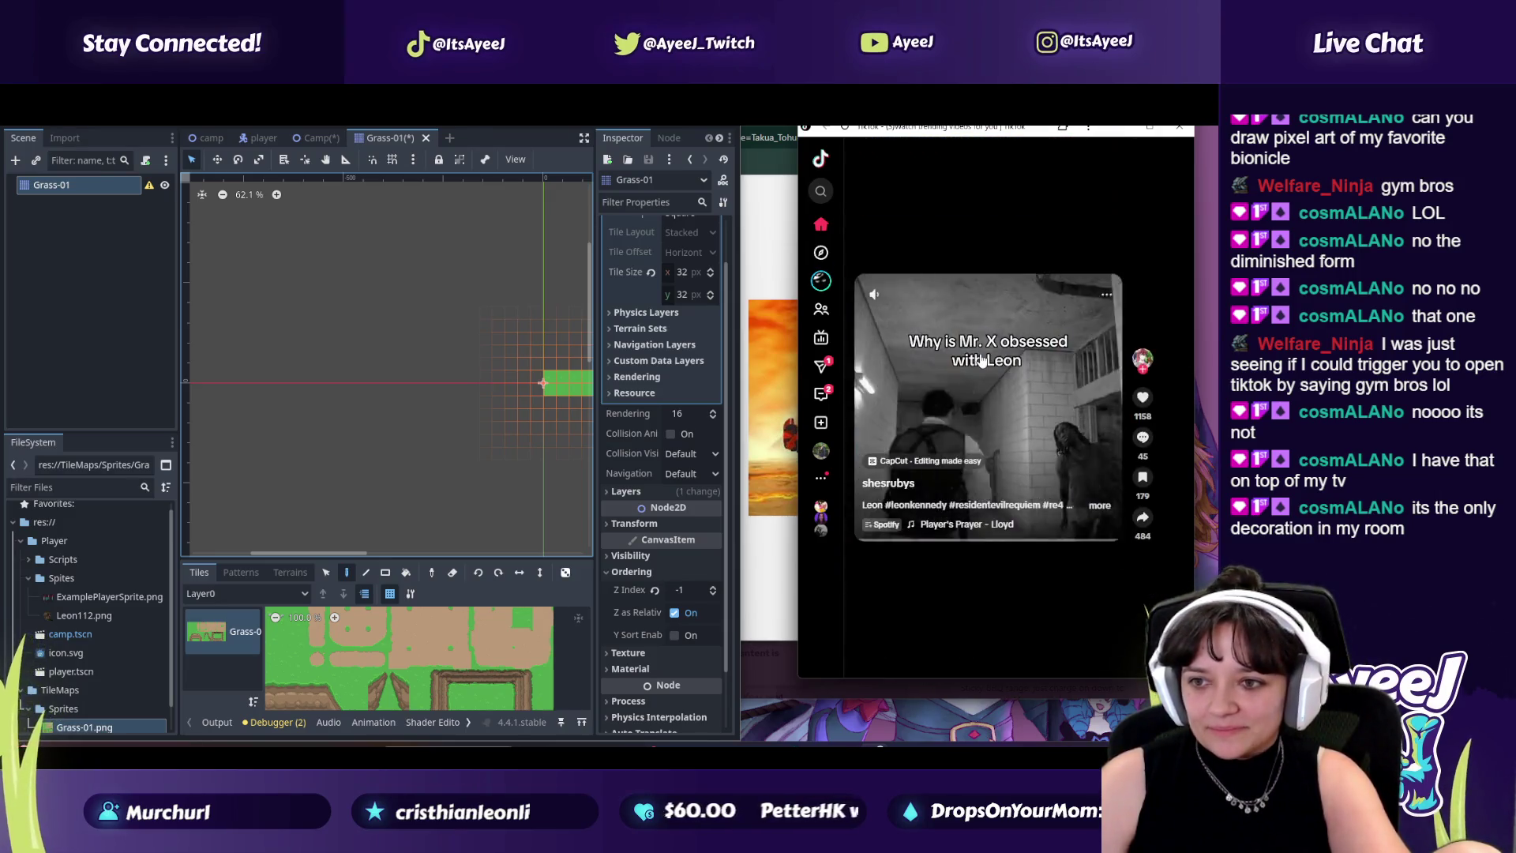
scroll(1019, 378, "down", 2)
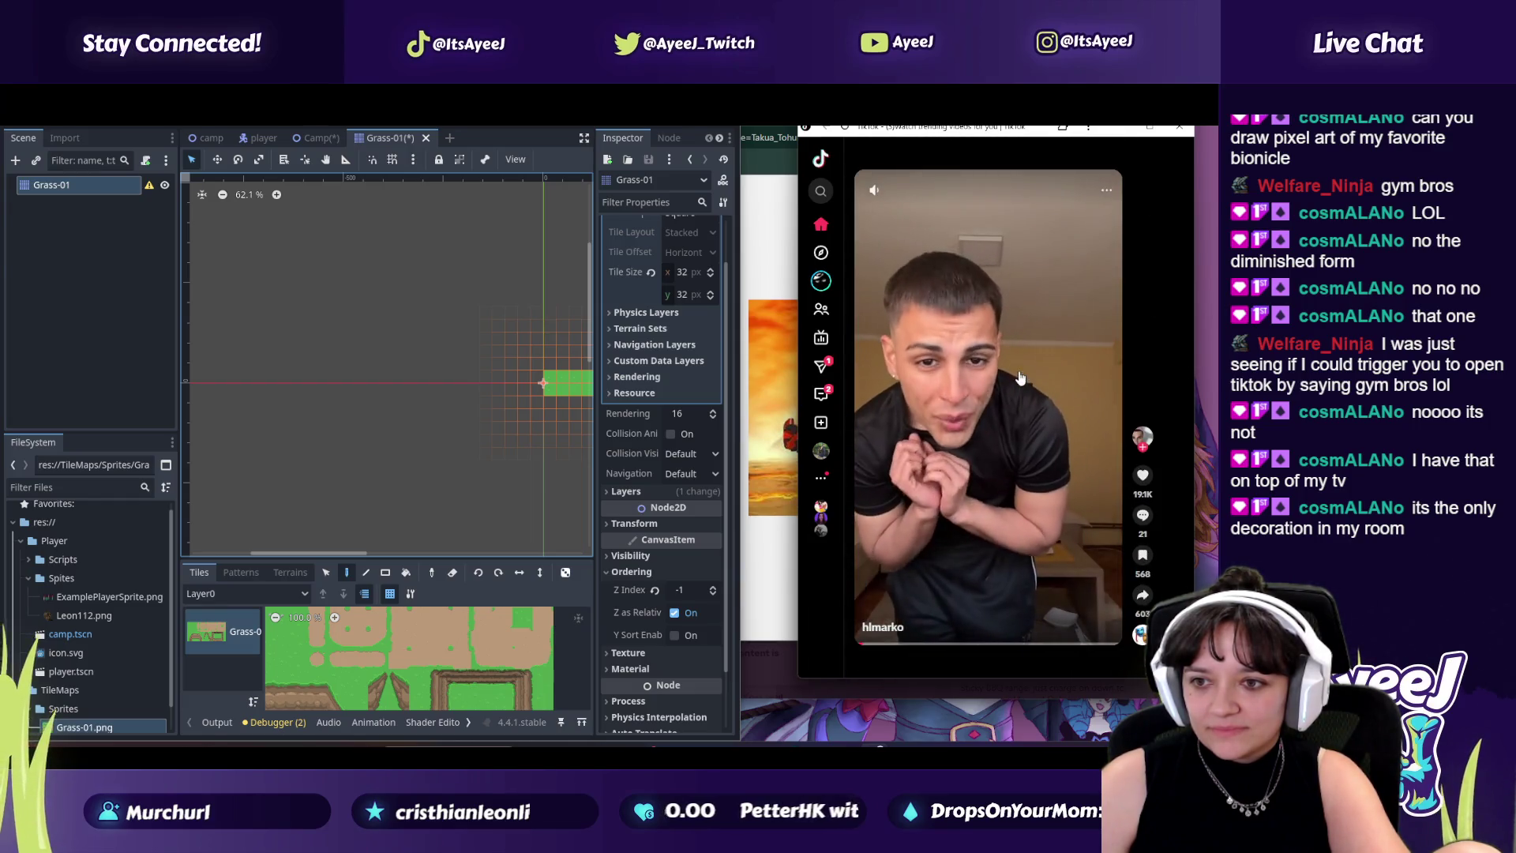
scroll(1019, 377, "down", 2)
scroll(1019, 377, "down", 2)
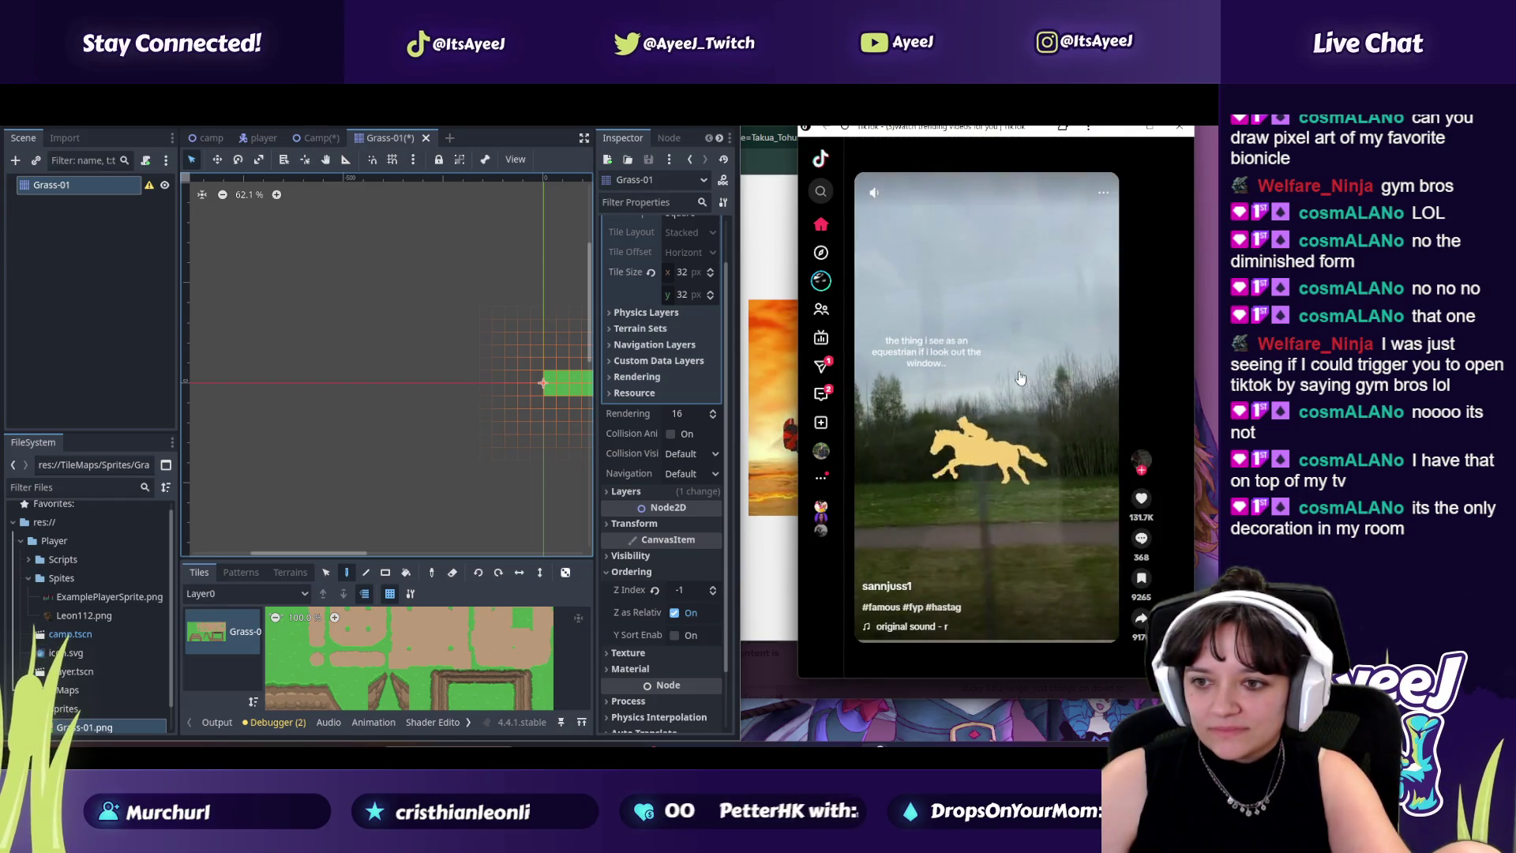
scroll(1019, 377, "down", 2)
scroll(1019, 377, "down", 2)
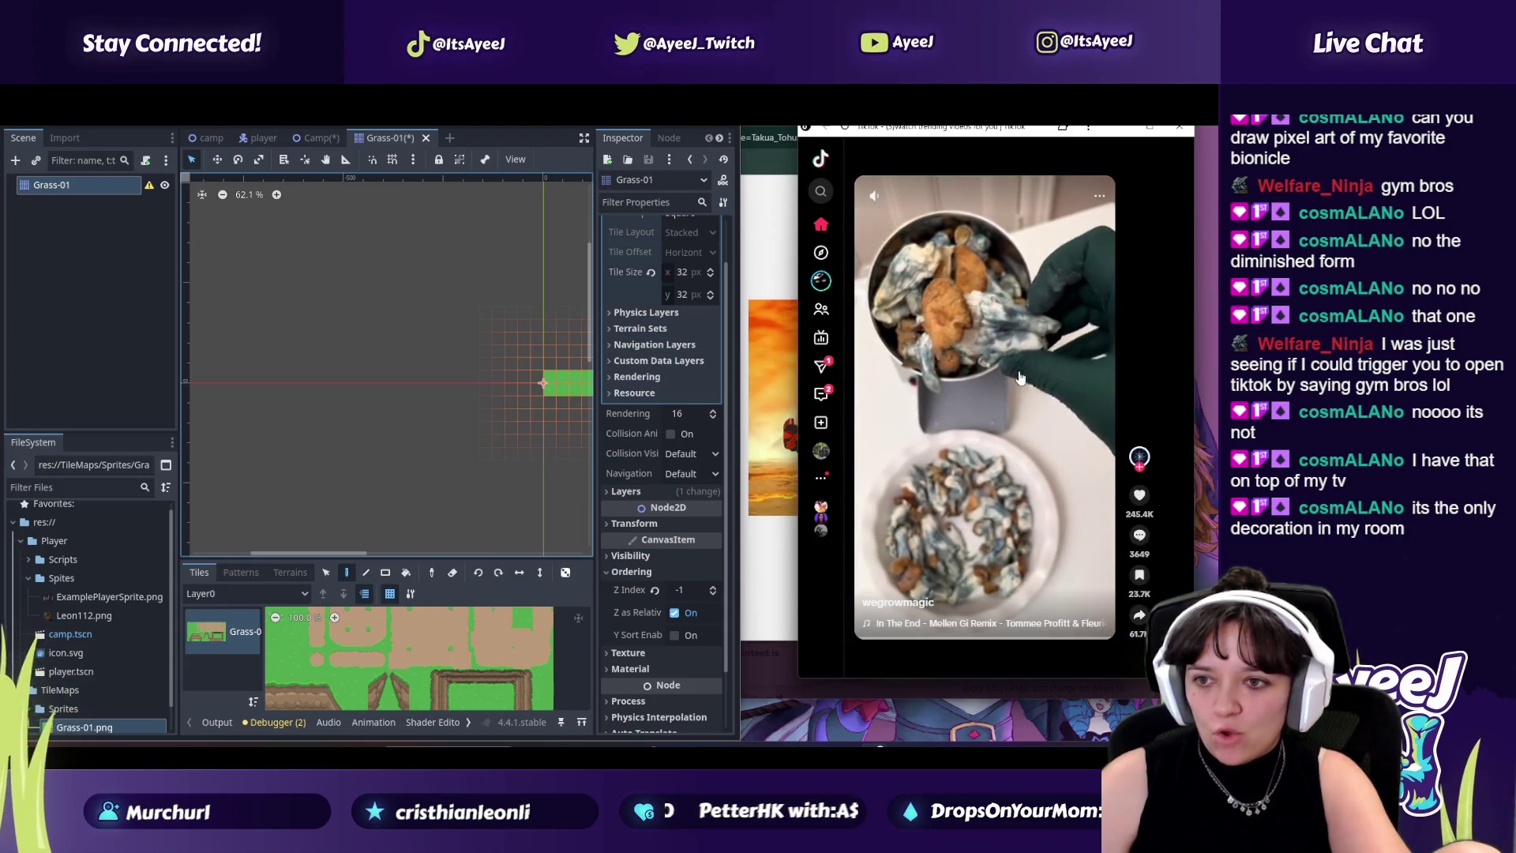
scroll(1019, 377, "down", 2)
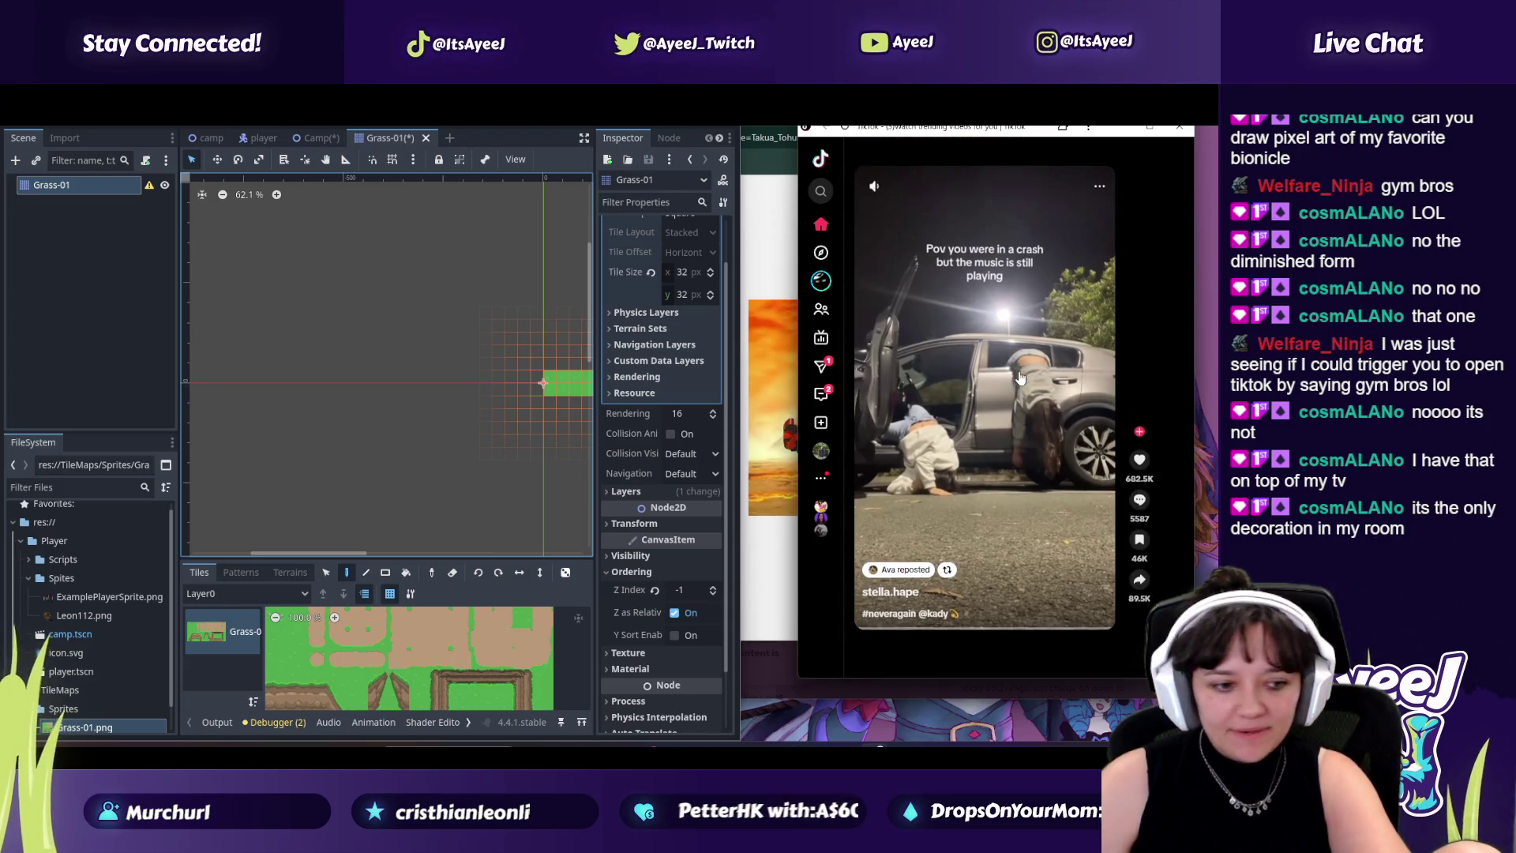
scroll(1020, 377, "down", 2)
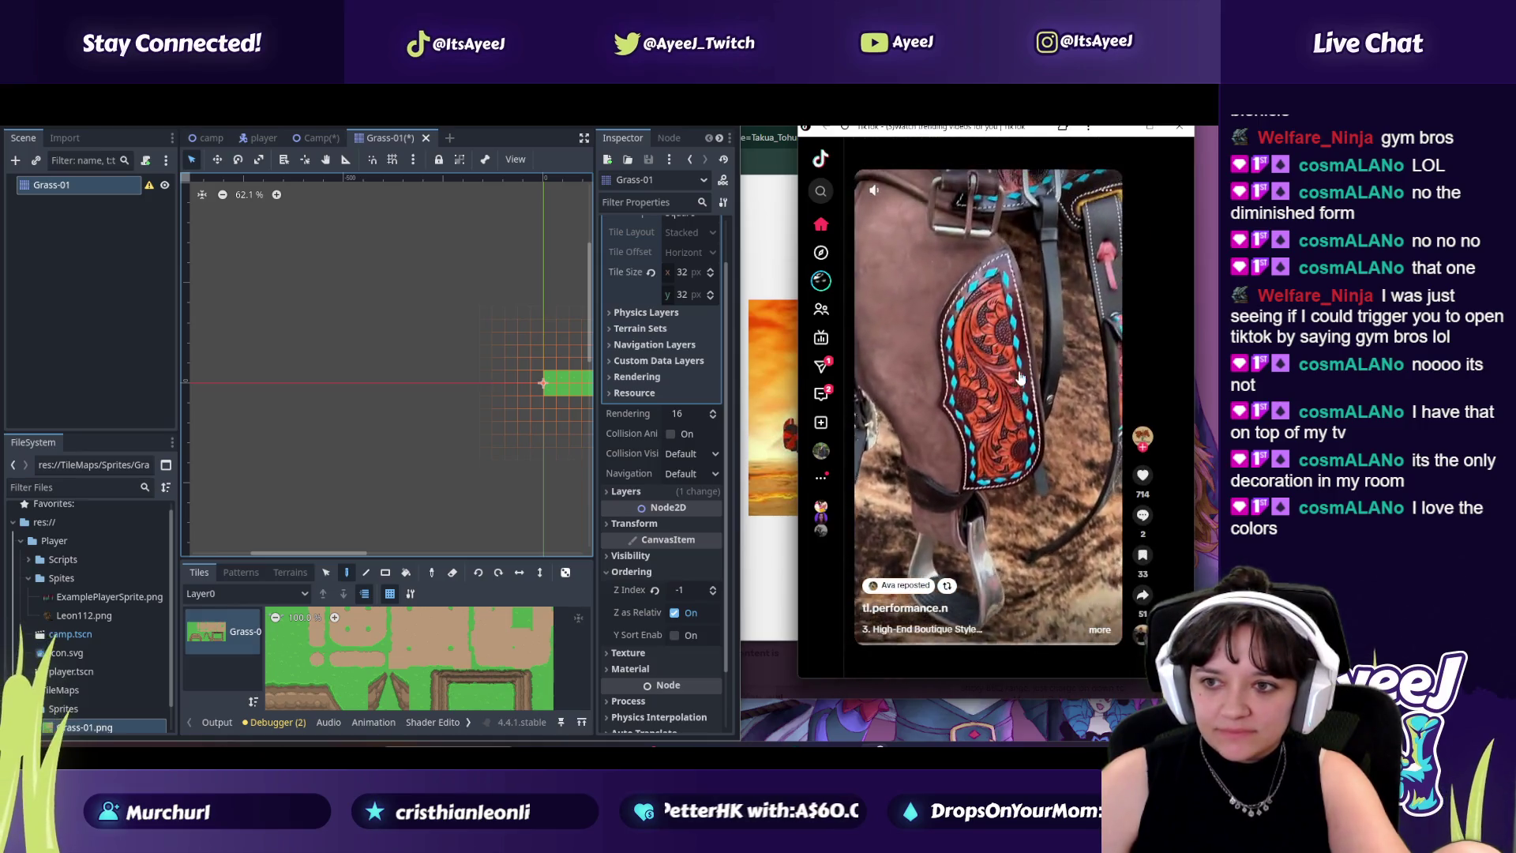
scroll(1019, 378, "down", 2)
scroll(1019, 377, "down", 2)
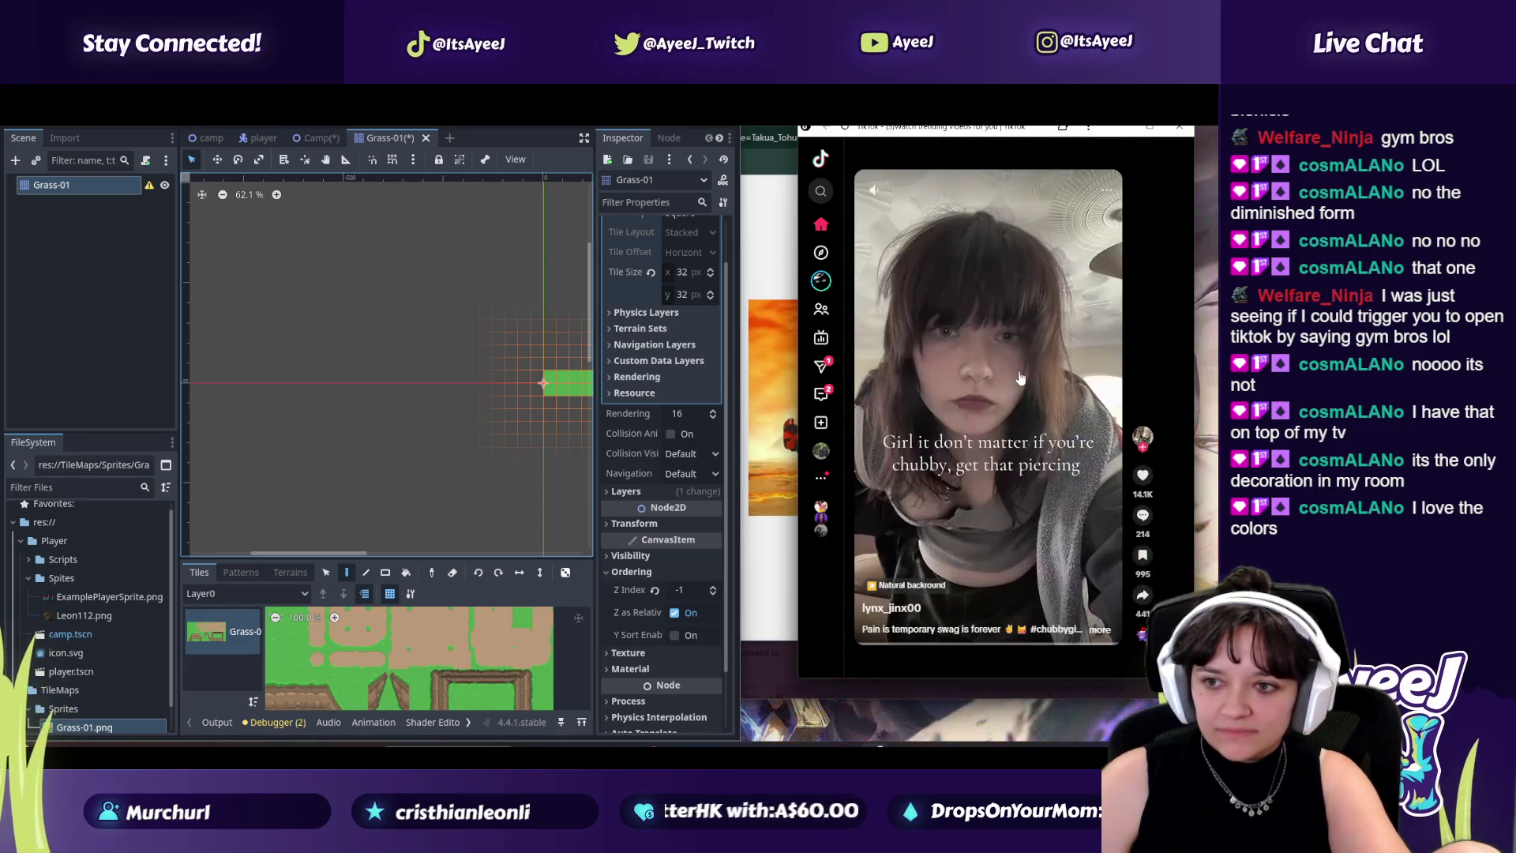
scroll(1019, 377, "up", 2)
scroll(1019, 378, "down", 2)
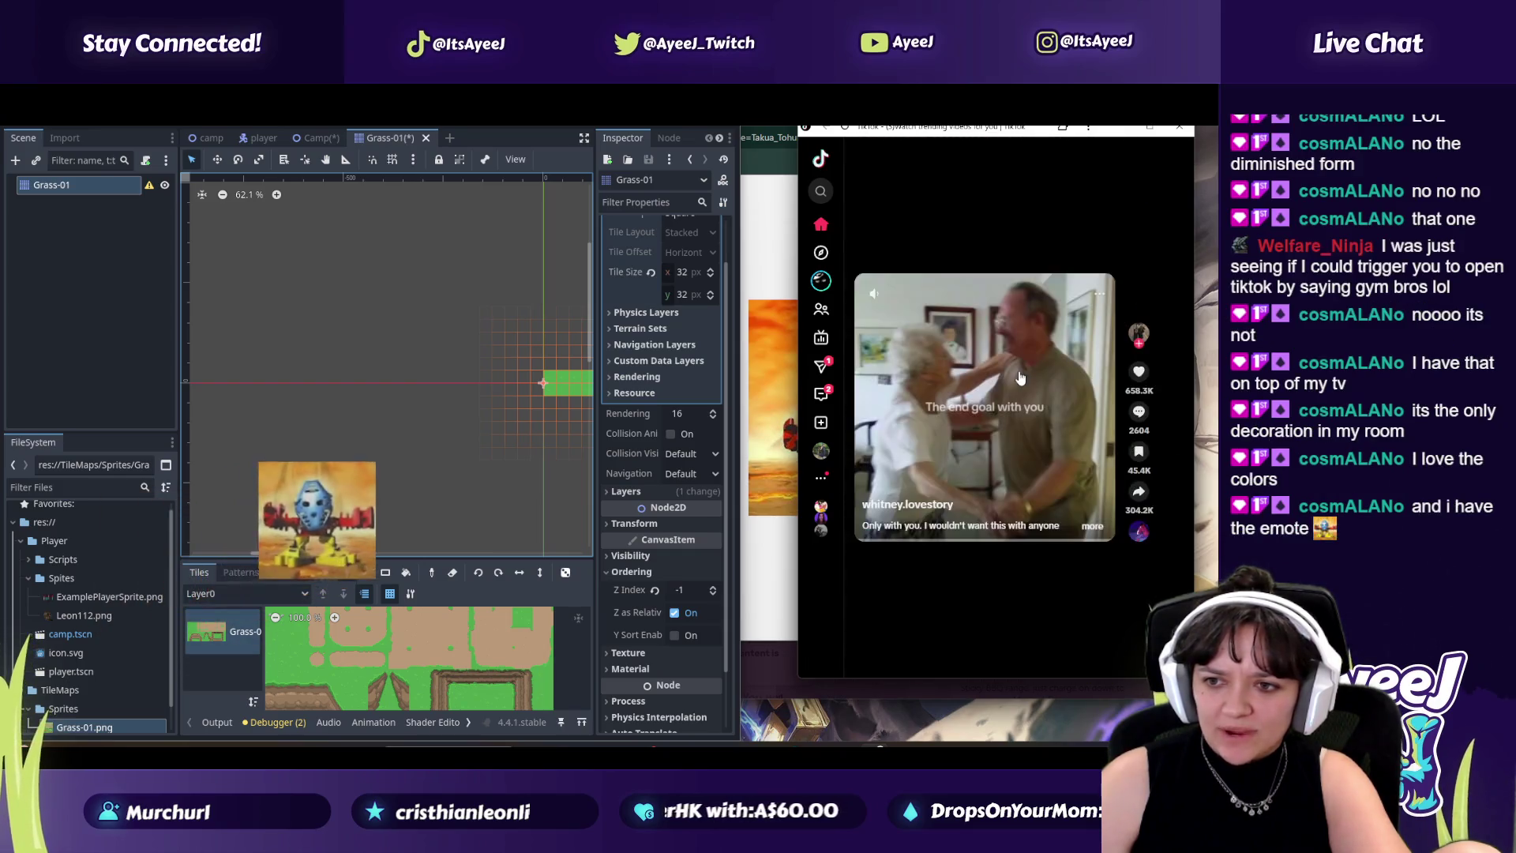
scroll(1113, 466, "down", 2)
left_click(1143, 499)
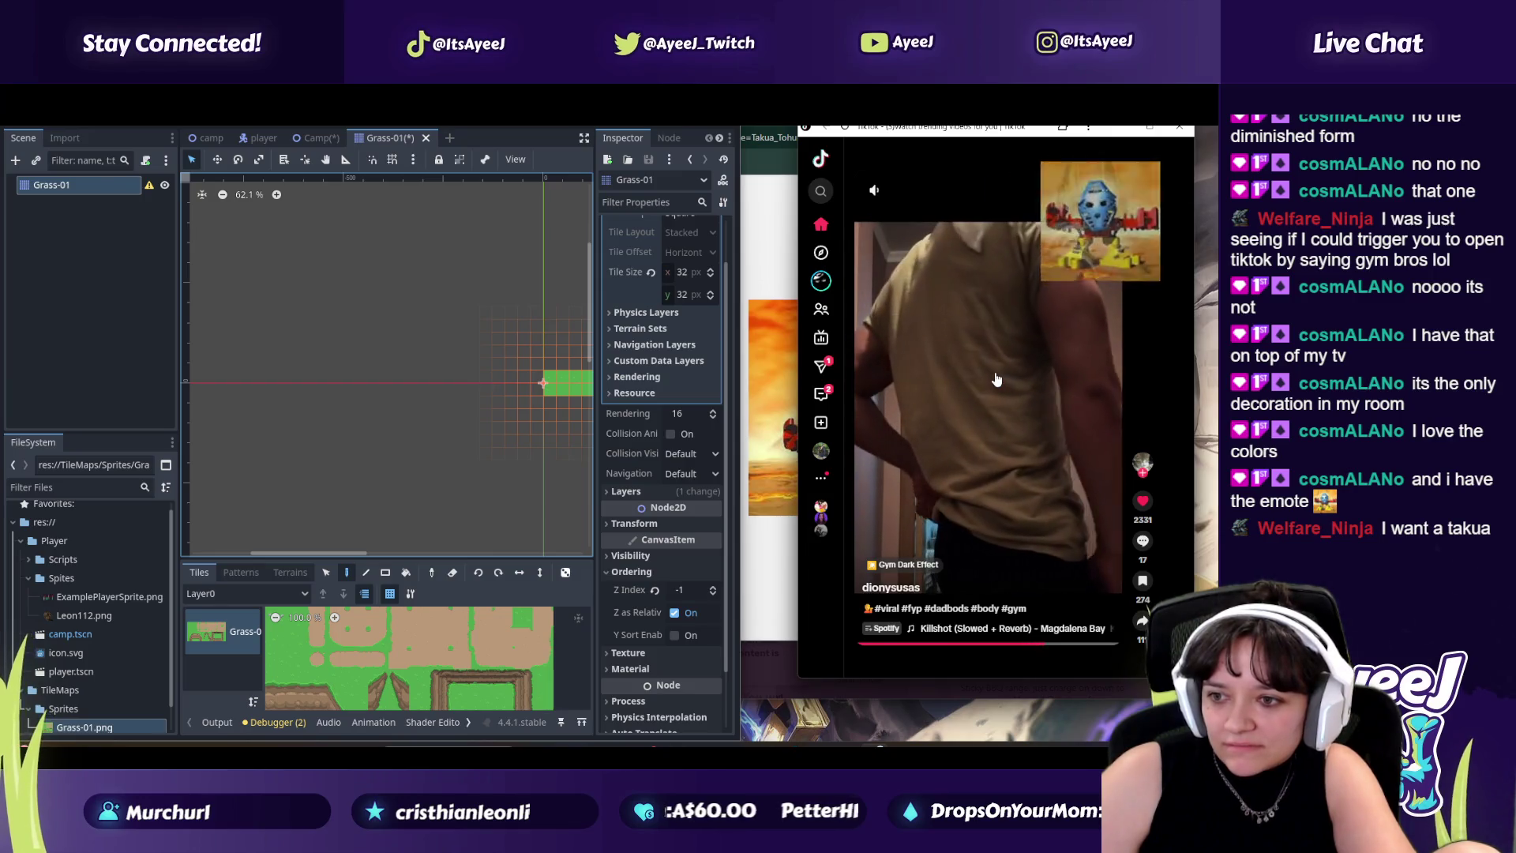
Step: Keep scrolling the feed and like the video of the masked man in an office chair
scroll(996, 379, "down", 1)
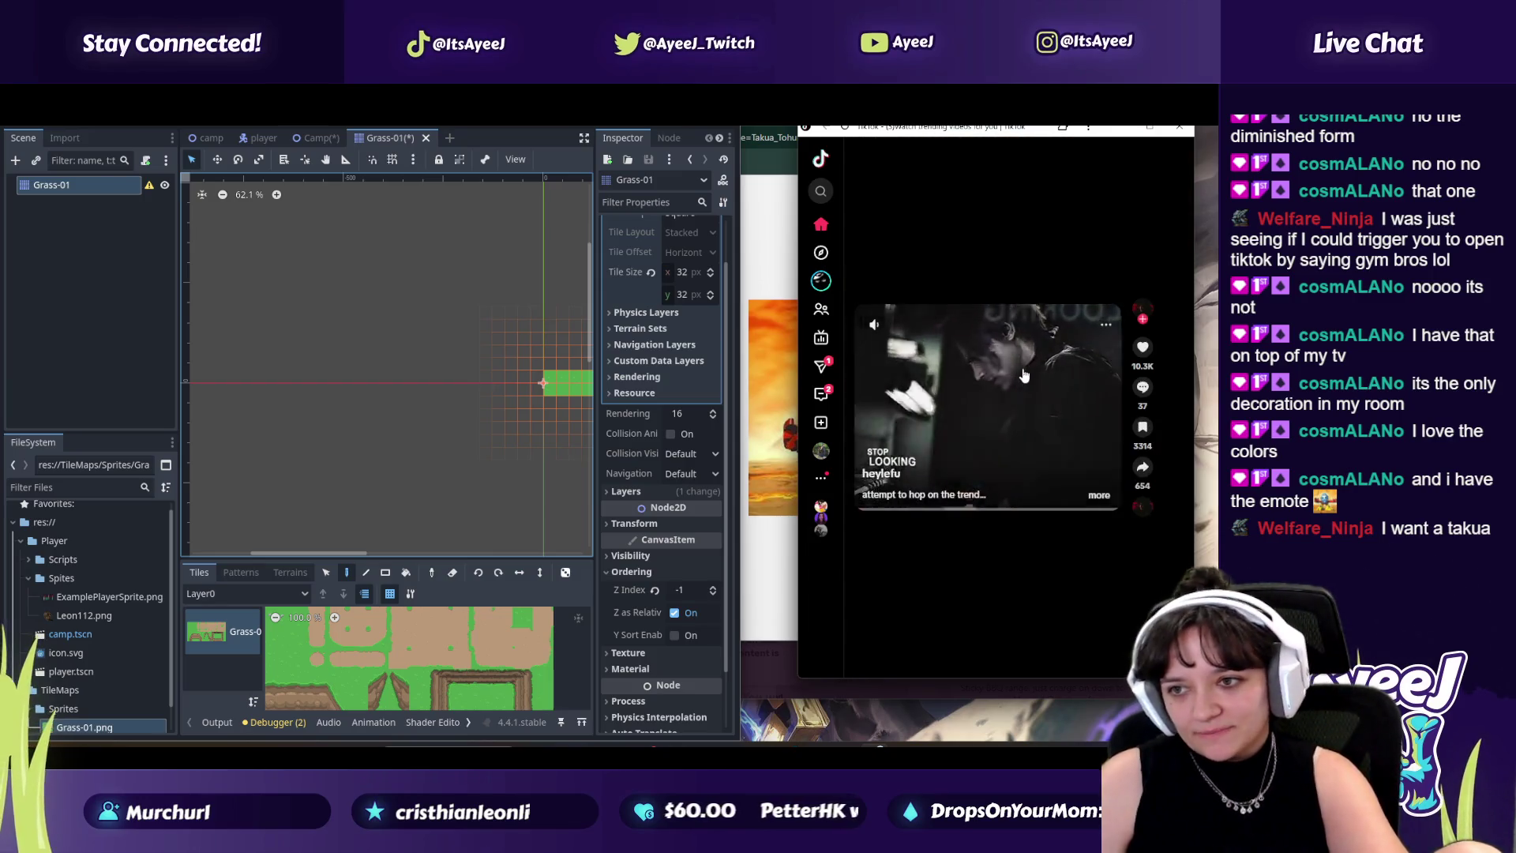
scroll(1024, 375, "down", 1)
scroll(1028, 374, "down", 1)
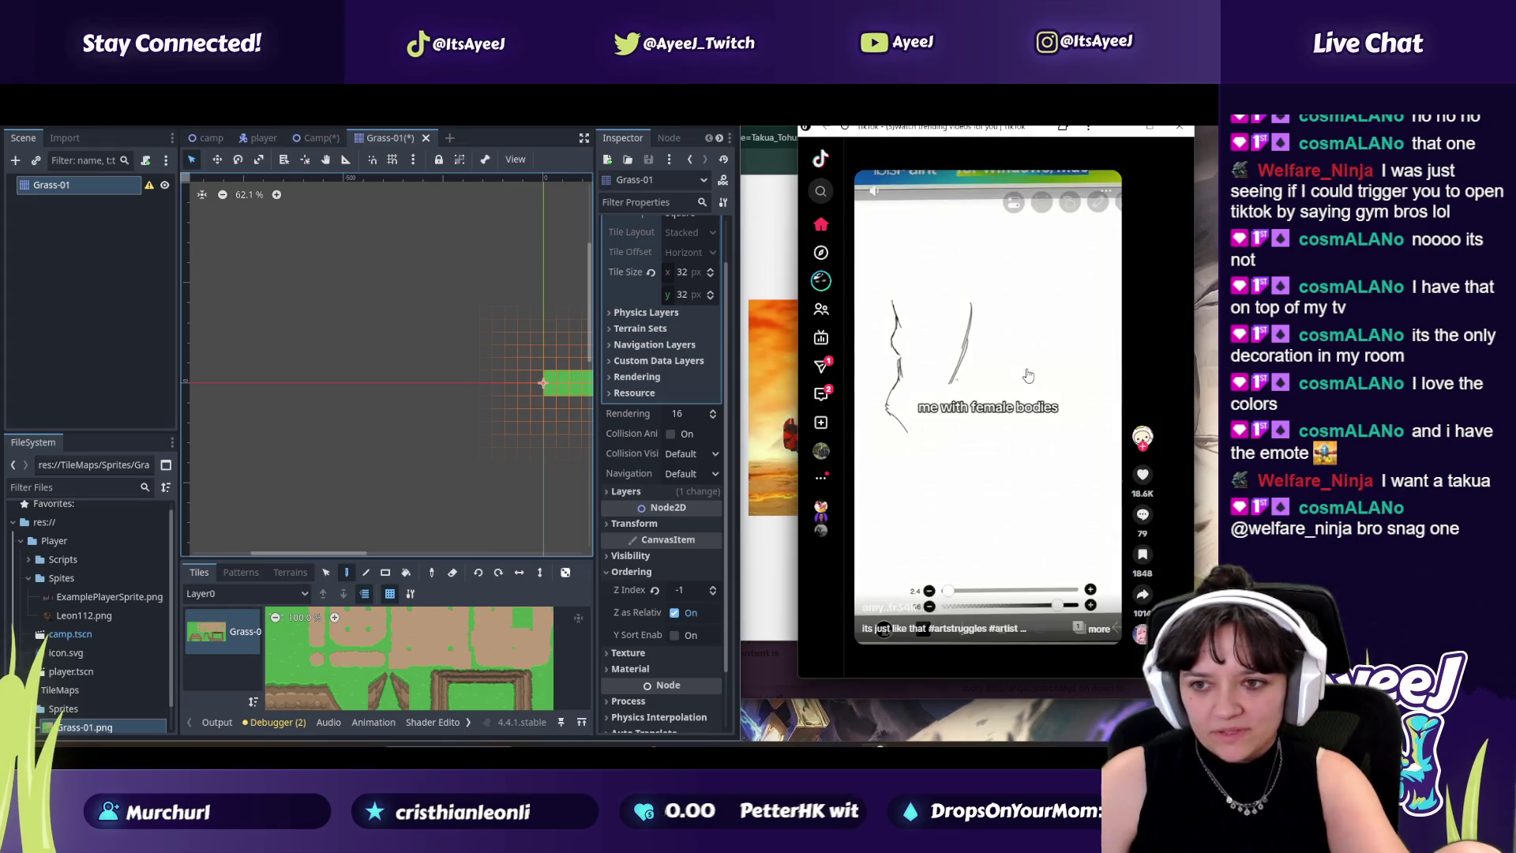
scroll(1028, 375, "down", 1)
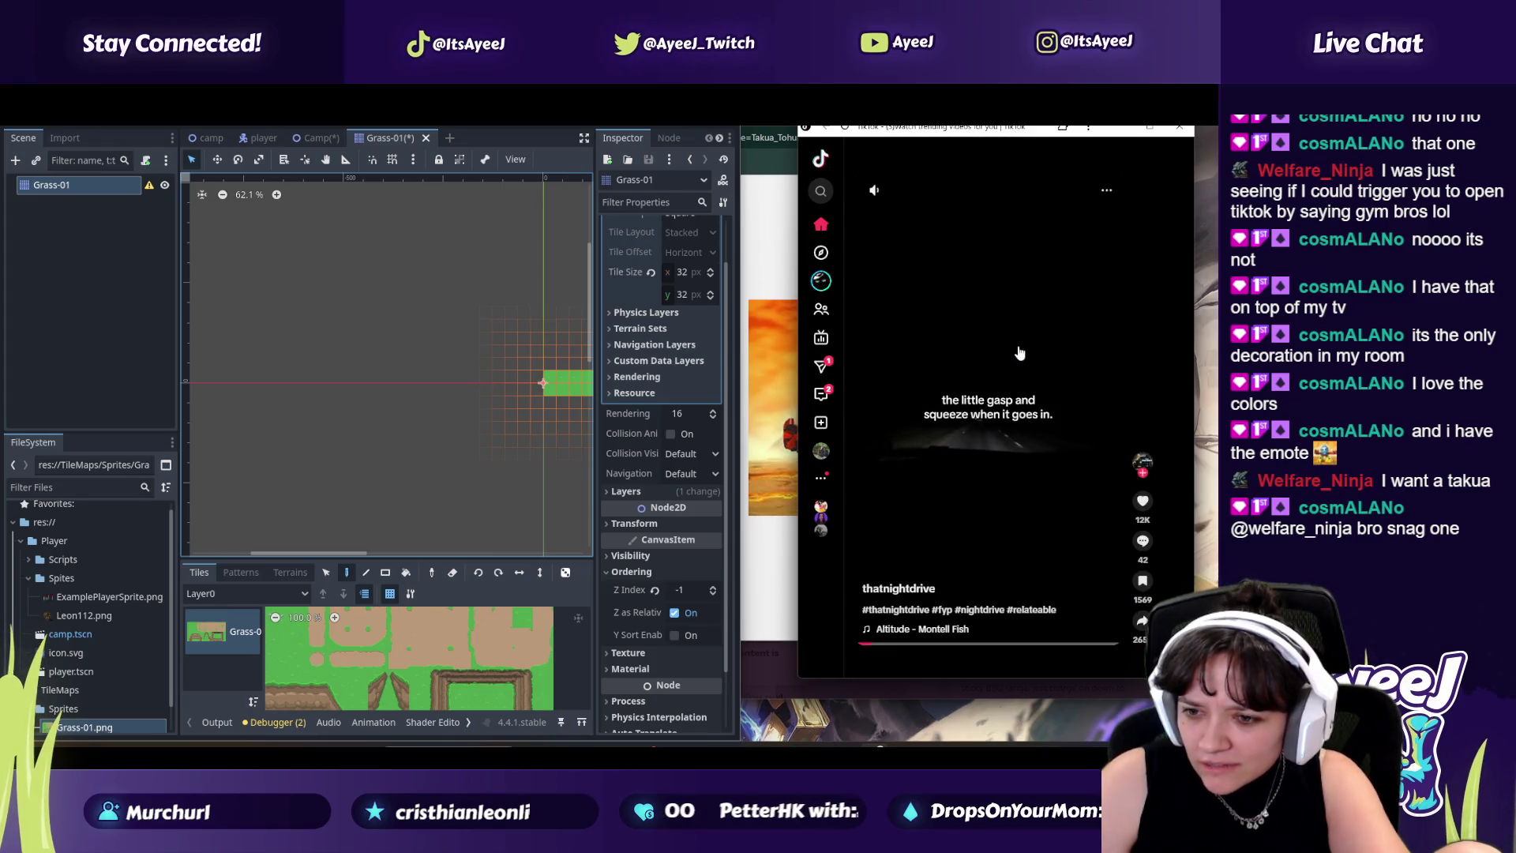
scroll(1019, 353, "up", 3)
scroll(1019, 353, "down", 1)
scroll(1019, 353, "down", 1)
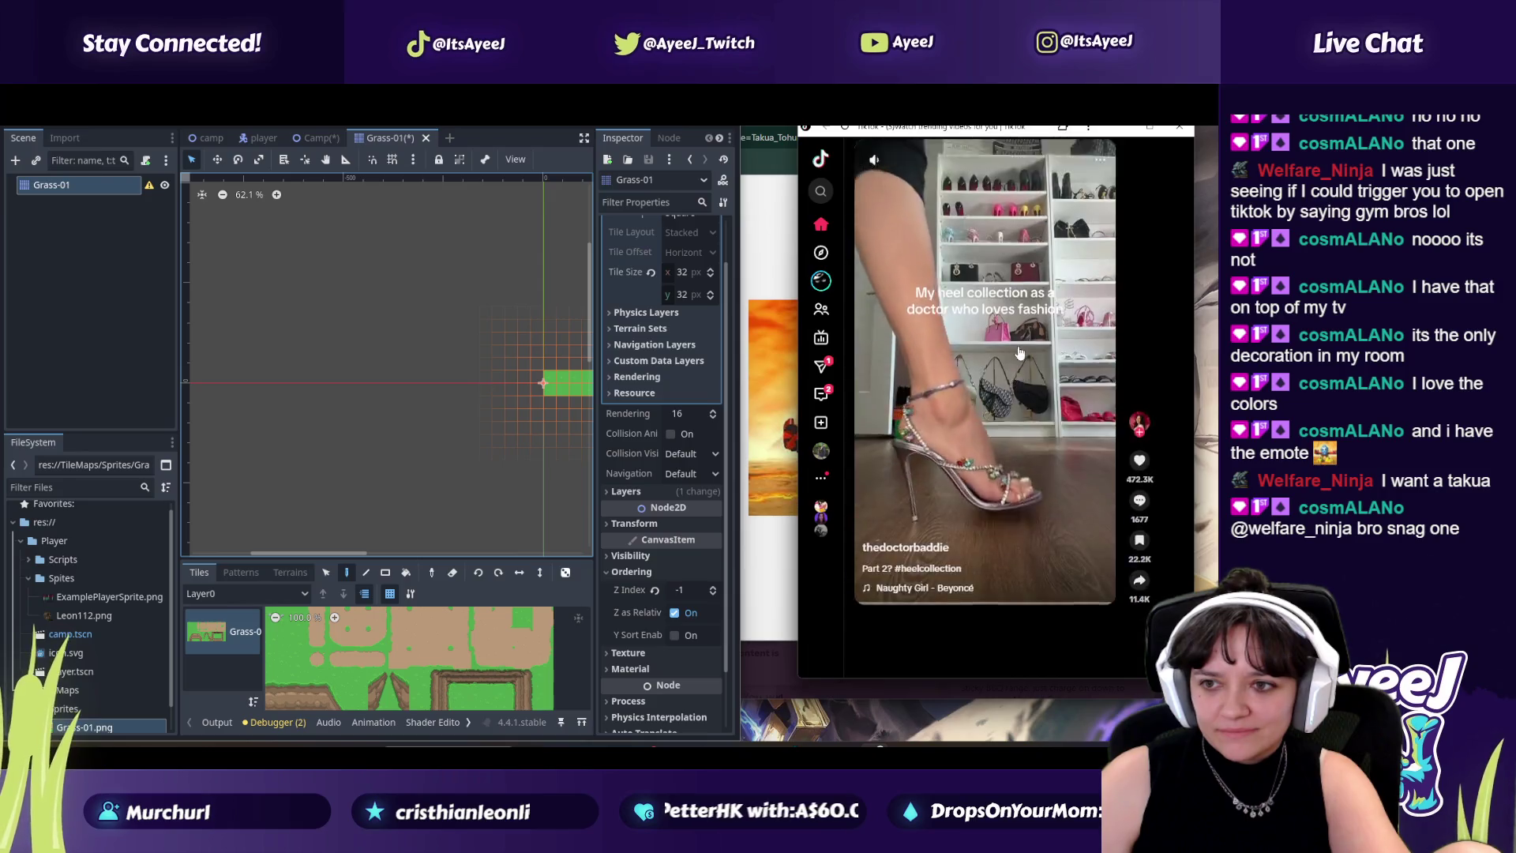
scroll(1019, 353, "down", 1)
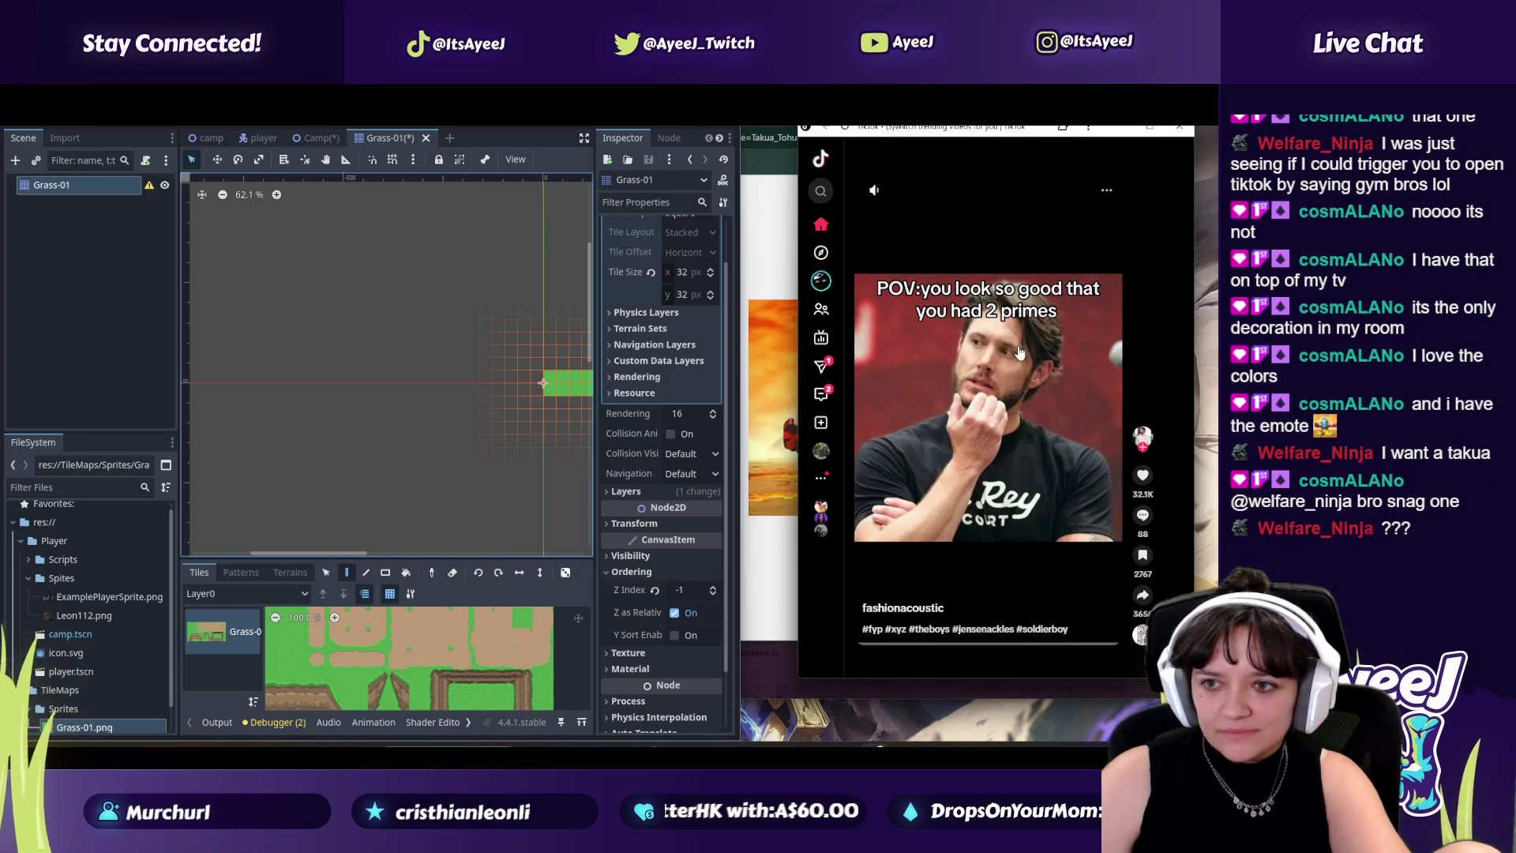
scroll(1019, 353, "down", 1)
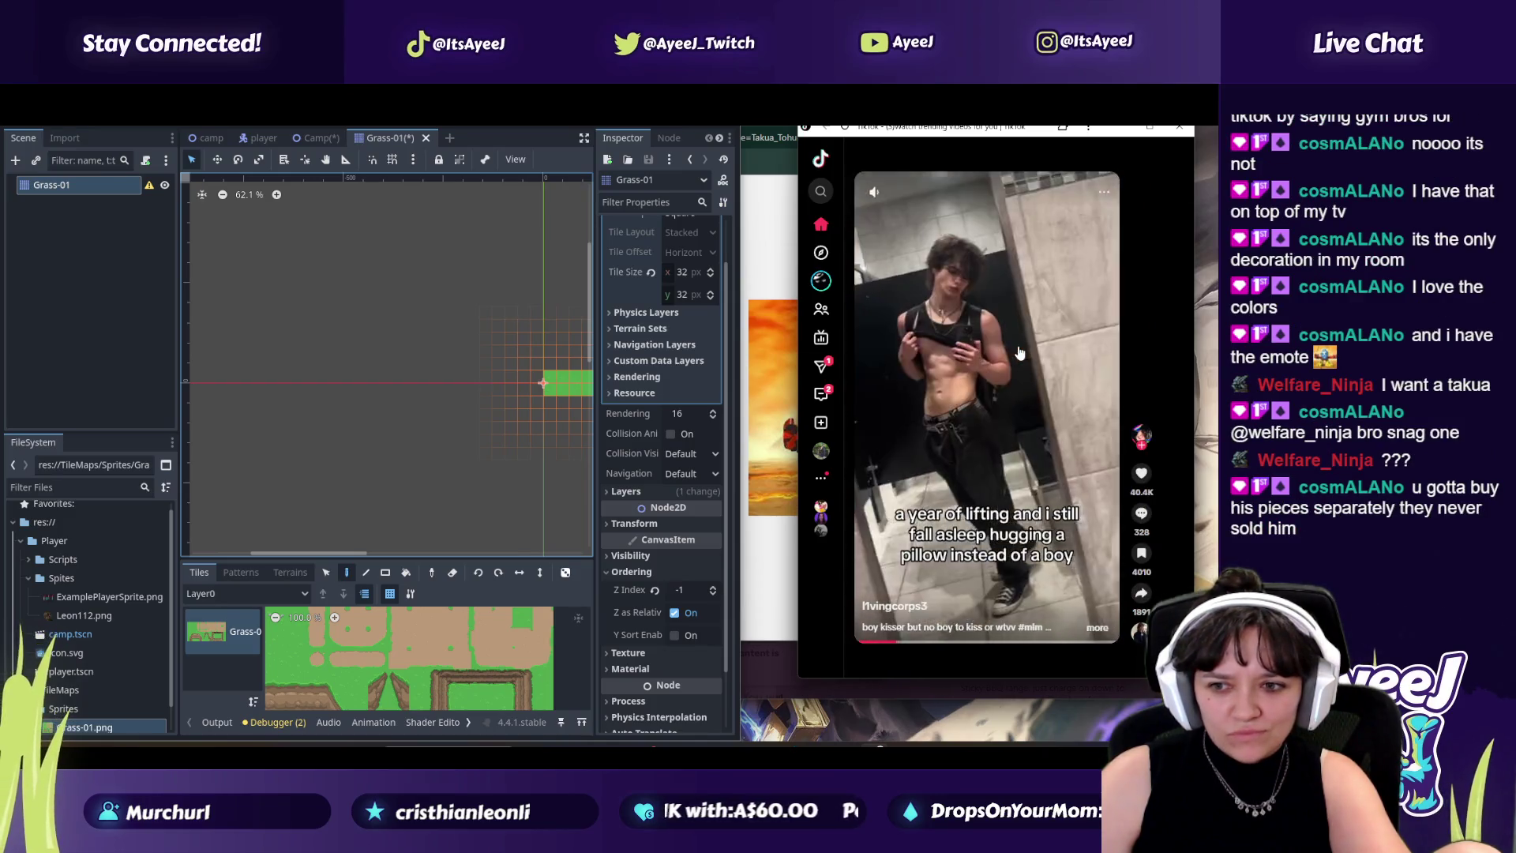
scroll(1019, 353, "down", 1)
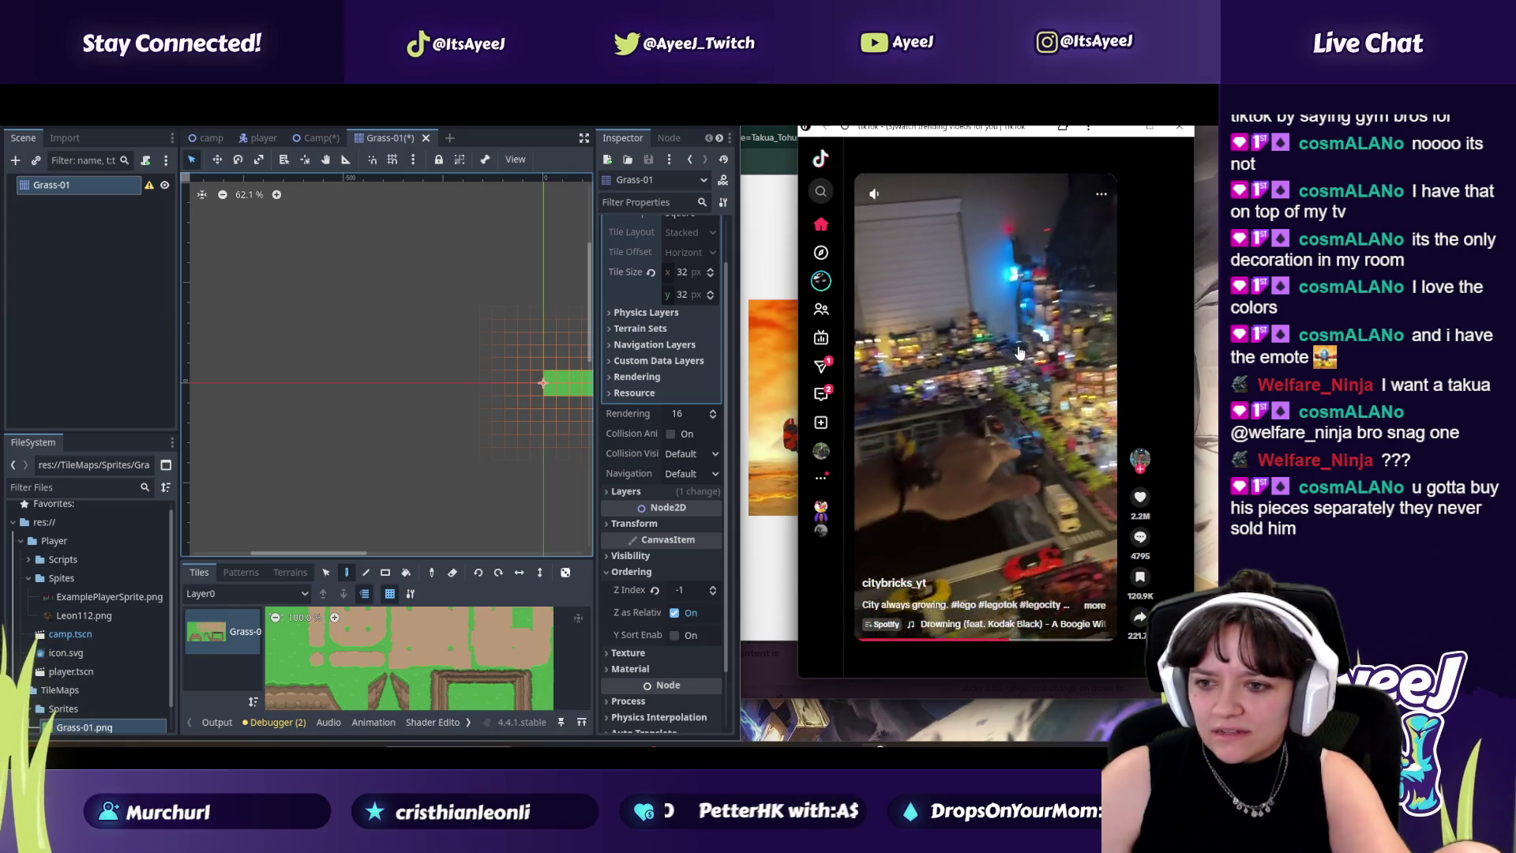
scroll(1019, 353, "down", 1)
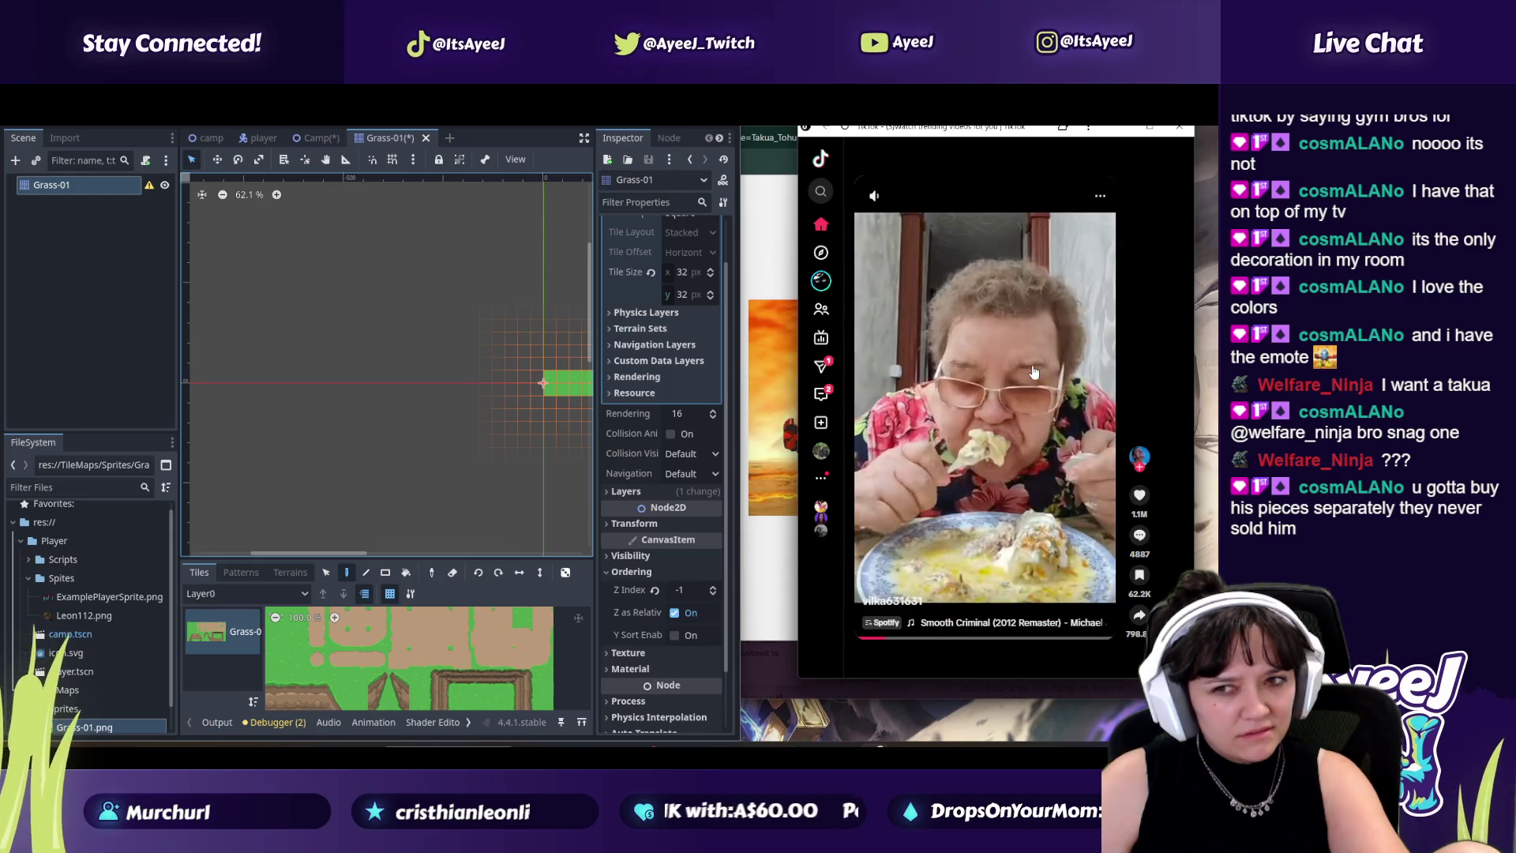
scroll(1034, 371, "down", 1)
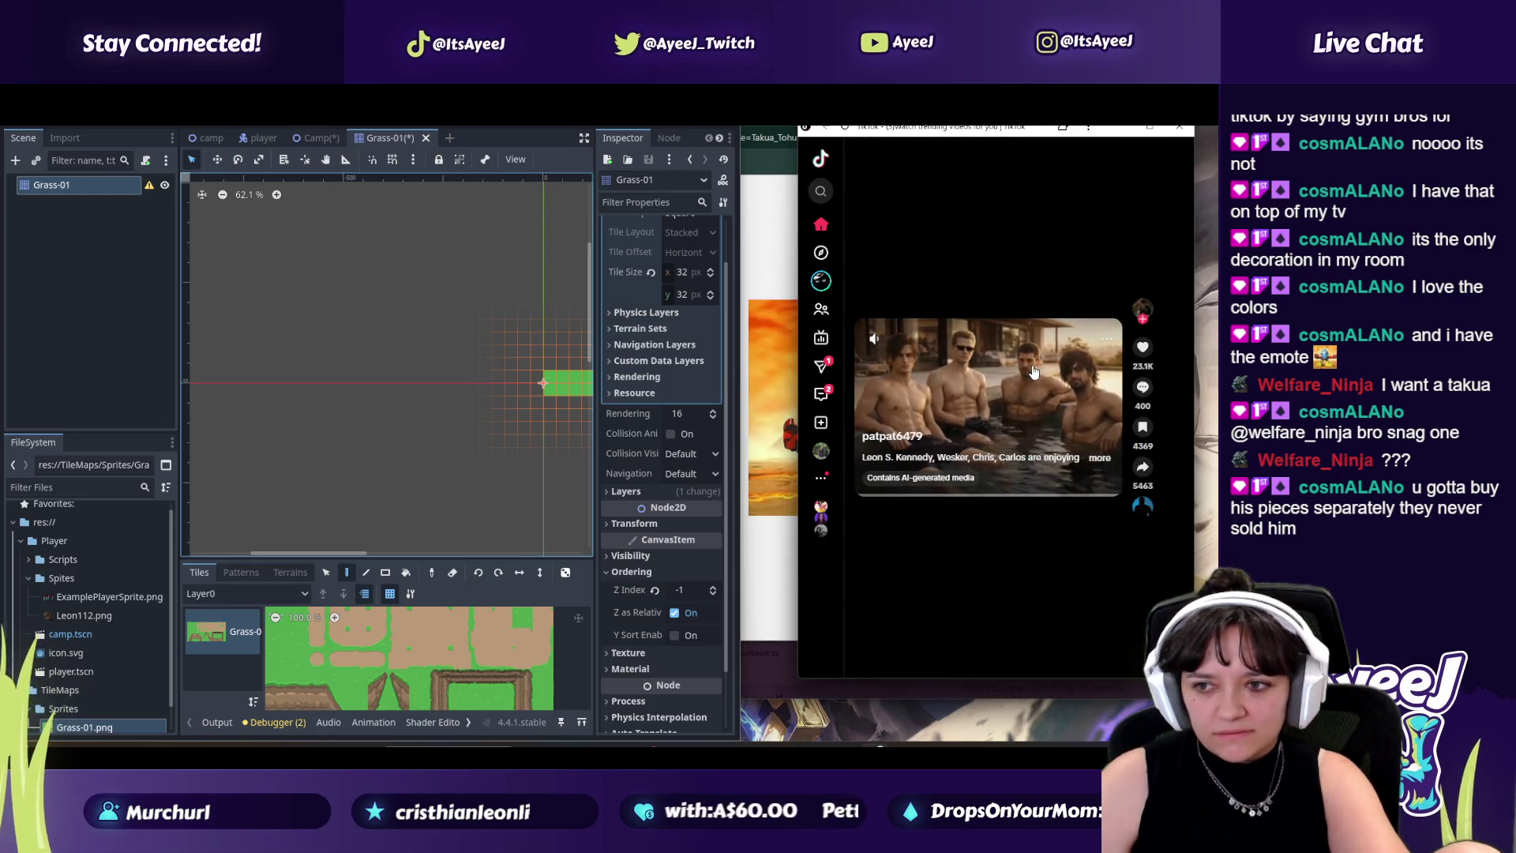
scroll(1033, 372, "down", 1)
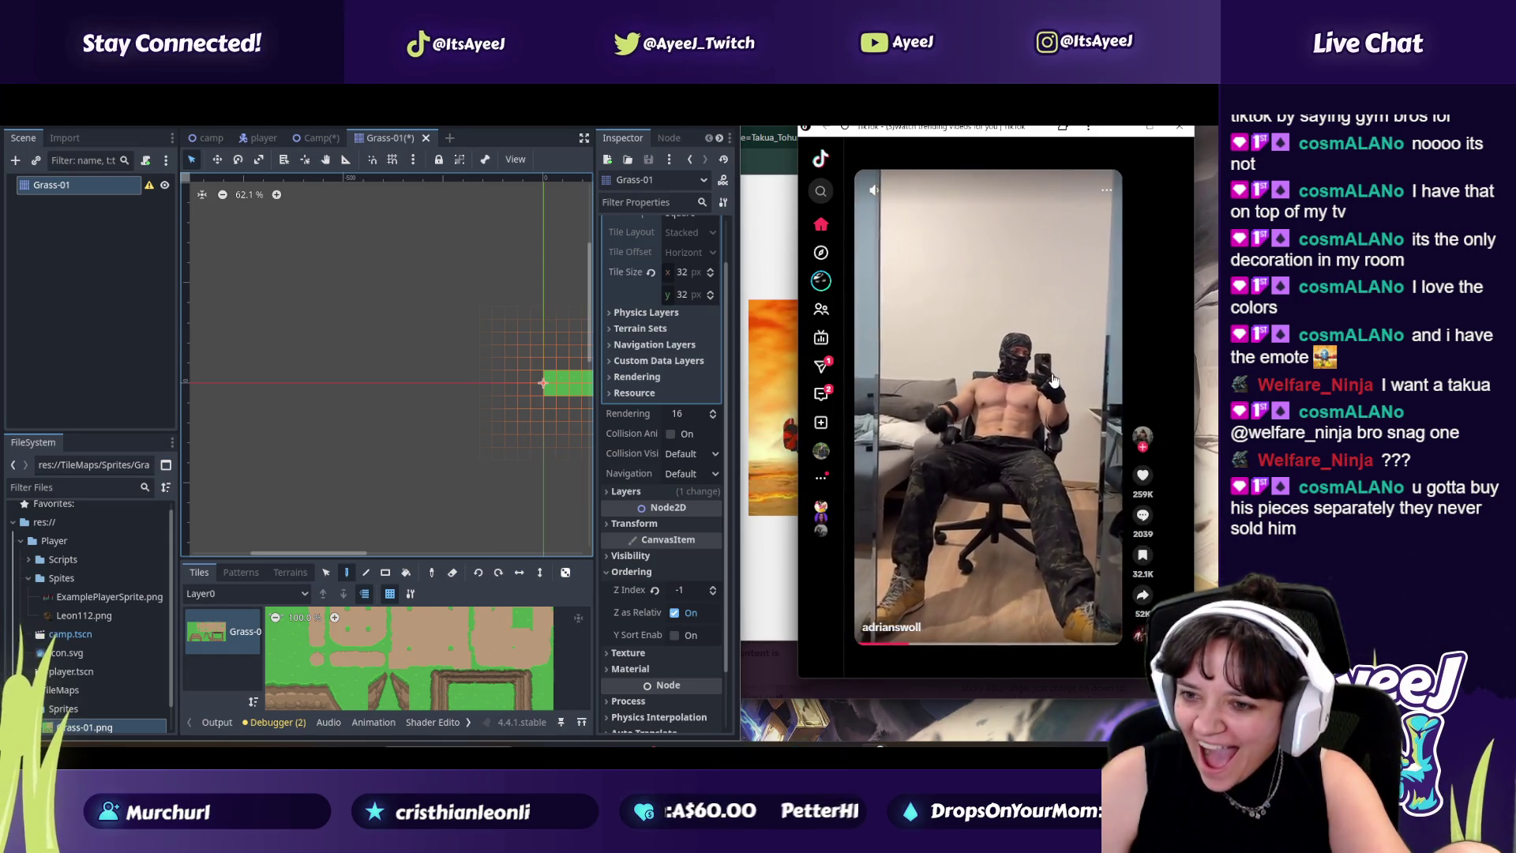
left_click(1143, 473)
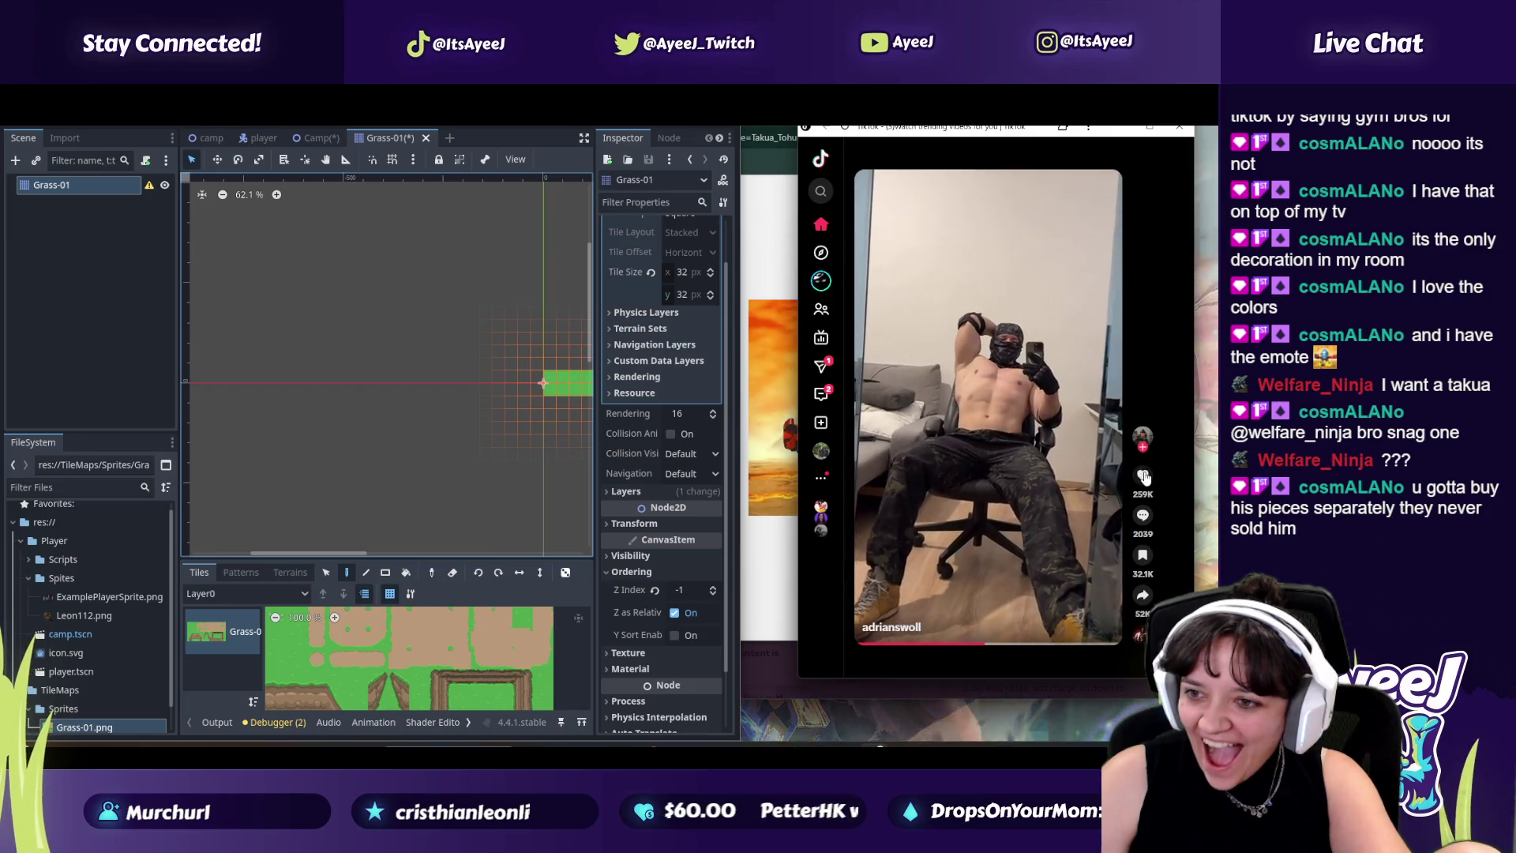
Step: Close TikTok and add a few more grass tiles to the Grass-01 tilemap
left_click(1180, 131)
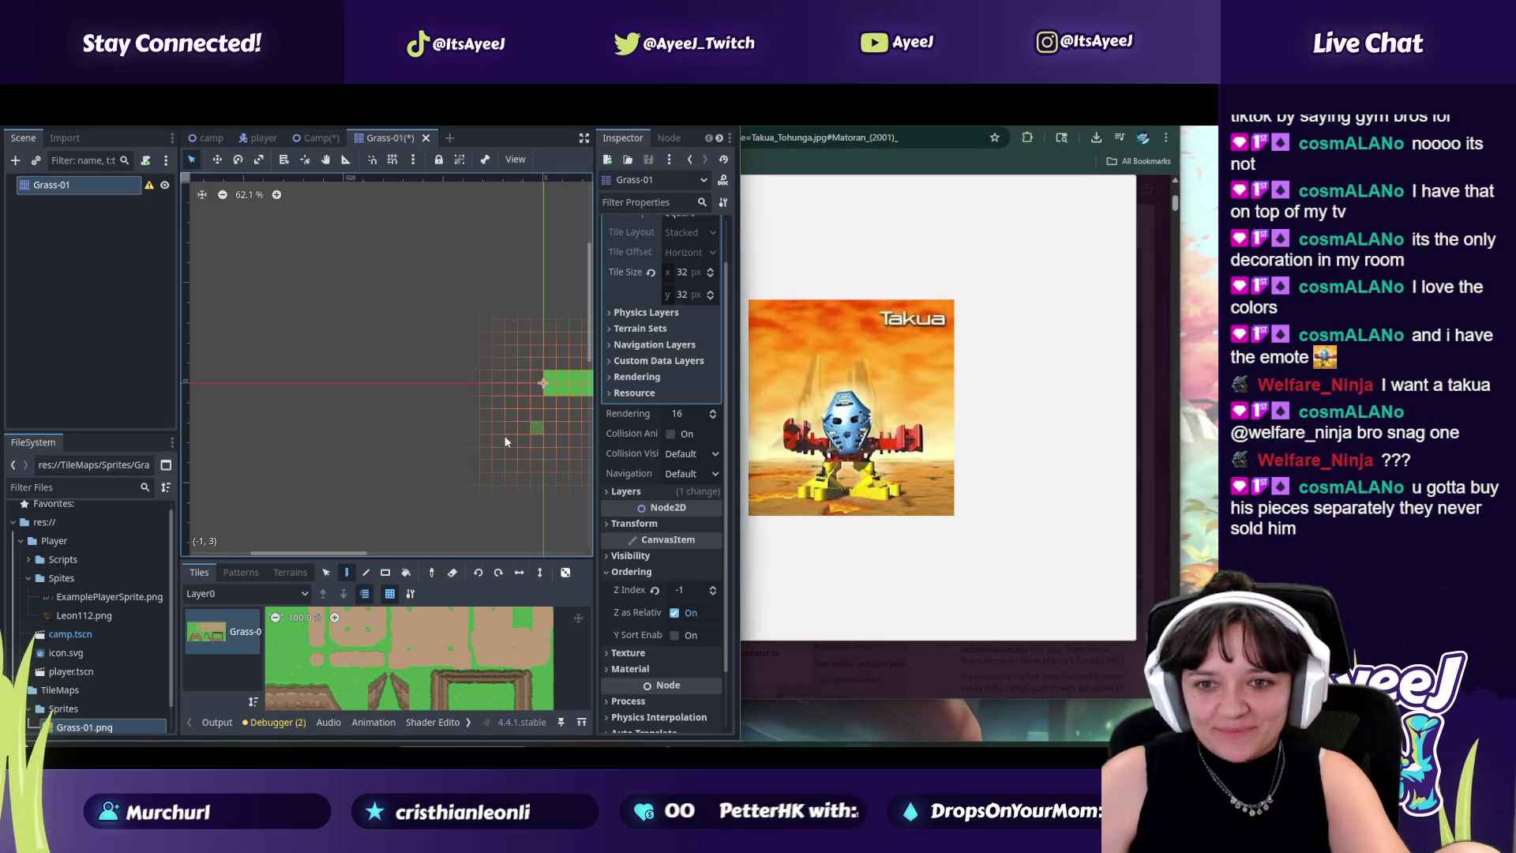
left_click(510, 520)
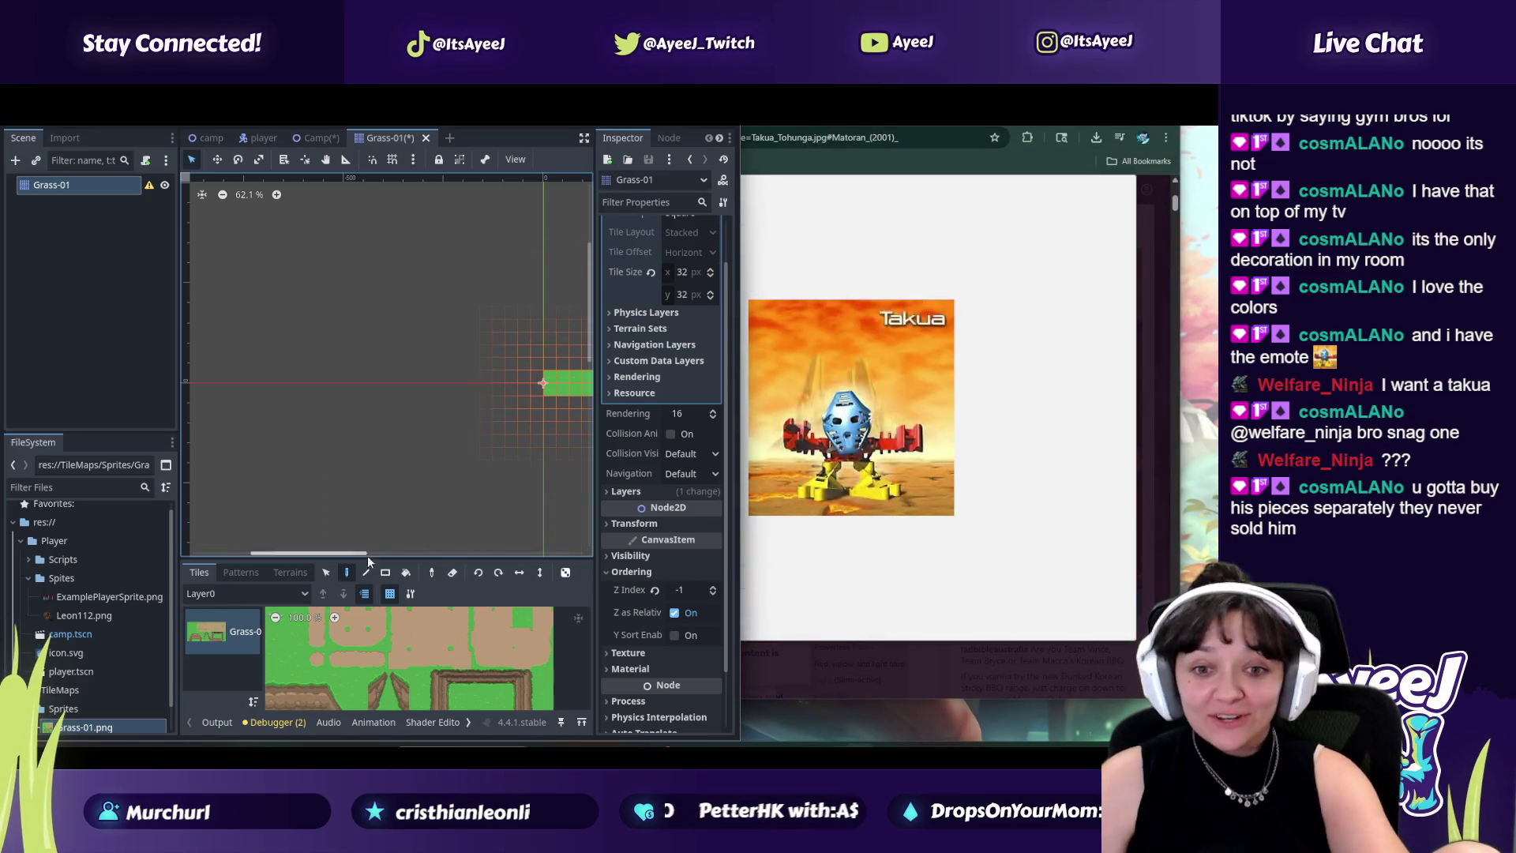
left_click_drag(367, 555, 392, 556)
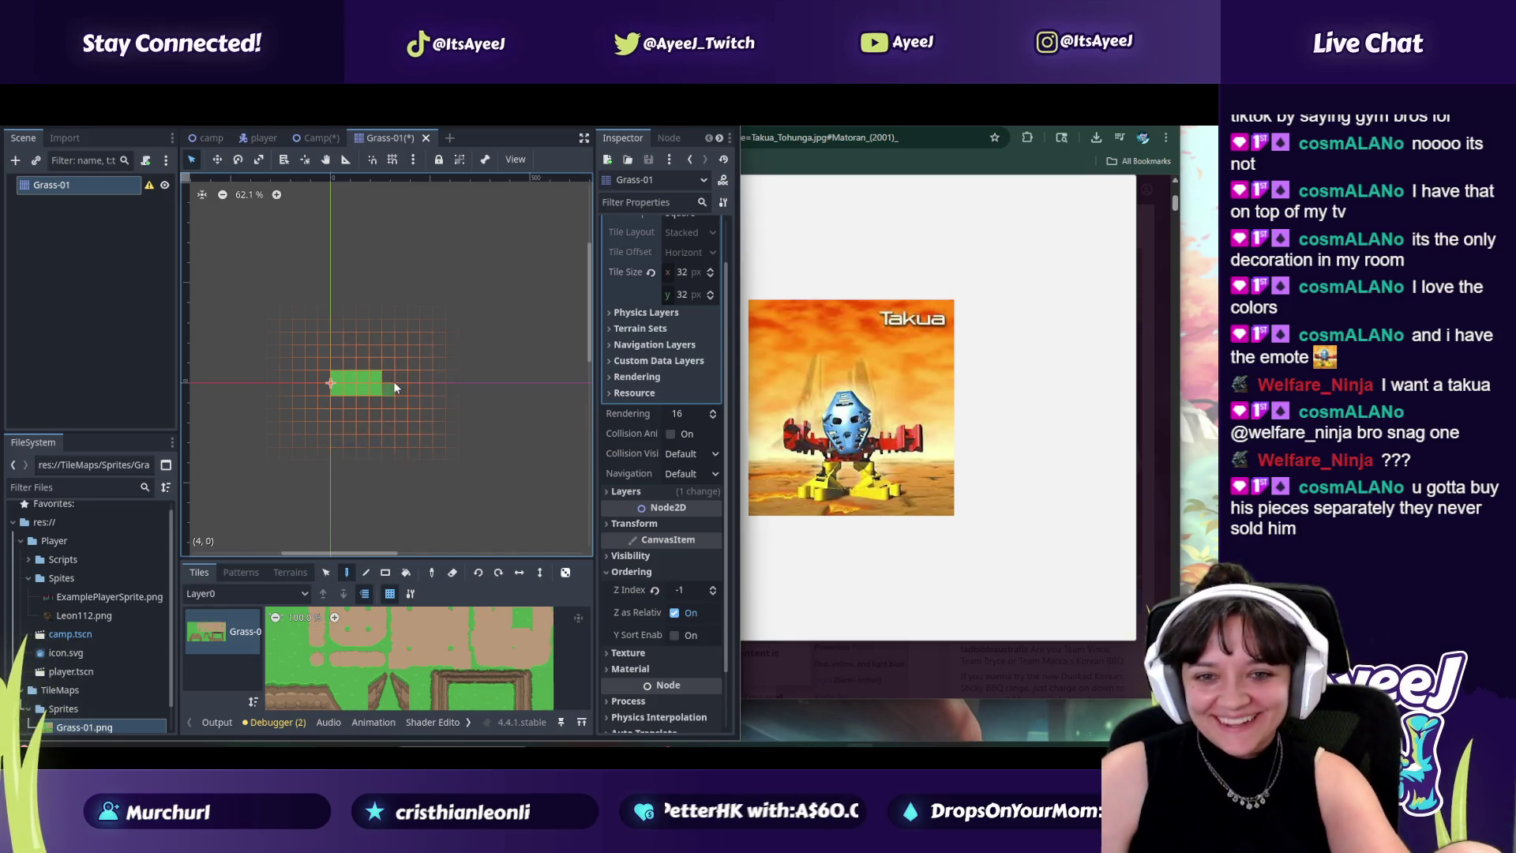
Step: Paint a rounded head of plain dirt tiles to the right of the grass strip
left_click(440, 620)
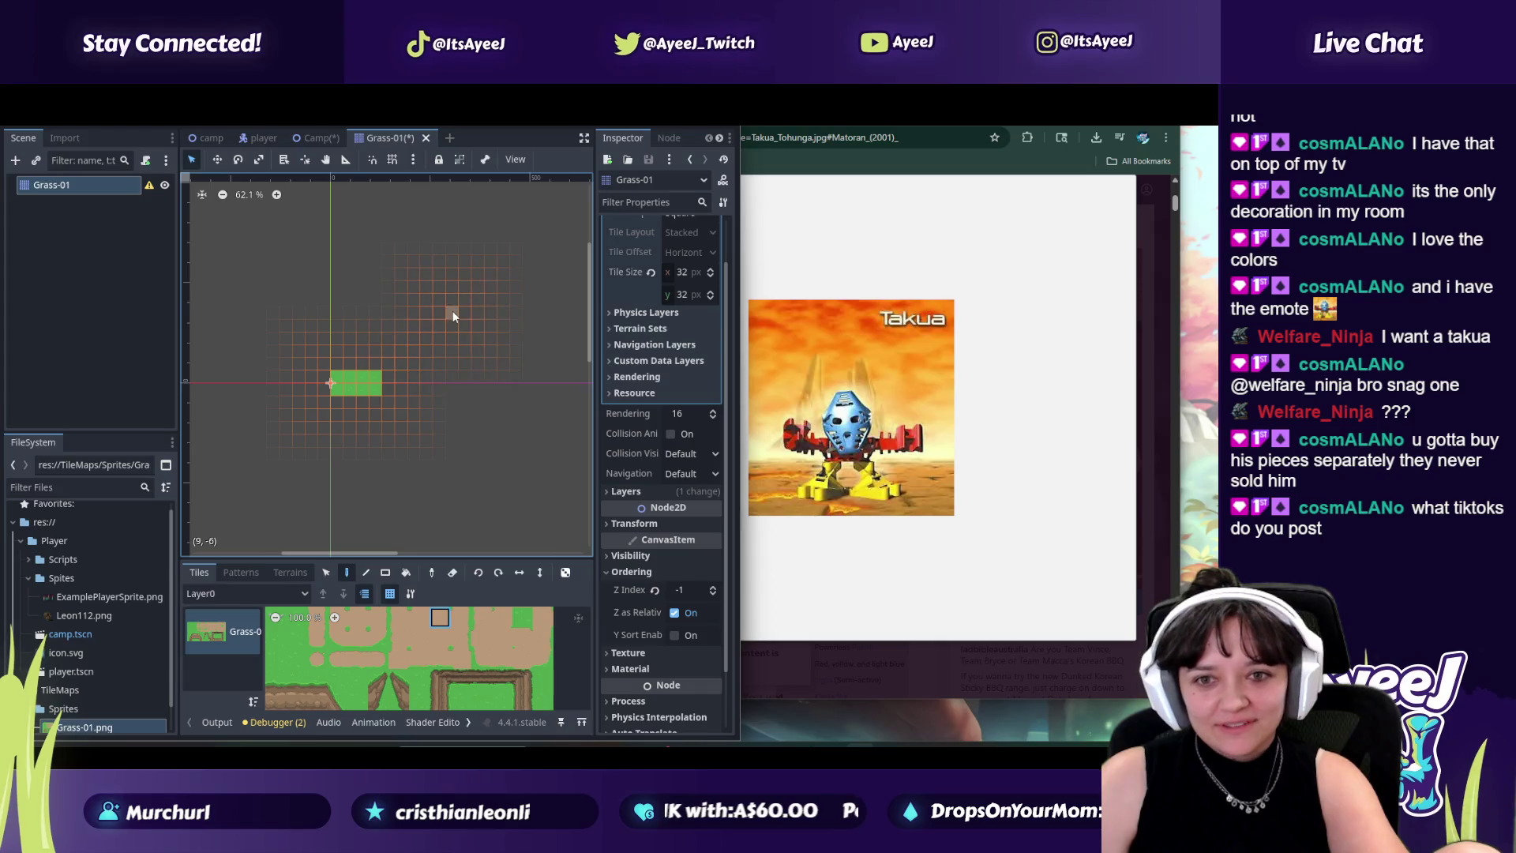
left_click_drag(454, 316, 468, 315)
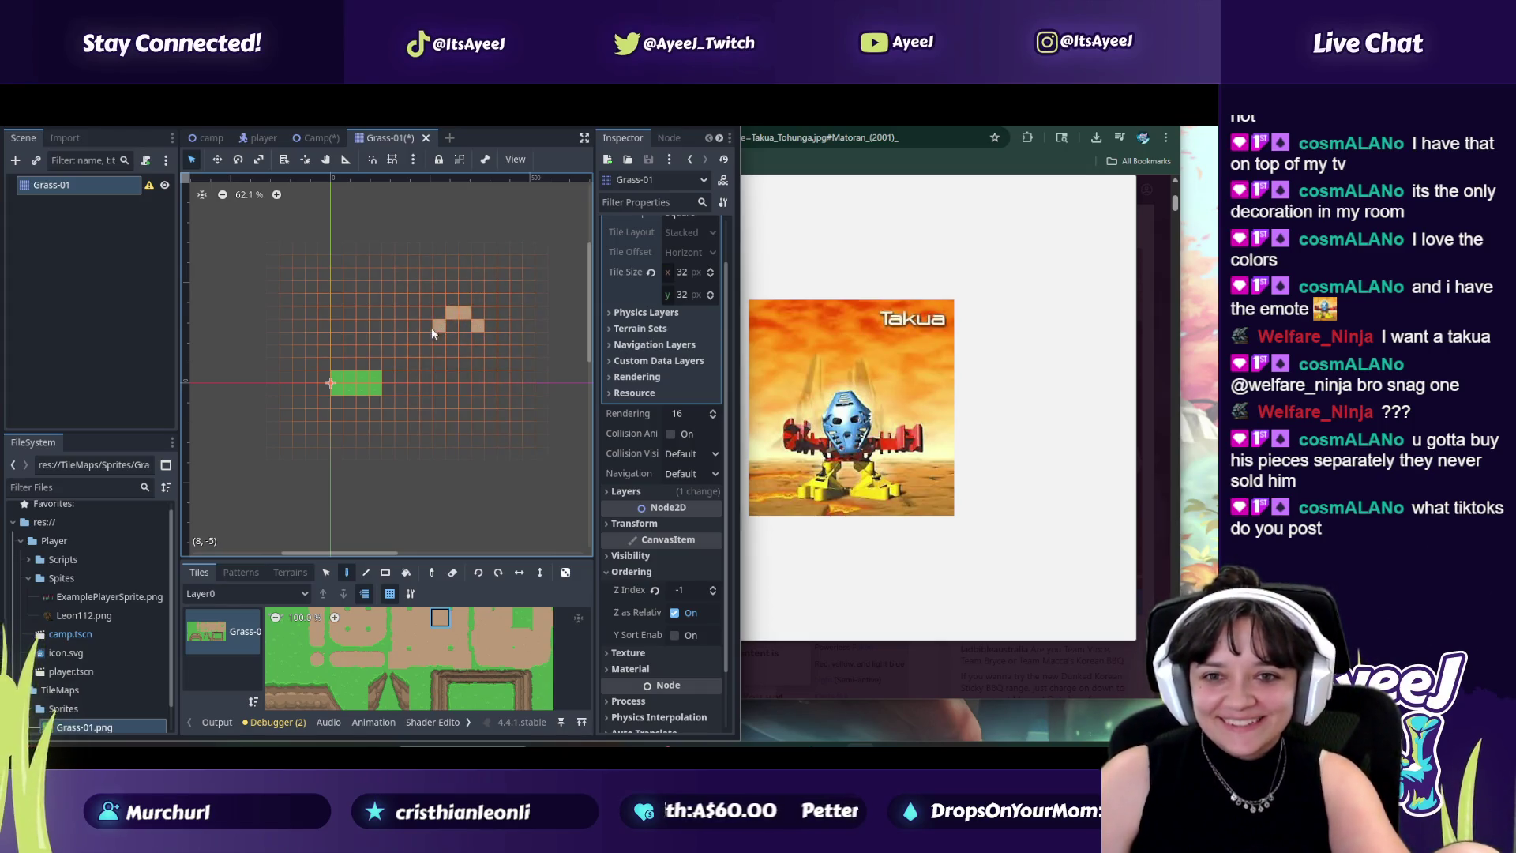
left_click(478, 340)
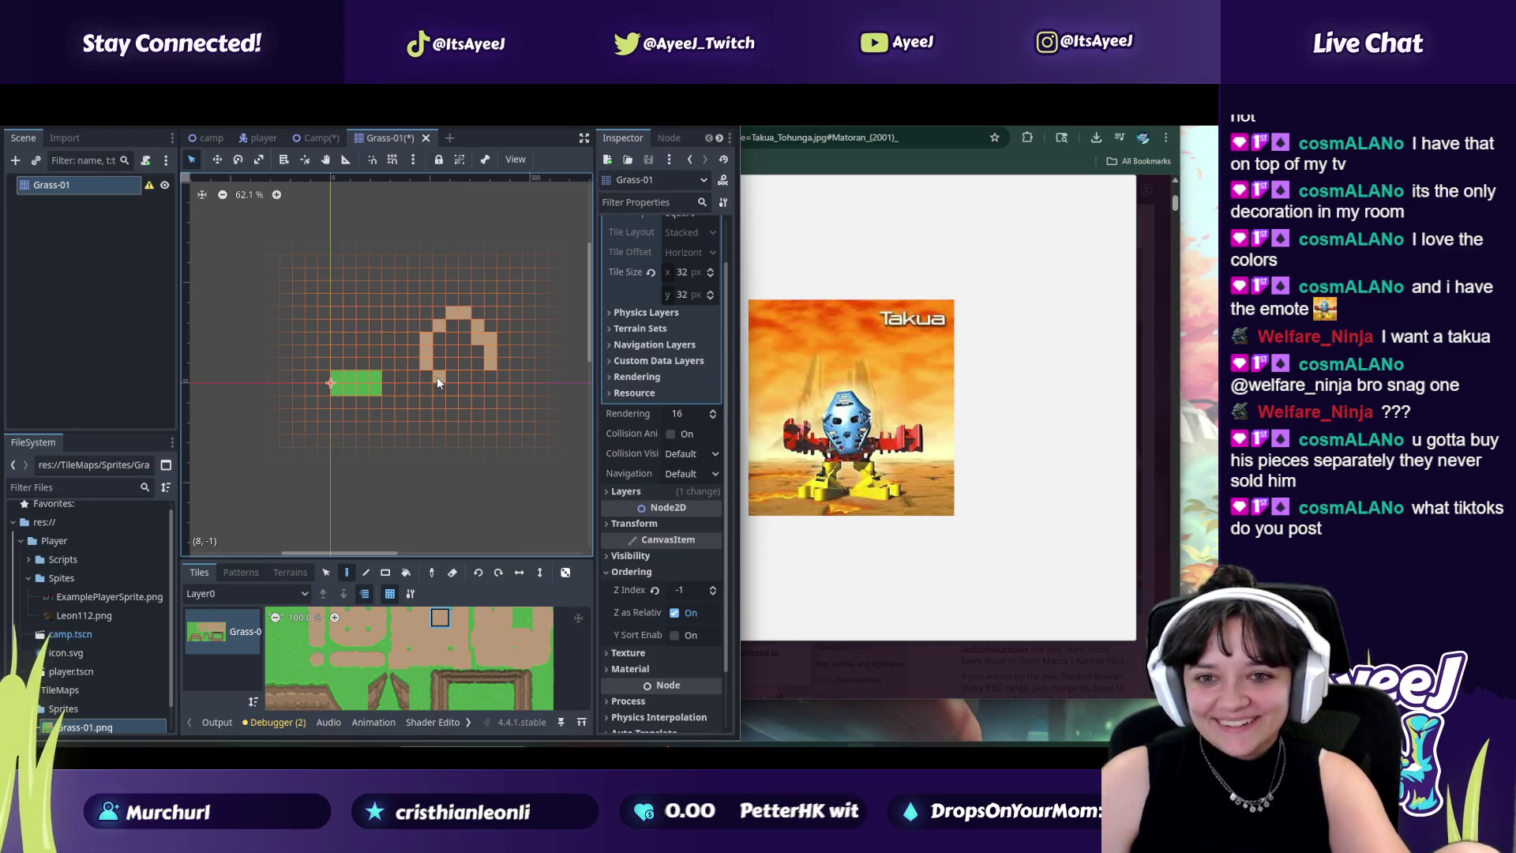
mouse_move(453, 385)
left_mouse_down()
mouse_move(483, 371)
mouse_move(453, 367)
mouse_move(453, 326)
left_mouse_up()
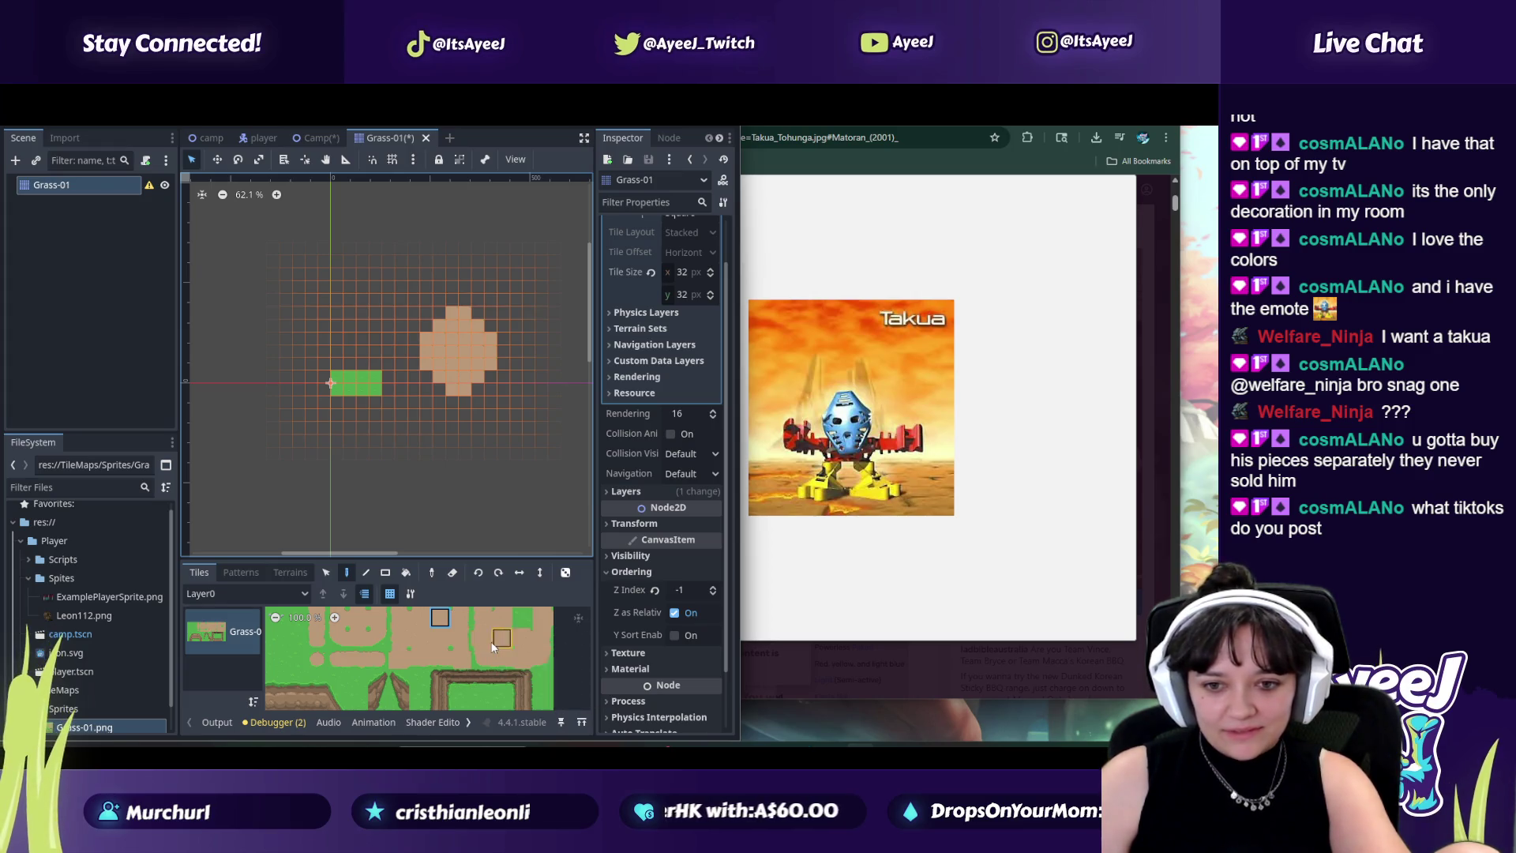
left_click(315, 664)
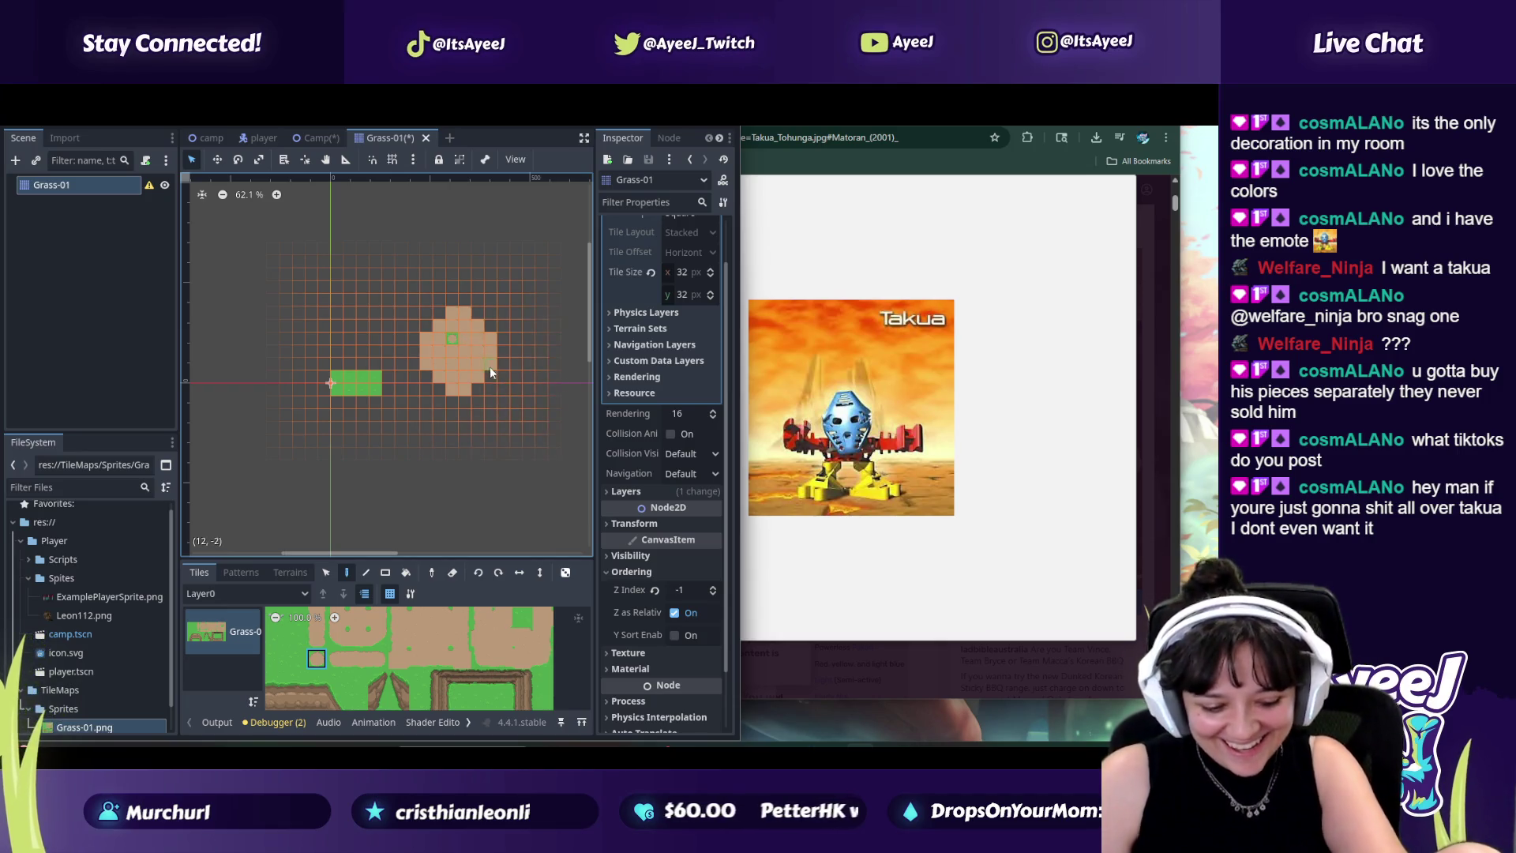
right_click(452, 339)
left_click(438, 350)
left_click(479, 350)
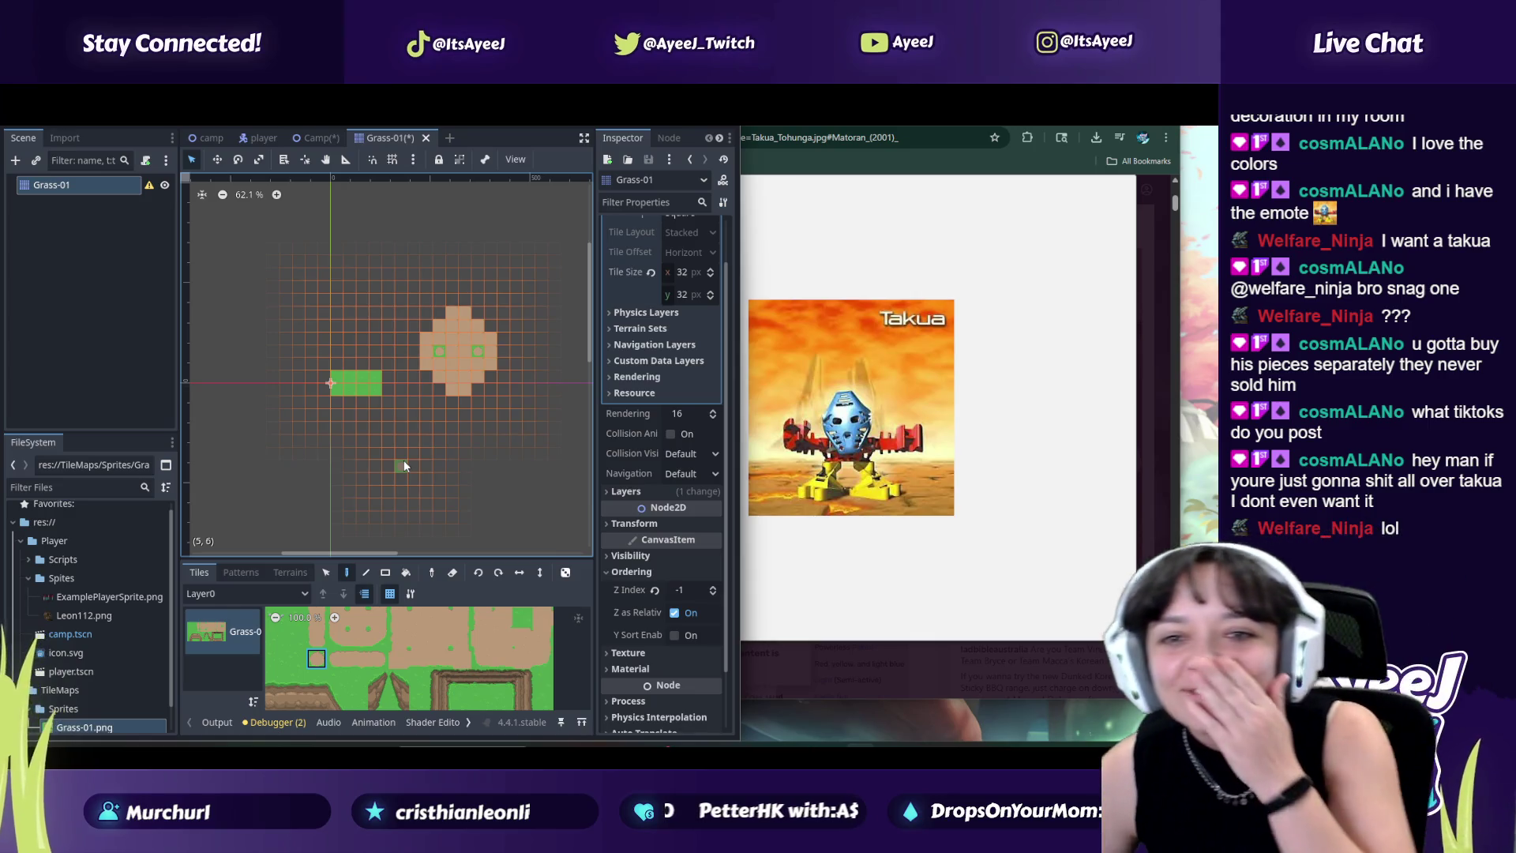
key("ctrl+z")
key("ctrl+z")
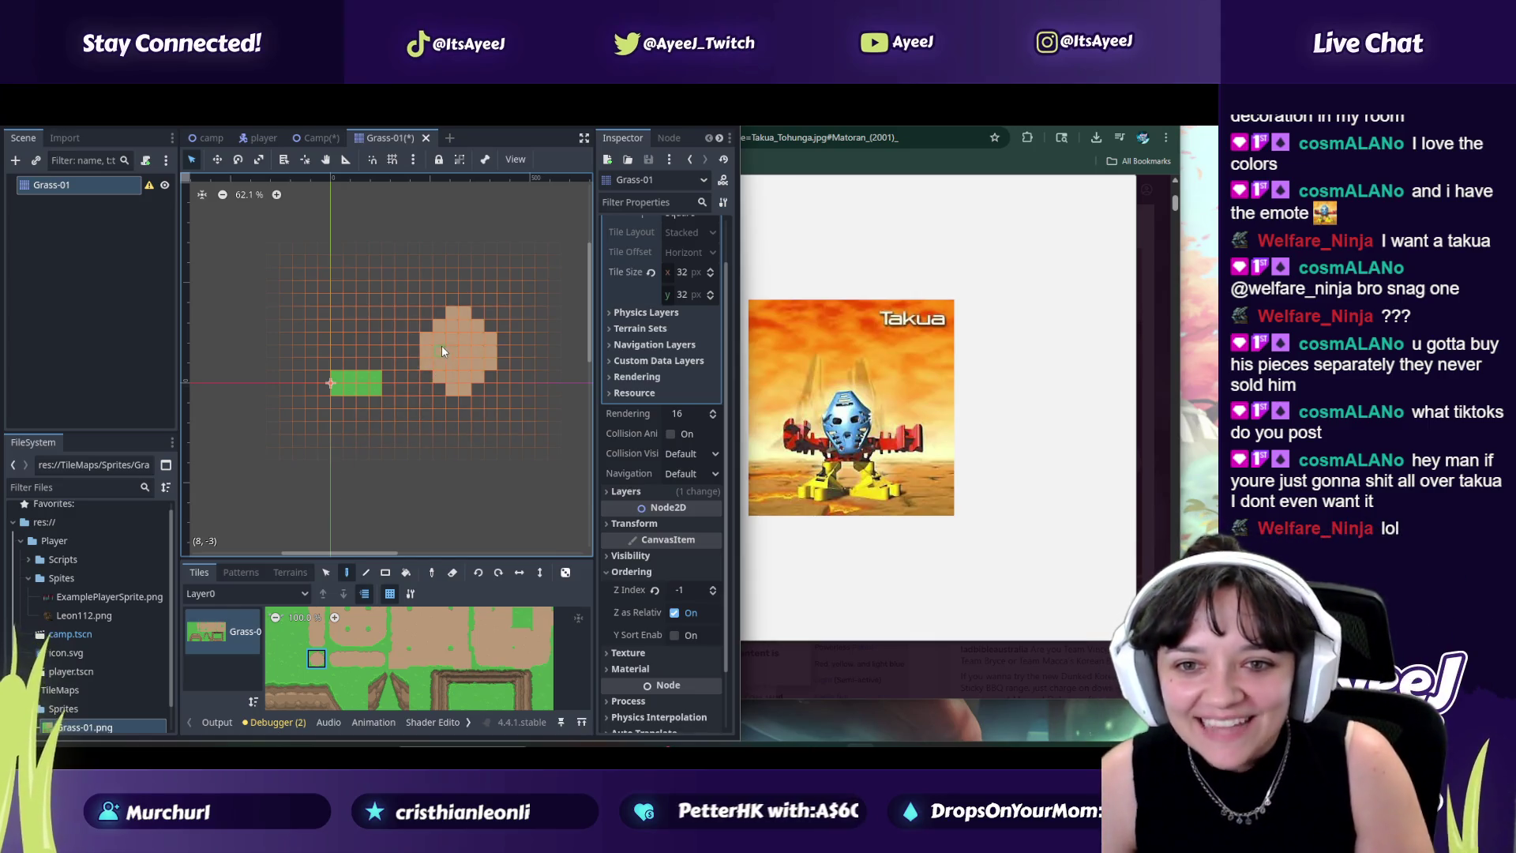
left_click(477, 338)
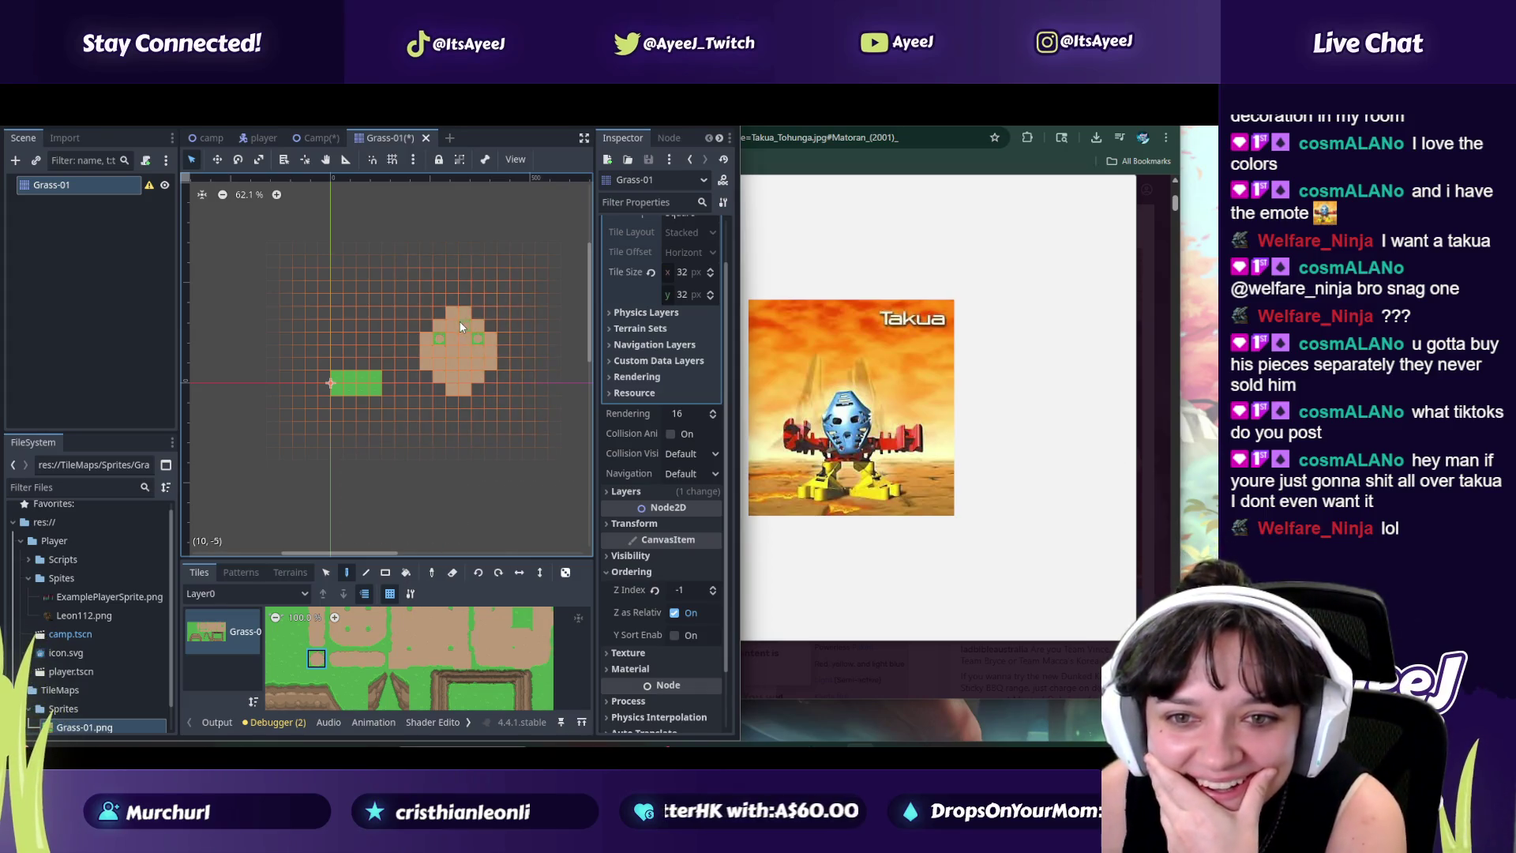
left_click_drag(462, 324, 452, 324)
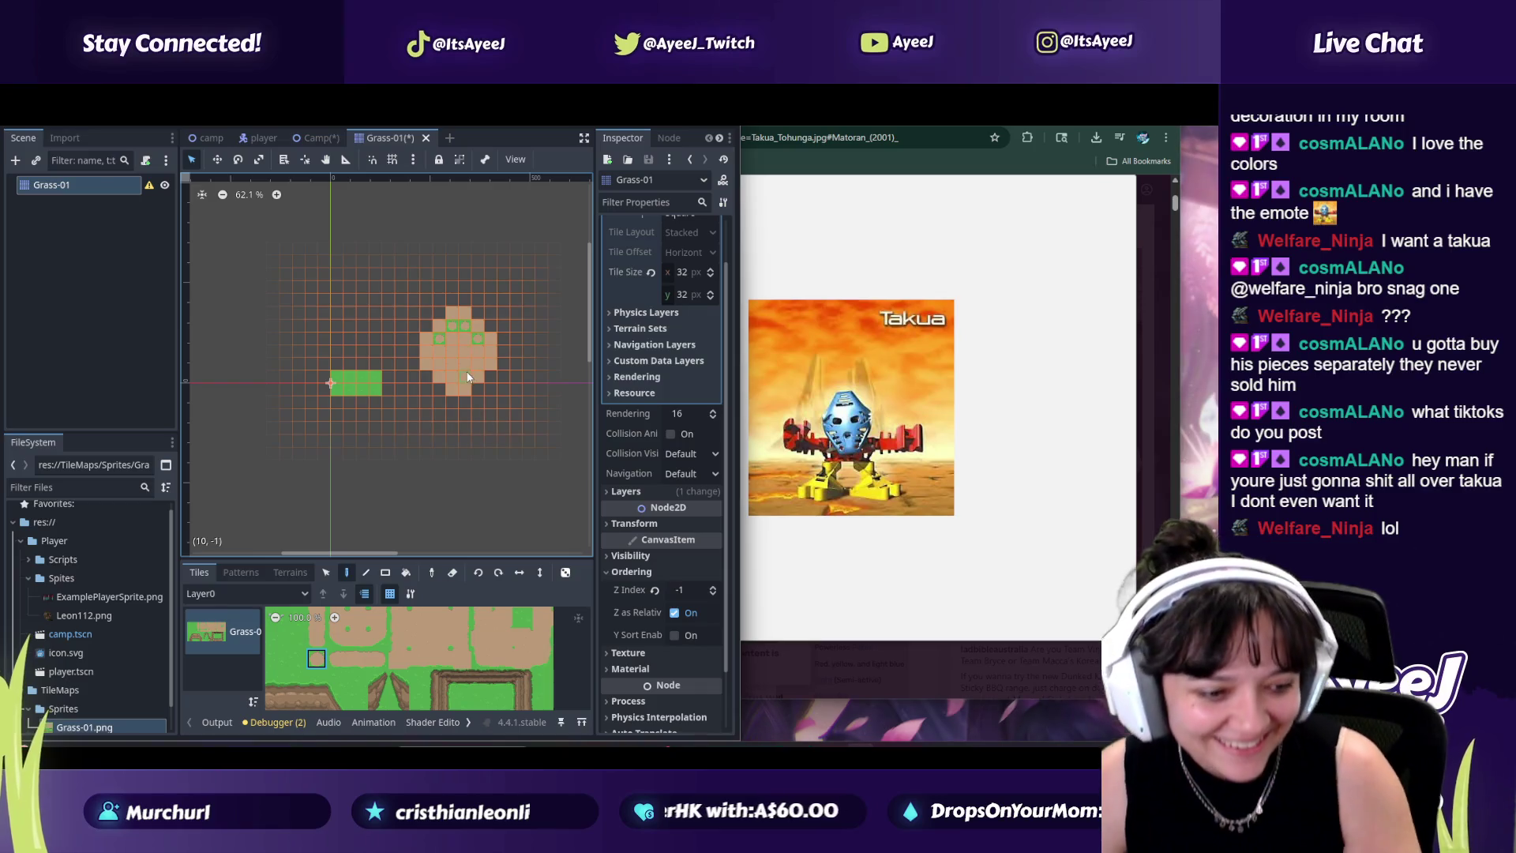
key("ctrl+z")
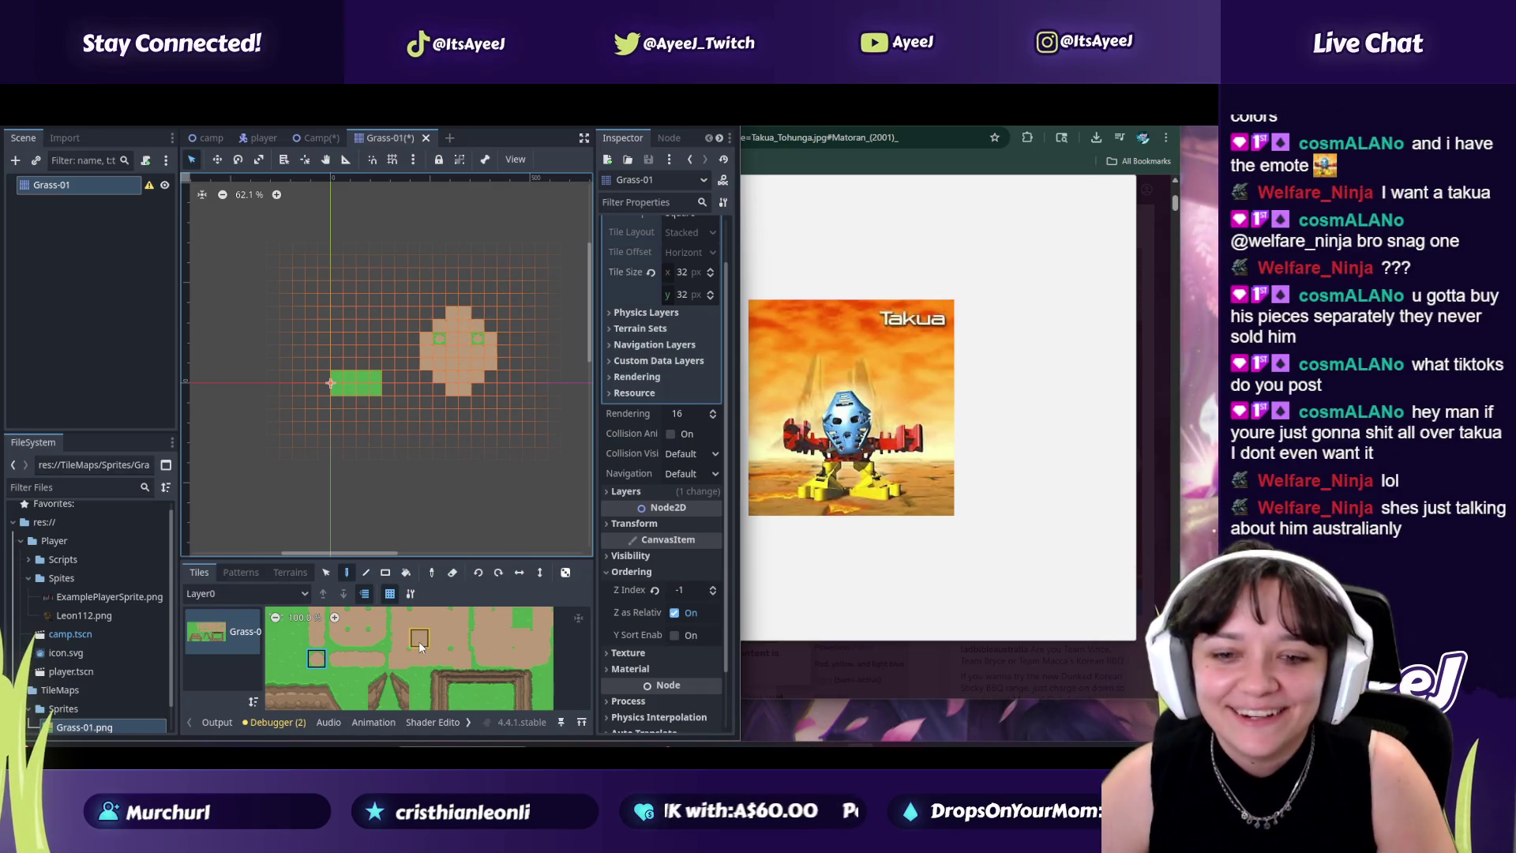
left_click(579, 617)
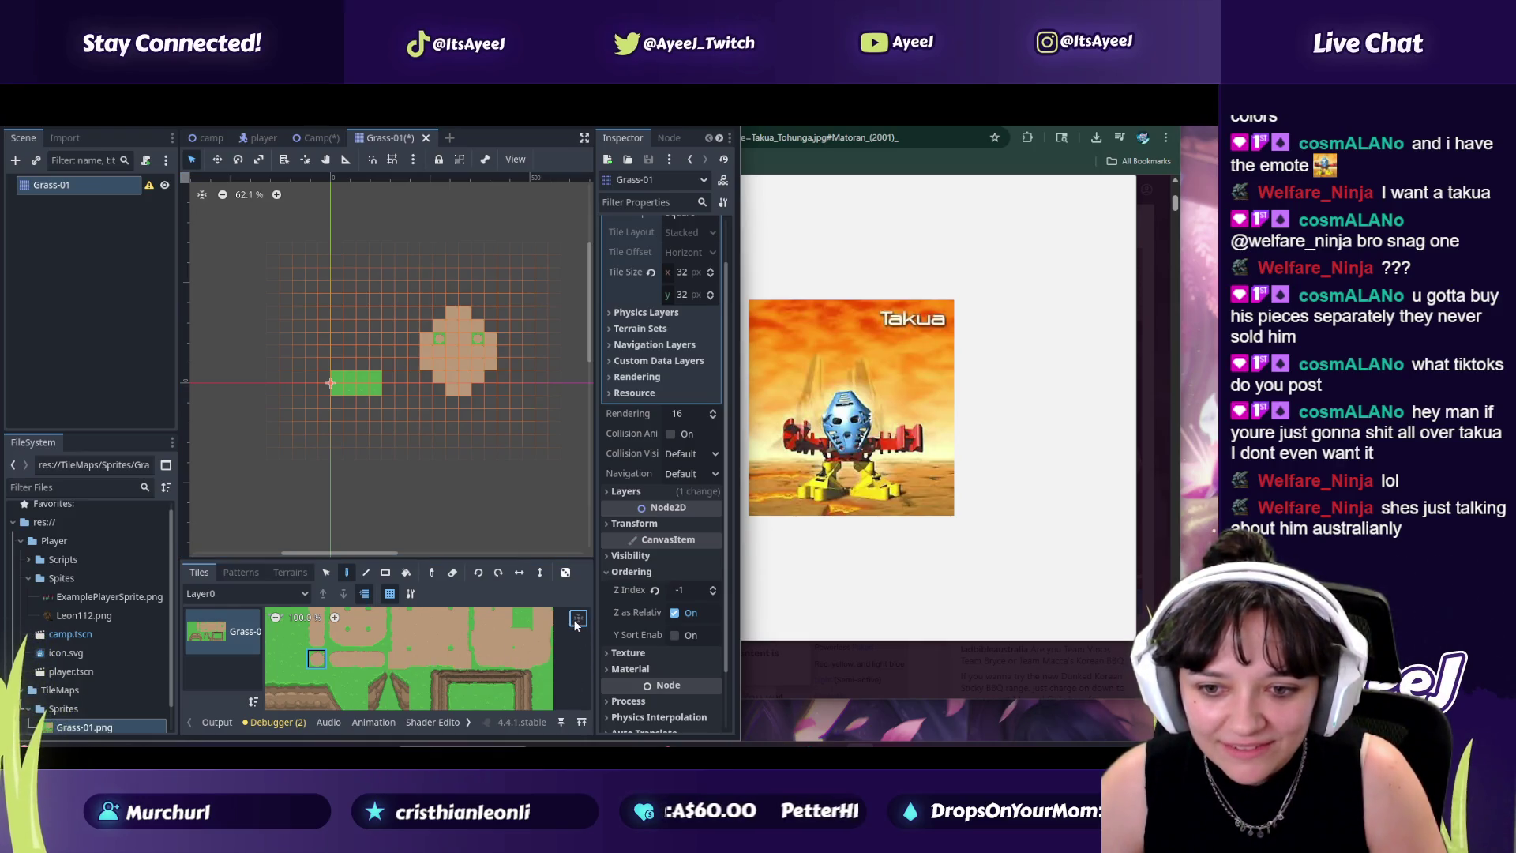
Step: Try selecting a three-tile column, then a two-tile block, from the Grass-01 atlas
left_click(327, 572)
left_click_drag(419, 659, 422, 621)
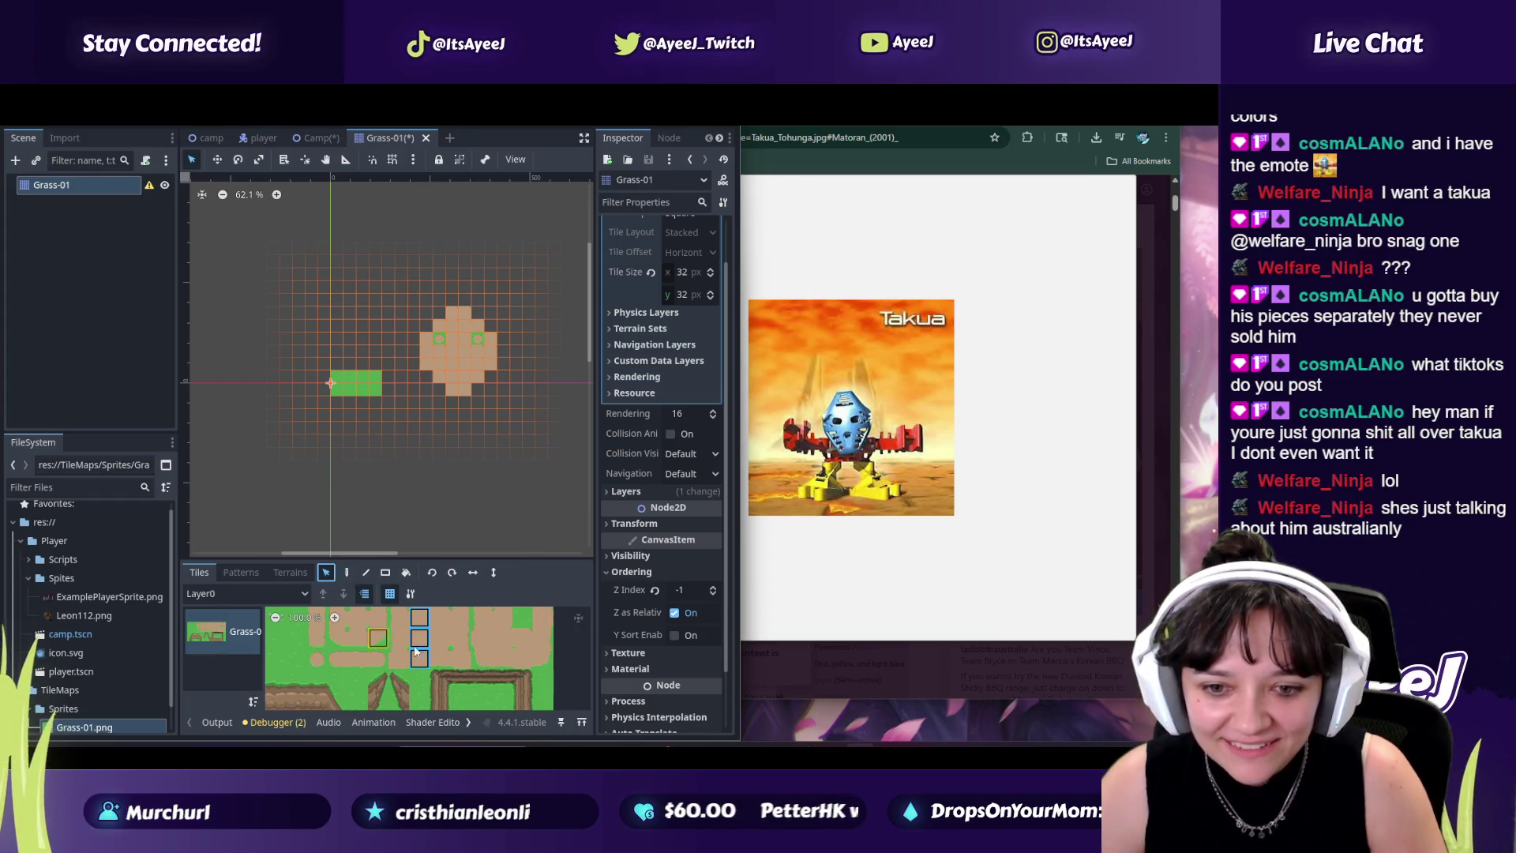
left_click(346, 573)
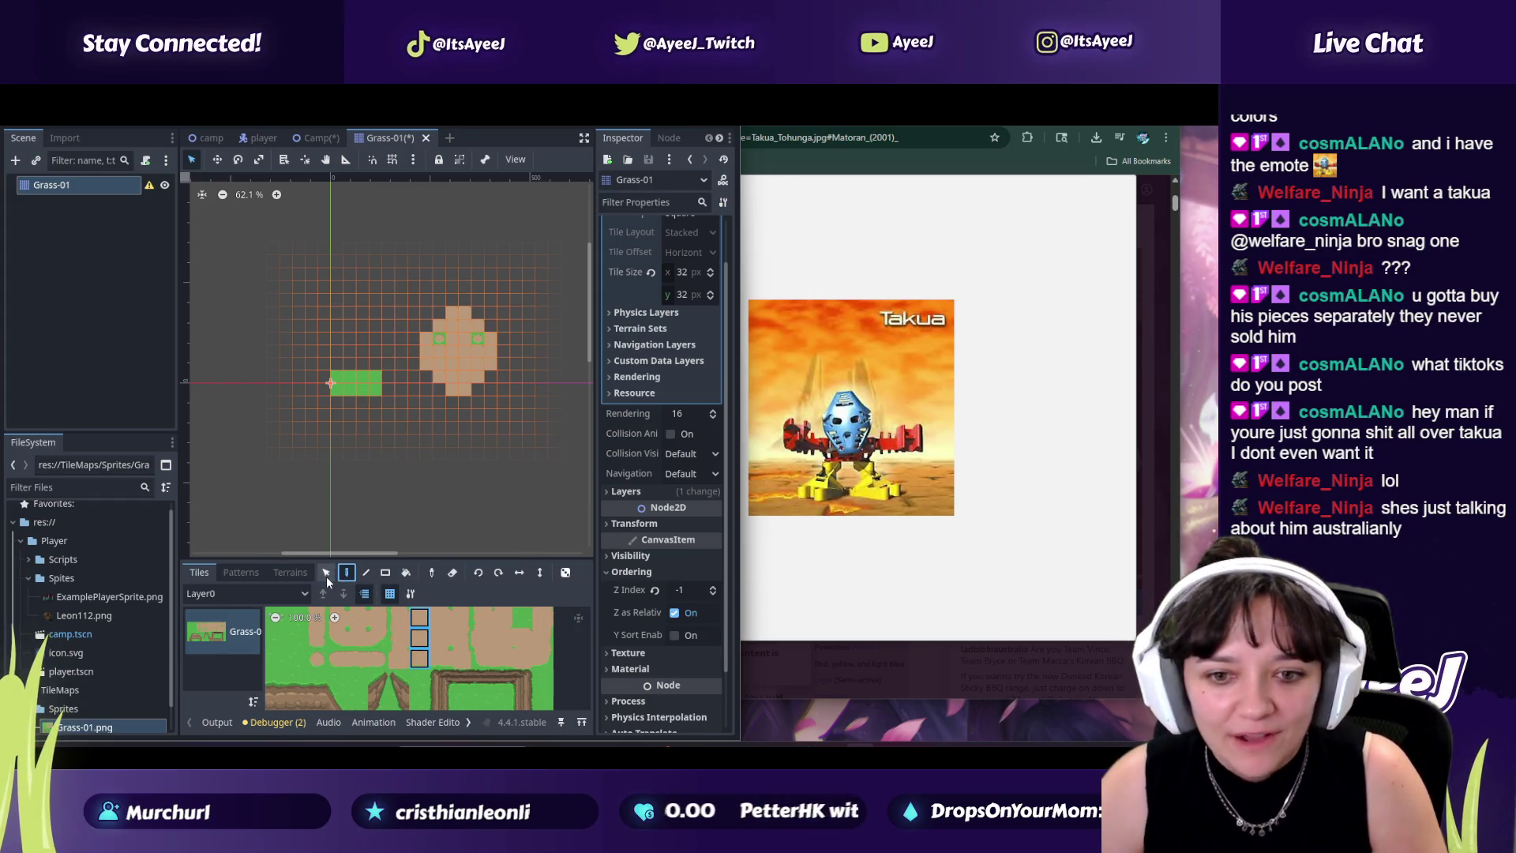
left_click_drag(481, 636, 491, 655)
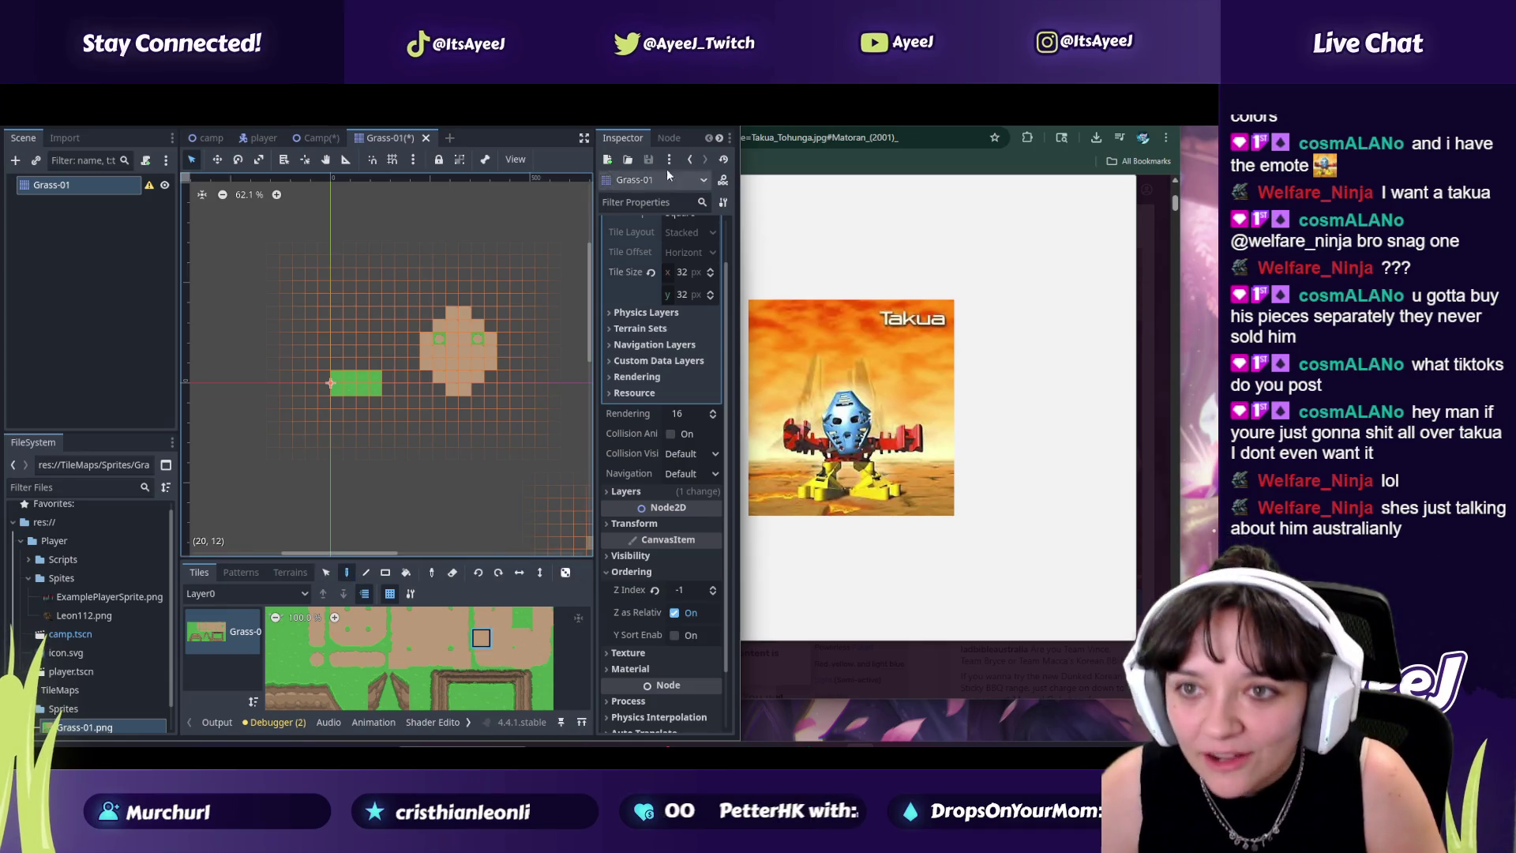
Step: Maximize the editor, enlarge the Tiles panel to show the whole atlas, and choose plain grass
left_click(1149, 107)
mouse_move(850, 557)
left_mouse_down()
mouse_move(837, 367)
mouse_move(834, 433)
left_mouse_up()
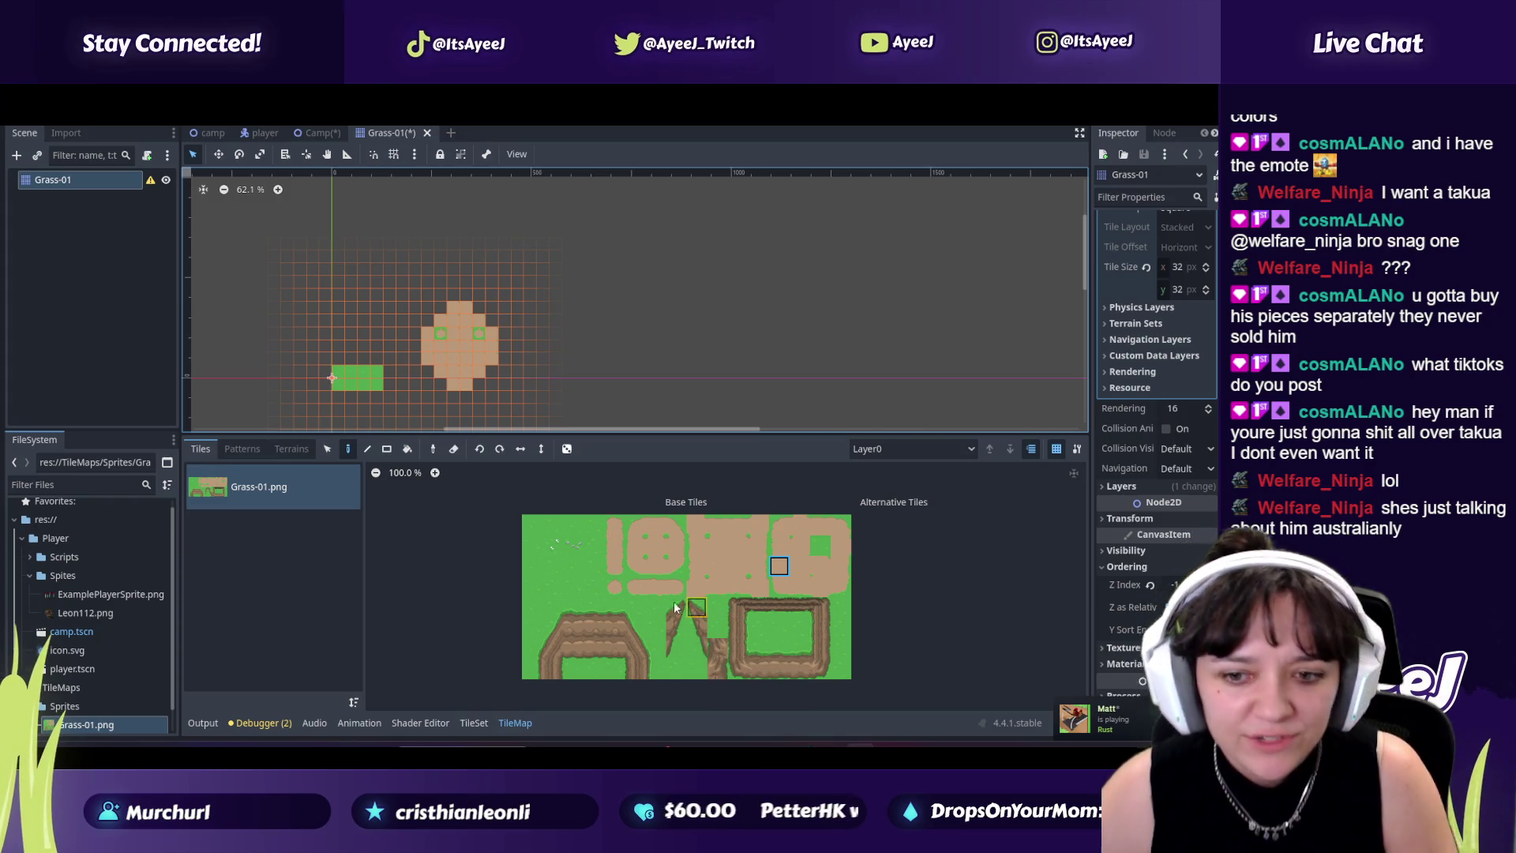
left_click(568, 555)
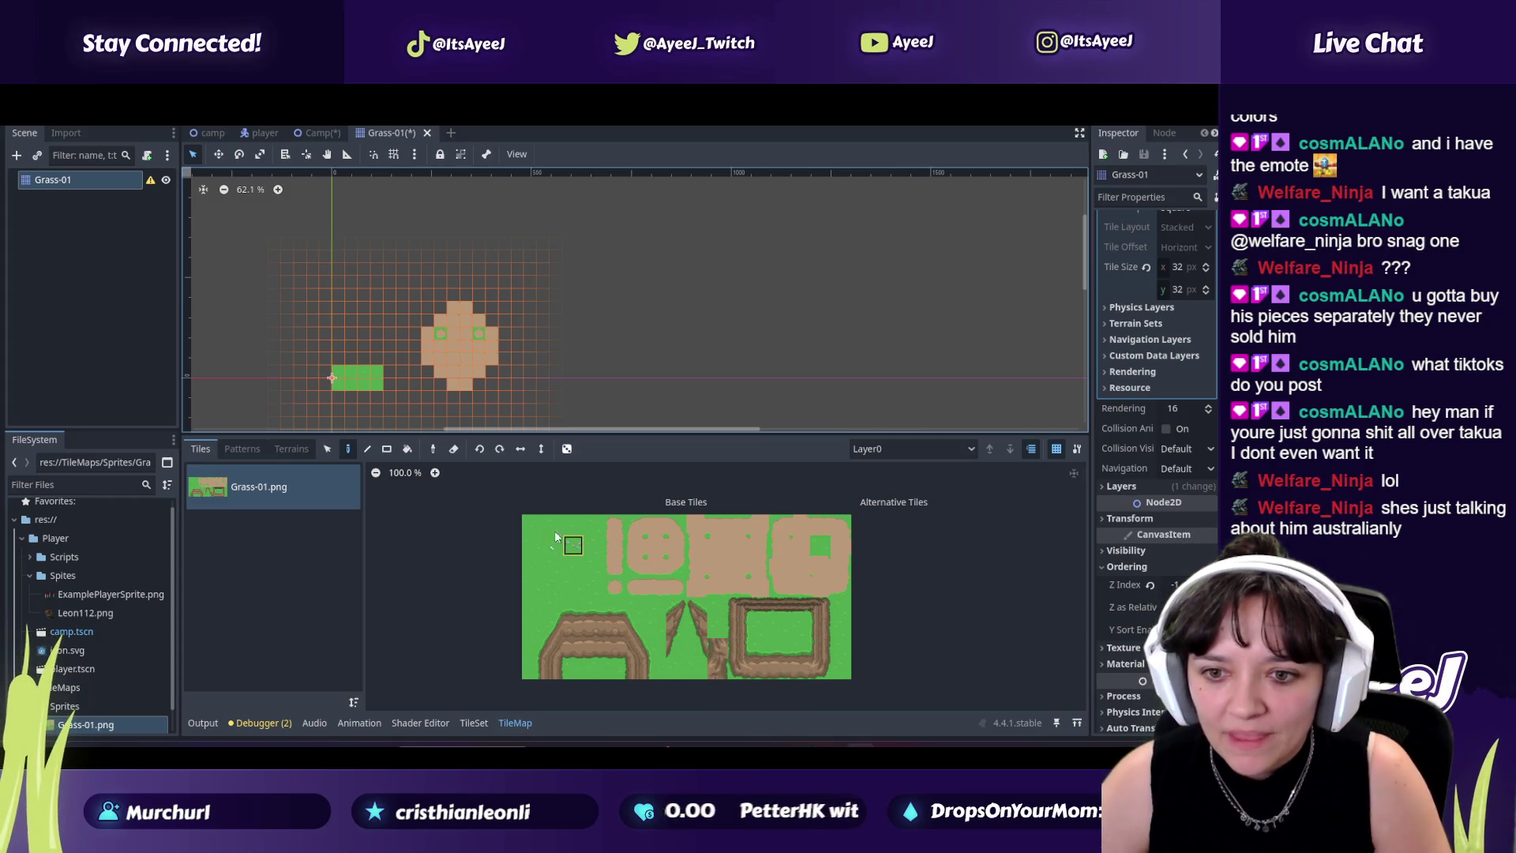
left_click(461, 315)
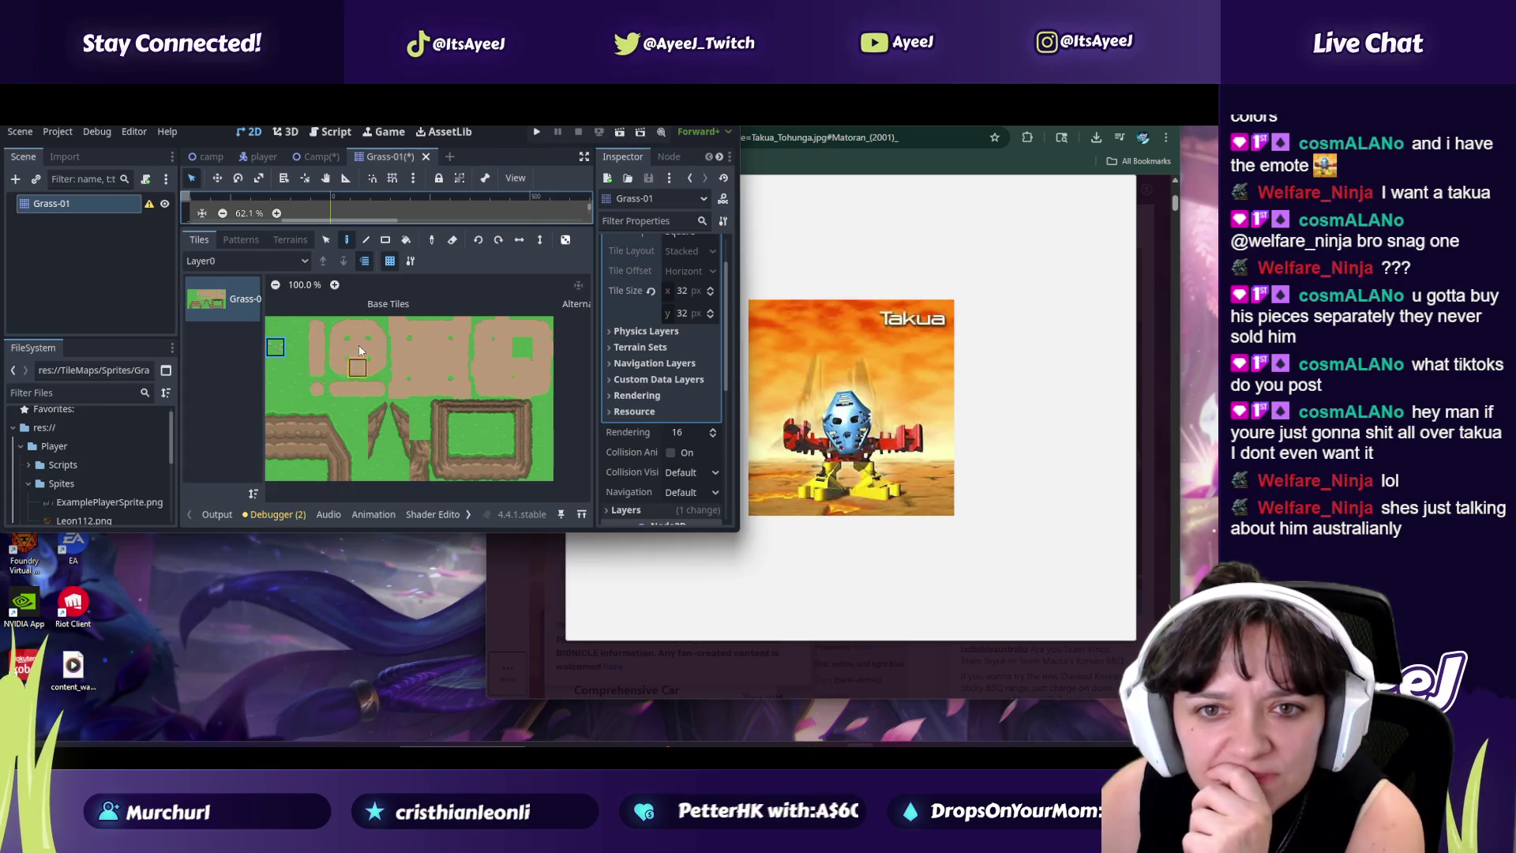
Step: Paint grass details onto the dirt head and erase two stray grass tiles
left_click_drag(414, 233, 379, 437)
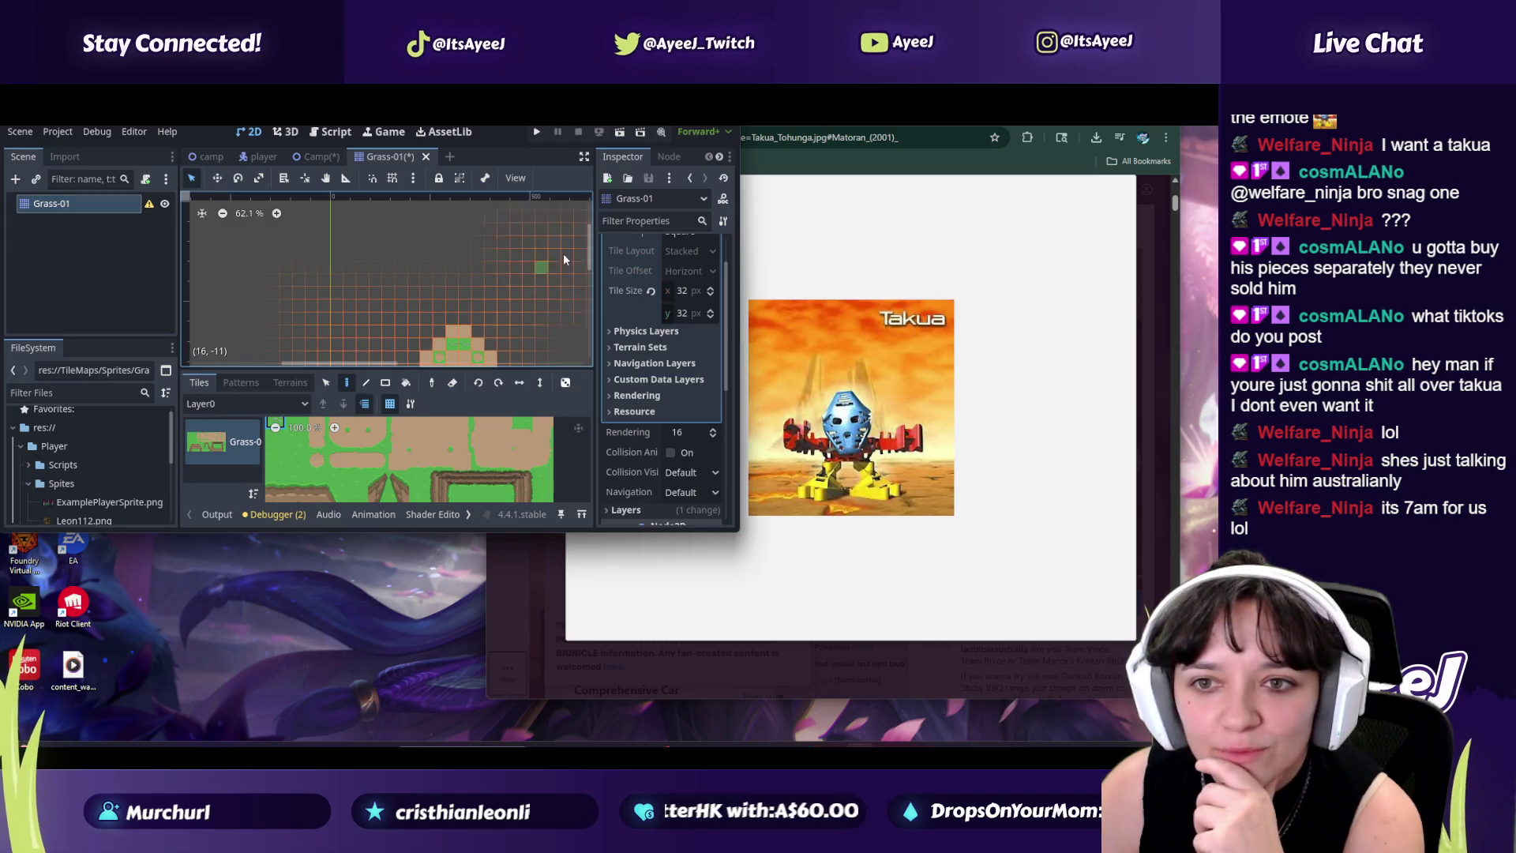
scroll(588, 251, "up", 3)
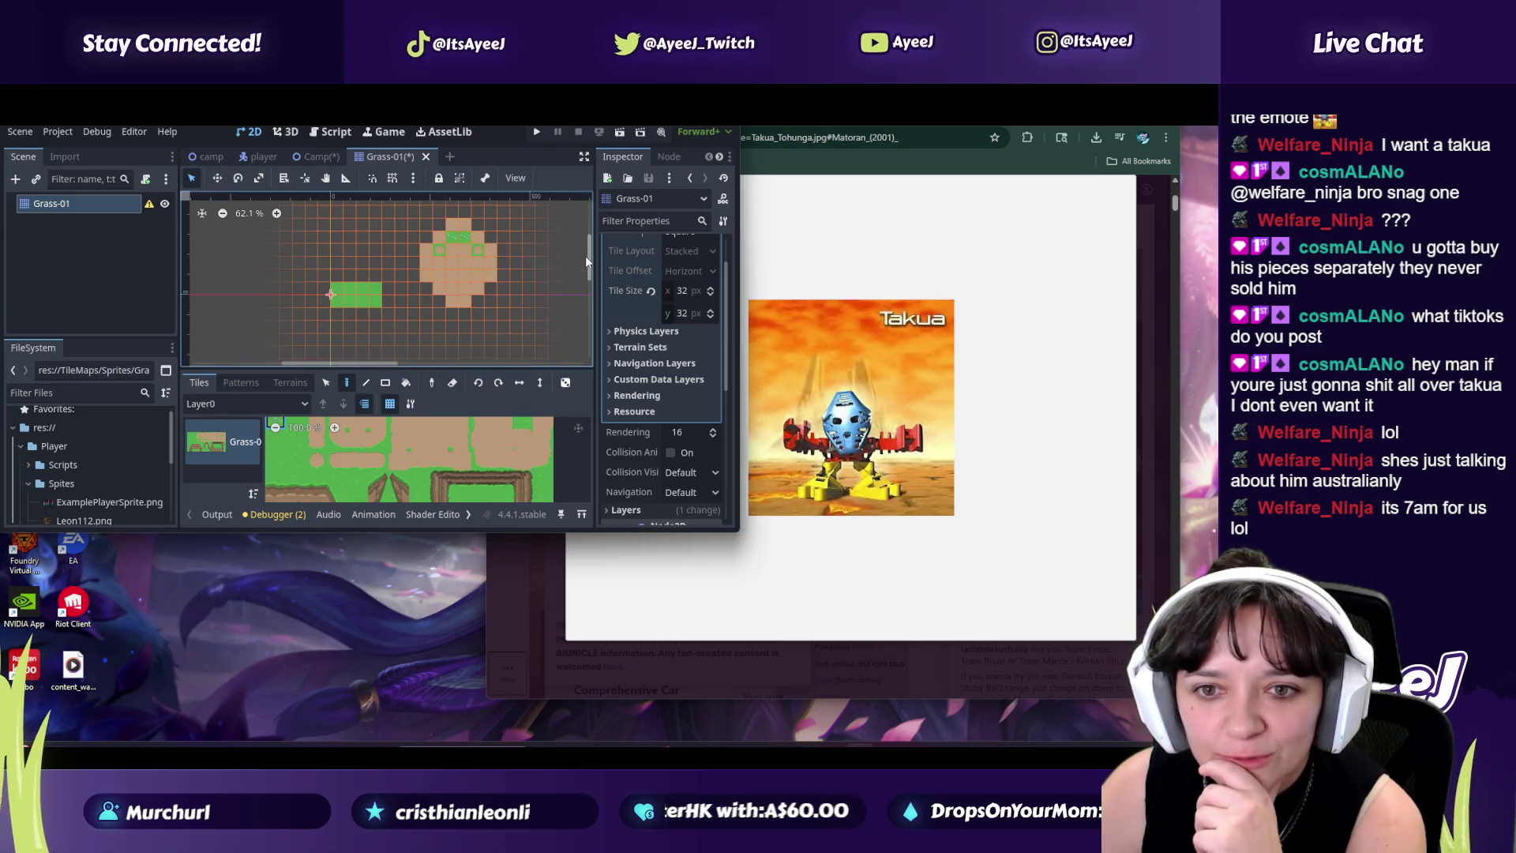
left_click(466, 266)
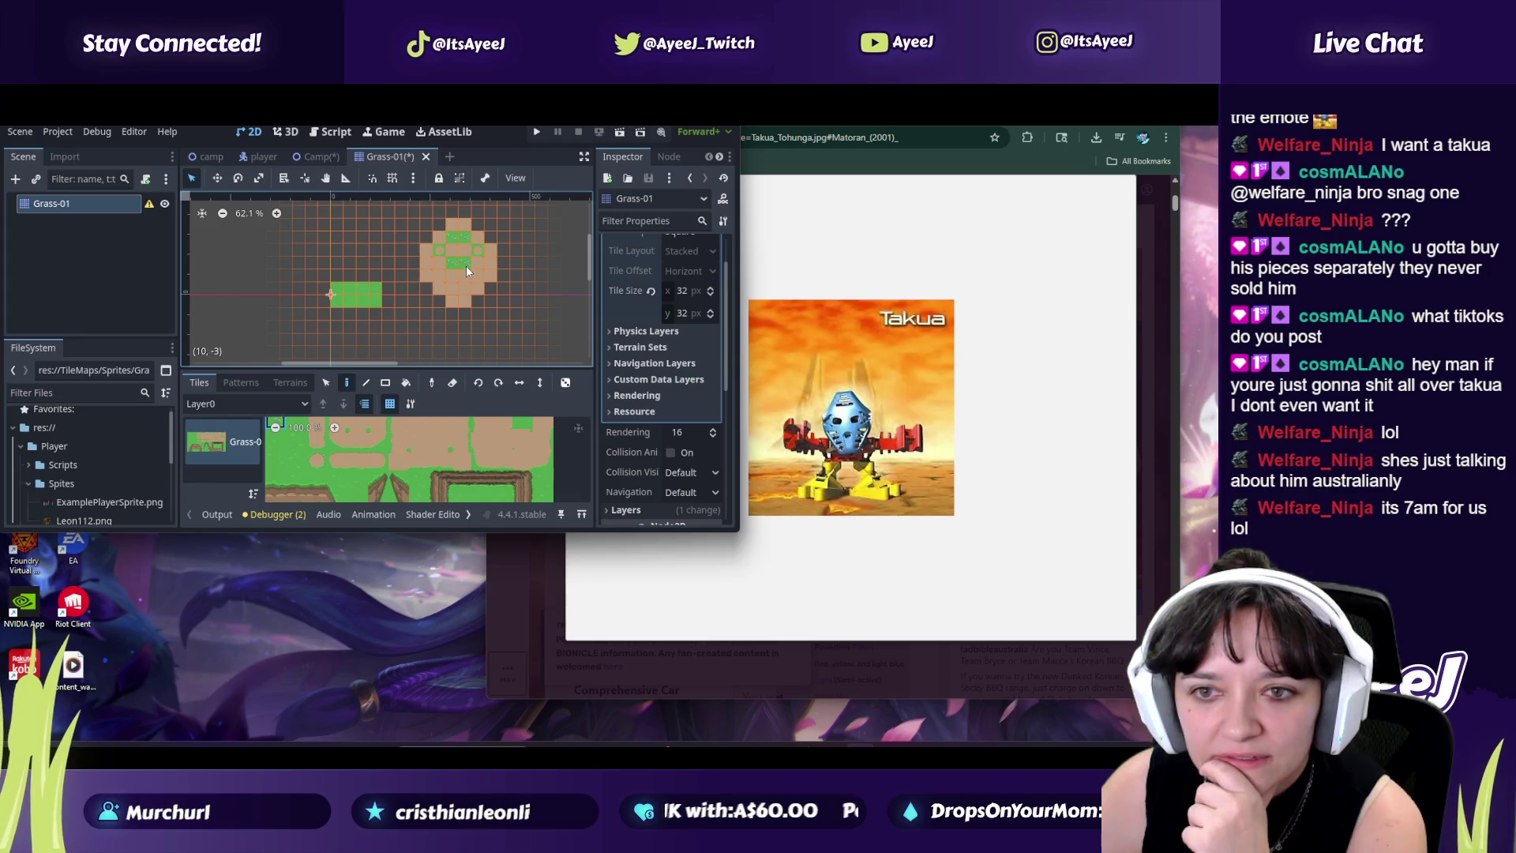
left_click(477, 272)
left_click(439, 275)
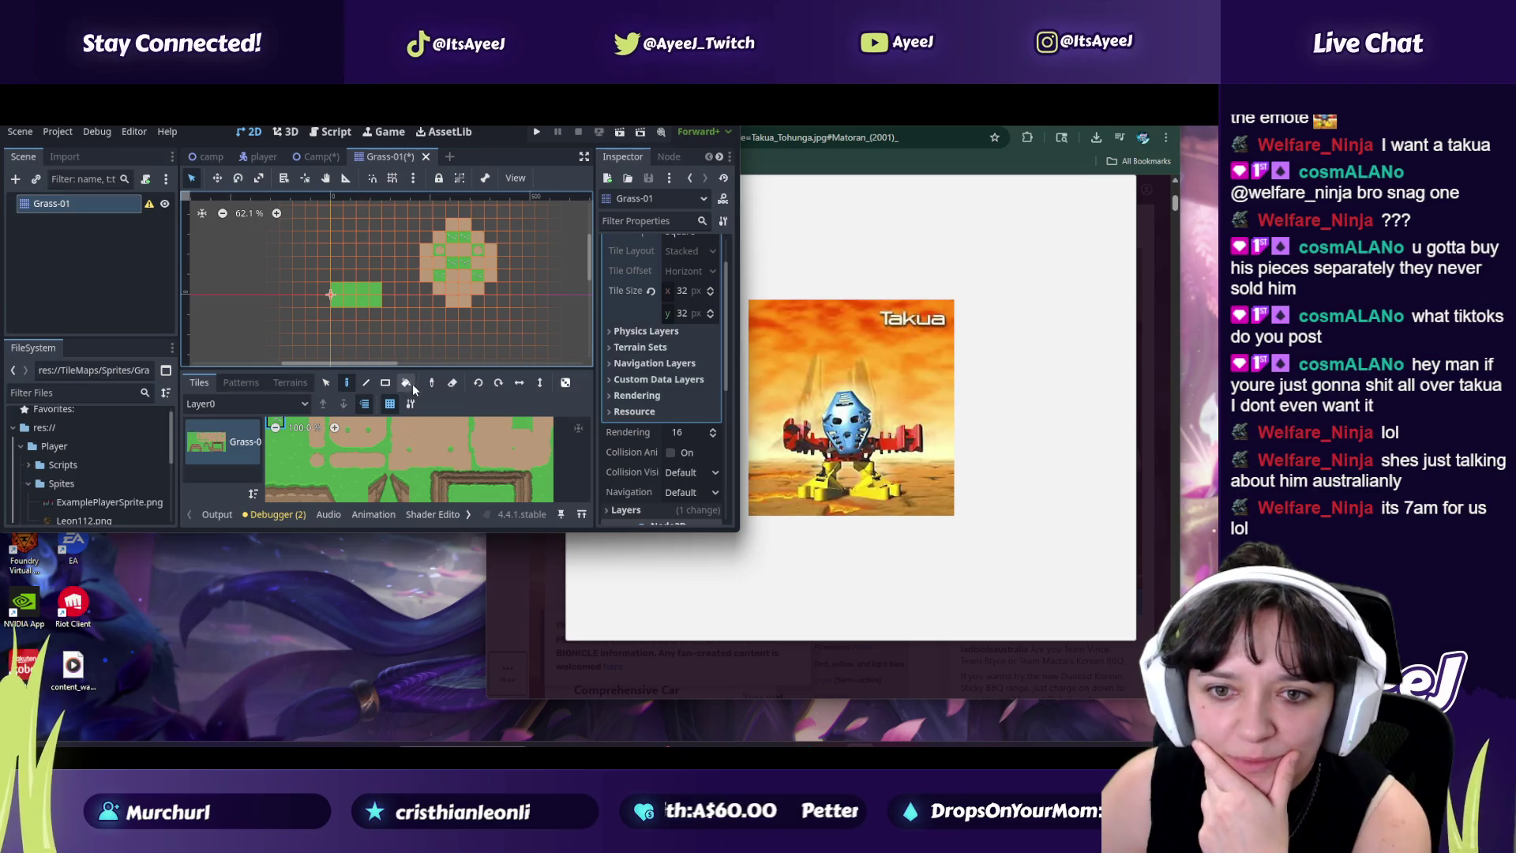
left_click(452, 383)
left_click_drag(374, 290, 336, 293)
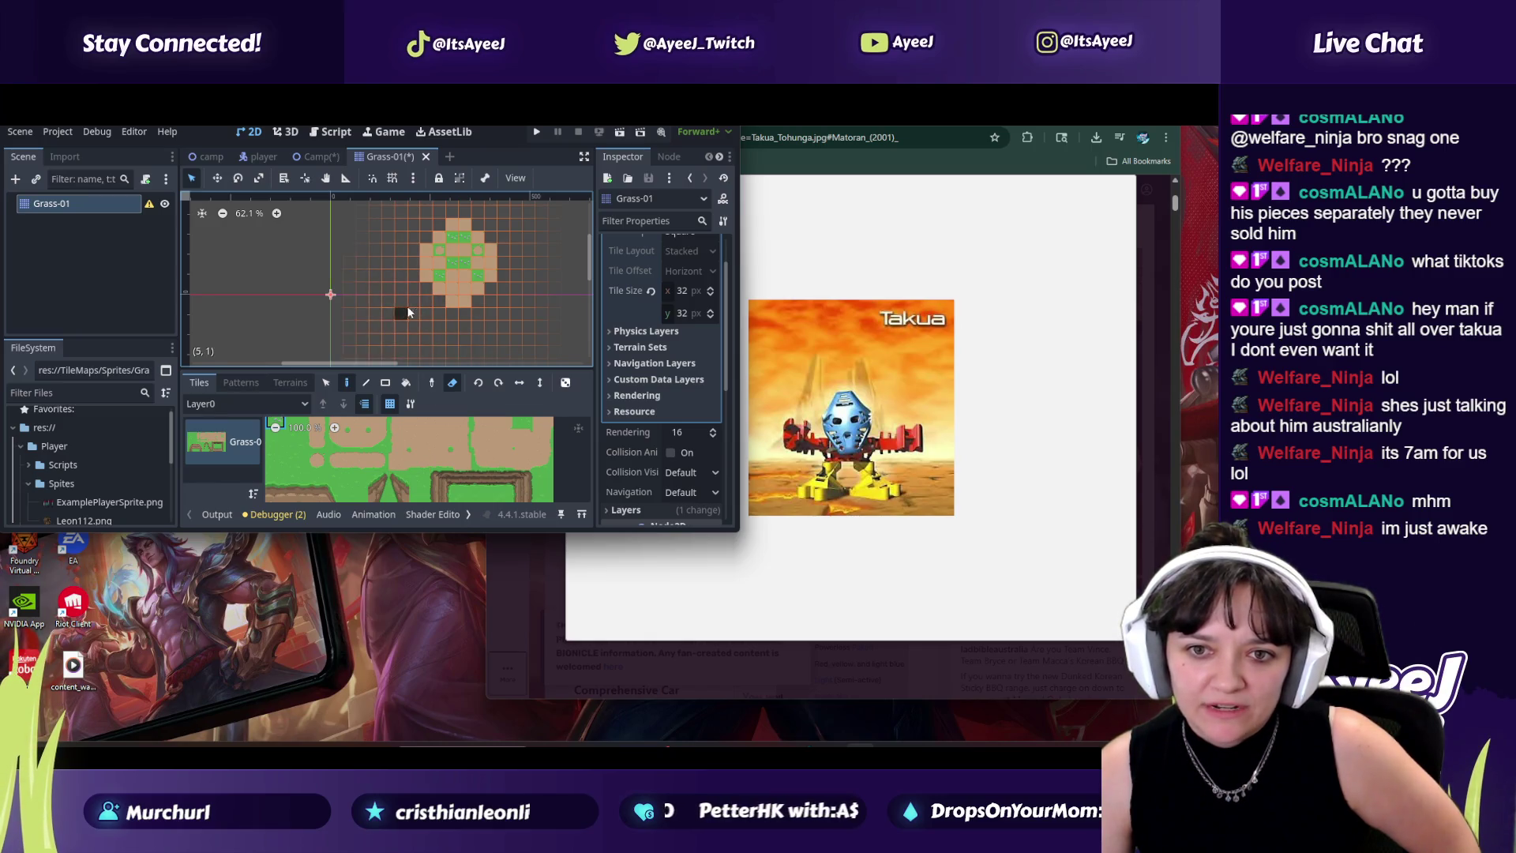
Step: Paint a grass row beneath the head with a bump and raised ends on both sides
left_click(419, 479)
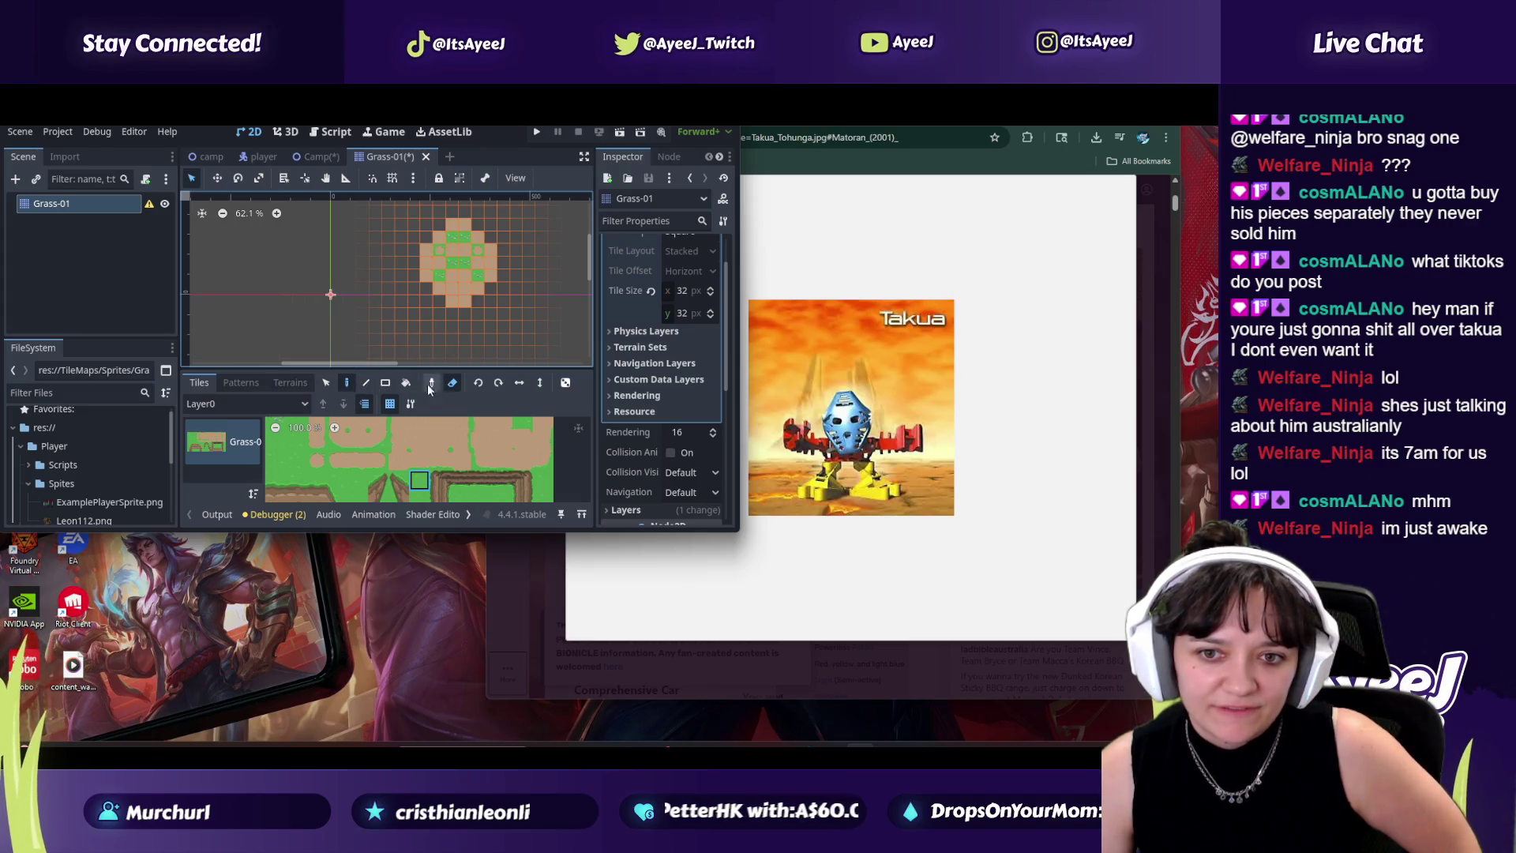
left_click(452, 382)
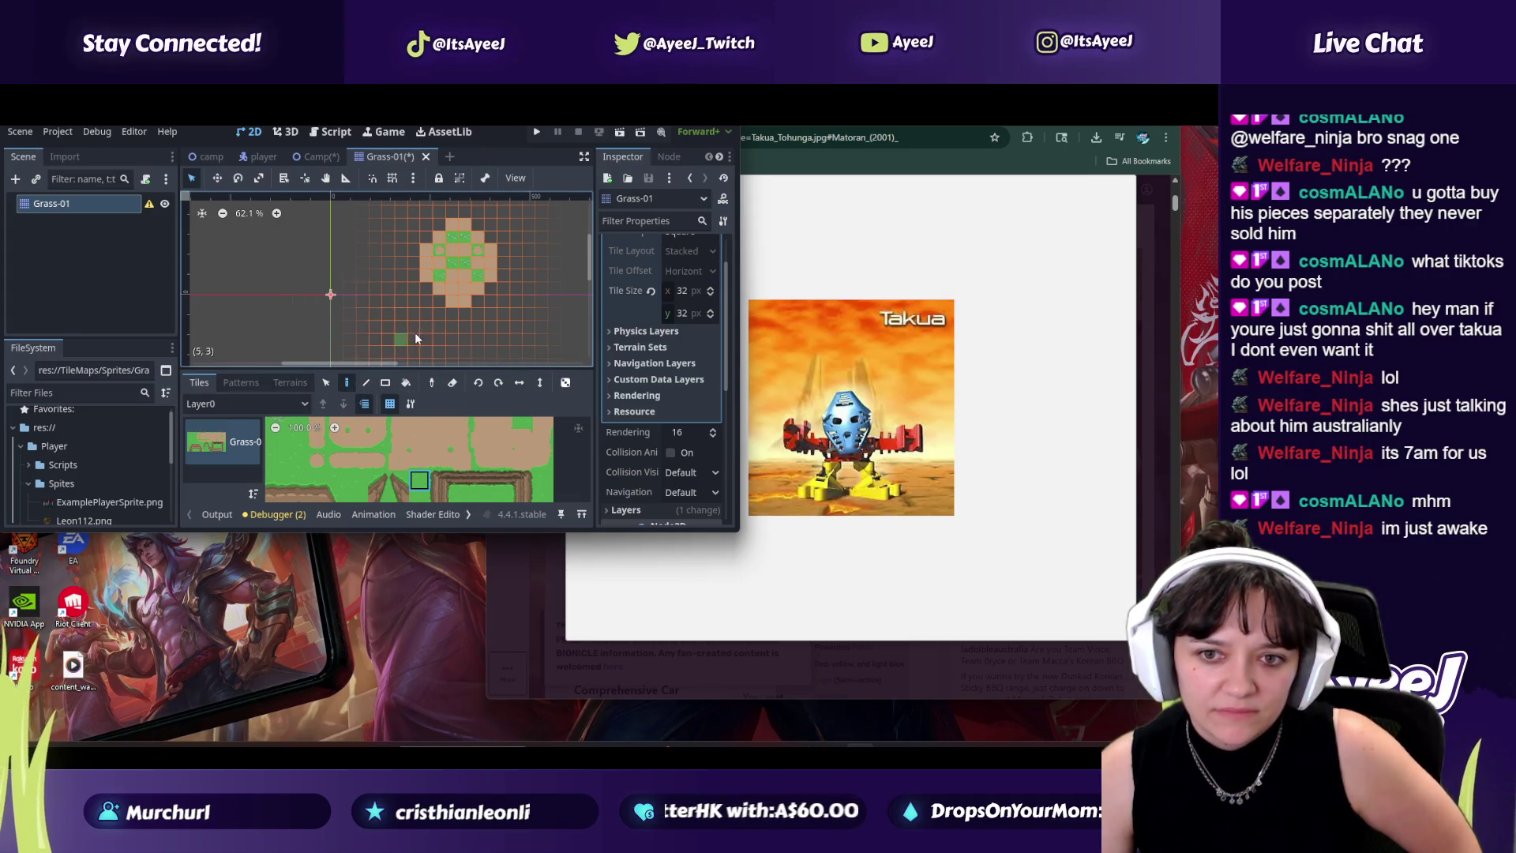
left_click(439, 302)
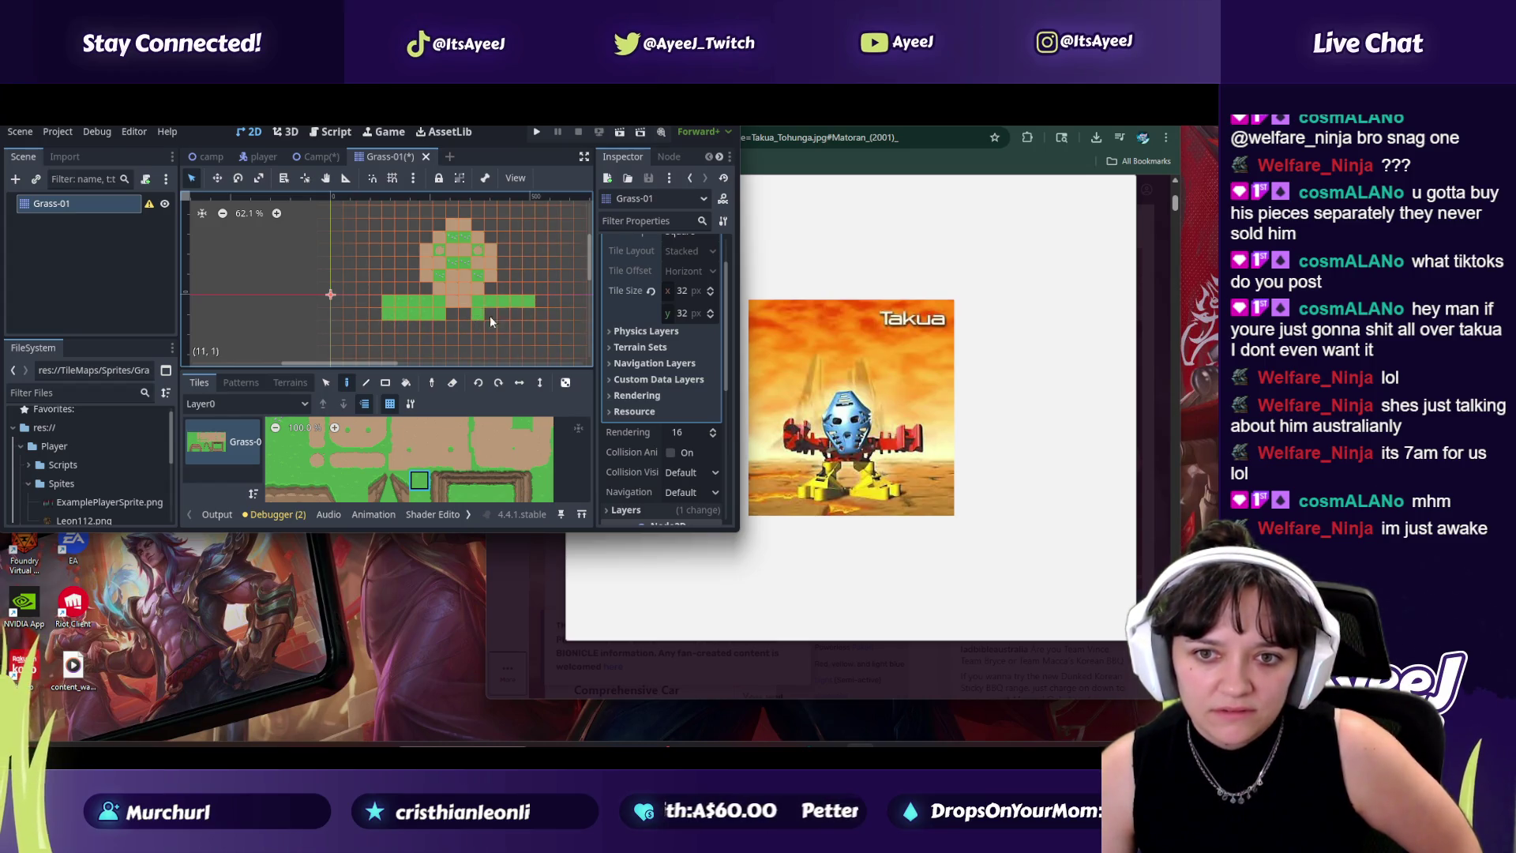
left_click_drag(468, 308, 450, 308)
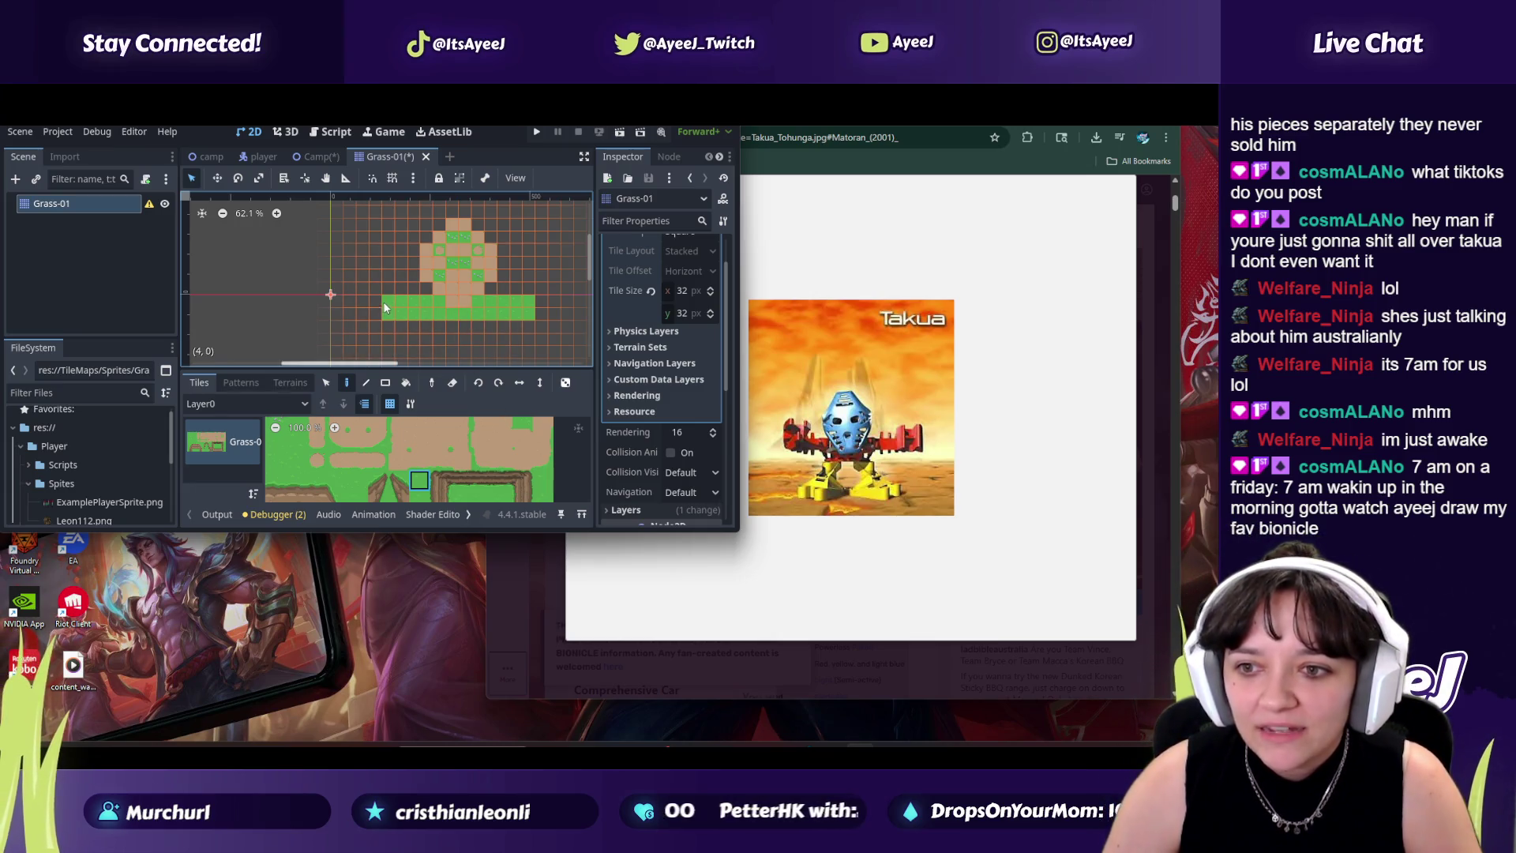
left_click_drag(376, 300, 351, 289)
left_click_drag(542, 301, 562, 286)
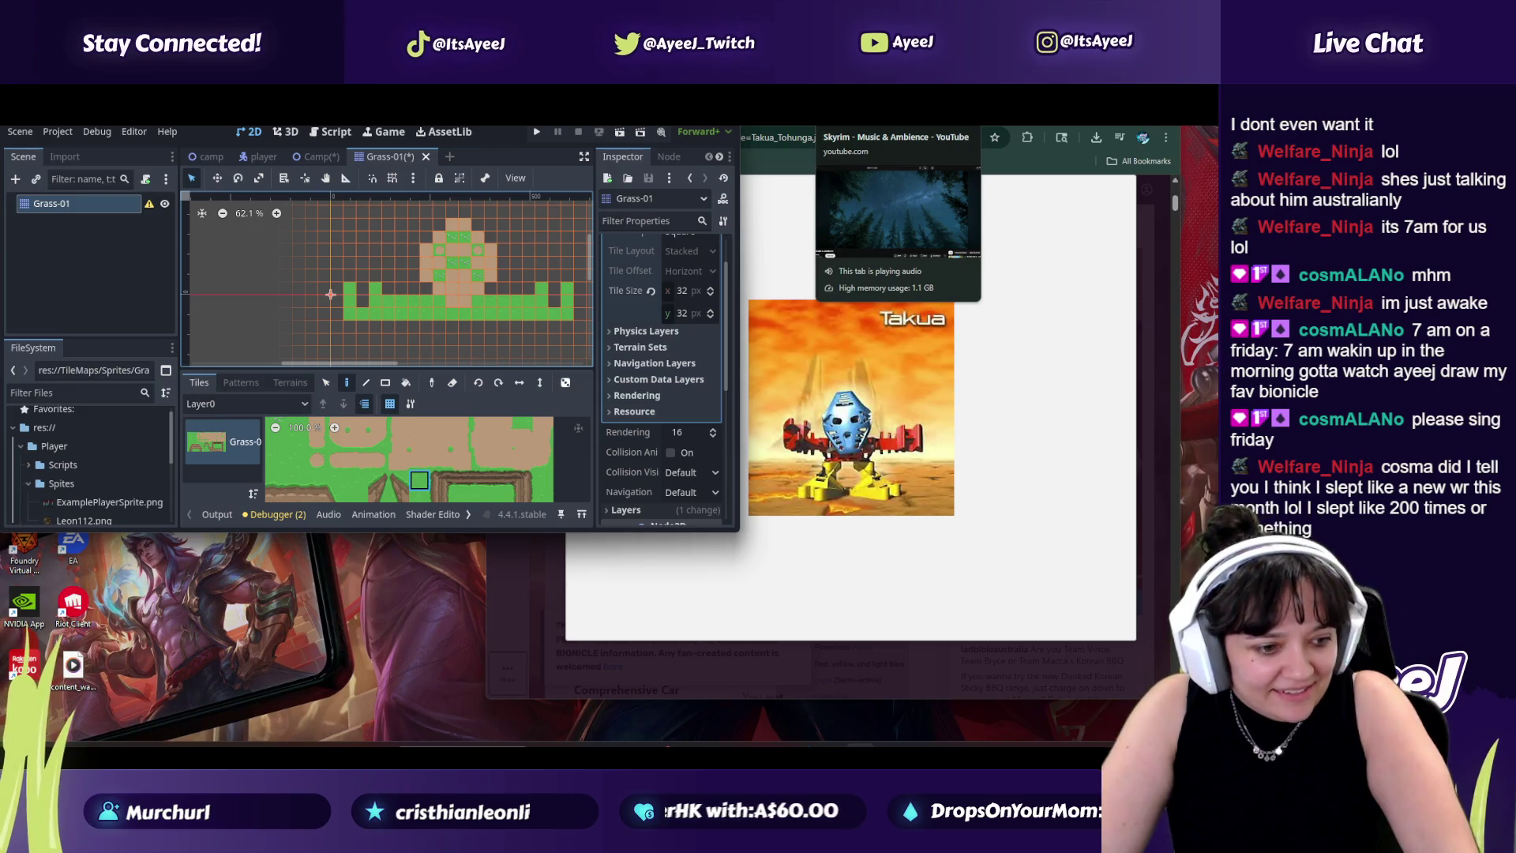
left_click(896, 137)
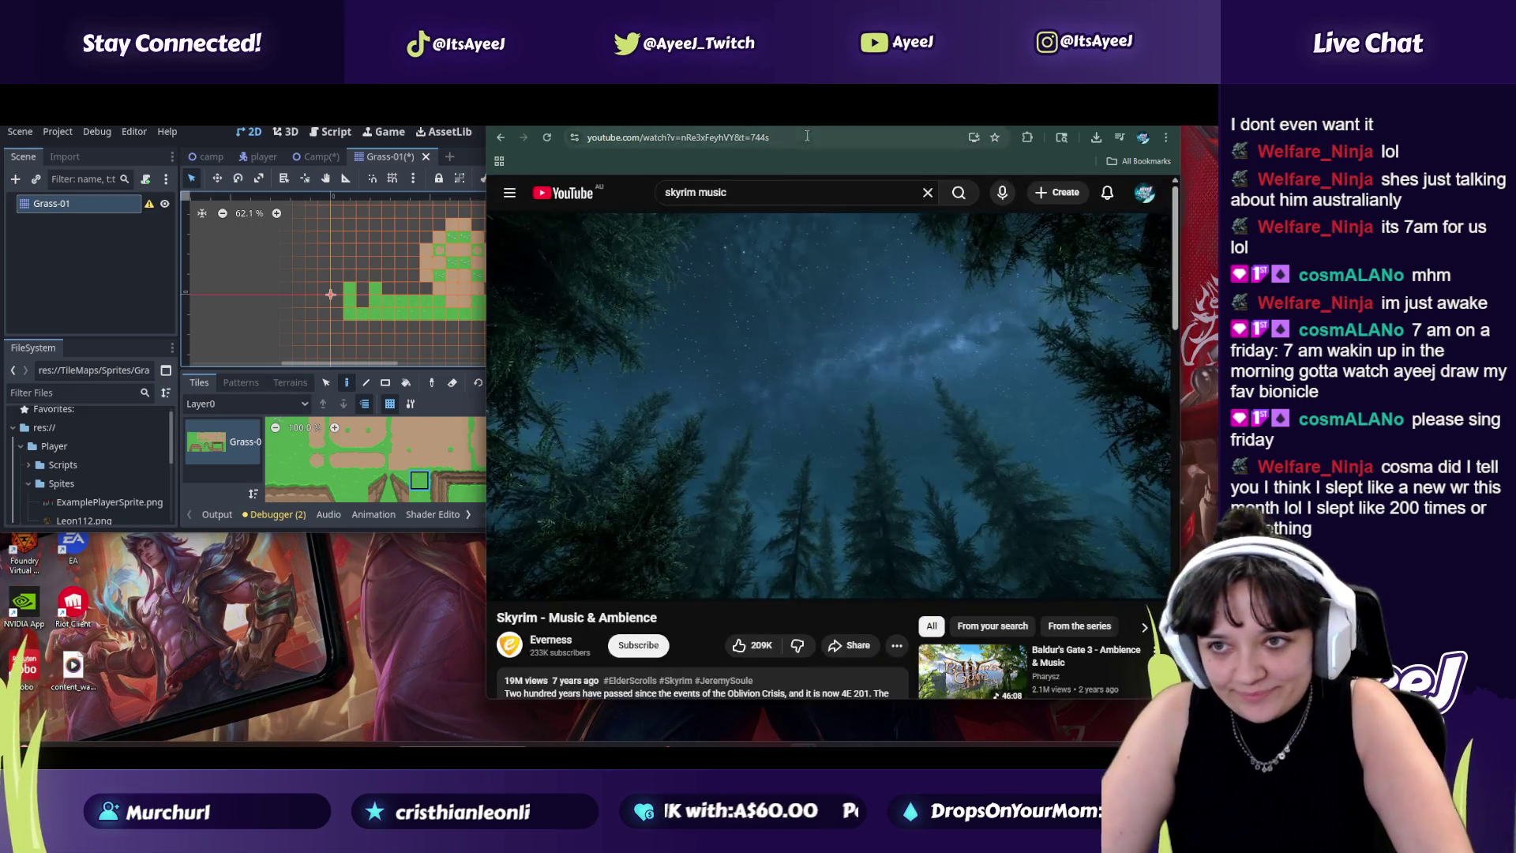
Step: Search YouTube for 'karaoke friday', then open and pause the karaoke video
left_click(759, 204)
key("ctrl+a")
key("BackSpace")
type("karaoke friday")
key("Return")
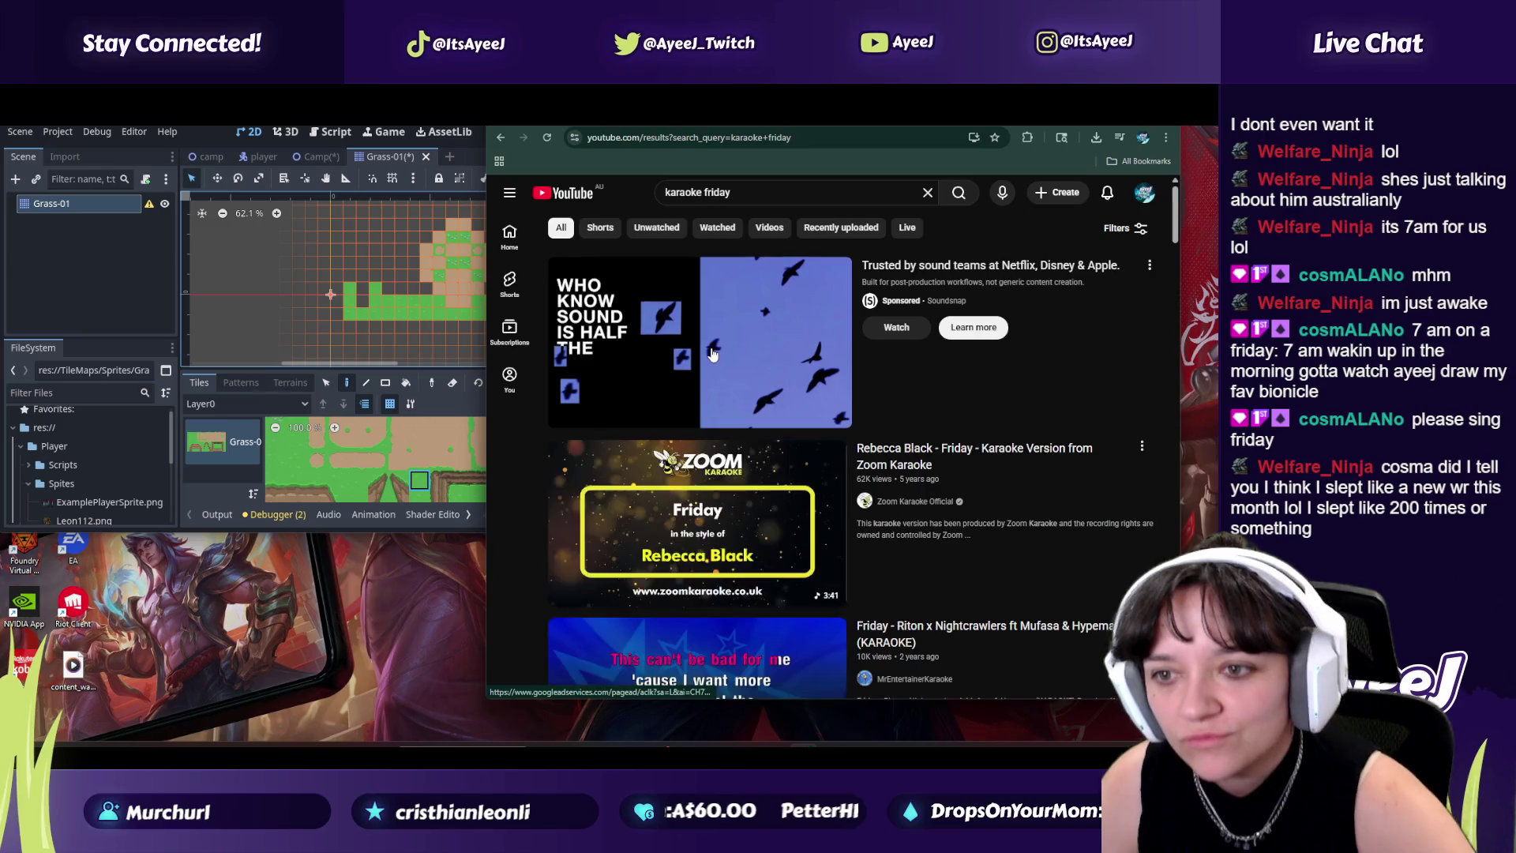
left_click(750, 505)
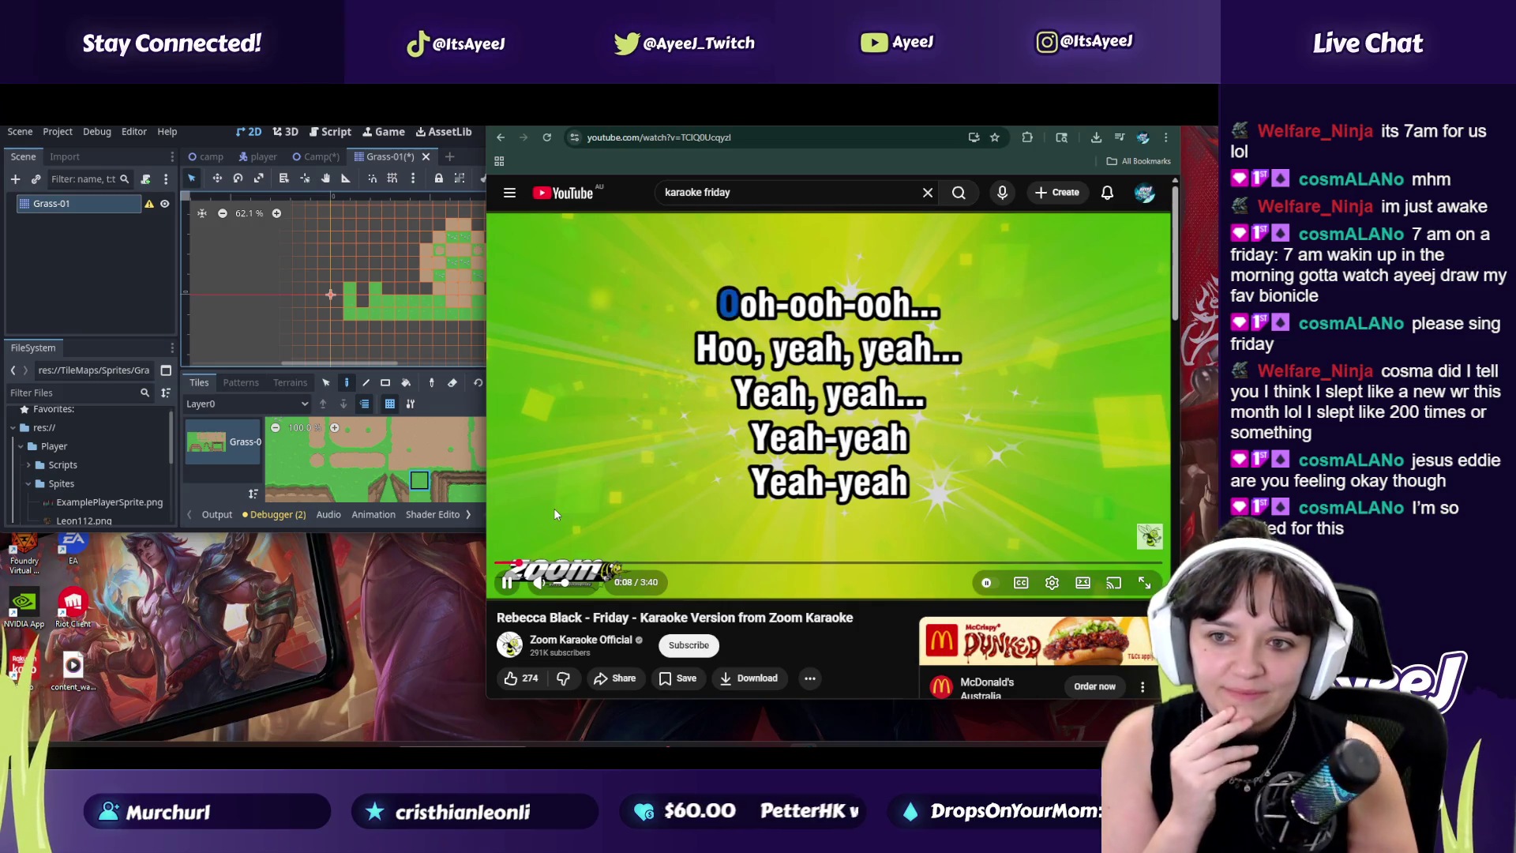
left_click(782, 260)
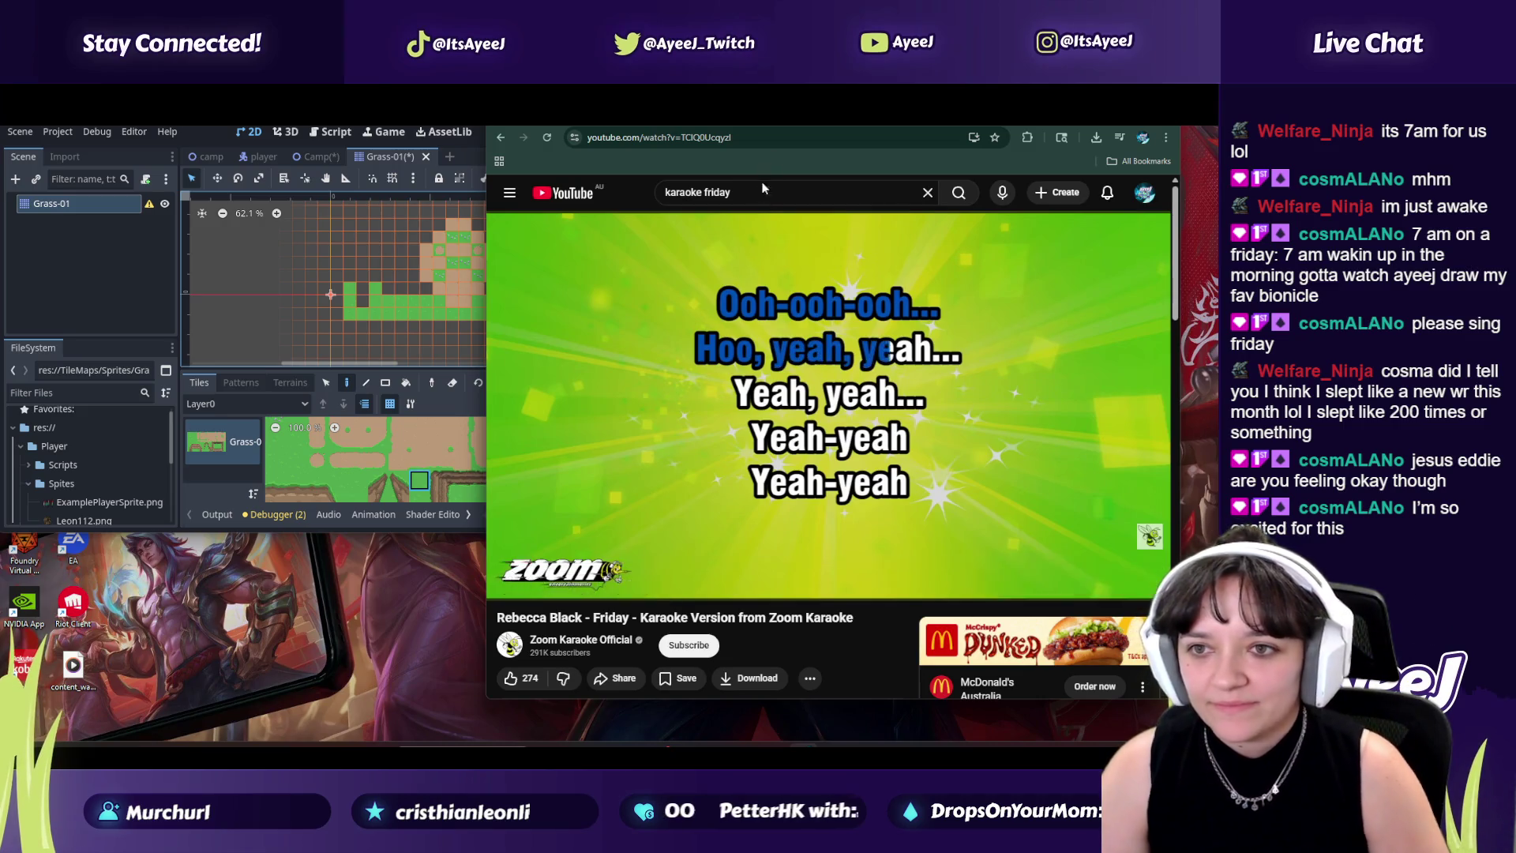
left_click(718, 315)
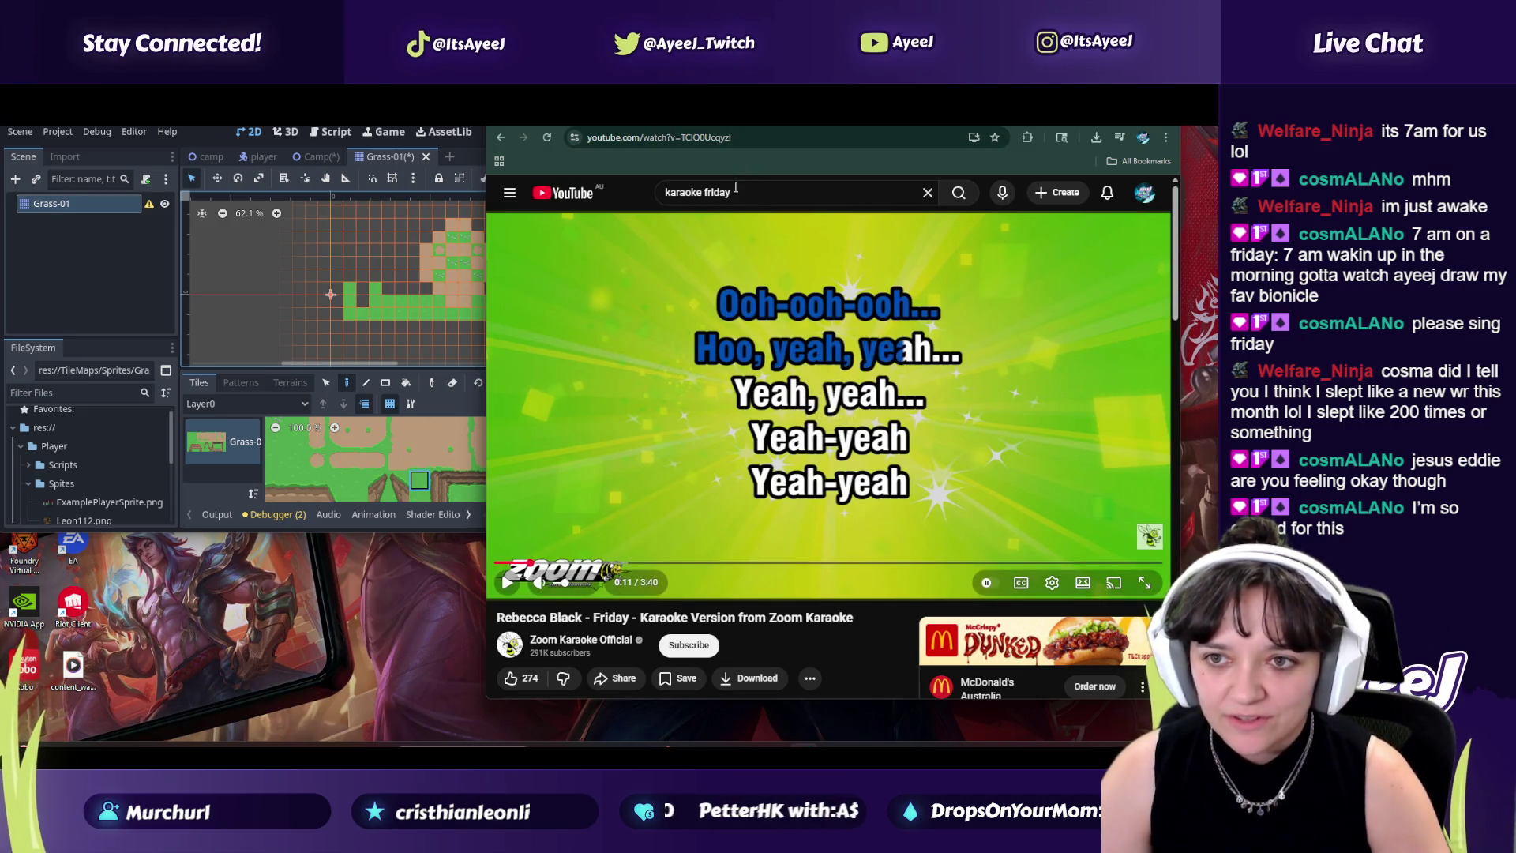
Step: Change the search to 'friday rebecca black' and run it
double_click(700, 192)
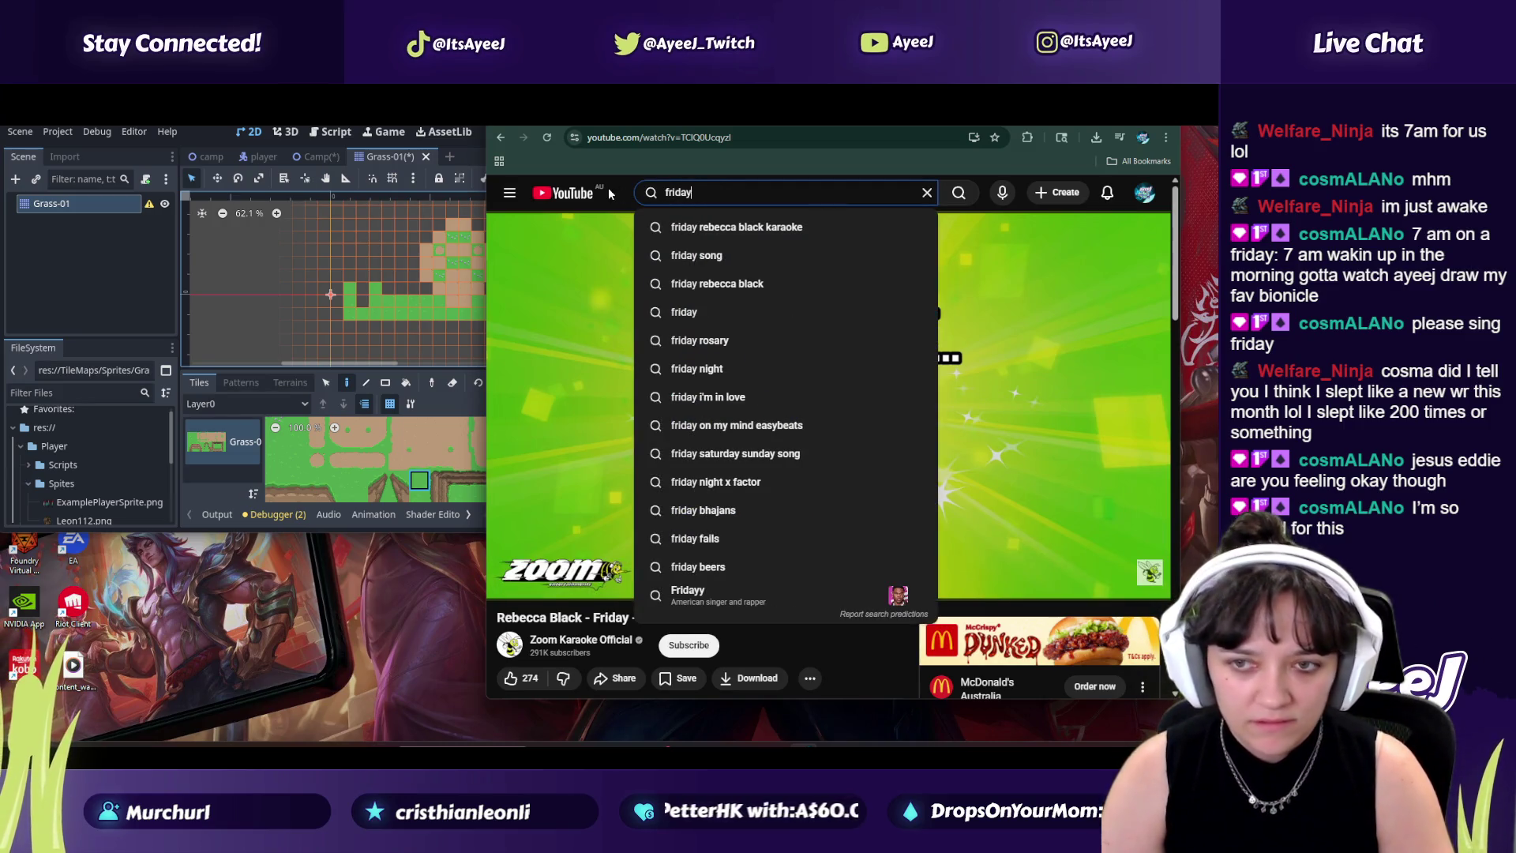
type(" rebecca black")
key("Return")
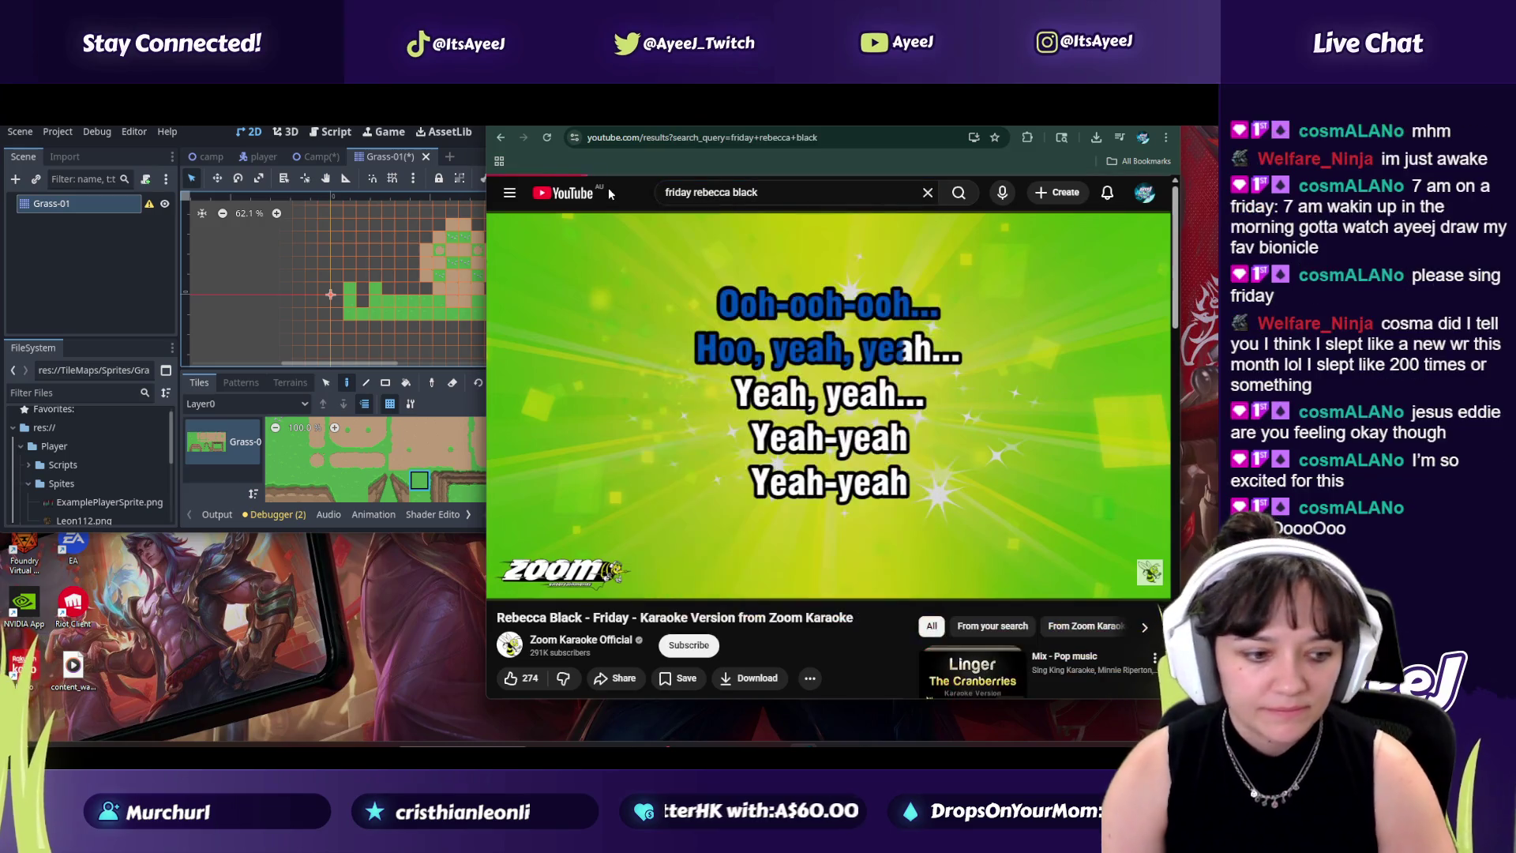
mouse_move(742, 546)
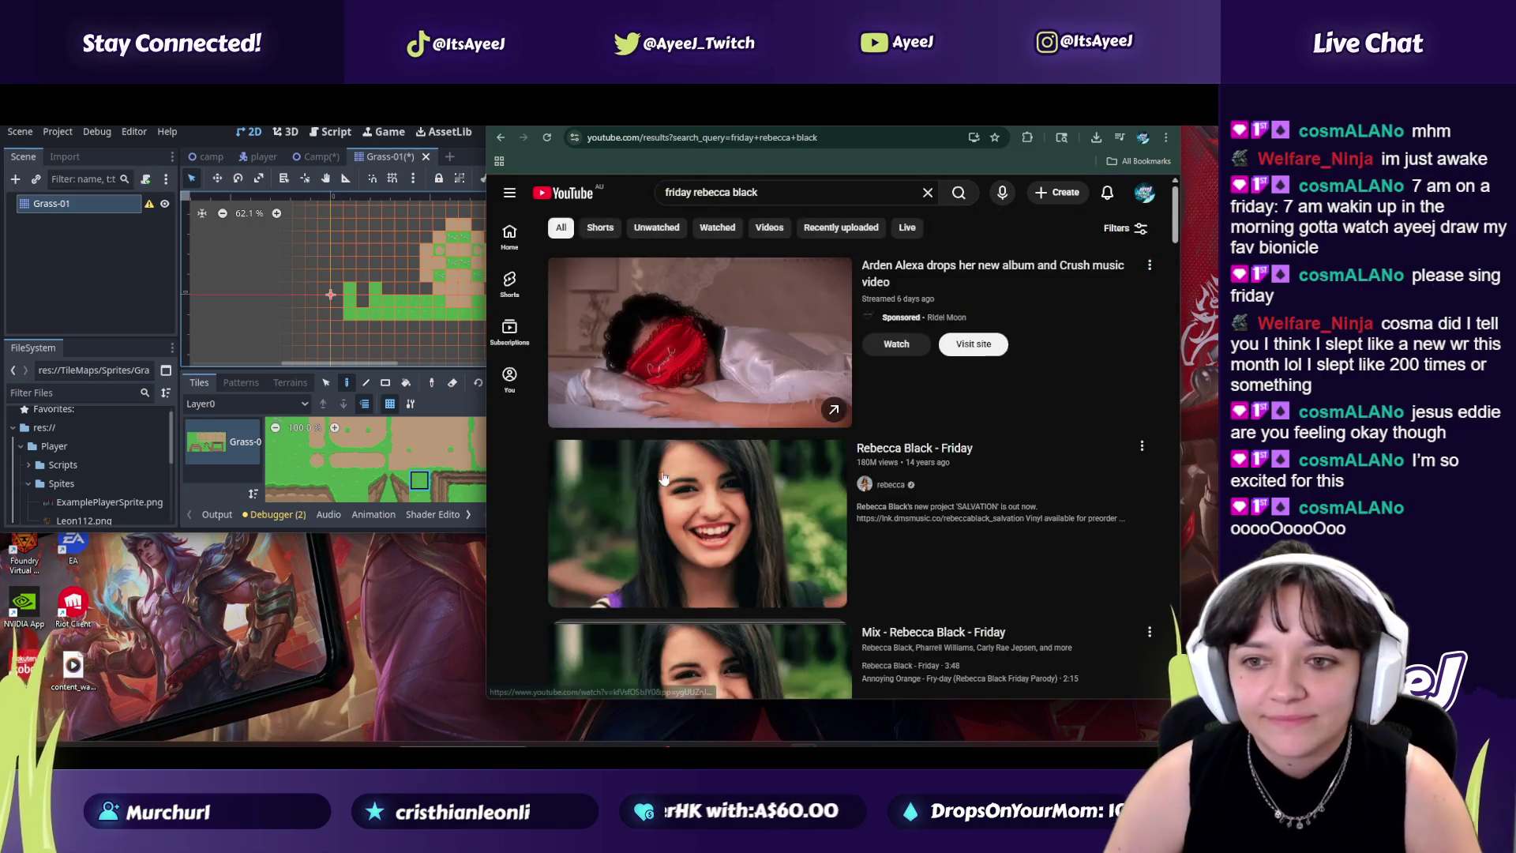
Step: Open and pause the original Rebecca Black 'Friday' music video, then bring Godot forward
left_click(670, 581)
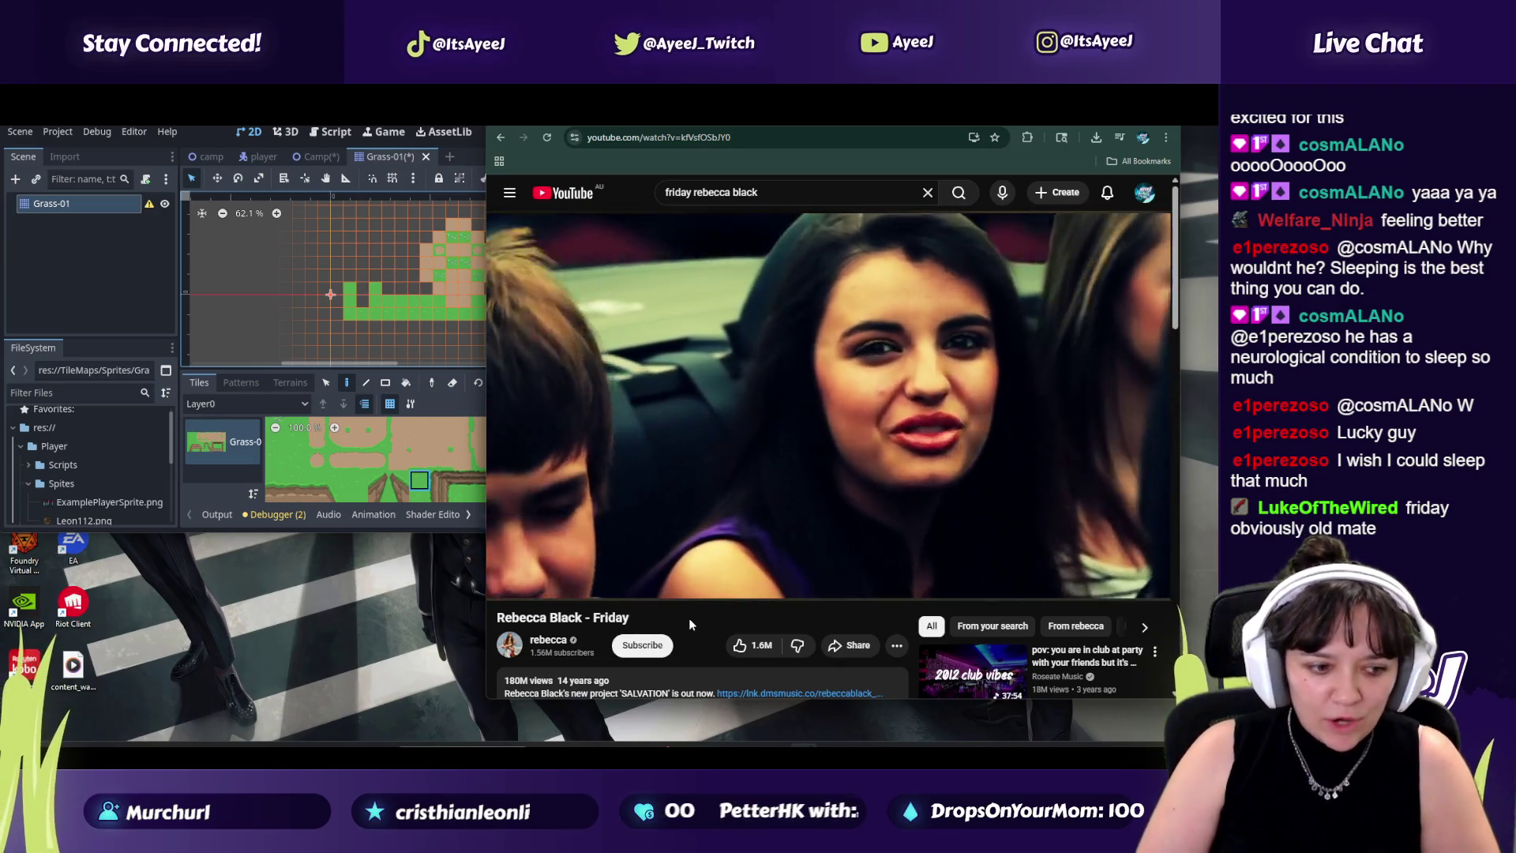
left_click(811, 361)
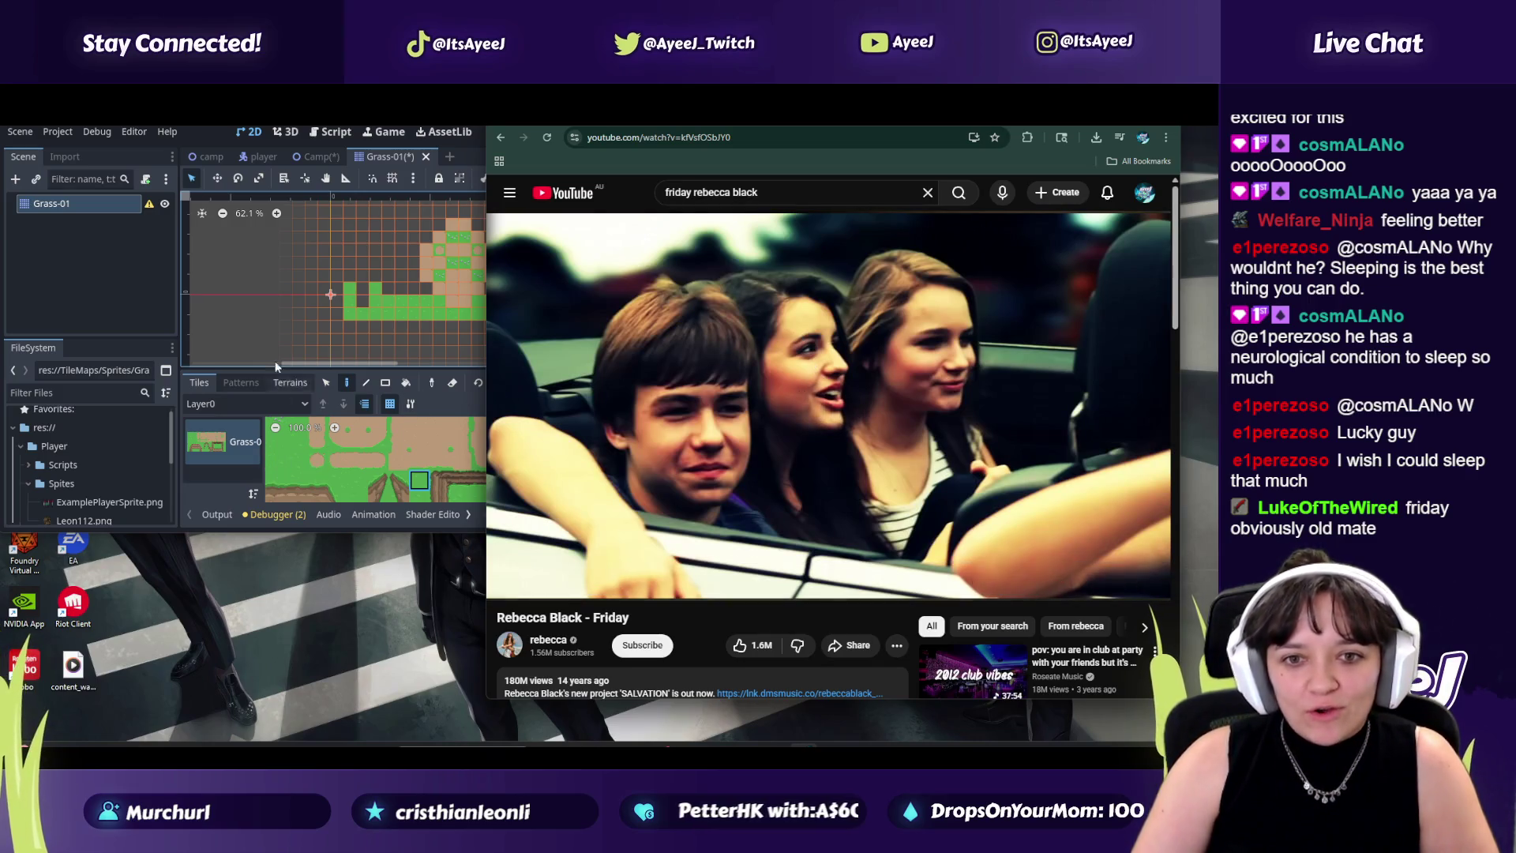
left_click(165, 266)
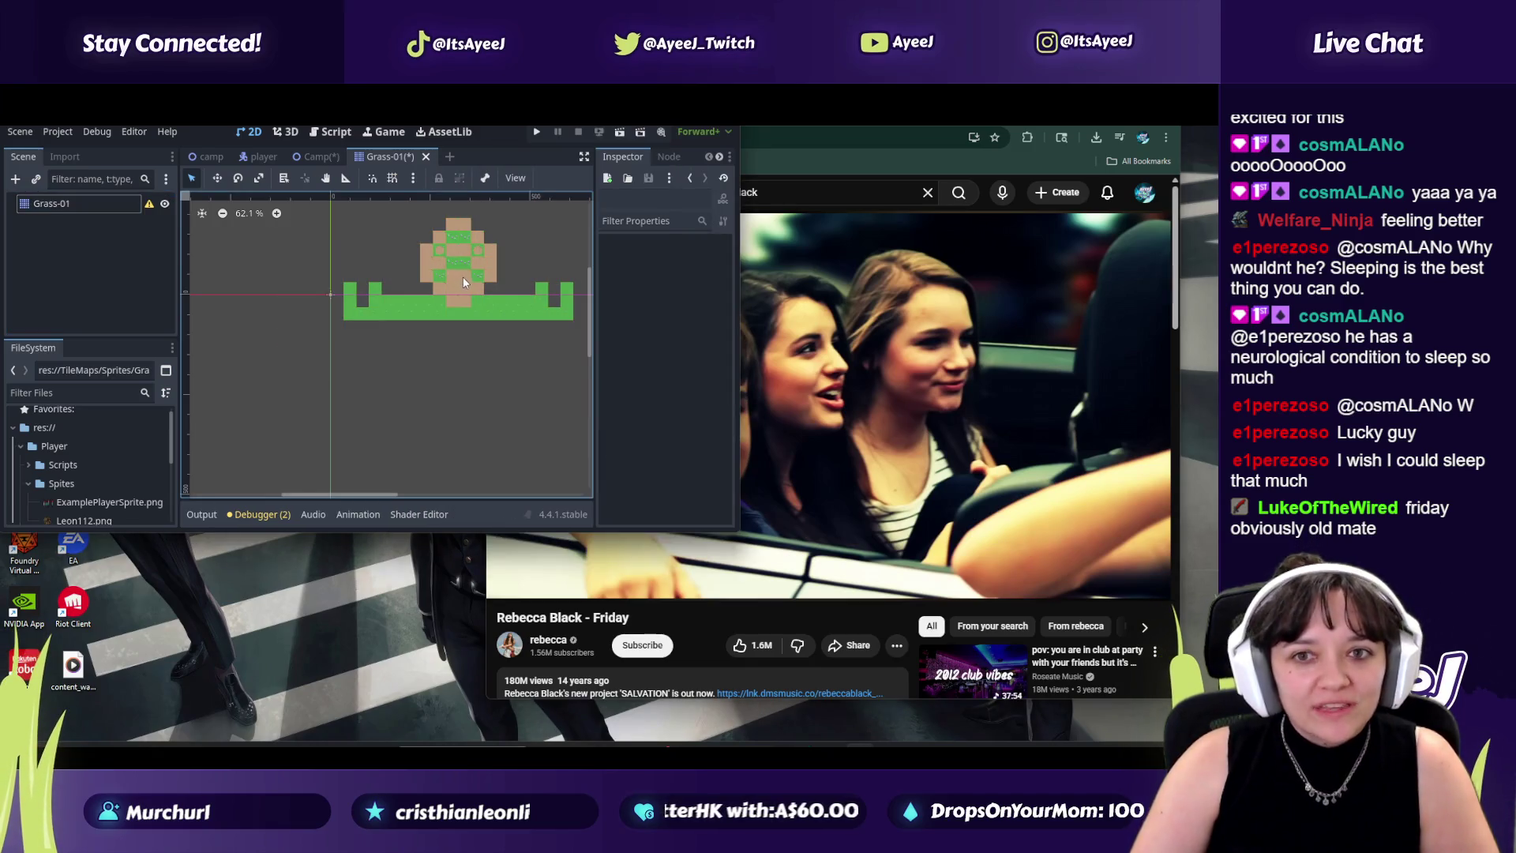
Step: Return to Chrome and select the Friday video tab
key("alt+Tab")
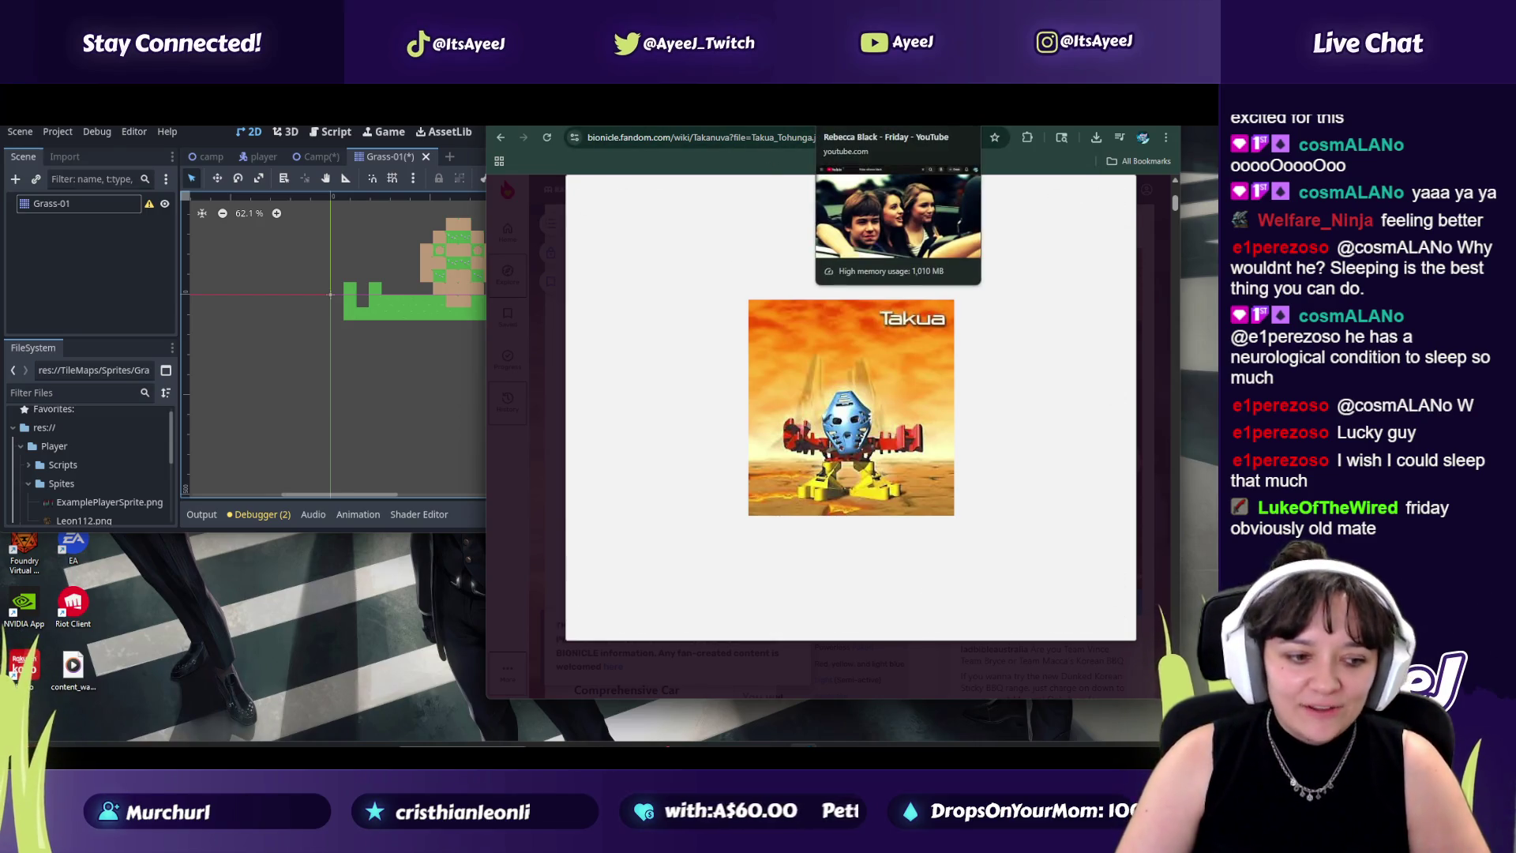
left_click(845, 115)
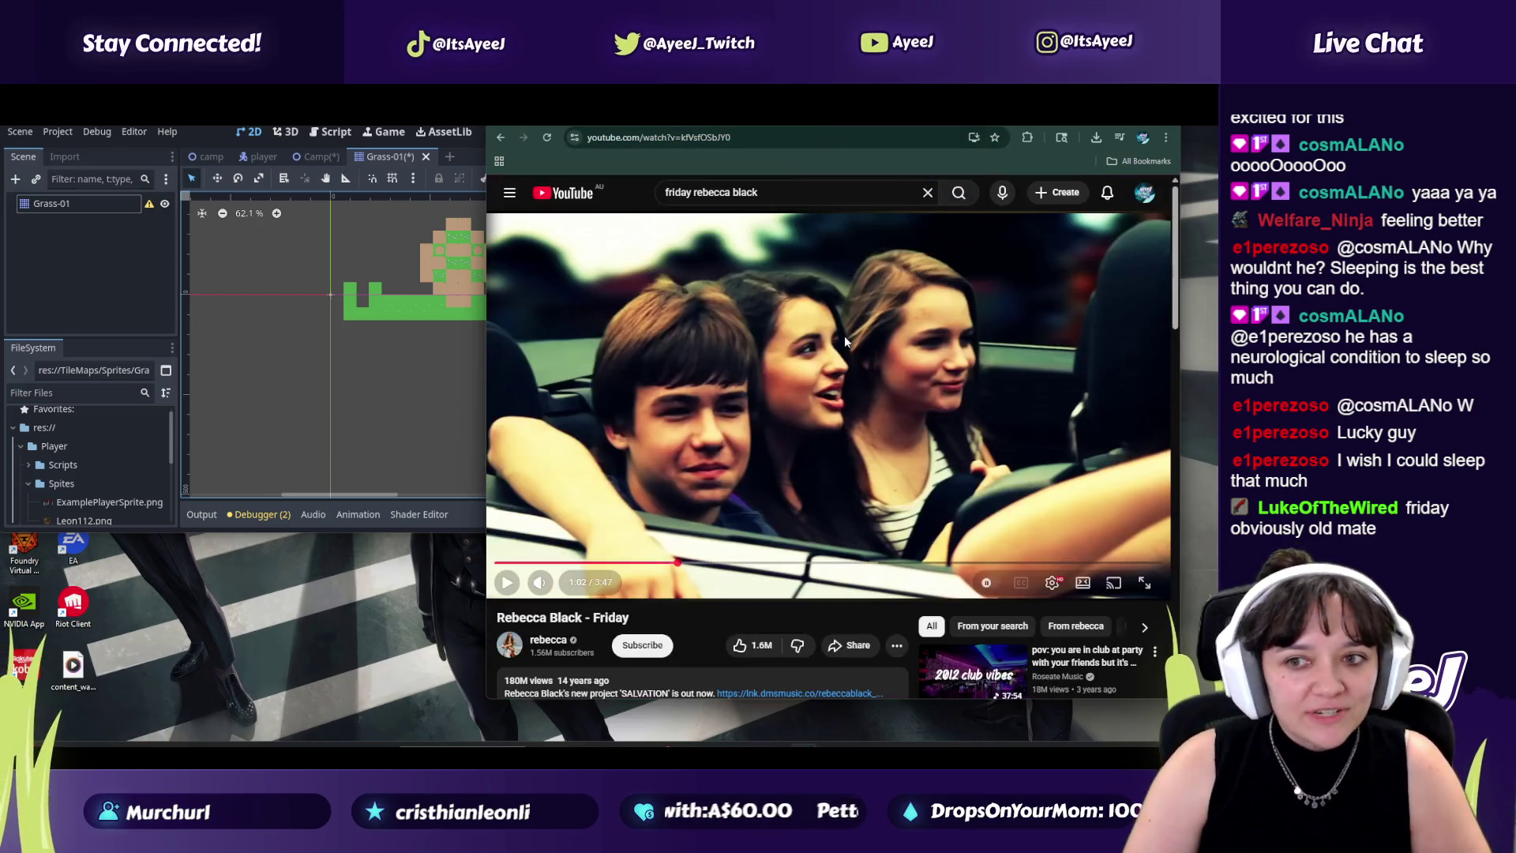
Step: Resume, then pause the Friday music video and go back to the Friday search results
left_click(723, 447)
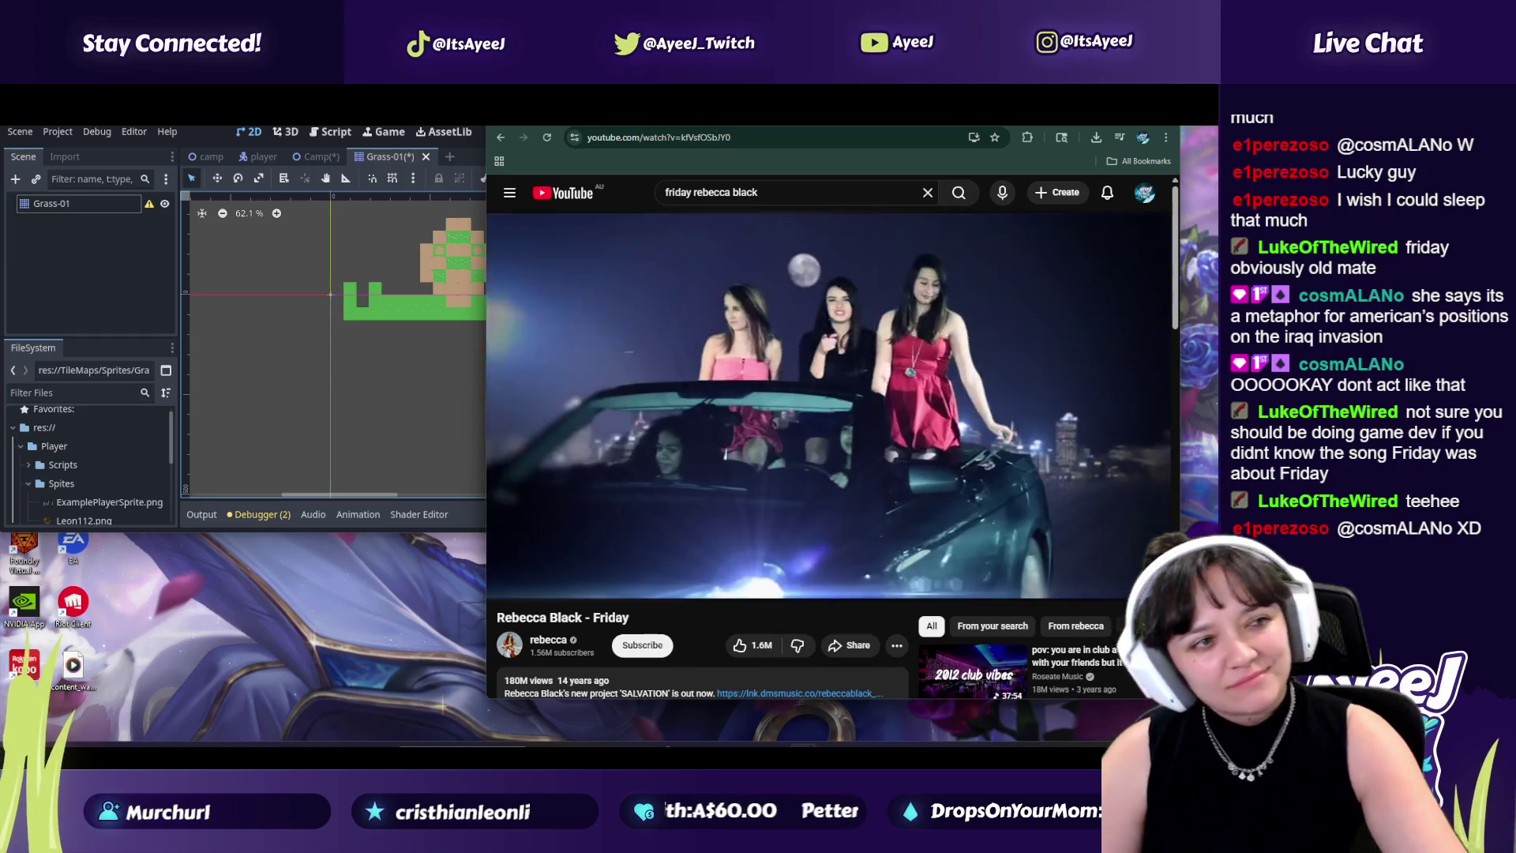
mouse_move(763, 443)
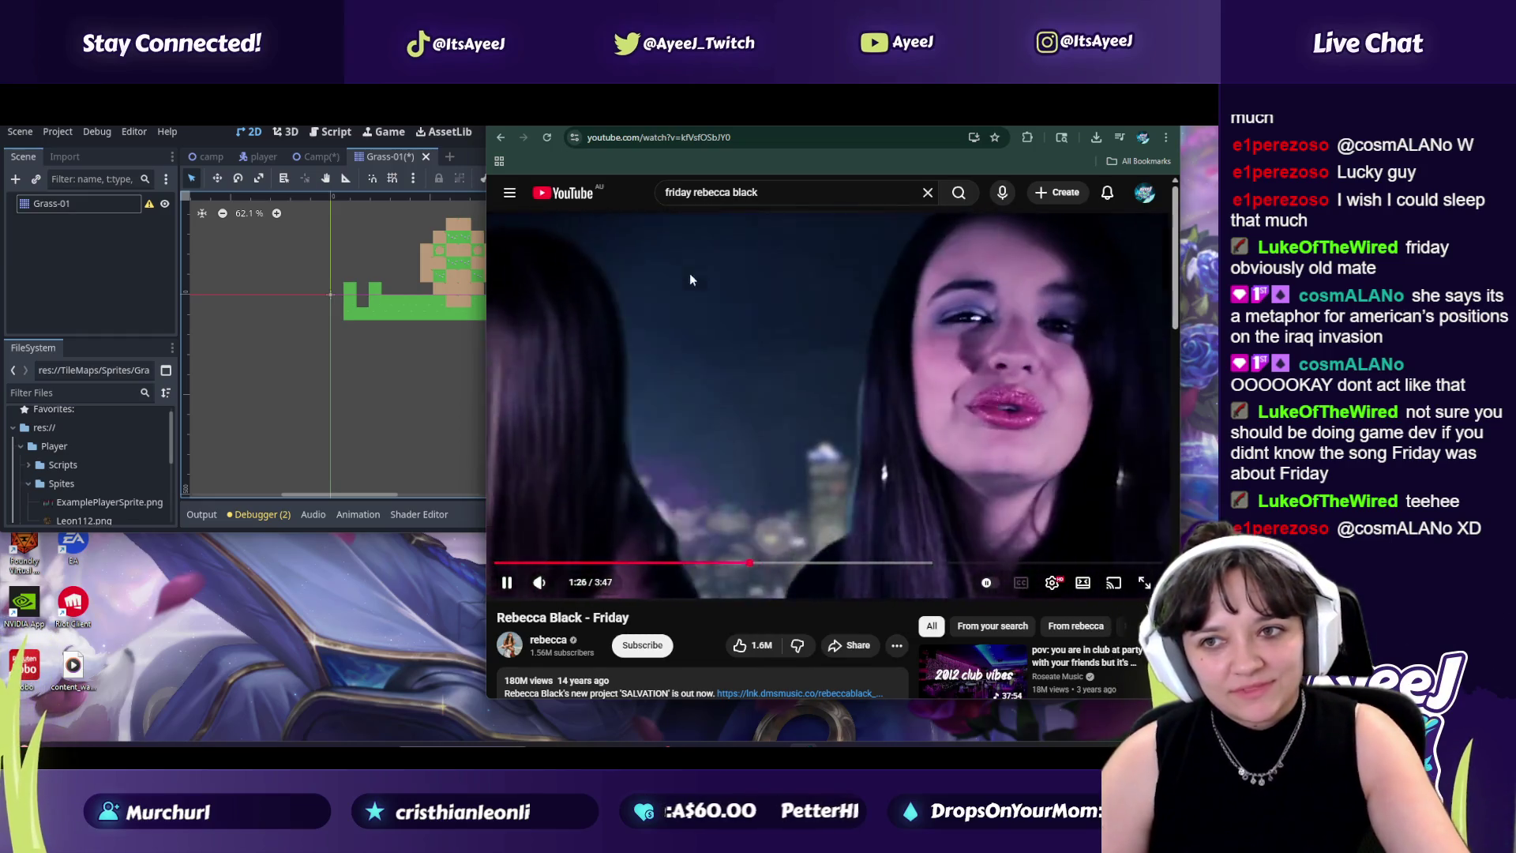
left_click(689, 274)
left_click(501, 139)
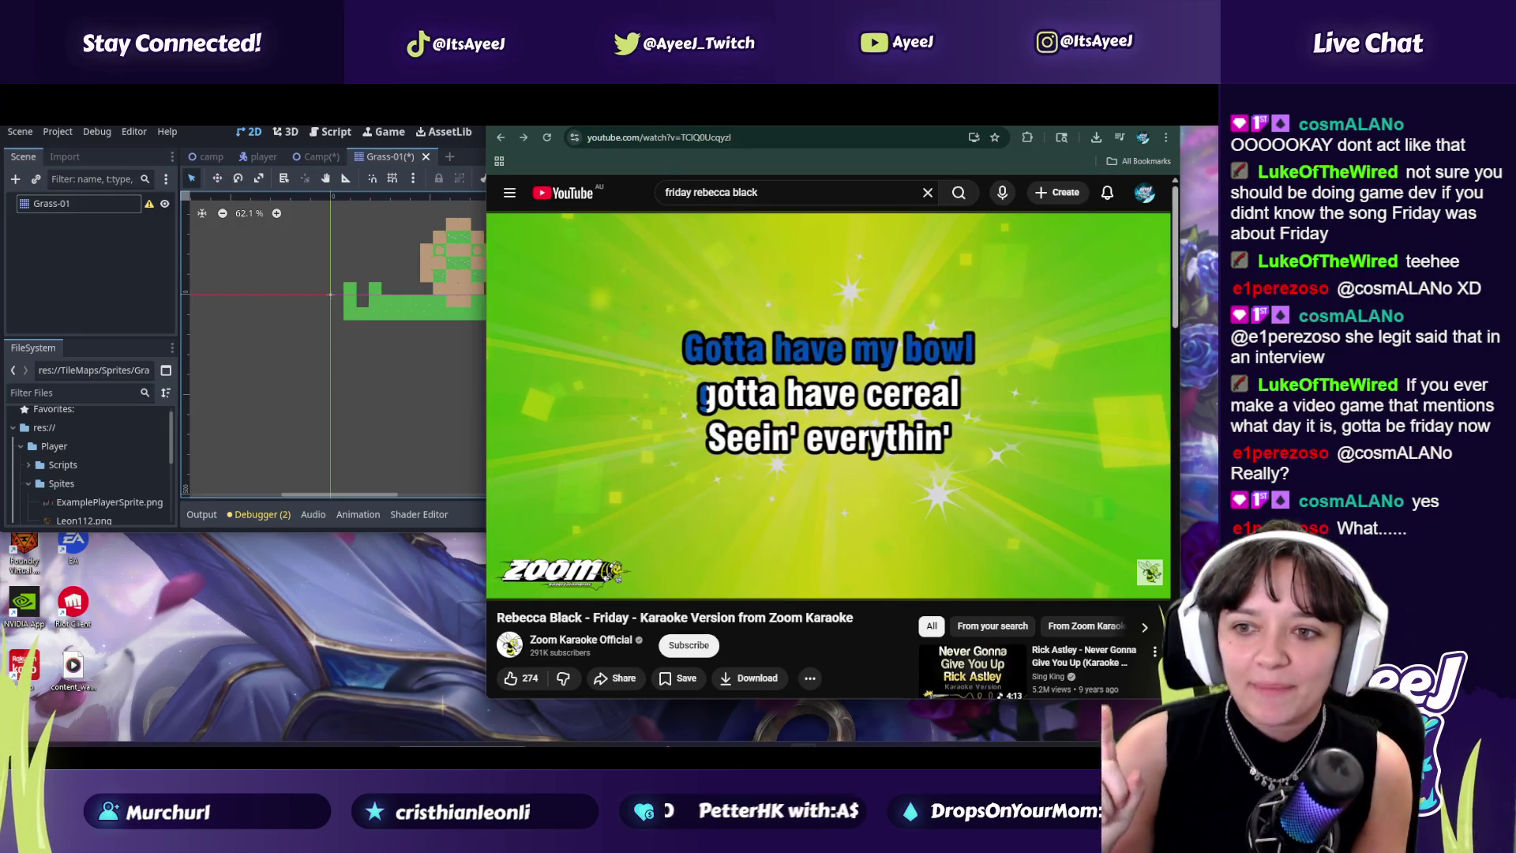
Step: Flip between the karaoke video tab and the Takua Tohunga wiki image, ending on the wiki
left_click(932, 125)
left_click(900, 128)
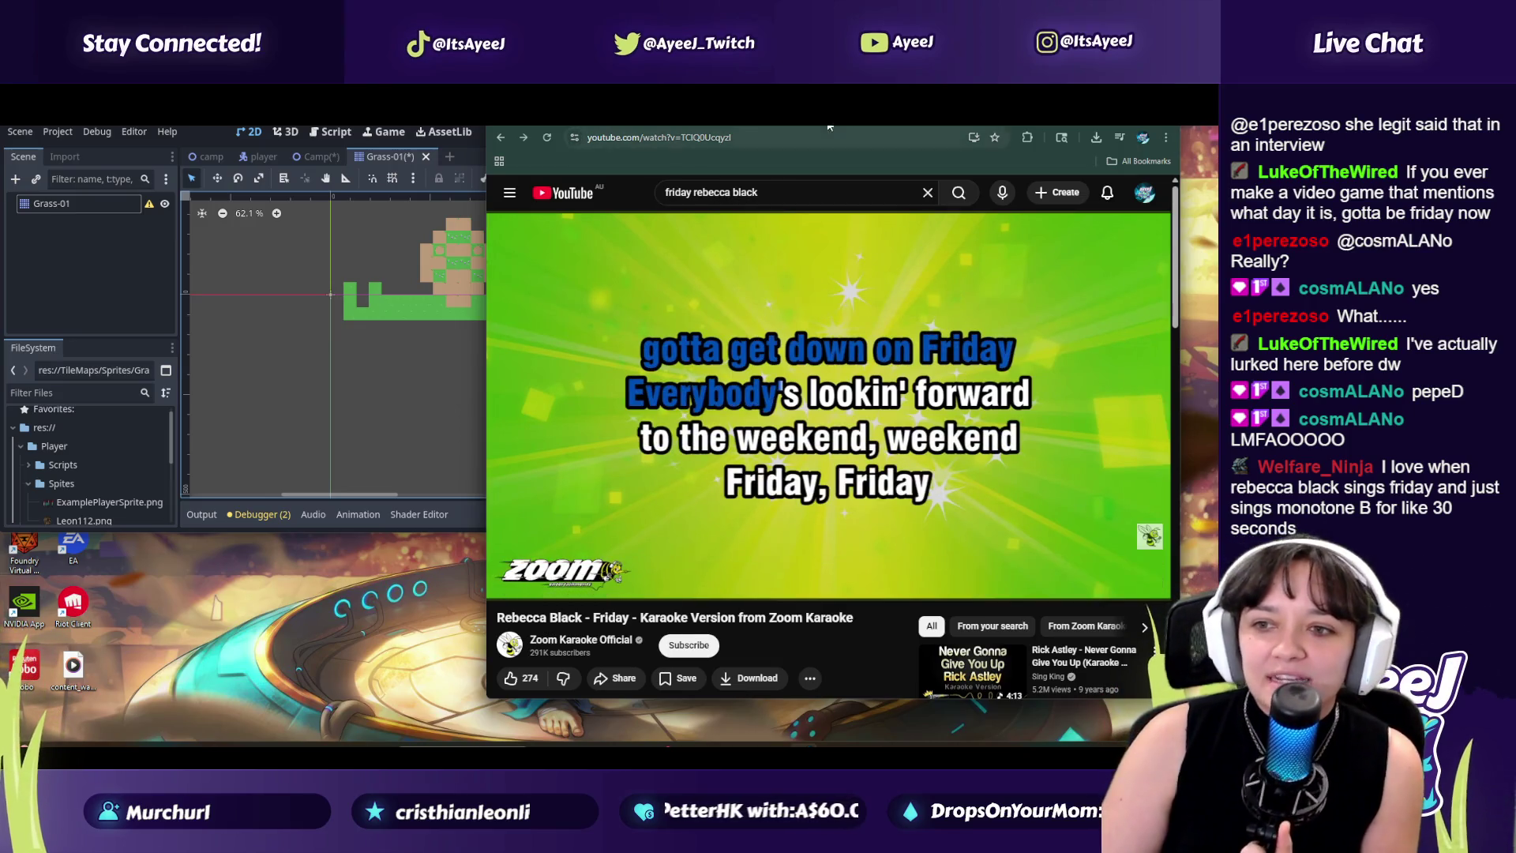
left_click(913, 127)
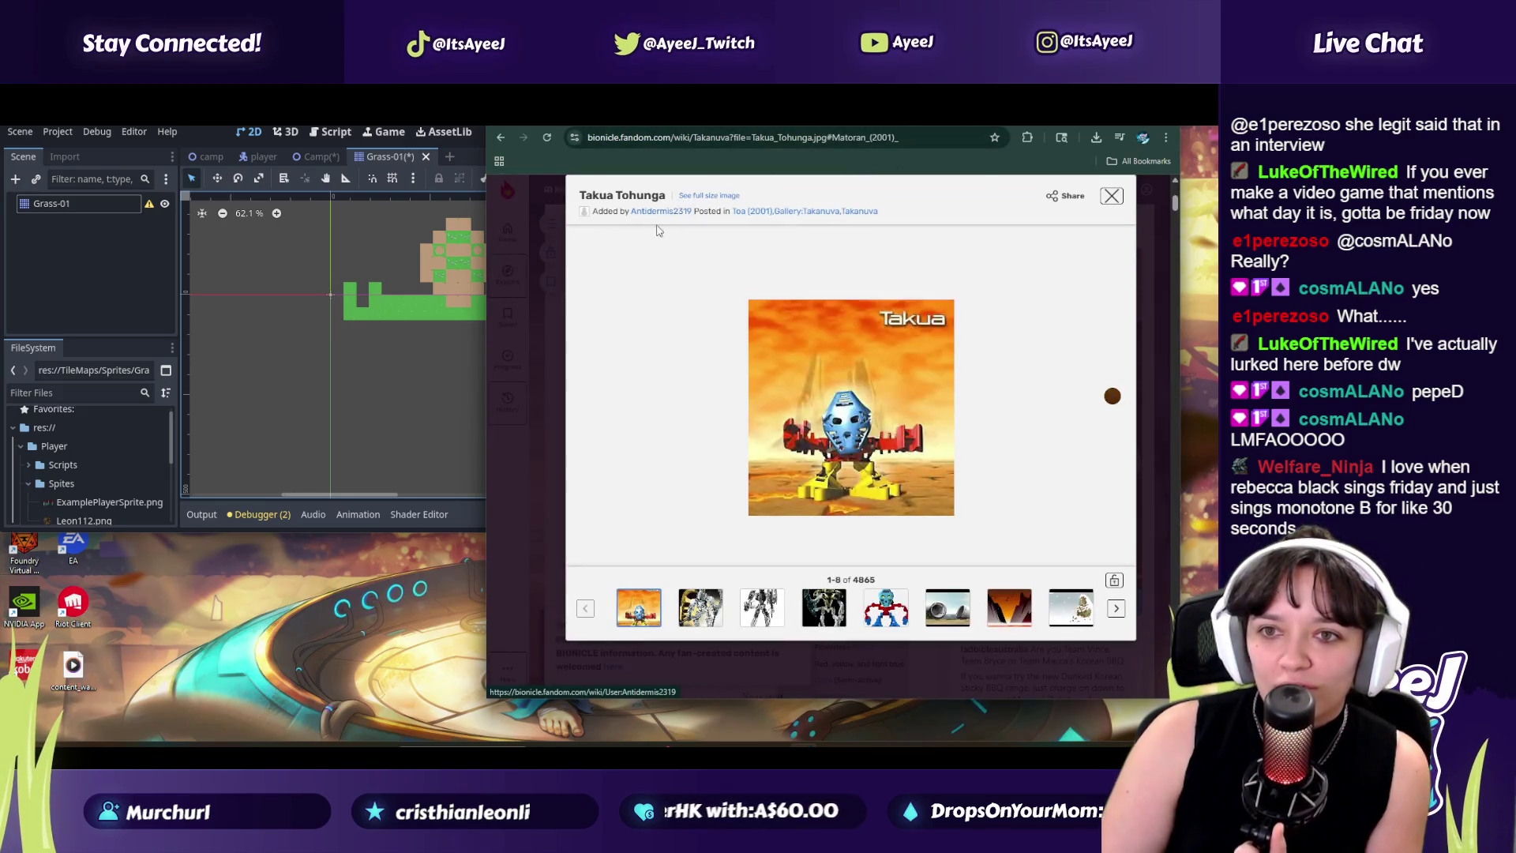
left_click(856, 123)
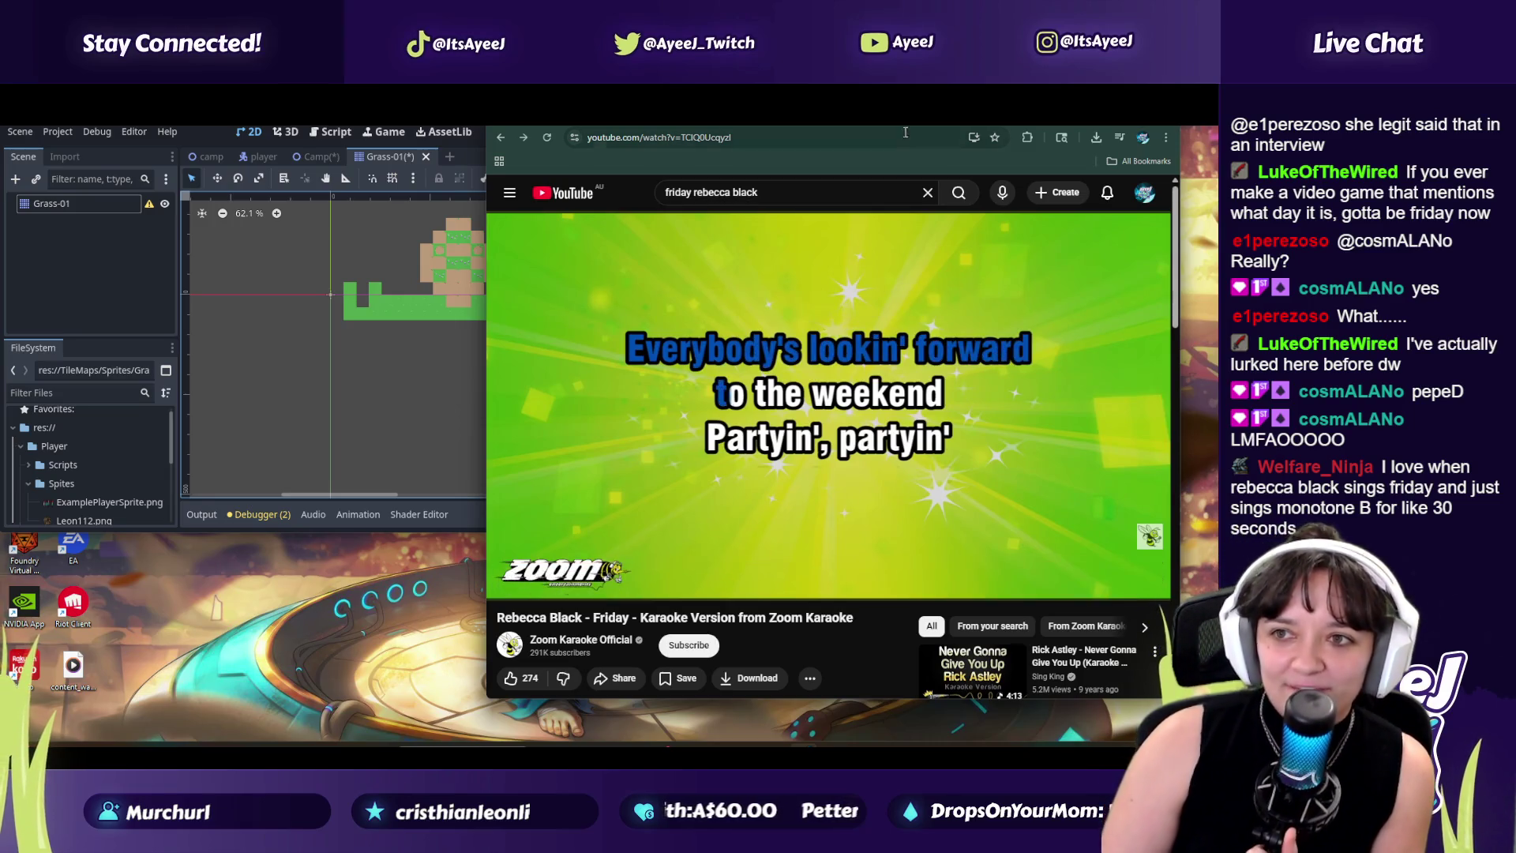
left_click(698, 123)
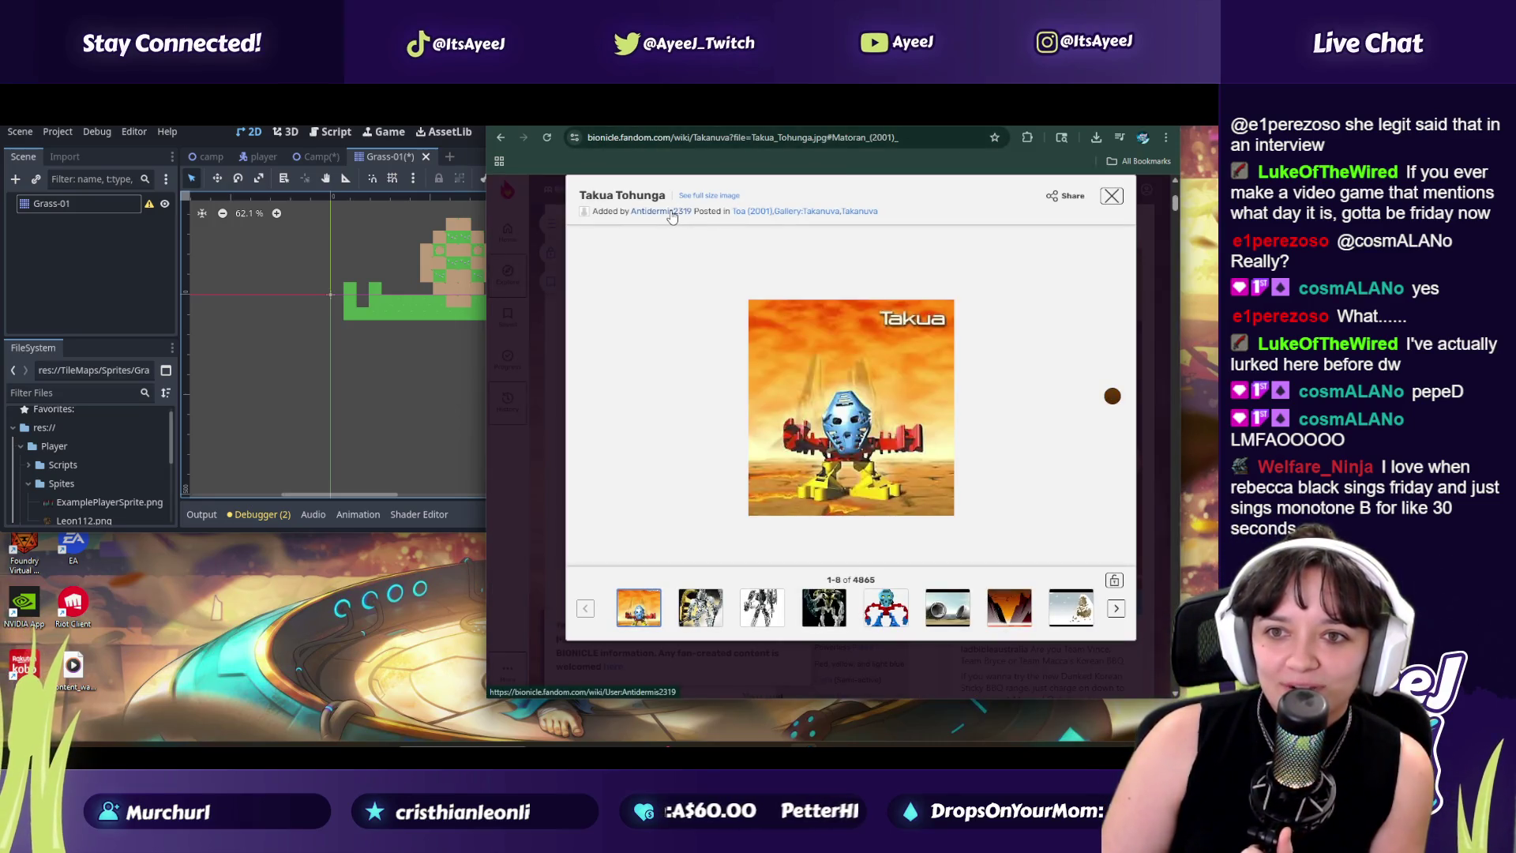
key("ctrl+Tab")
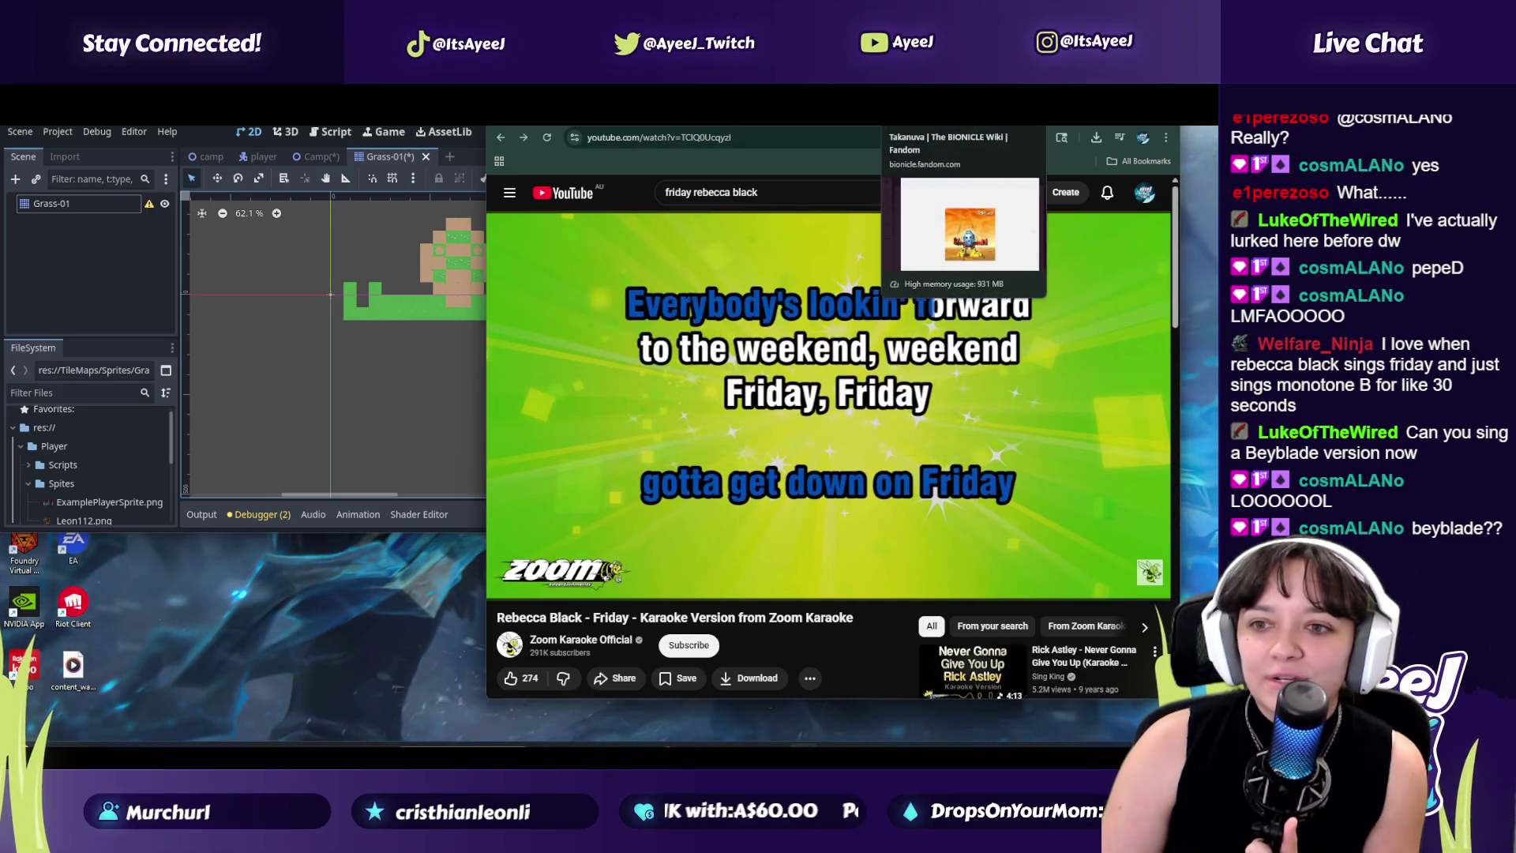
left_click(947, 119)
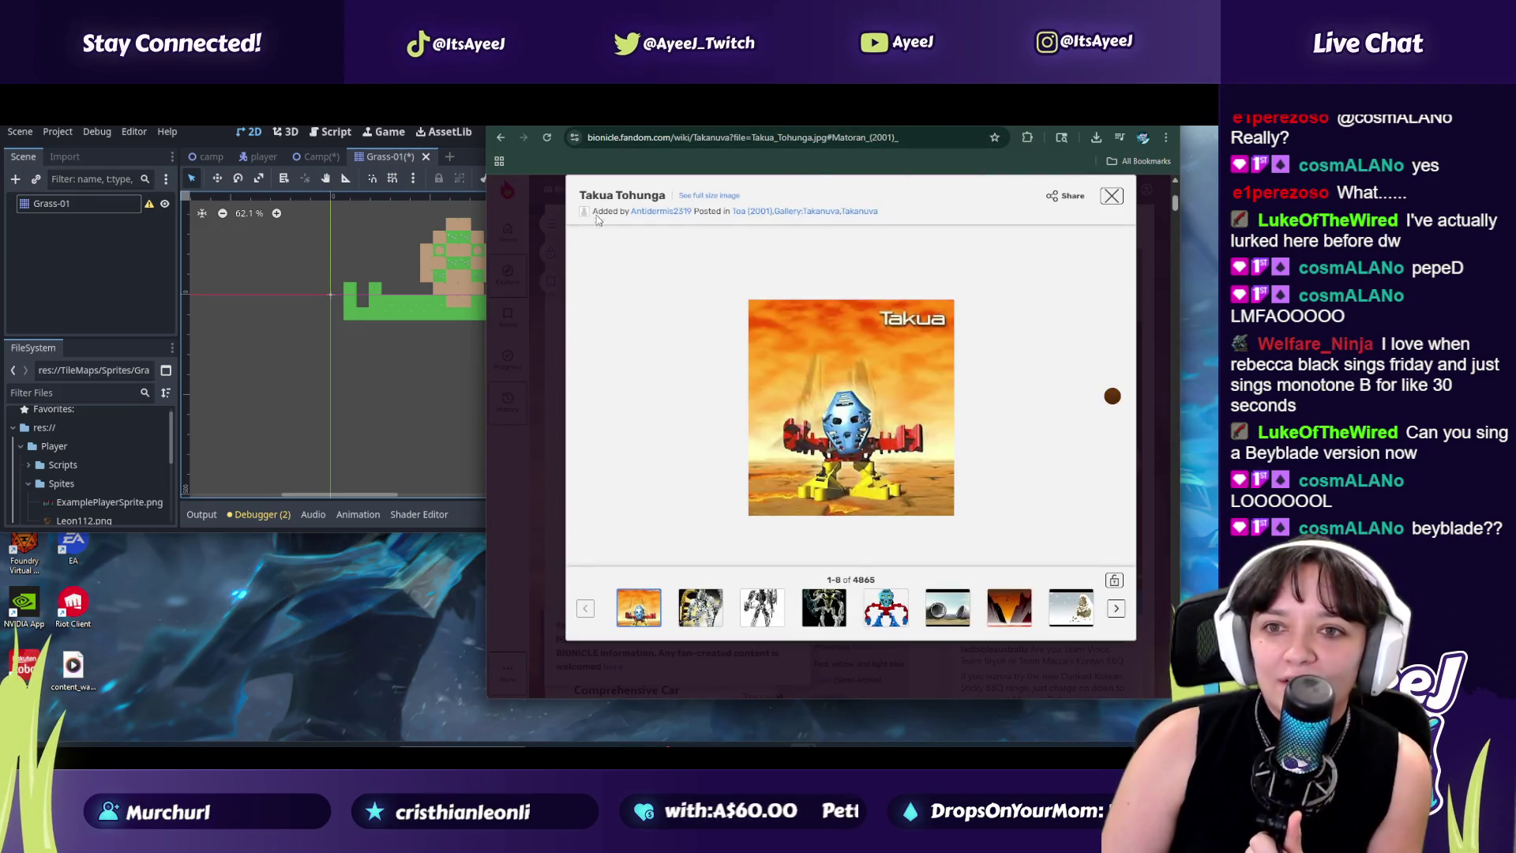
key("ctrl+Tab")
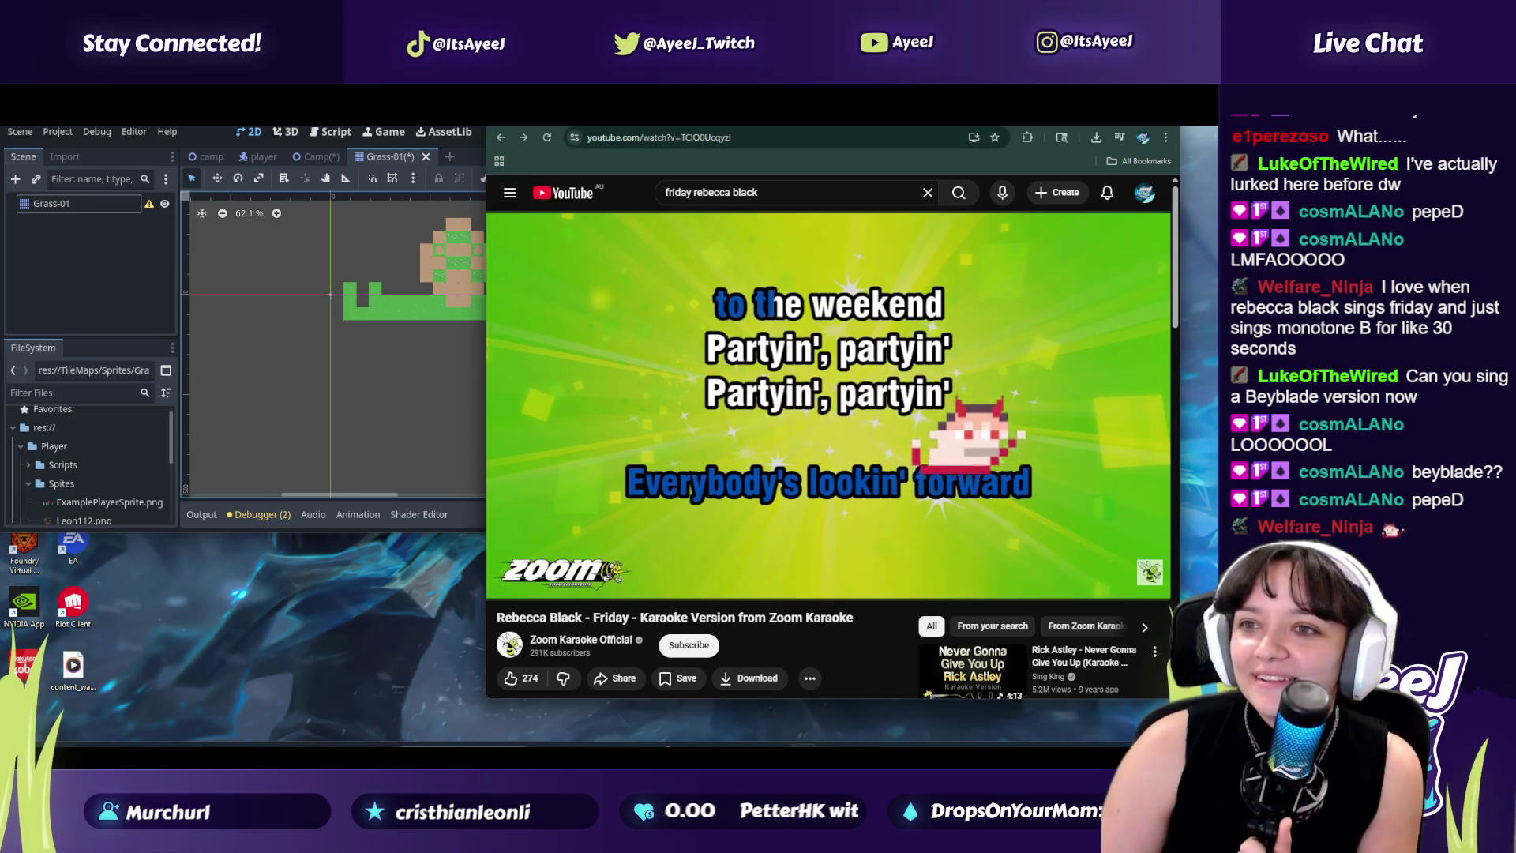
key("ctrl+Tab")
key("ctrl+Tab")
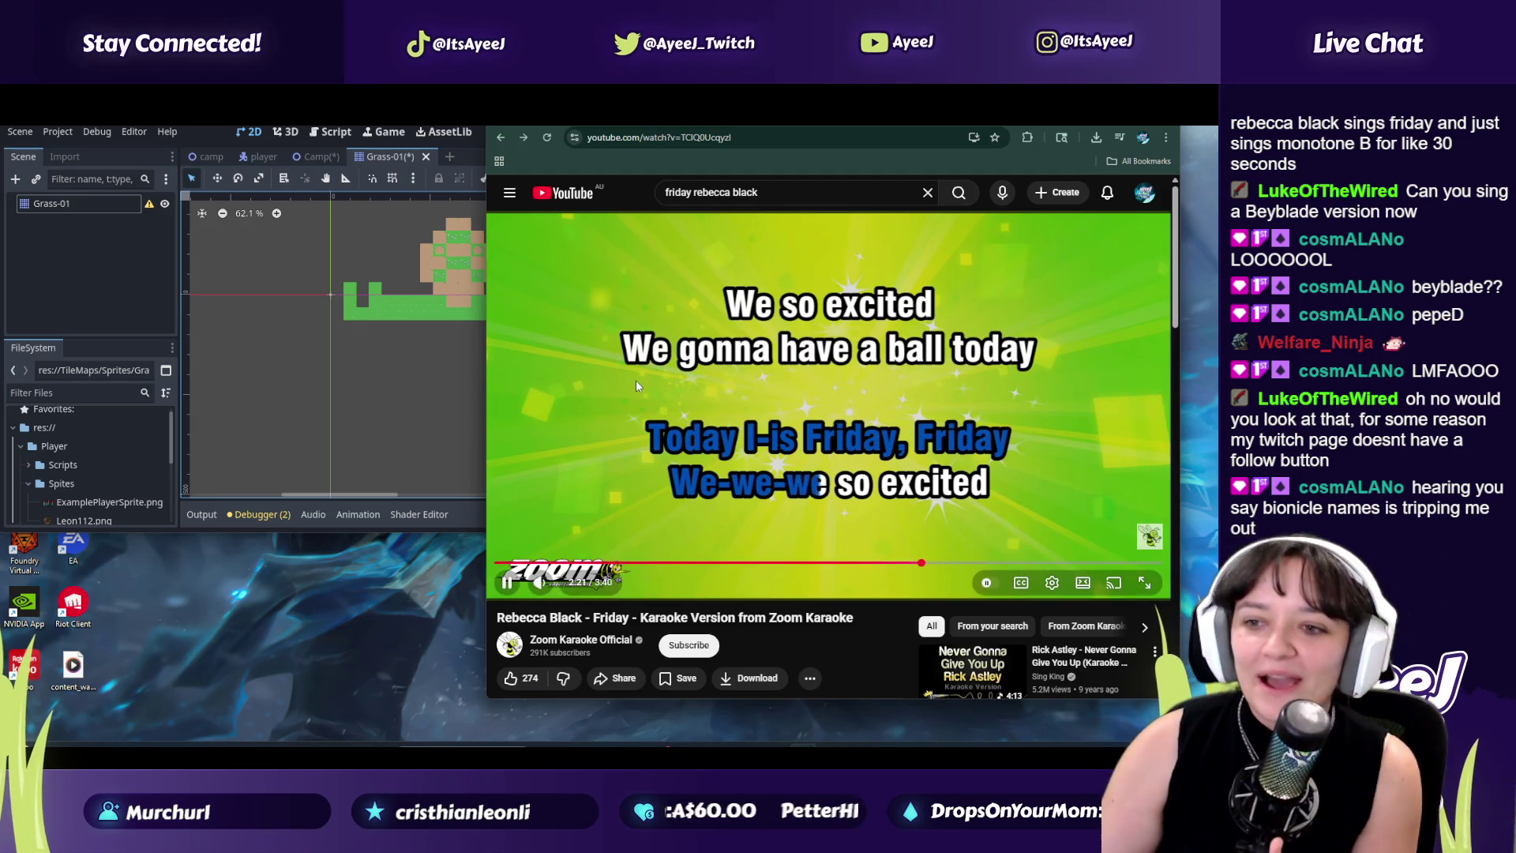
key("ctrl+Tab")
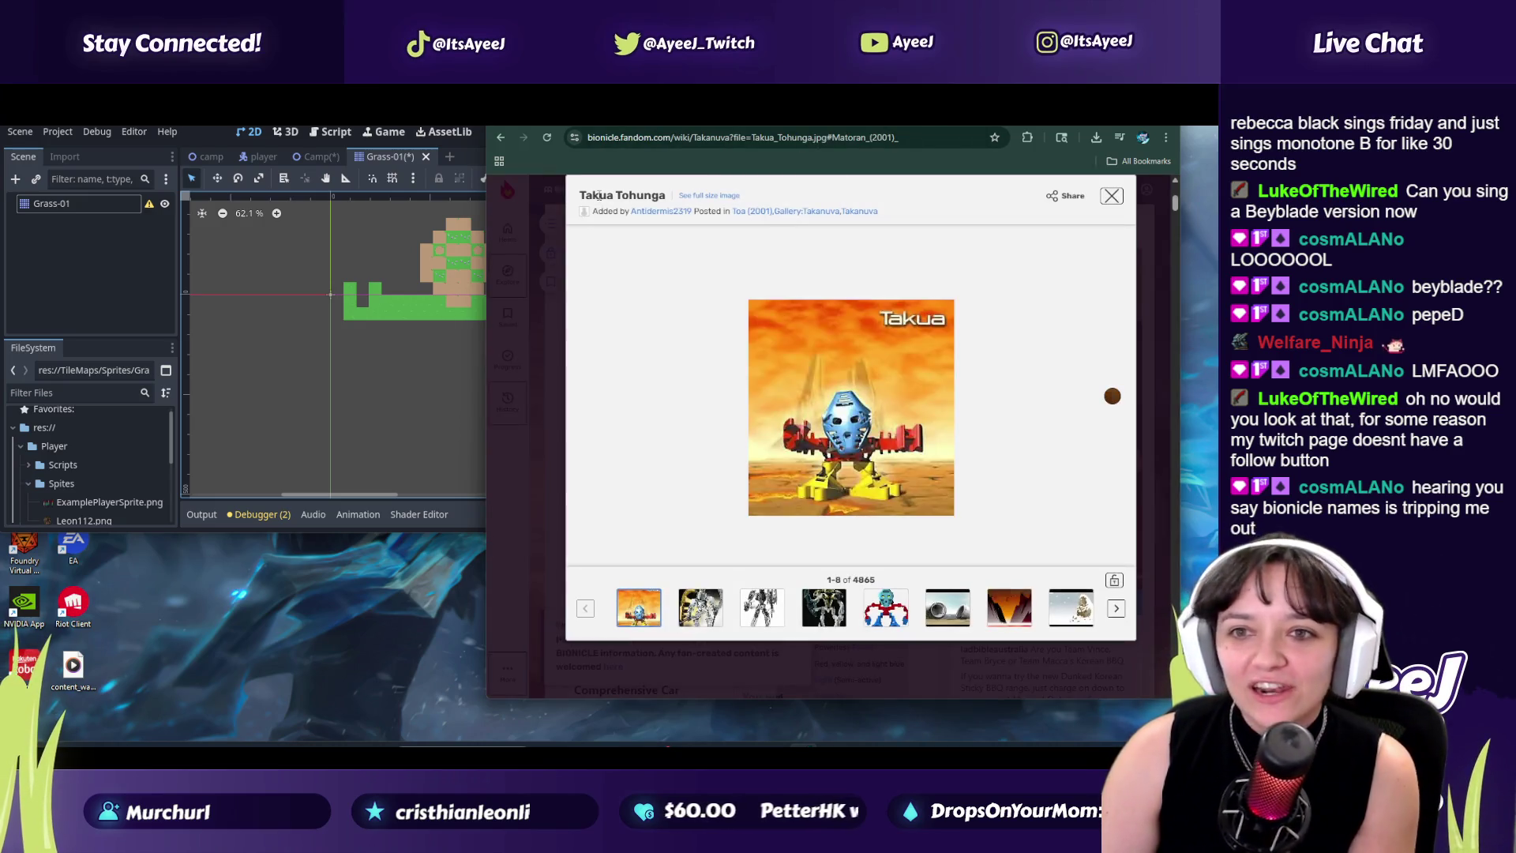
Step: Toggle between the Takua lightbox and the karaoke tab, ending on the Friday karaoke video
left_click(819, 128)
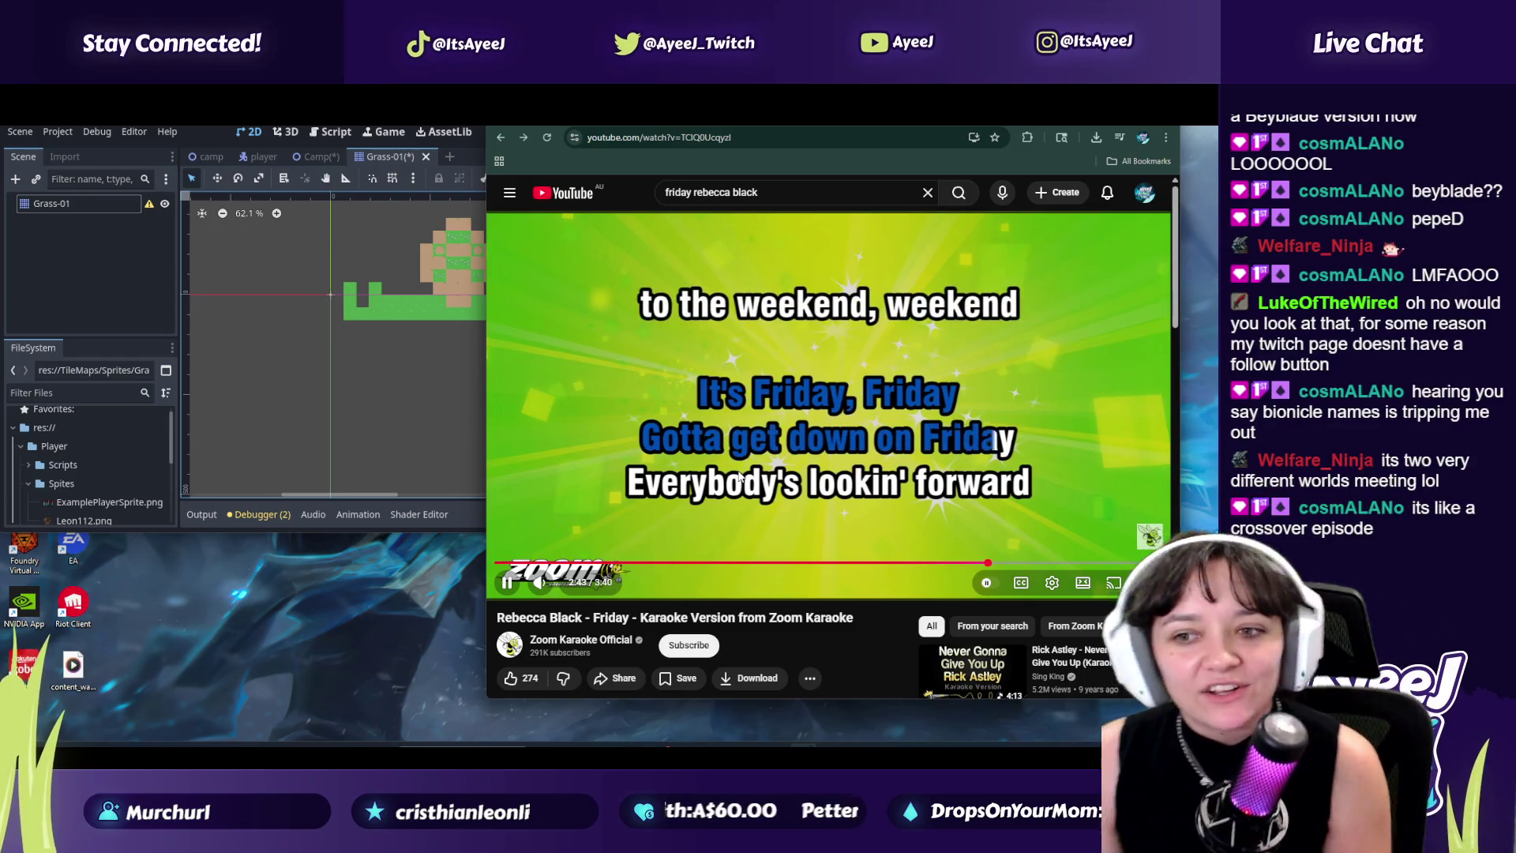
key("ctrl+Tab")
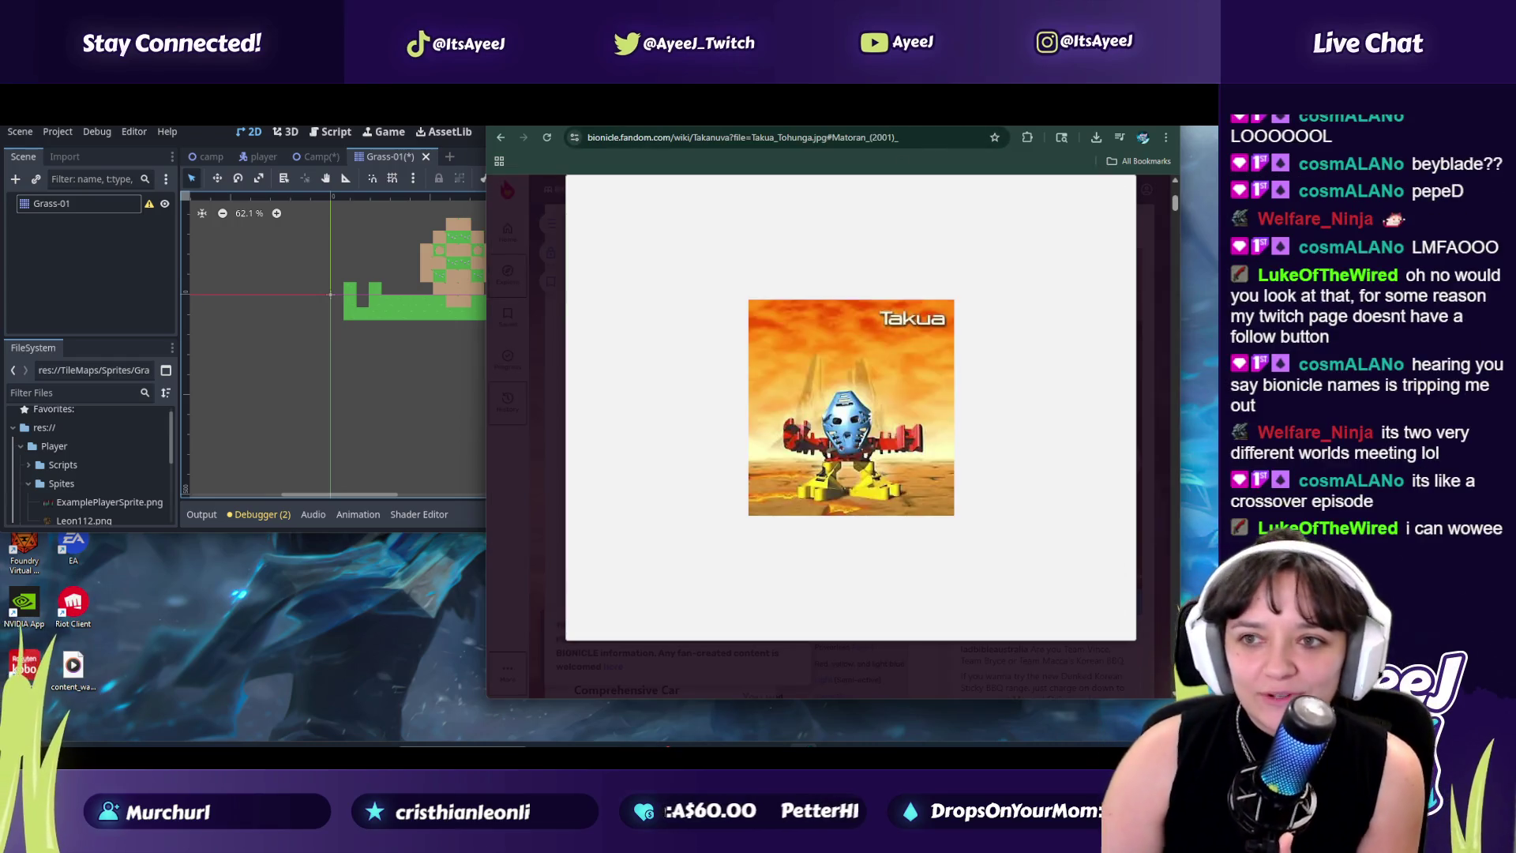
key("ctrl+Tab")
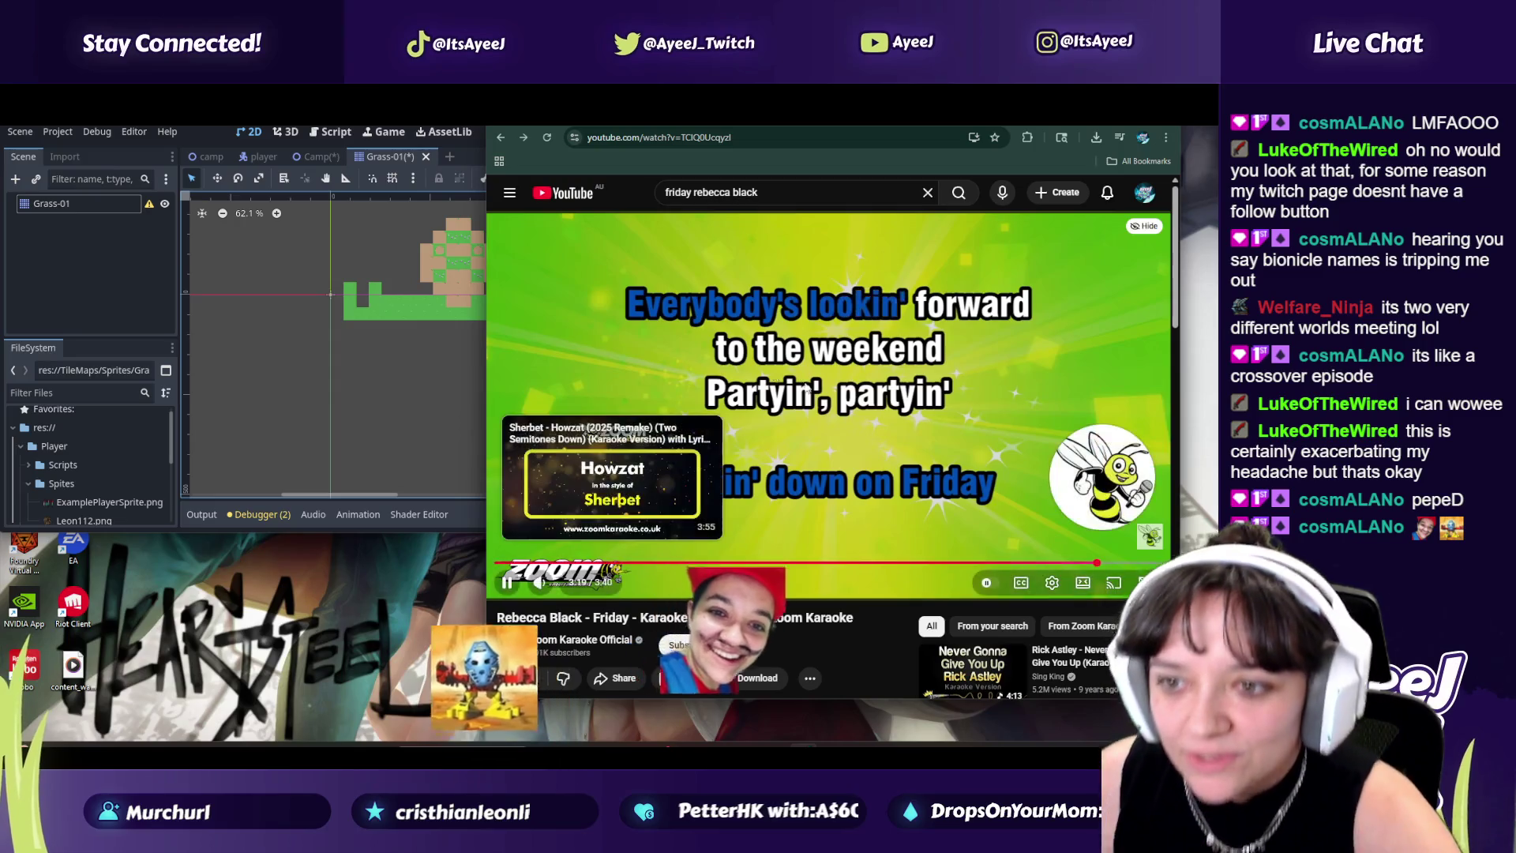
Step: Replace the YouTube search with 'karaoke' and run it
left_click_drag(756, 193, 622, 195)
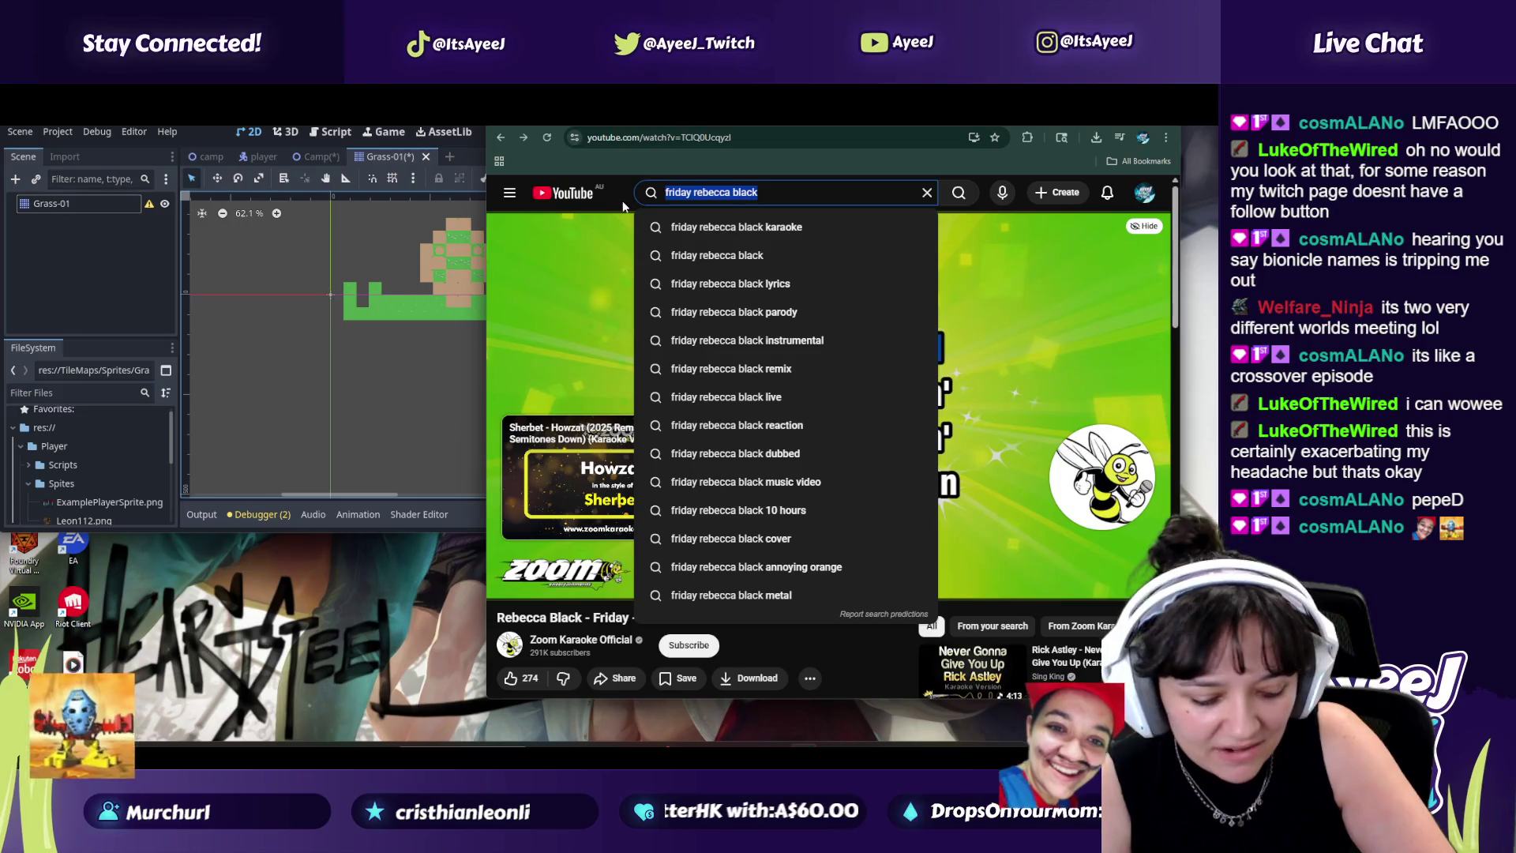
type("karaoke")
key("Return")
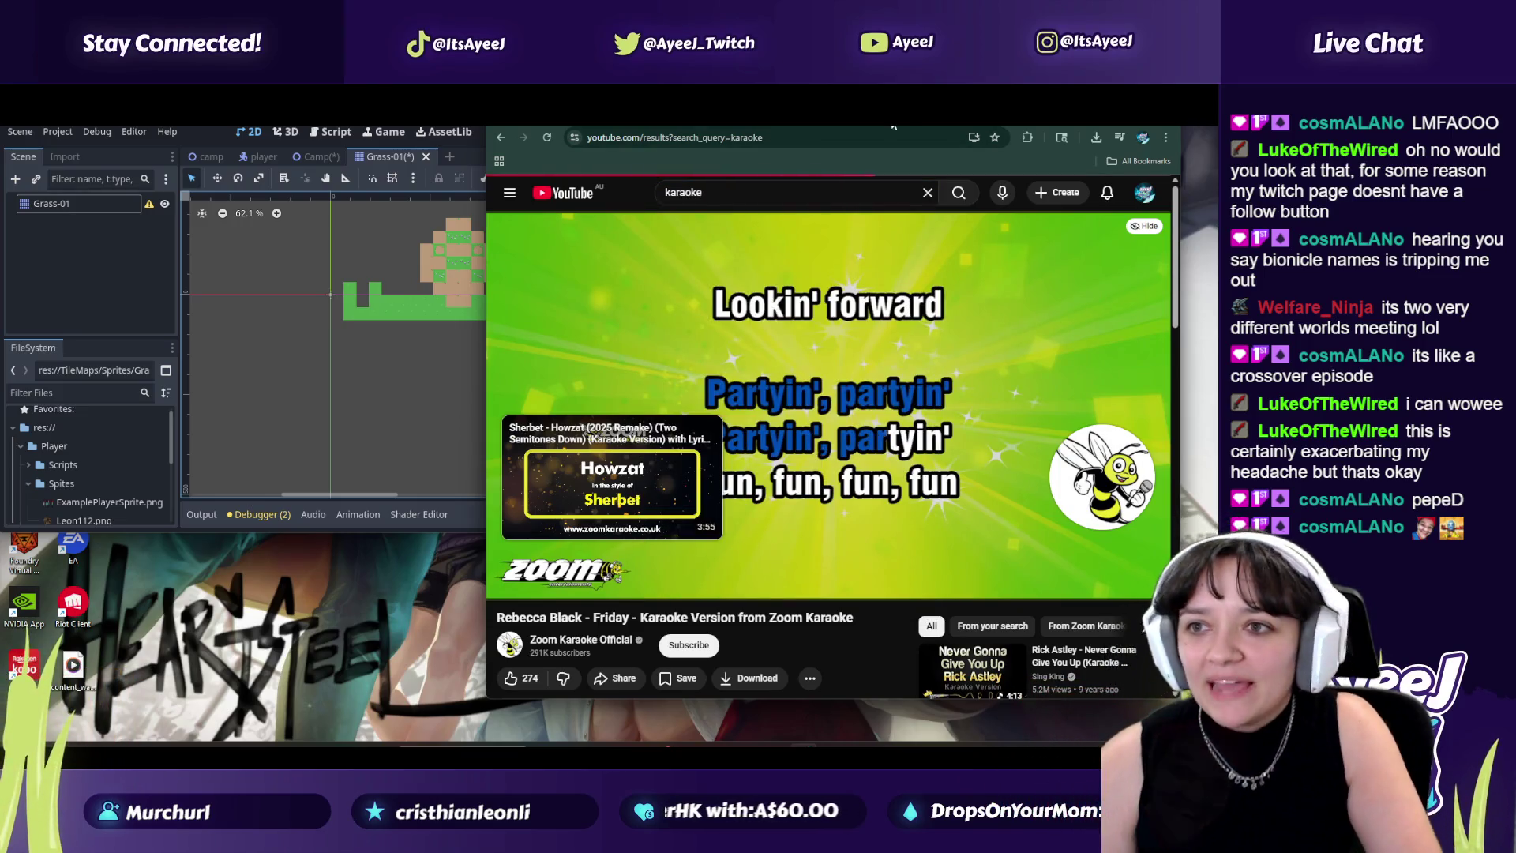
Step: Search Google for 'beyblade wiki' in the other tab
left_click(893, 125)
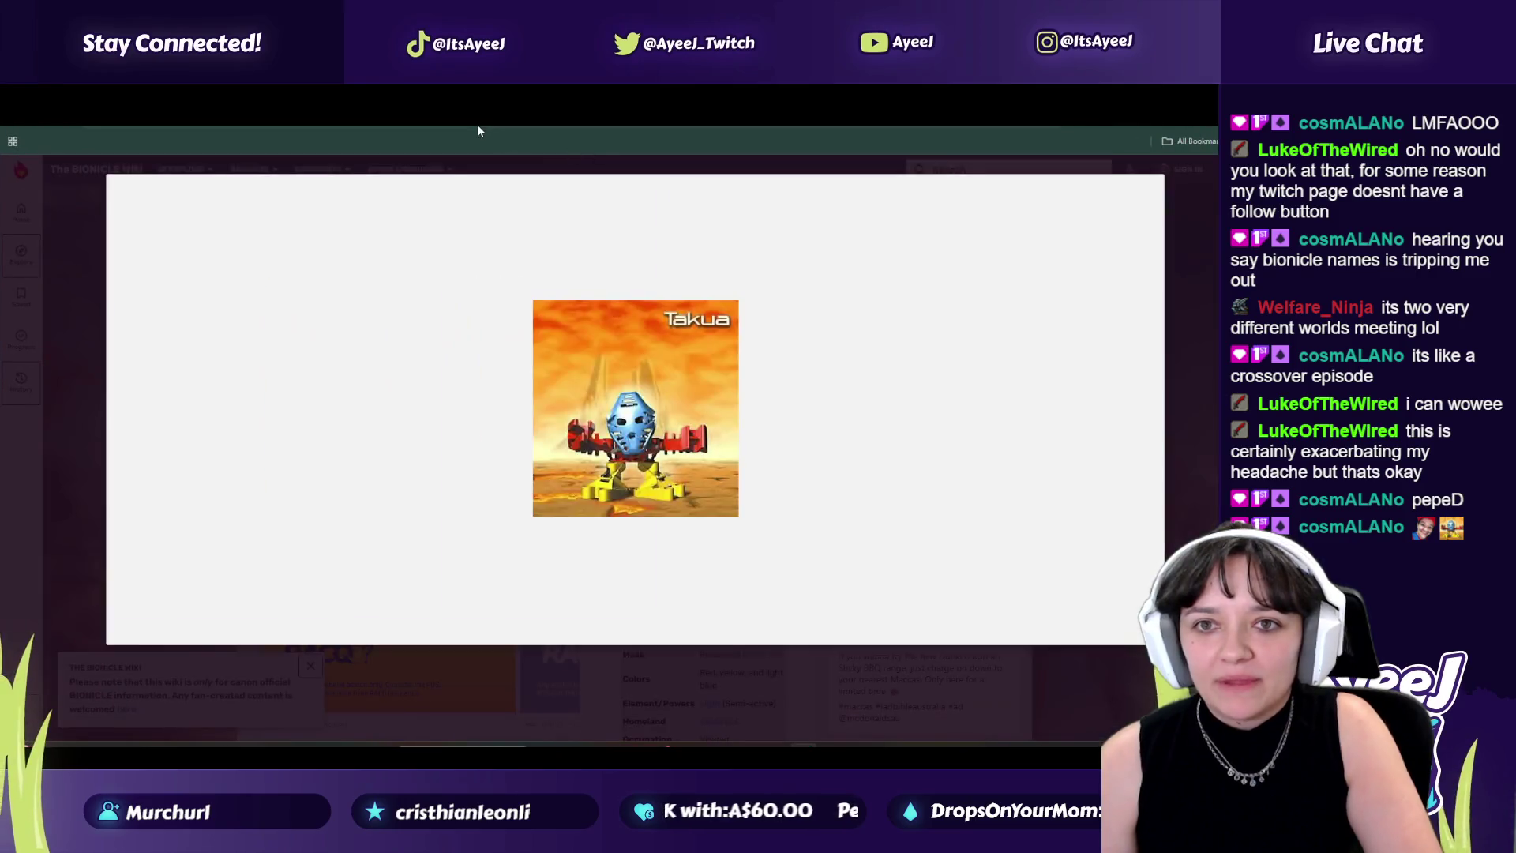
left_click(477, 142)
type("bey")
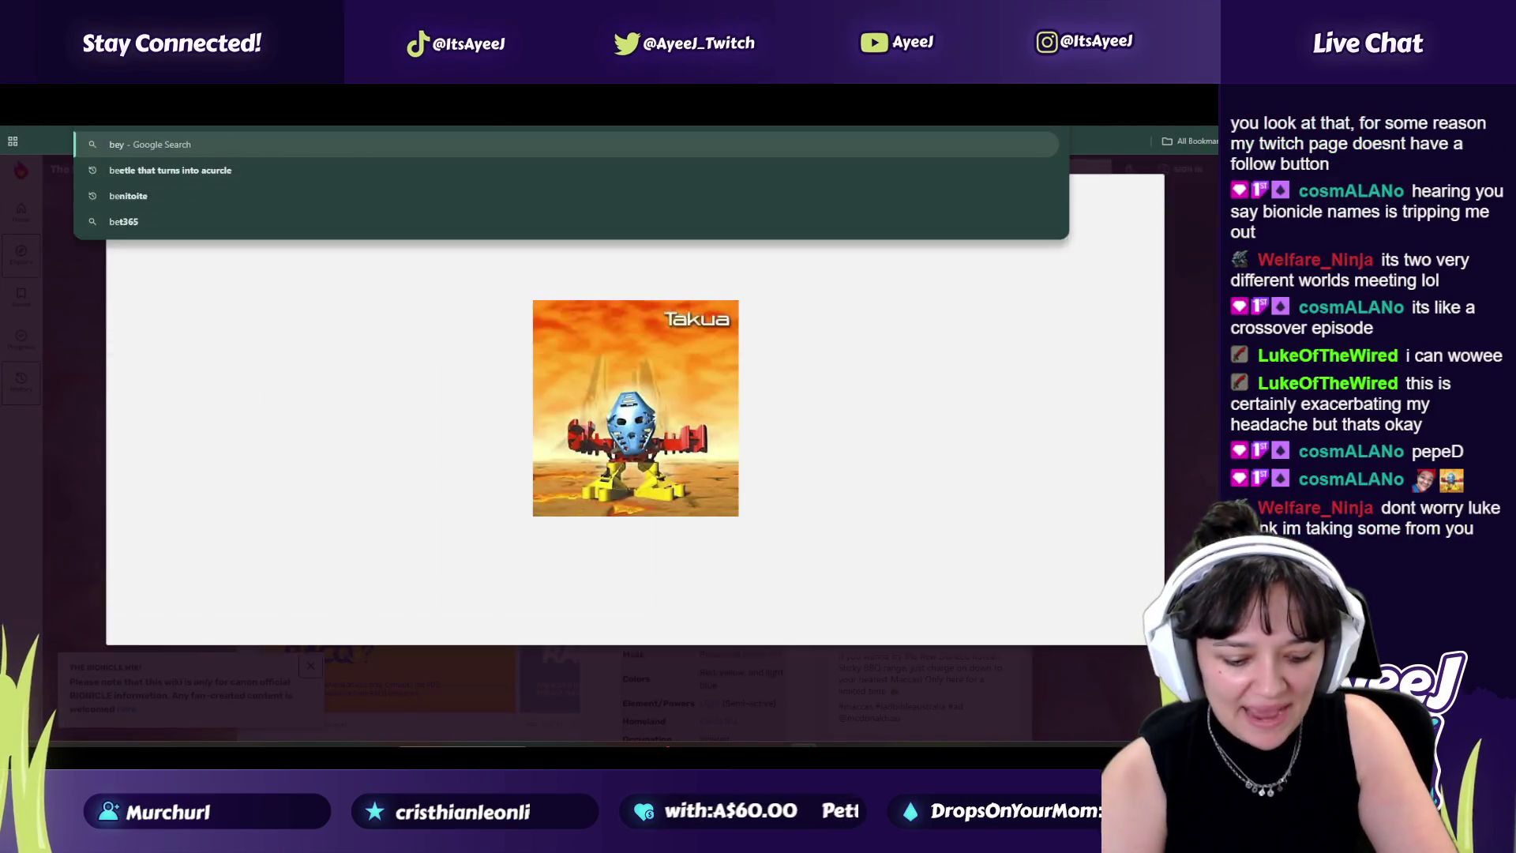
type("blade wiki")
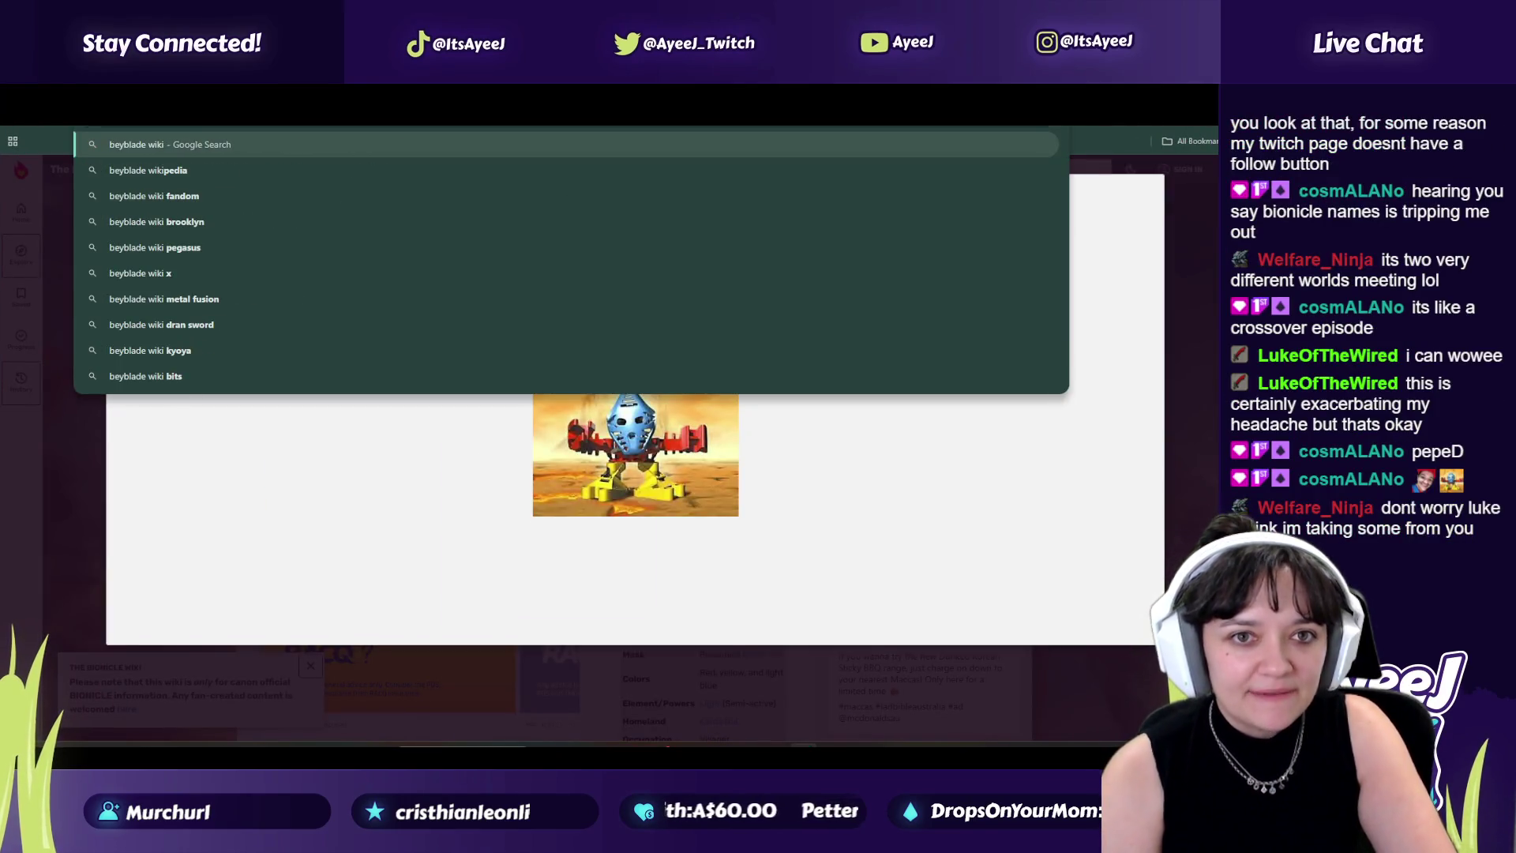
key("Return")
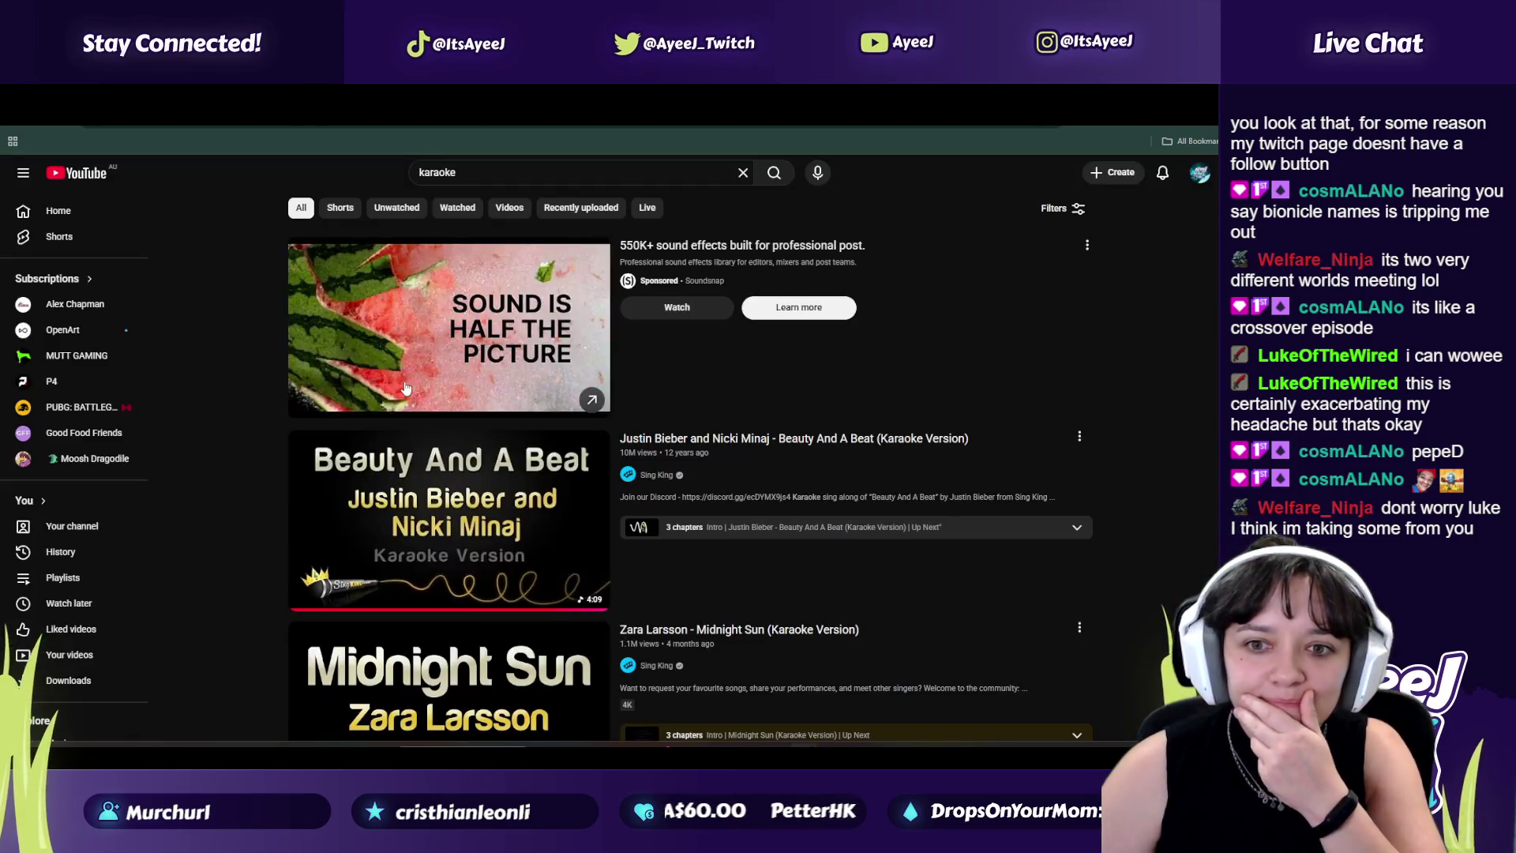
Step: Scroll the karaoke results and open the Digital Circus karaoke video
scroll(405, 388, "down", 8)
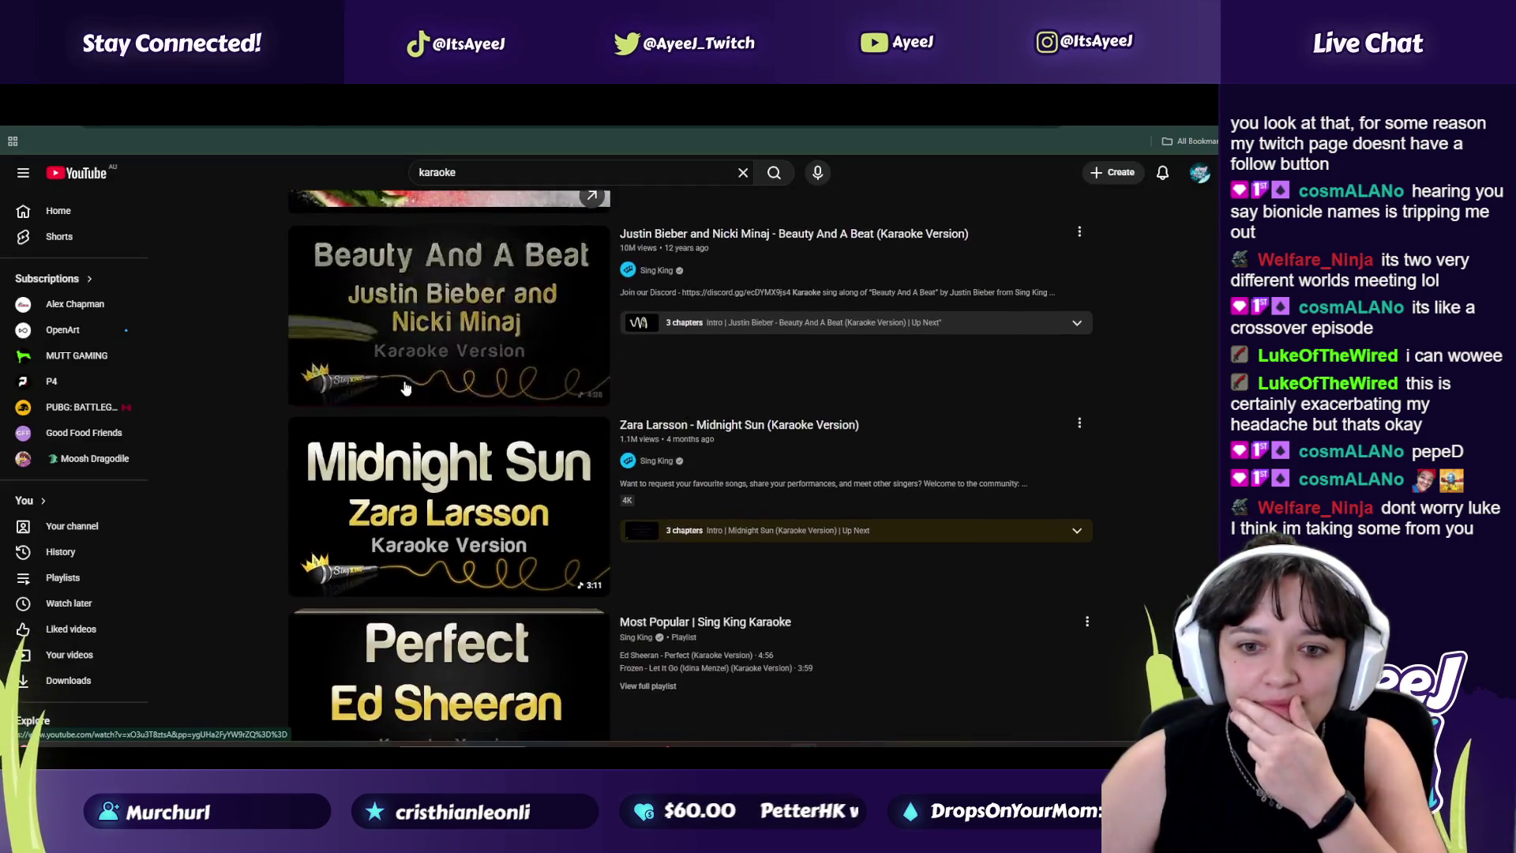
scroll(411, 410, "down", 5)
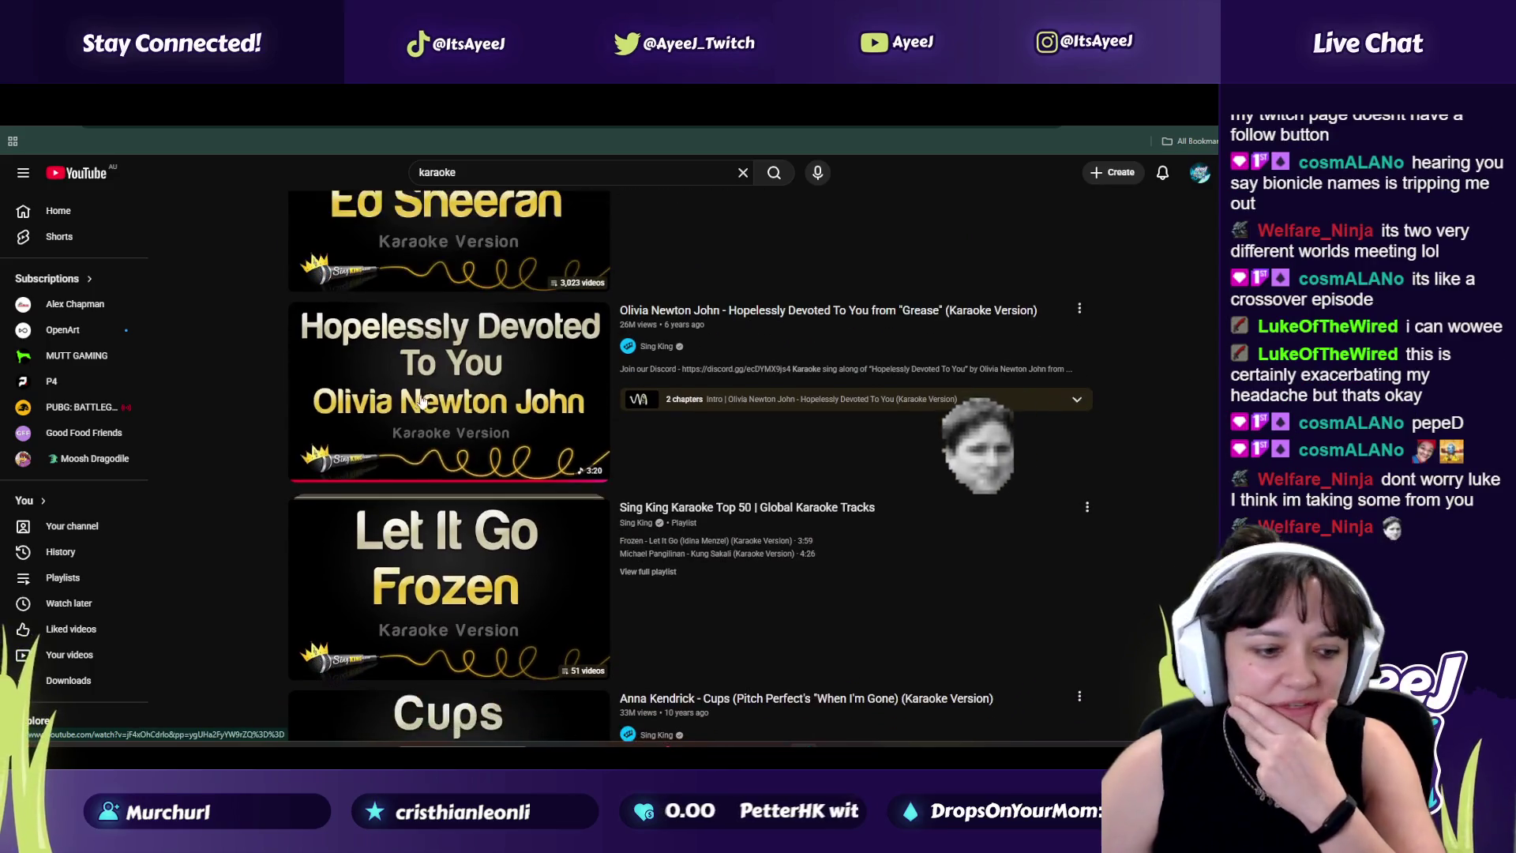
scroll(418, 438, "down", 6)
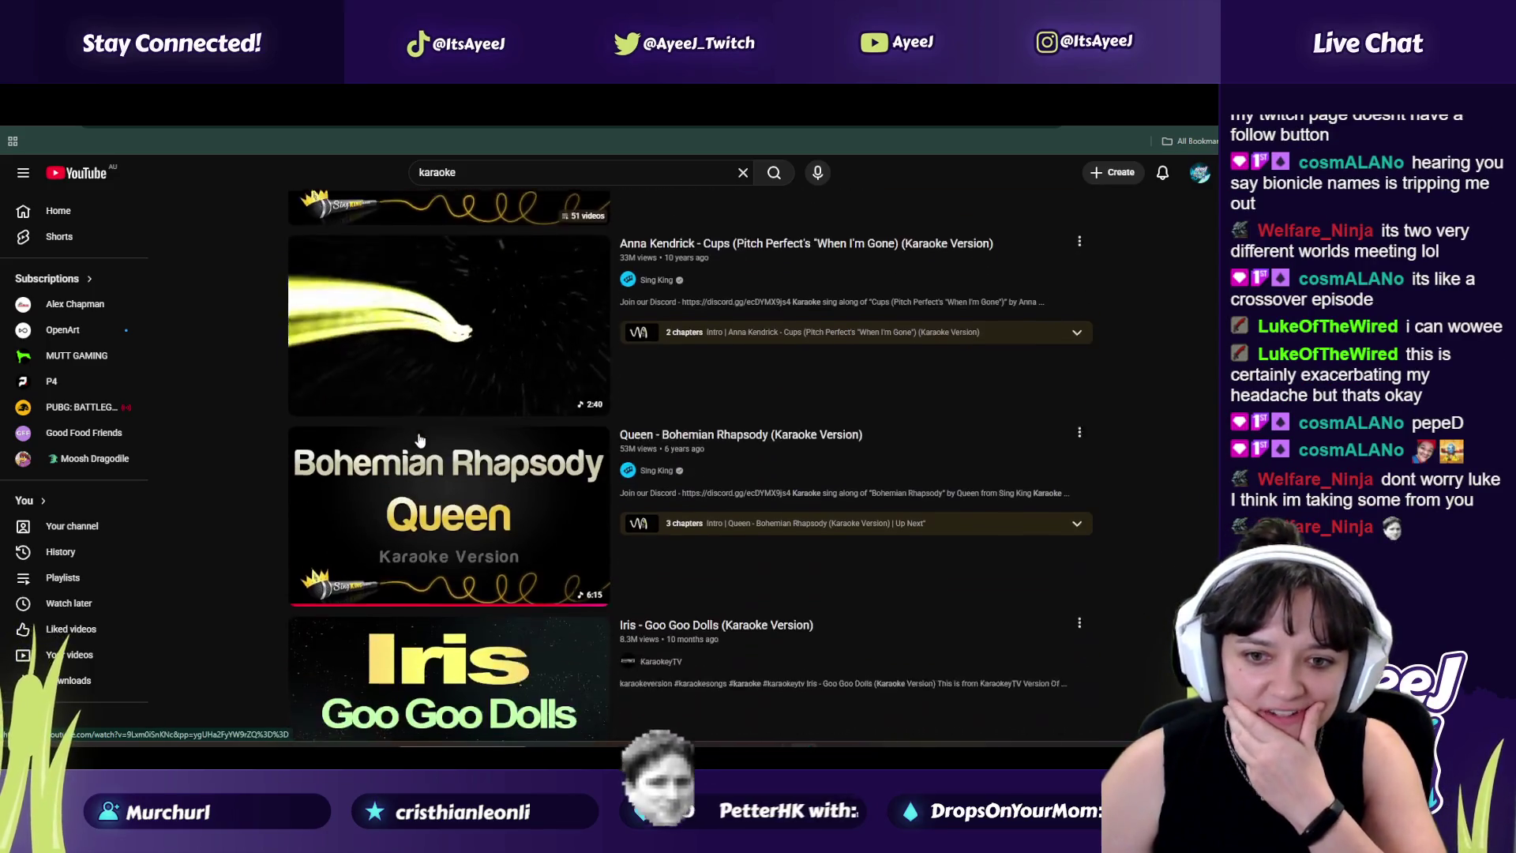
scroll(418, 438, "down", 3)
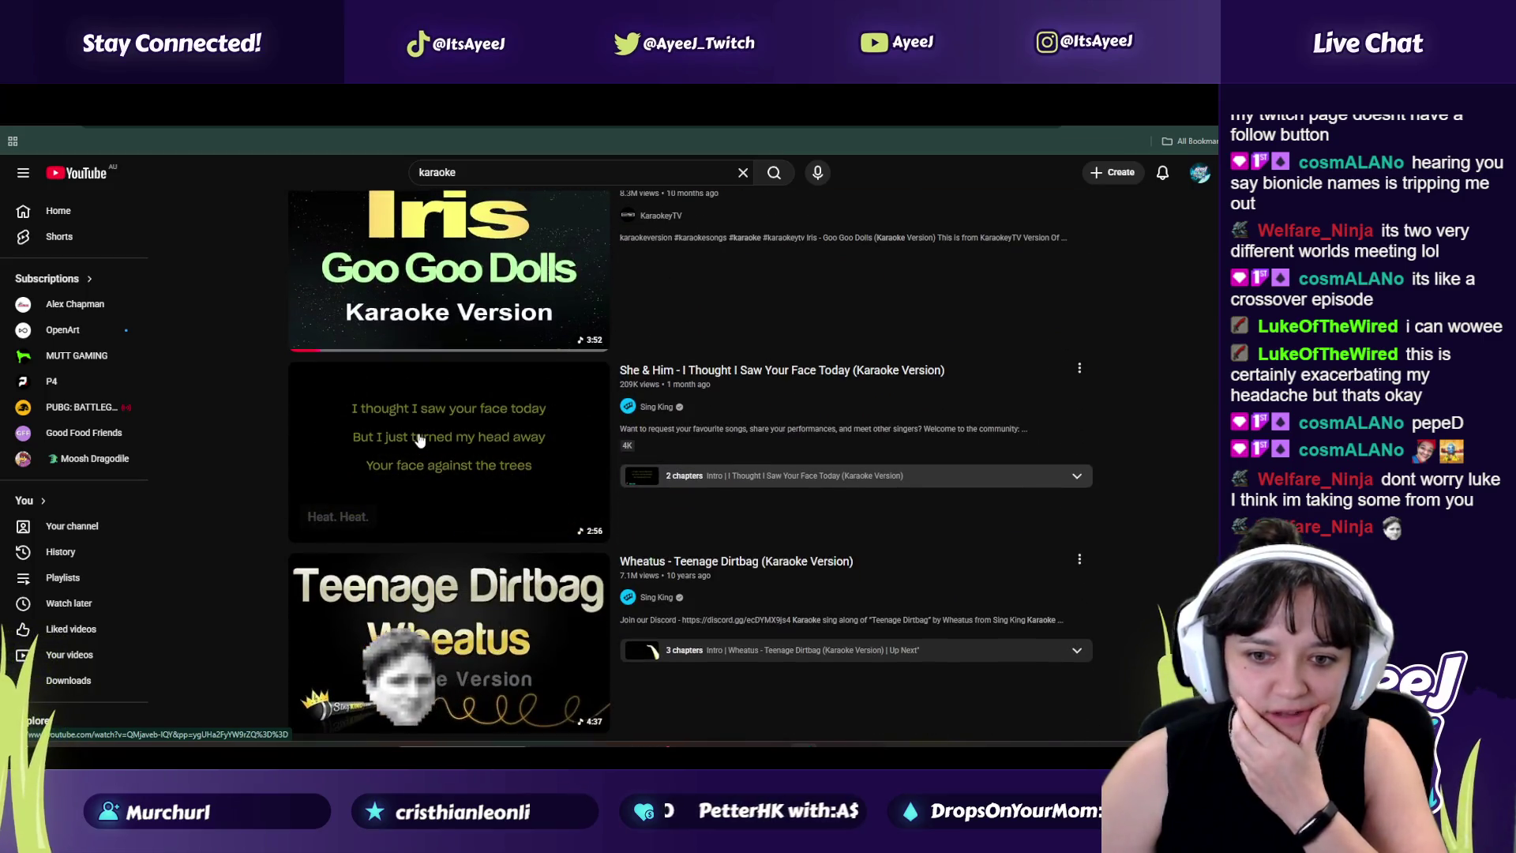
scroll(418, 502, "down", 10)
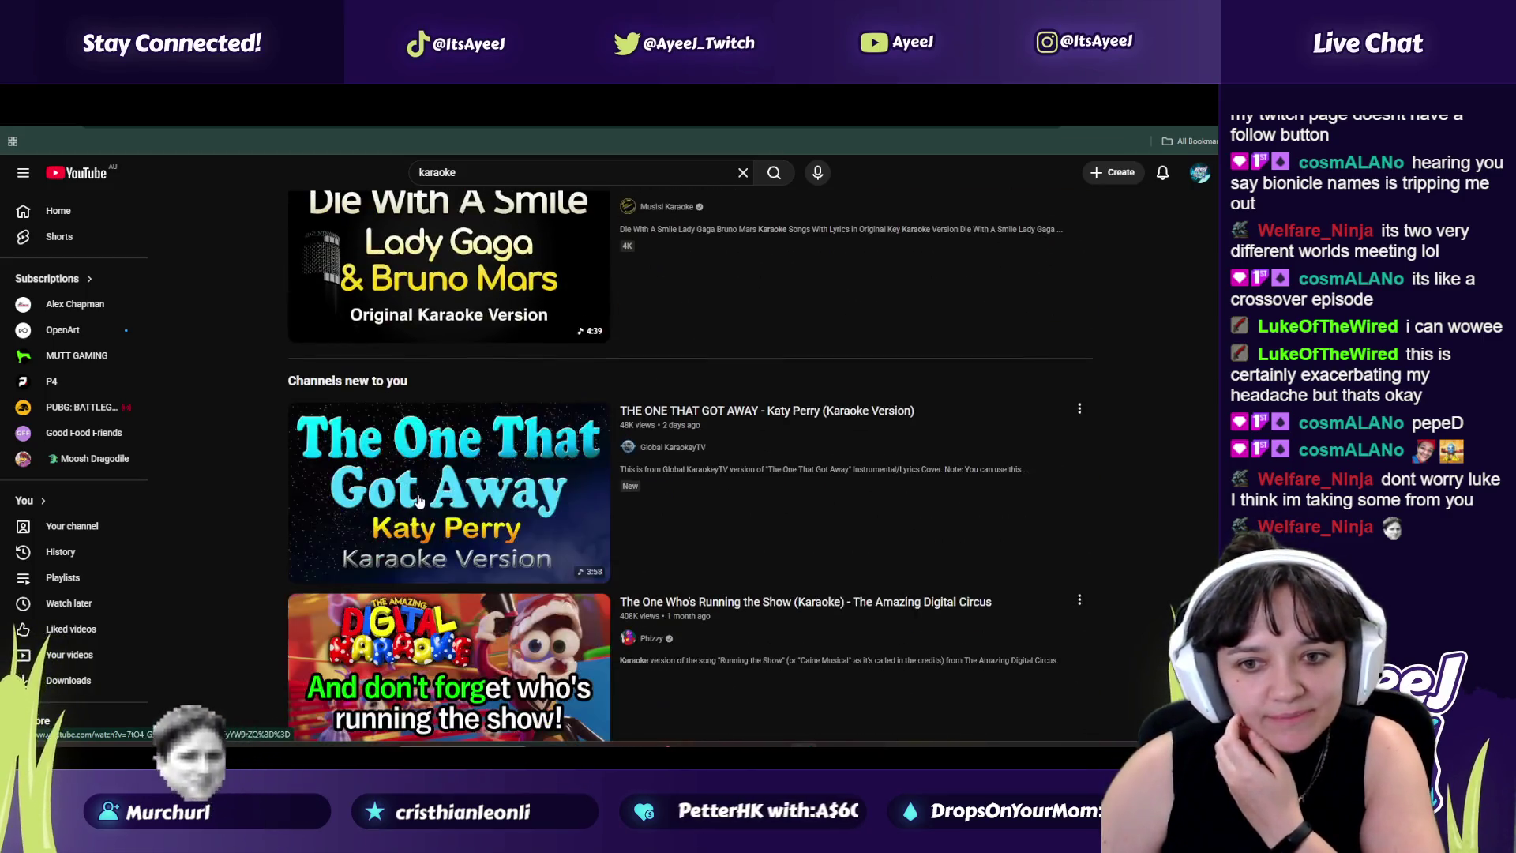
scroll(421, 487, "down", 3)
scroll(559, 416, "up", 2)
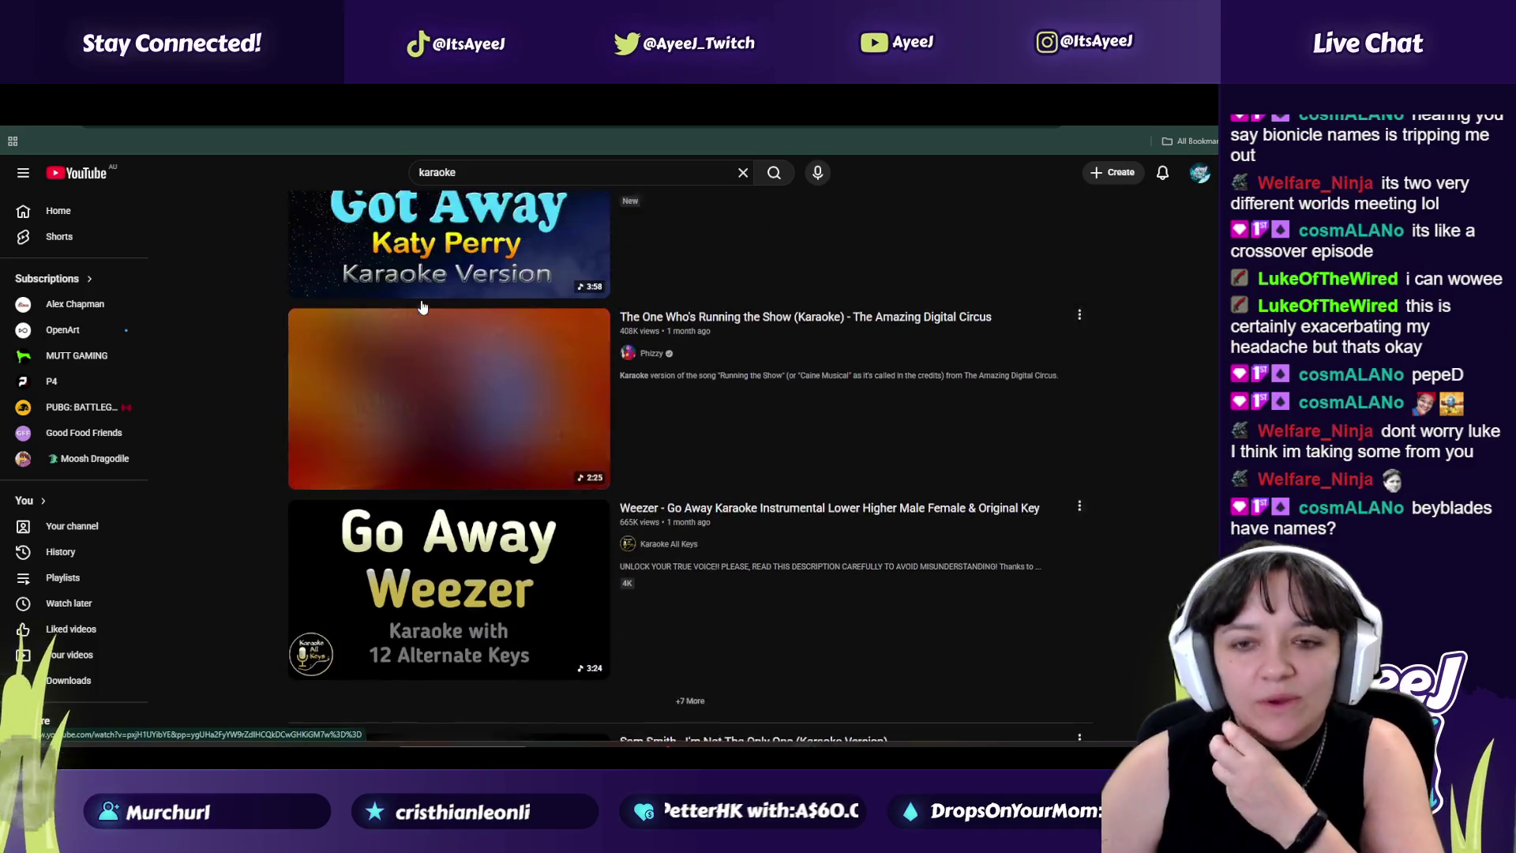
left_click(585, 395)
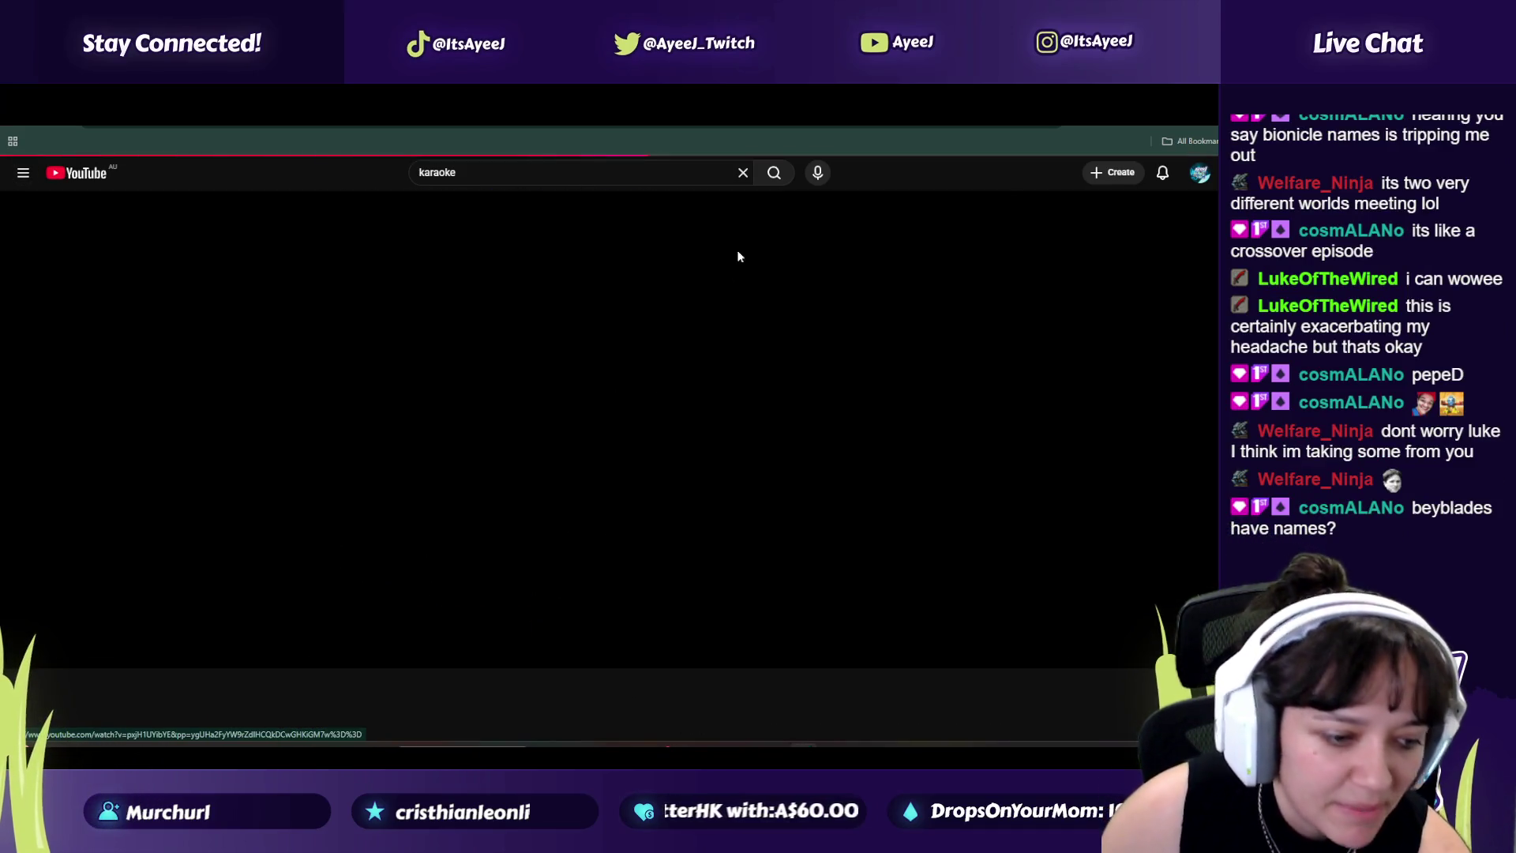
Step: Browse the Beyblade Wiki page, then go back to the 'beyblade wiki' search results
key("ctrl+Tab")
scroll(371, 502, "down", 10)
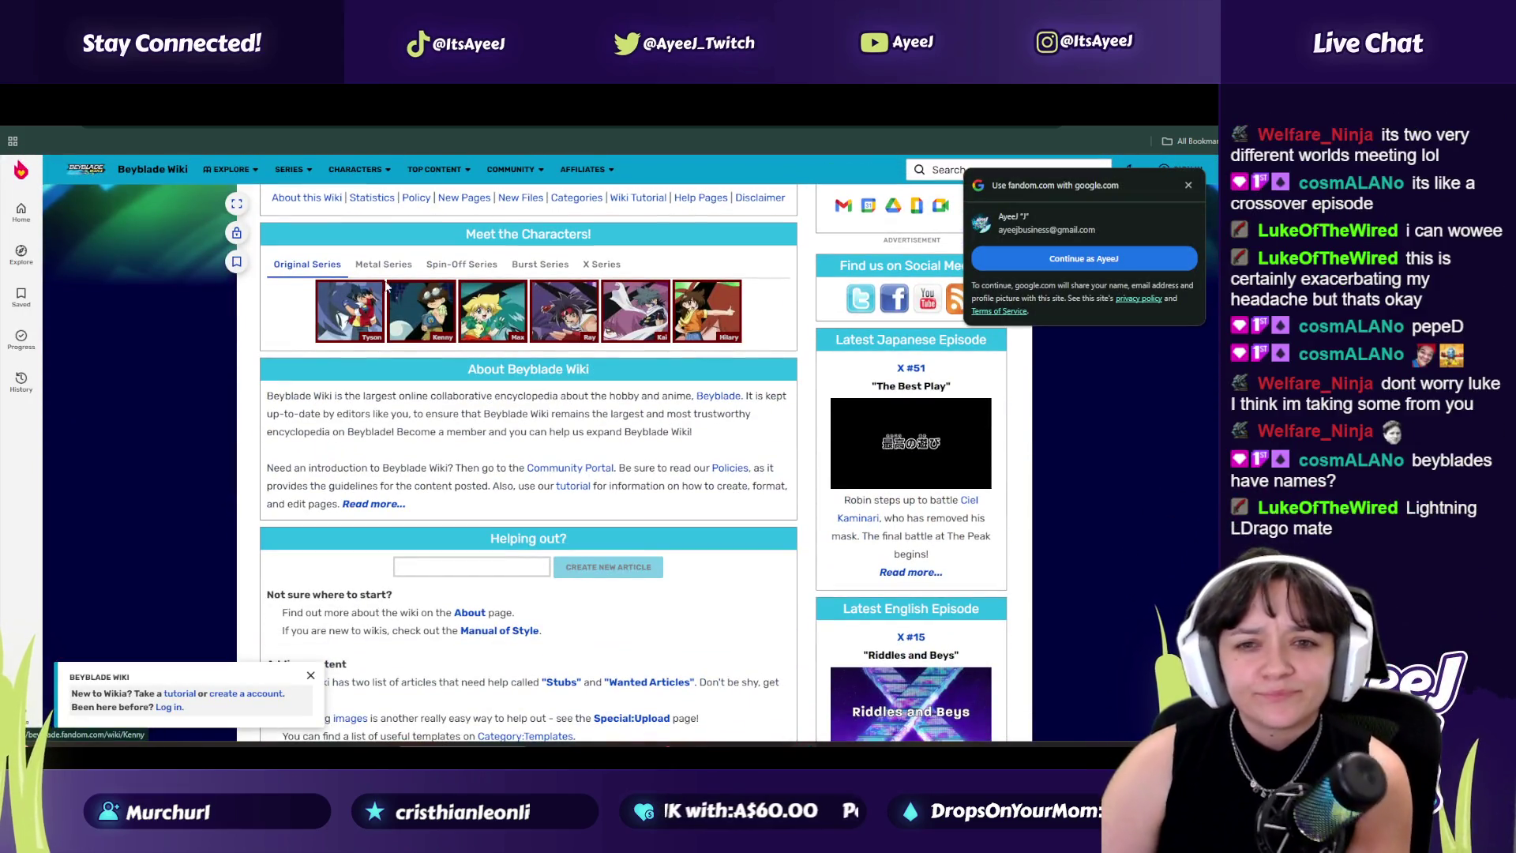
scroll(389, 506, "down", 5)
scroll(428, 419, "down", 1)
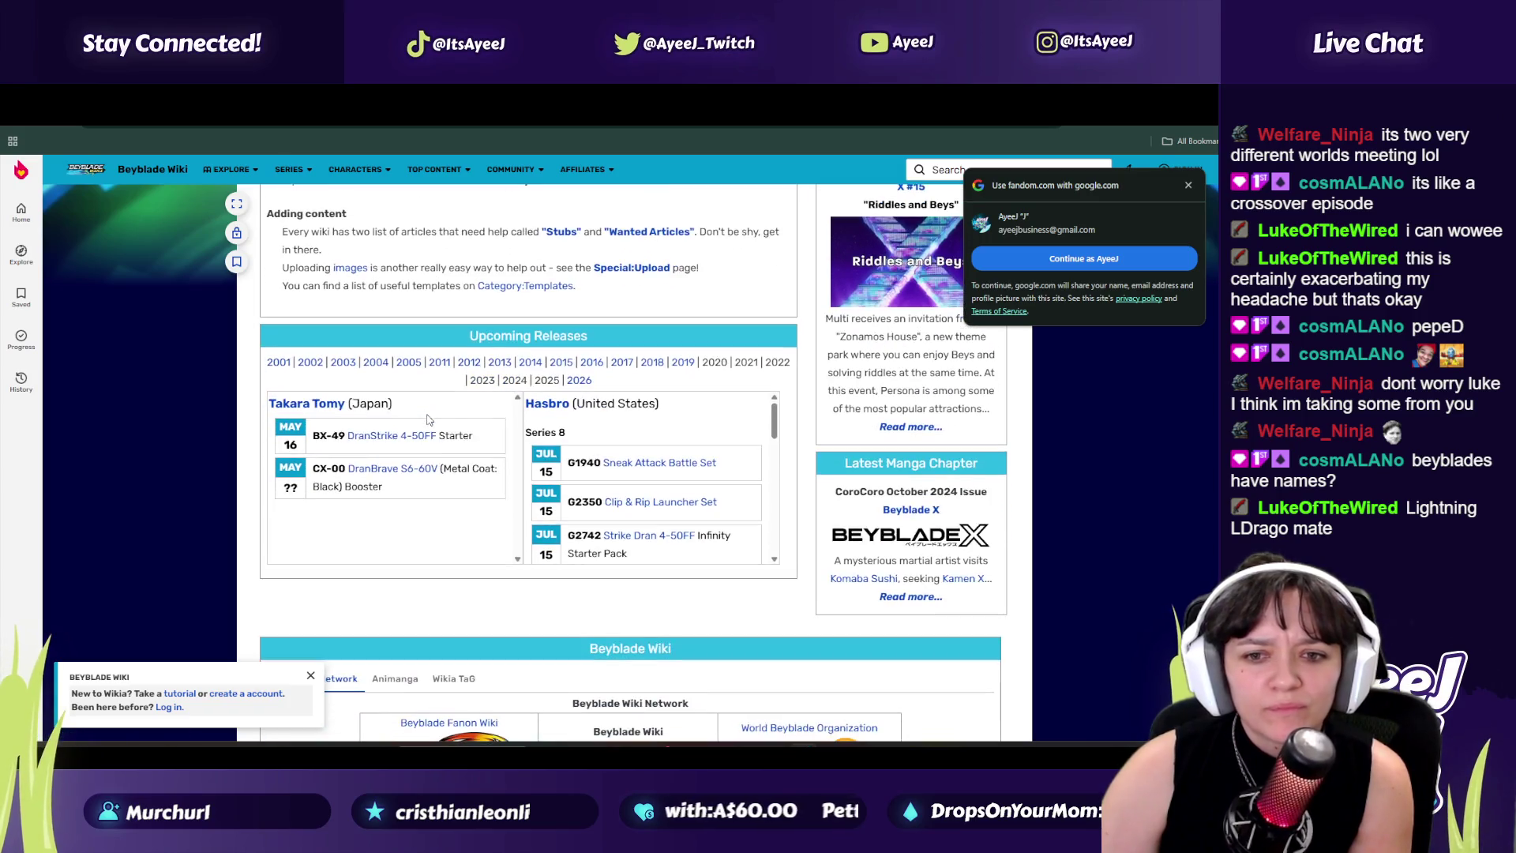
scroll(605, 472, "down", 10)
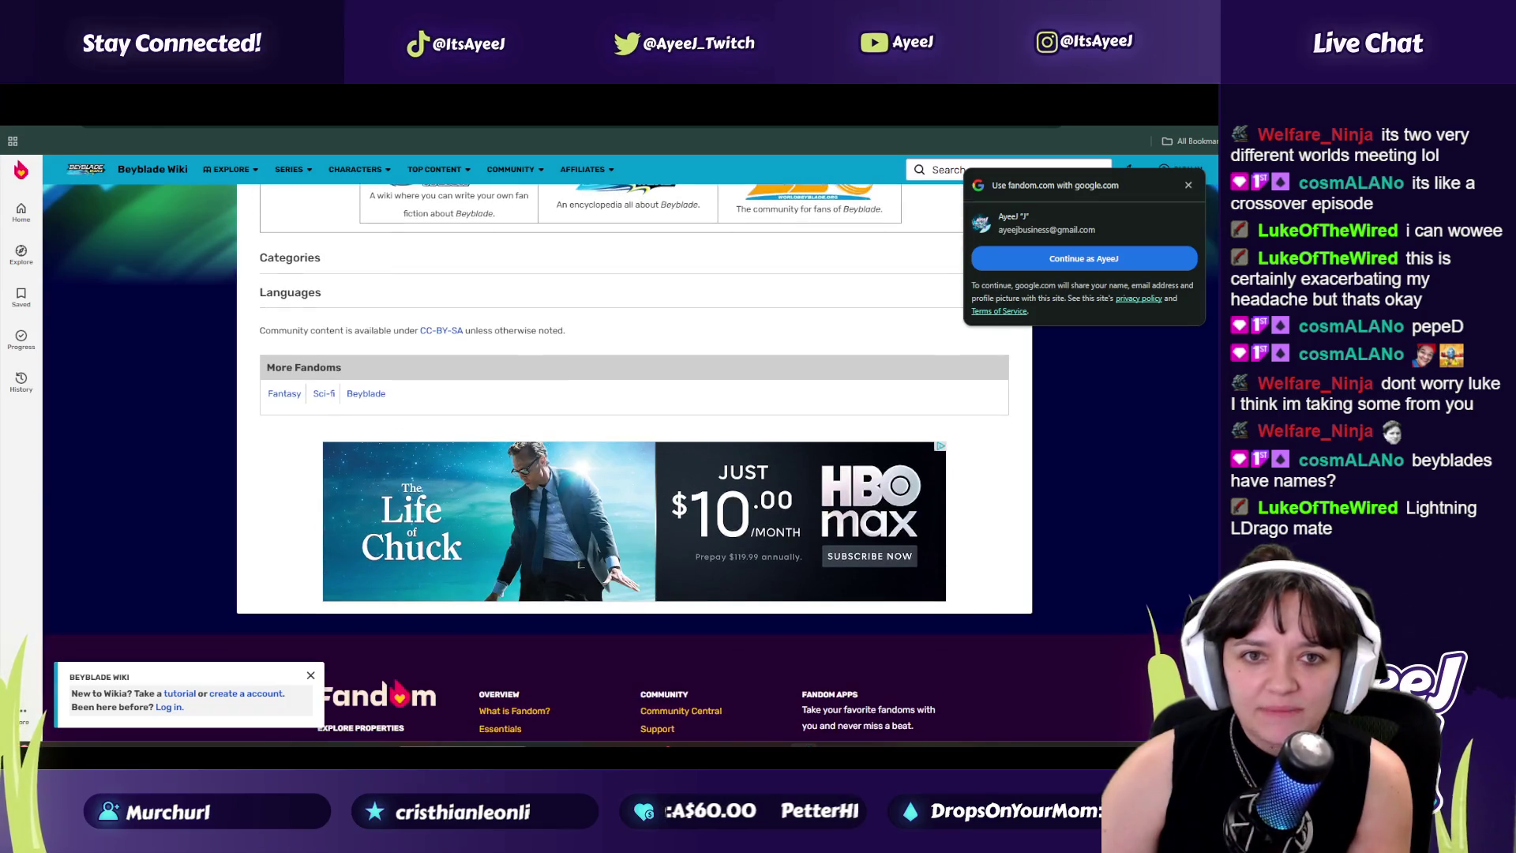
key("alt+Left")
Step: Search for 'beyblade names' and open Beyblade Wiki's Category:Beyblades page
left_click_drag(258, 195, 191, 183)
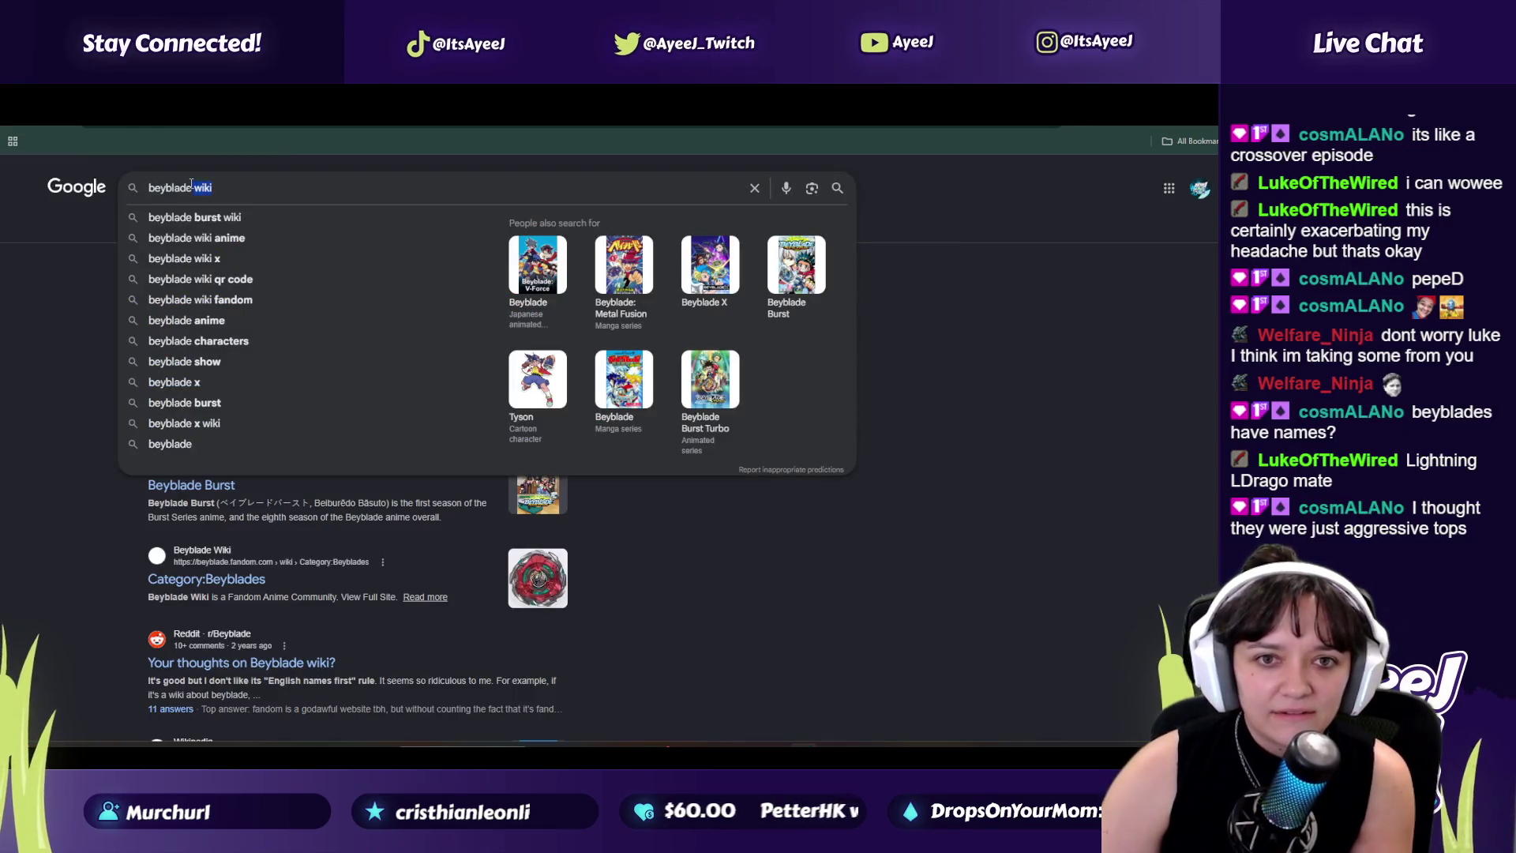
type("namews")
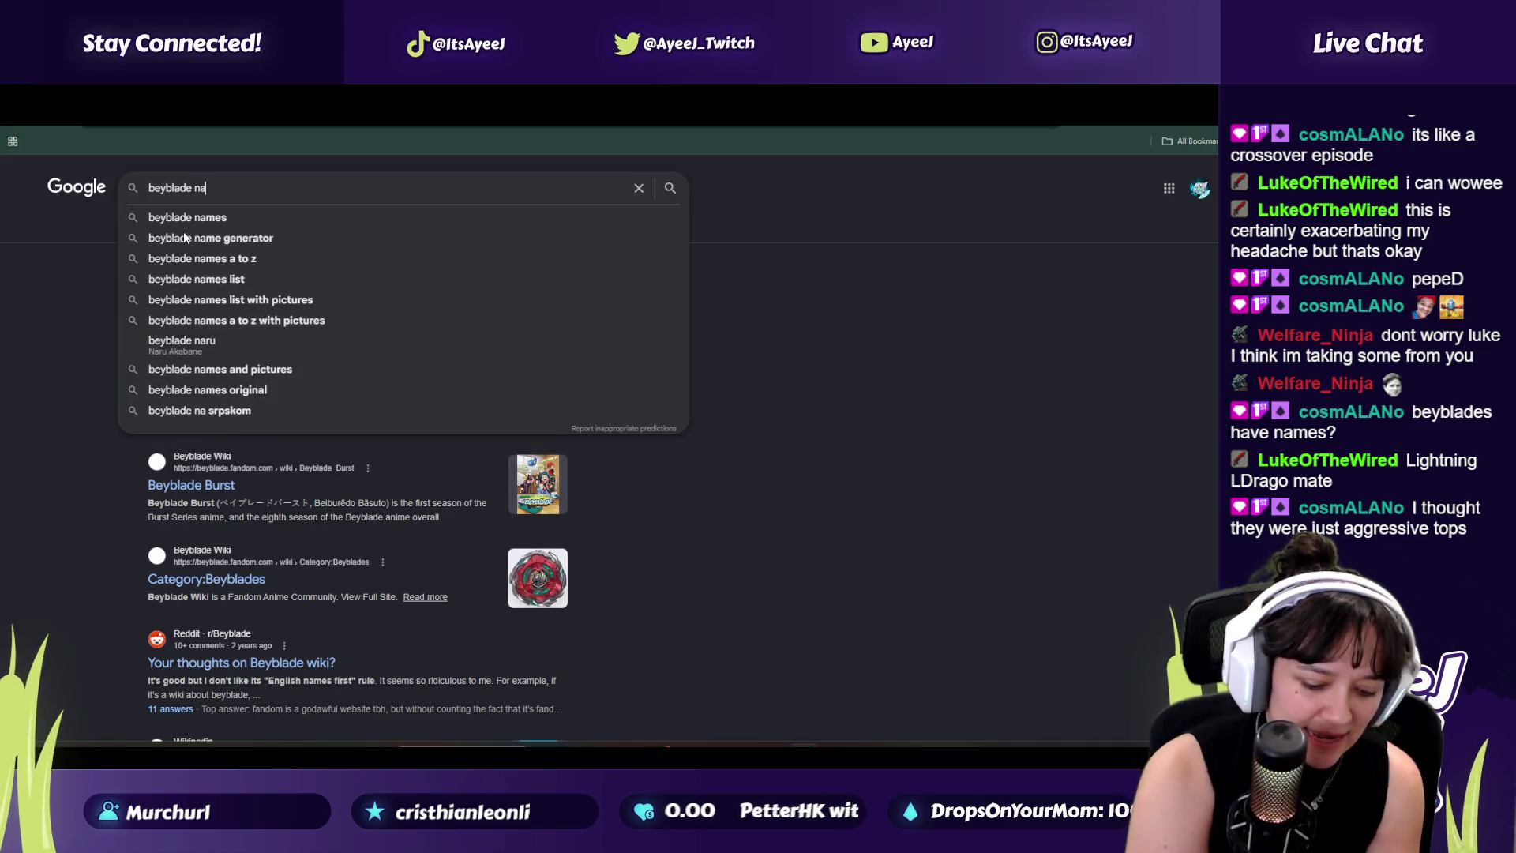
key("Return")
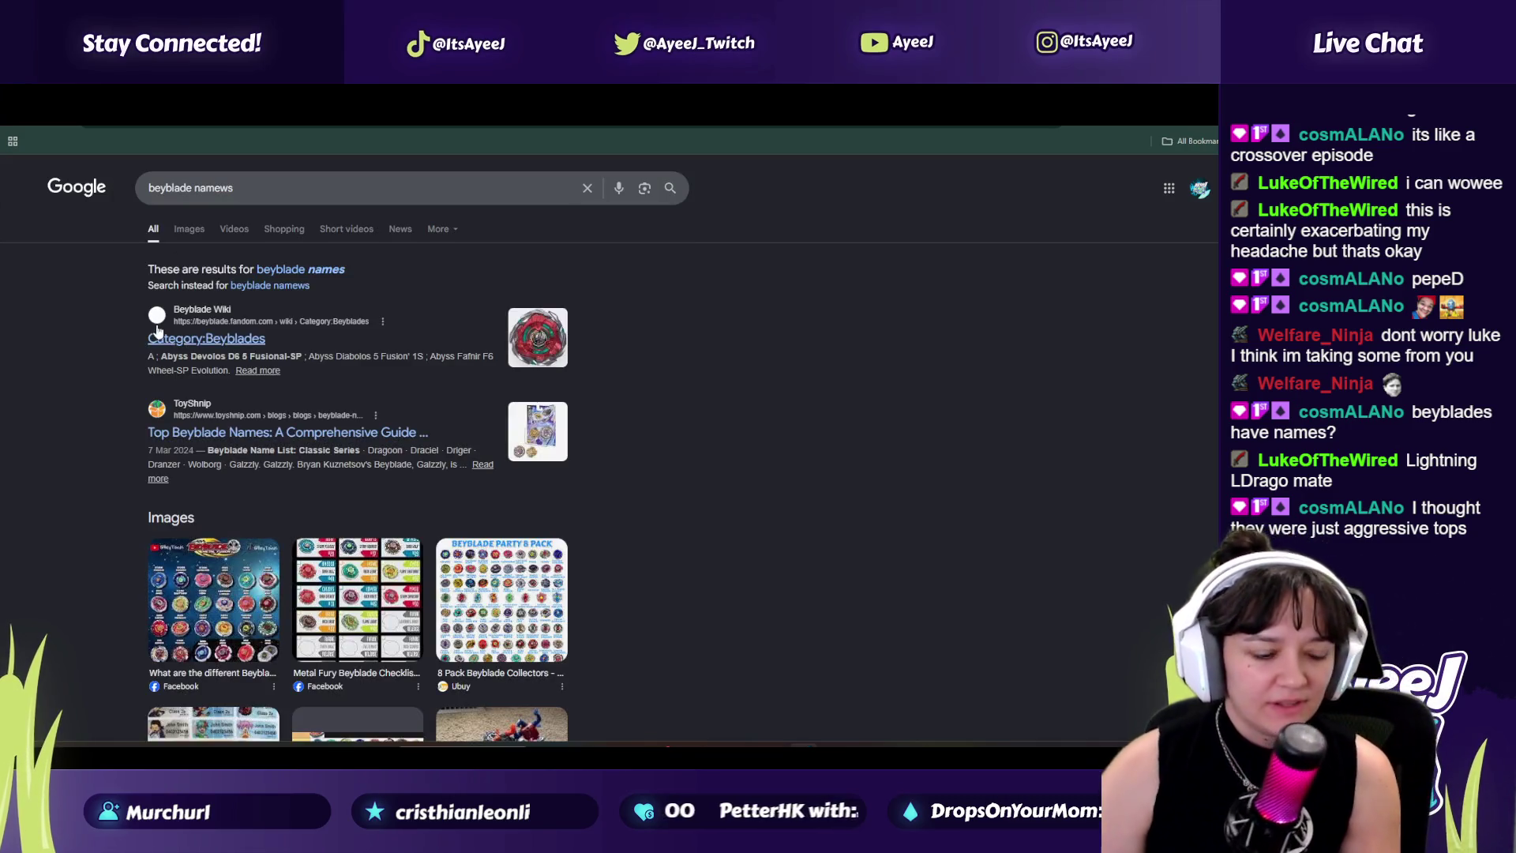
left_click(206, 338)
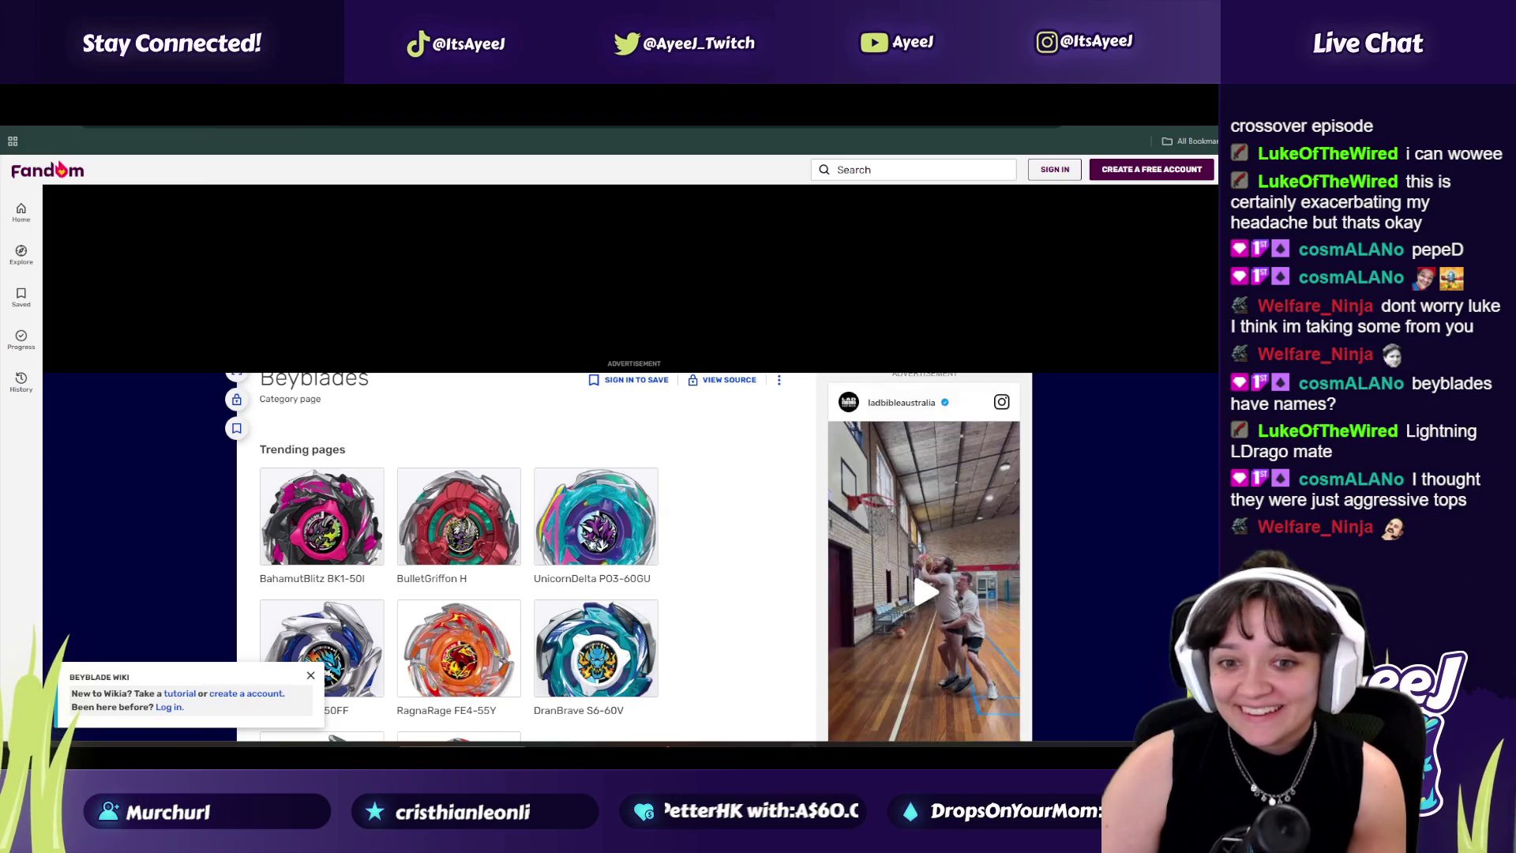
key("ctrl+Tab")
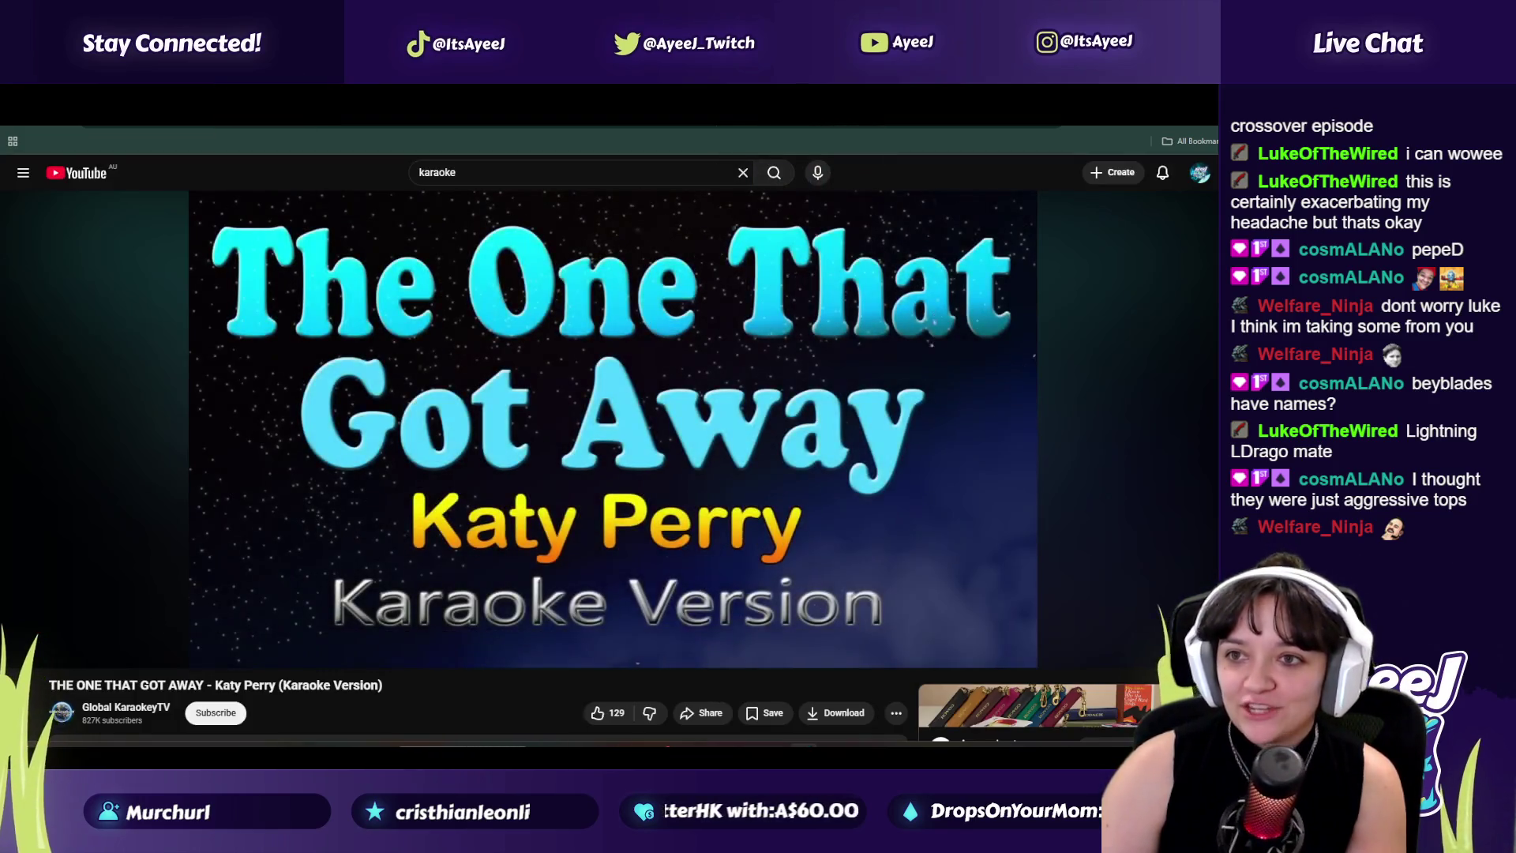
Step: Scroll down through the Beyblade Wiki's Beyblades category list
left_click(908, 103)
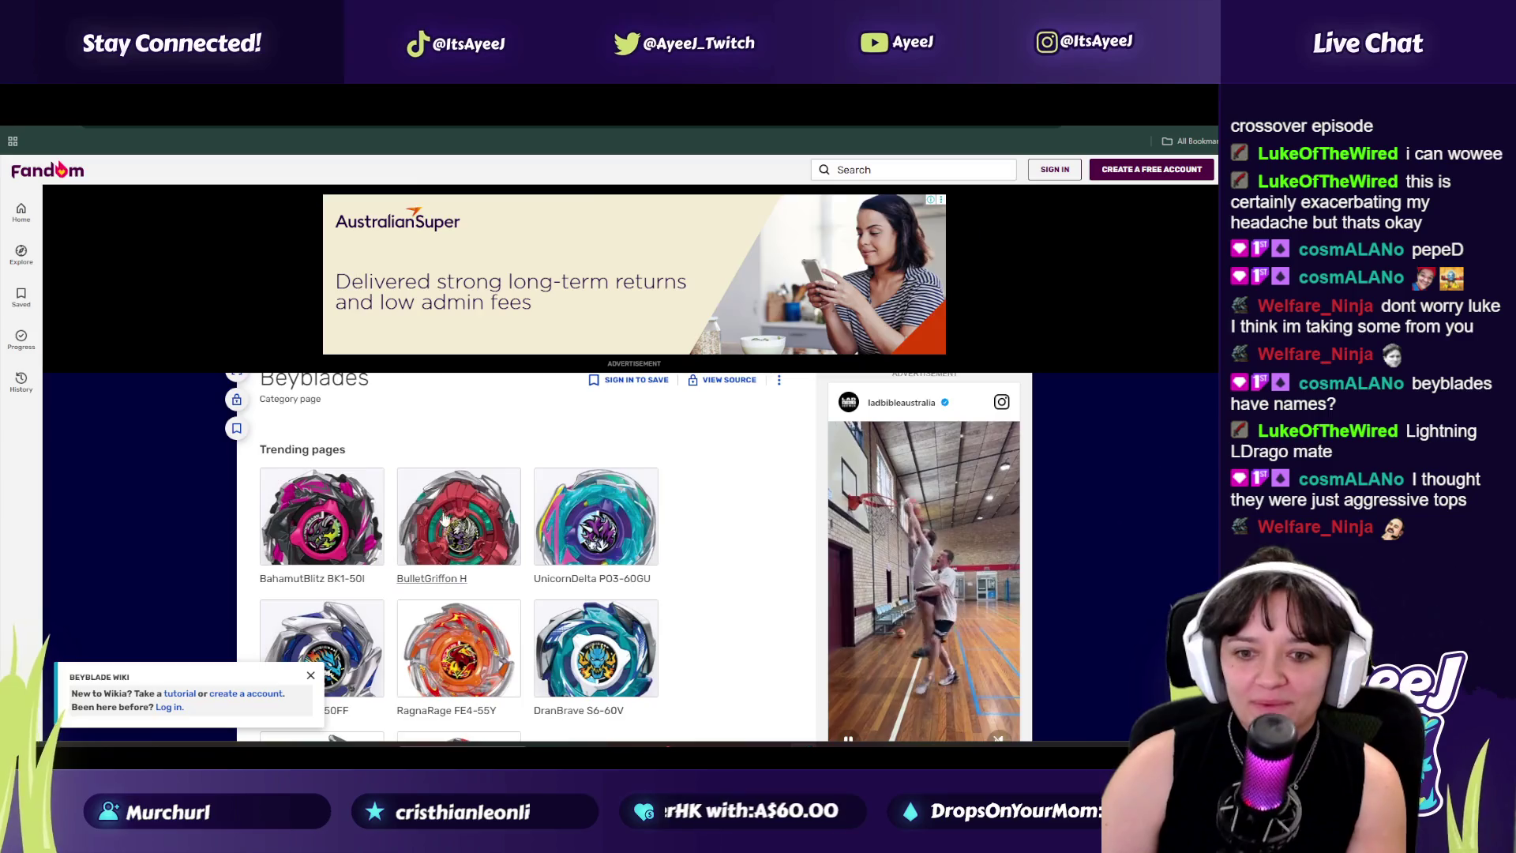
scroll(447, 524, "down", 4)
scroll(494, 440, "down", 5)
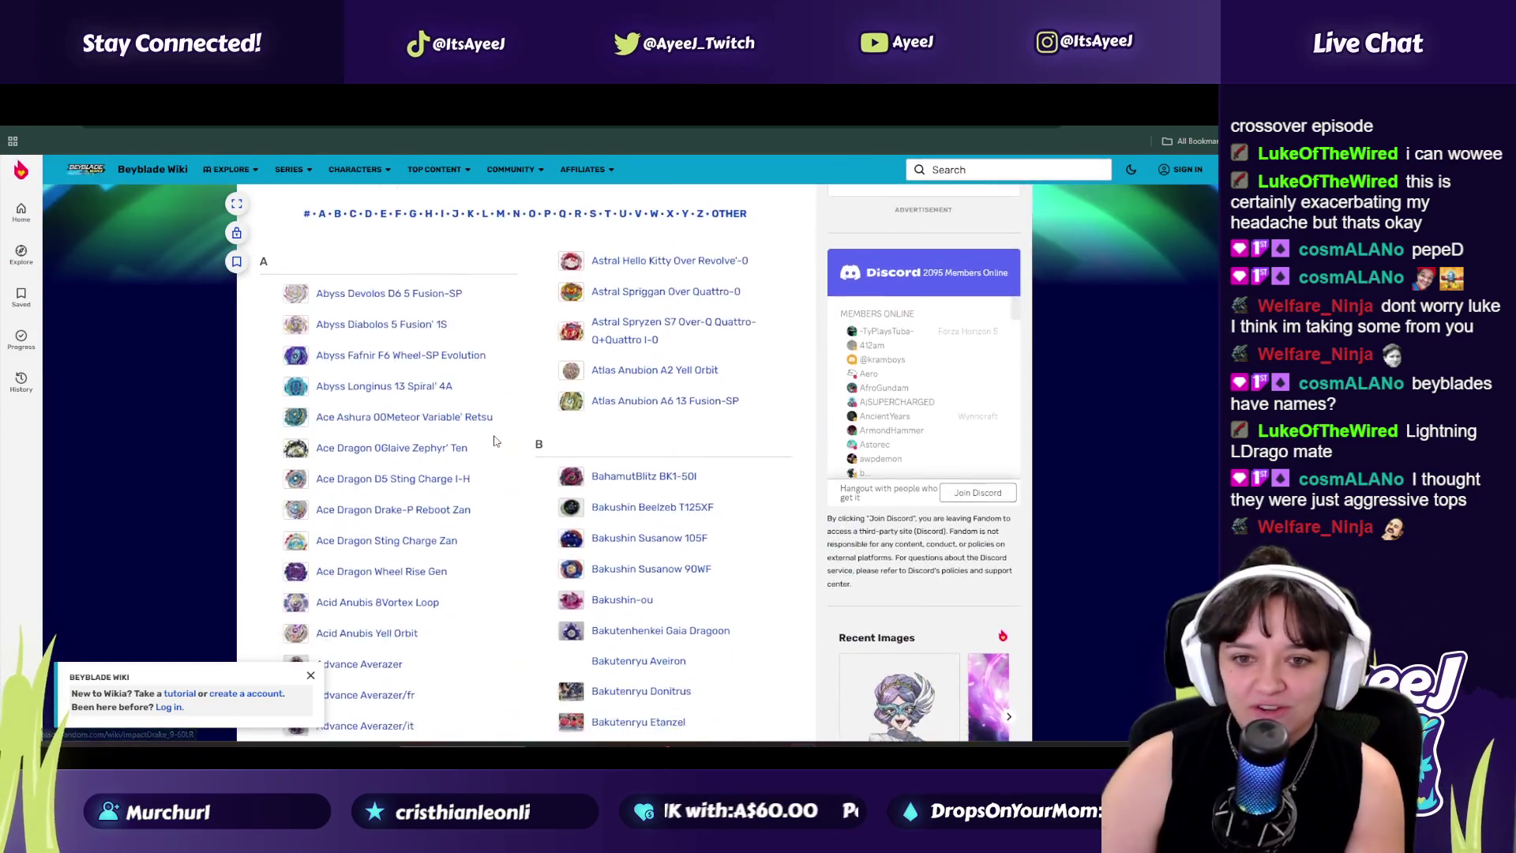
scroll(495, 440, "down", 5)
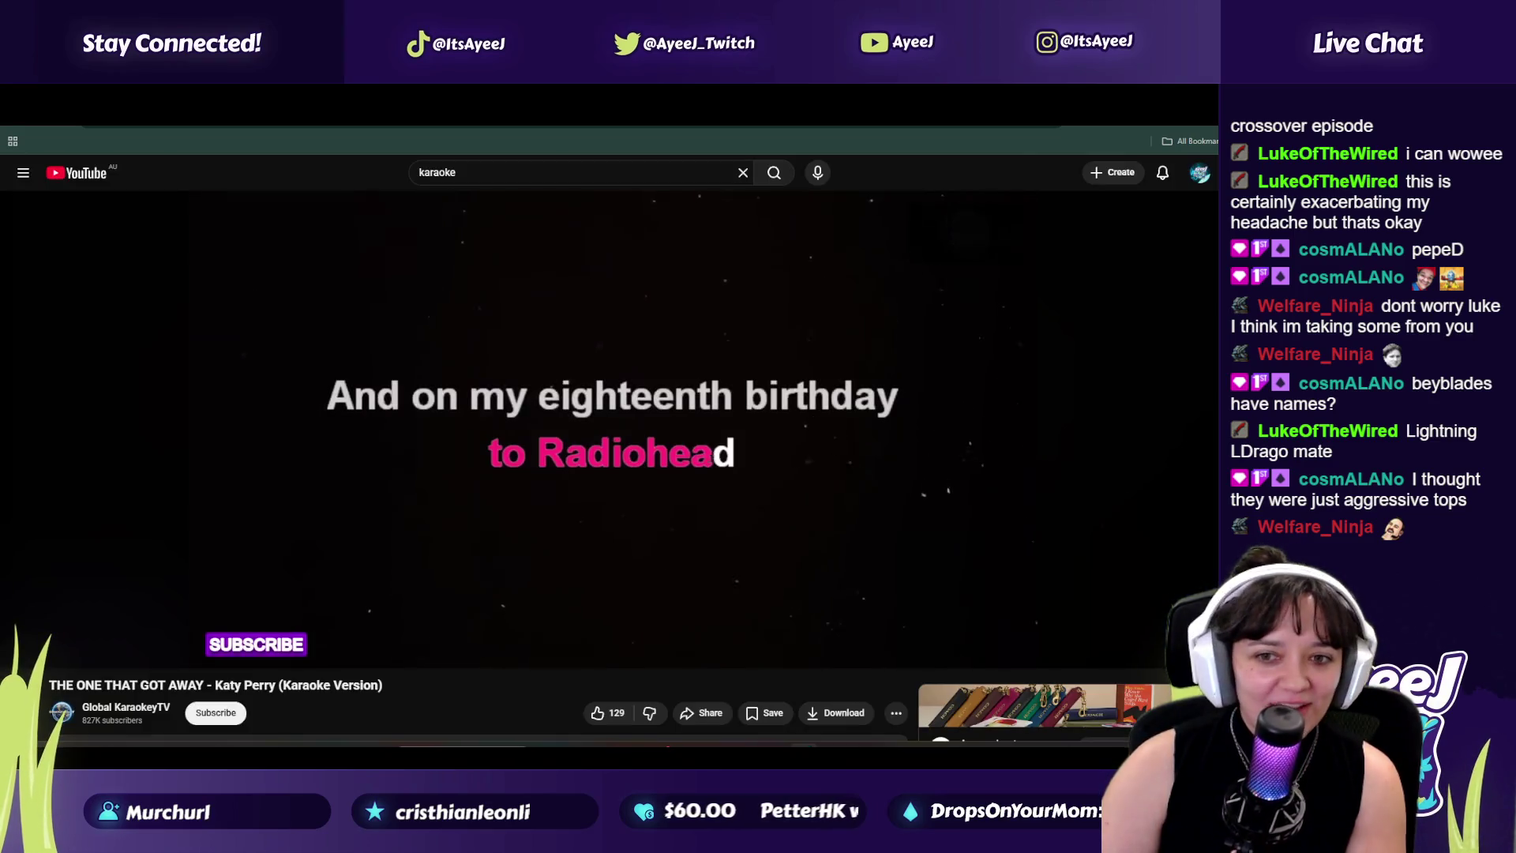
scroll(426, 584, "down", 2)
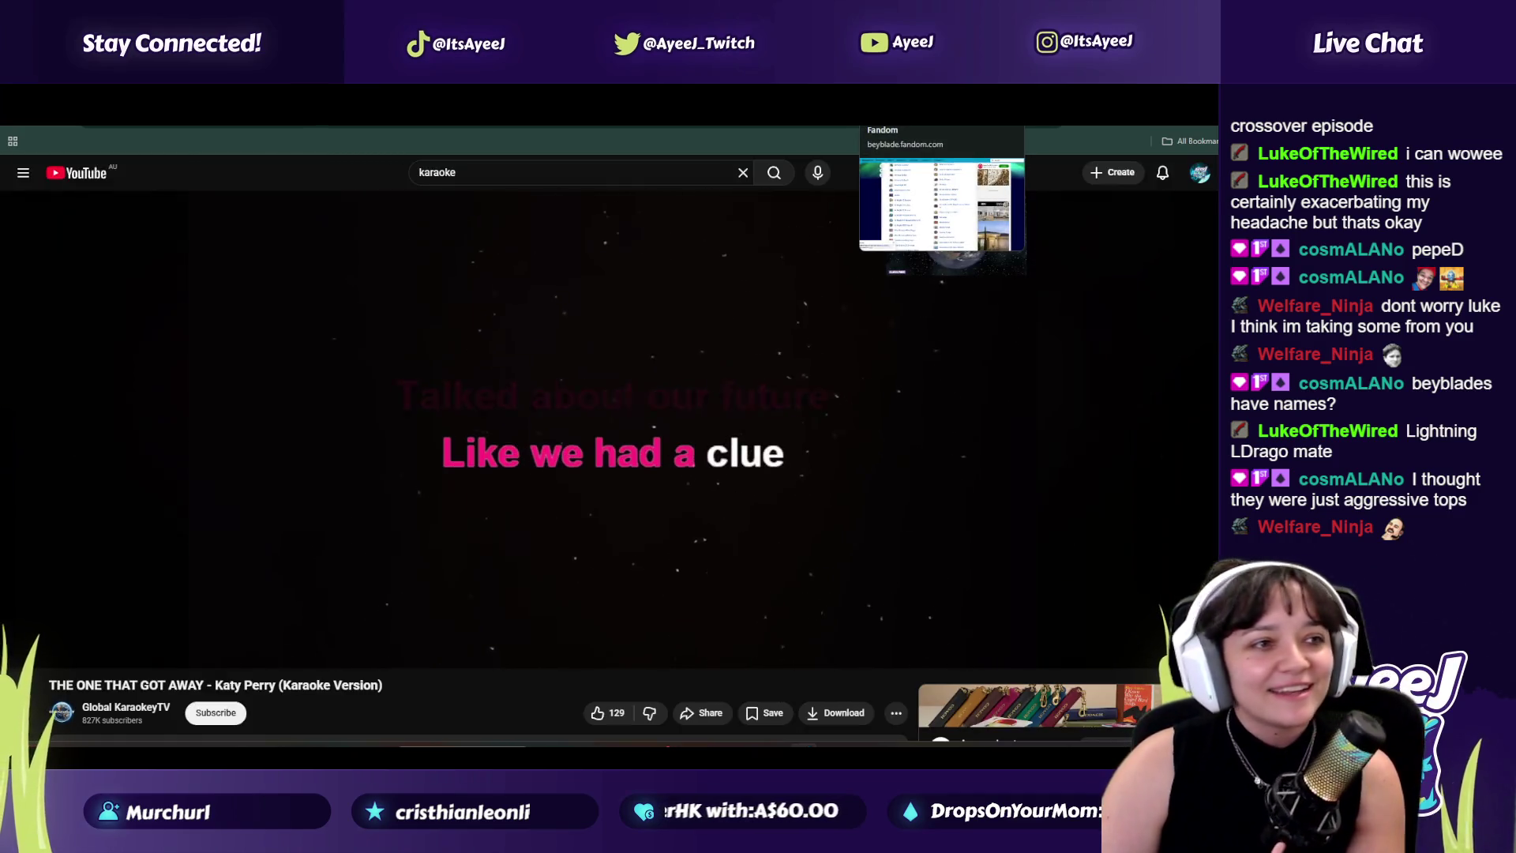
left_click(908, 114)
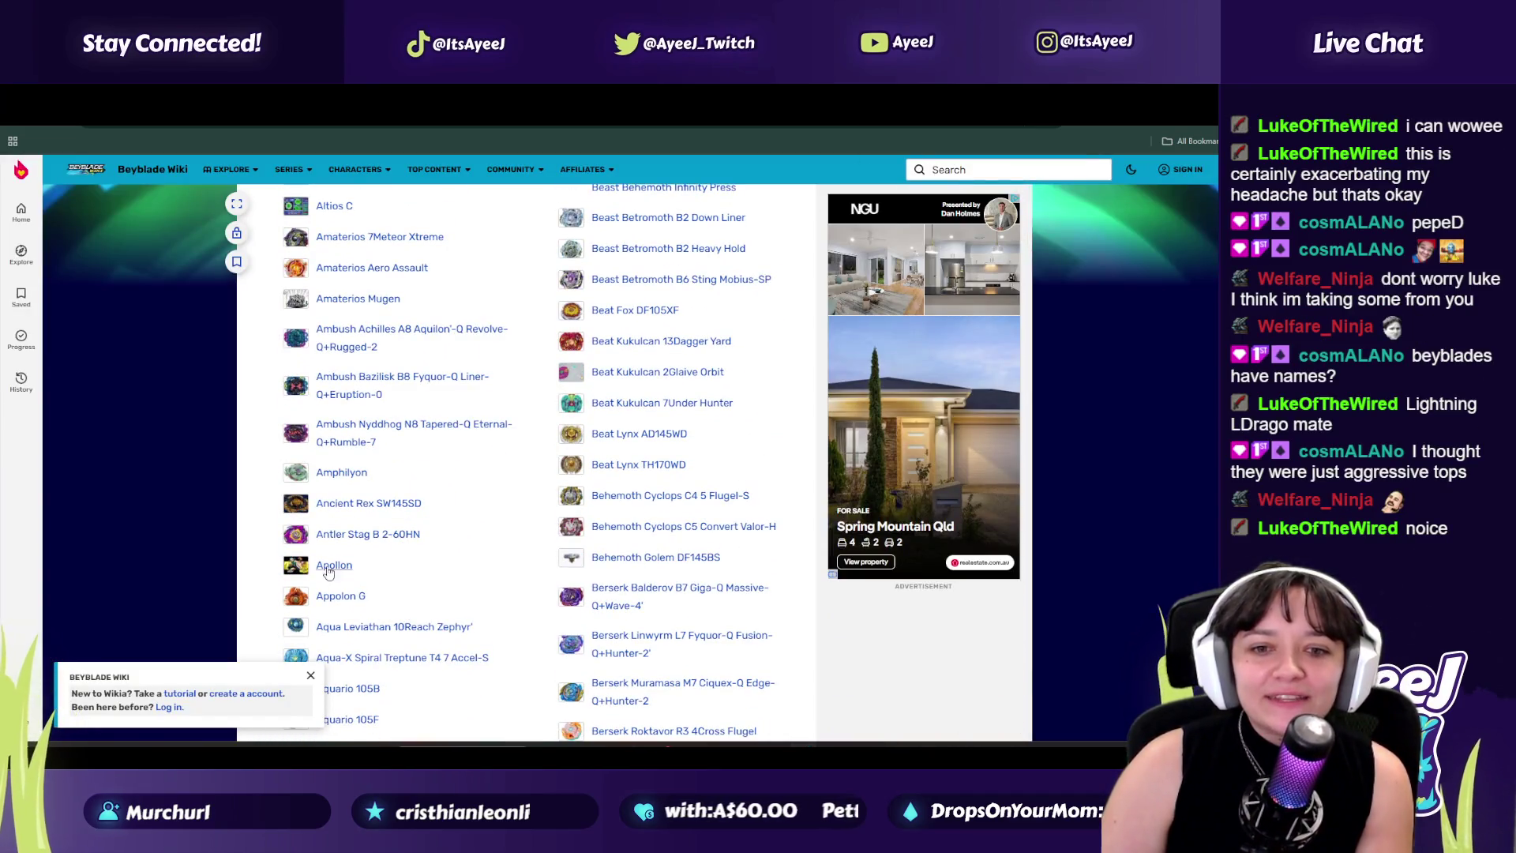
scroll(476, 549, "down", 3)
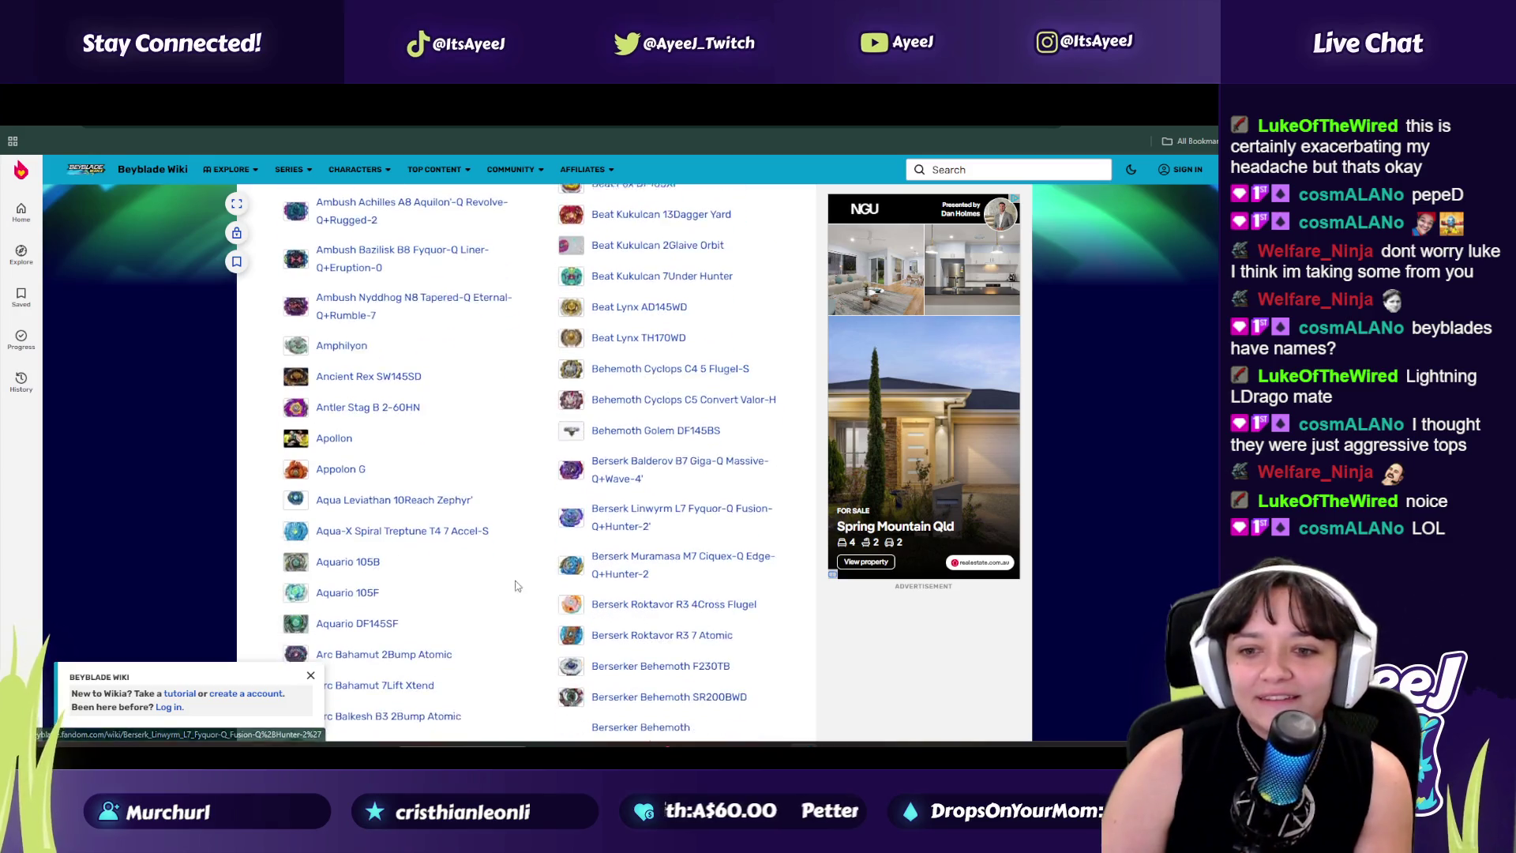
scroll(477, 553, "down", 3)
scroll(588, 593, "down", 6)
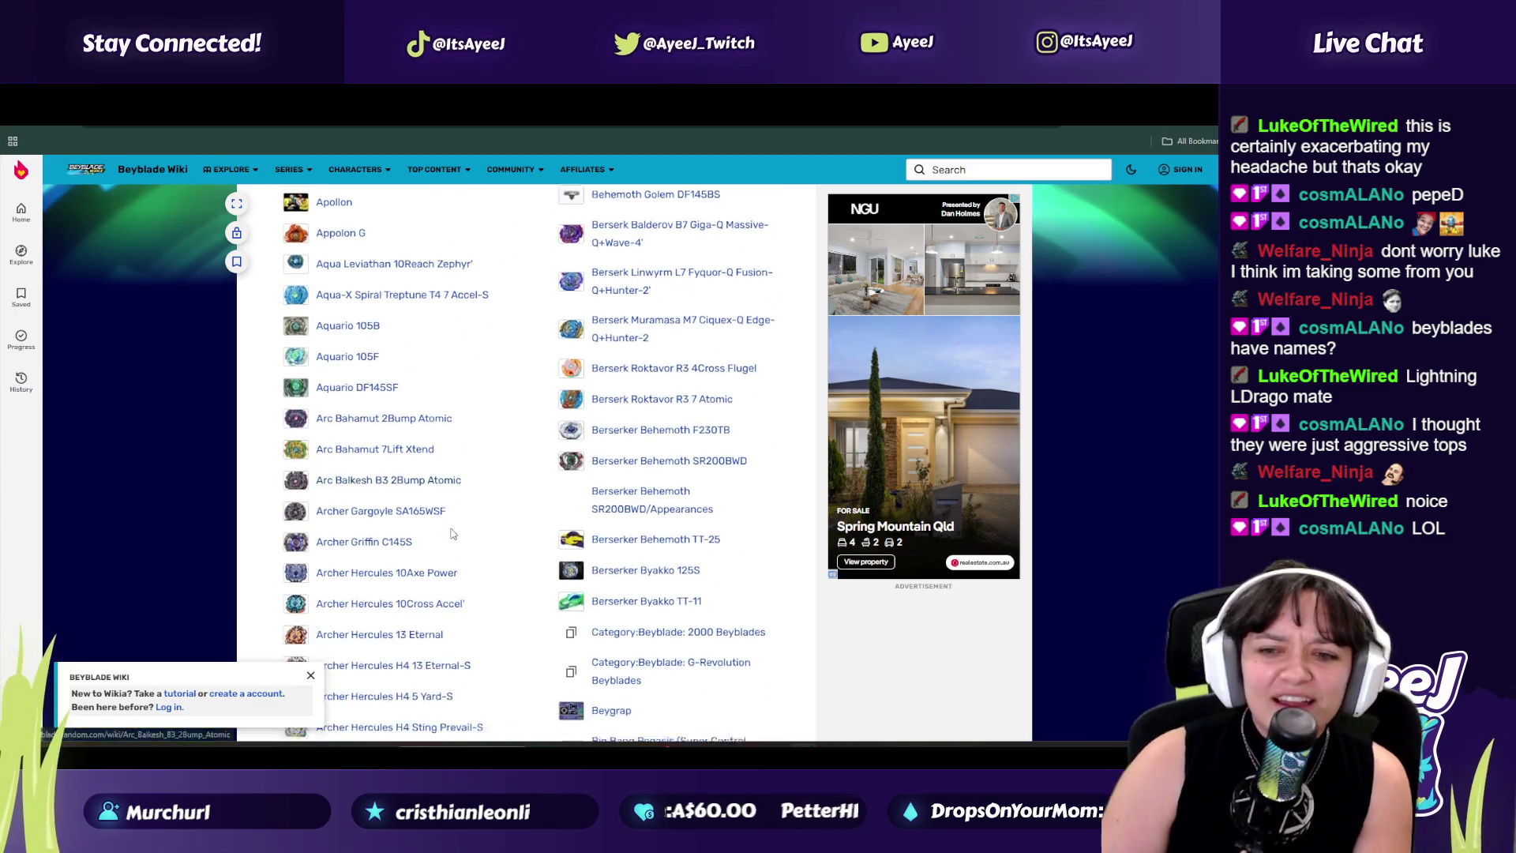
scroll(588, 577, "down", 3)
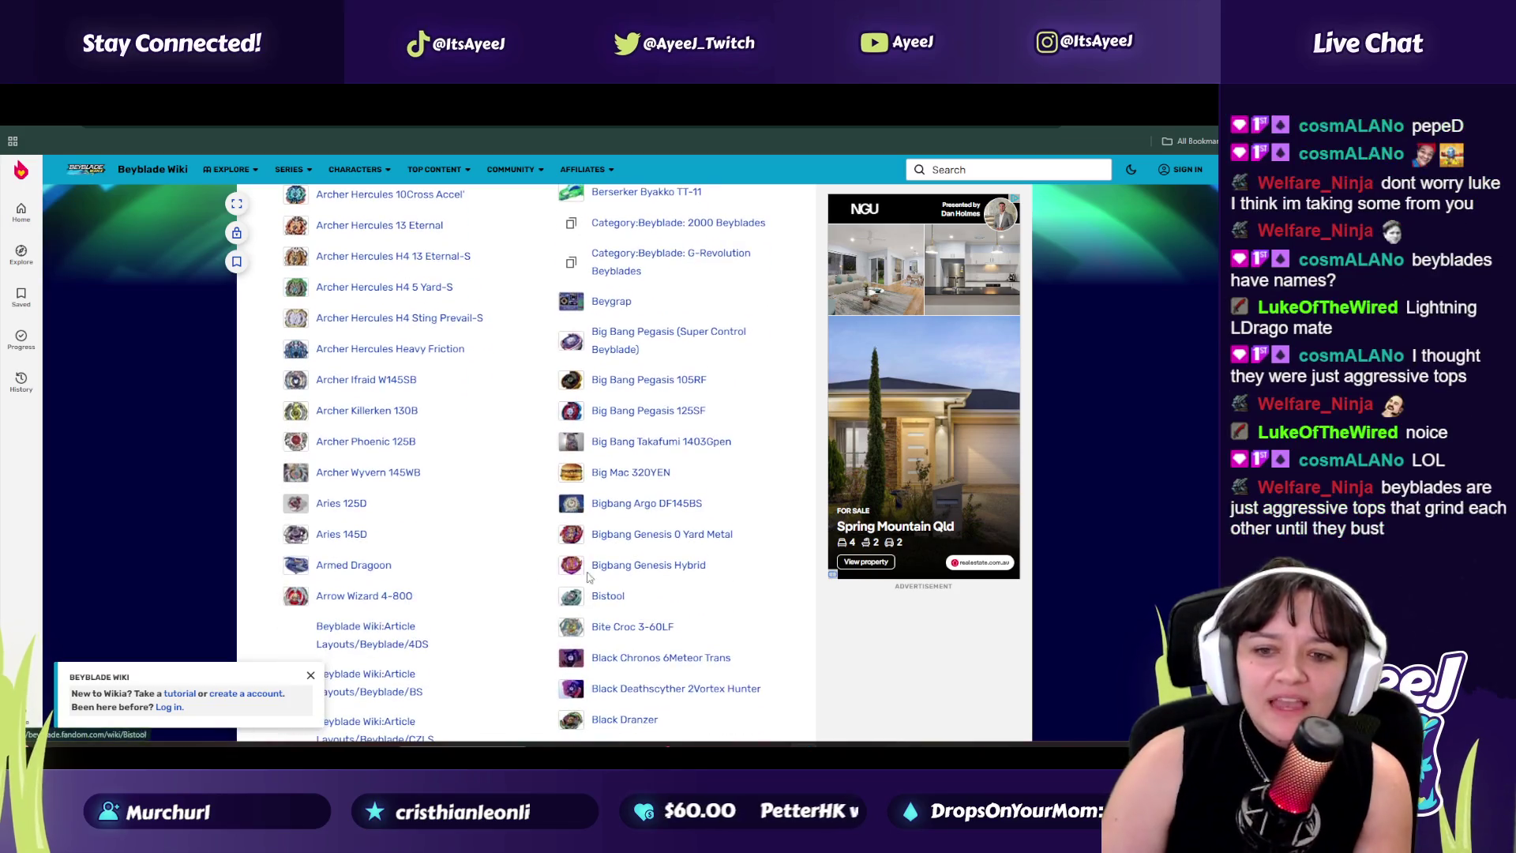
Step: Open the Big Mac 320YEN article, enlarge its infobox image, and return to the list
left_click(614, 476)
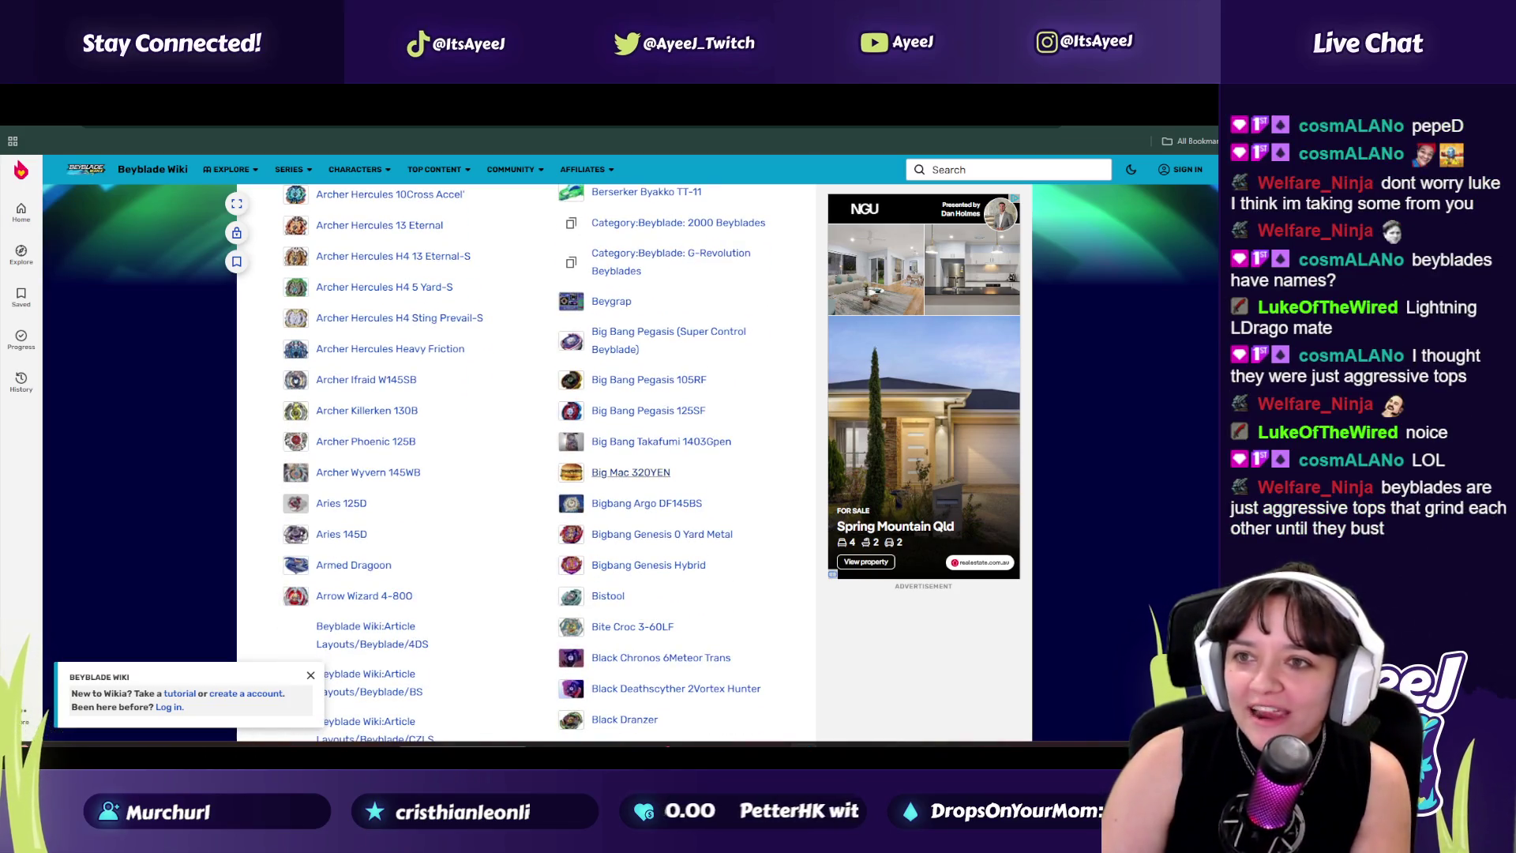
scroll(553, 410, "down", 5)
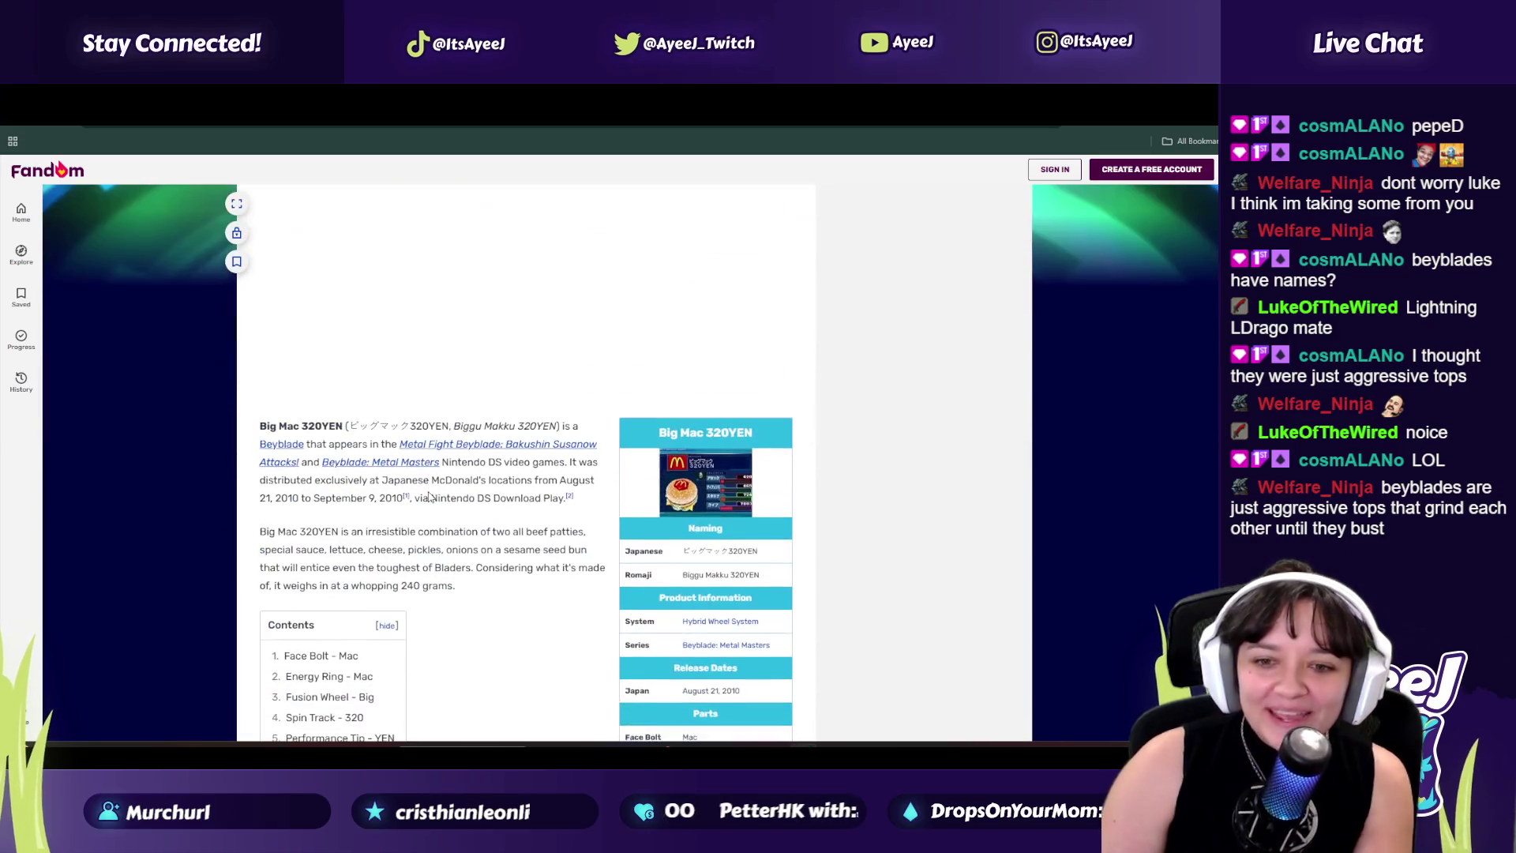
left_click(724, 352)
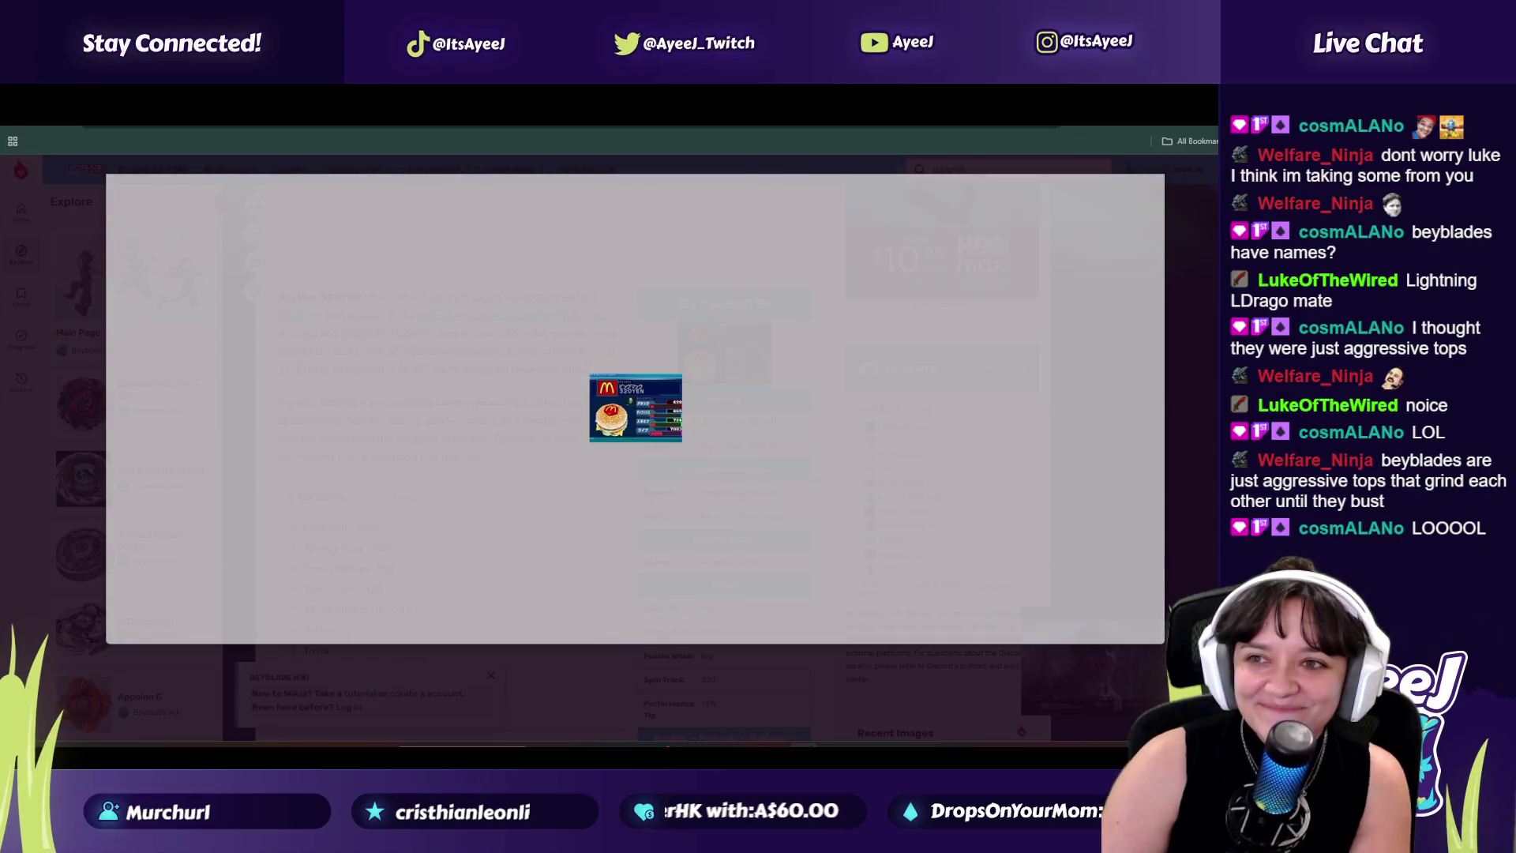
key("alt+Left")
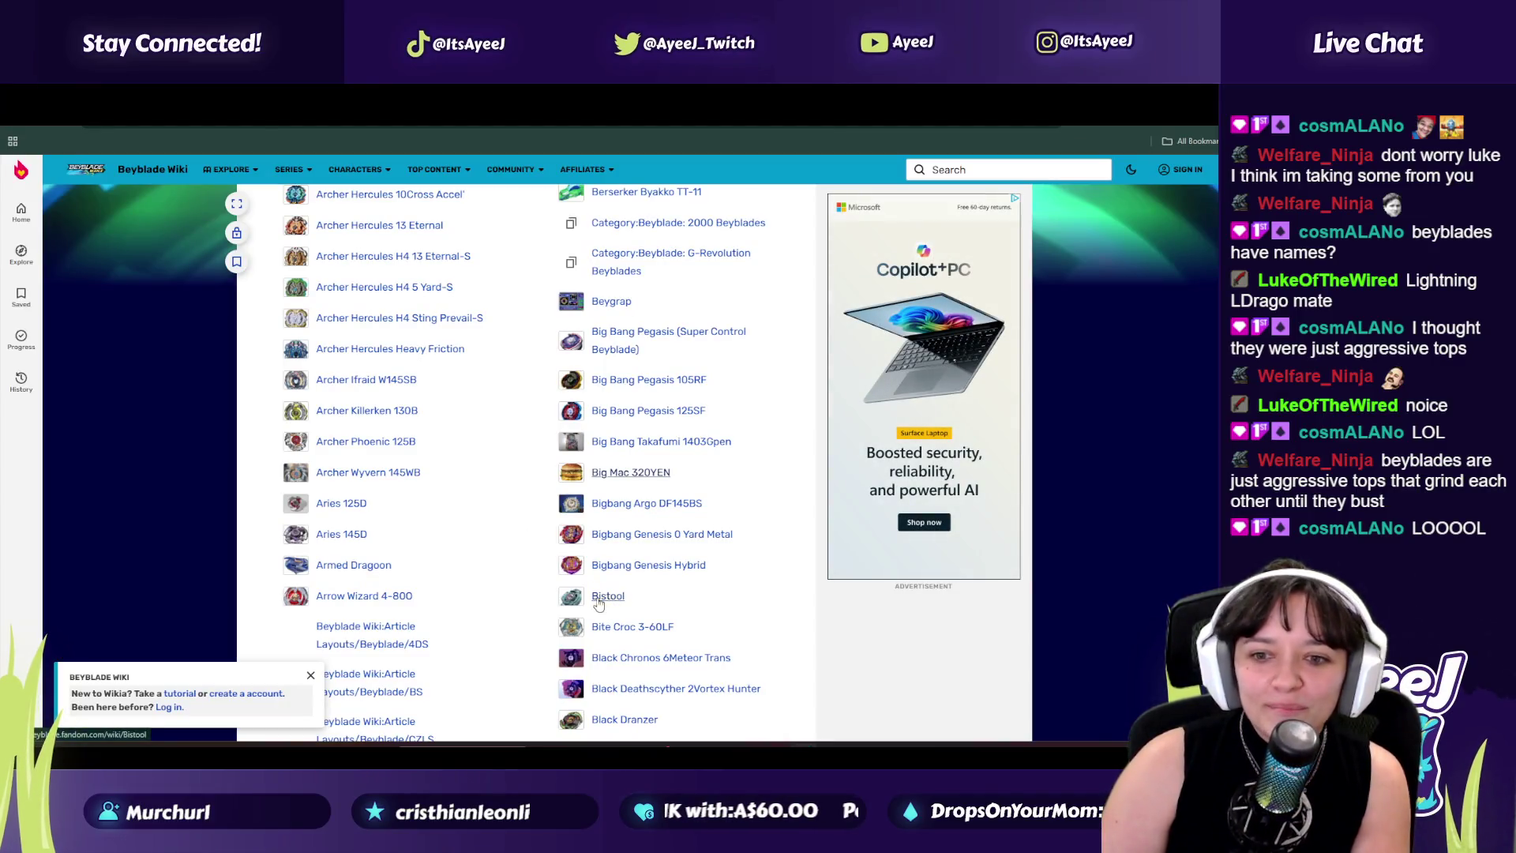
Step: Scroll back up the category list and open the Apollon article
scroll(474, 553, "down", 9)
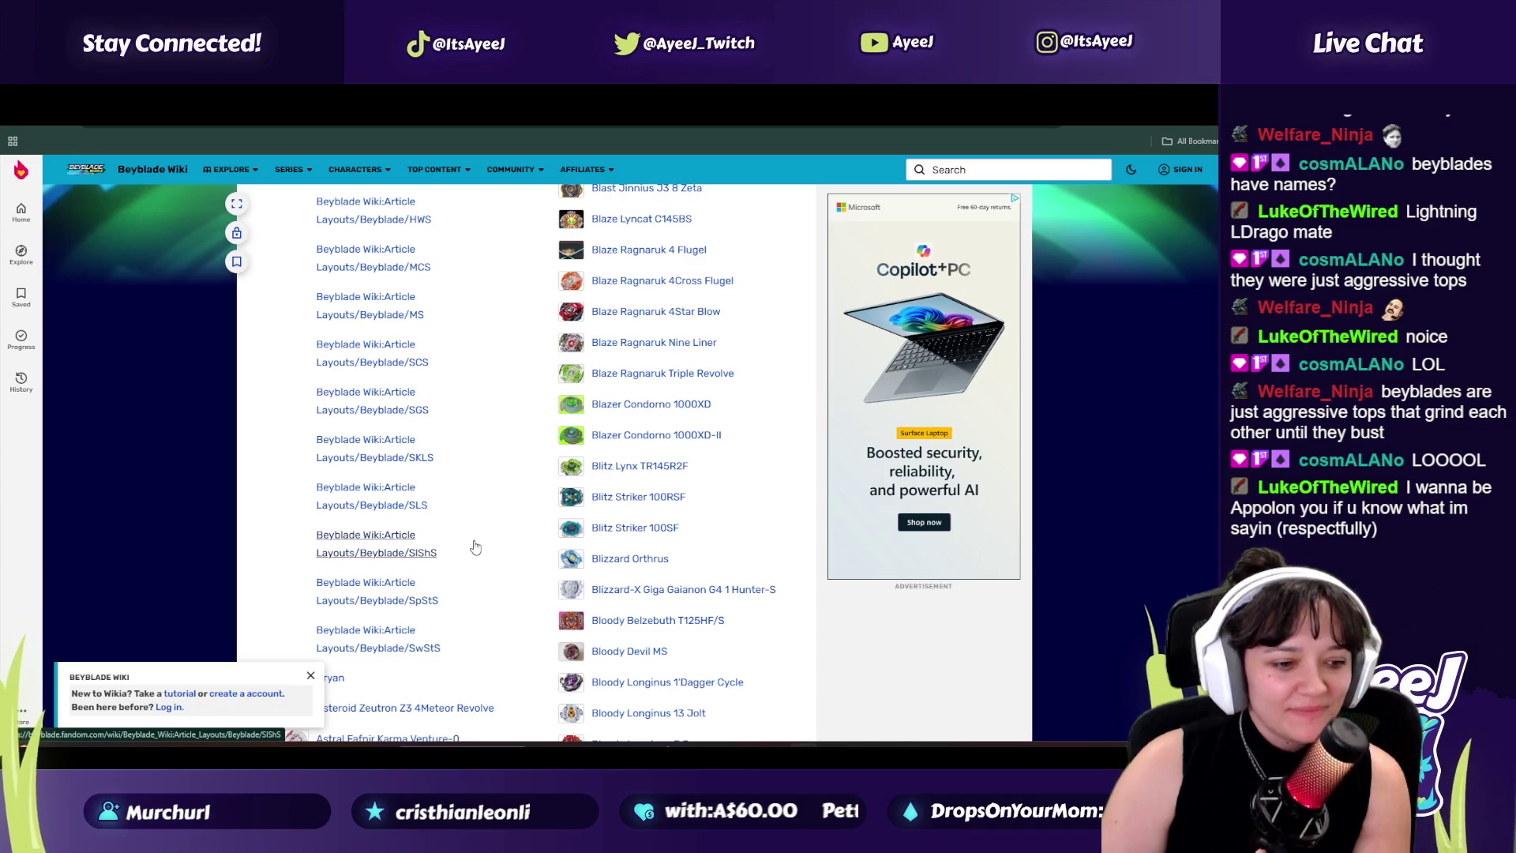
scroll(482, 505, "up", 5)
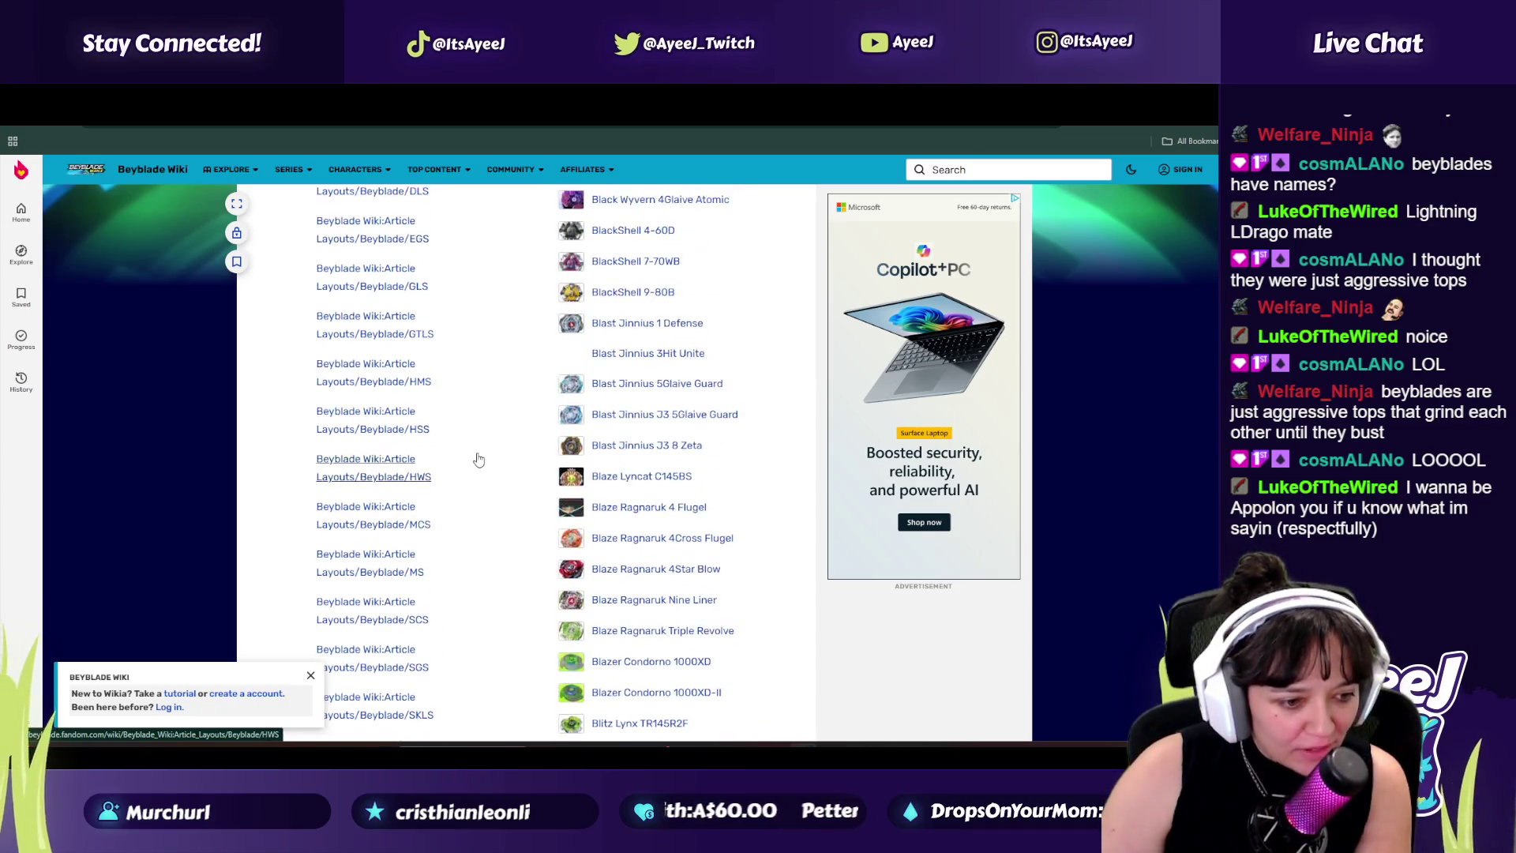
scroll(489, 447, "up", 4)
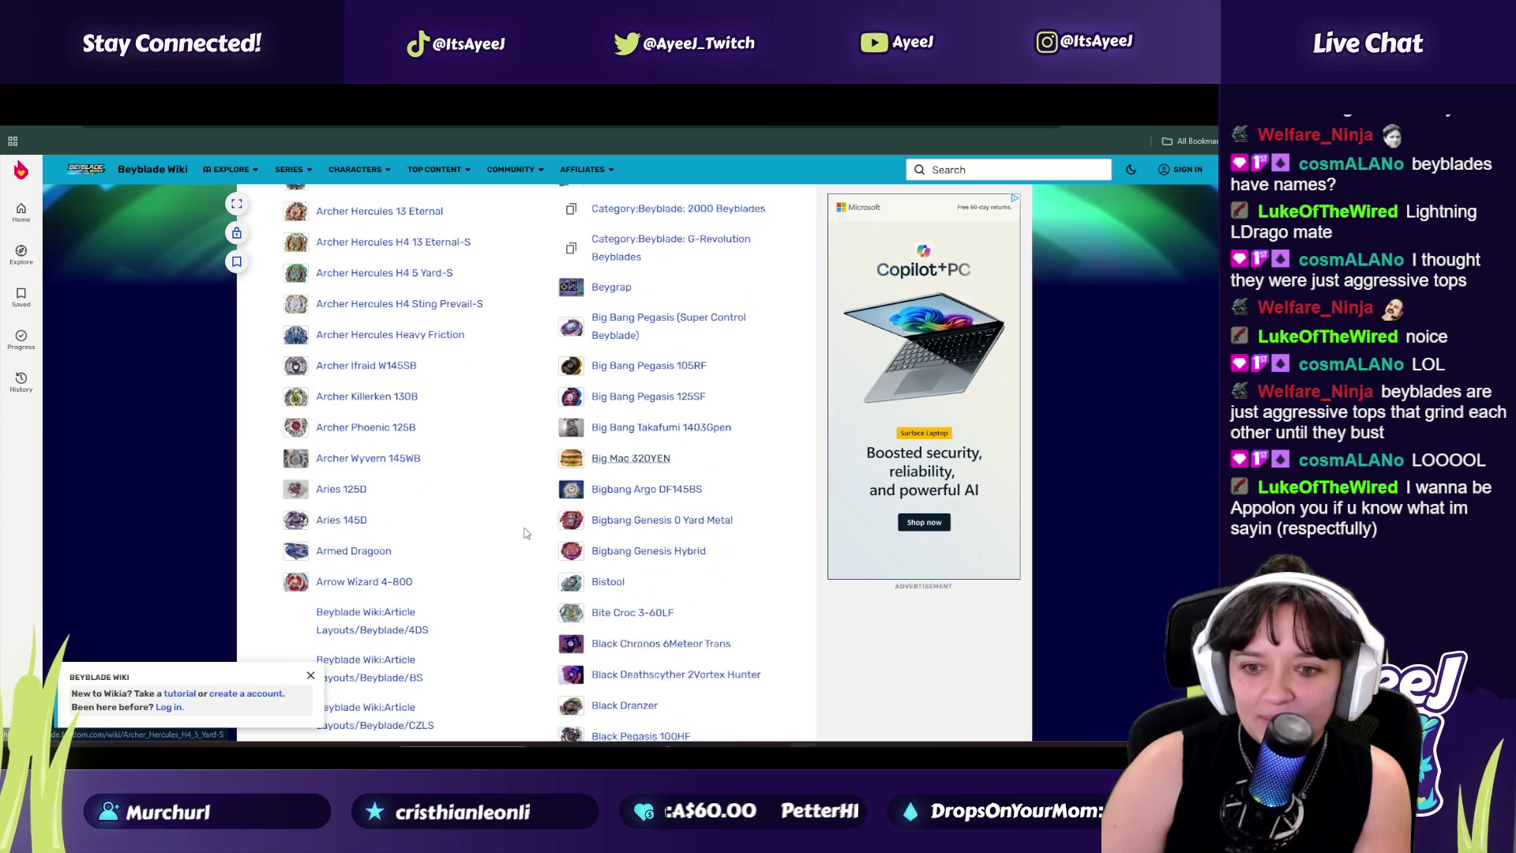
scroll(480, 363, "up", 5)
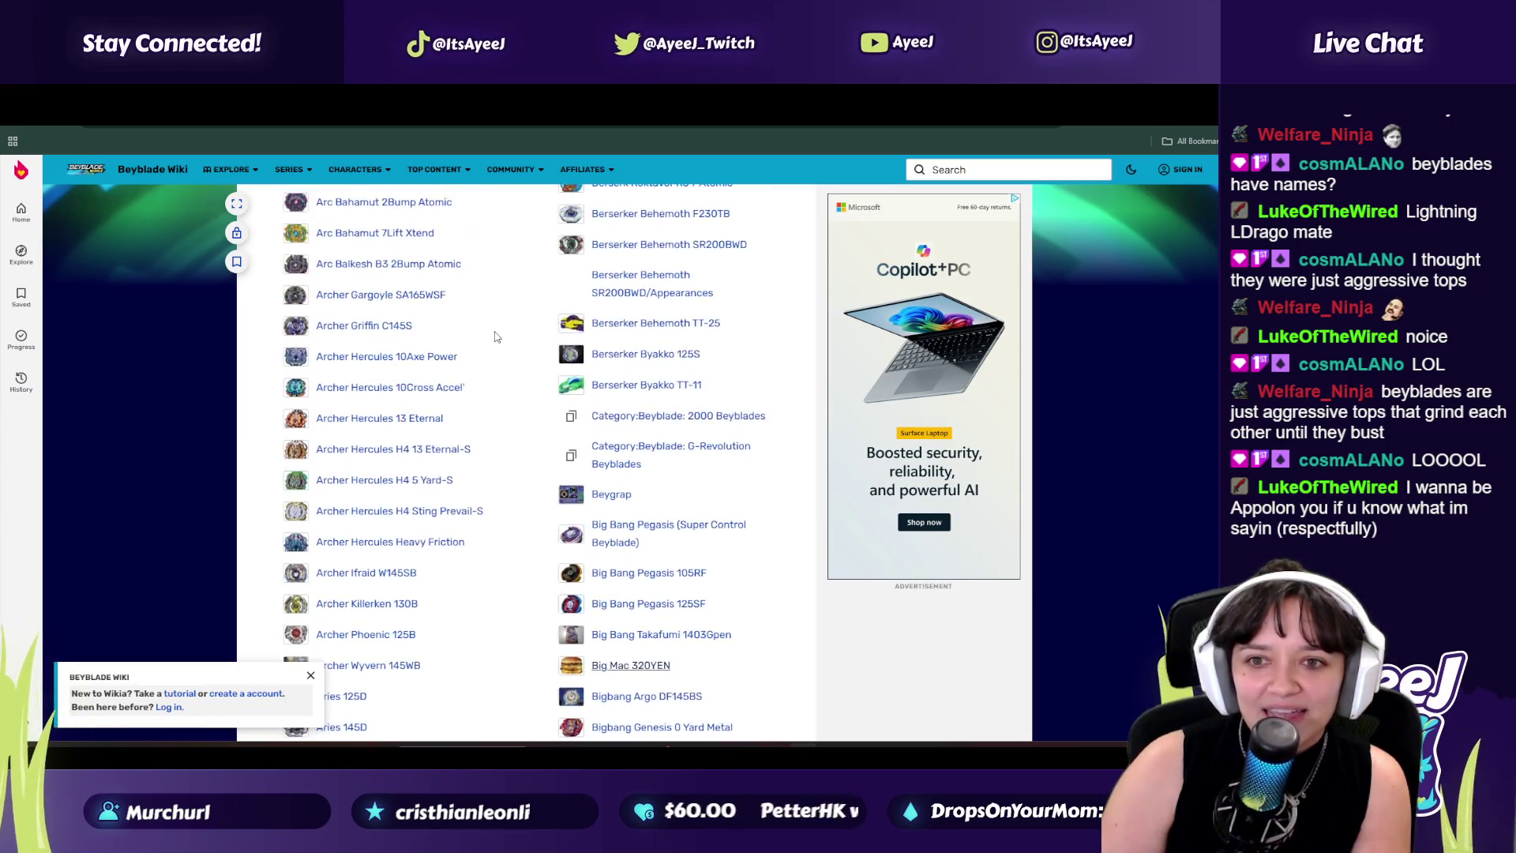
scroll(418, 354, "up", 3)
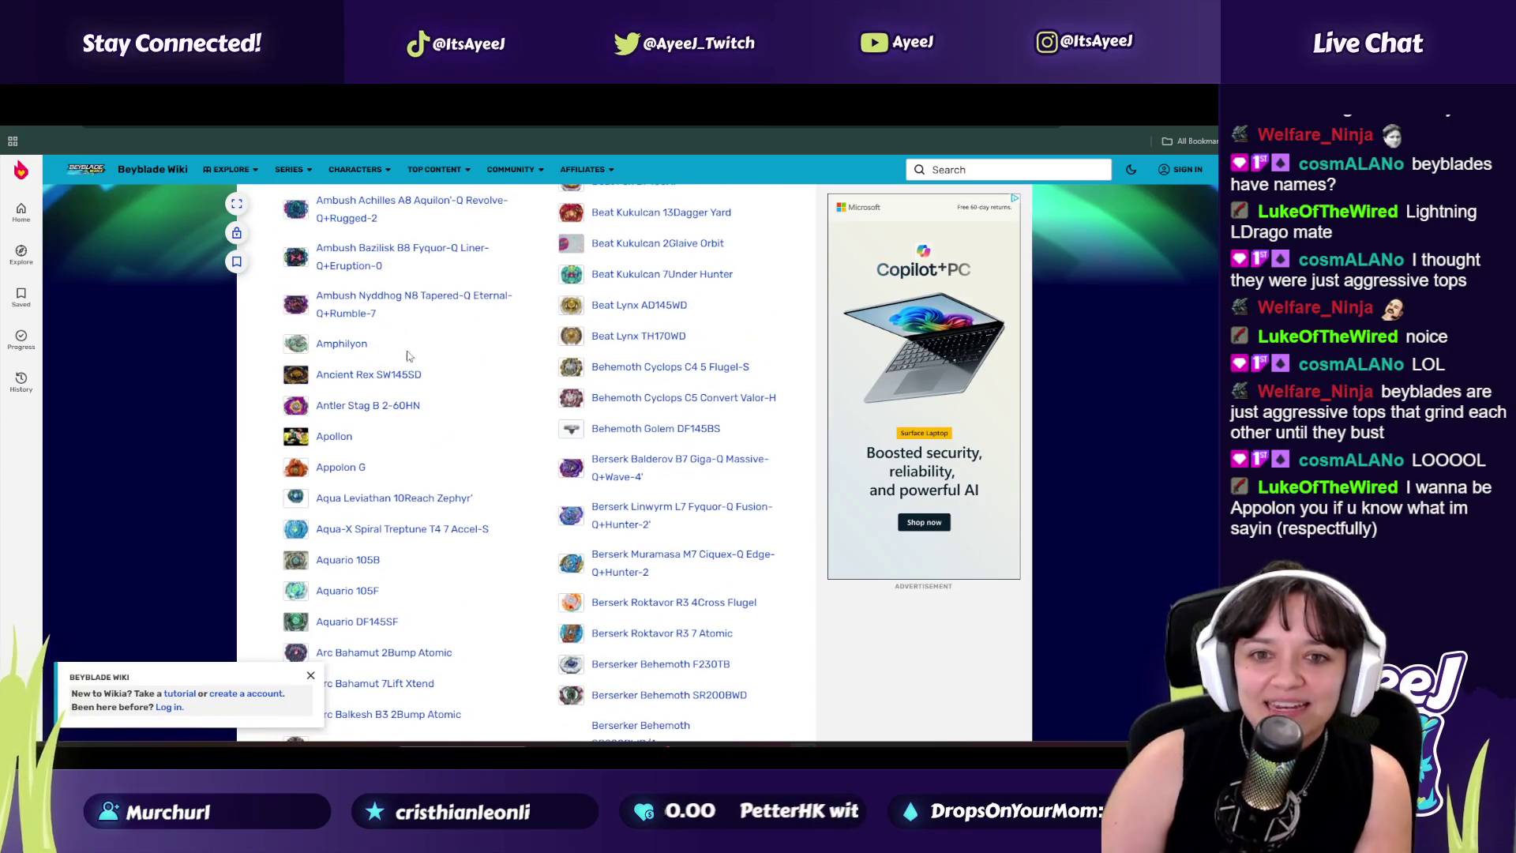
left_click(334, 436)
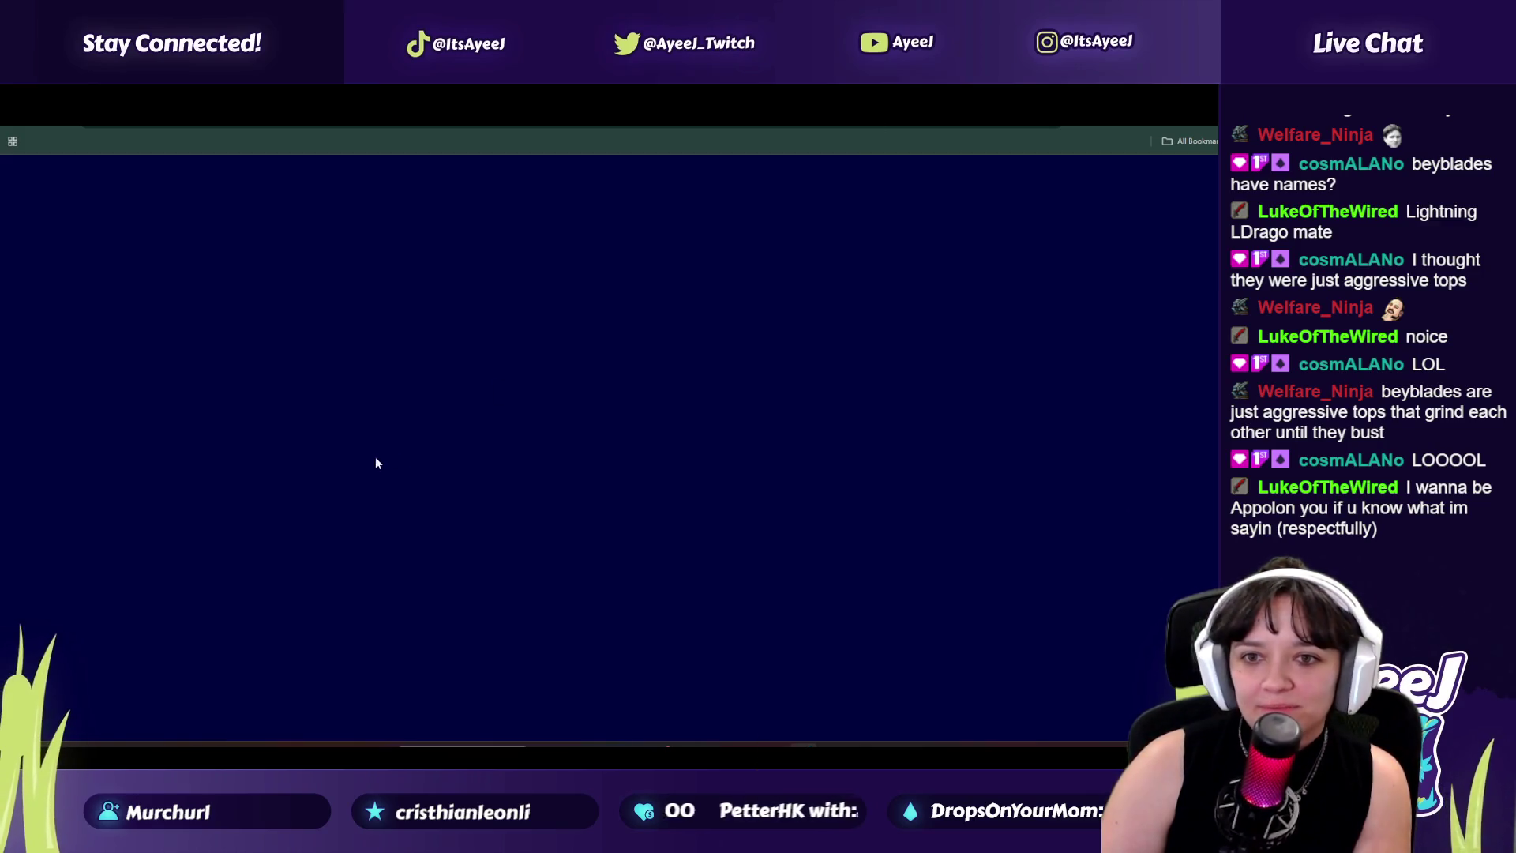
Step: Flip between the karaoke tab and the wiki, ending on the Apollon article
key("ctrl+Tab")
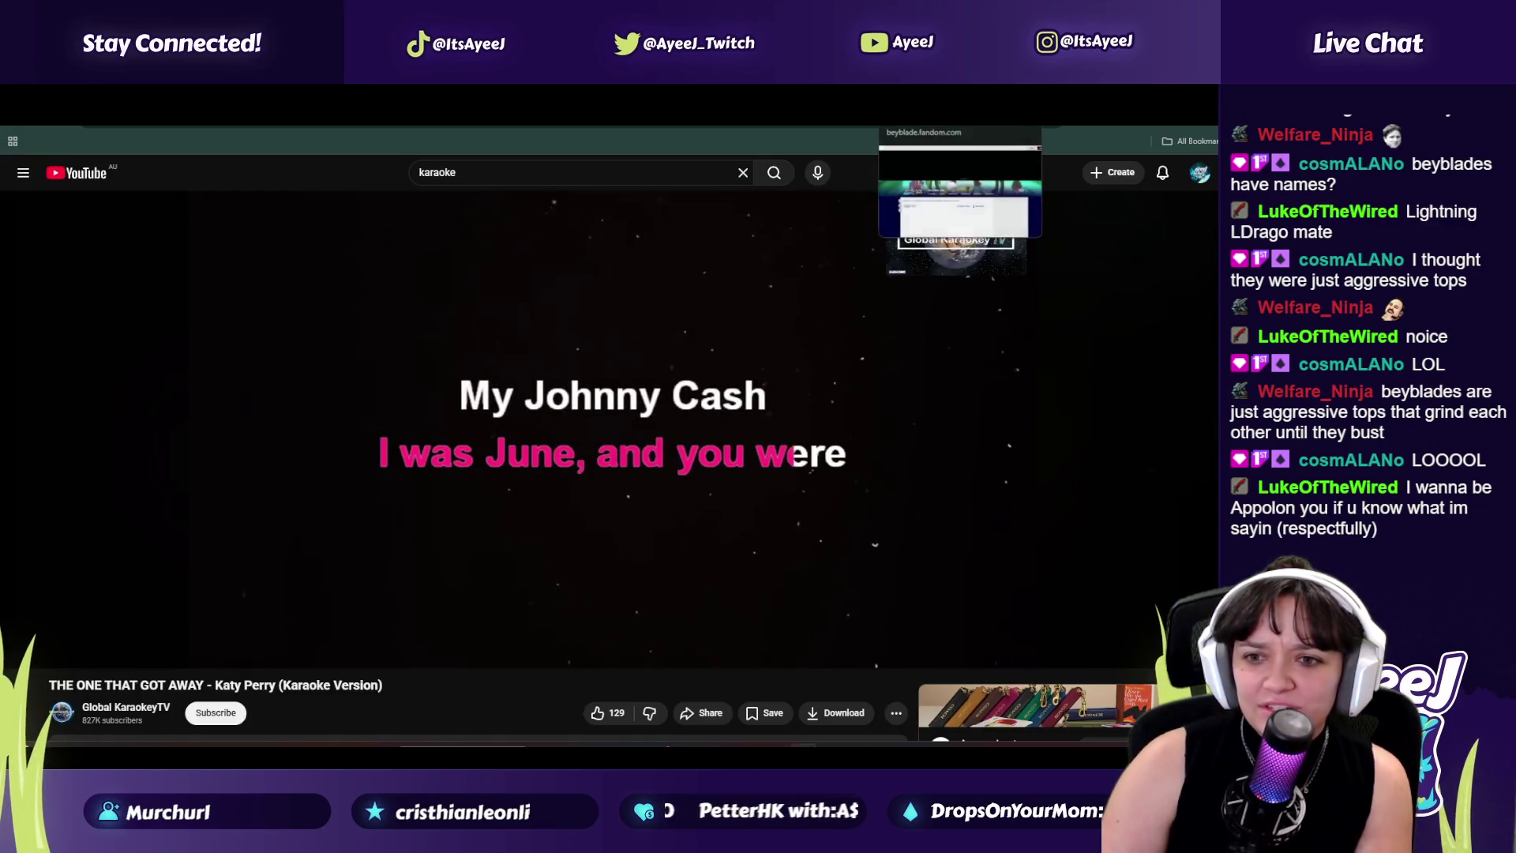
key("ctrl+shift+Tab")
key("alt+Left")
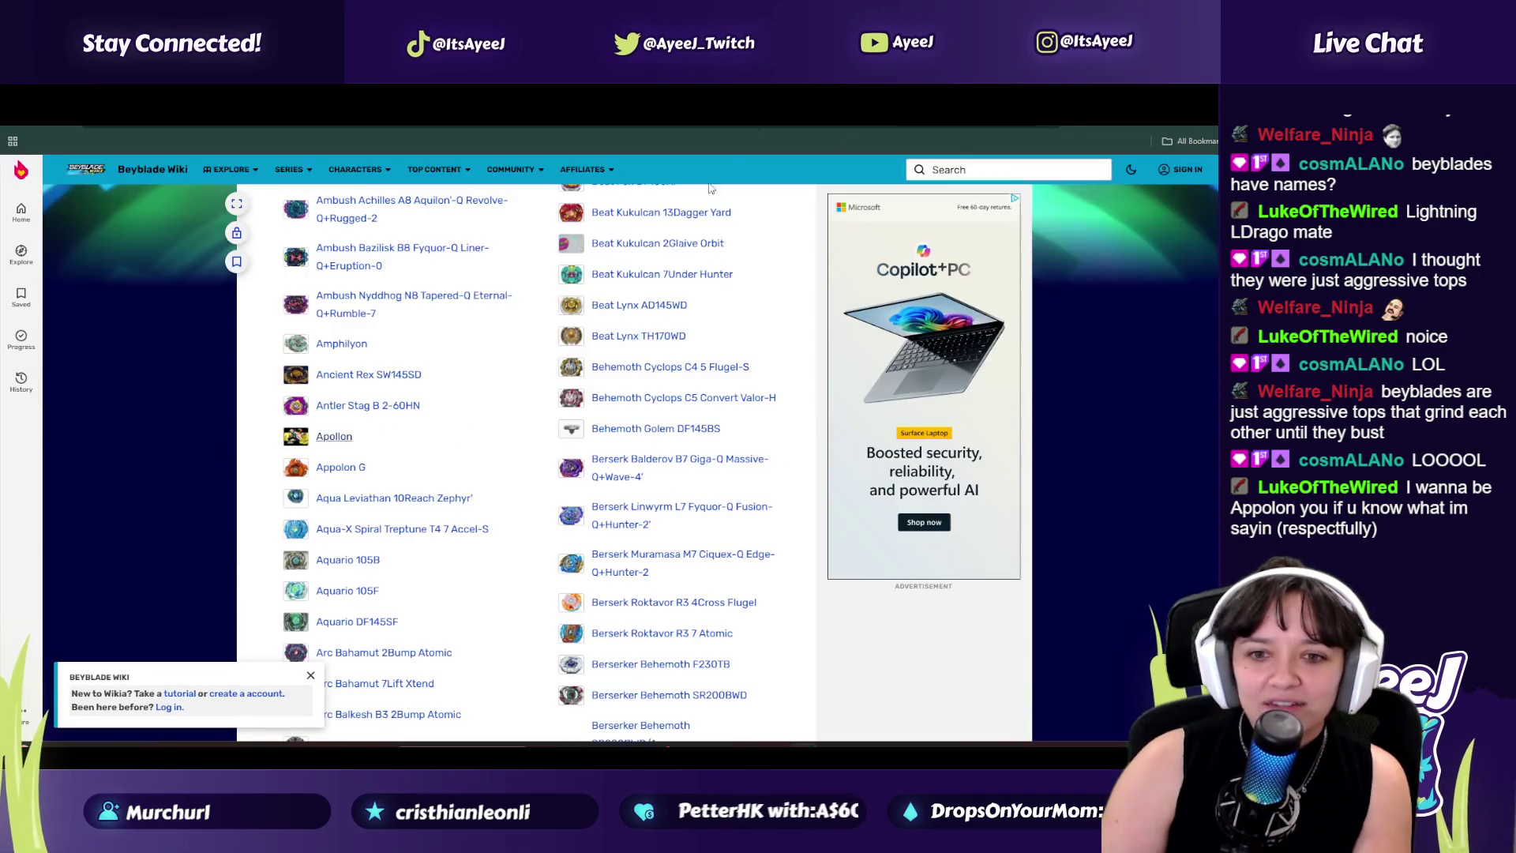
scroll(335, 331, "down", 2)
key("ctrl+Tab")
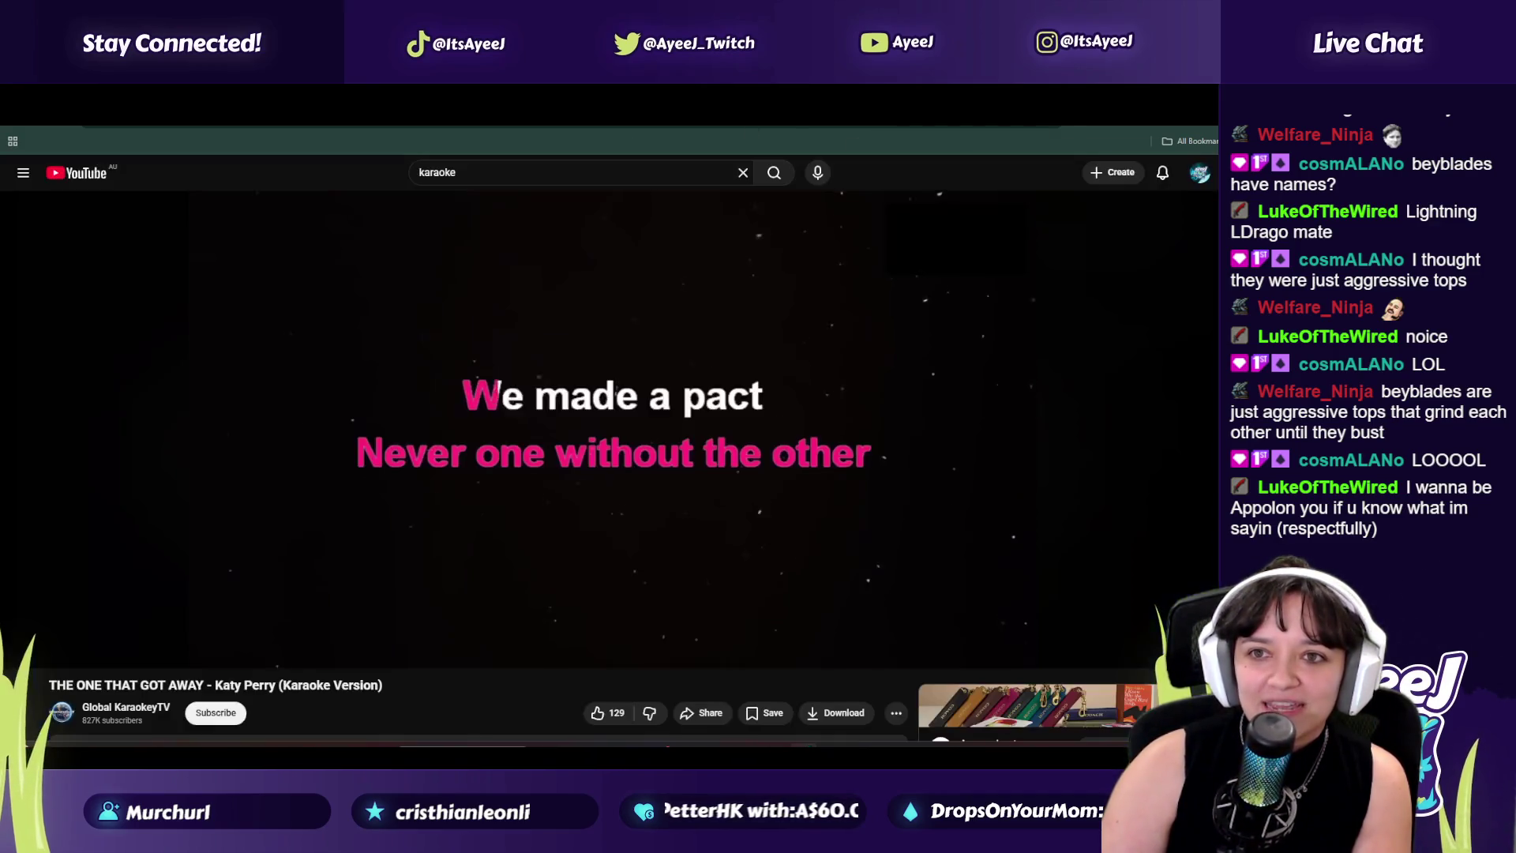
key("ctrl+shift+Tab")
key("alt+Right")
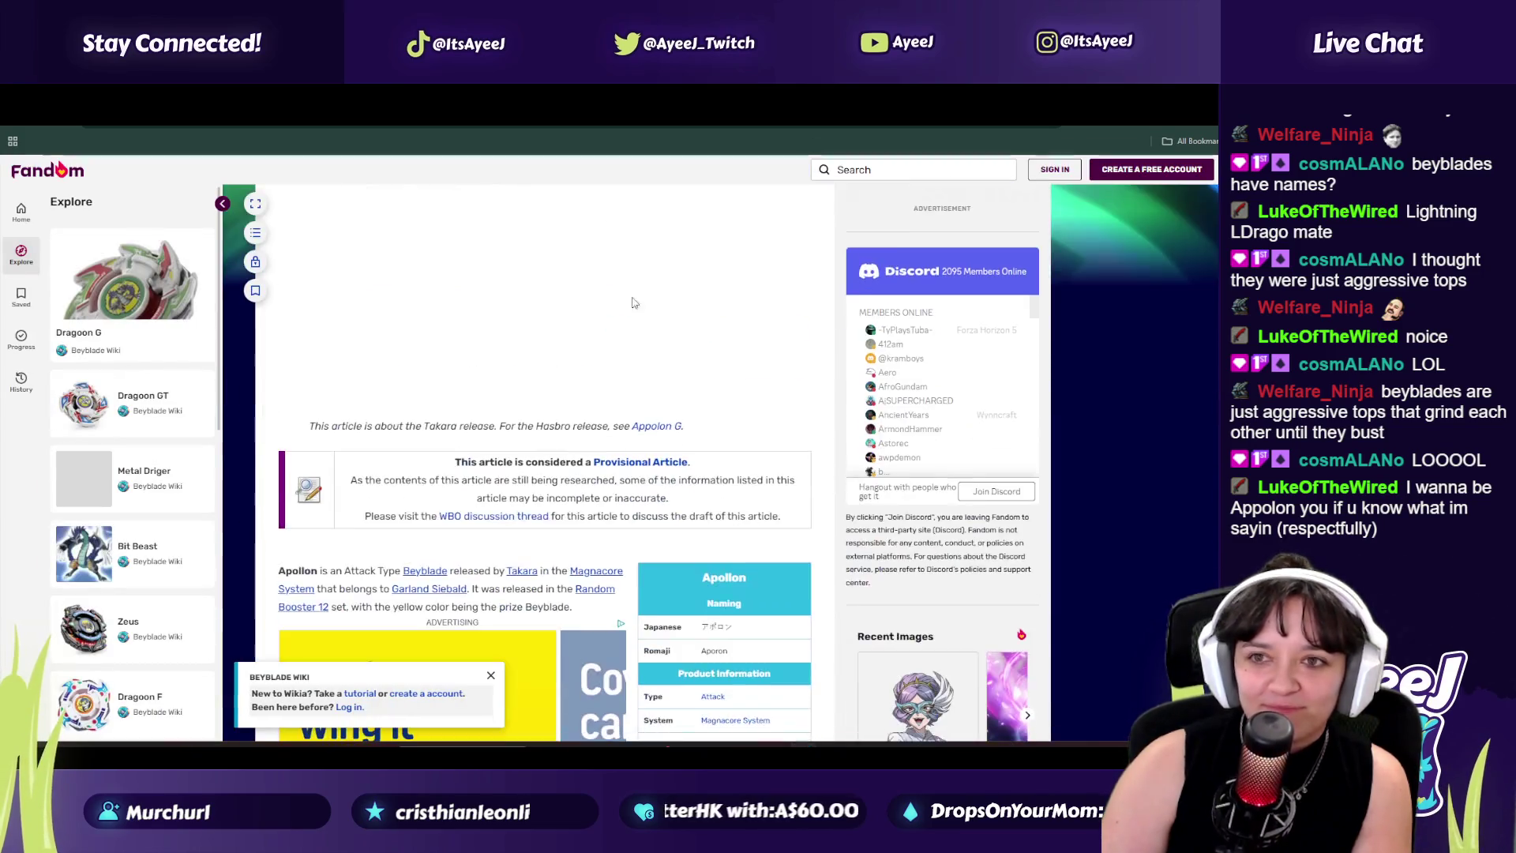
Step: Toggle between the karaoke tab and the wiki, landing back on the Apollon article
key("ctrl+Tab")
key("ctrl+shift+Tab")
key("alt+Left")
key("ctrl+Tab")
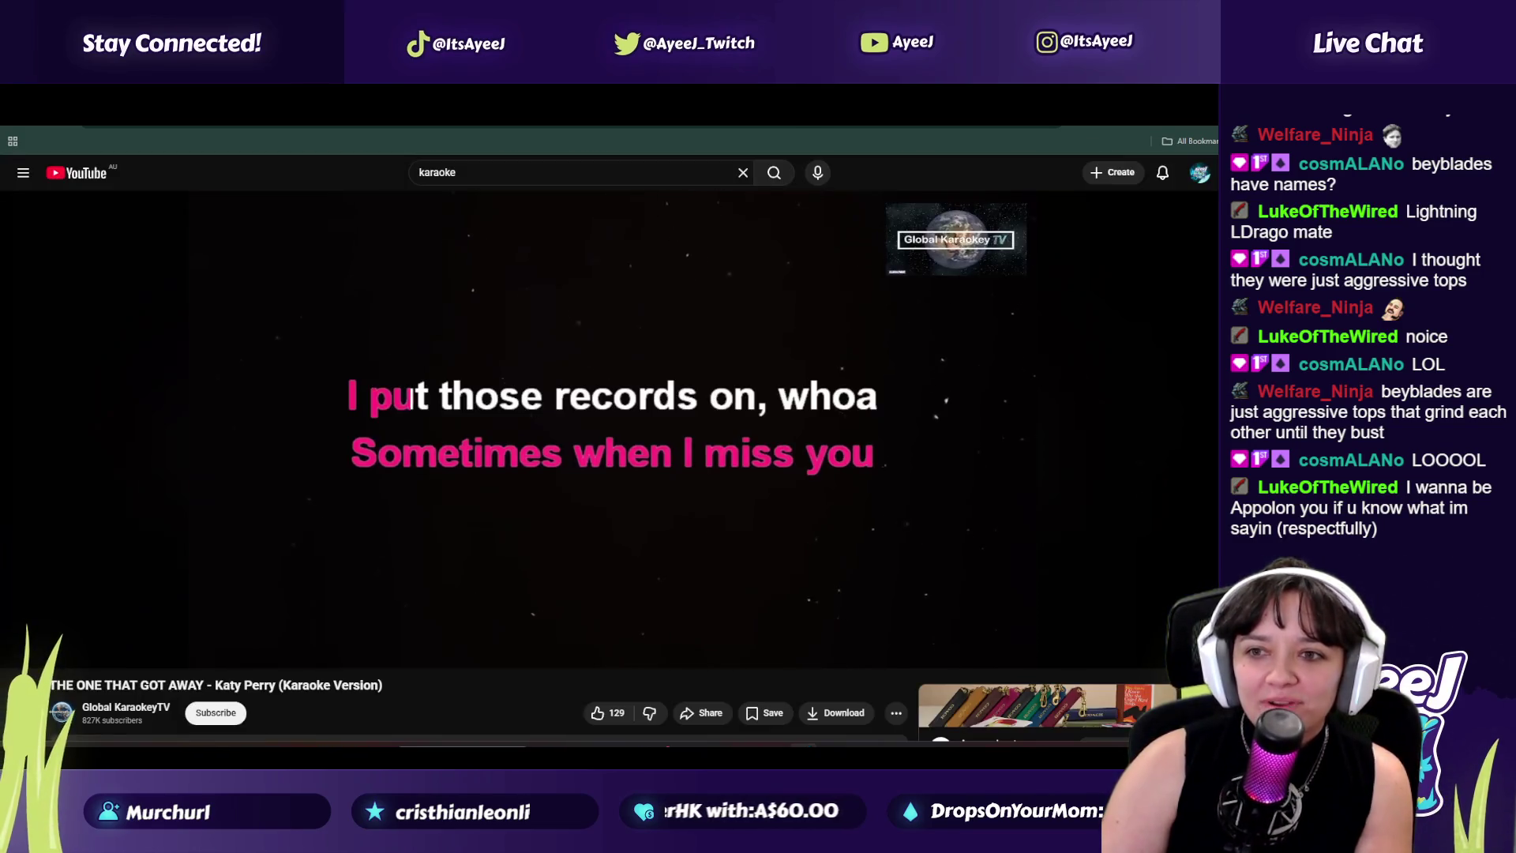
key("ctrl+shift+Tab")
Step: Select Apollon's Random Booster 12 release text, select all, then return to the Beyblades list
scroll(495, 562, "down", 3)
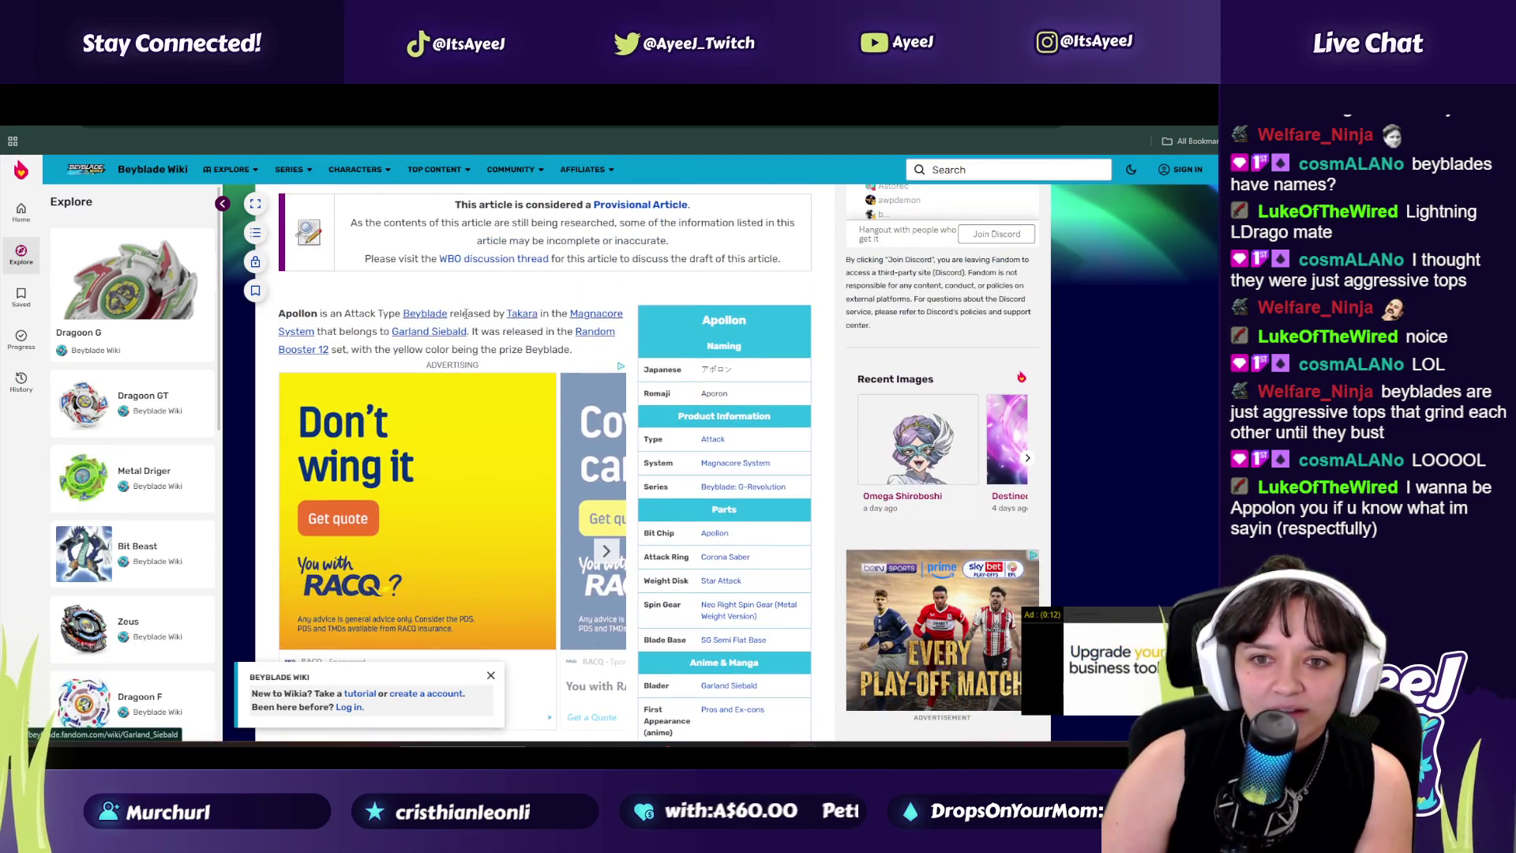
mouse_move(420, 313)
left_mouse_down()
mouse_move(521, 314)
mouse_move(369, 338)
left_mouse_up()
mouse_move(496, 332)
left_mouse_down()
mouse_move(511, 332)
mouse_move(379, 350)
left_mouse_up()
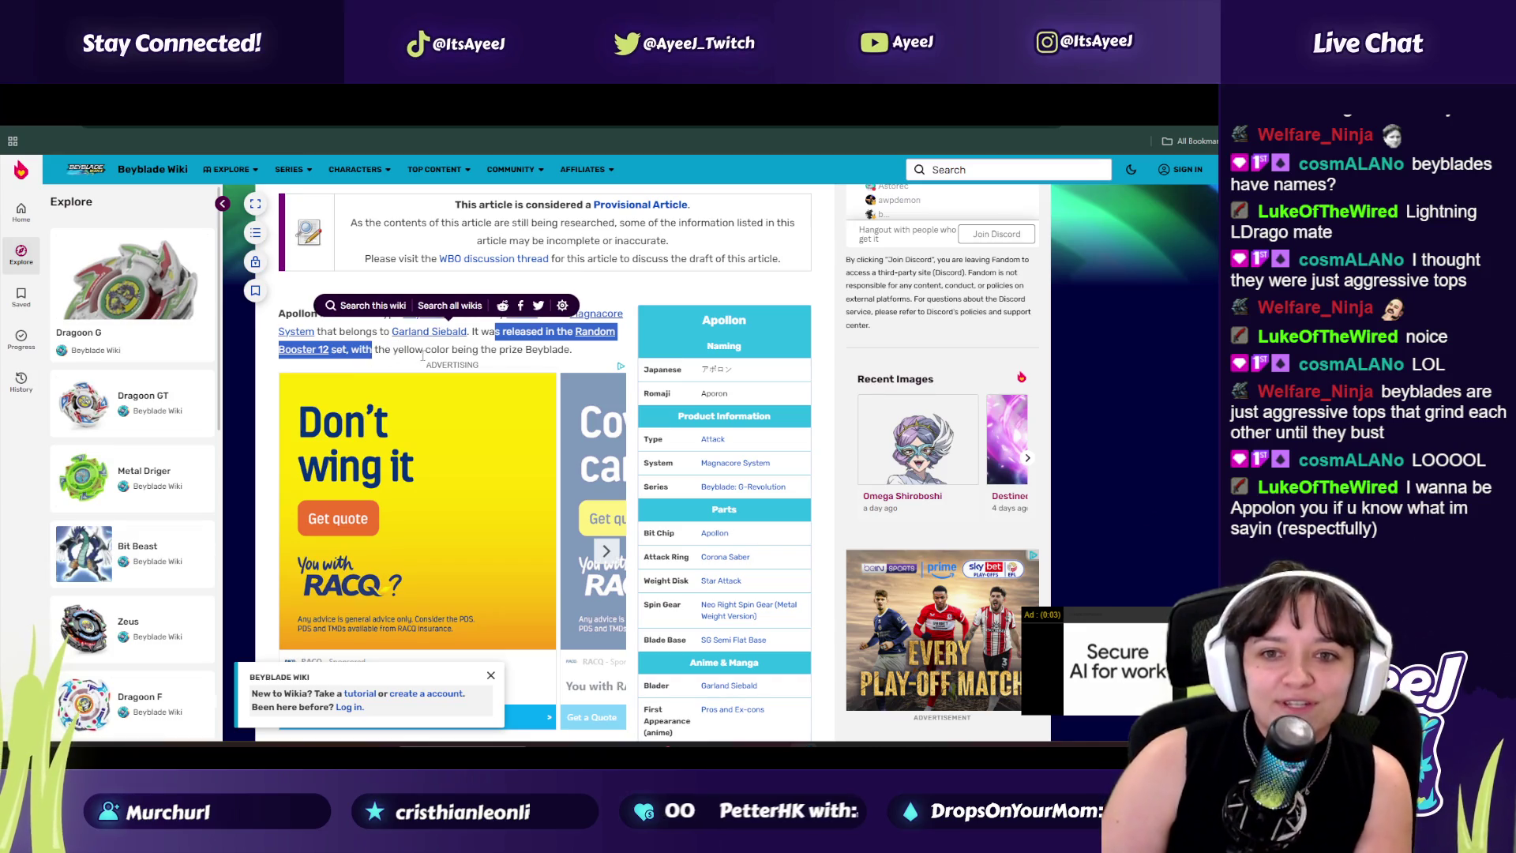
left_click(432, 352)
key("ctrl+a")
scroll(477, 377, "down", 6)
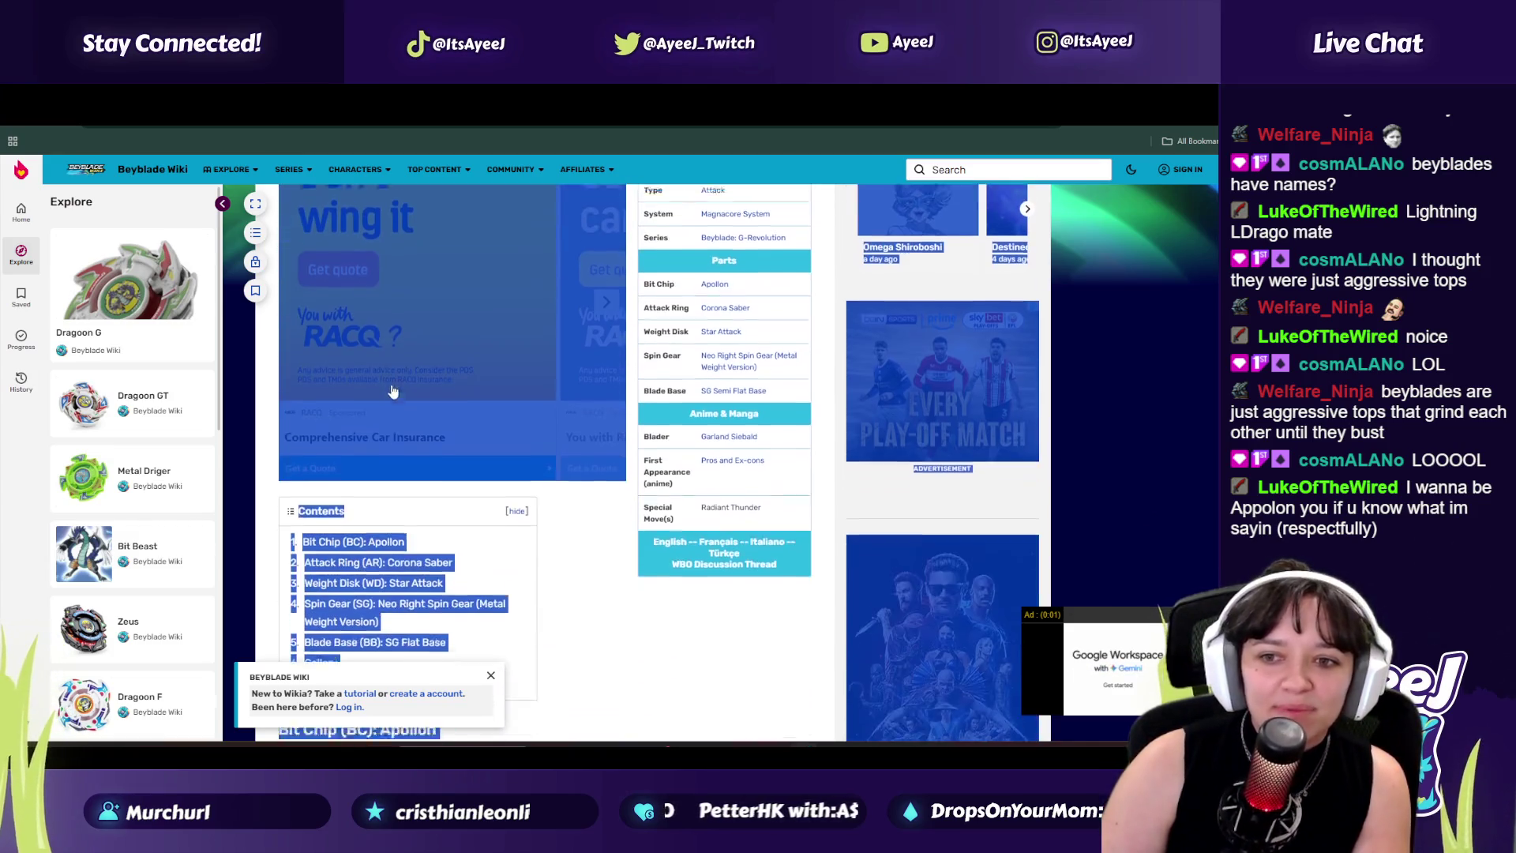
key("alt+Left")
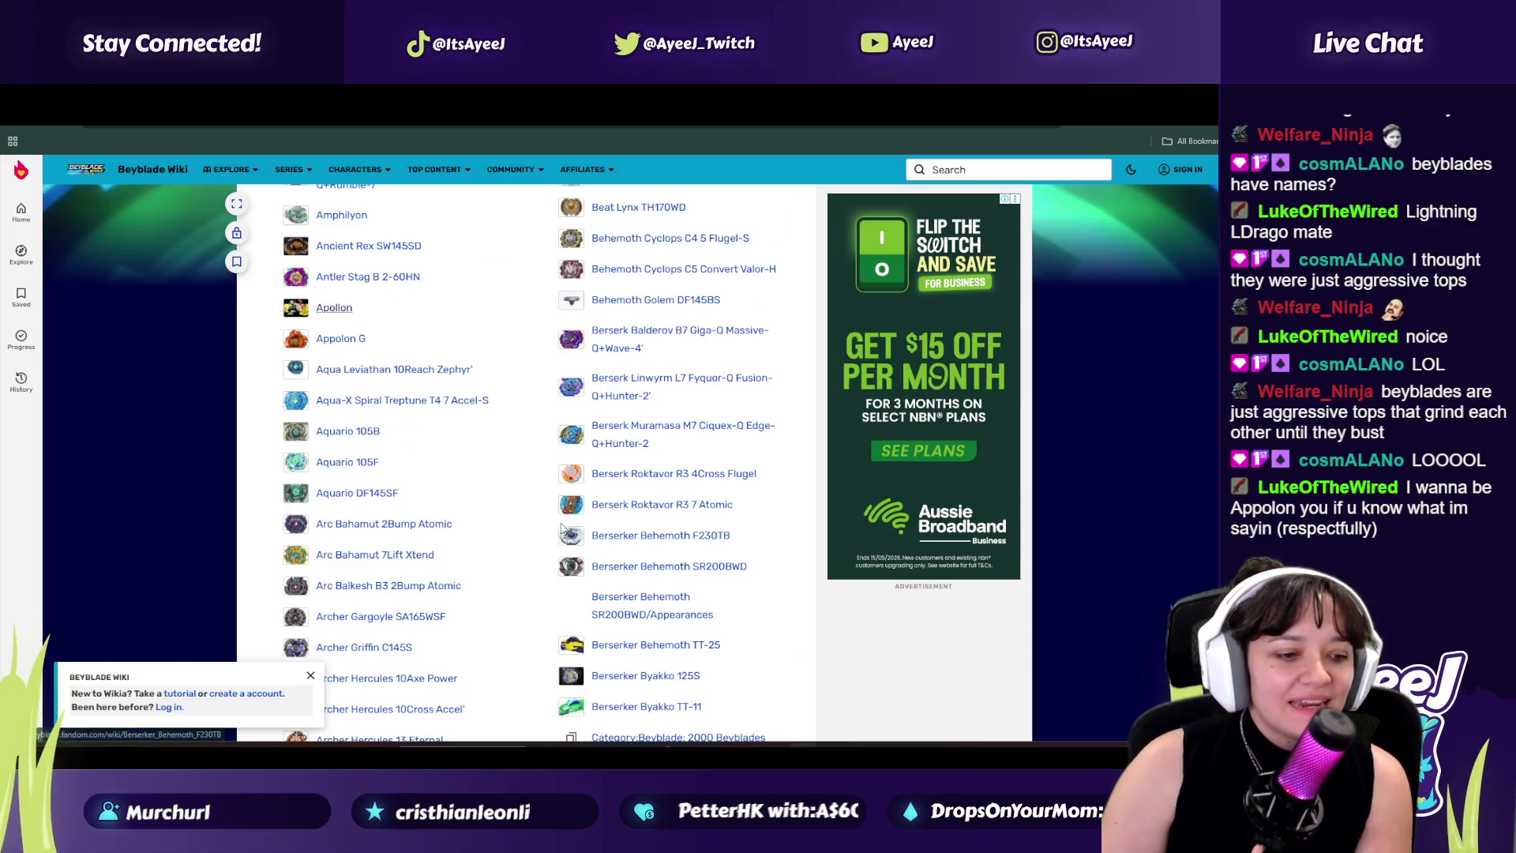
Step: Scroll down and then back up through the Beyblade category list
scroll(411, 536, "down", 7)
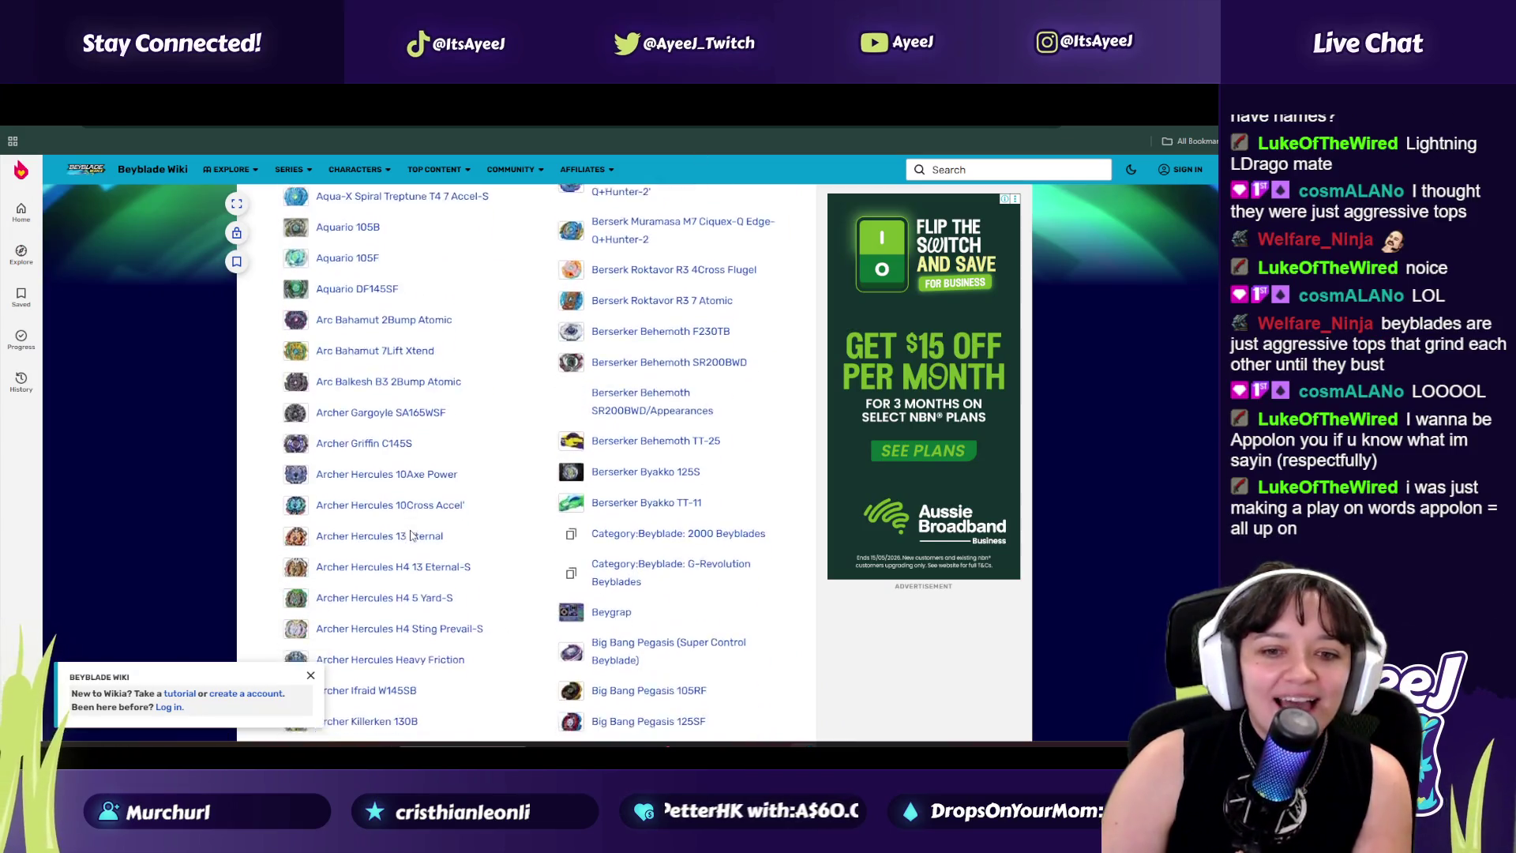
scroll(411, 536, "down", 8)
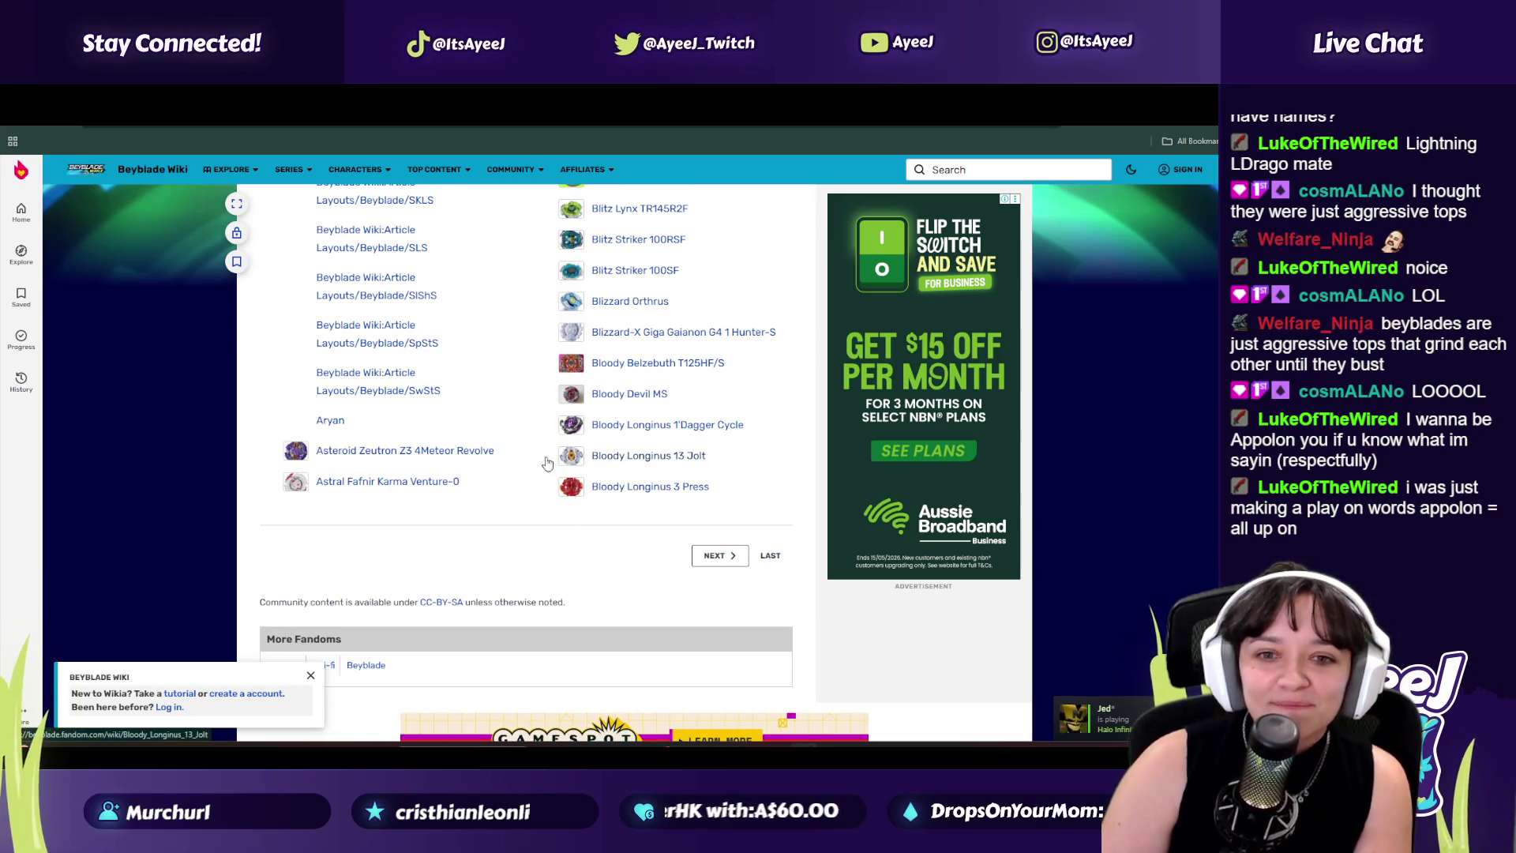
scroll(547, 463, "up", 4)
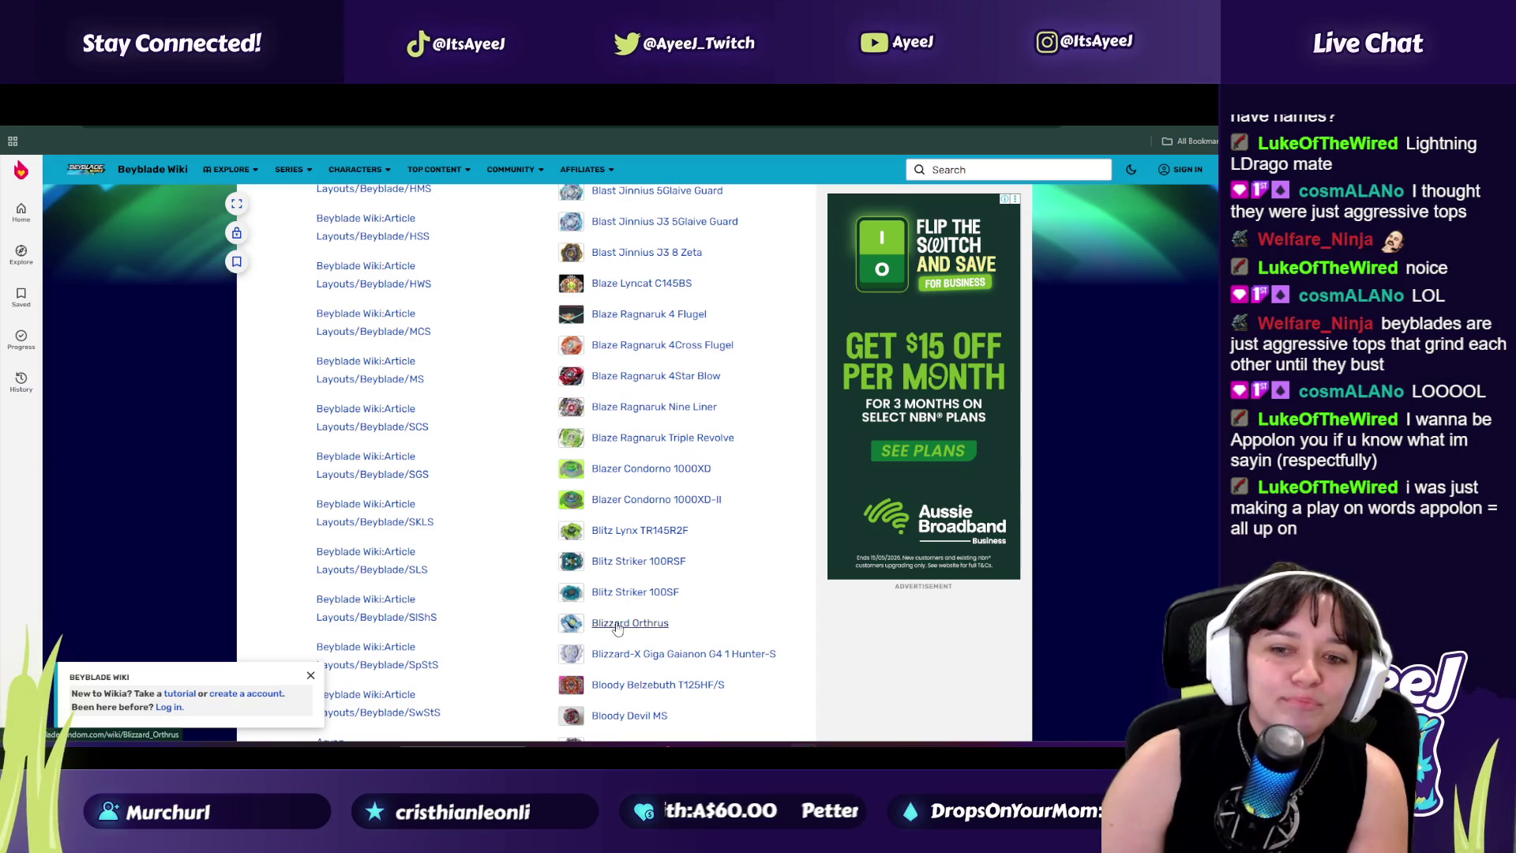
scroll(426, 395, "up", 8)
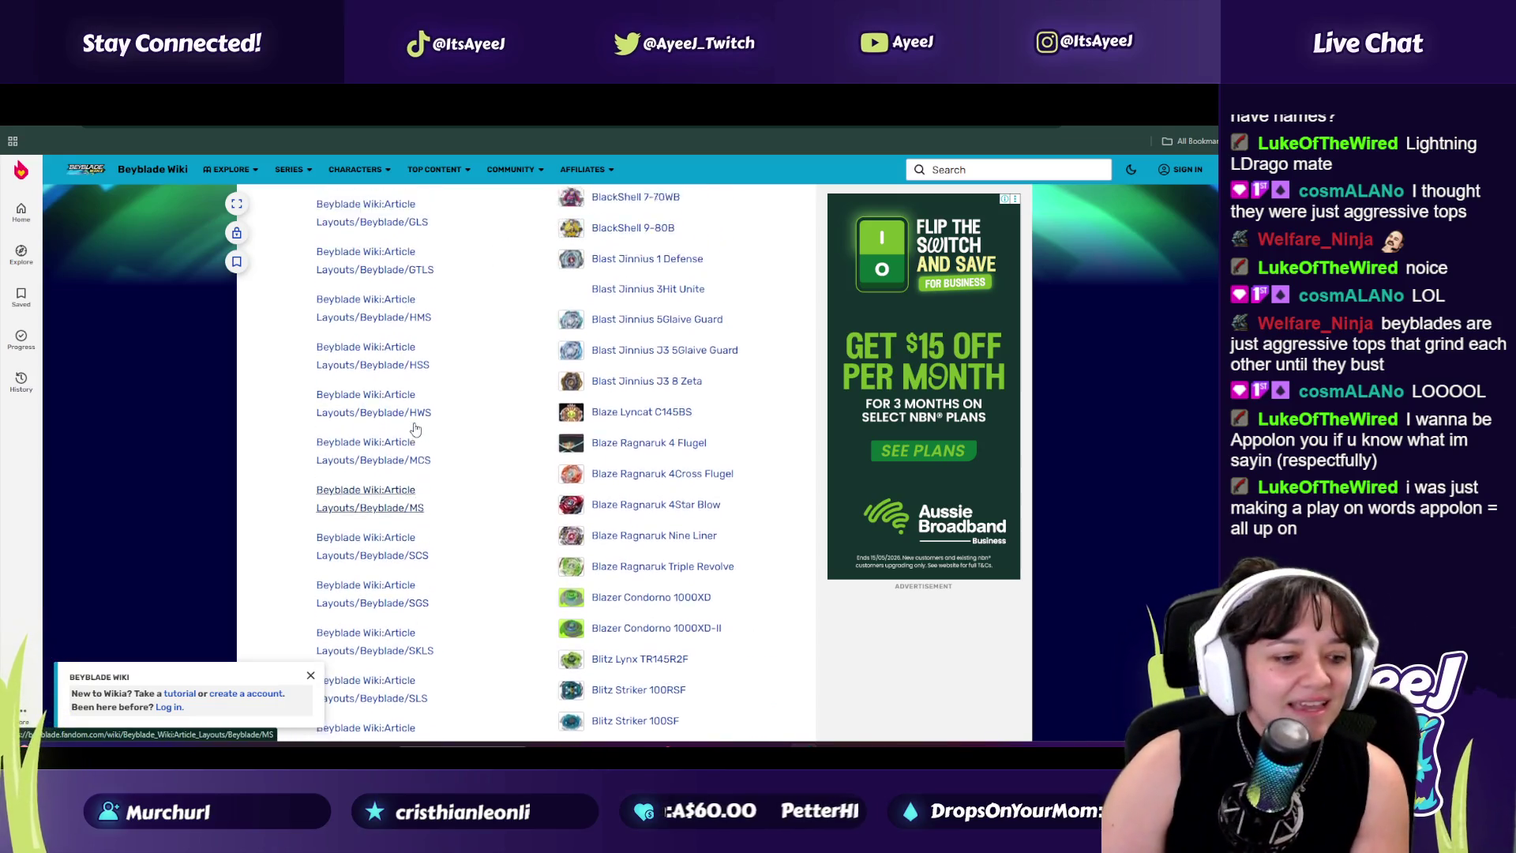
scroll(413, 427, "up", 3)
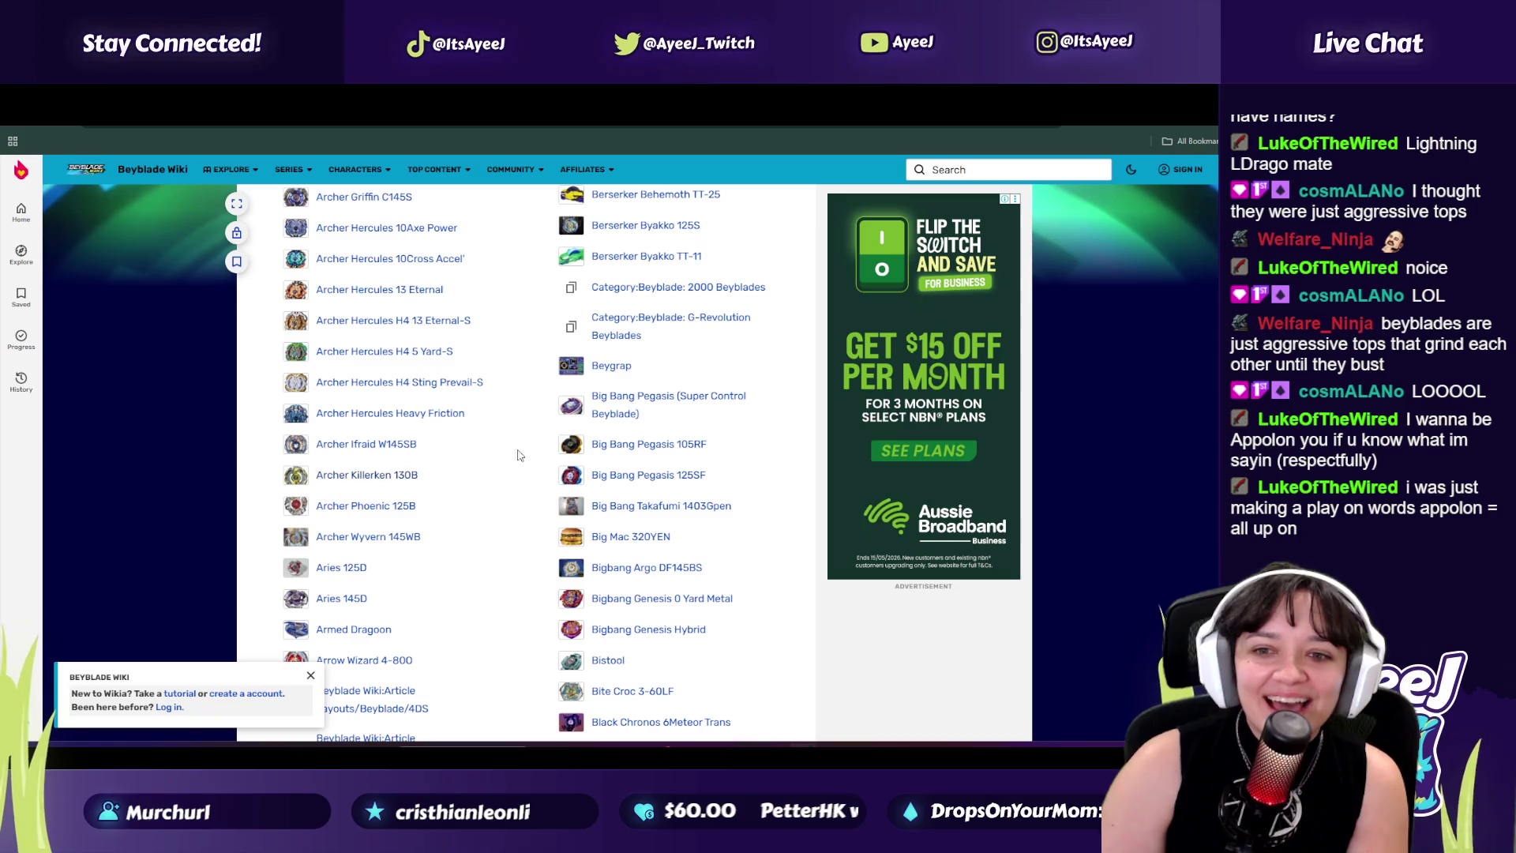
scroll(442, 428, "up", 1)
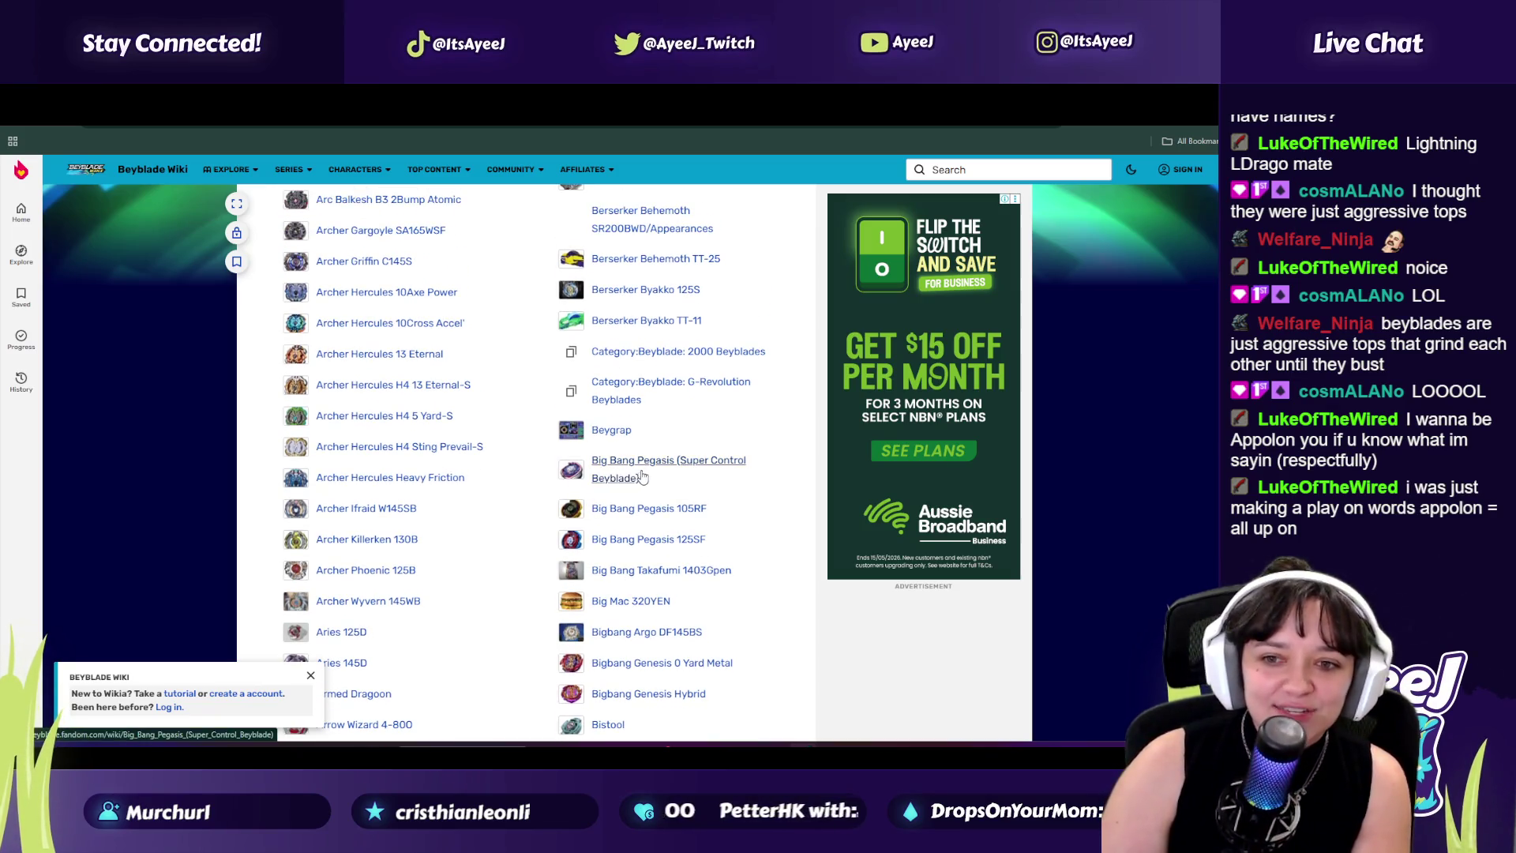
scroll(405, 433, "up", 5)
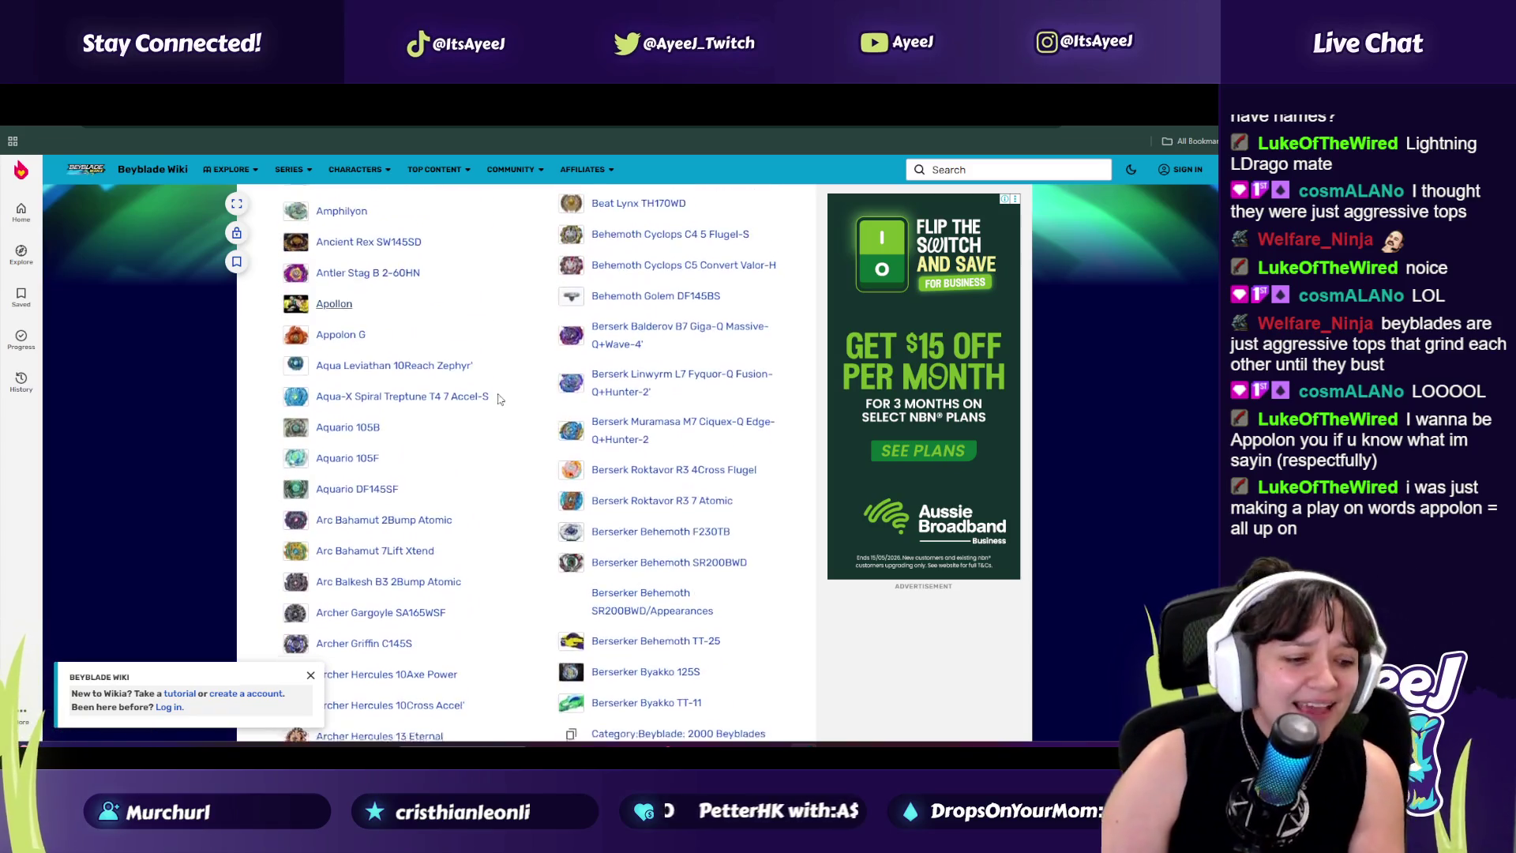
scroll(404, 433, "up", 3)
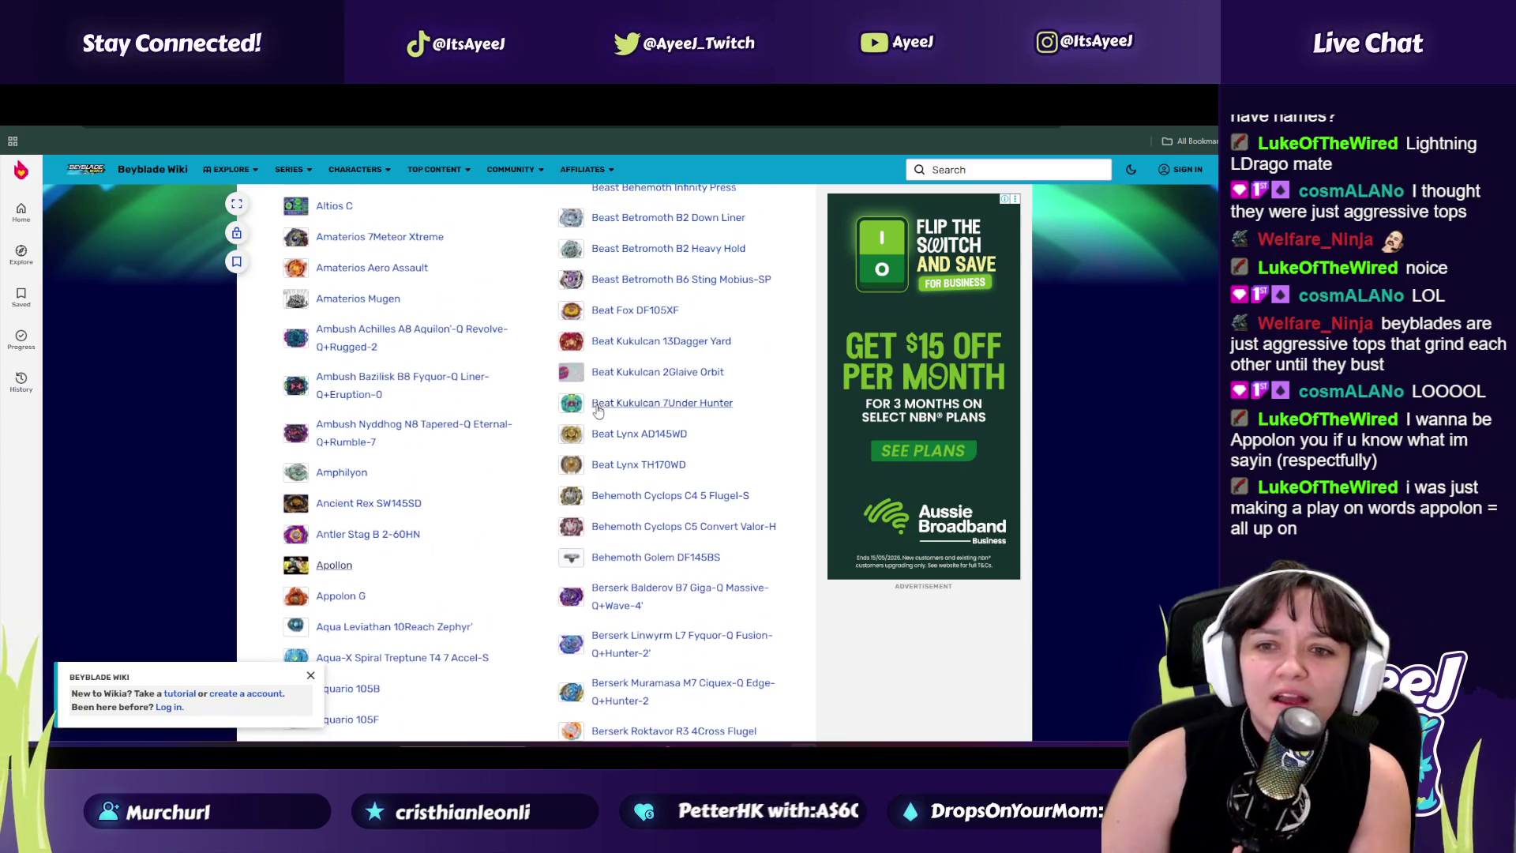
scroll(608, 335, "up", 3)
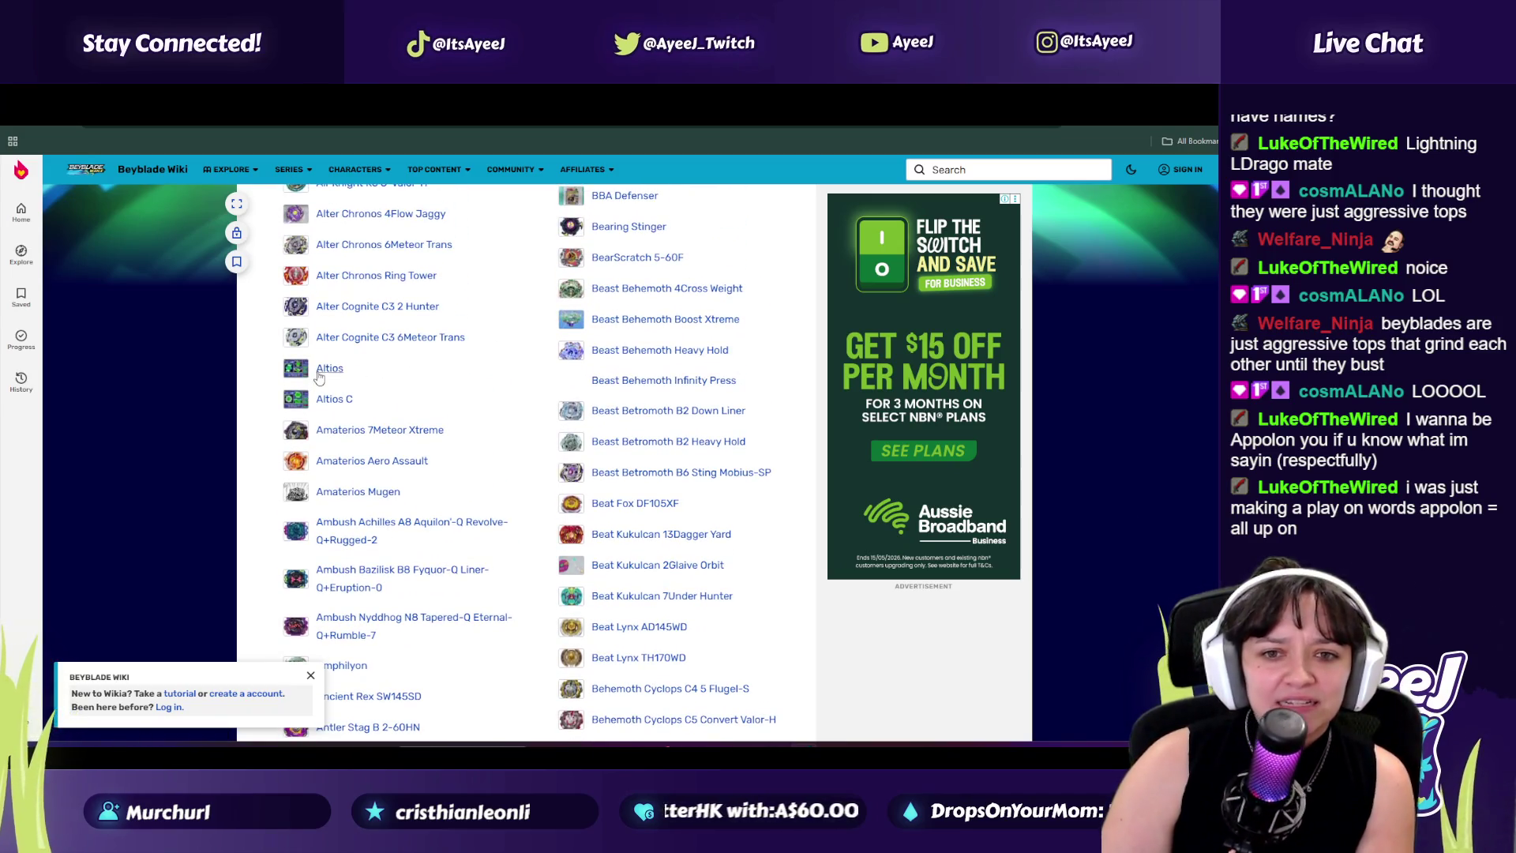
Step: Alternate between the Beyblade list and the karaoke tab, ending on 'The One That Got Away' karaoke
key("ctrl+Tab")
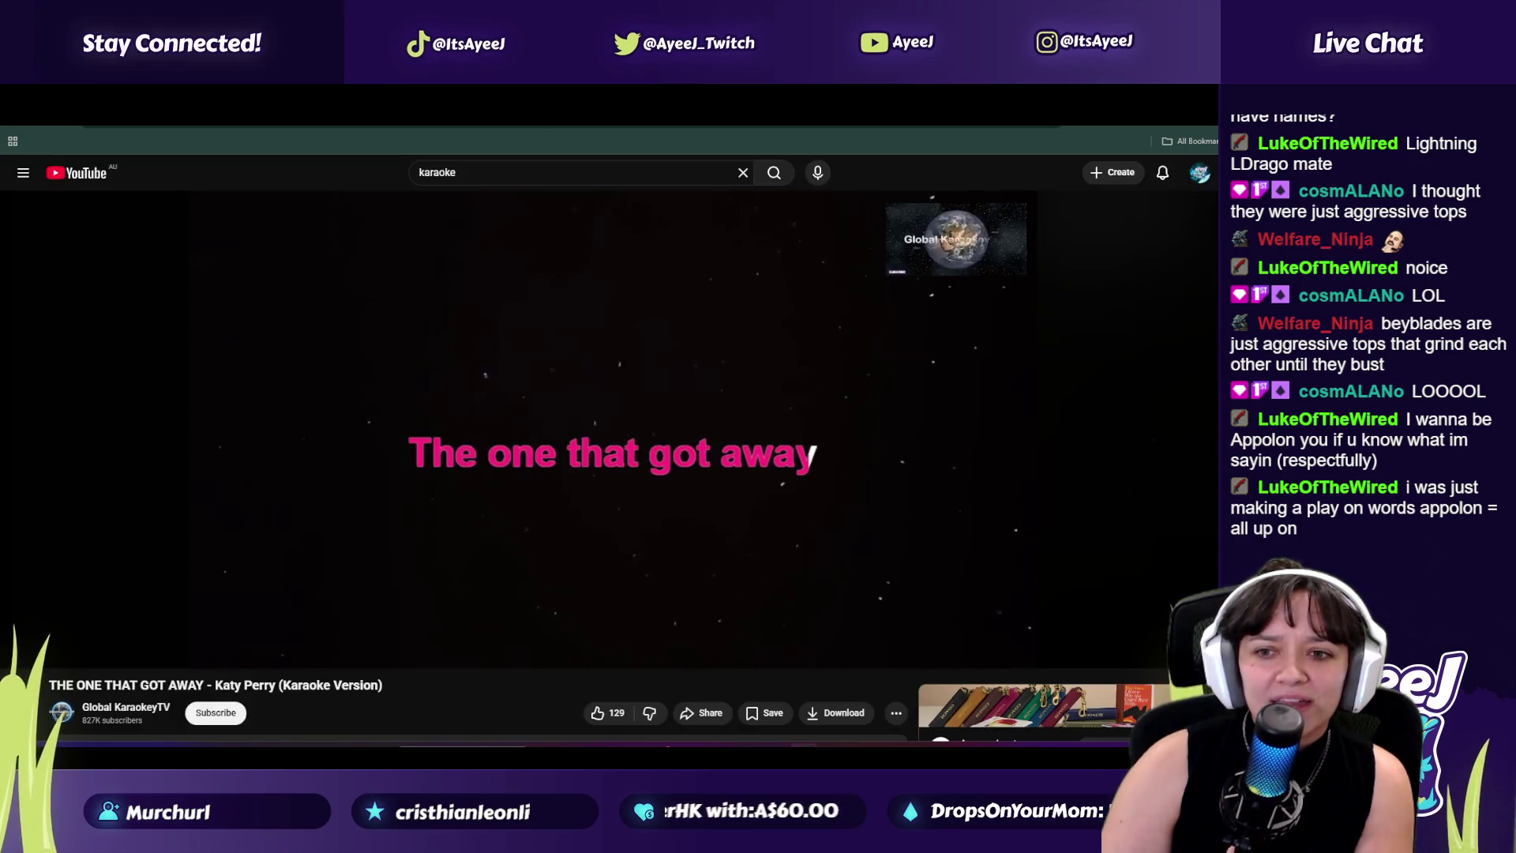
left_click(797, 114)
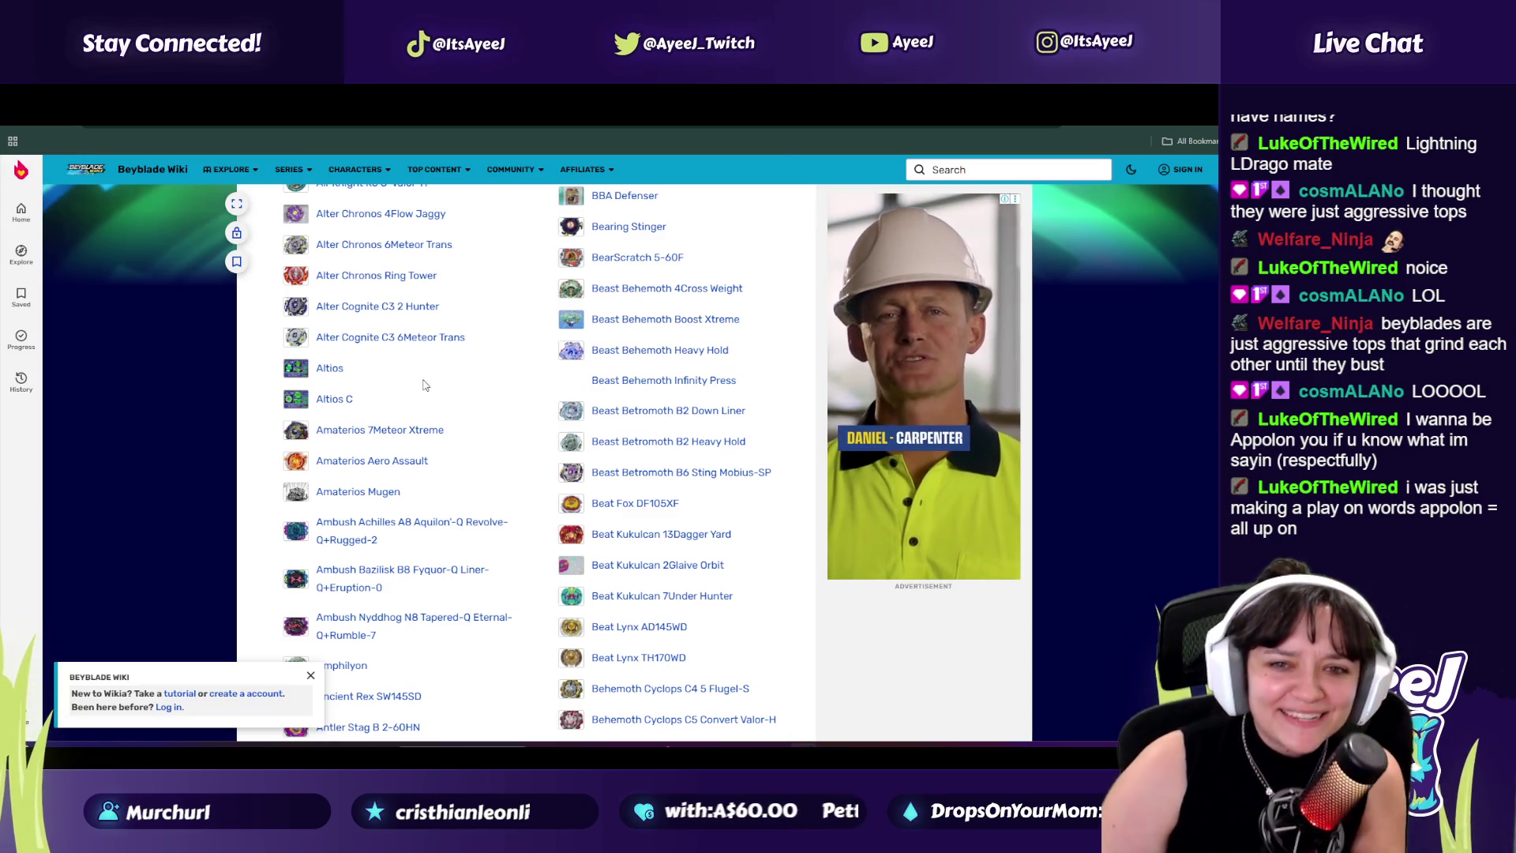
scroll(424, 384, "up", 3)
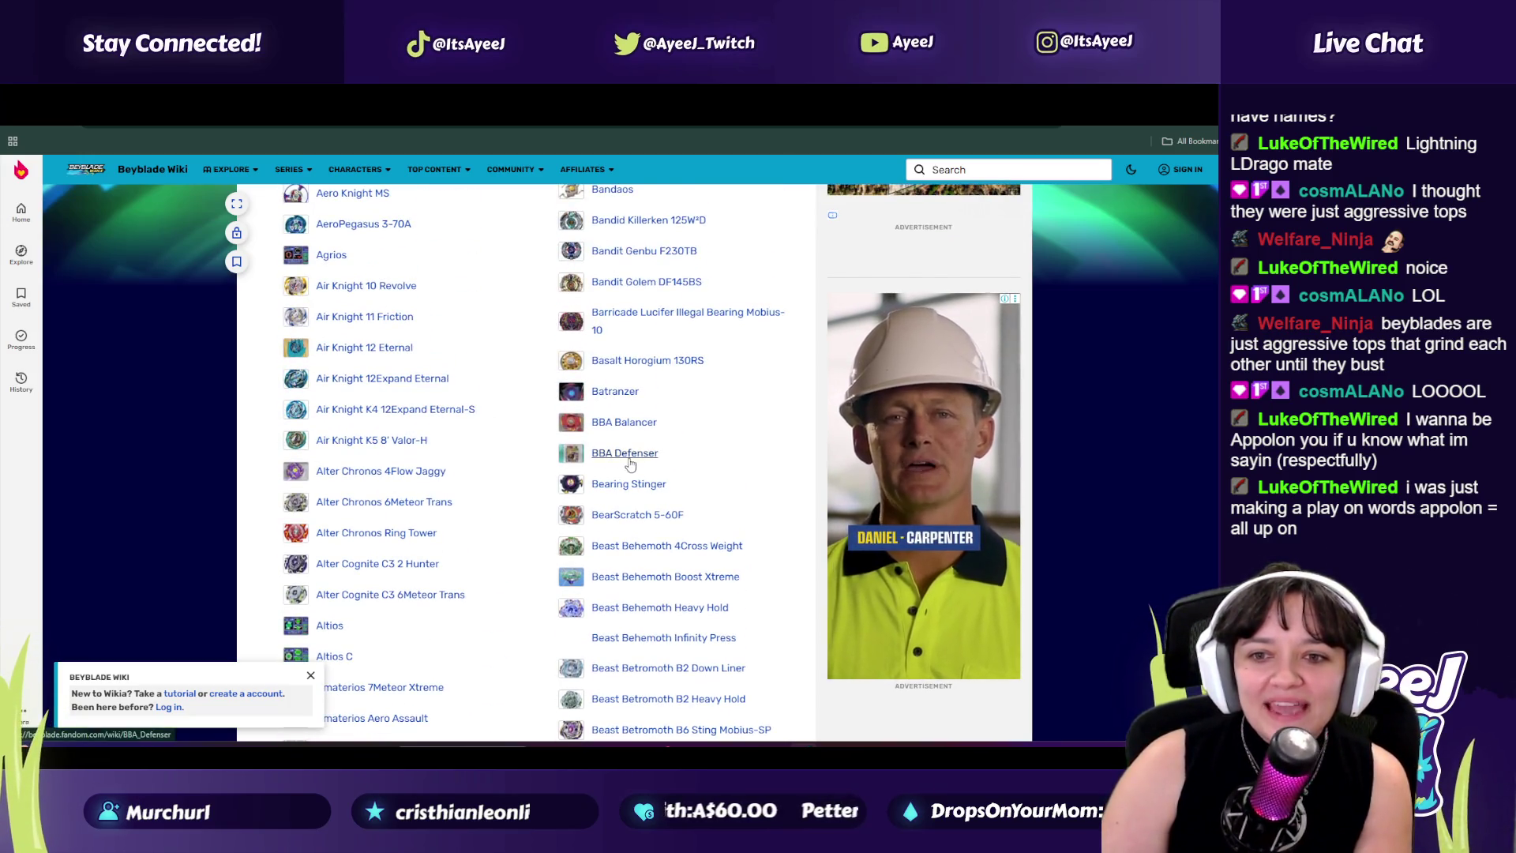
scroll(374, 387, "up", 2)
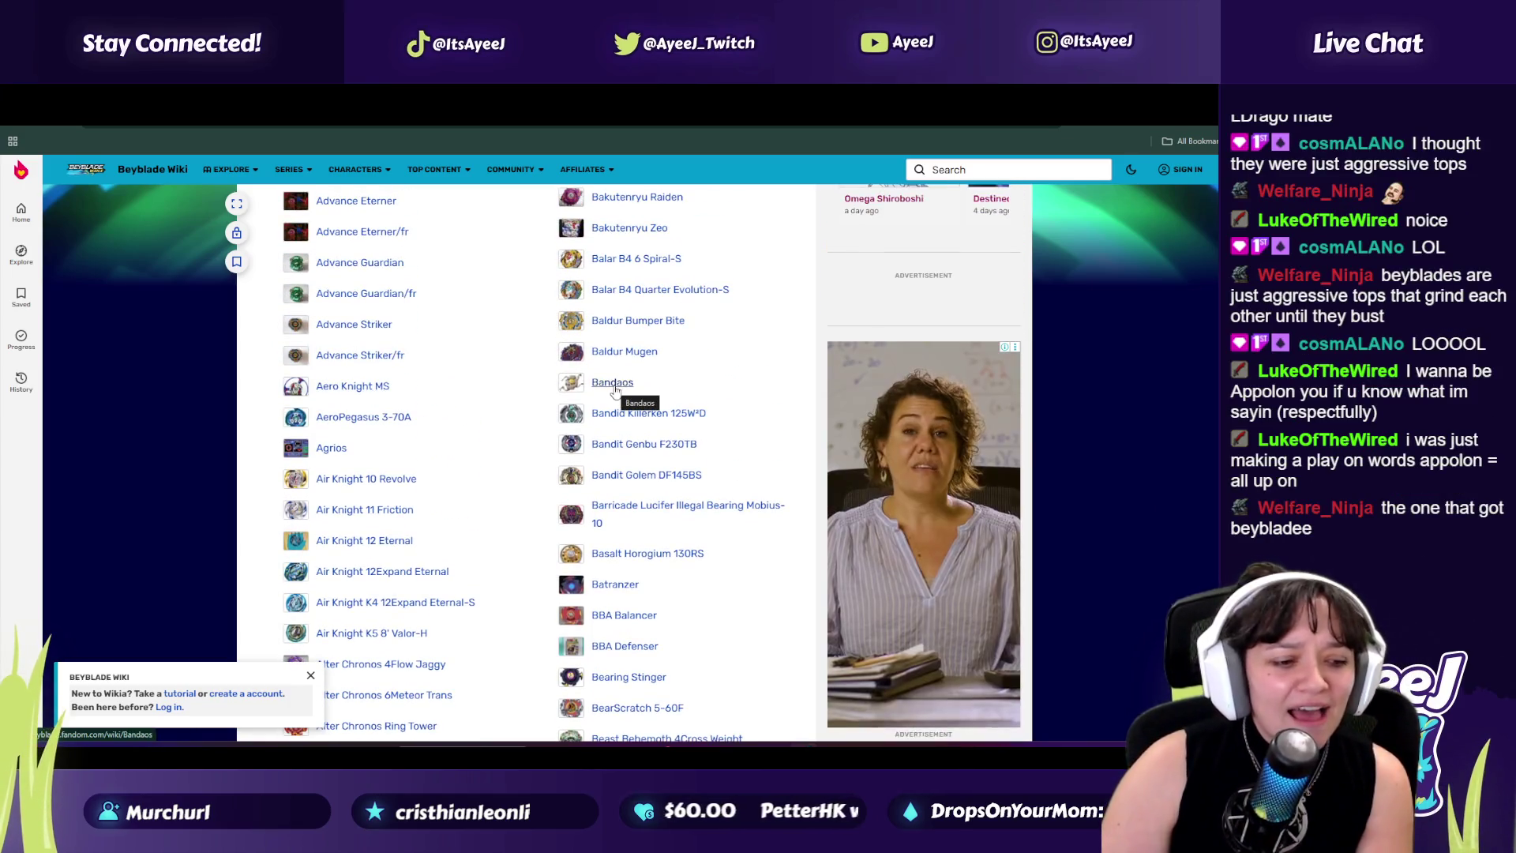
key("ctrl+Tab")
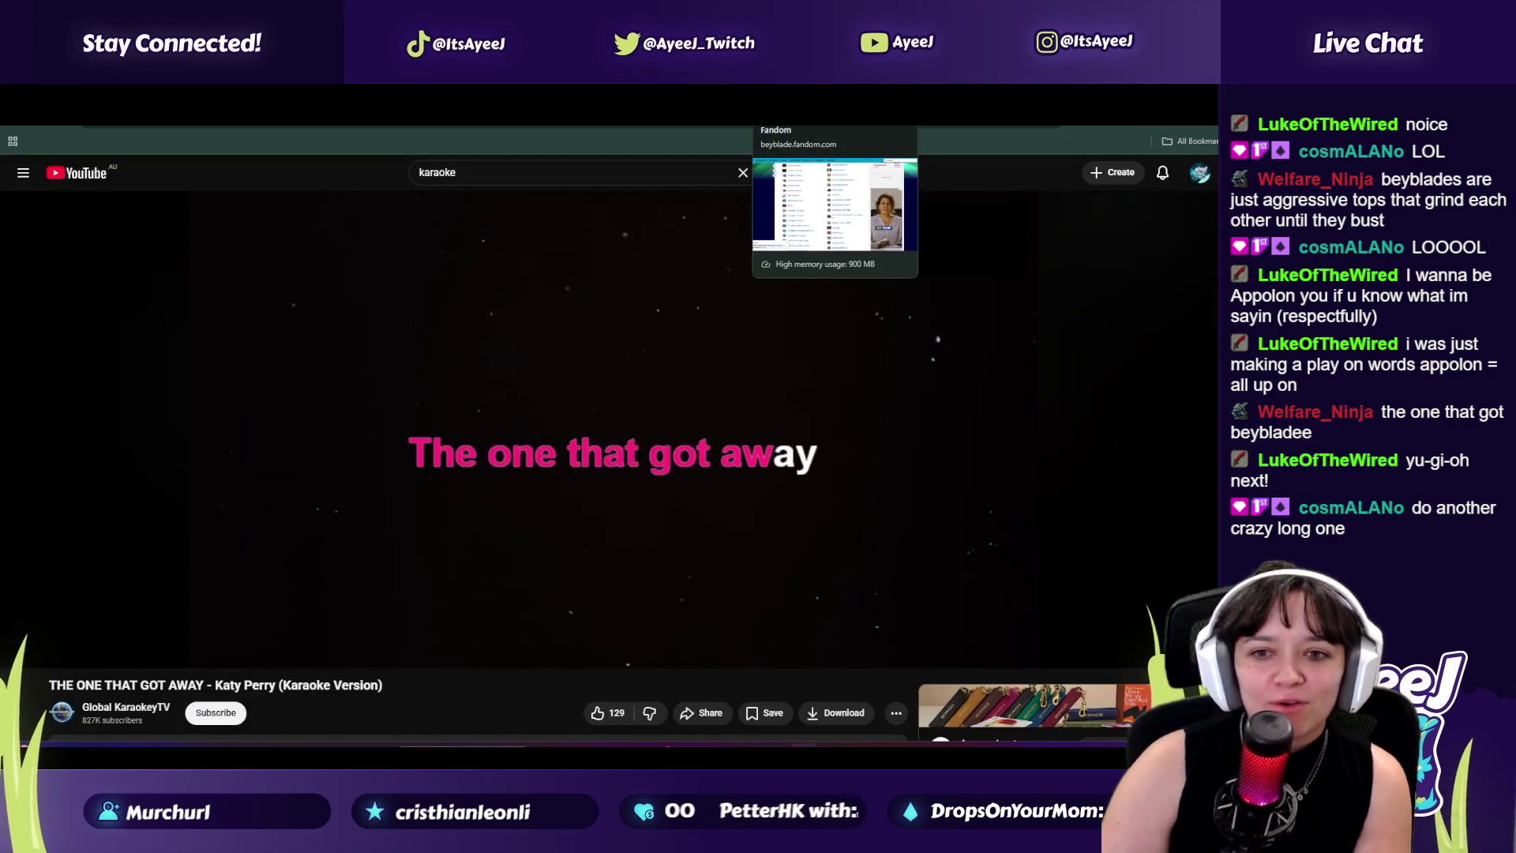
key("ctrl+Tab")
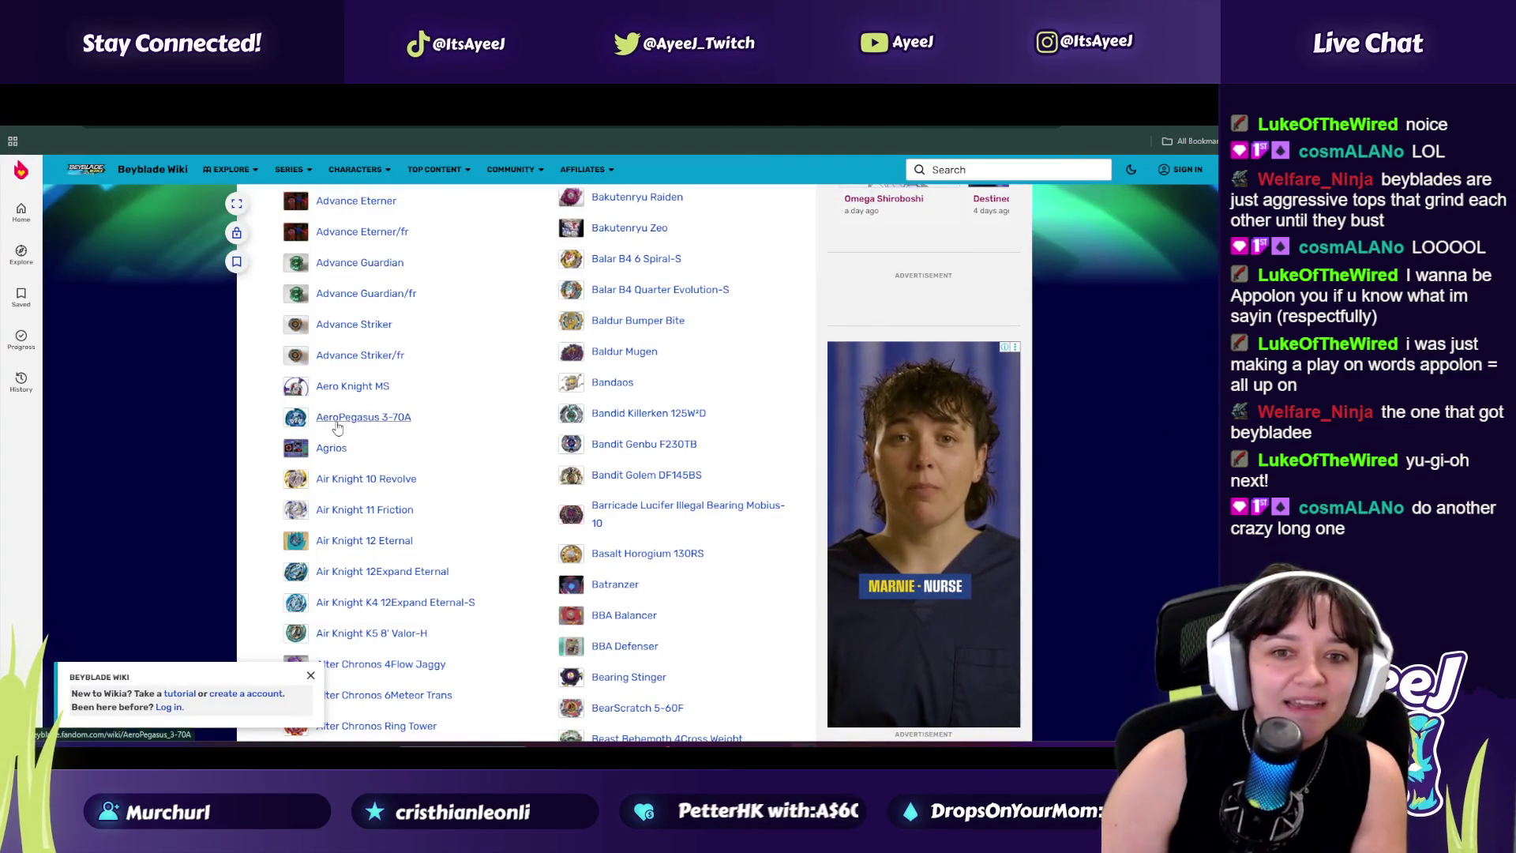
scroll(397, 425, "down", 5)
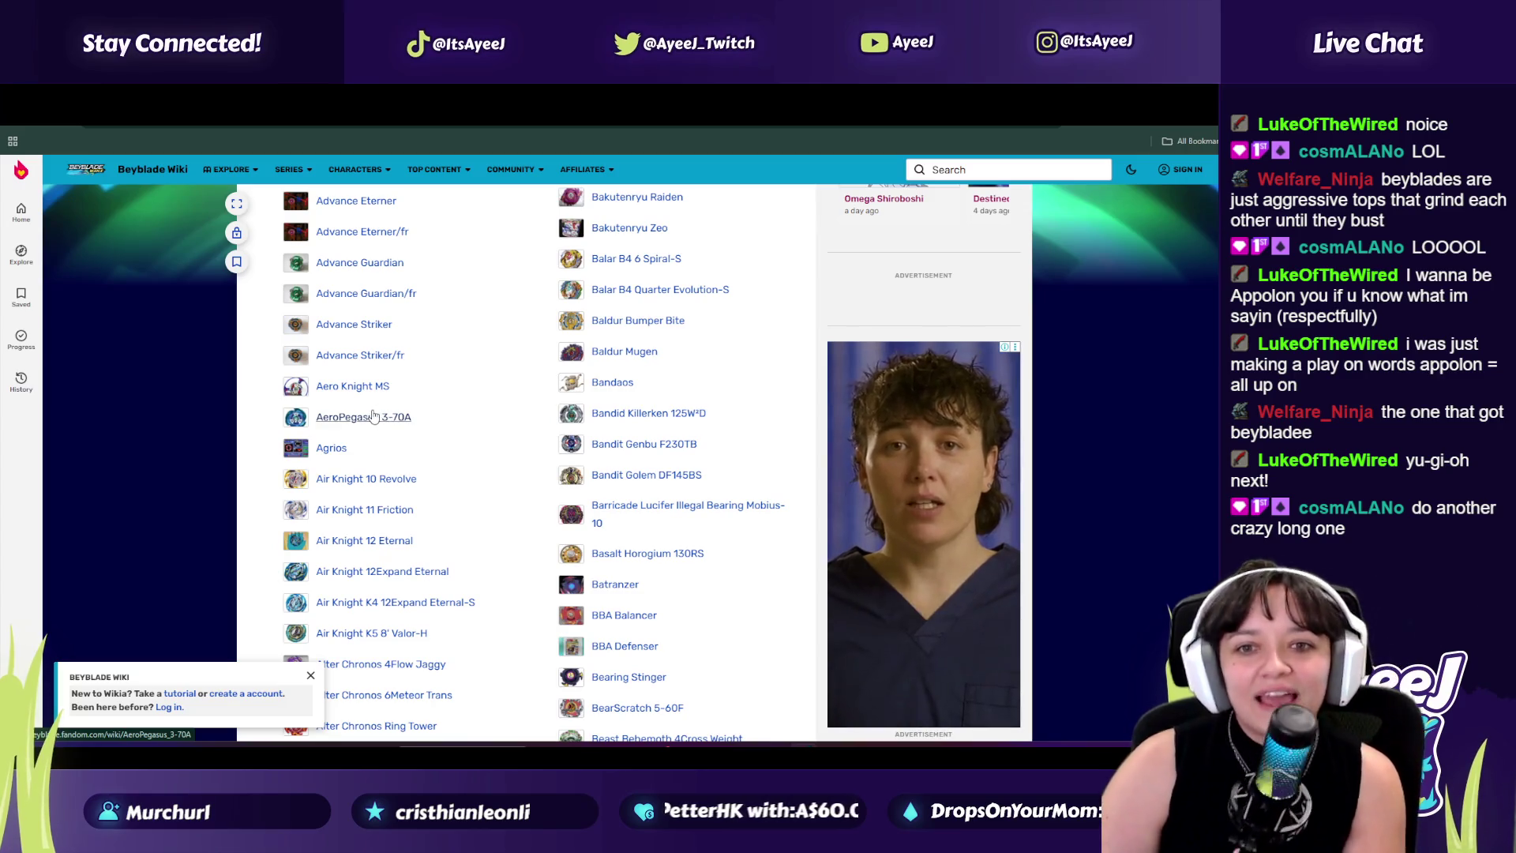
key("ctrl+Tab")
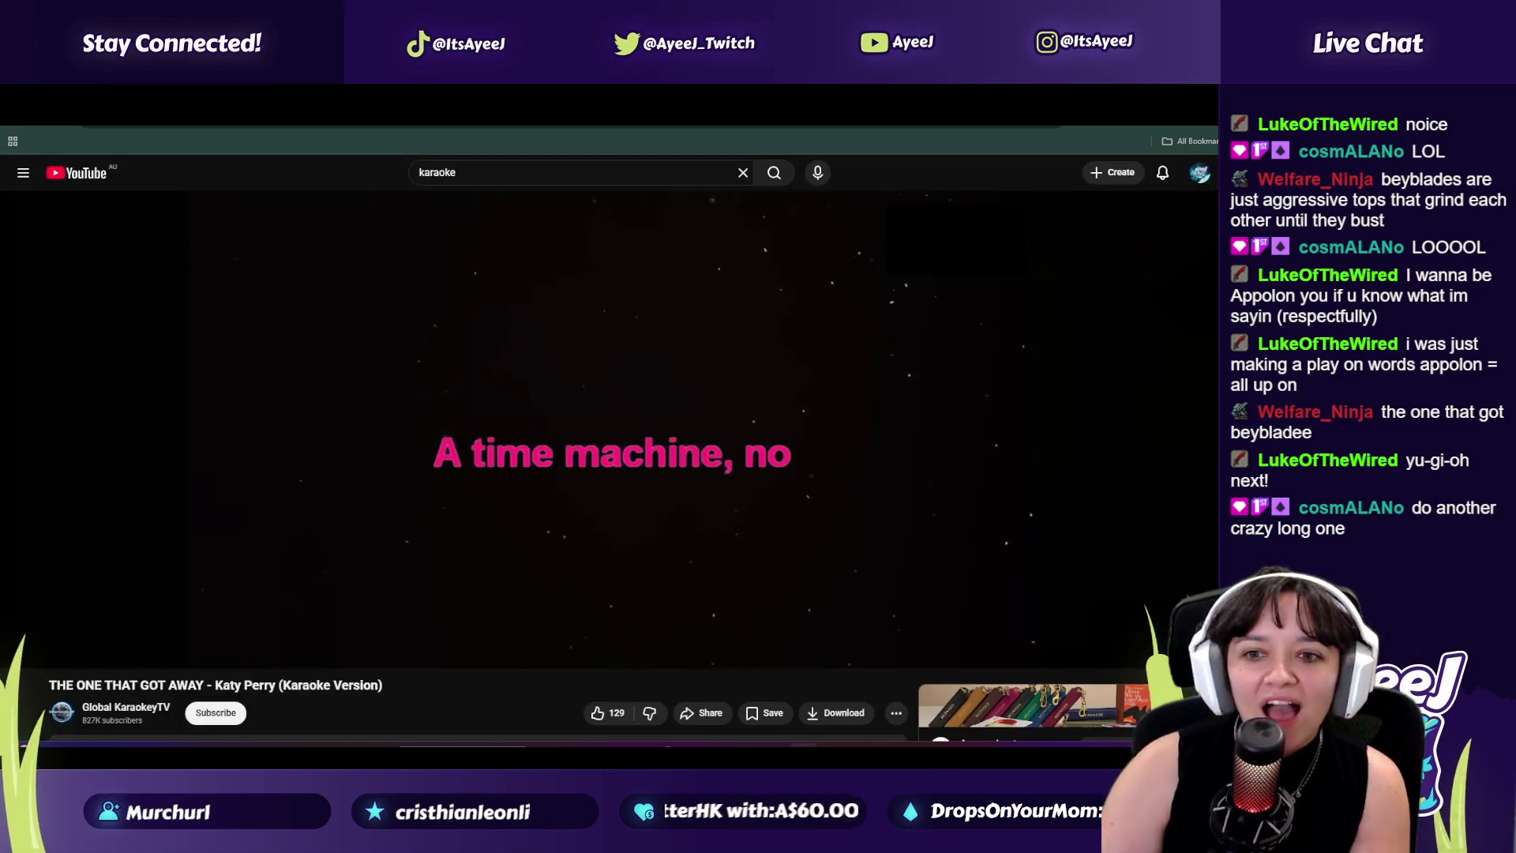
Step: Scroll down the Beyblade wiki list, checking on the karaoke video tab twice along the way
key("ctrl+Tab")
scroll(576, 539, "down", 1)
scroll(617, 514, "down", 2)
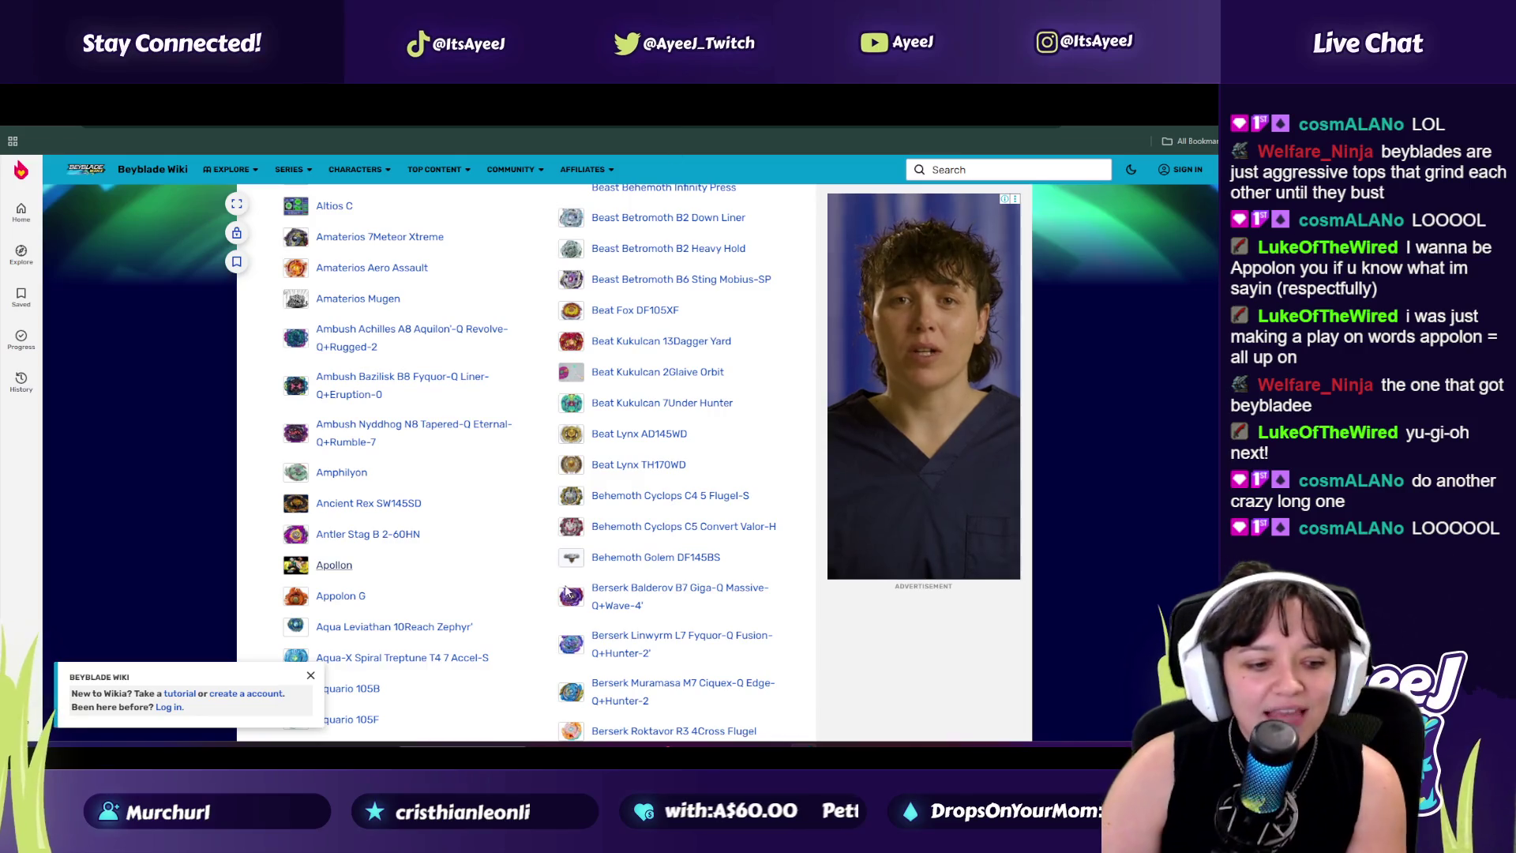
scroll(479, 574, "down", 4)
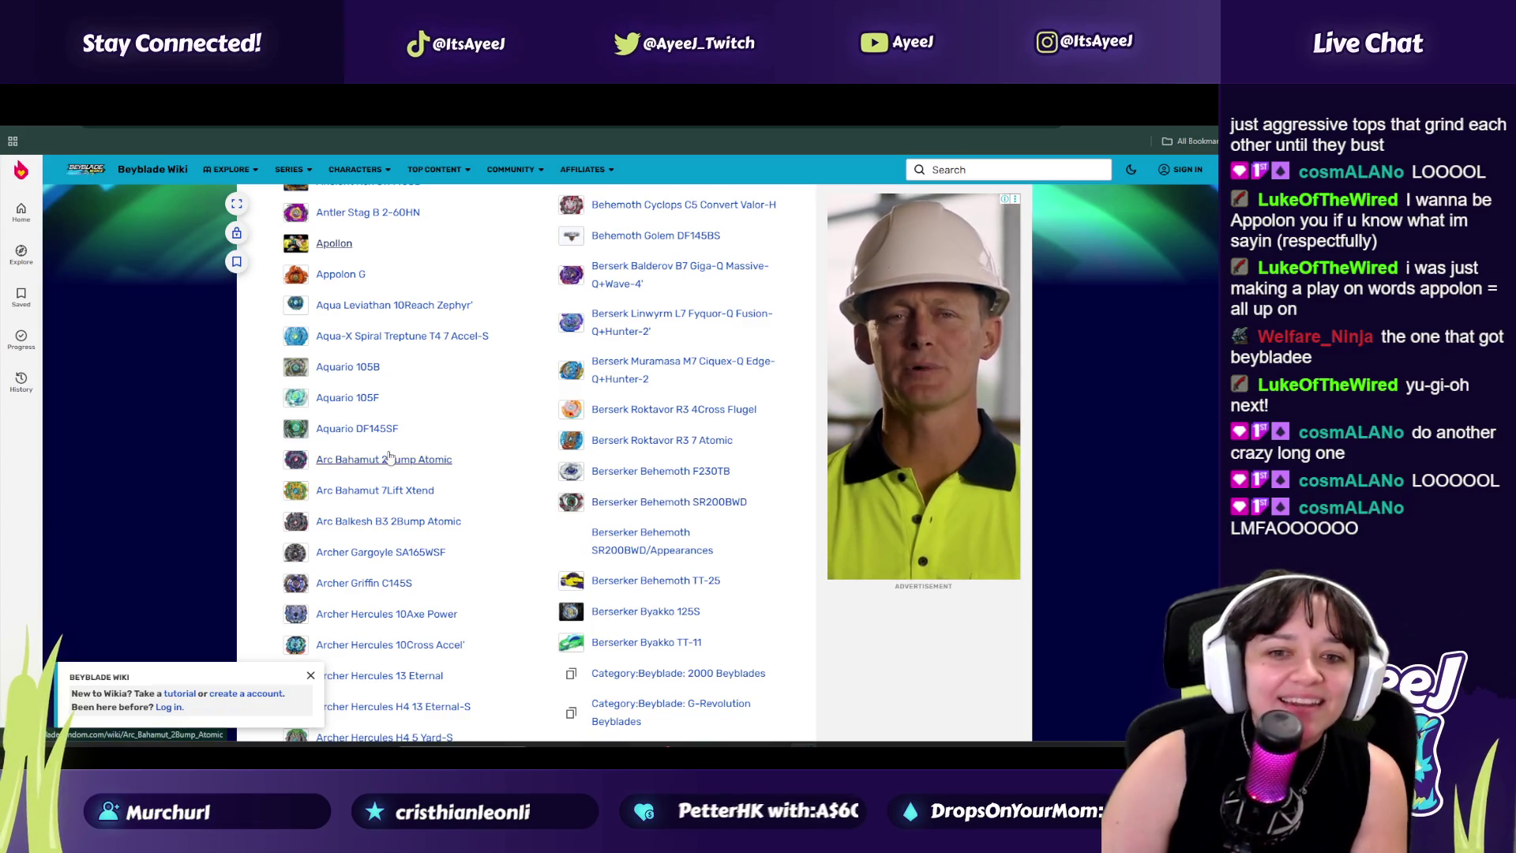
scroll(420, 450, "down", 5)
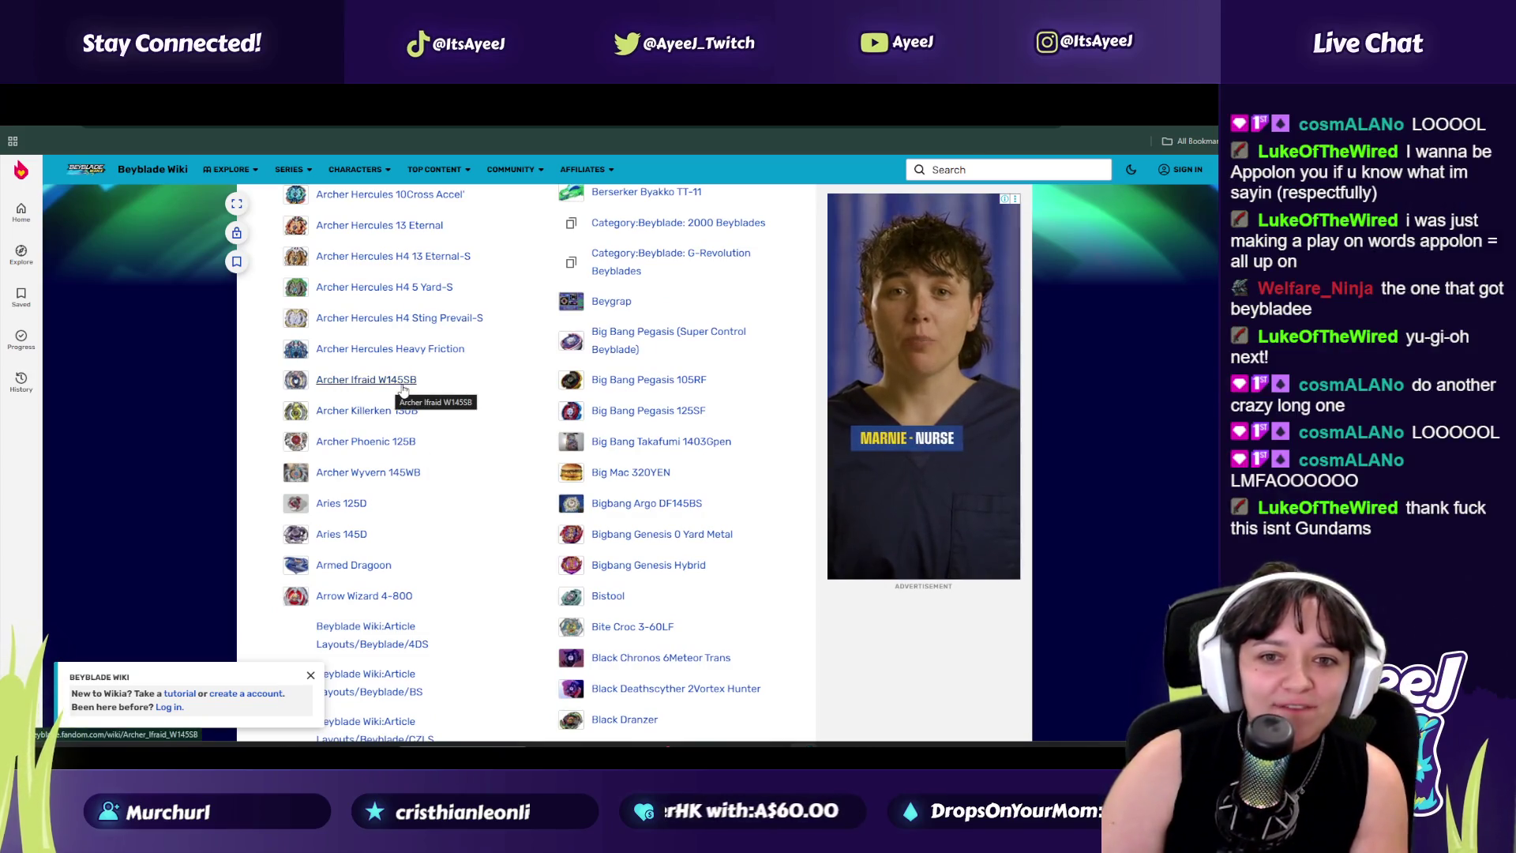
left_click(679, 115)
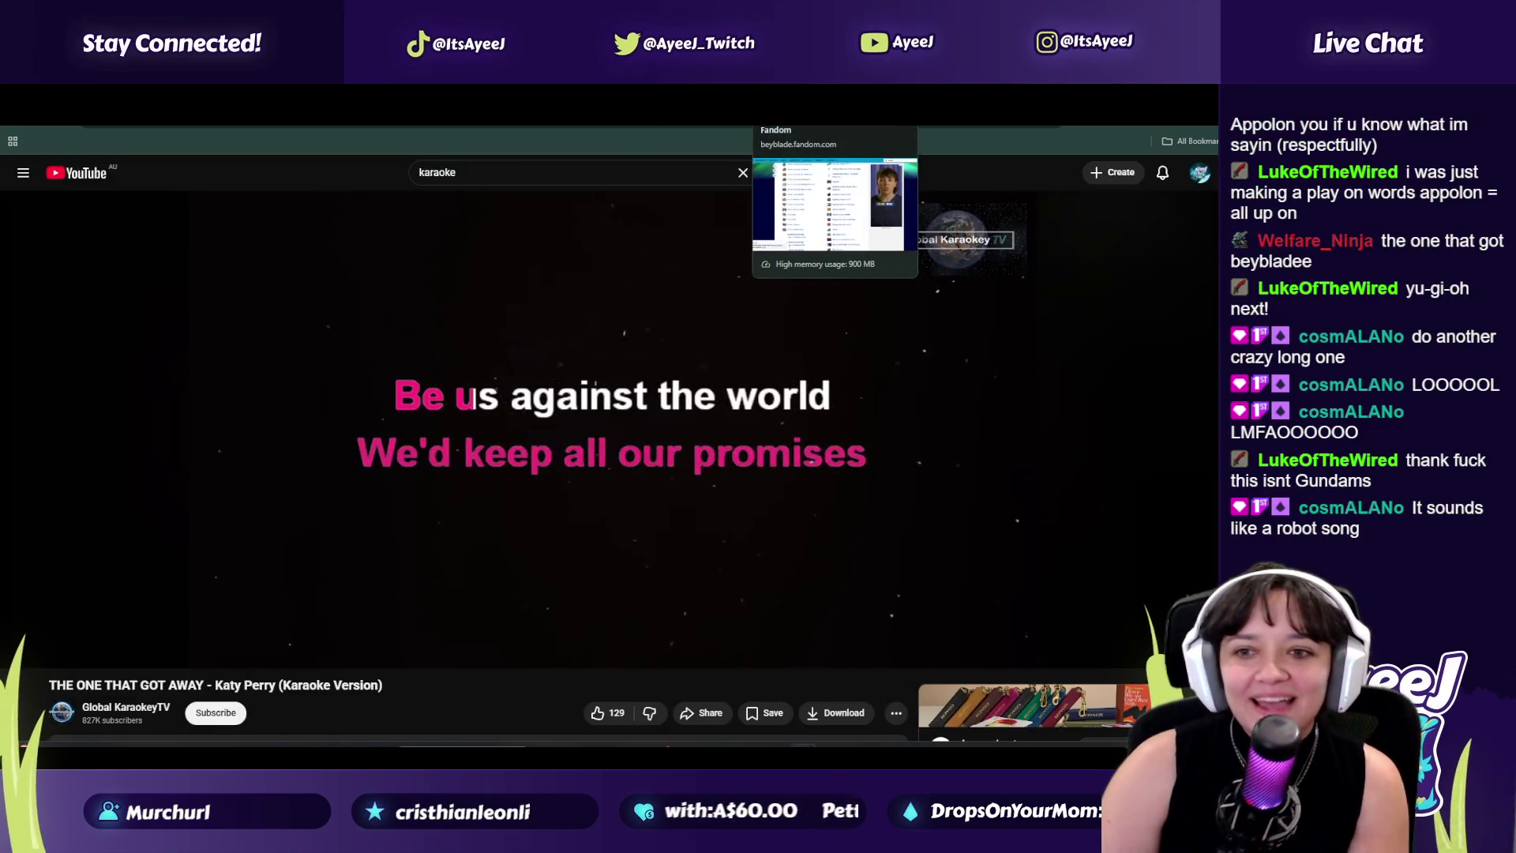
left_click(821, 115)
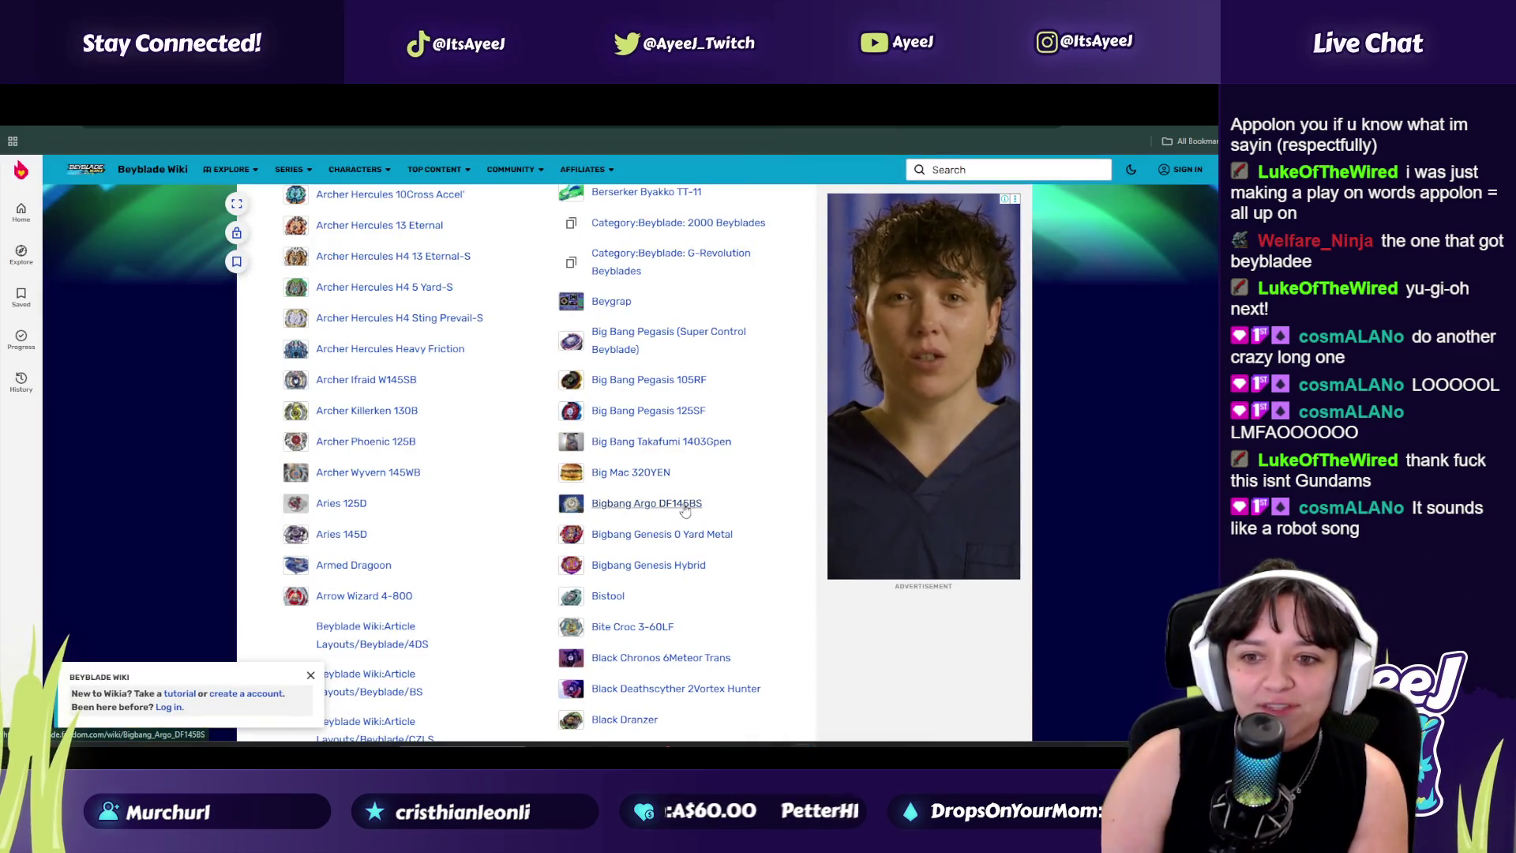
left_click(679, 114)
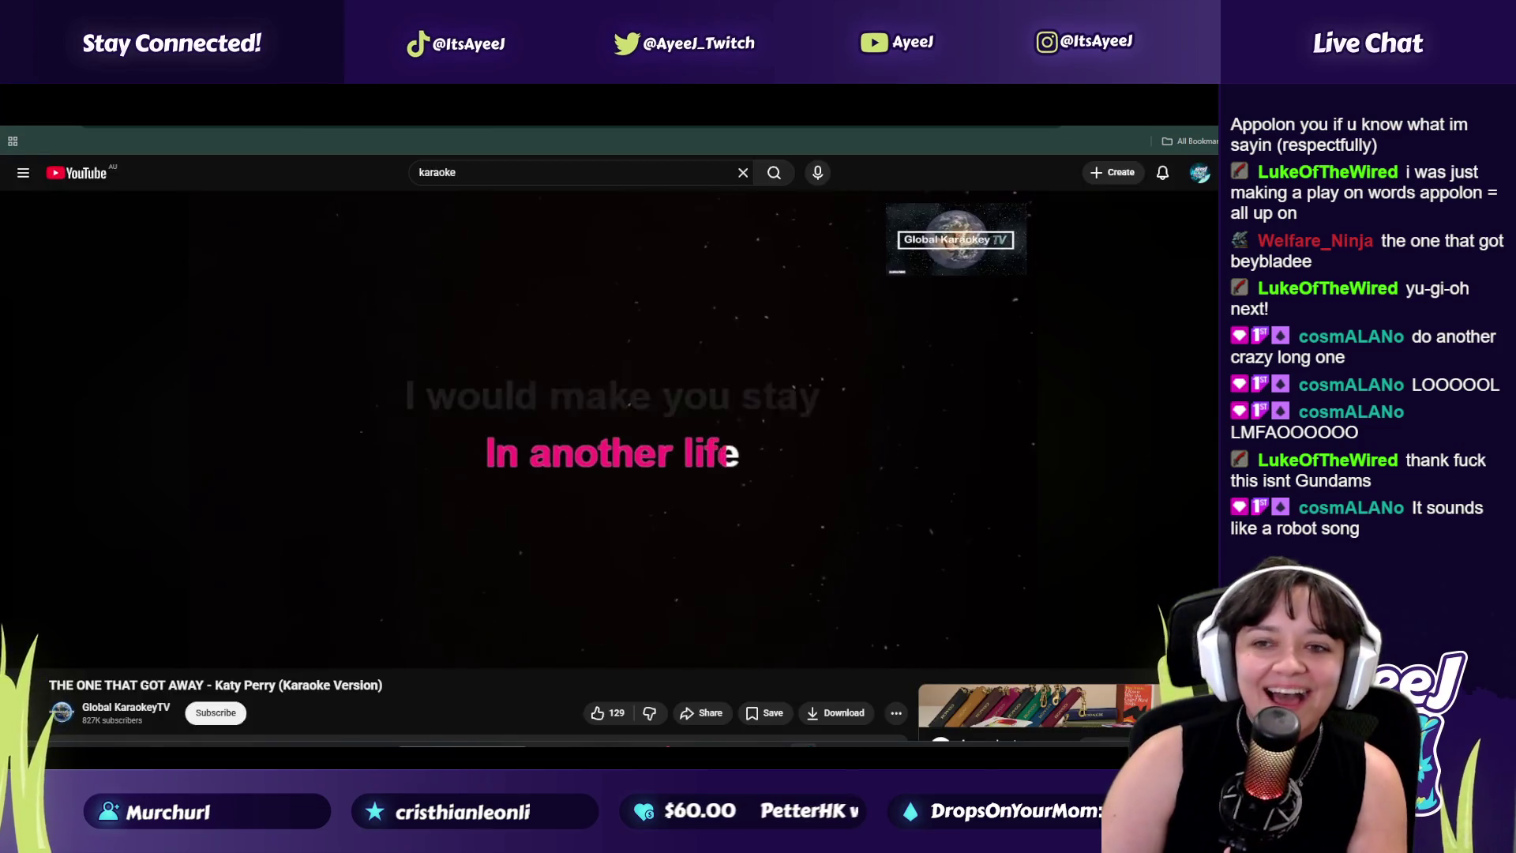
left_click(821, 114)
Step: Scroll back up the Beyblade list, check the YouTube karaoke video, and return to the previous list page
scroll(397, 543, "down", 2)
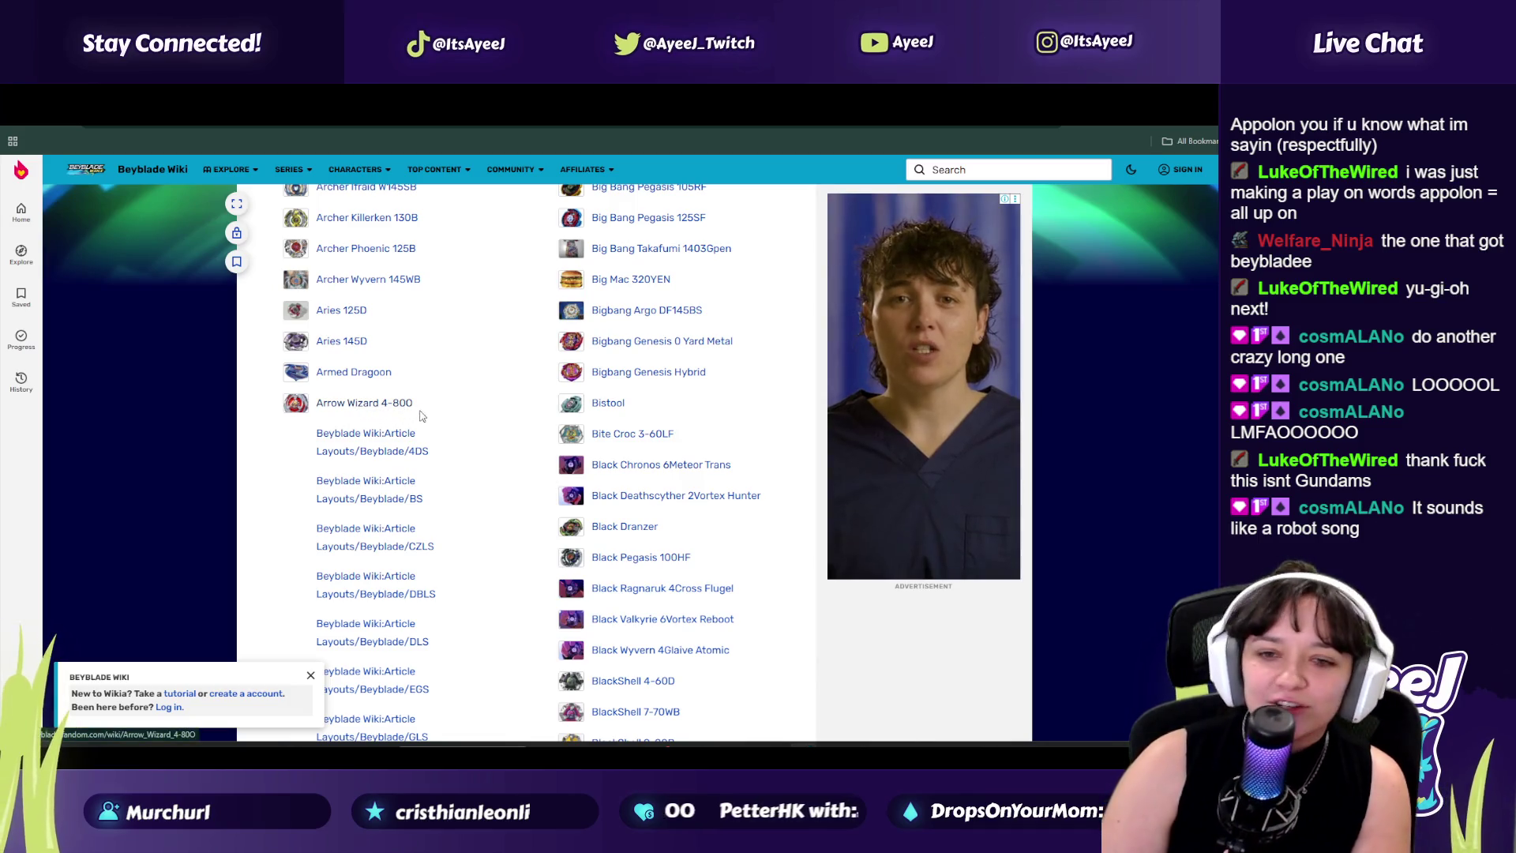
scroll(466, 376, "up", 1)
scroll(399, 394, "up", 7)
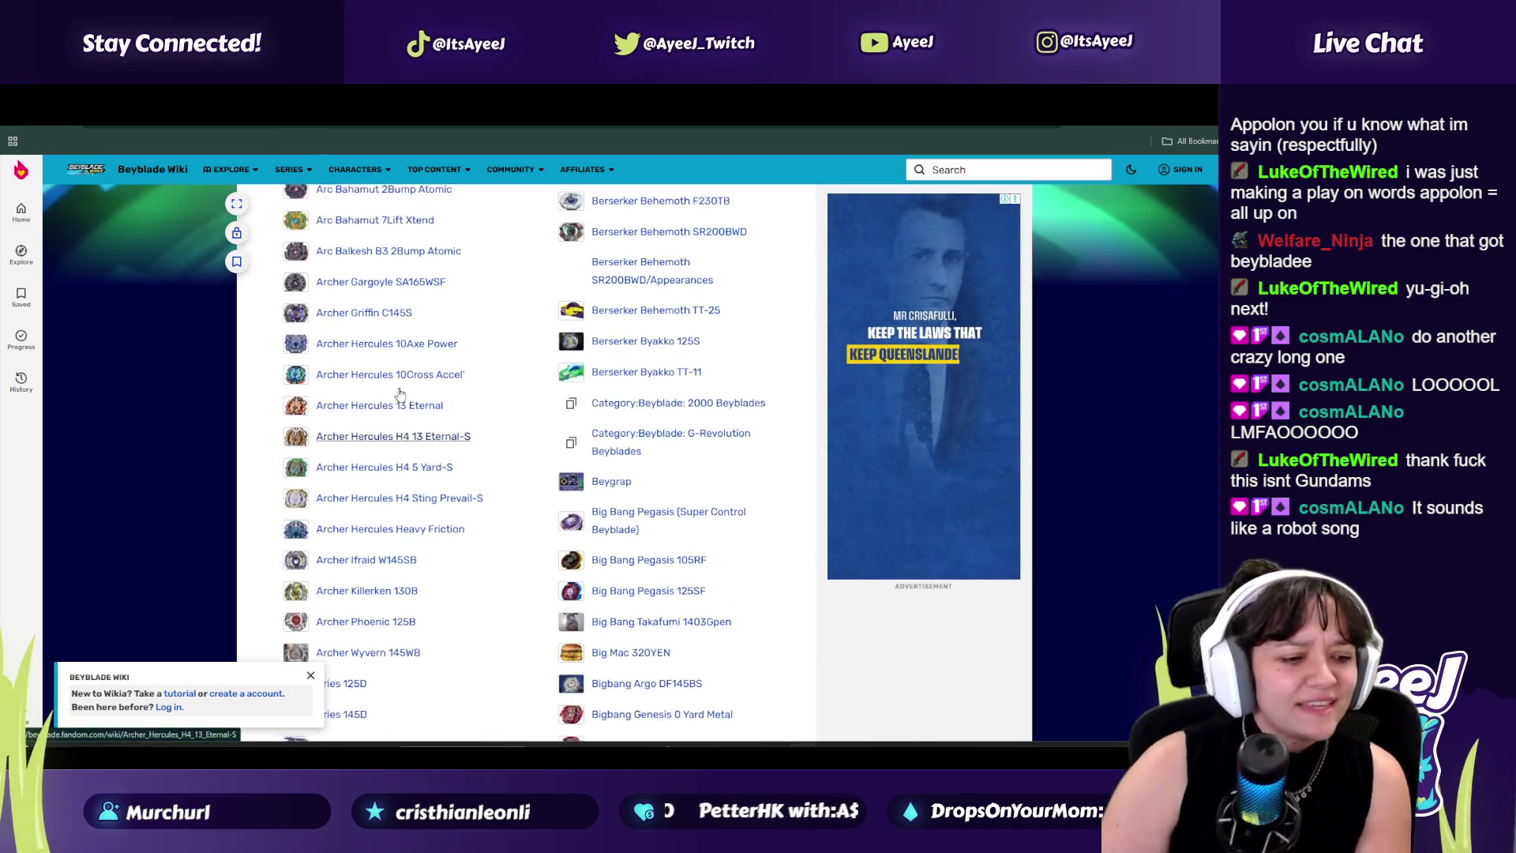
scroll(391, 371, "up", 2)
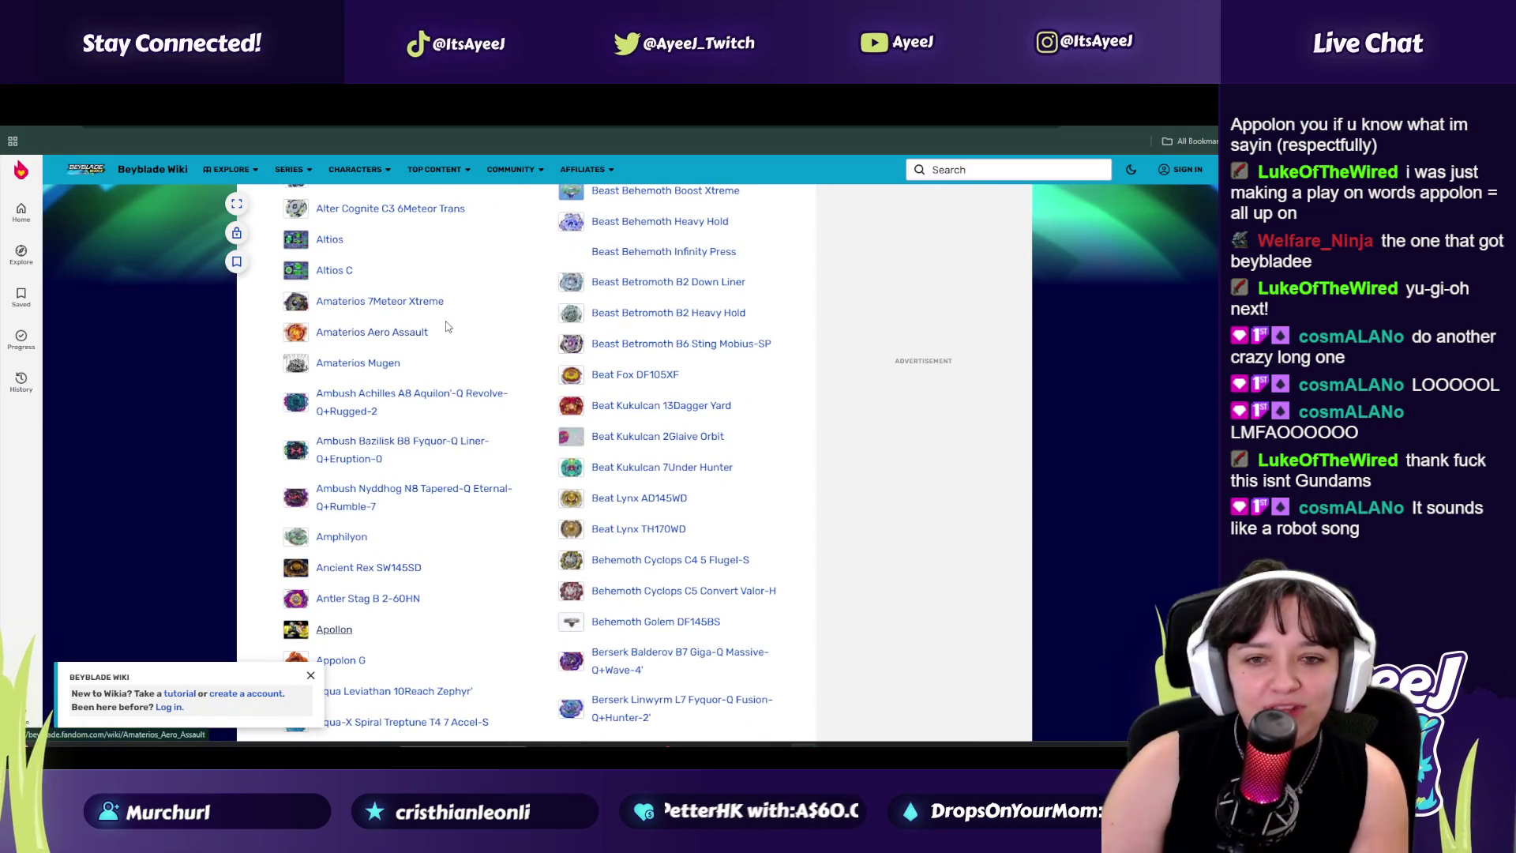
scroll(430, 363, "up", 2)
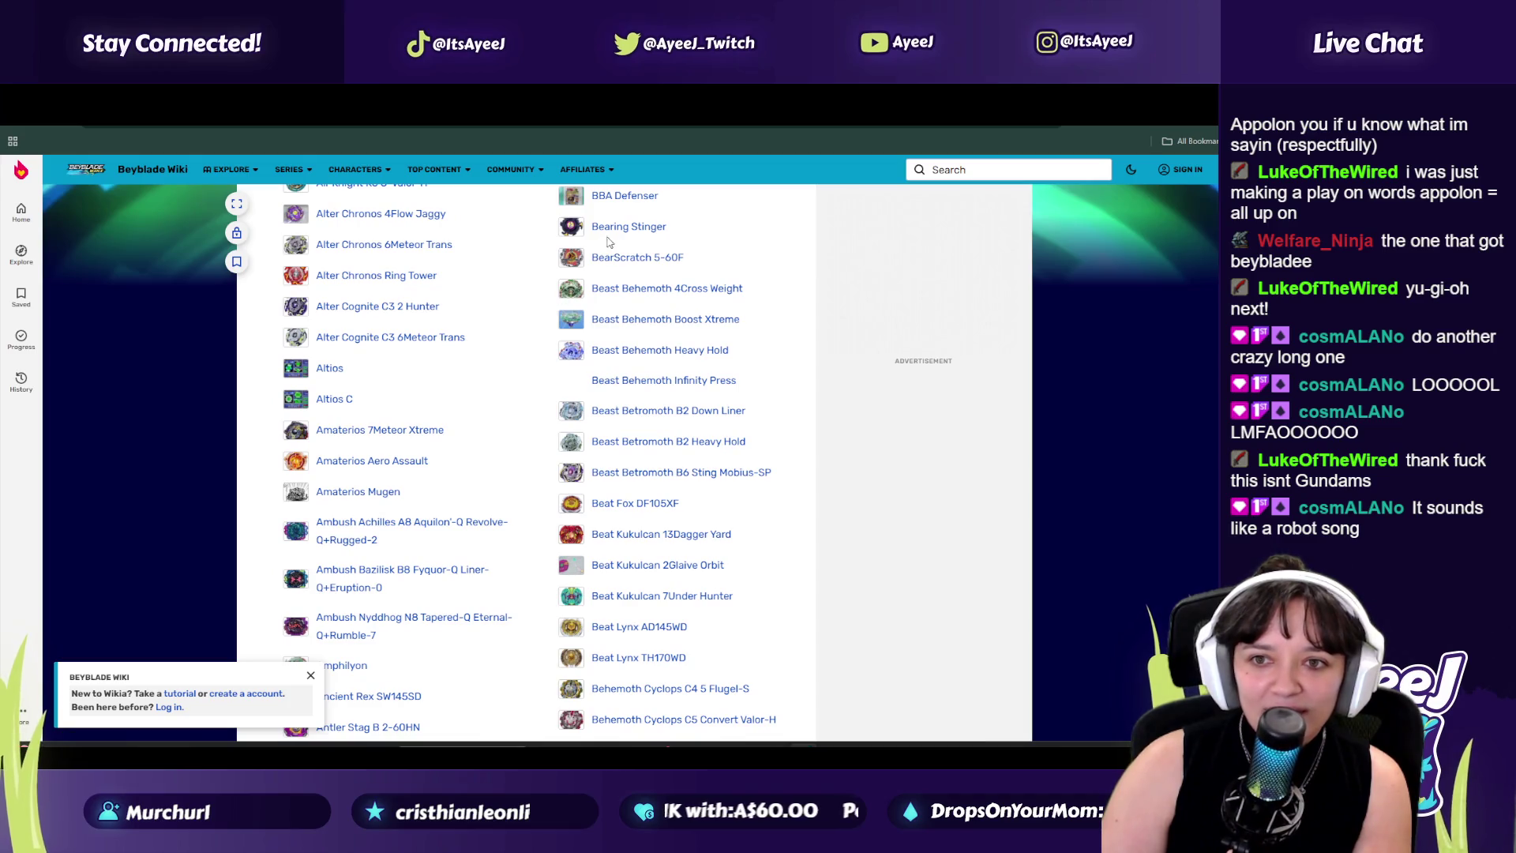
scroll(458, 383, "up", 5)
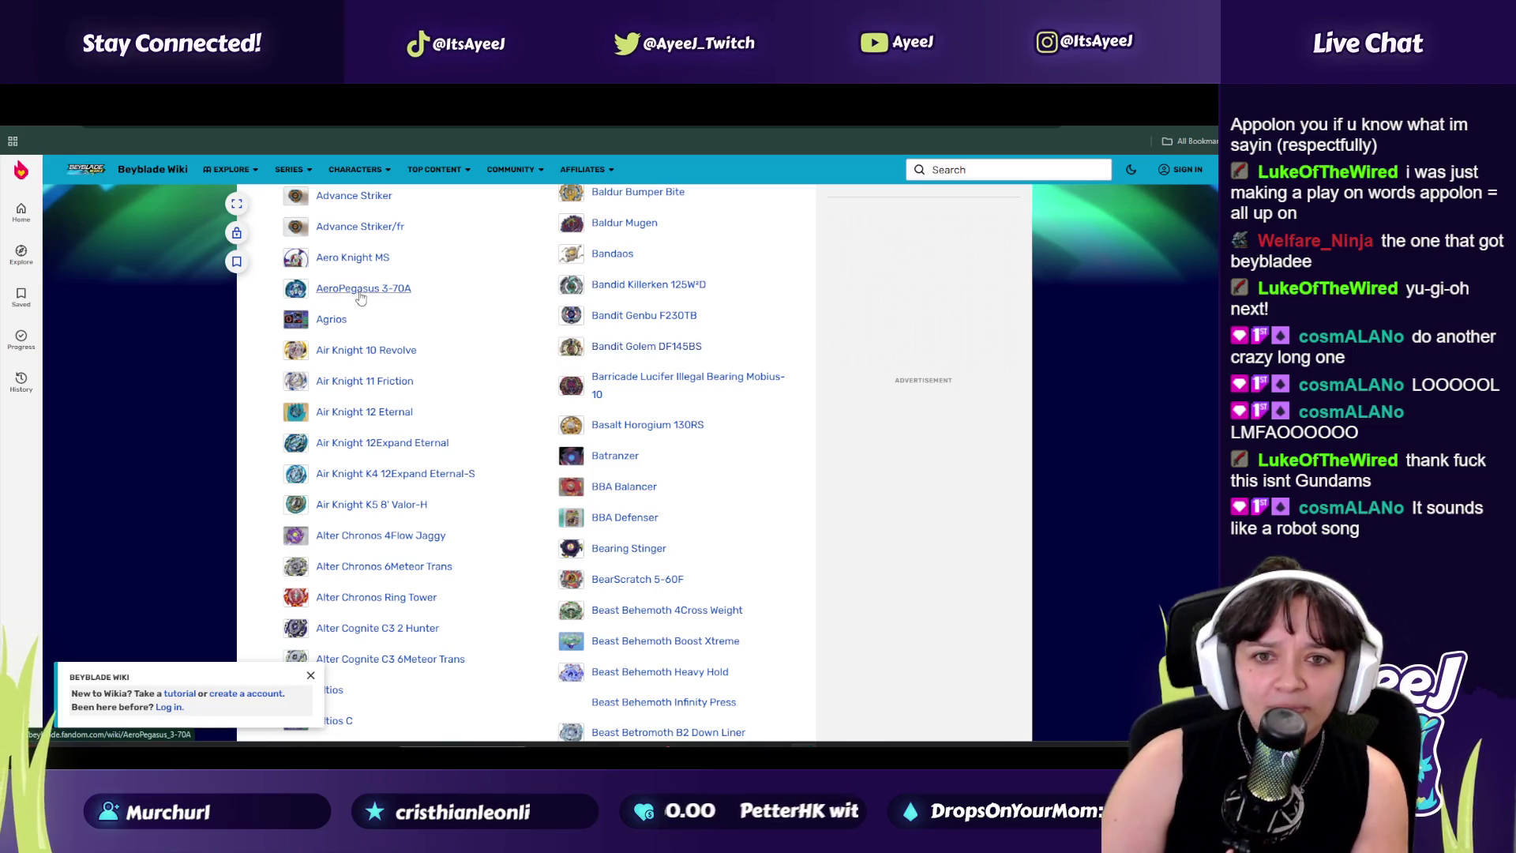
scroll(408, 228, "up", 3)
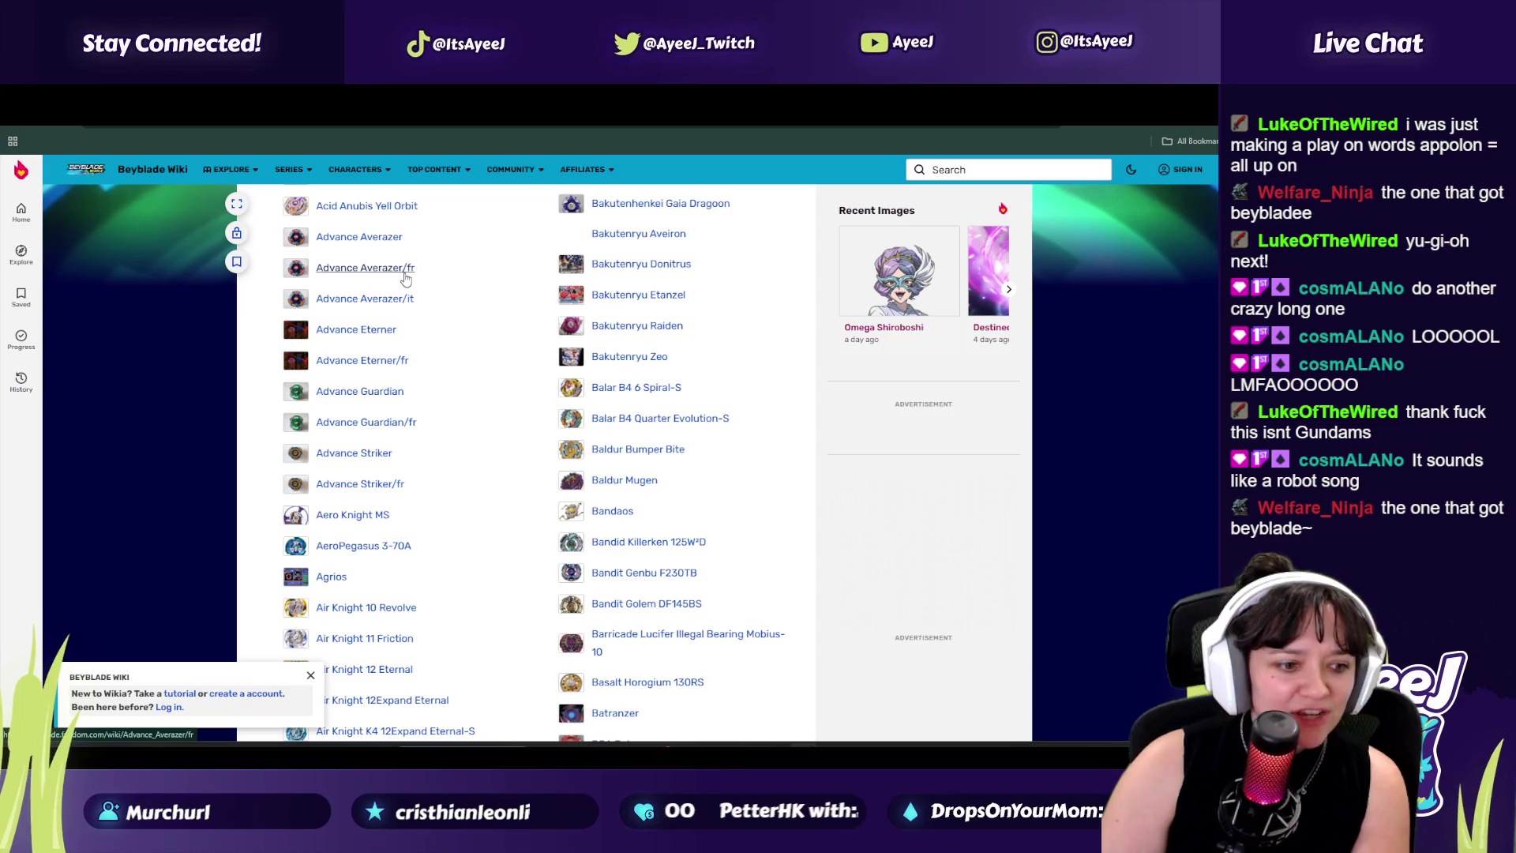
scroll(405, 276, "up", 4)
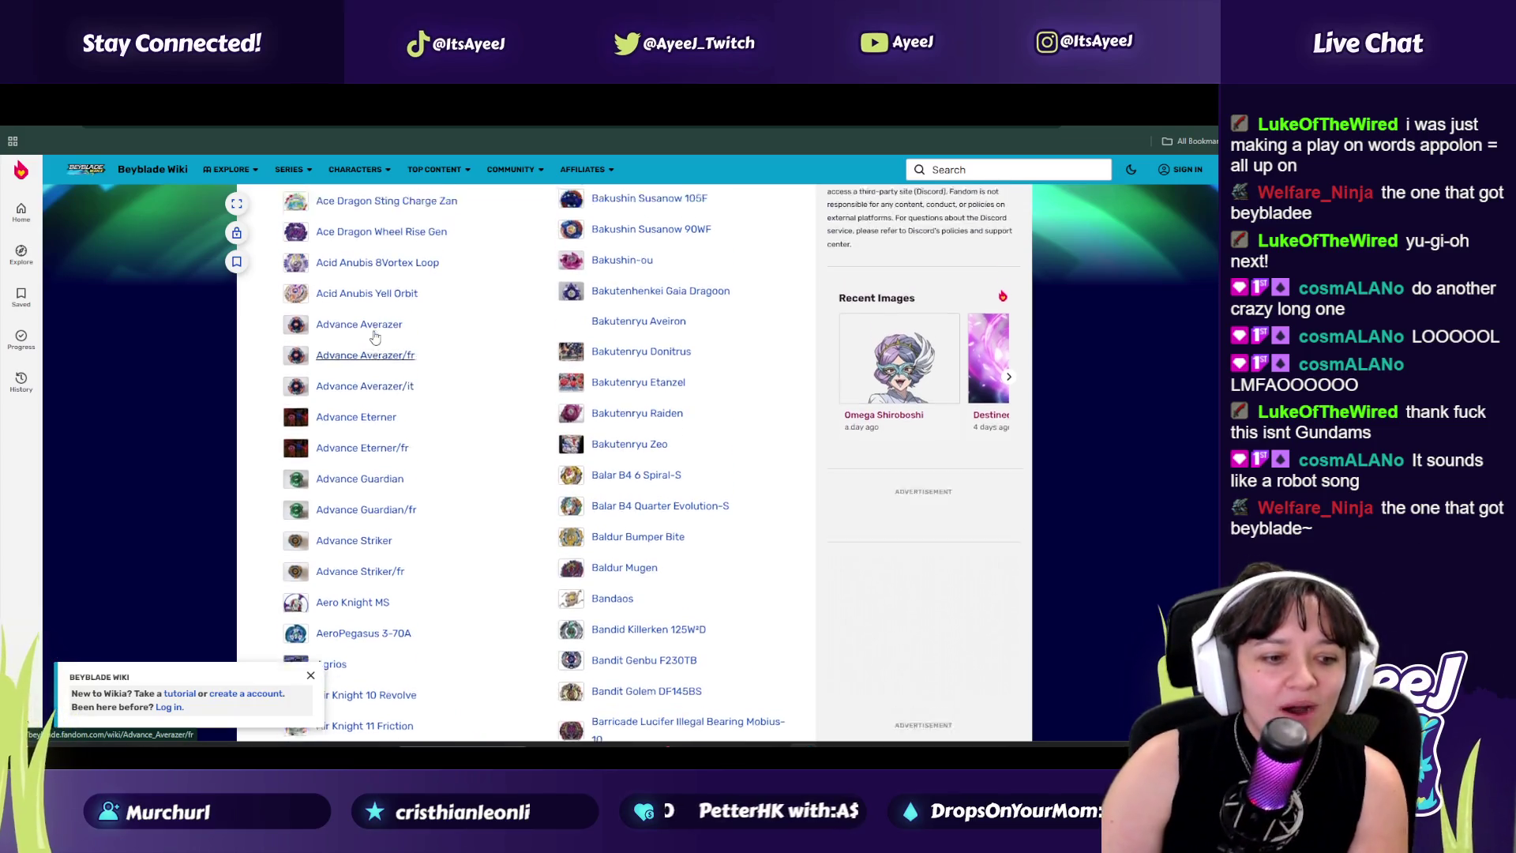
left_click(710, 110)
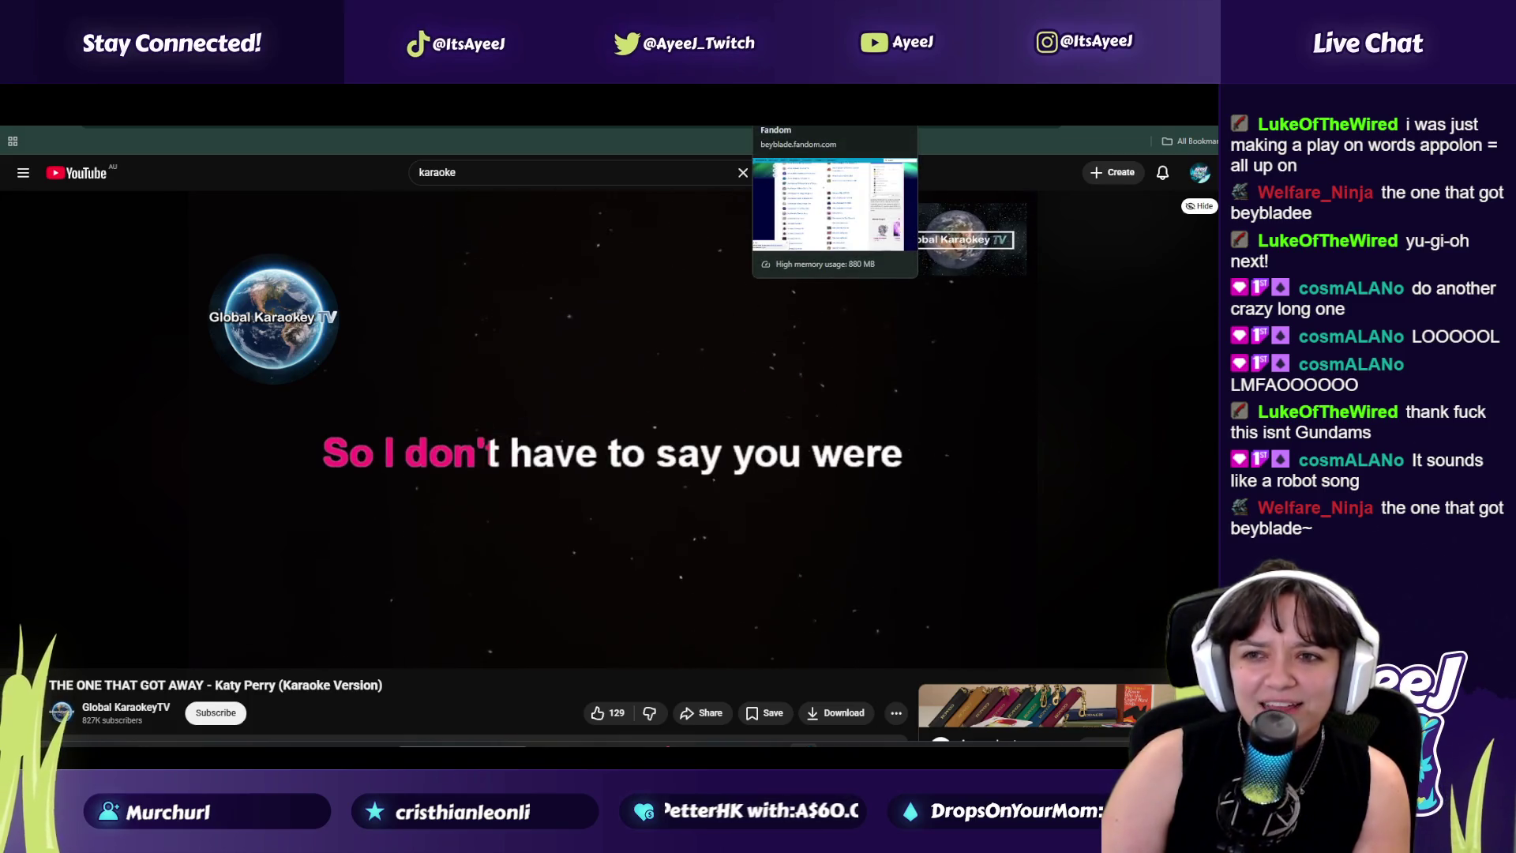
left_click(789, 111)
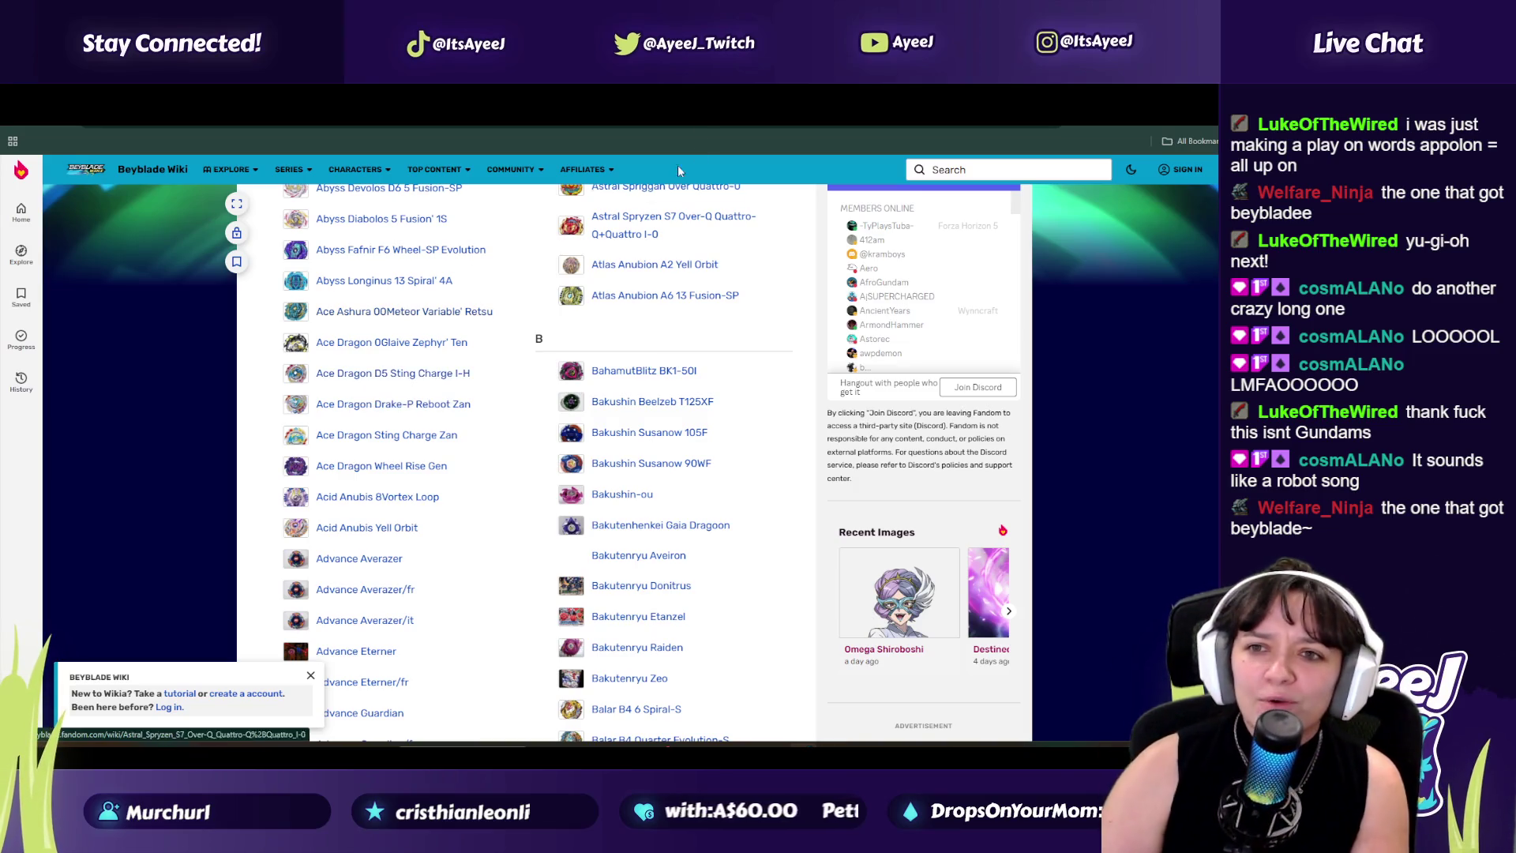
left_click(442, 111)
left_click(528, 426)
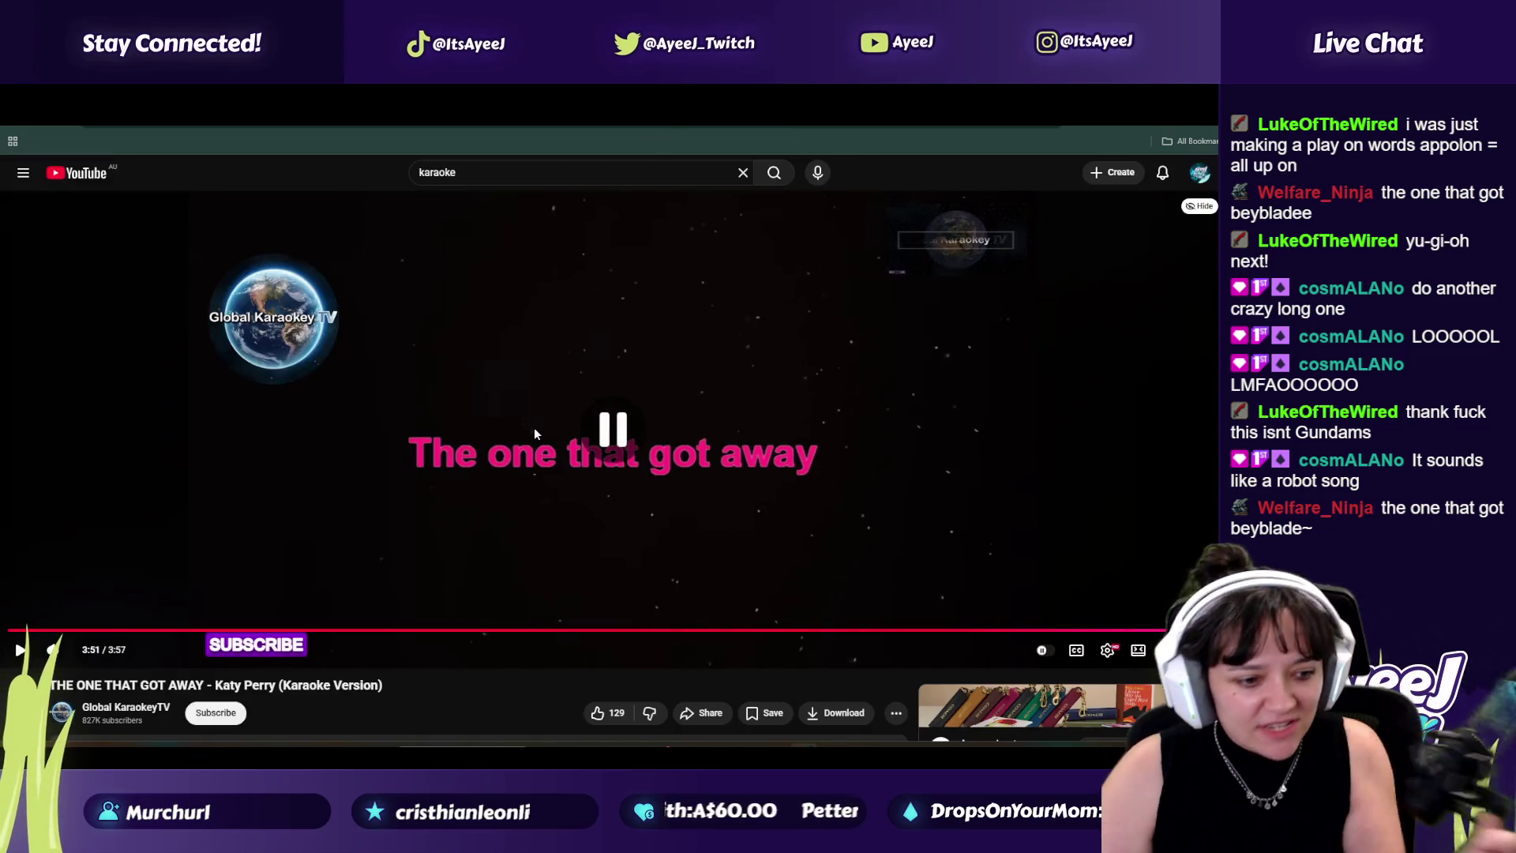
key("ctrl+Tab")
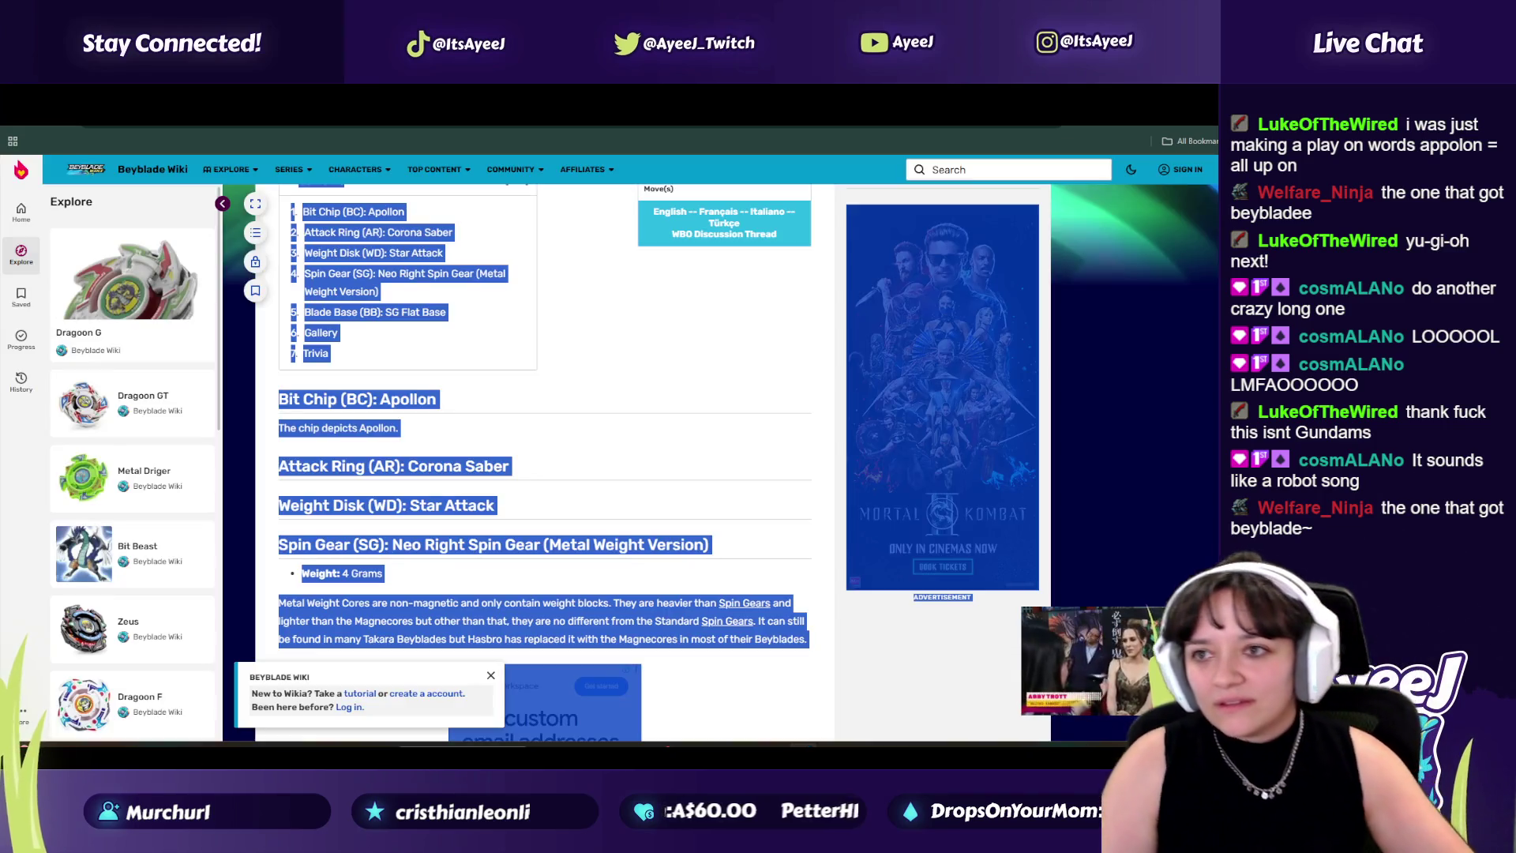
key("alt+Left")
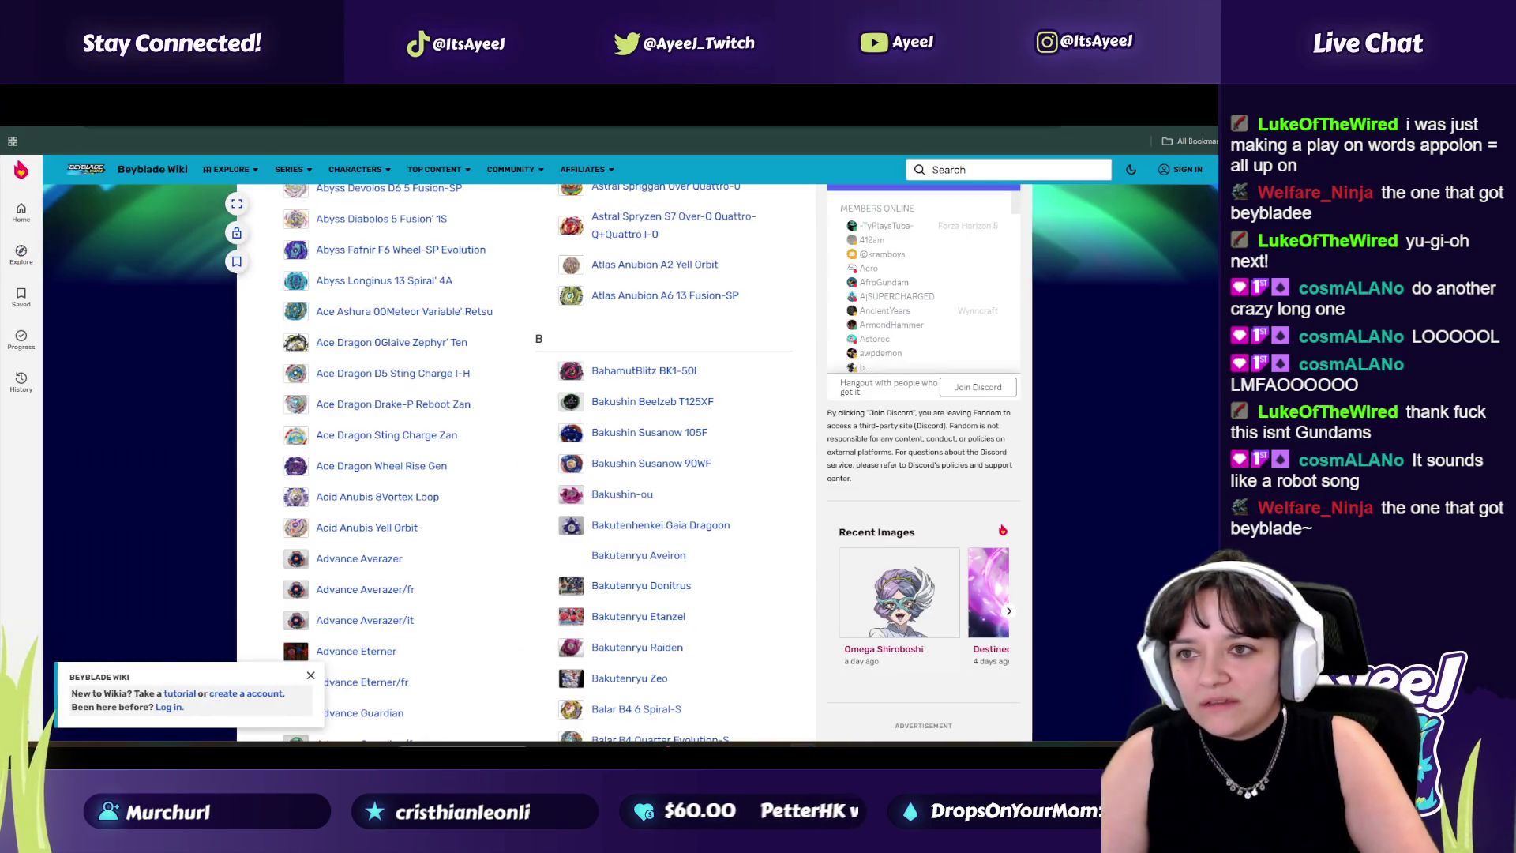
Step: Search Google for 'gundam names wiki' and open the Fandom 'List of Gundams in the Gundam franchise' page
key("ctrl+l")
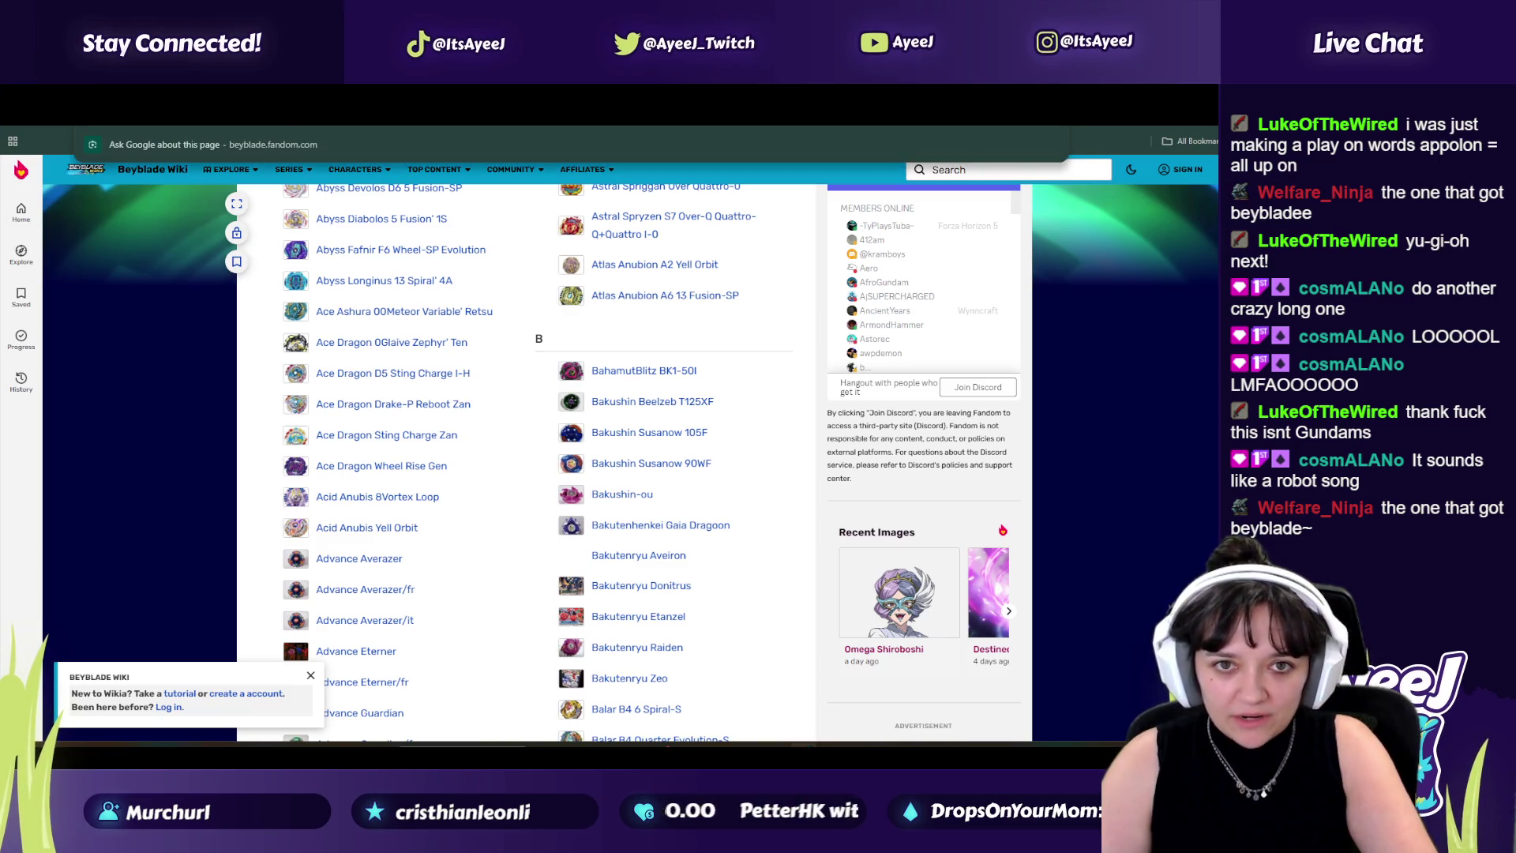
type("gundam names wiki")
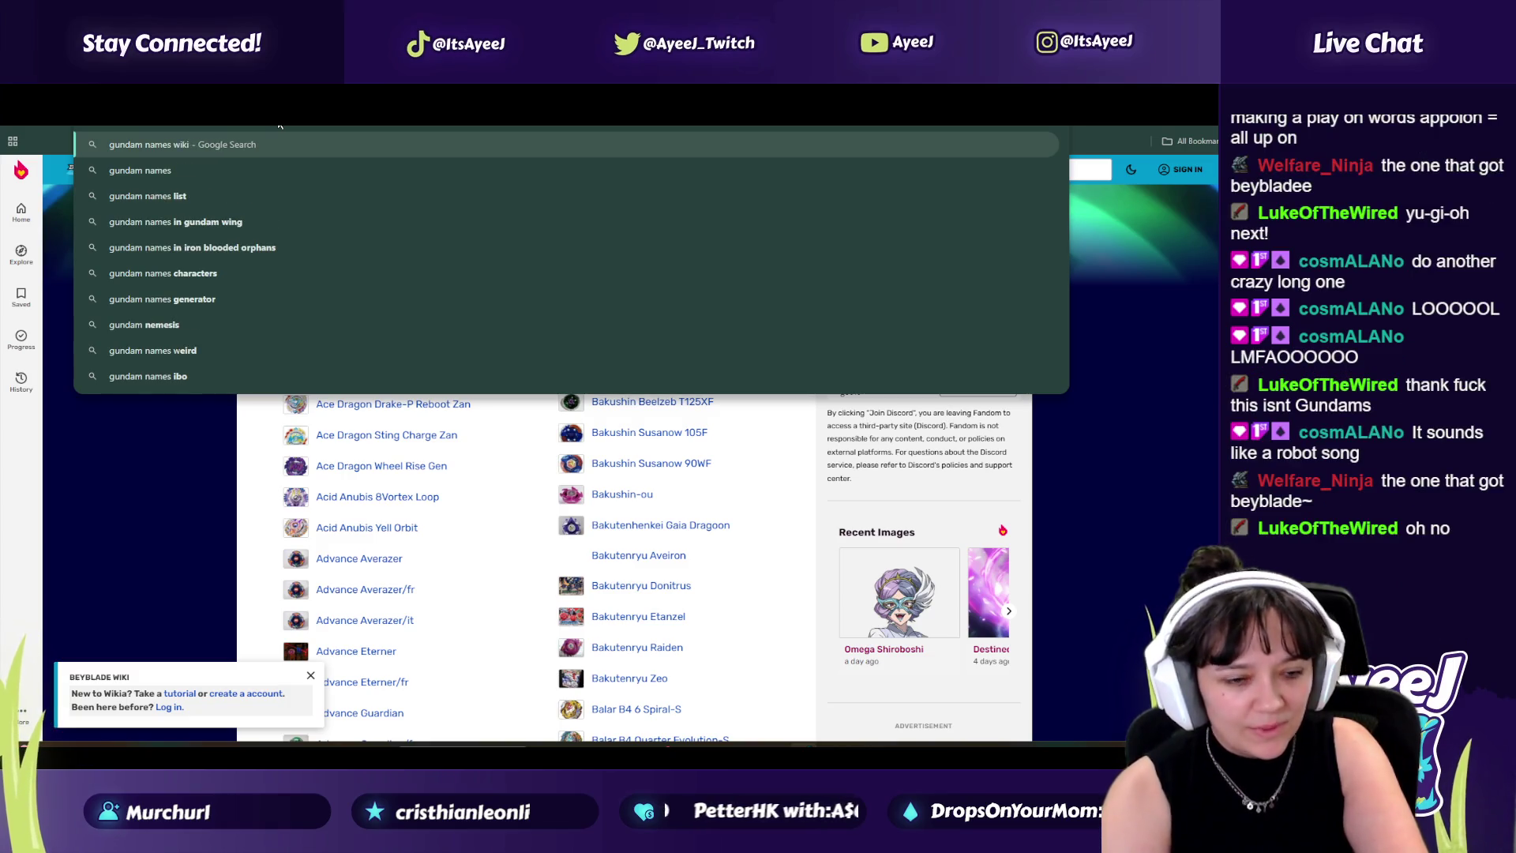
left_click(373, 299)
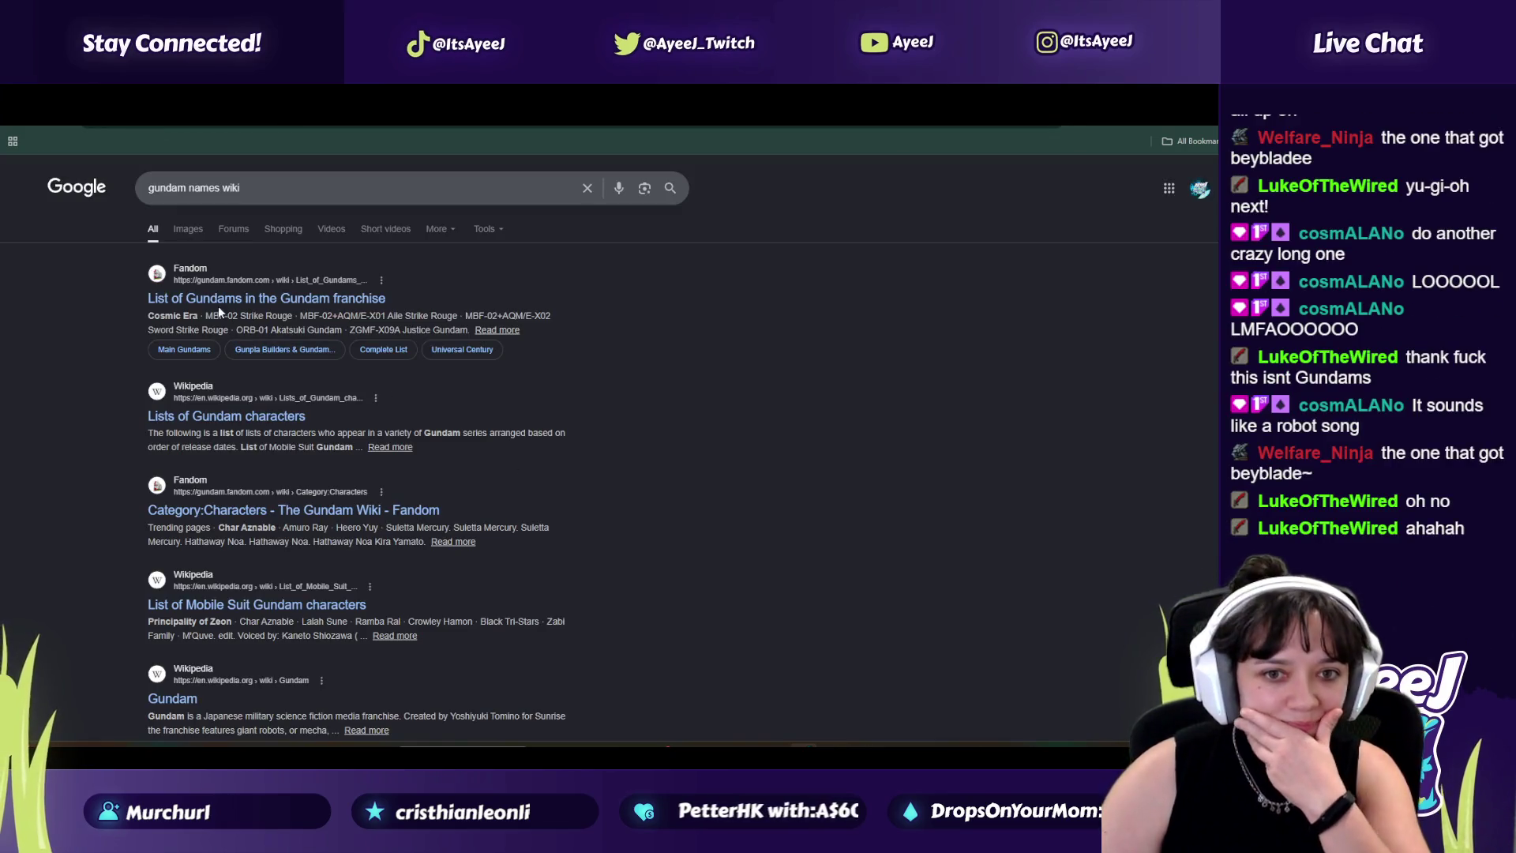
left_click(214, 302)
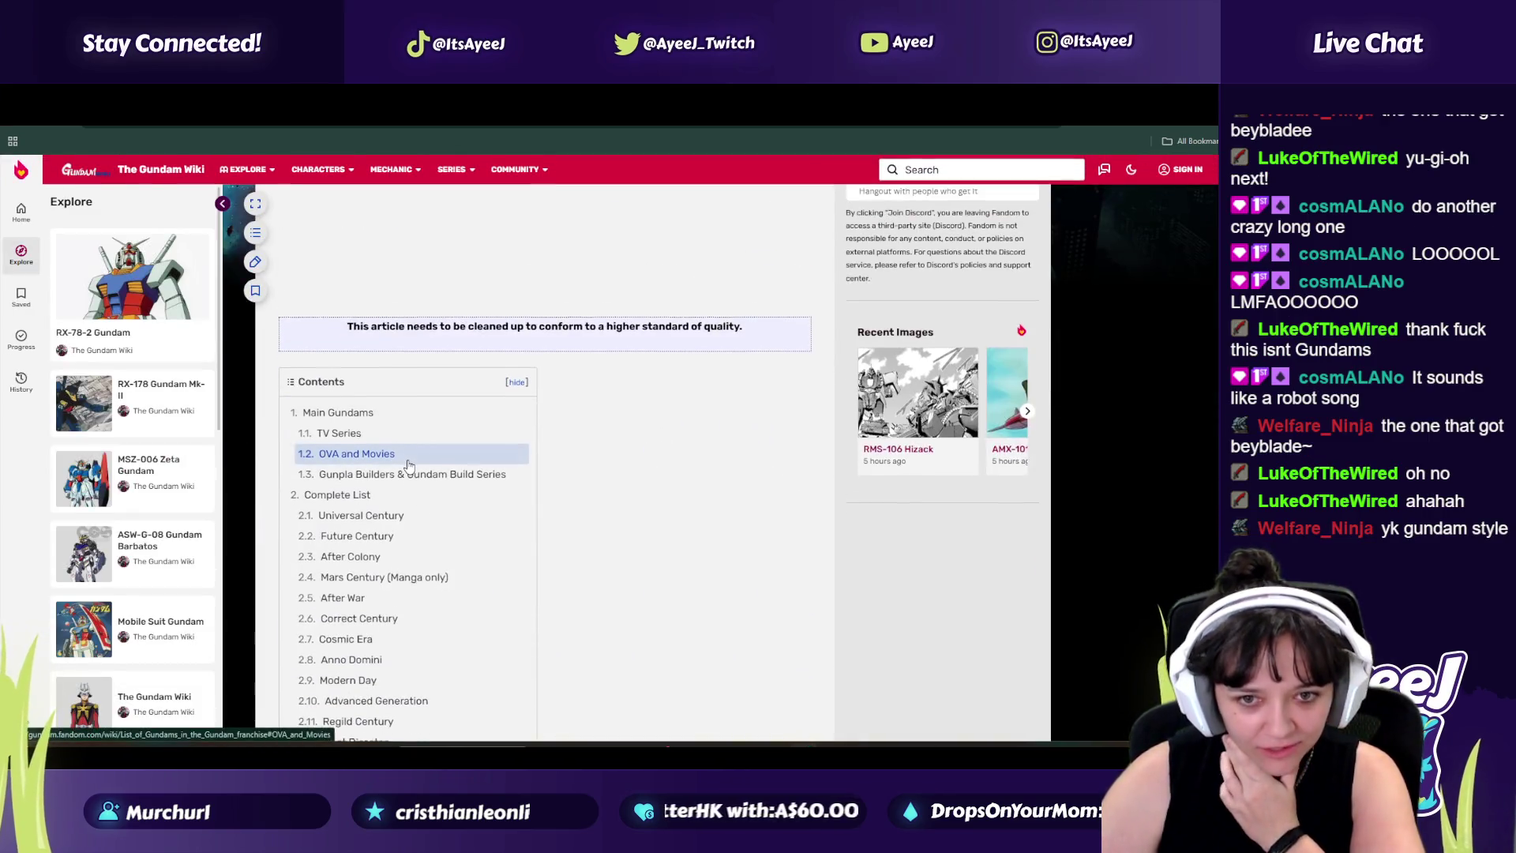
scroll(399, 458, "down", 3)
key("ctrl+Tab")
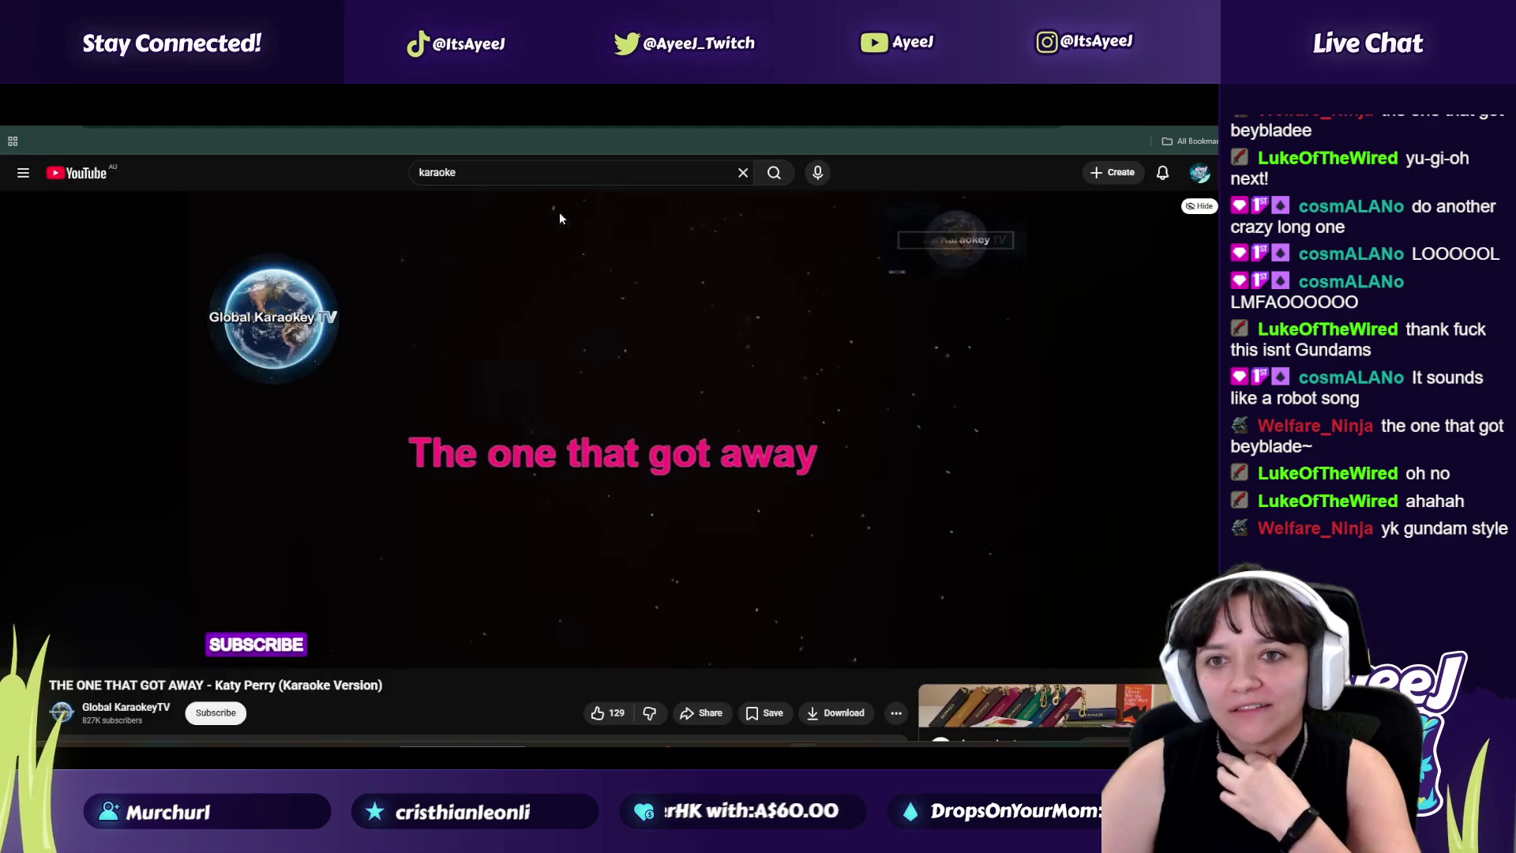
Step: Search YouTube for 'gangnam style karaoke' and open the Psy Gangnam Style karaoke video
type("/gan")
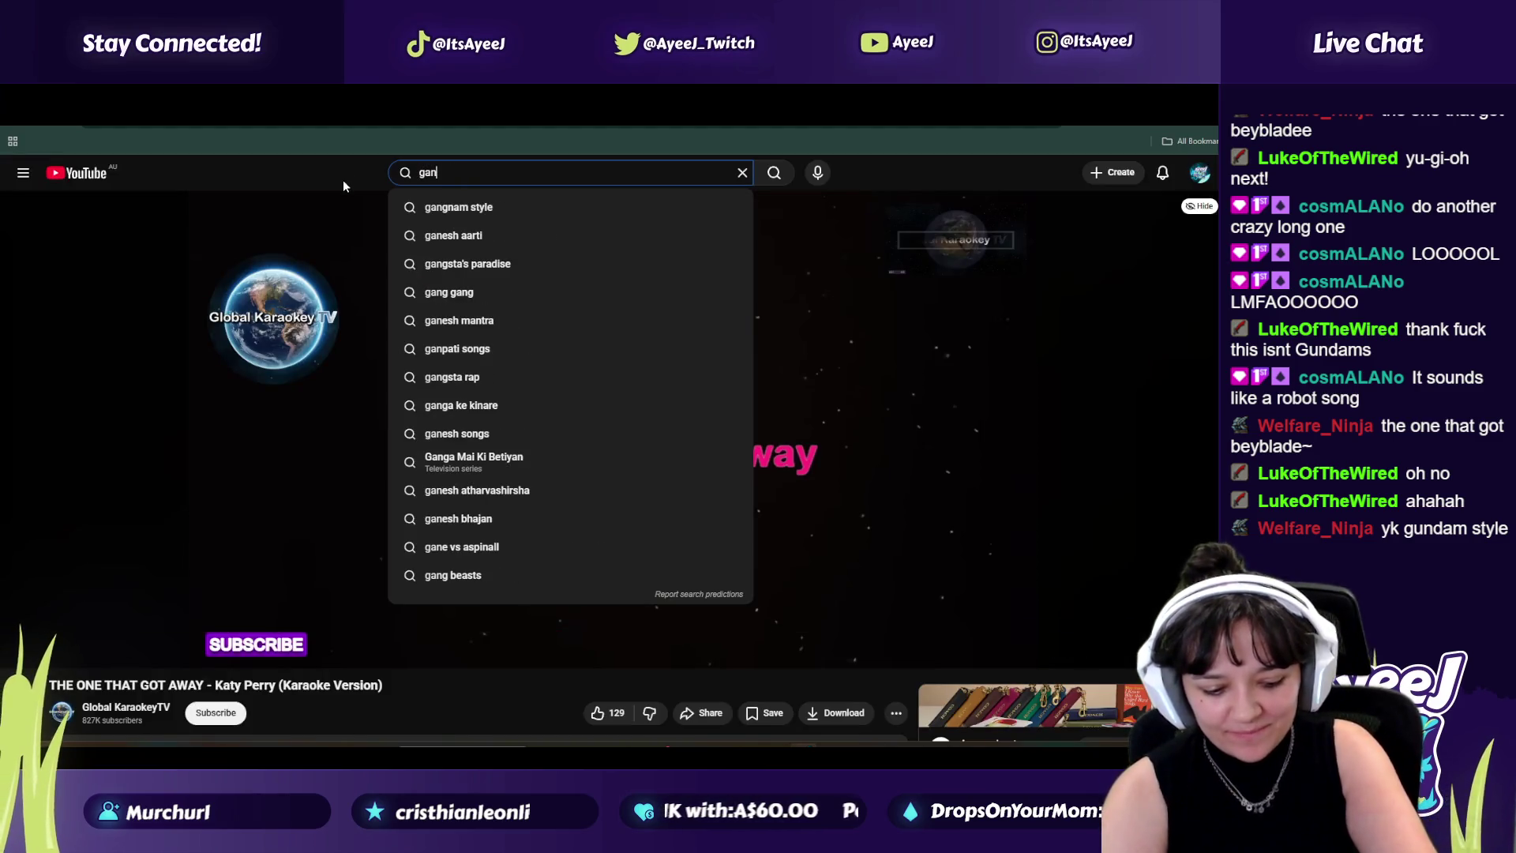
type("gd")
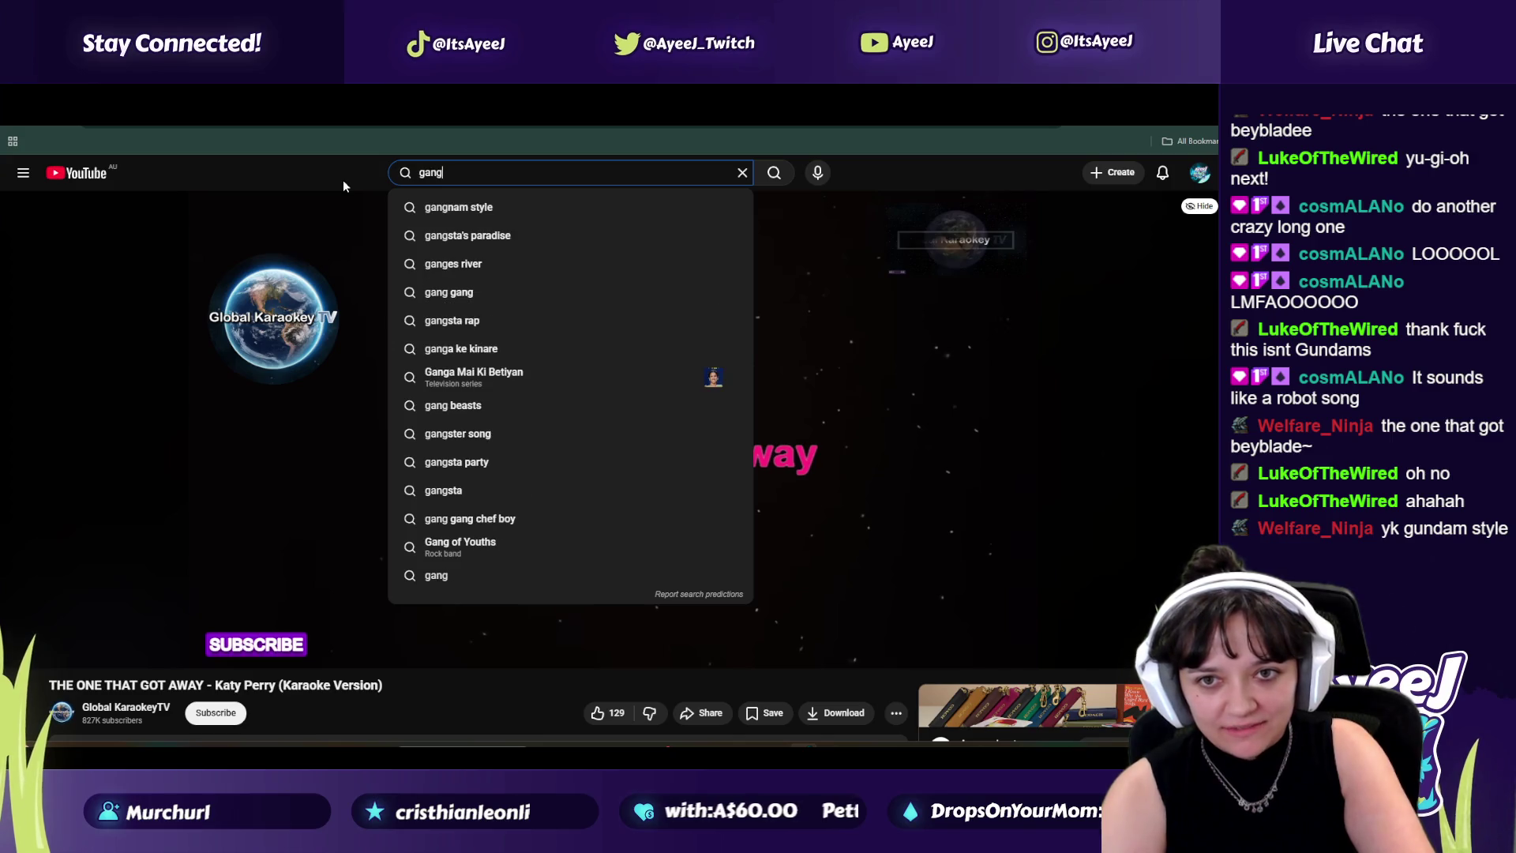
key("BackSpace")
type("nam")
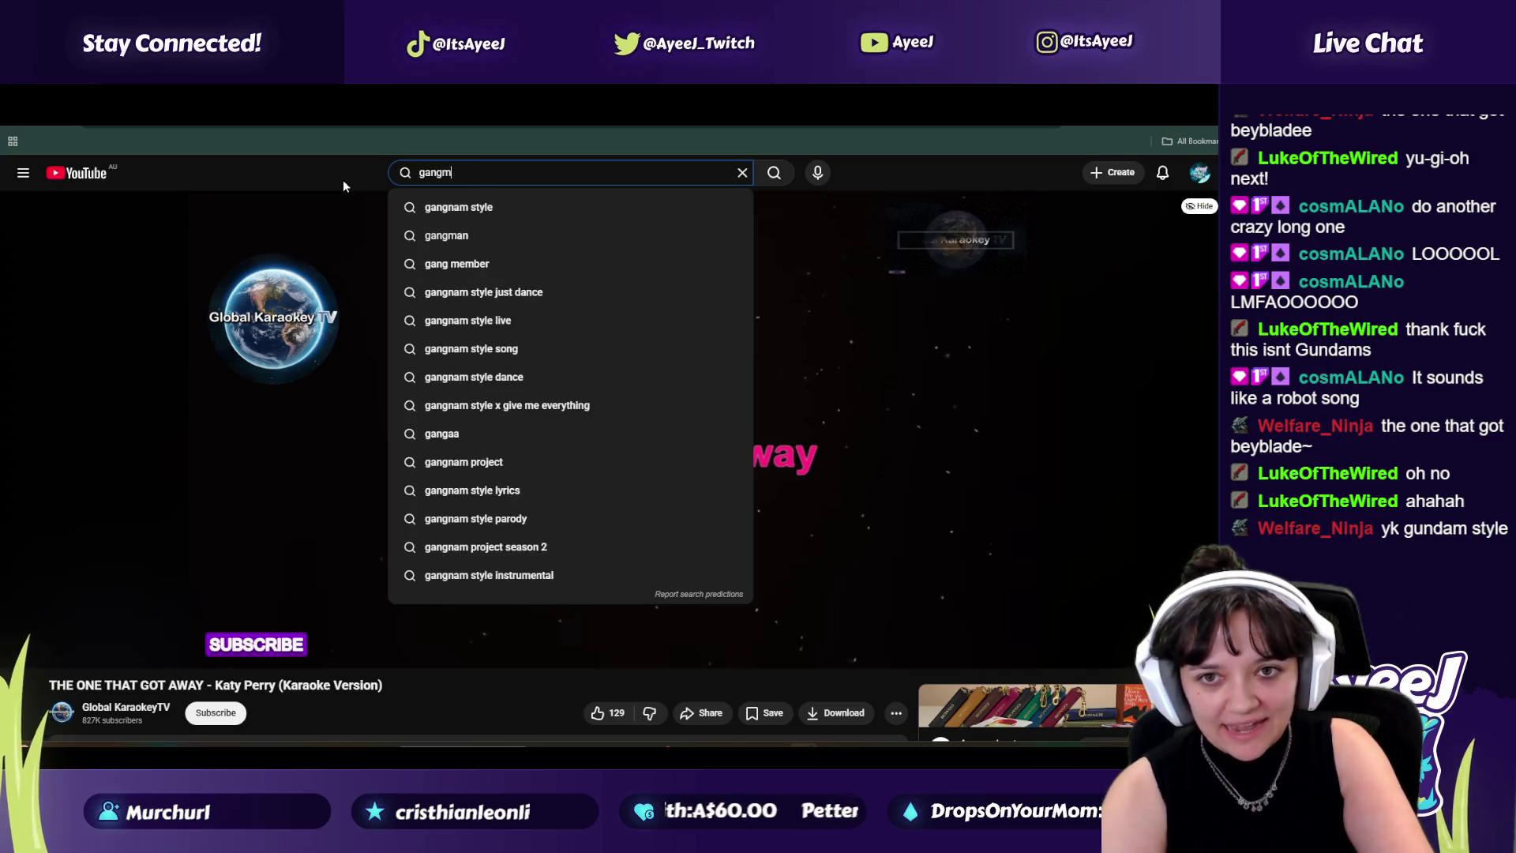
type(" style karaoke")
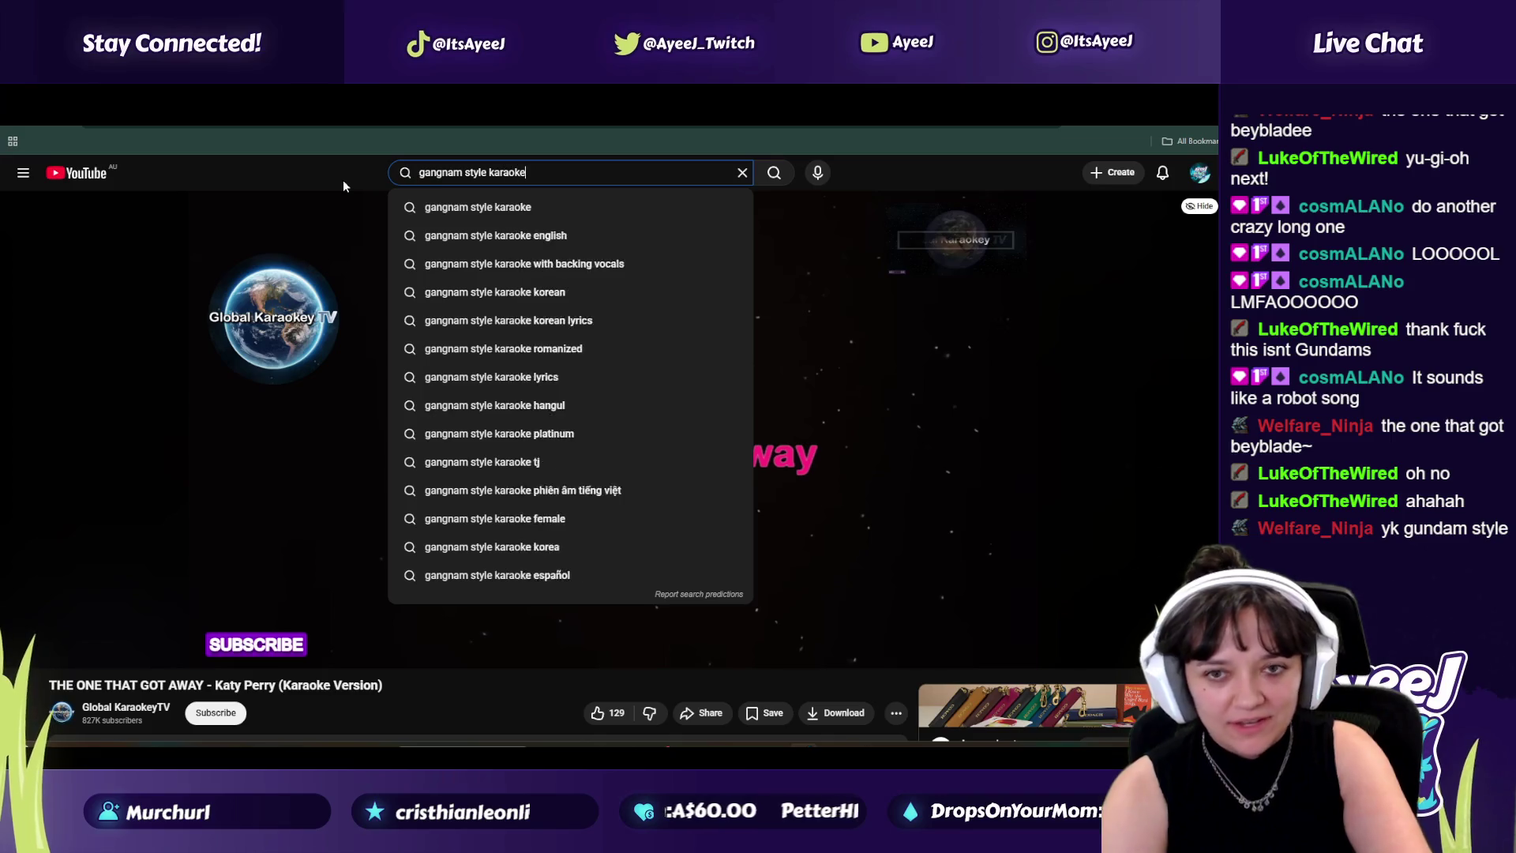
key("Return")
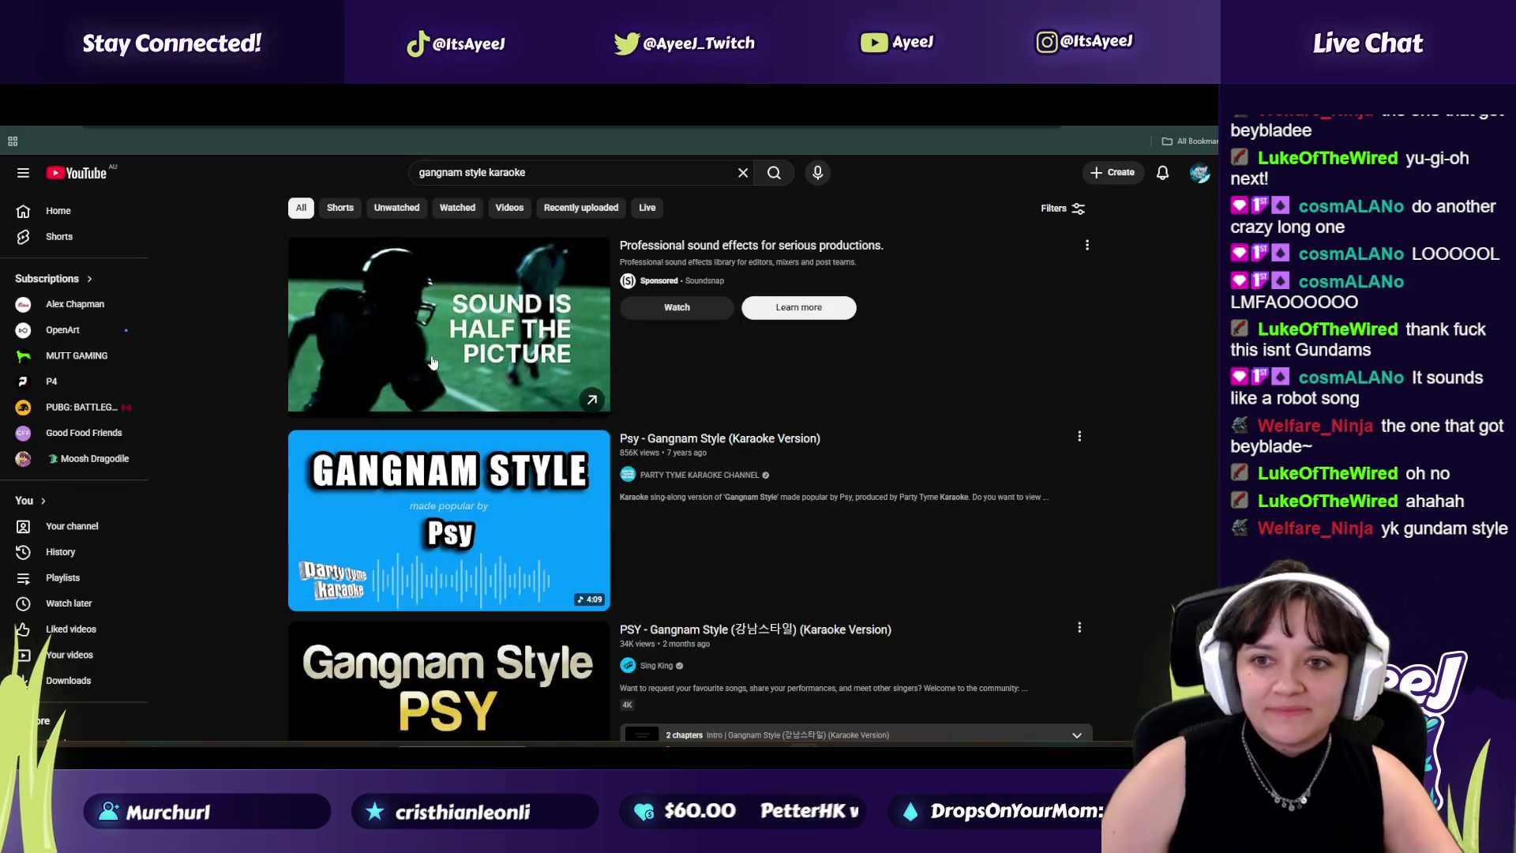
left_click(447, 523)
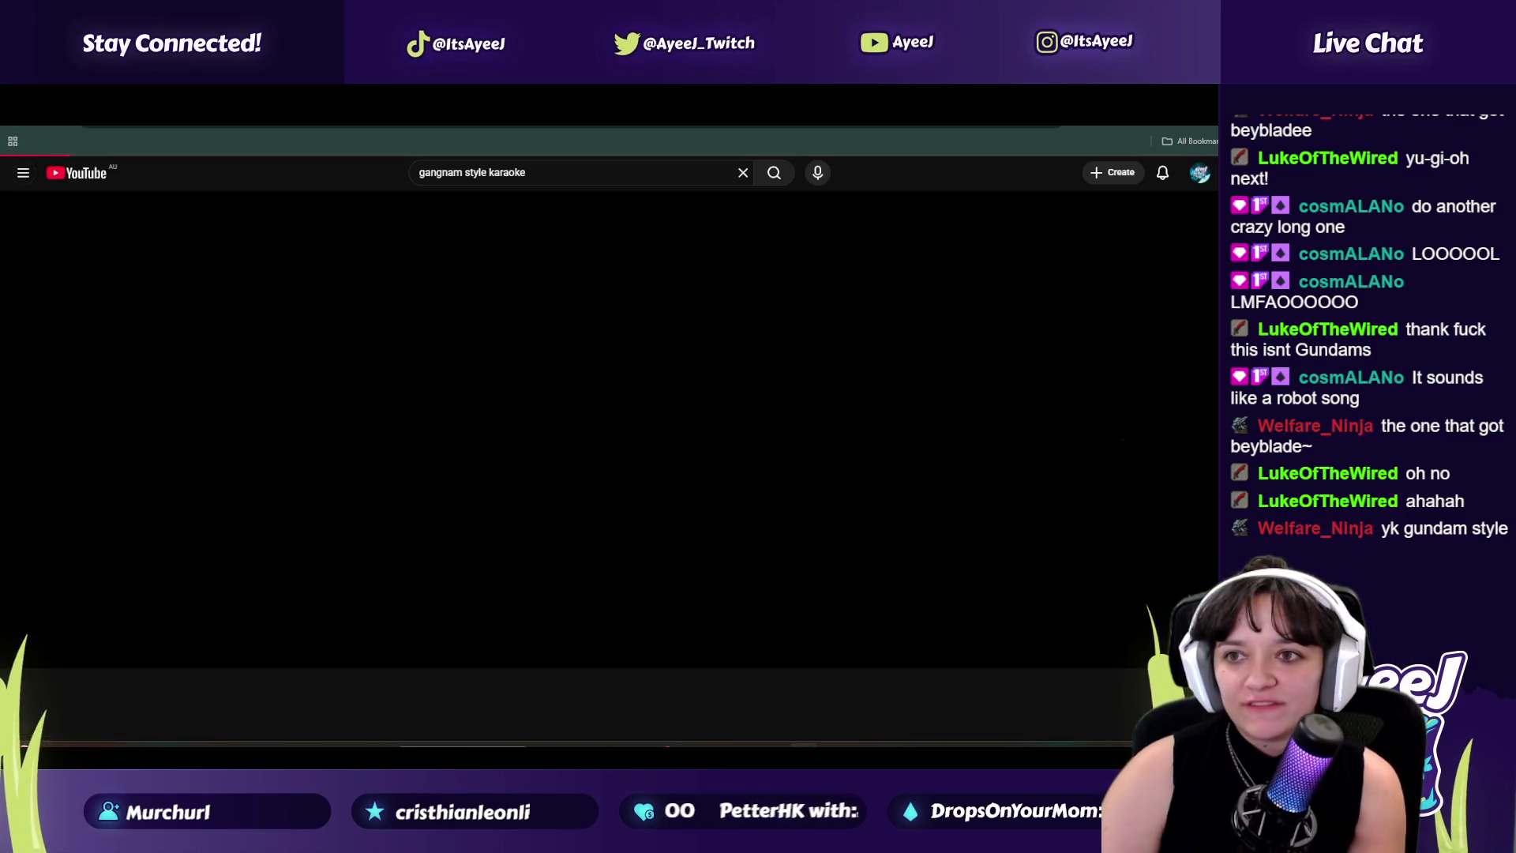
key("ctrl+Tab")
scroll(383, 487, "down", 10)
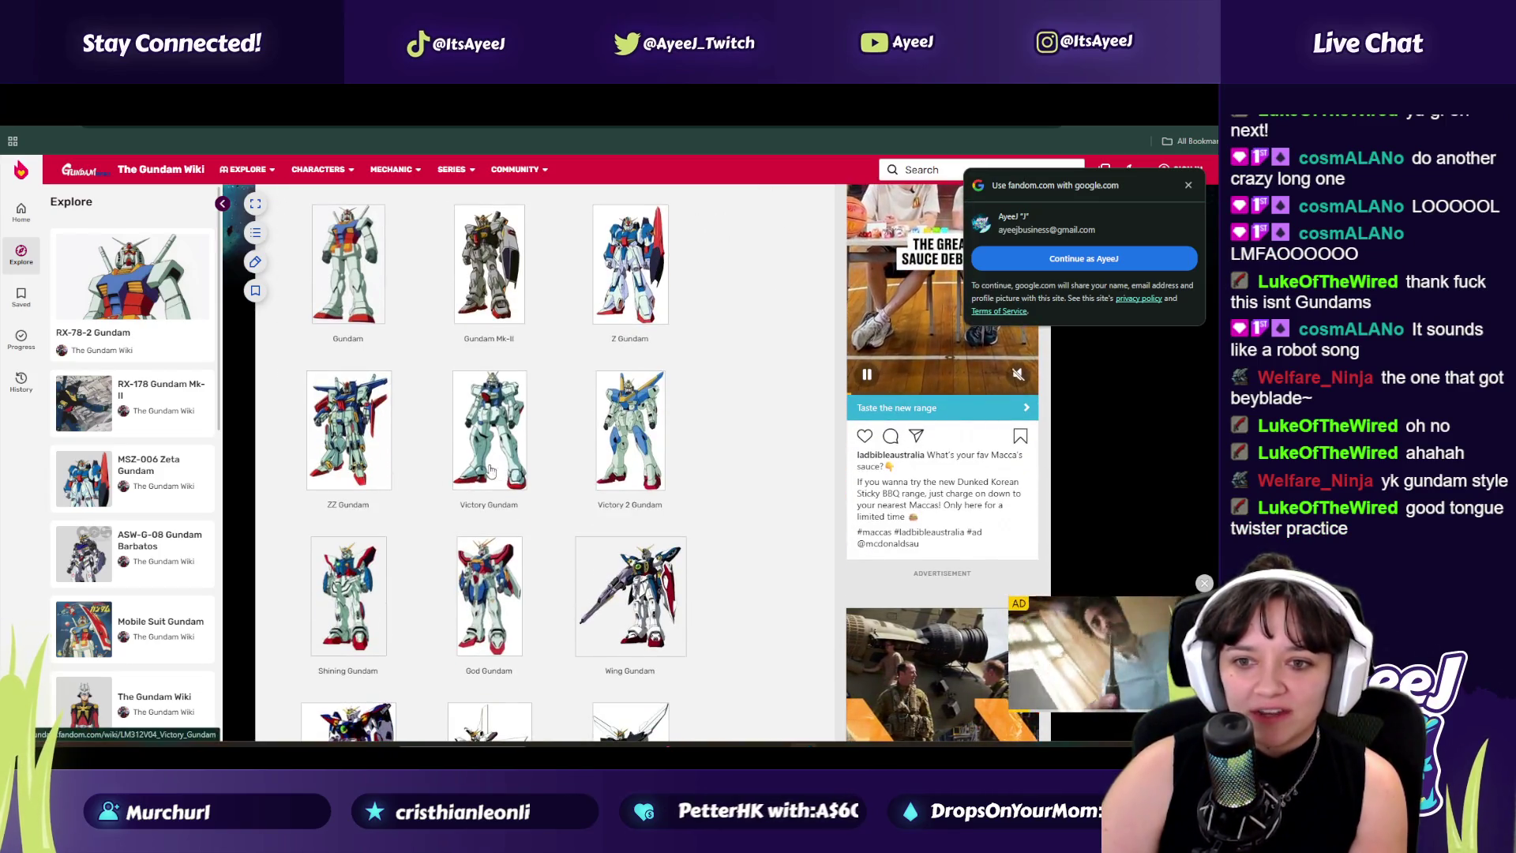
scroll(426, 481, "down", 3)
scroll(454, 470, "down", 2)
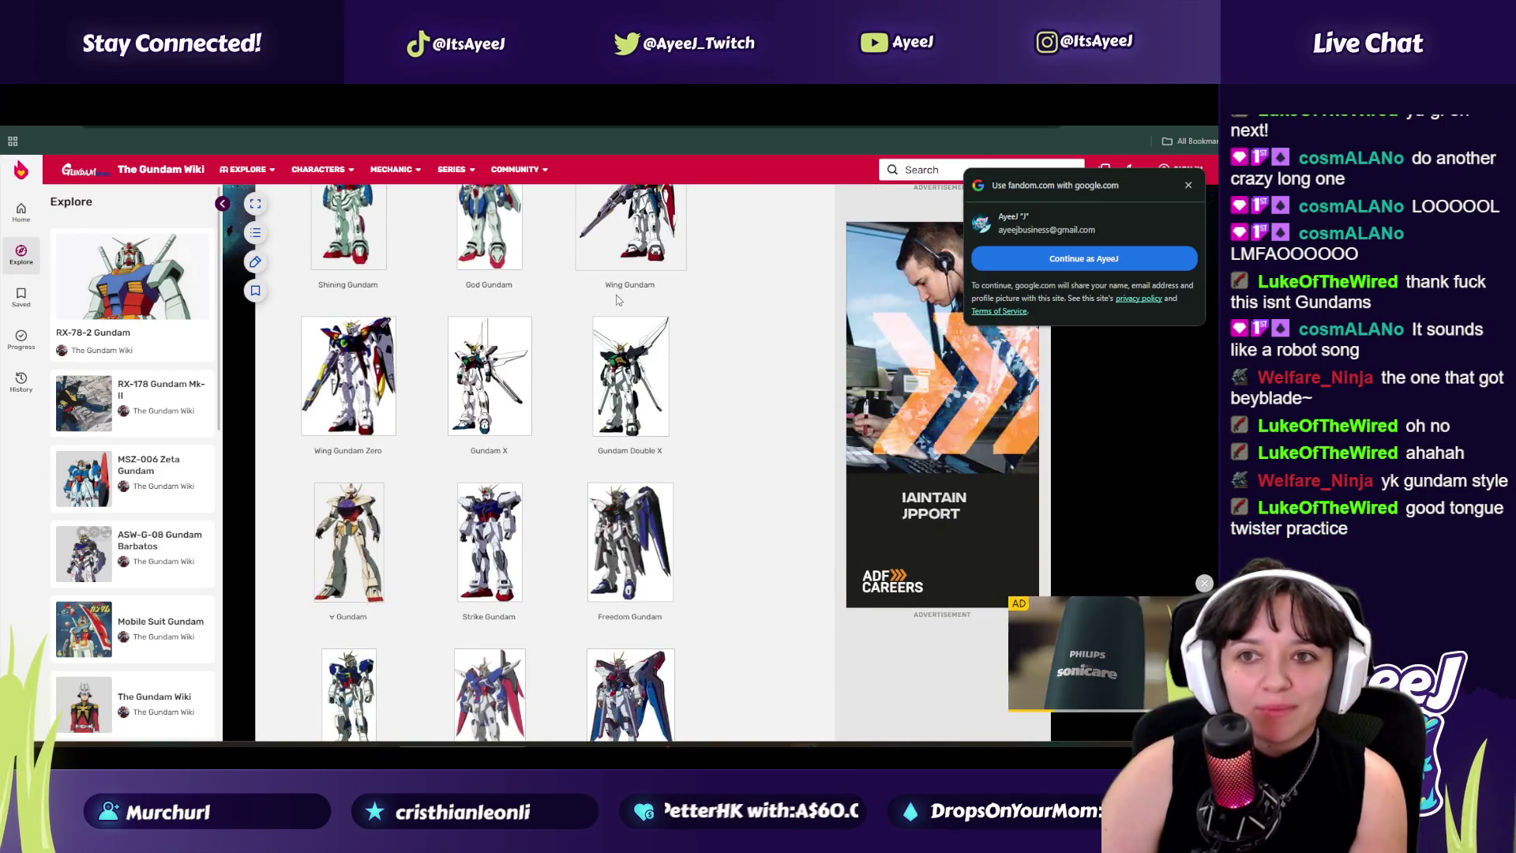
scroll(512, 452, "down", 10)
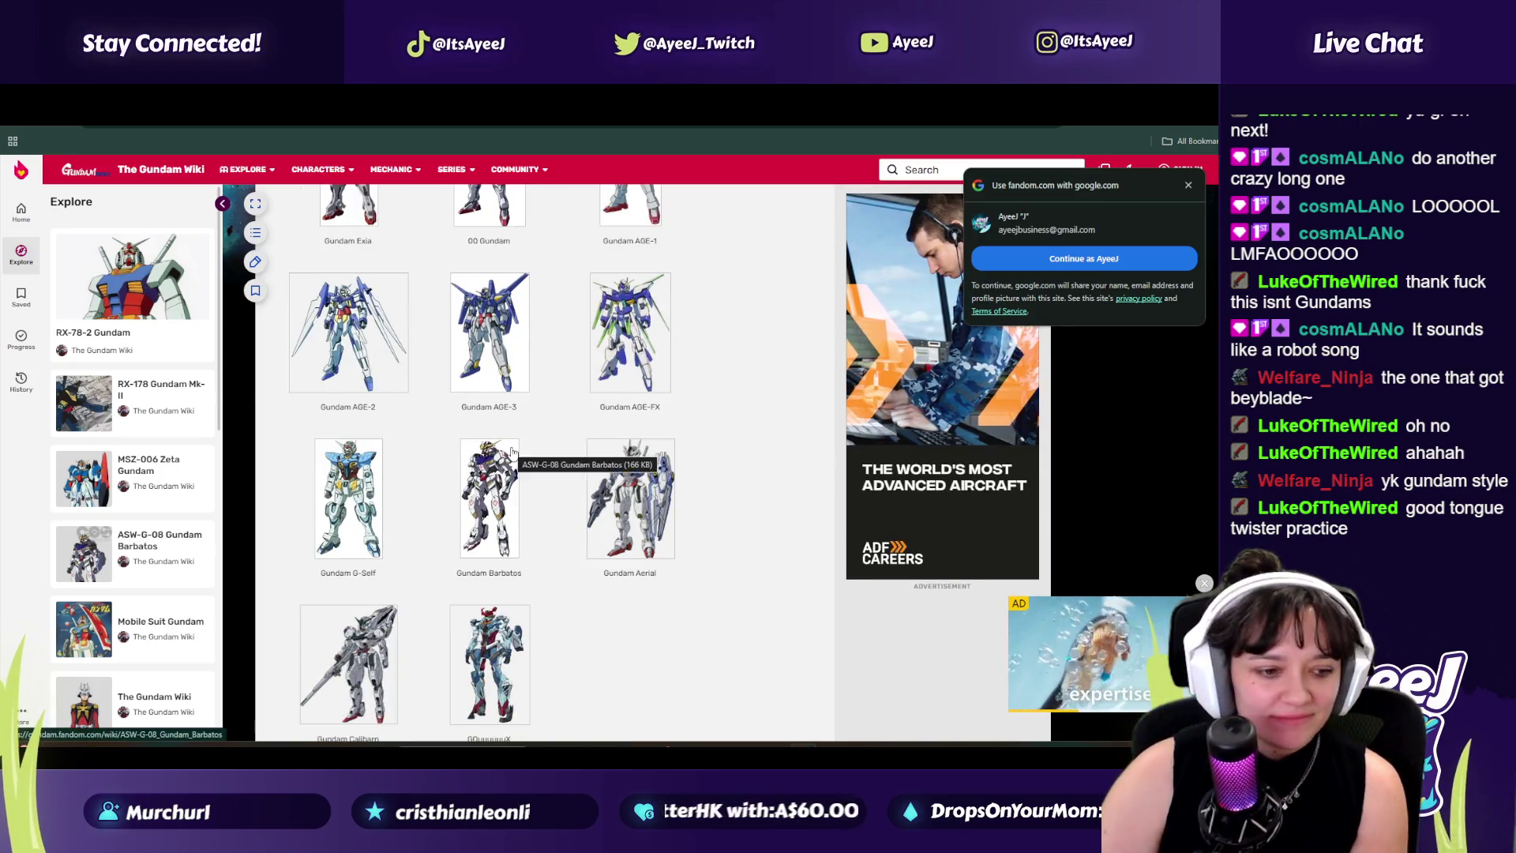
scroll(512, 451, "down", 2)
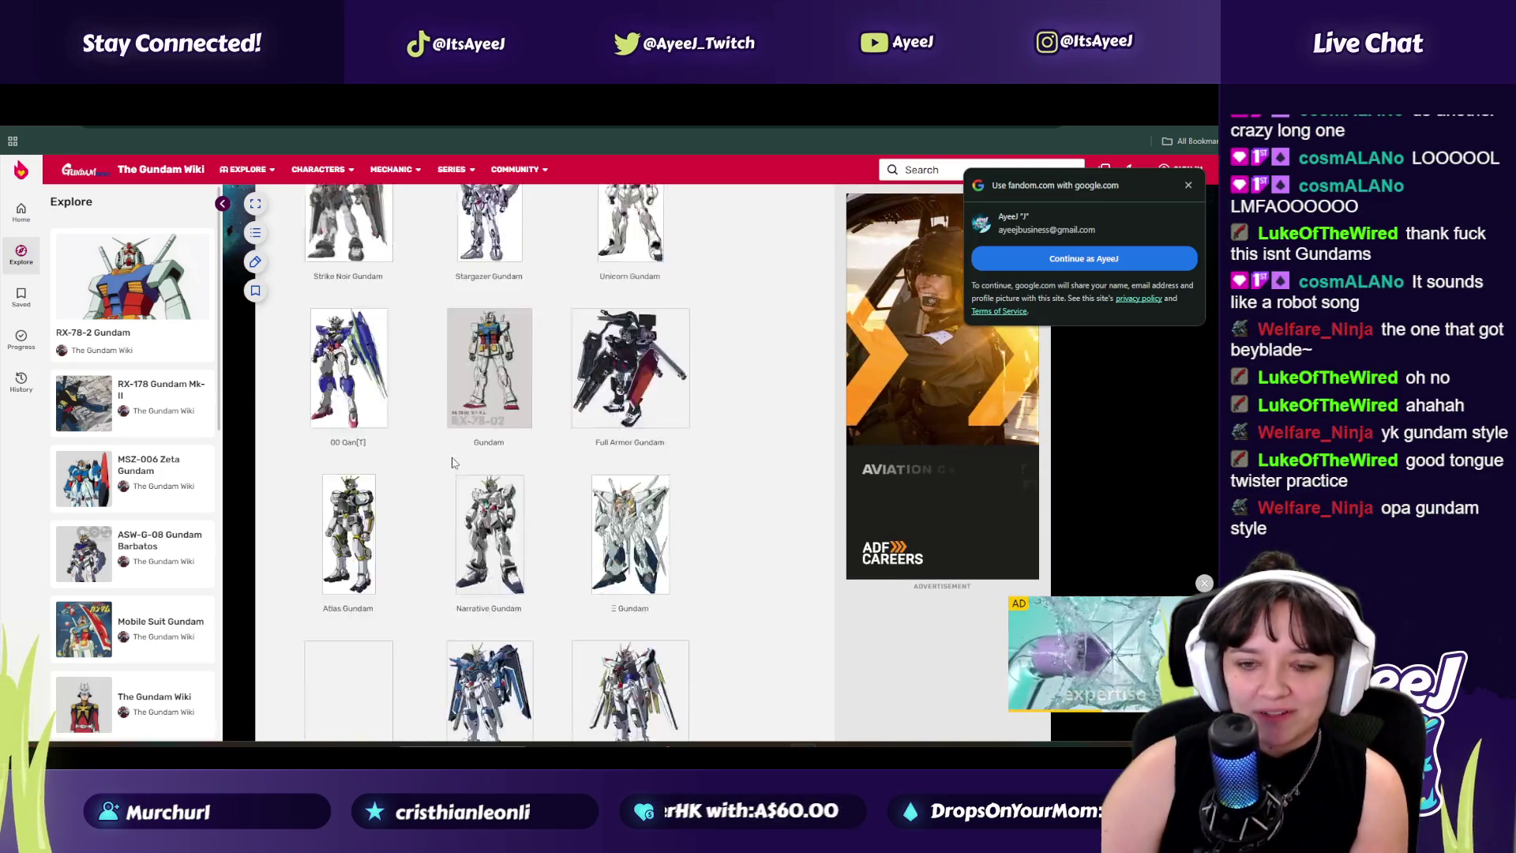
scroll(444, 452, "down", 15)
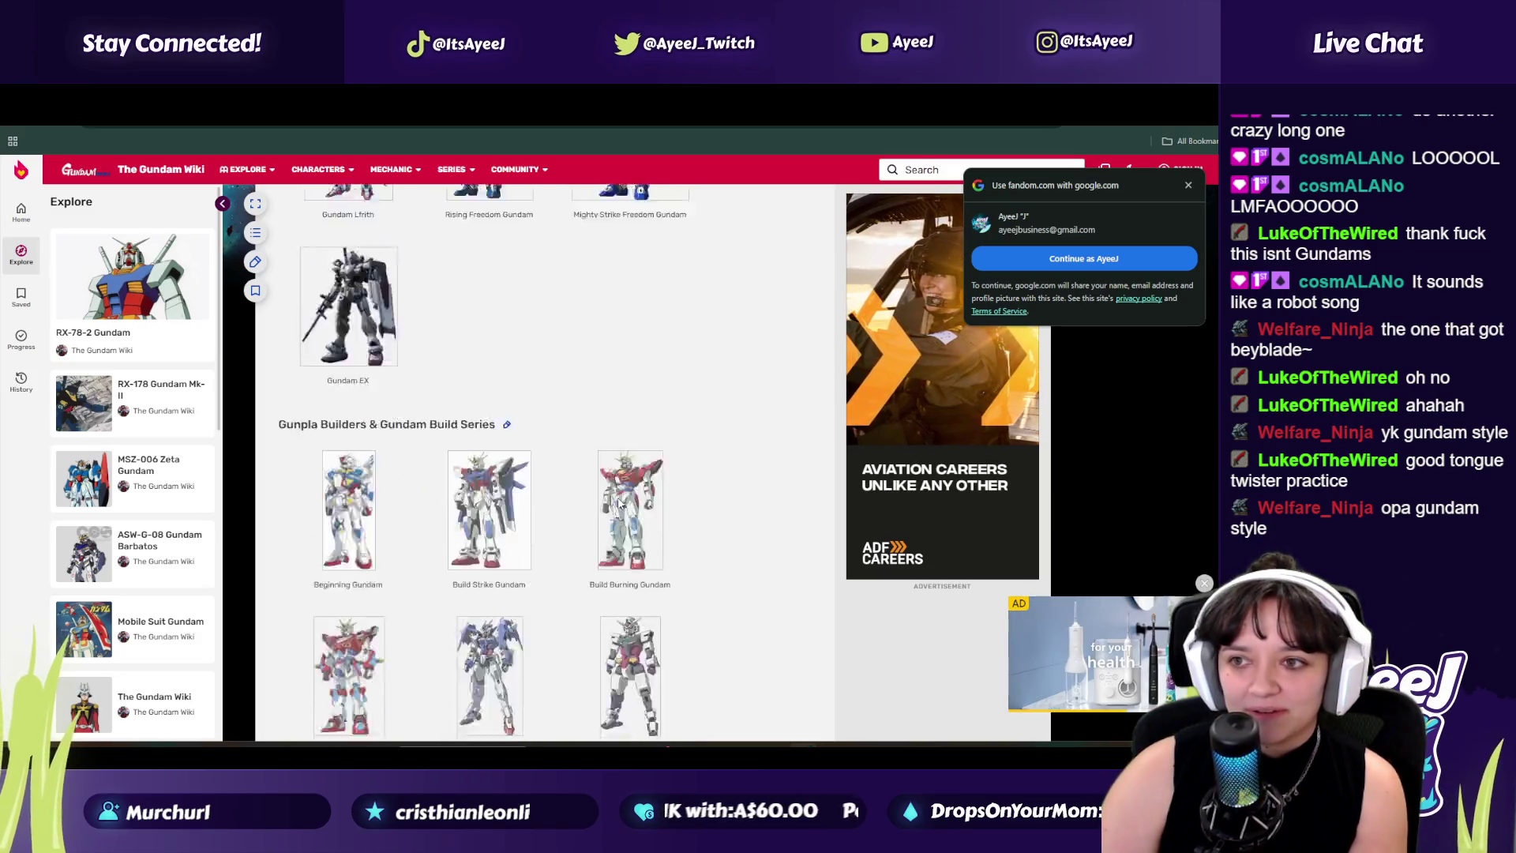
scroll(489, 533, "down", 5)
scroll(431, 531, "up", 5)
scroll(431, 530, "down", 4)
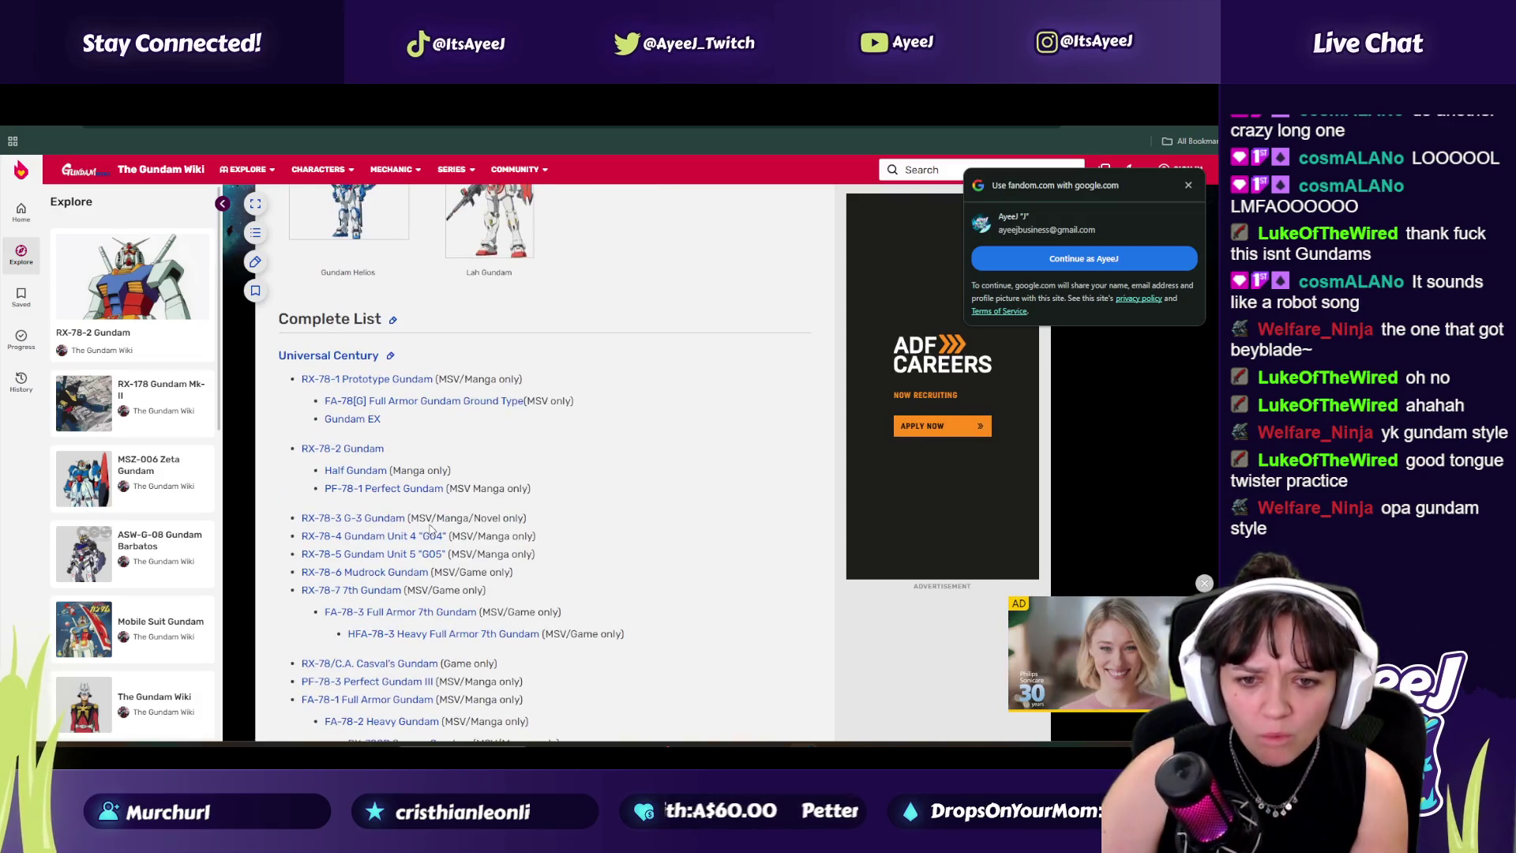
scroll(348, 544, "down", 5)
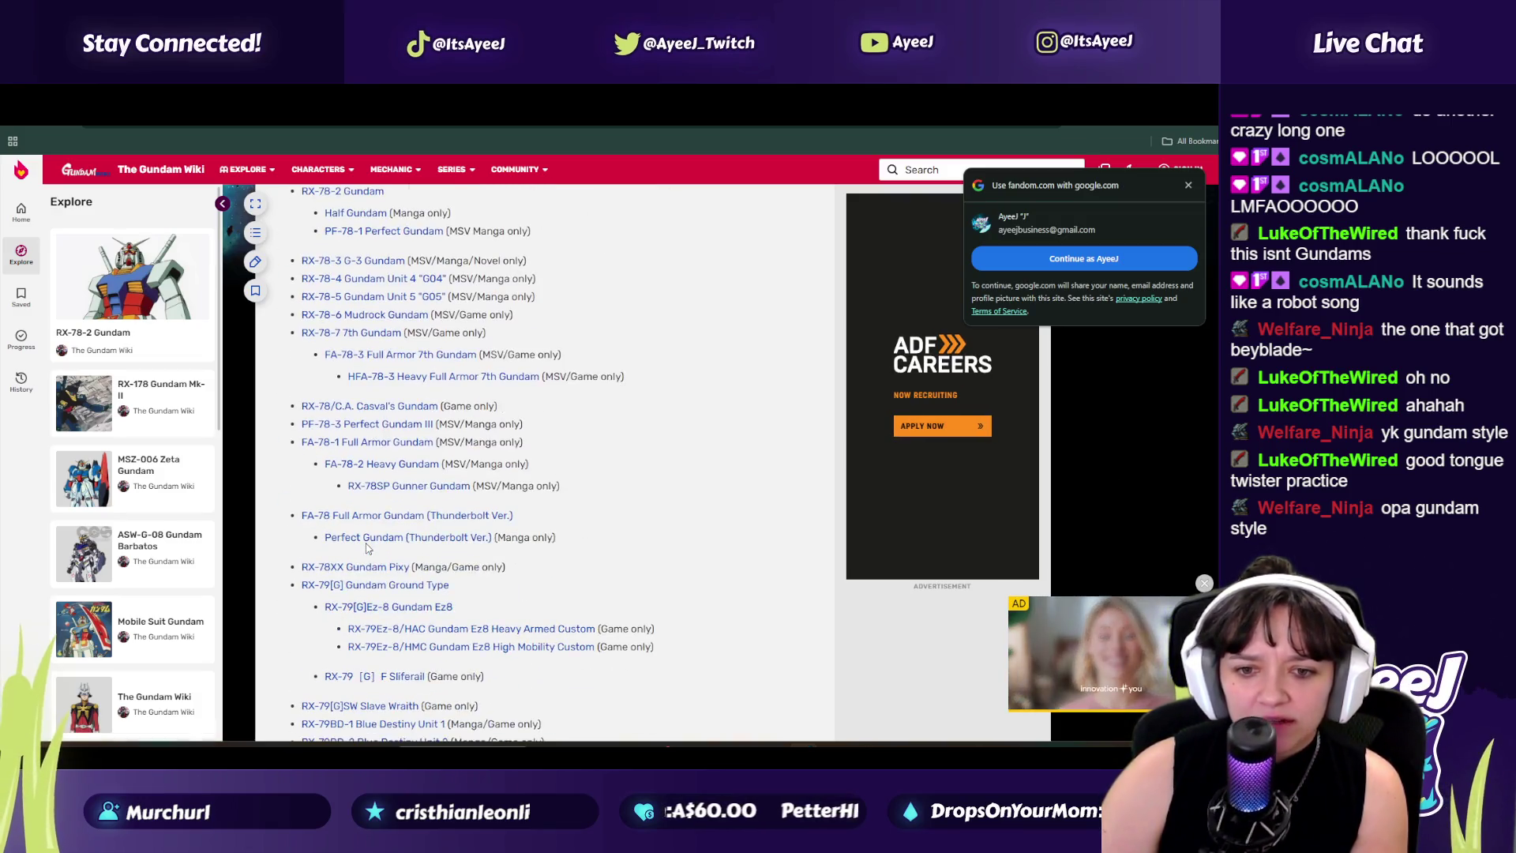
scroll(365, 547, "down", 1)
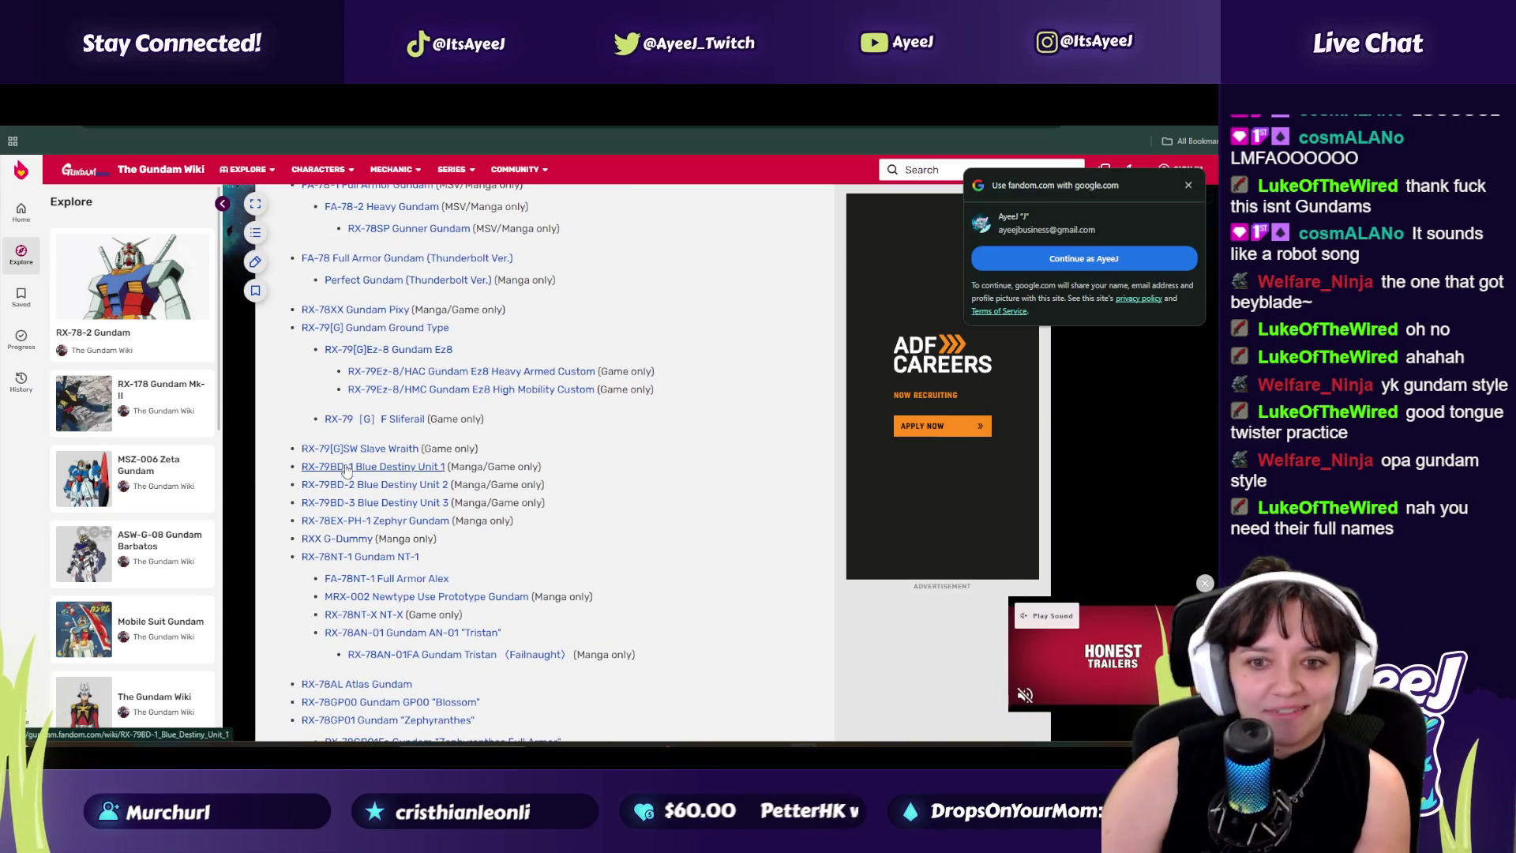
key("ctrl+Tab")
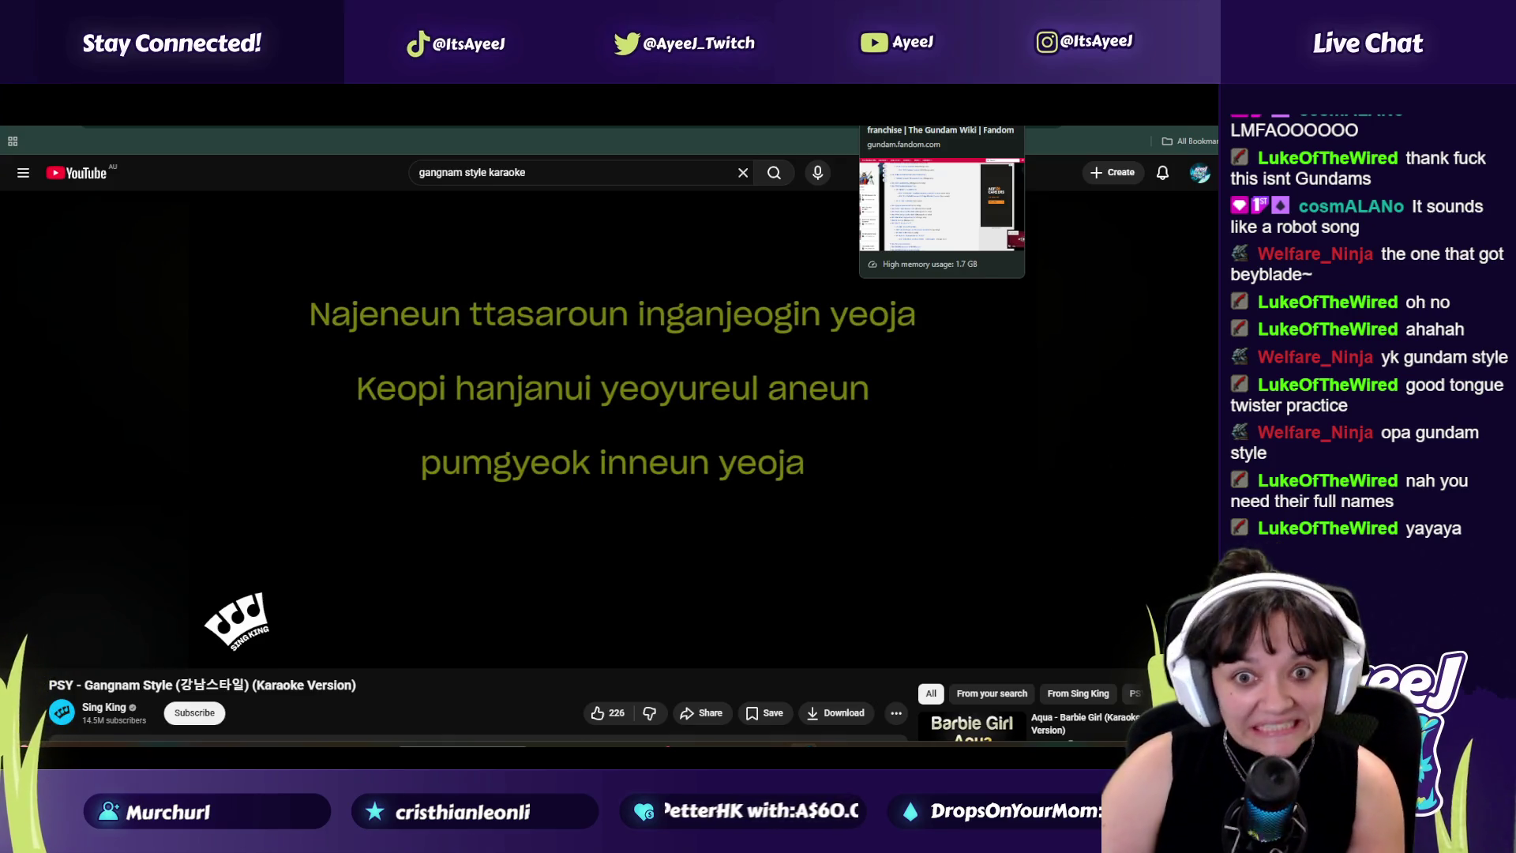
left_click(940, 114)
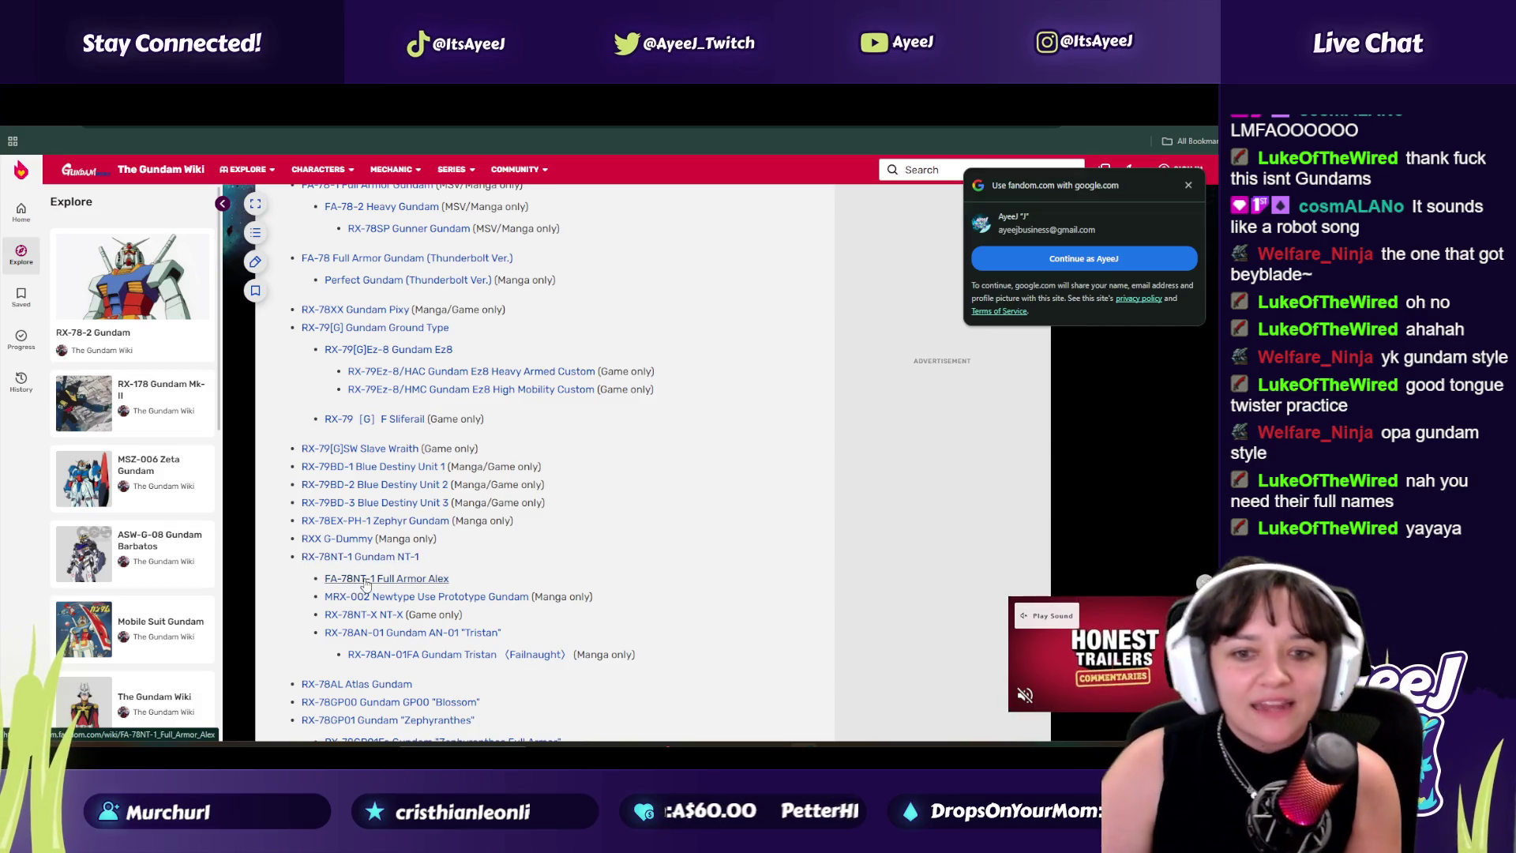
scroll(365, 576, "down", 4)
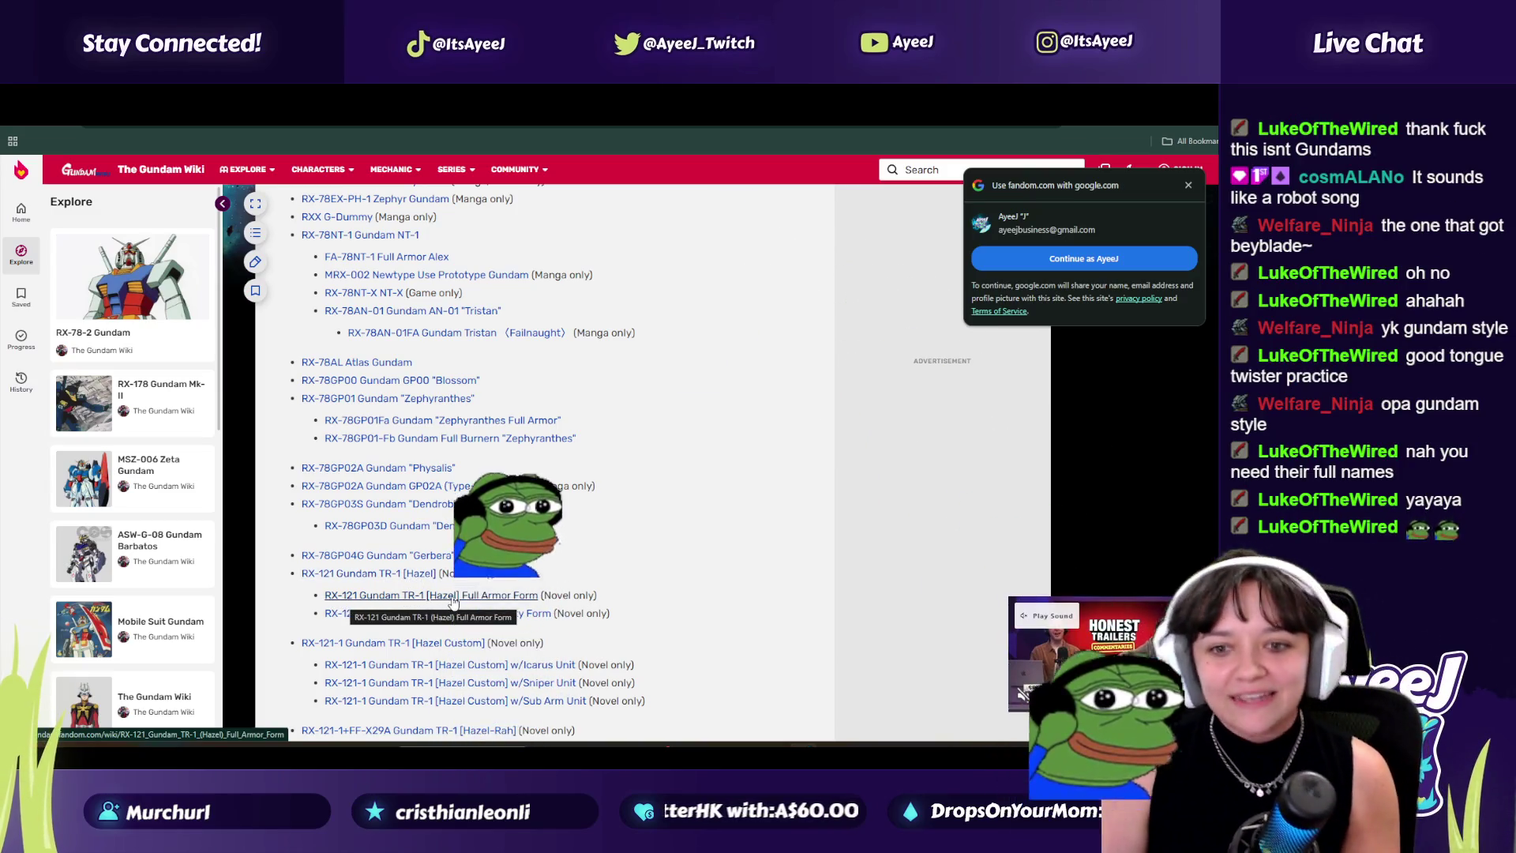
scroll(310, 584, "down", 2)
scroll(310, 583, "down", 10)
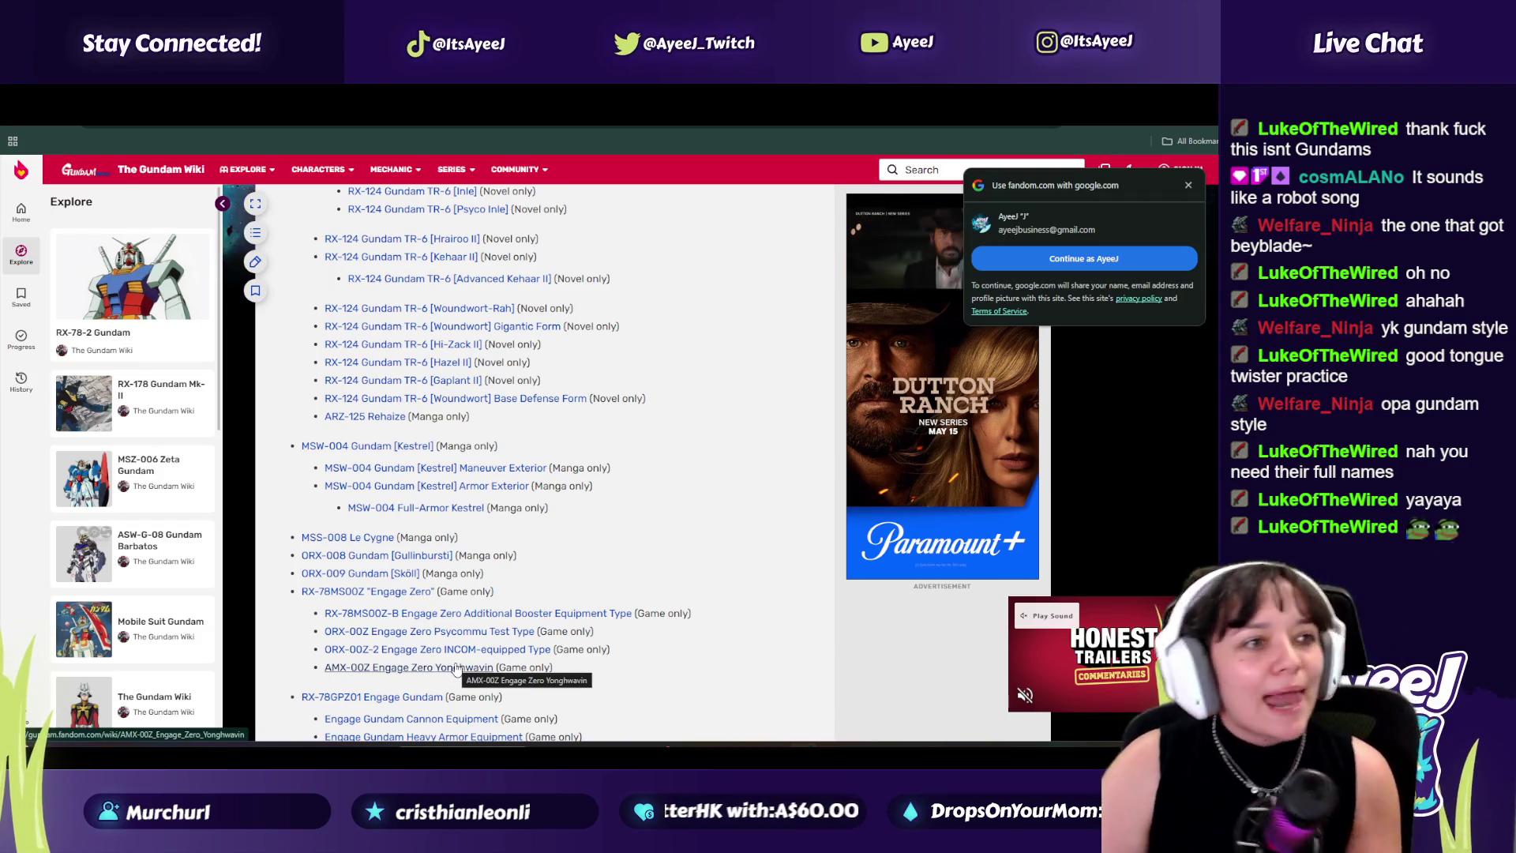
scroll(456, 669, "down", 6)
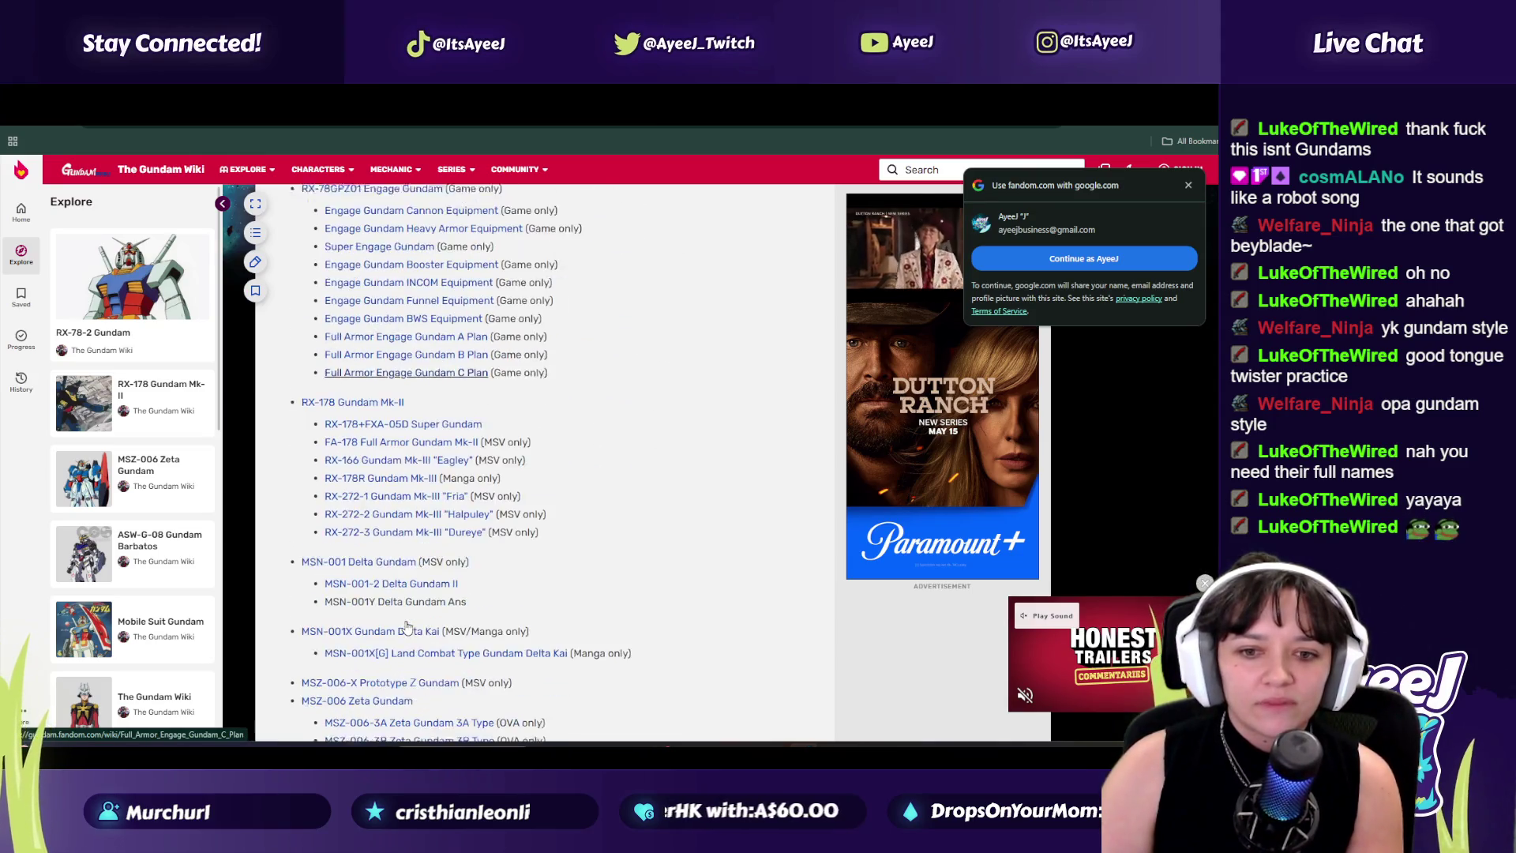
scroll(371, 542, "down", 2)
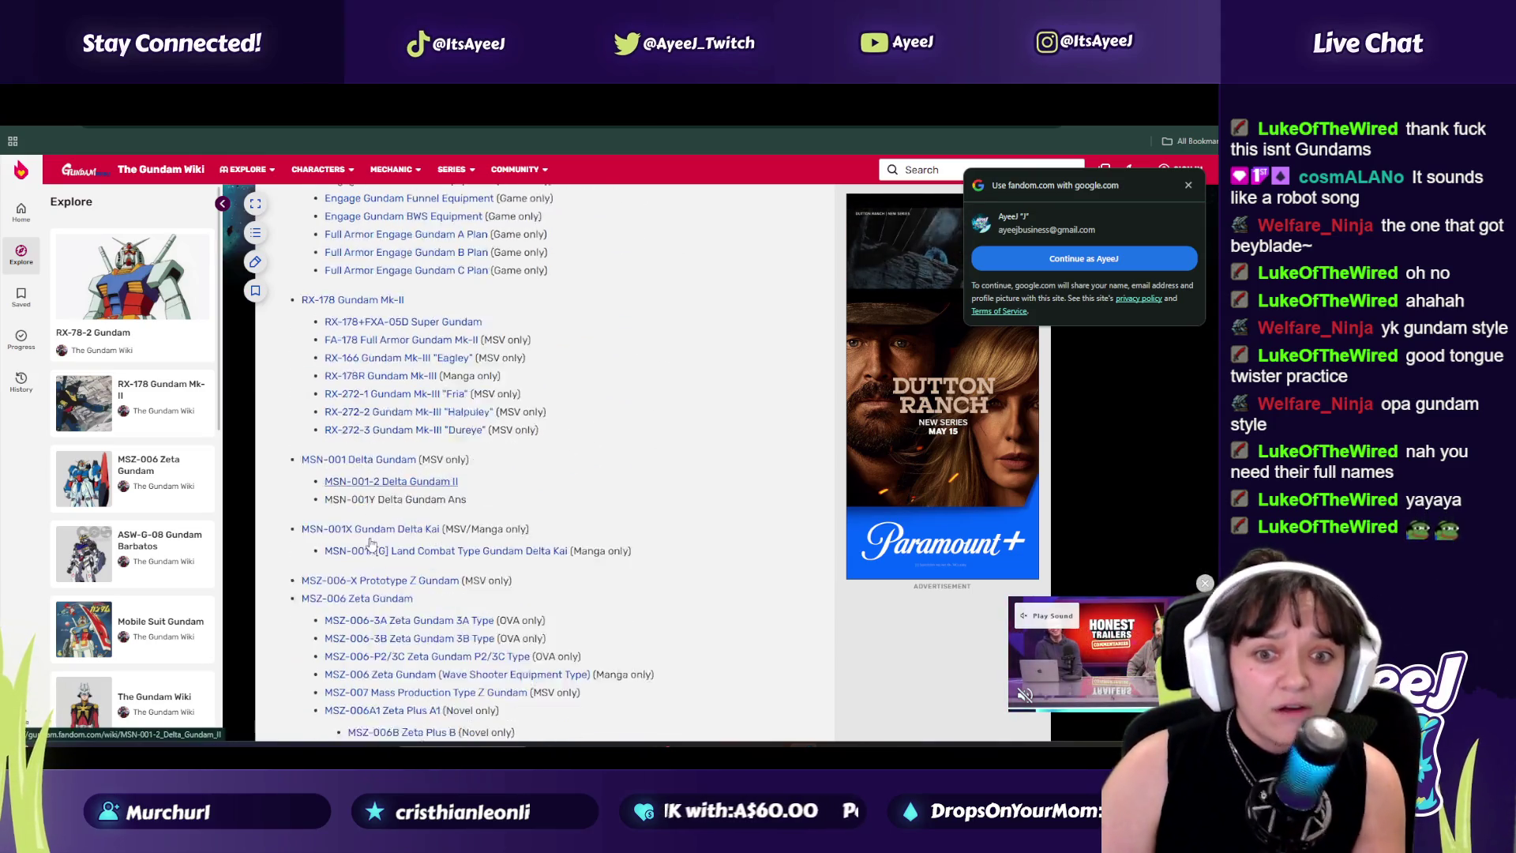
scroll(371, 541, "down", 1)
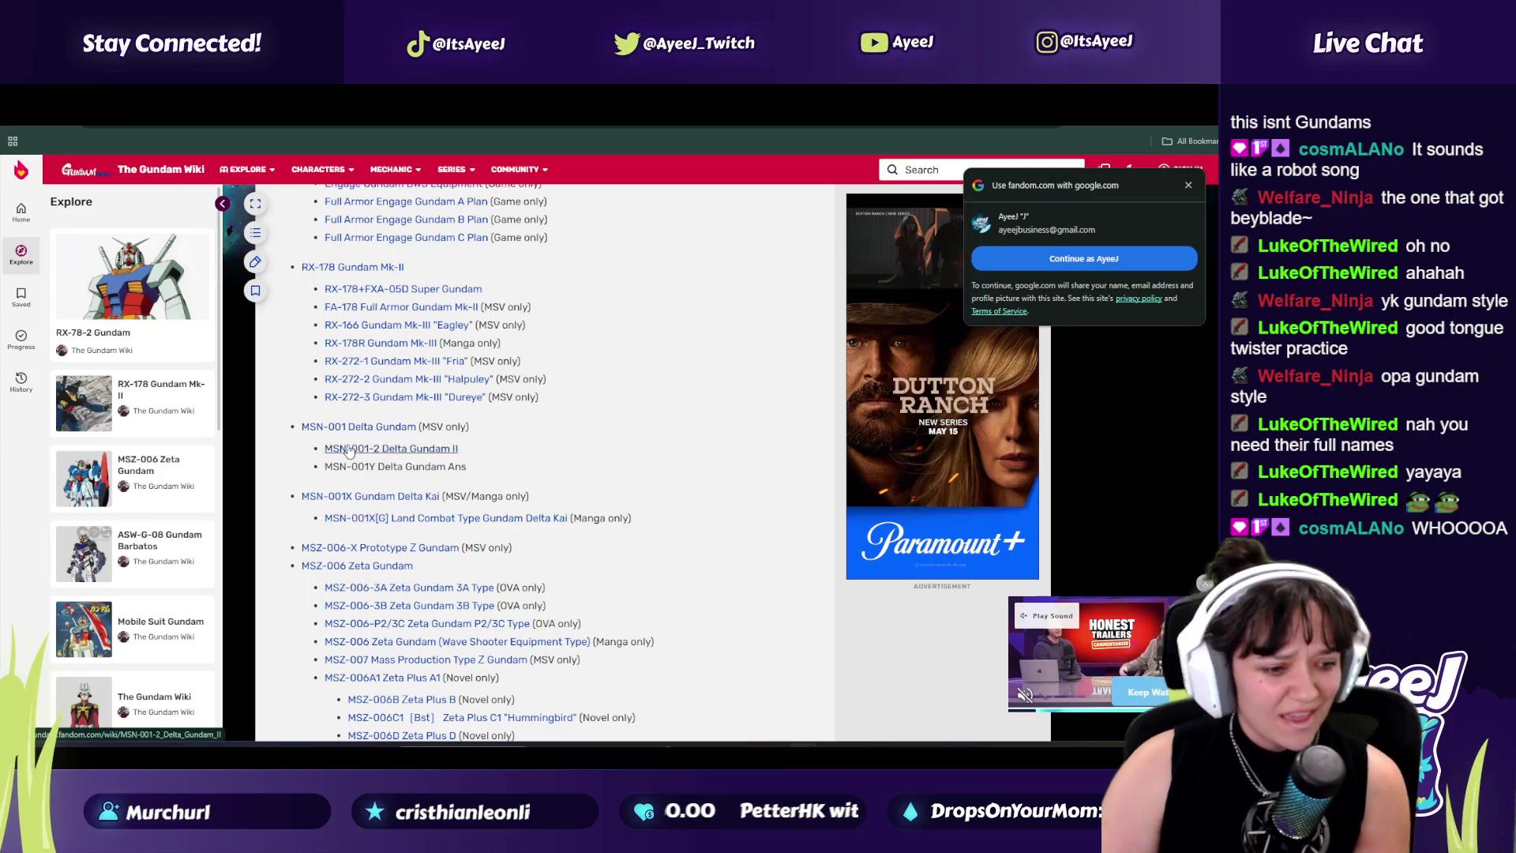
scroll(341, 453, "down", 15)
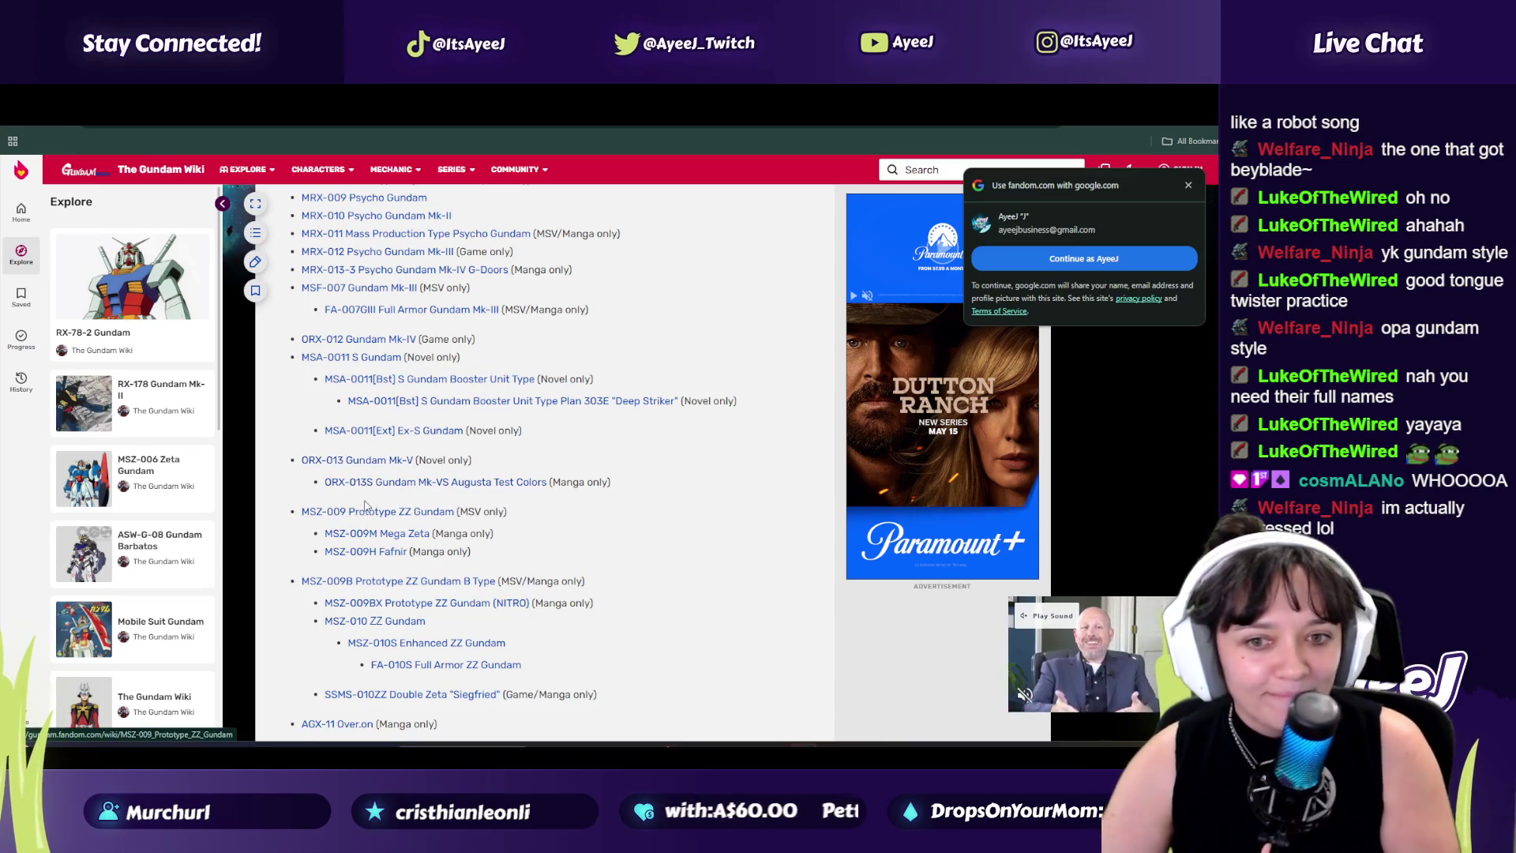
scroll(379, 529, "down", 5)
Step: Scroll up the Gundam list to the RX-178 Gundam Mk-II and MSN-001 Delta Gundam entries
key("ctrl+Tab")
key("ctrl+shift+Tab")
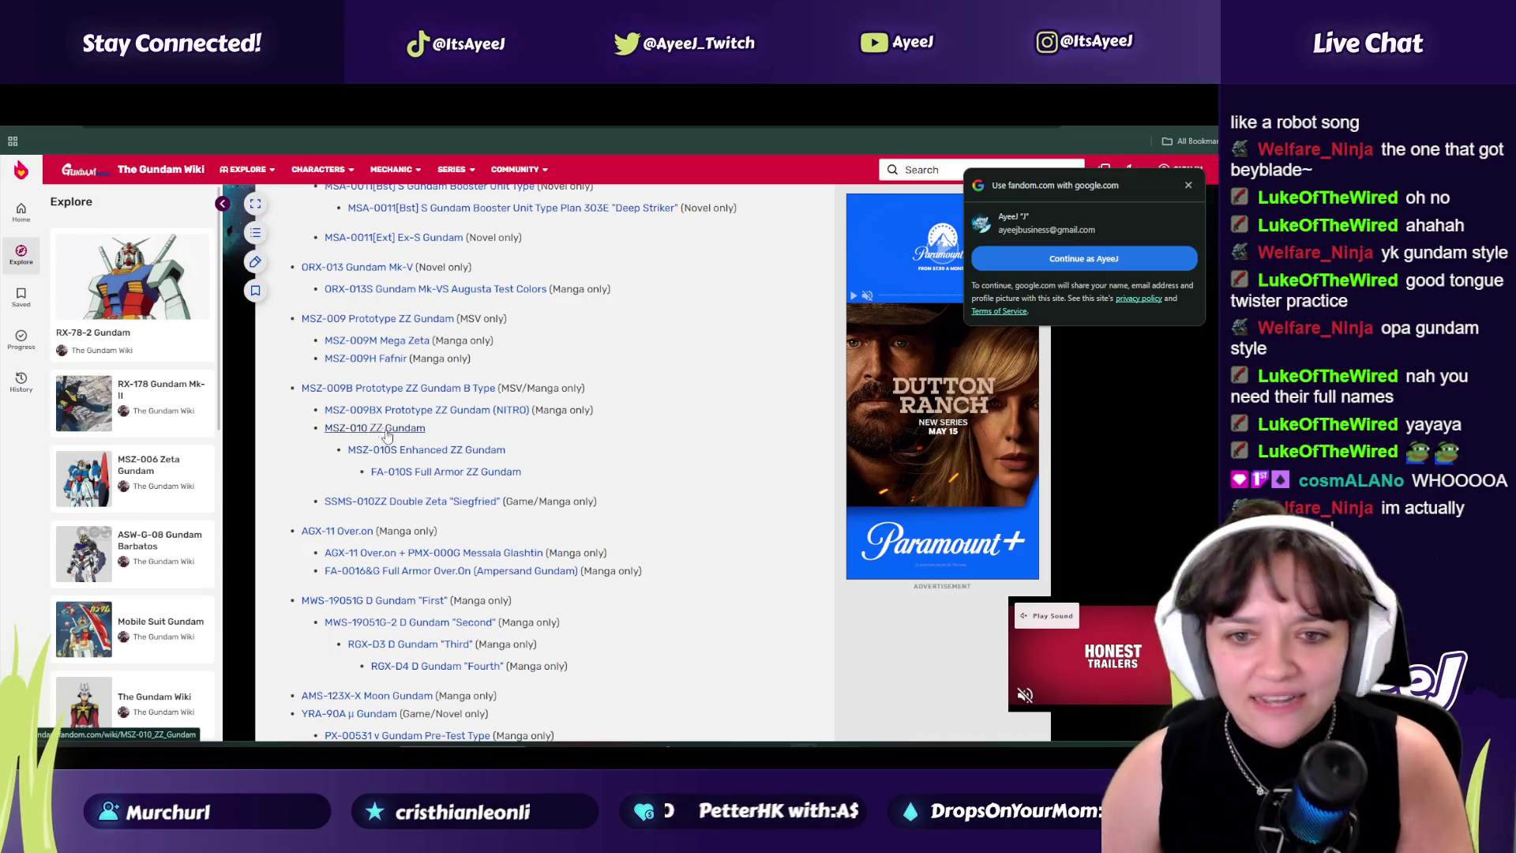
scroll(371, 332, "up", 3)
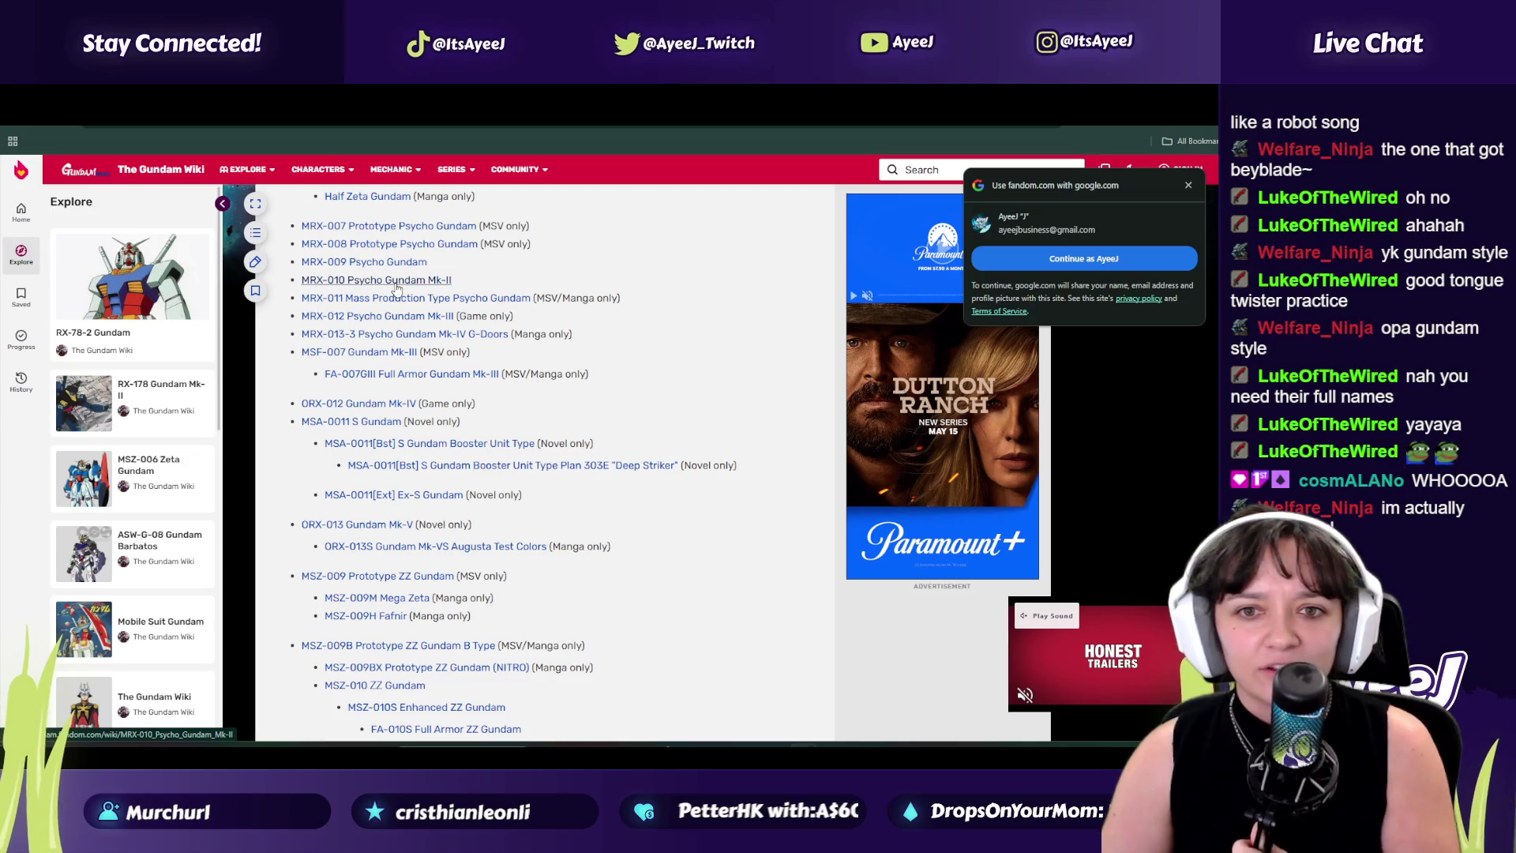
scroll(399, 308, "up", 2)
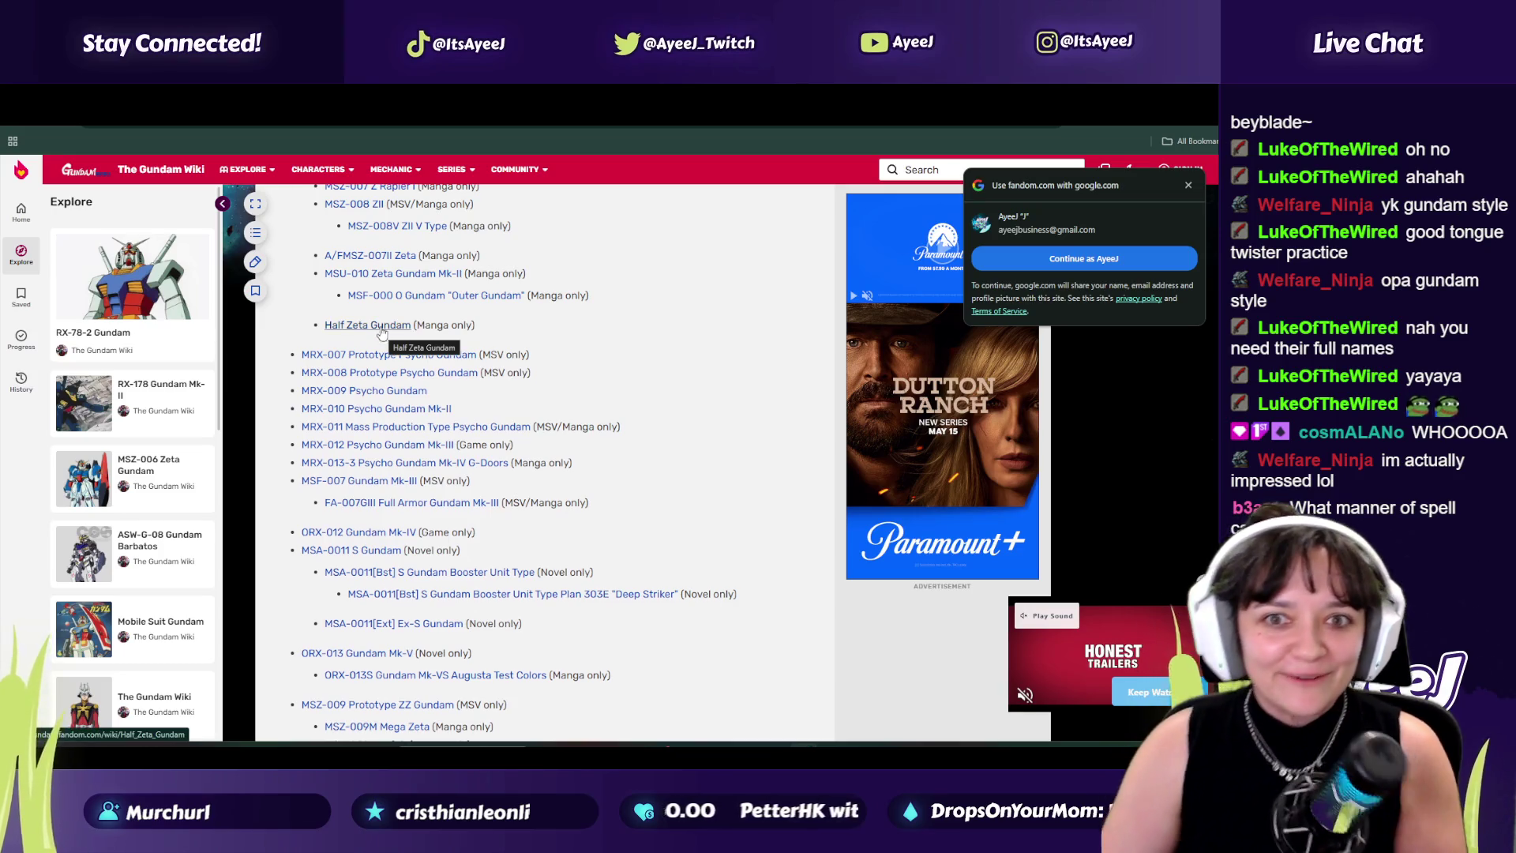
scroll(382, 332, "up", 5)
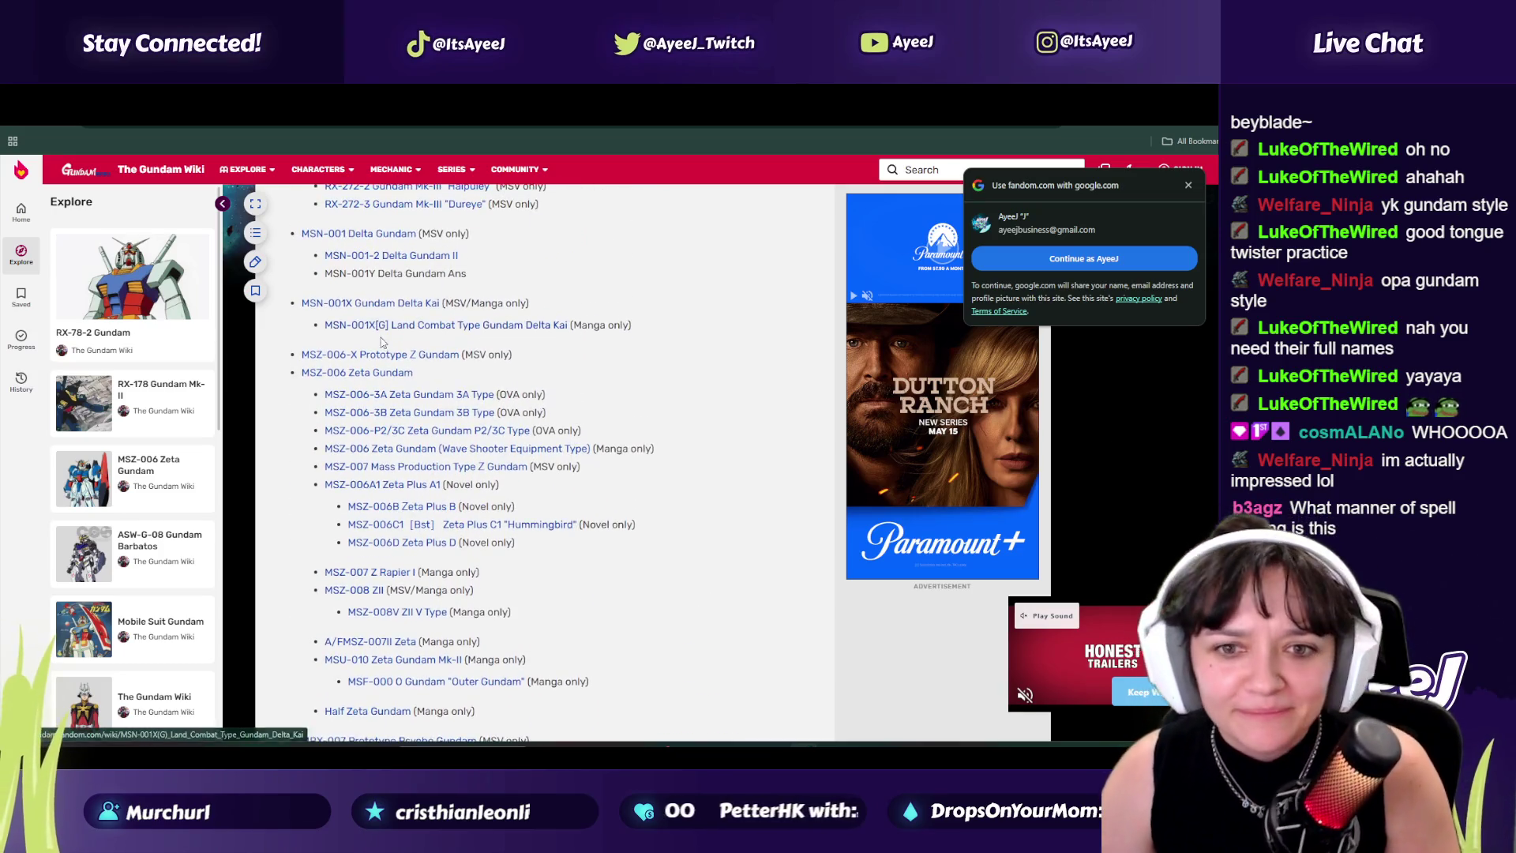
scroll(382, 341, "up", 4)
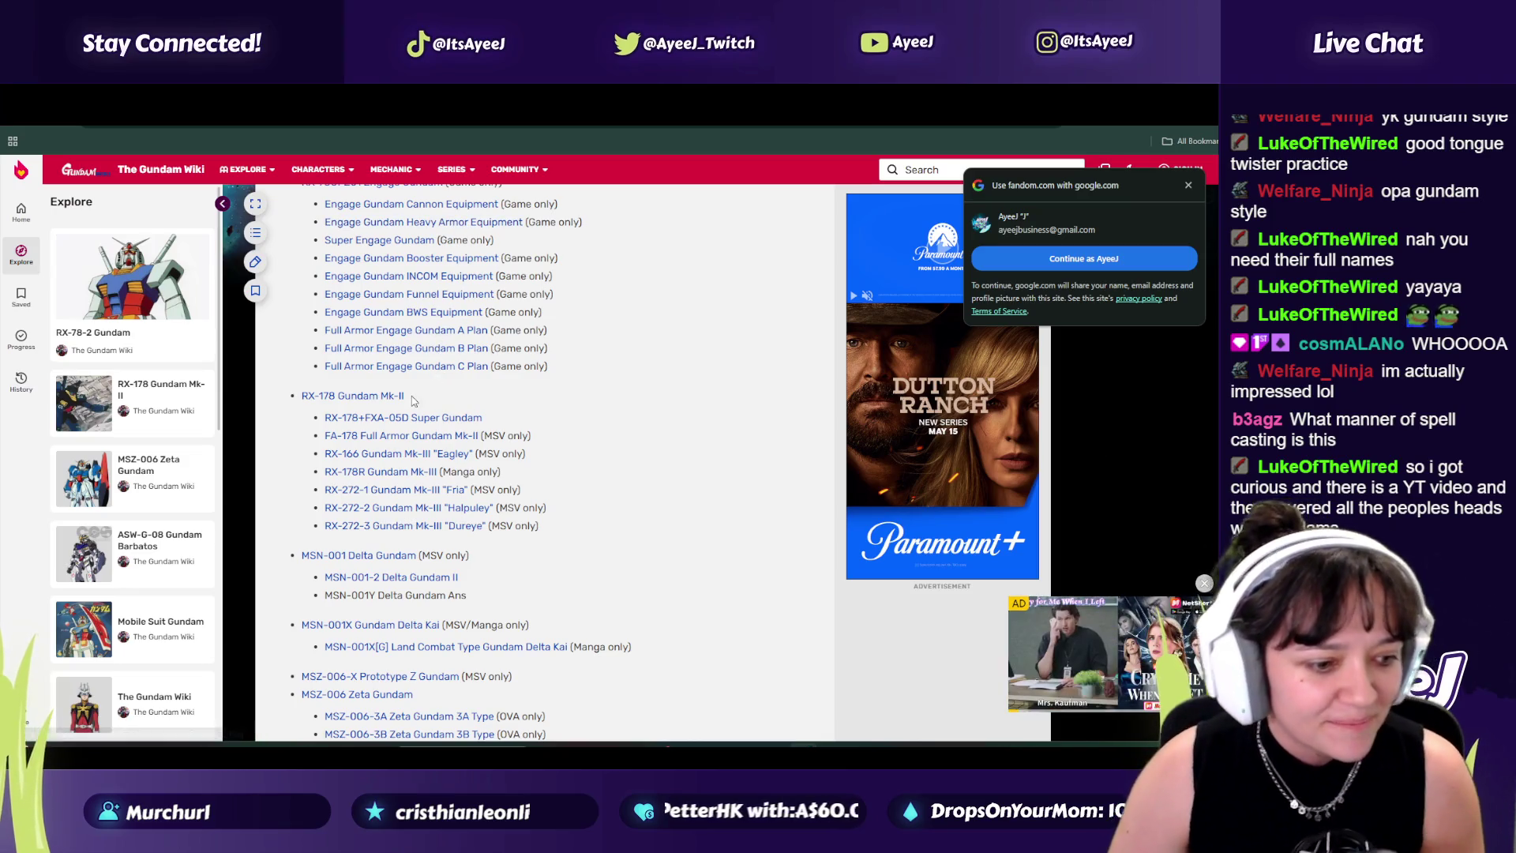
Step: Scroll further up the Gundam list, then return to the Gangnam Style karaoke video on YouTube
scroll(395, 411, "up", 6)
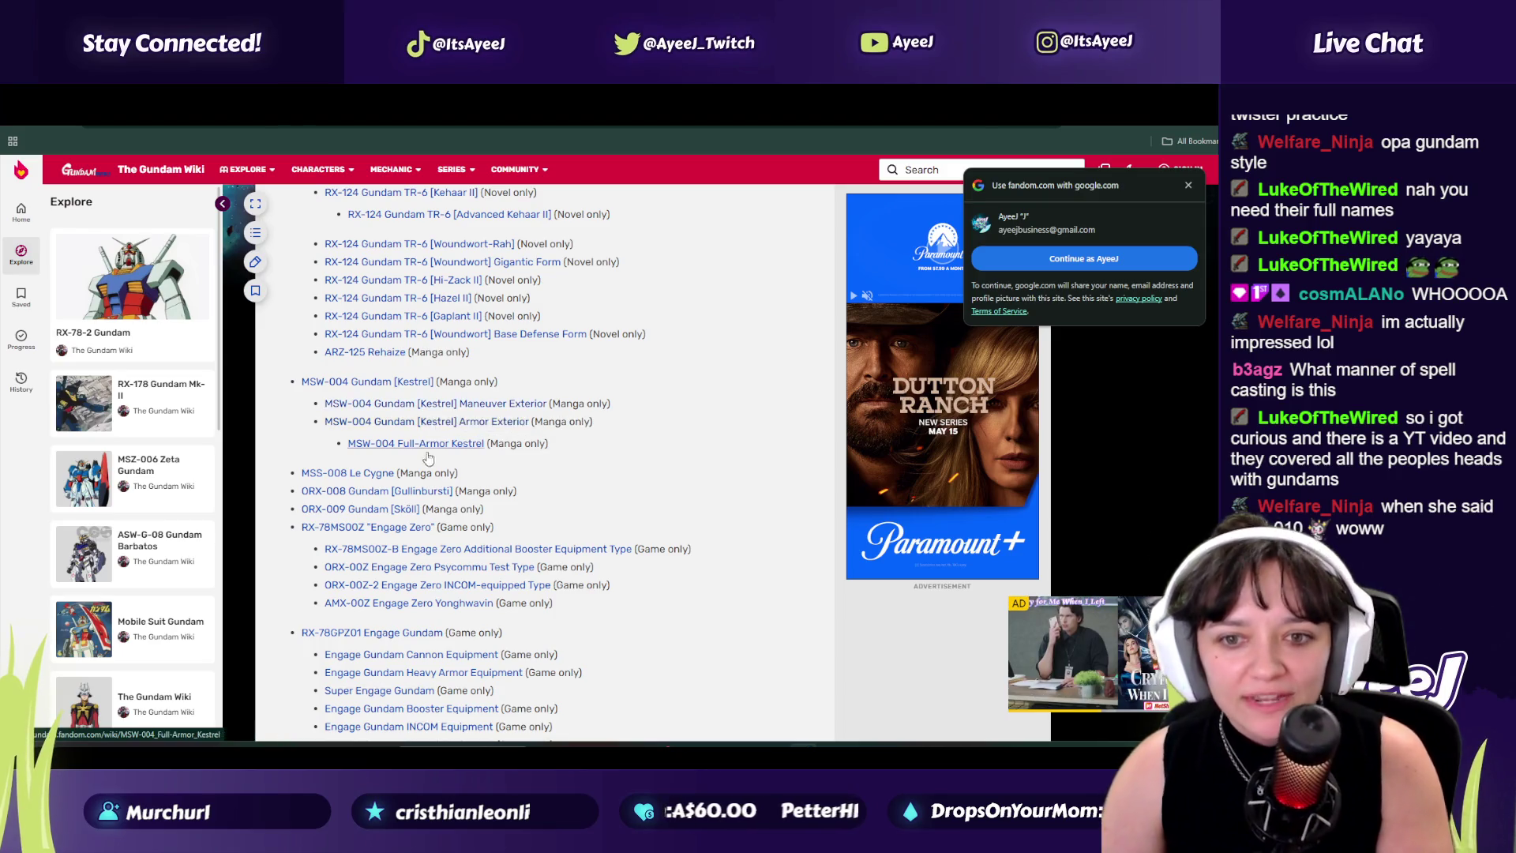
scroll(431, 456, "up", 3)
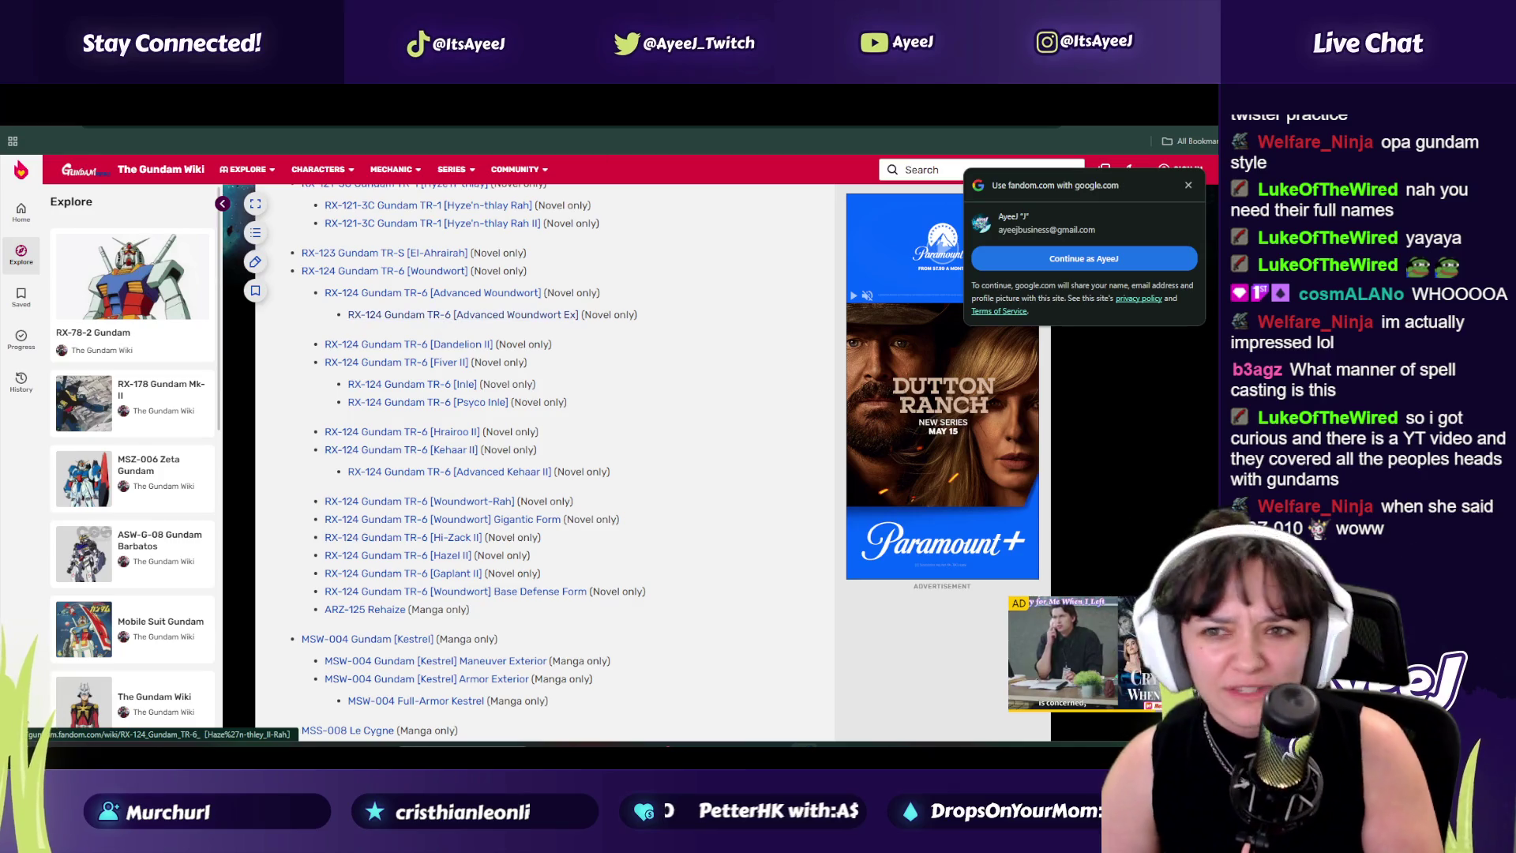
key("ctrl+Tab")
key("ctrl+Tab")
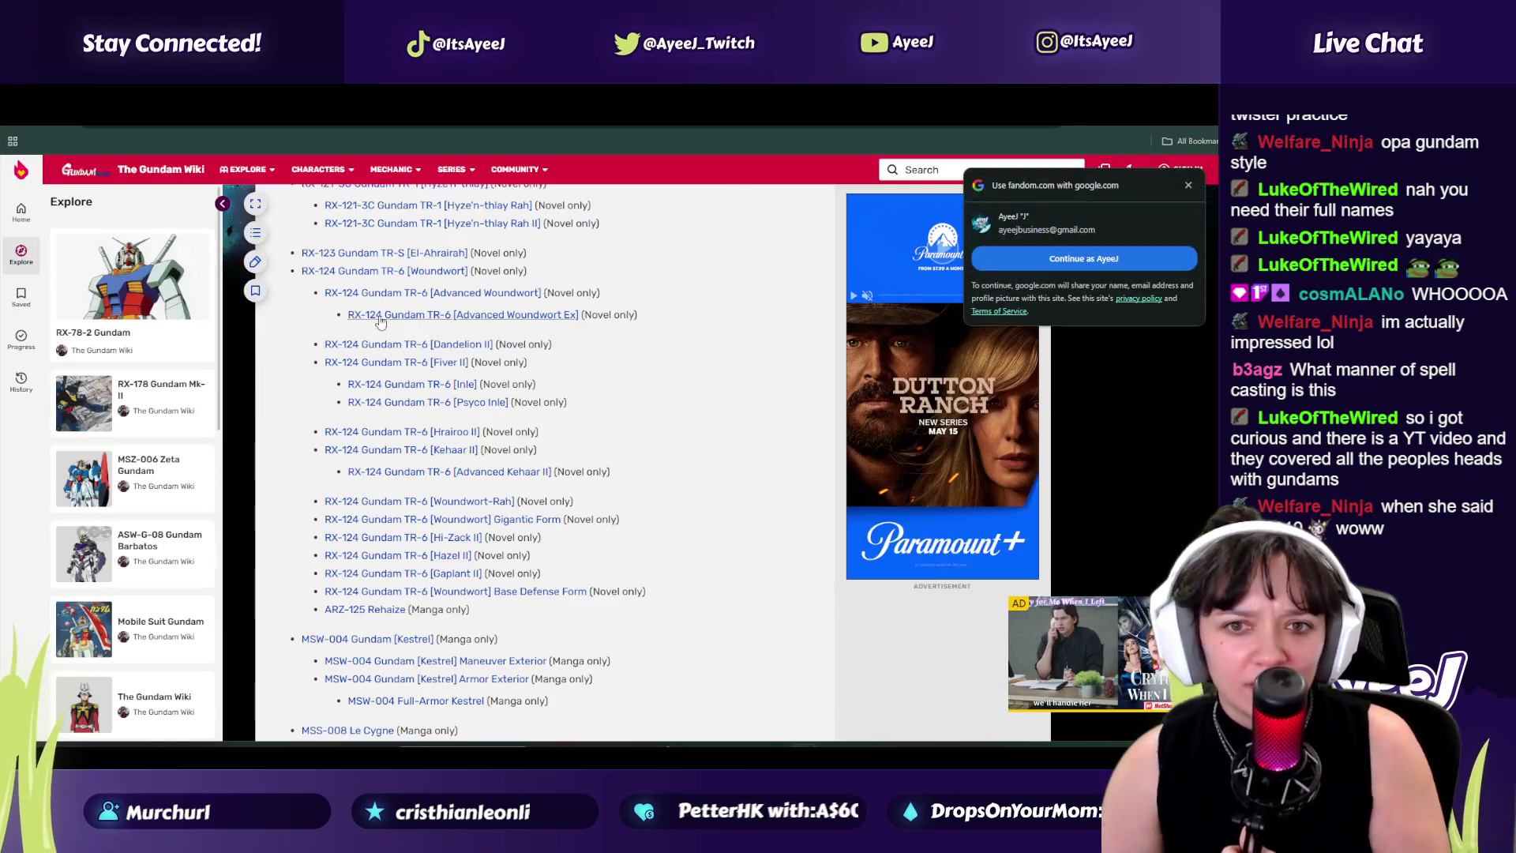
scroll(320, 316, "up", 3)
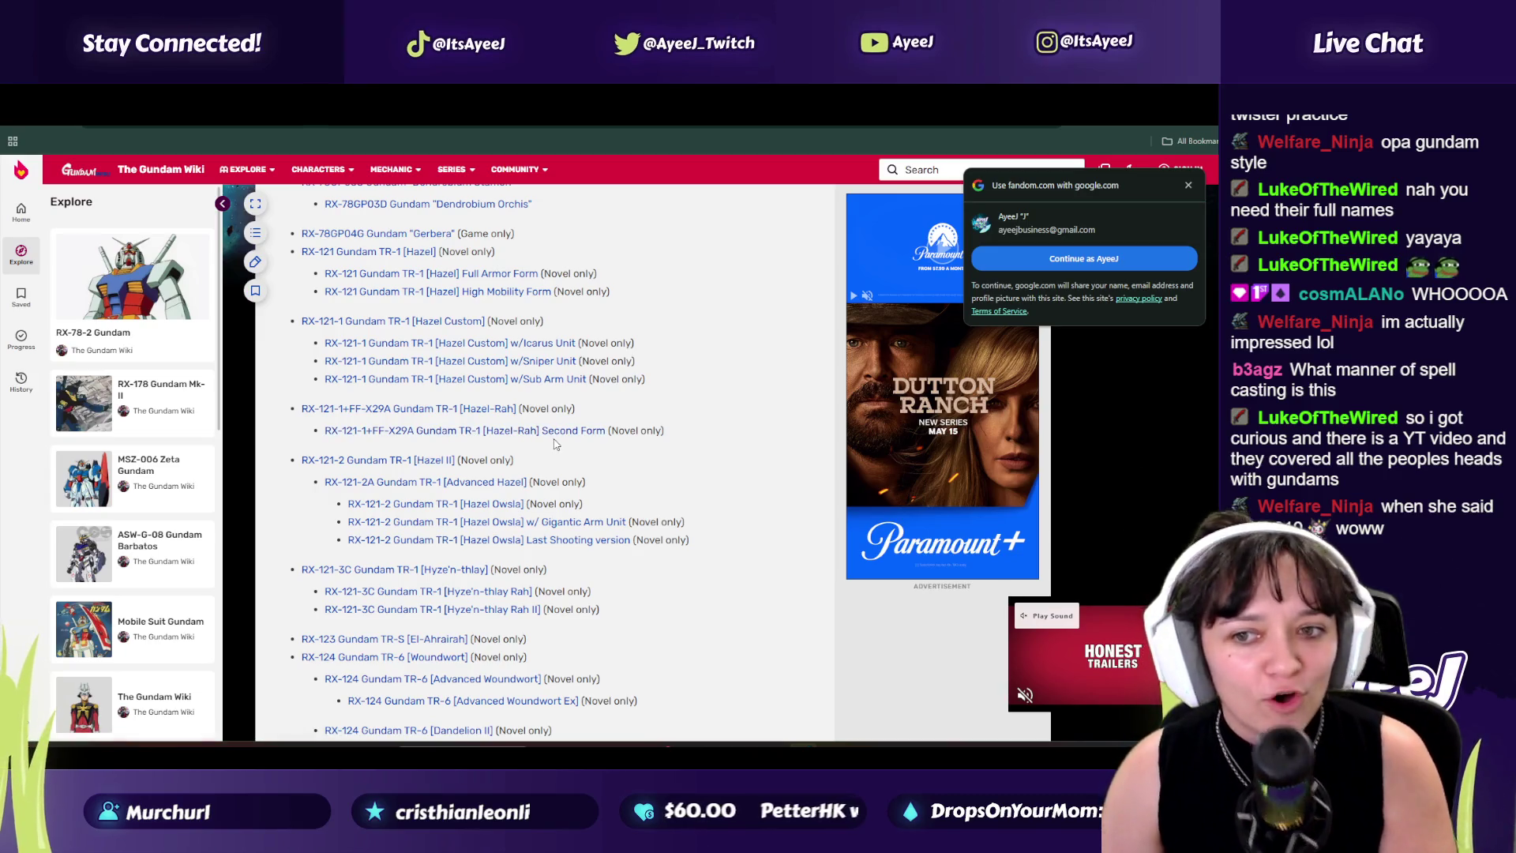
scroll(372, 471, "up", 5)
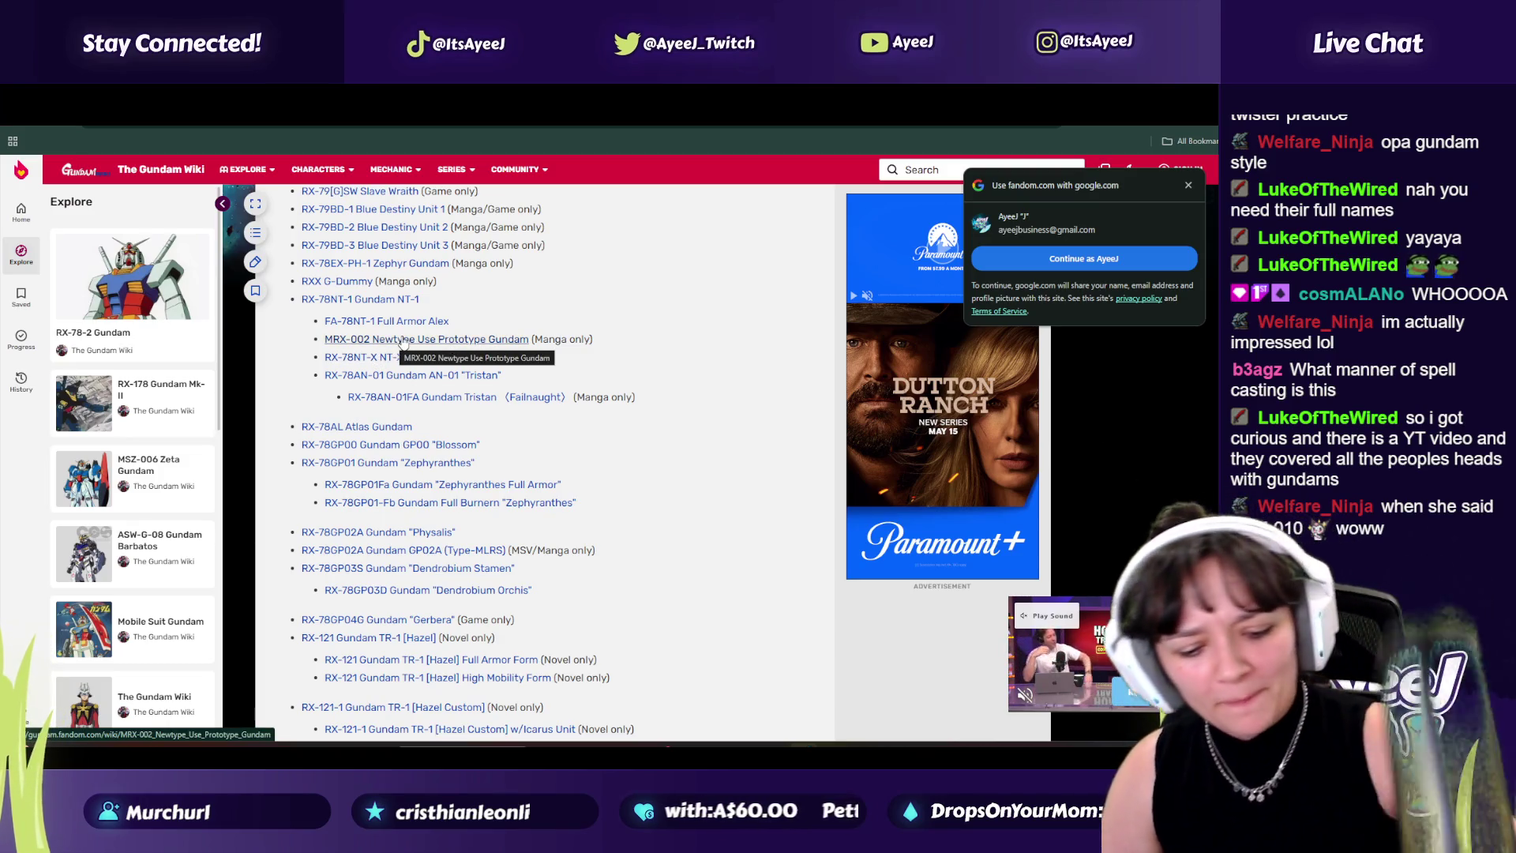
left_click(731, 147)
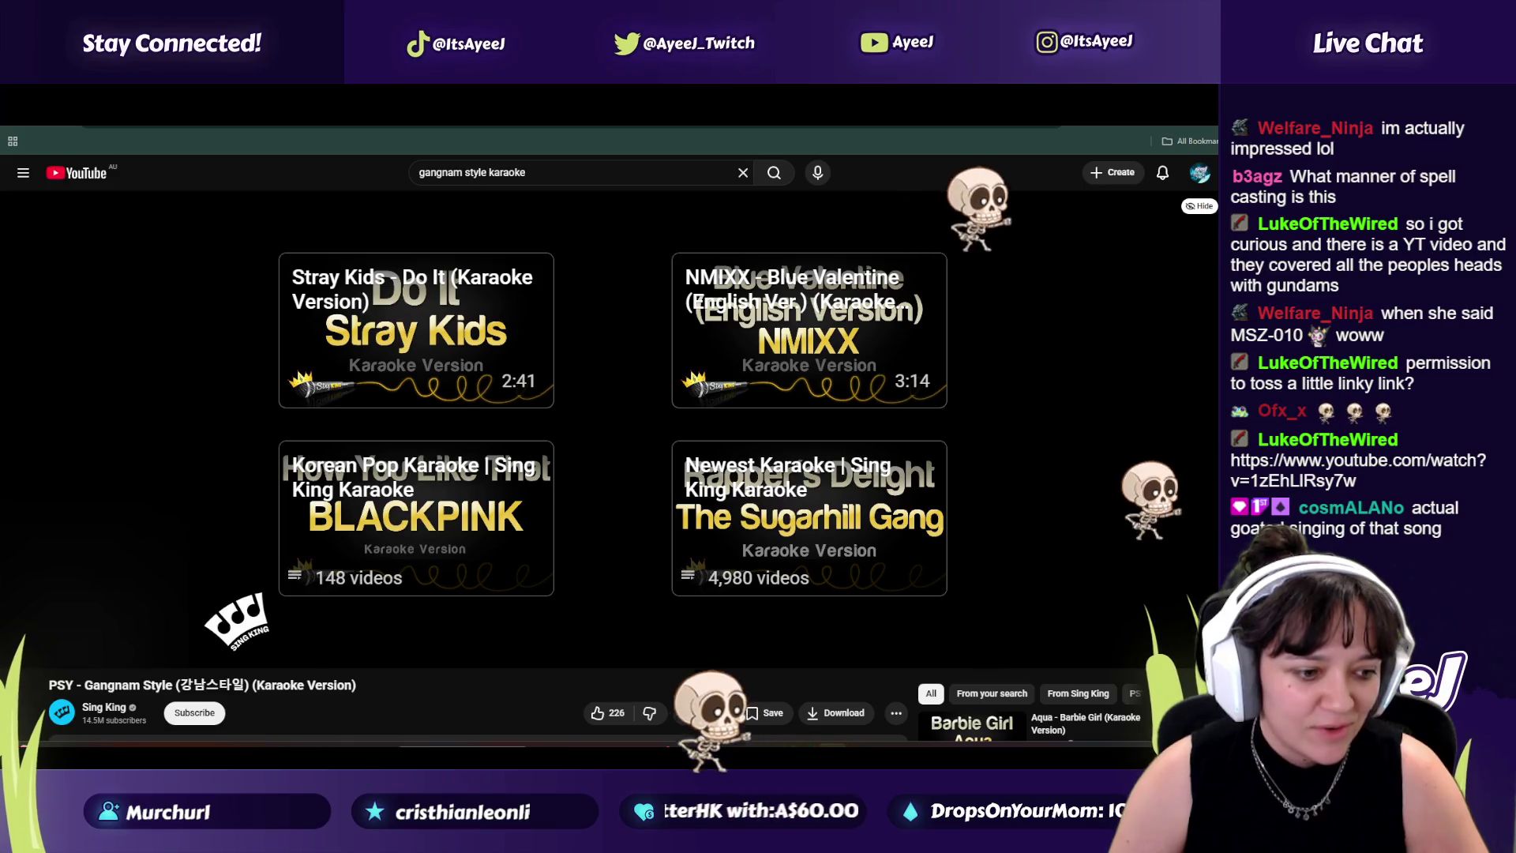
key("Return")
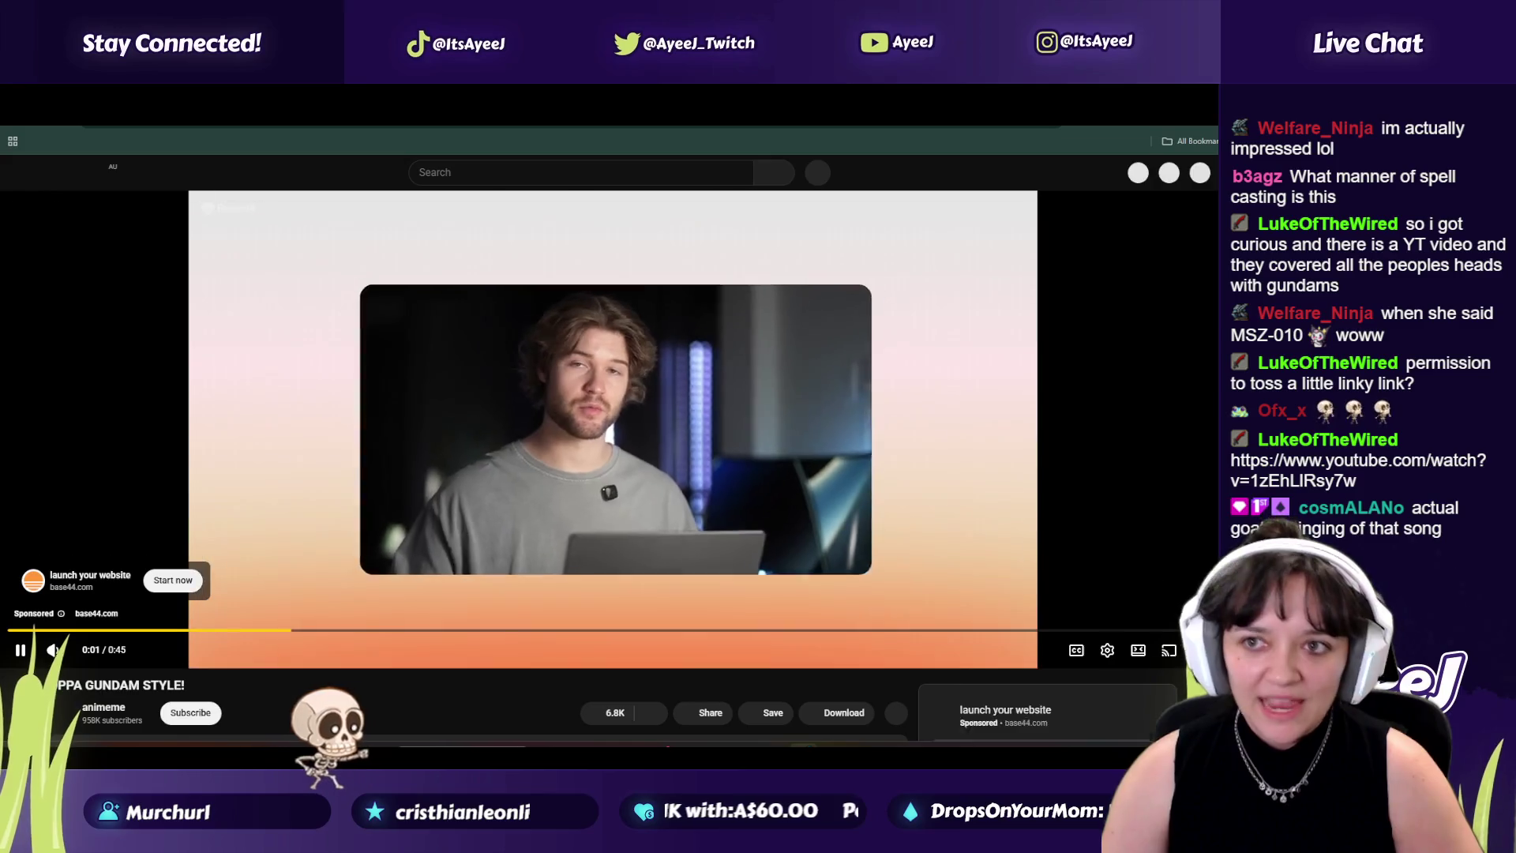
key("ctrl+Tab")
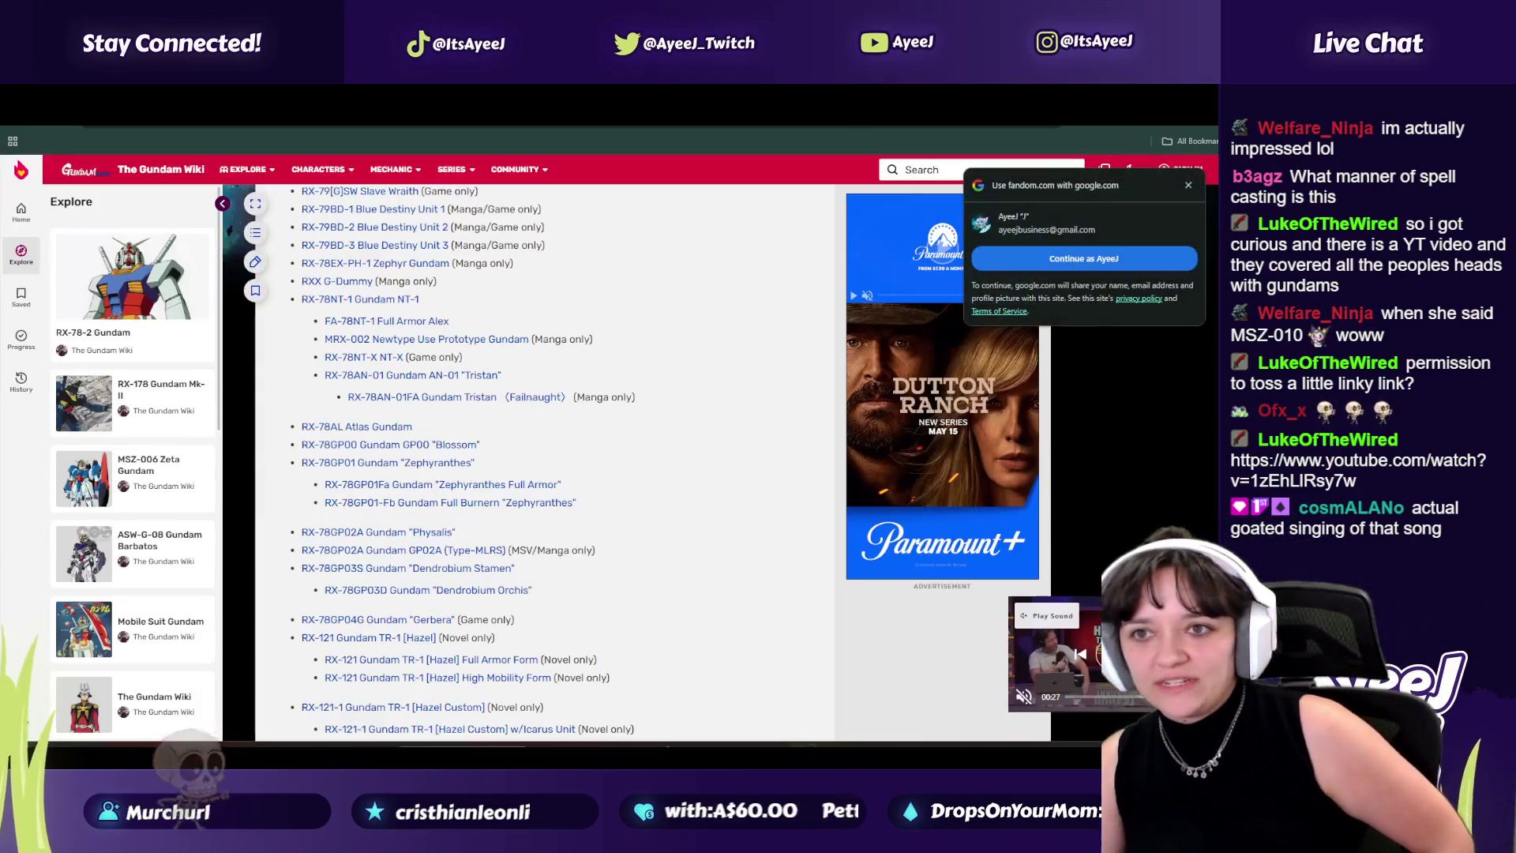
key("ctrl+shift+Tab")
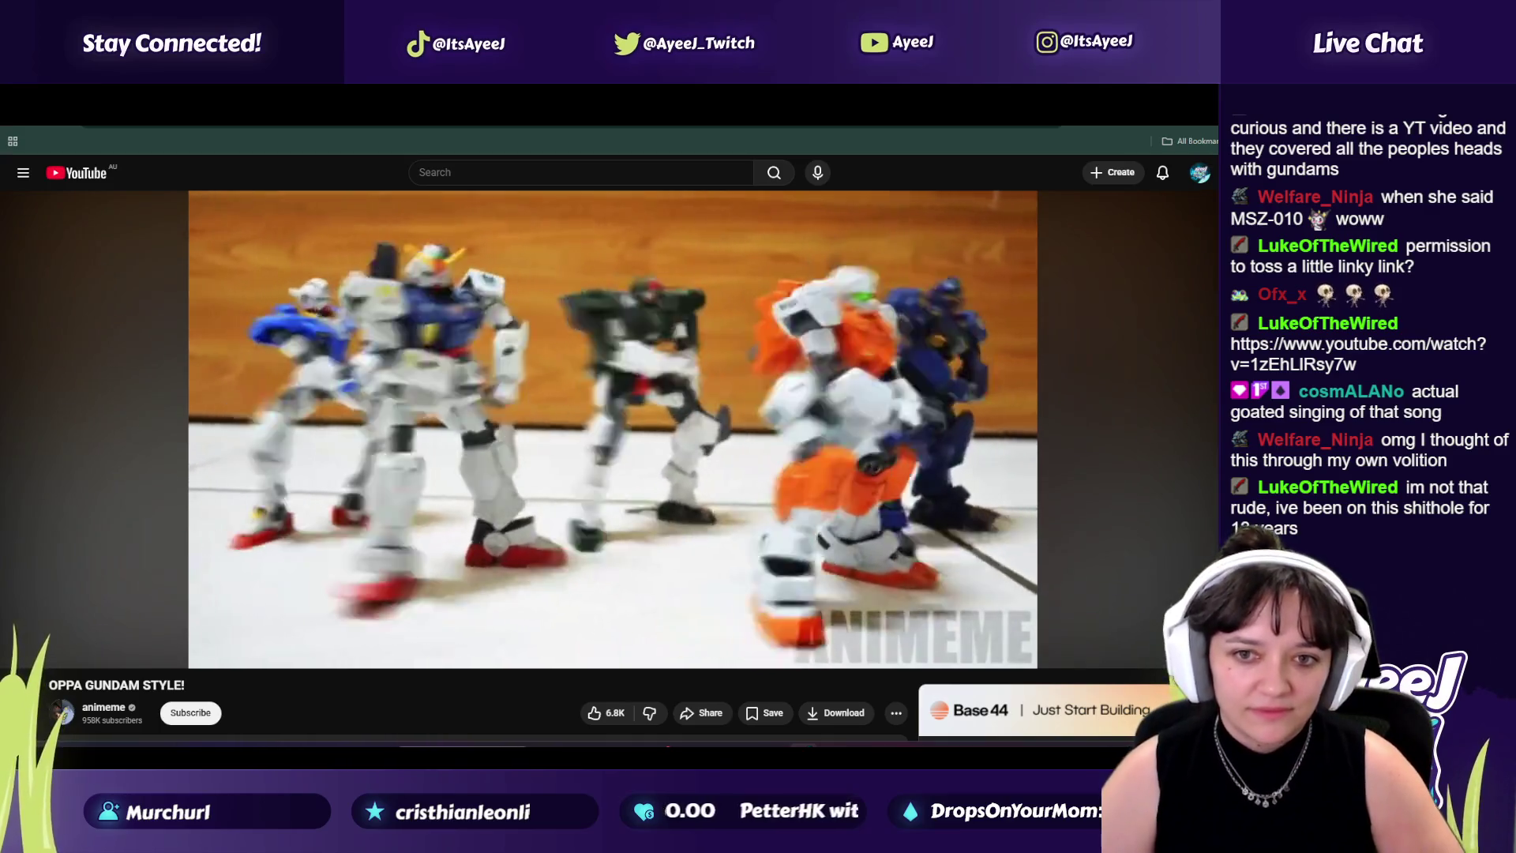
mouse_move(618, 577)
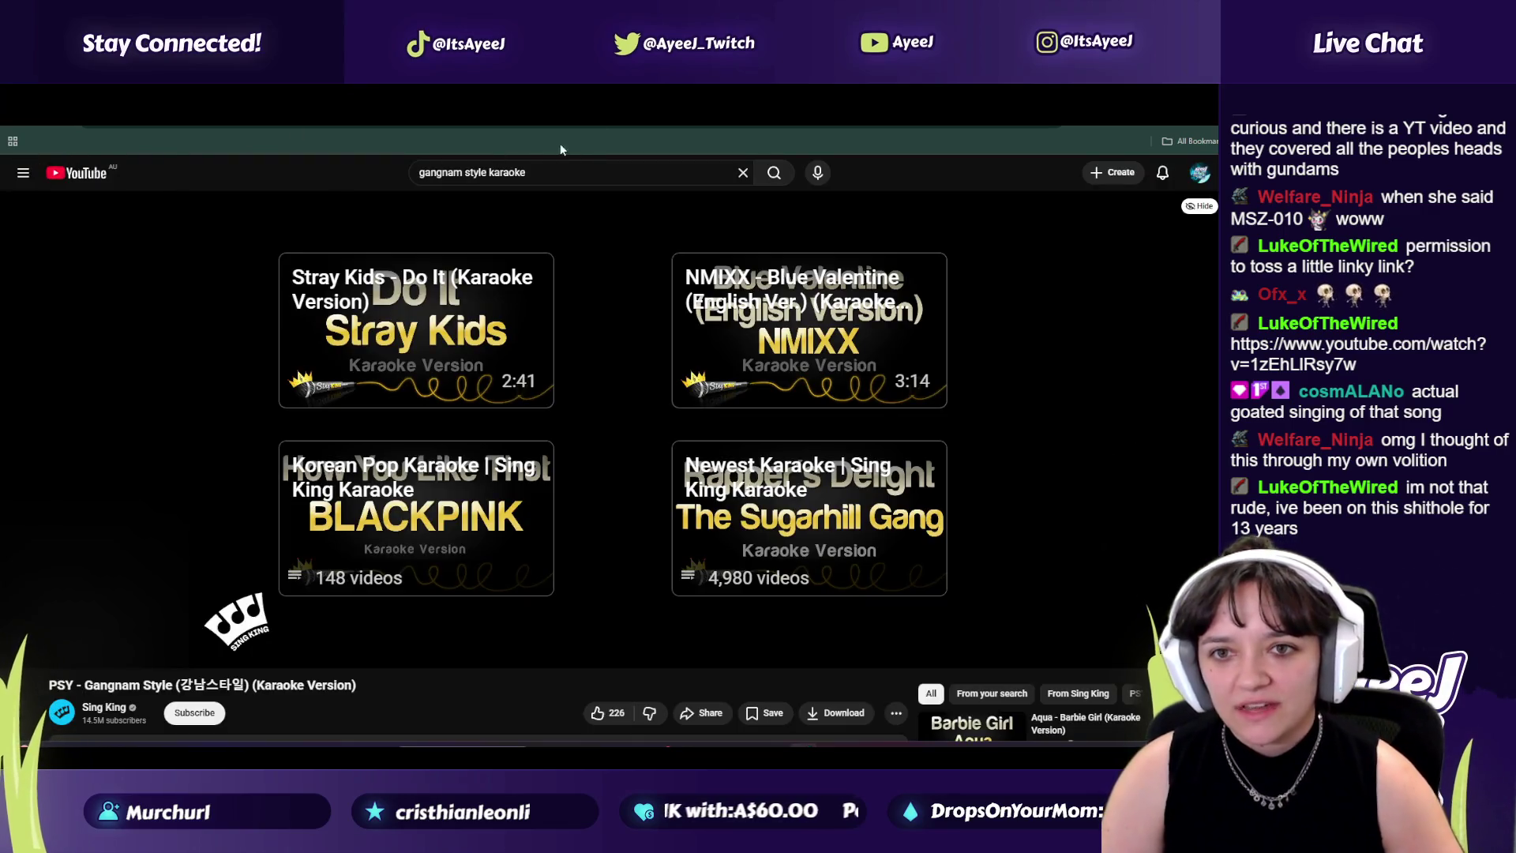
left_click(555, 171)
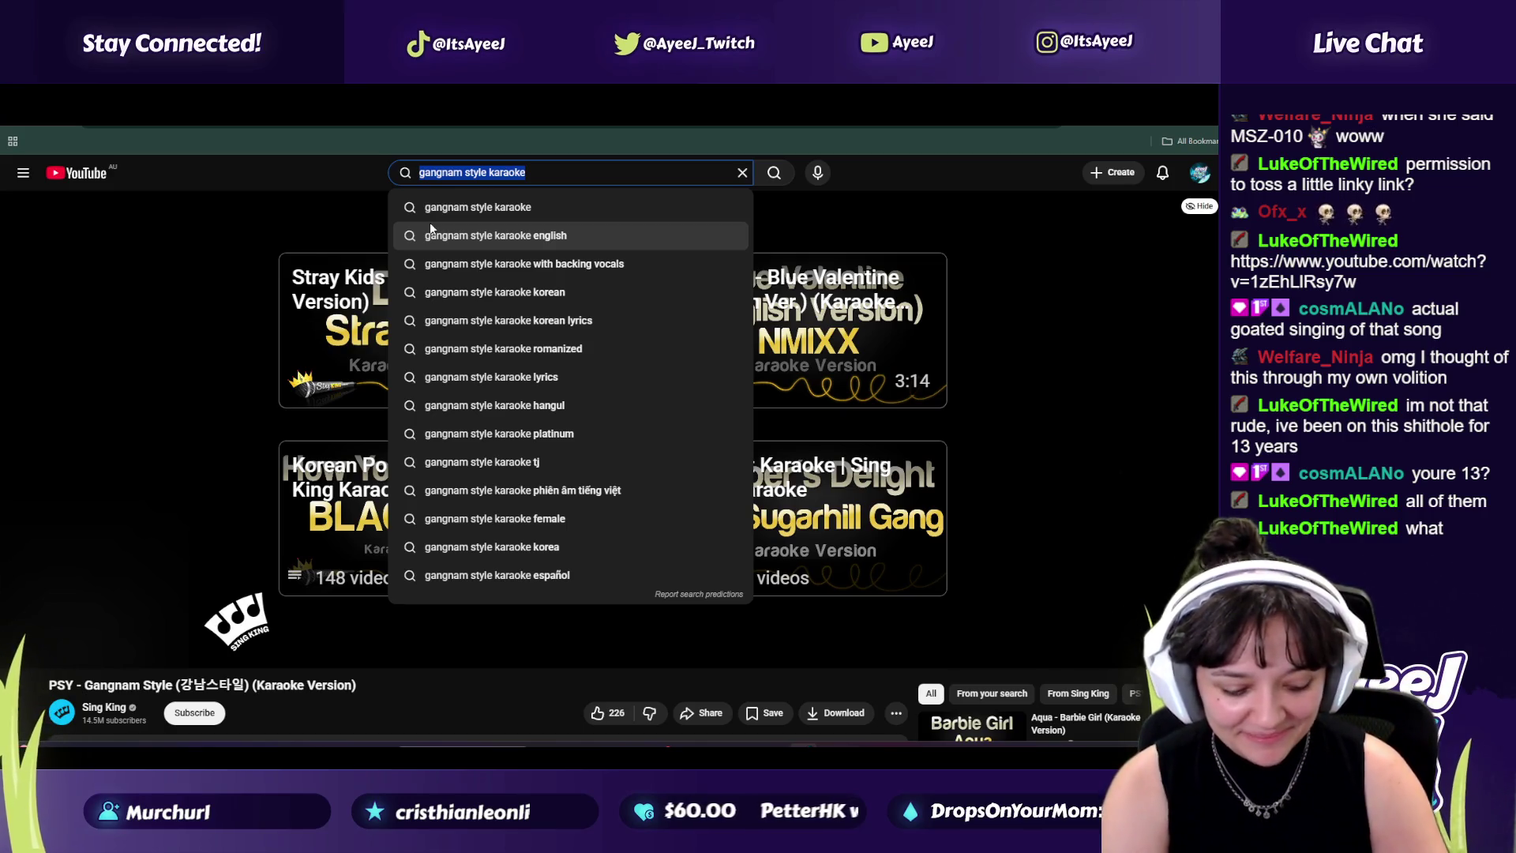
Step: Search YouTube for 'best game music of all time'
type("be")
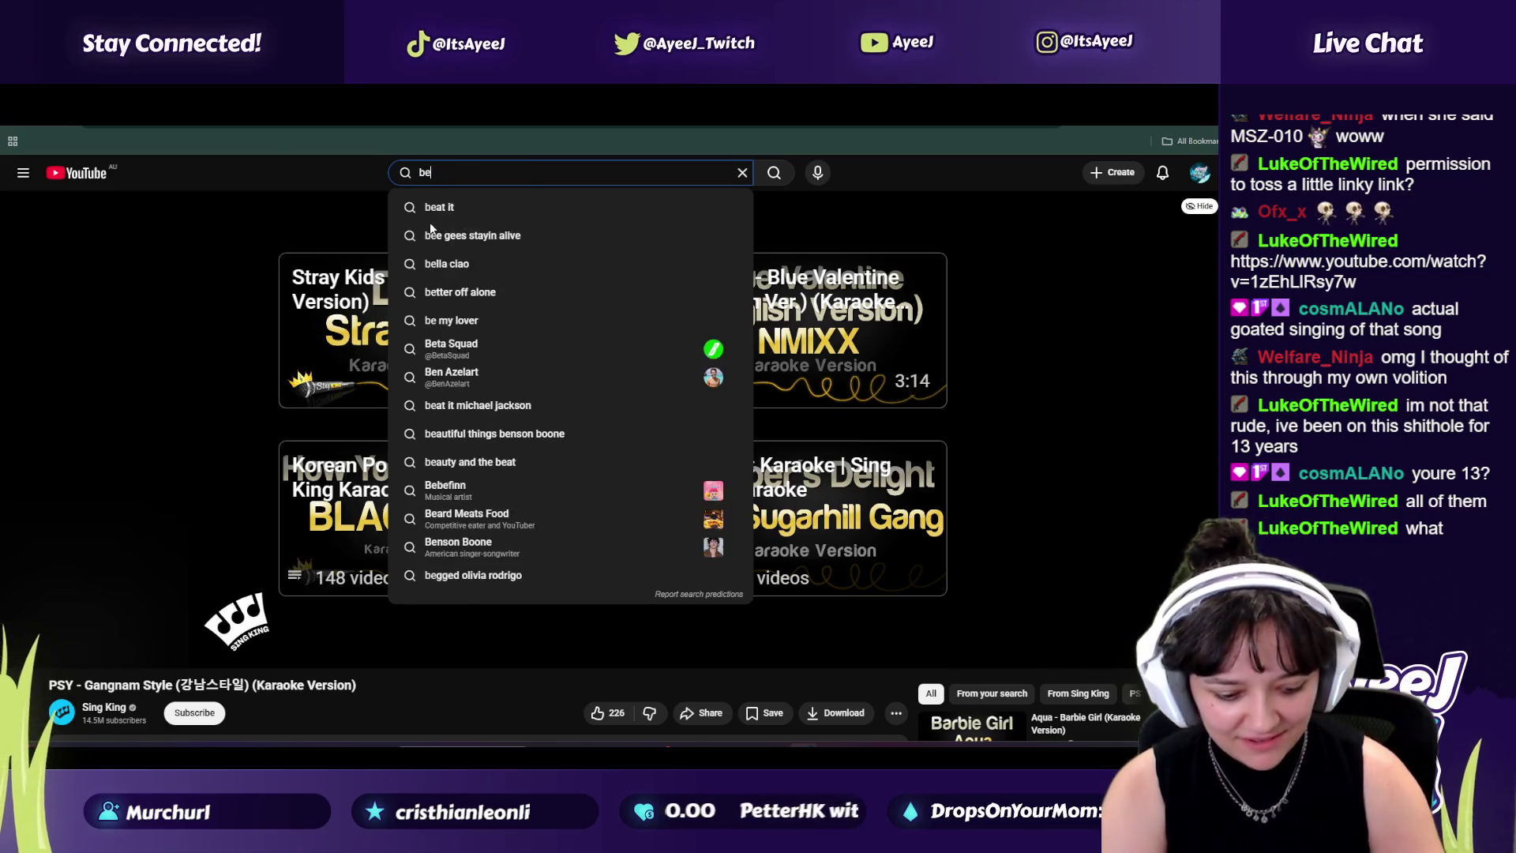
type("st game music of all time")
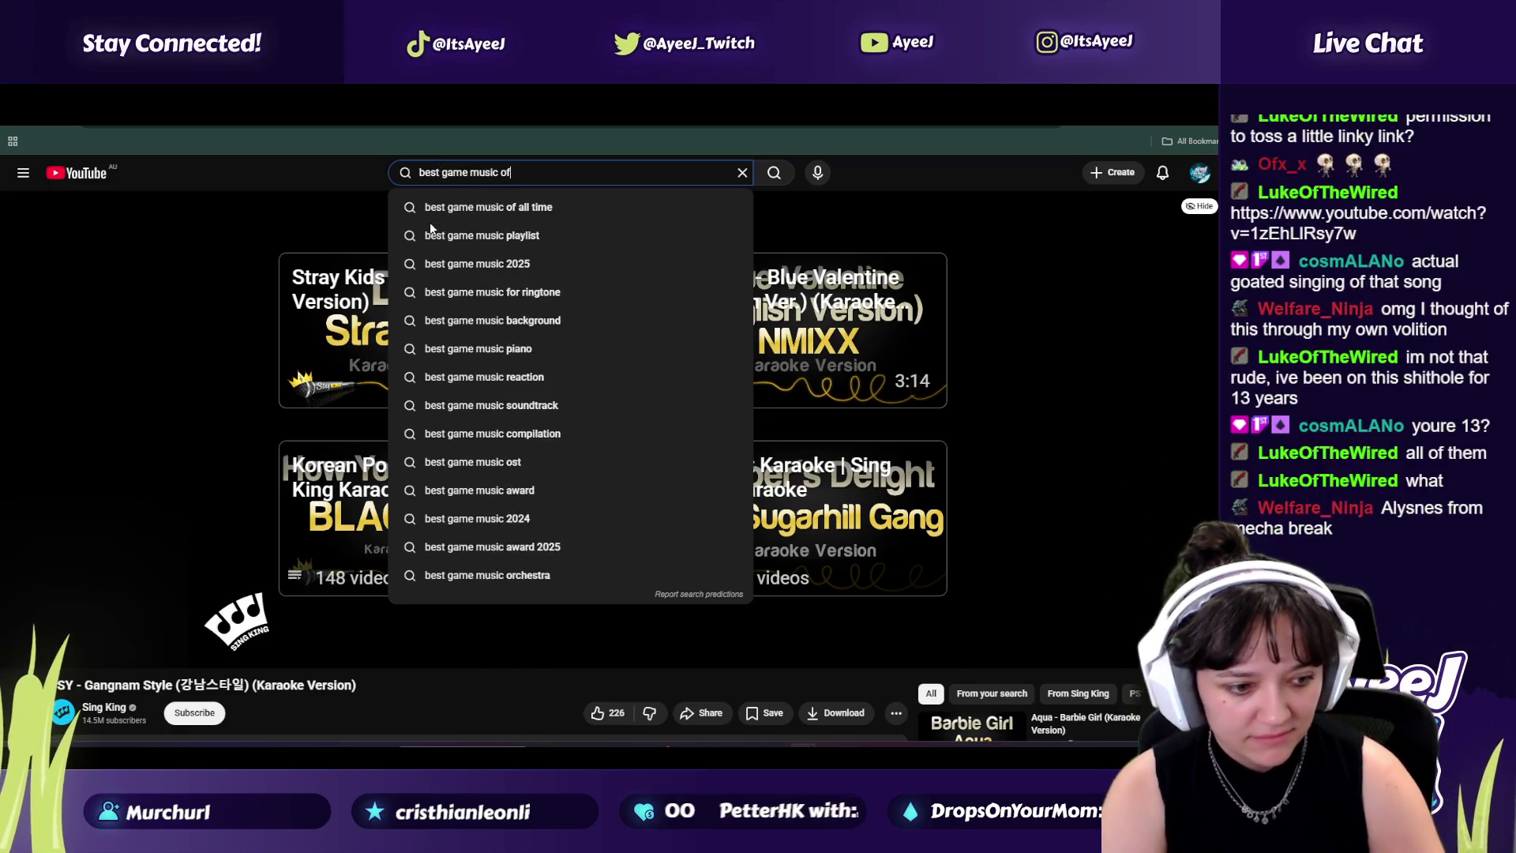
key("Return")
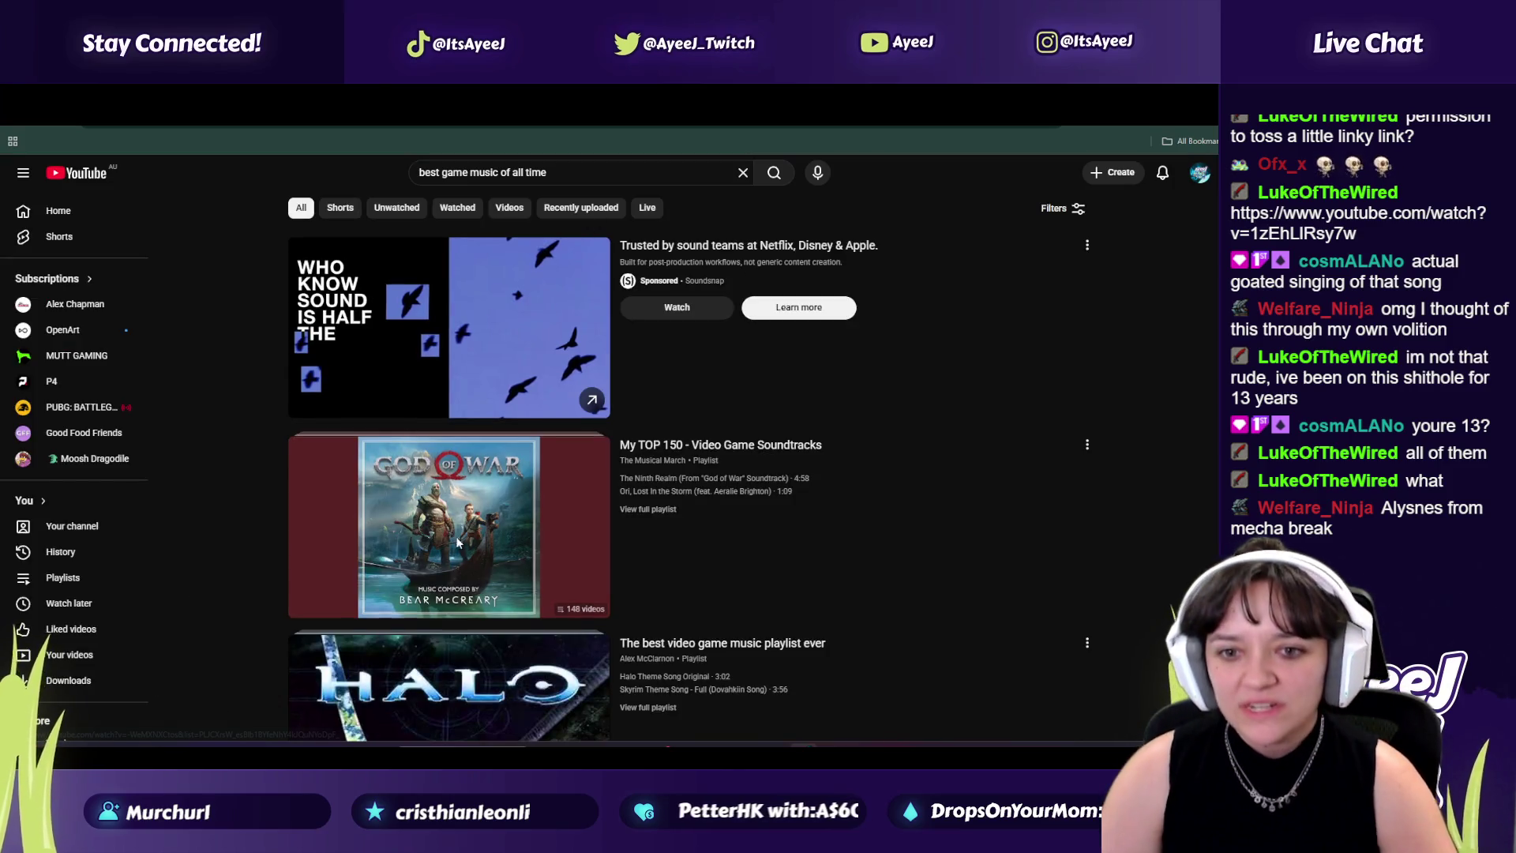
Step: Play the top 150 video game soundtracks playlist and Google 'alysnes mecha break' in a new tab
left_click(449, 525)
key("ctrl+t")
type("al")
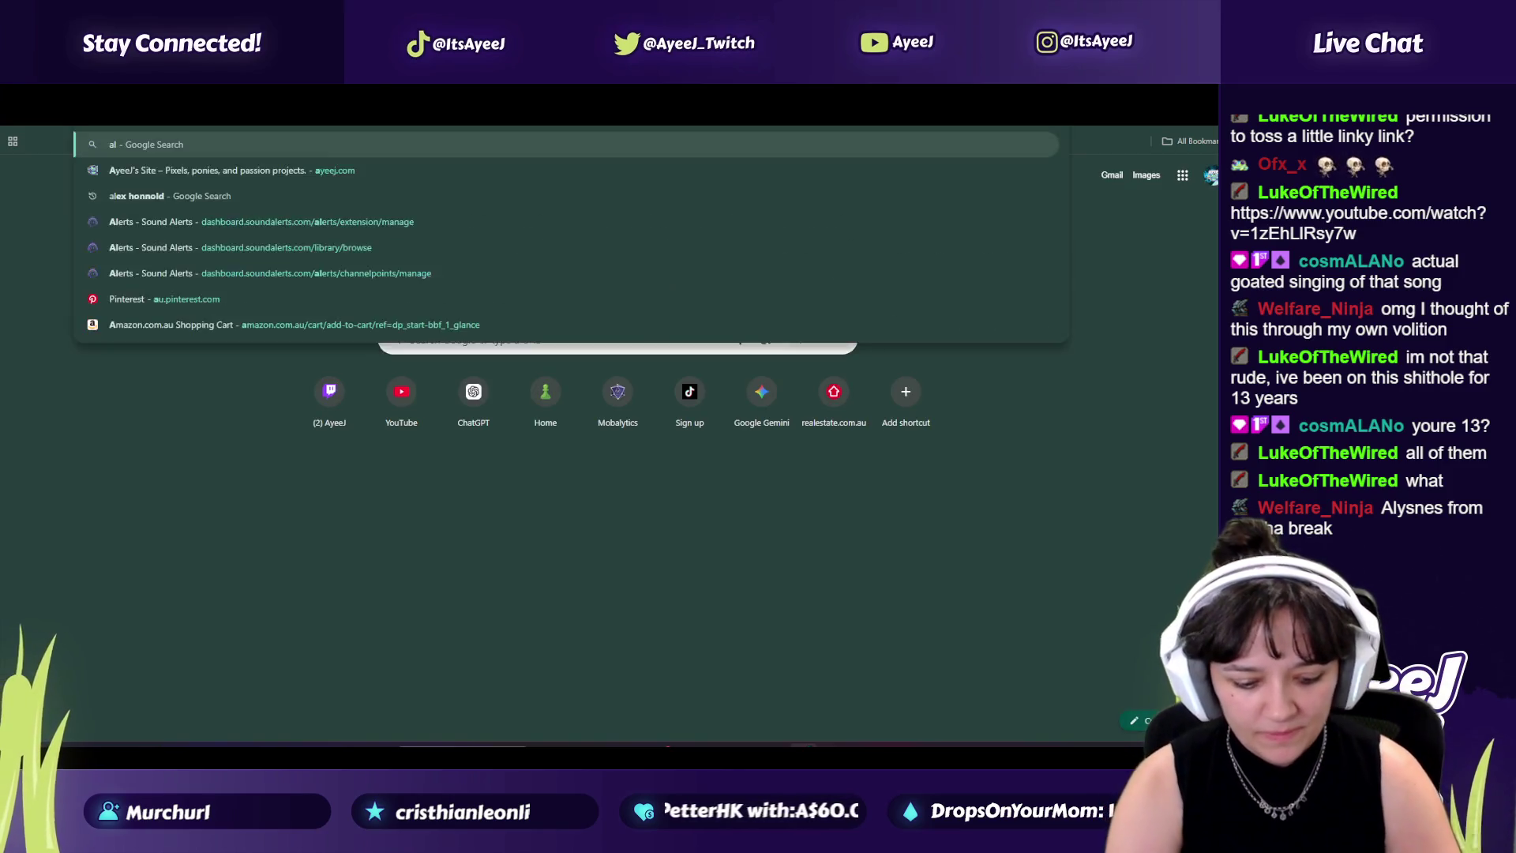
type("ysnes mecha m")
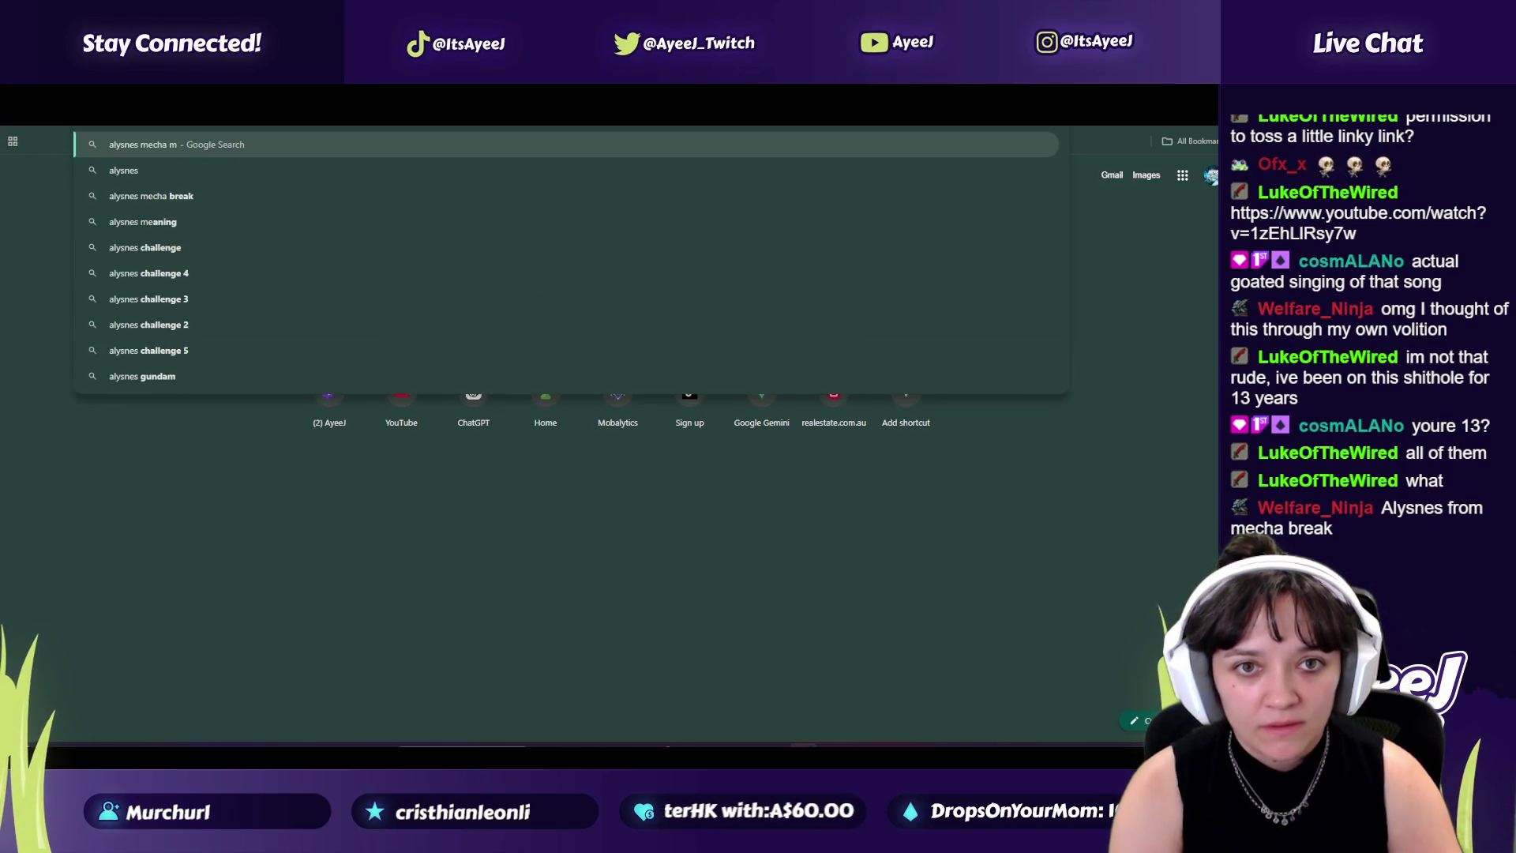
key("BackSpace")
type("break")
key("Return")
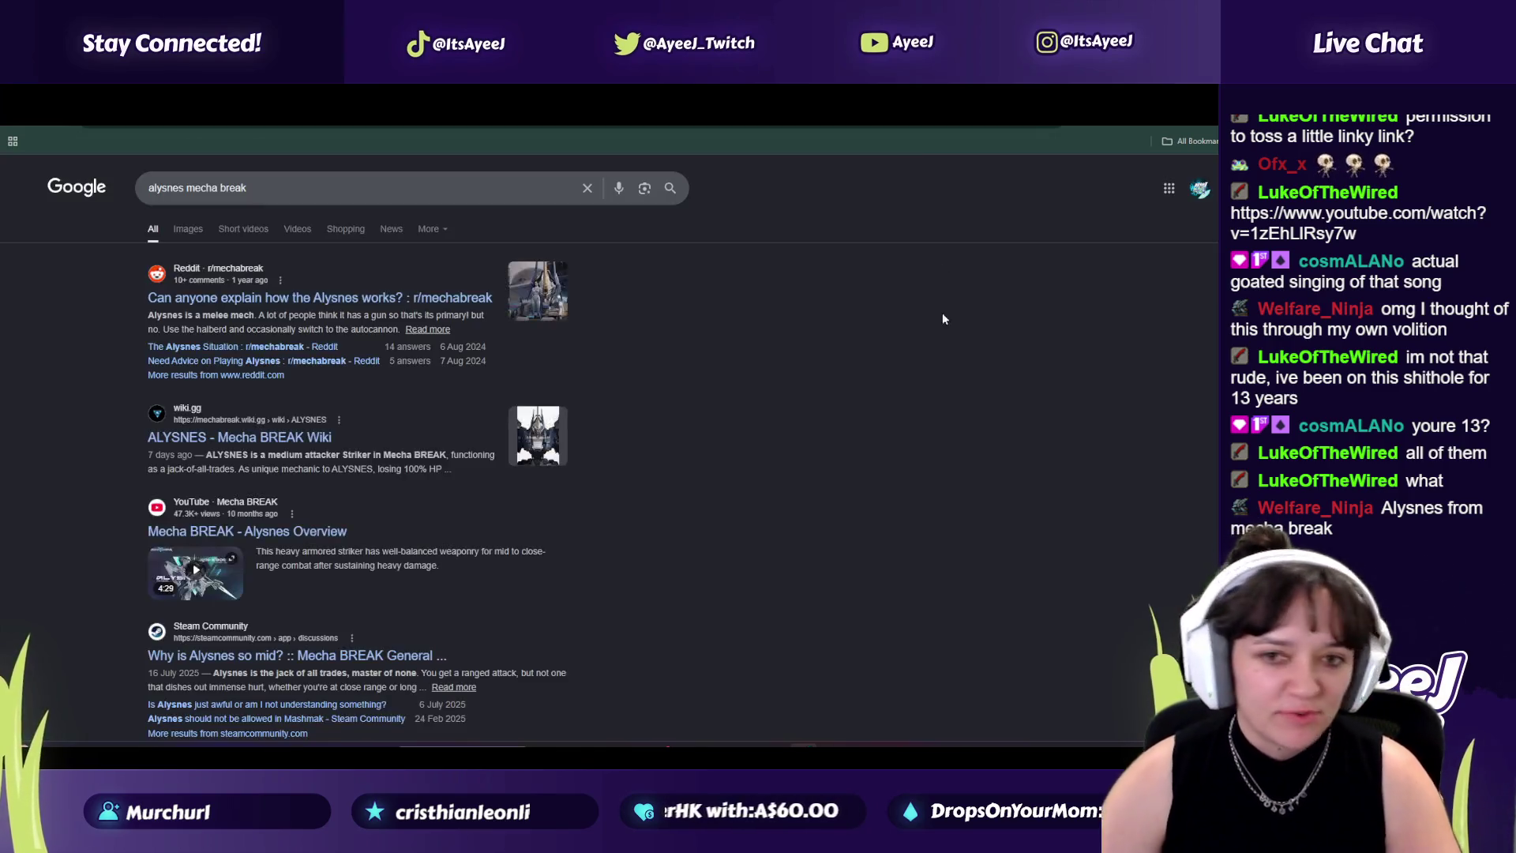
Step: Browse Alysnes image results, previewing the Mecha BREAK Wiki, Bombusbee figure and gameplay video images
left_click(187, 228)
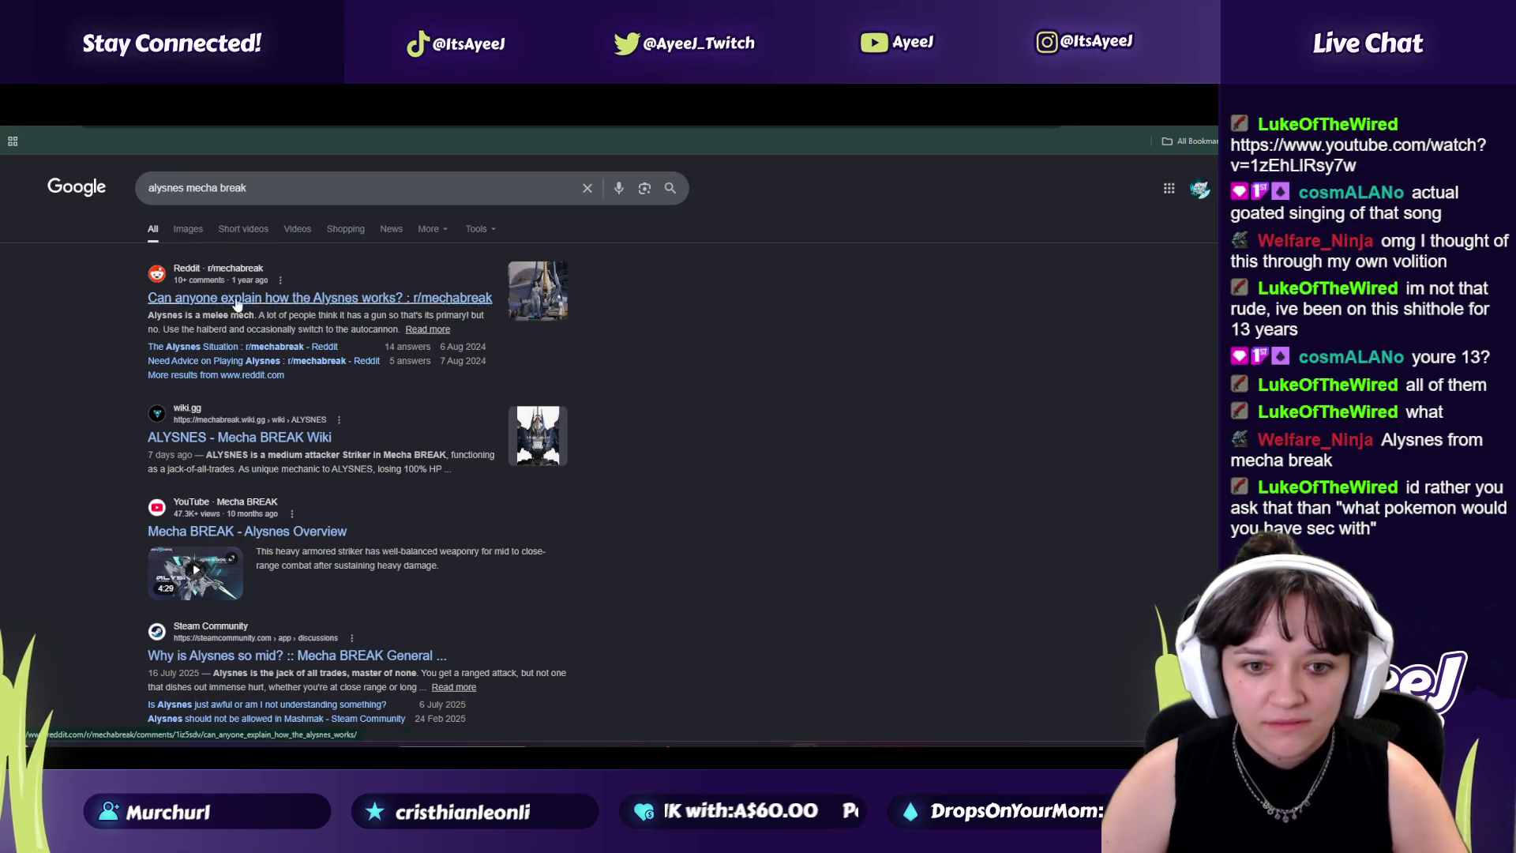
left_click(300, 411)
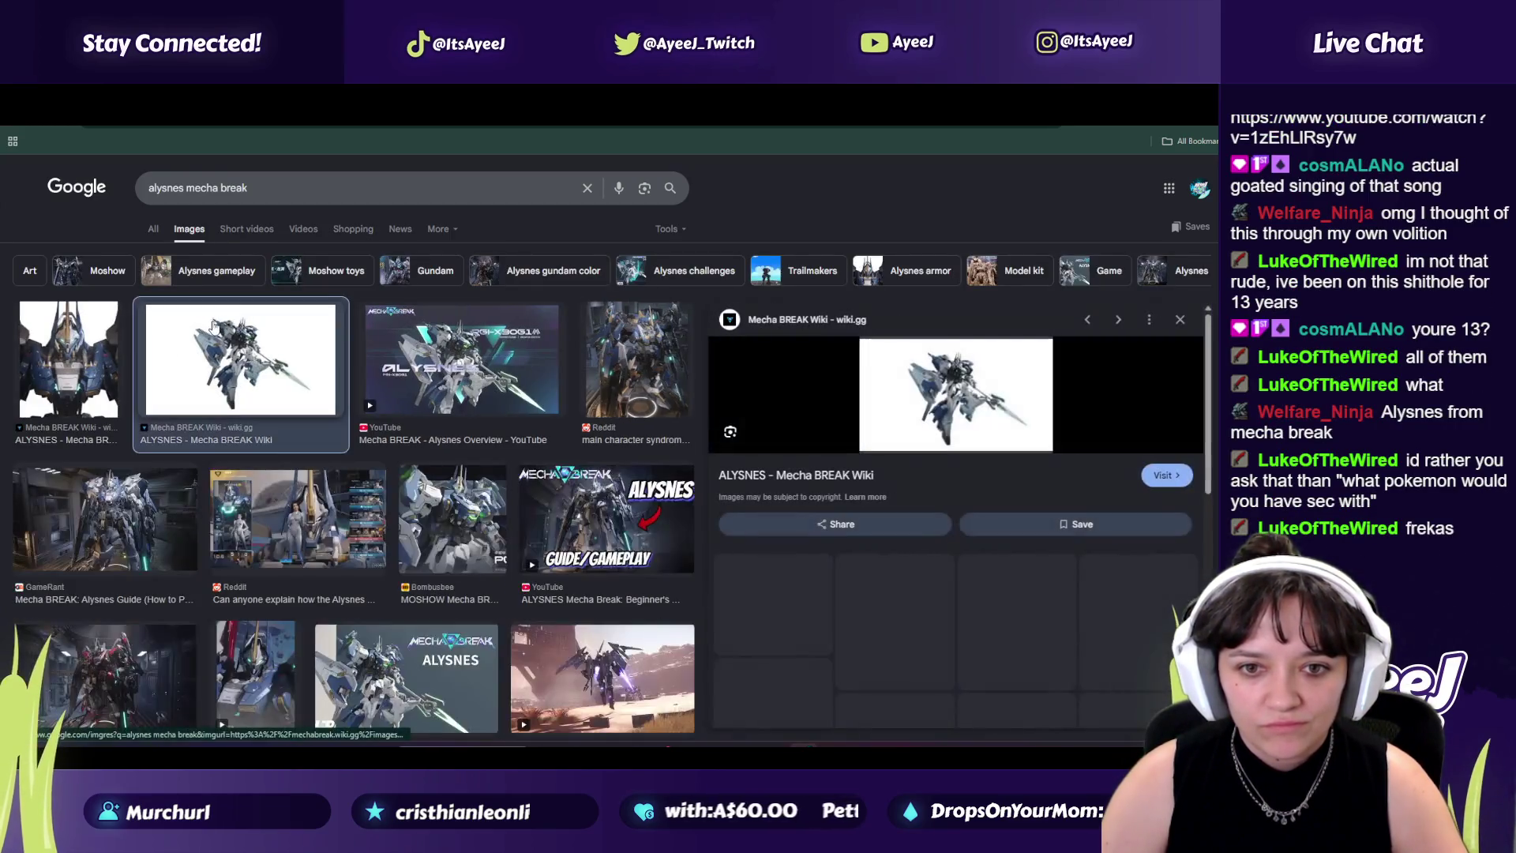
left_click(441, 526)
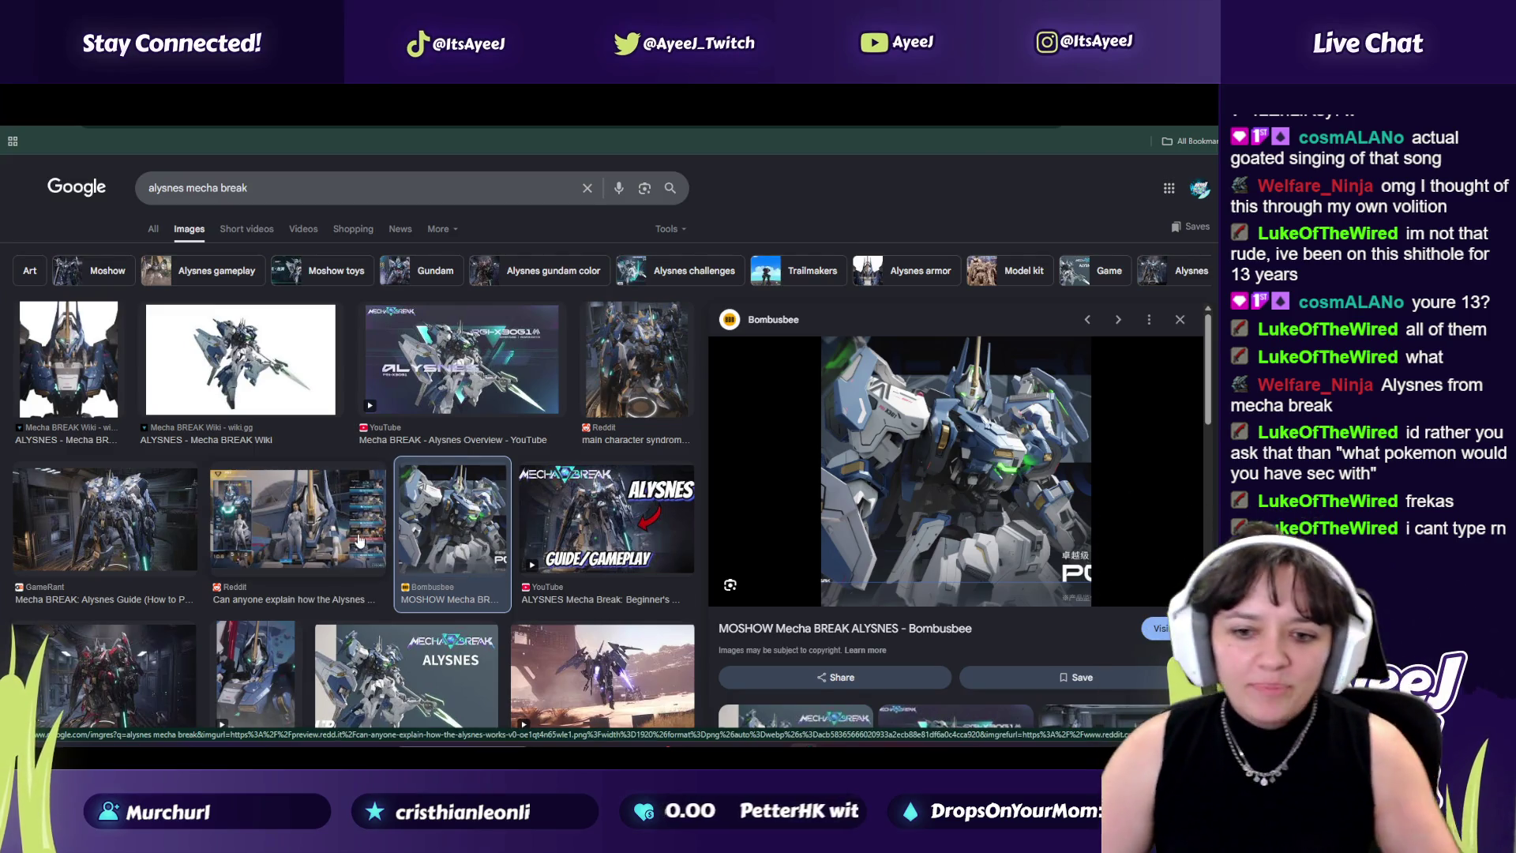
scroll(421, 554, "down", 4)
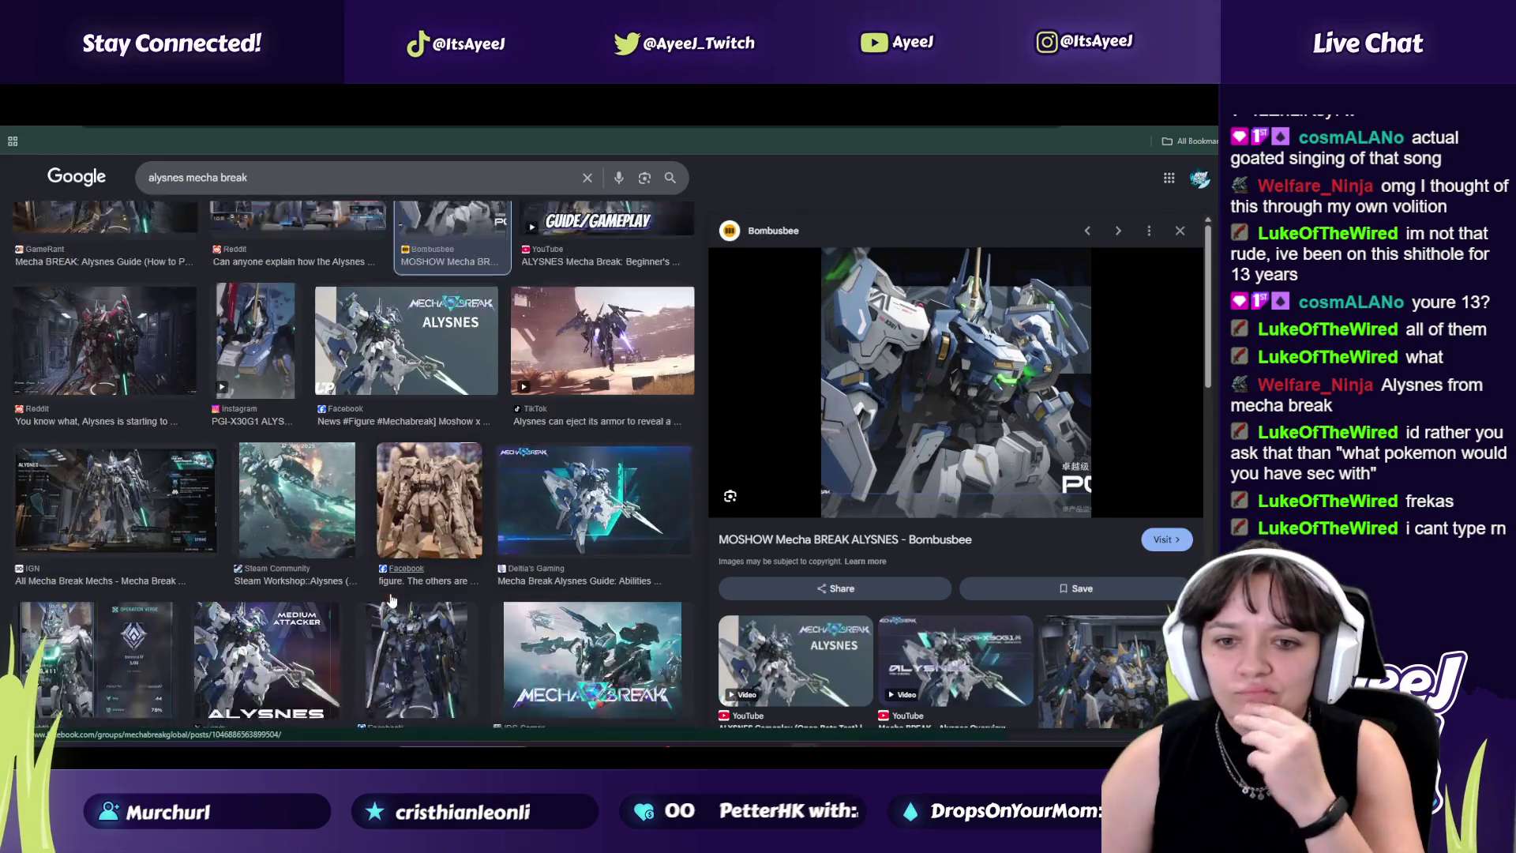
scroll(390, 602, "down", 2)
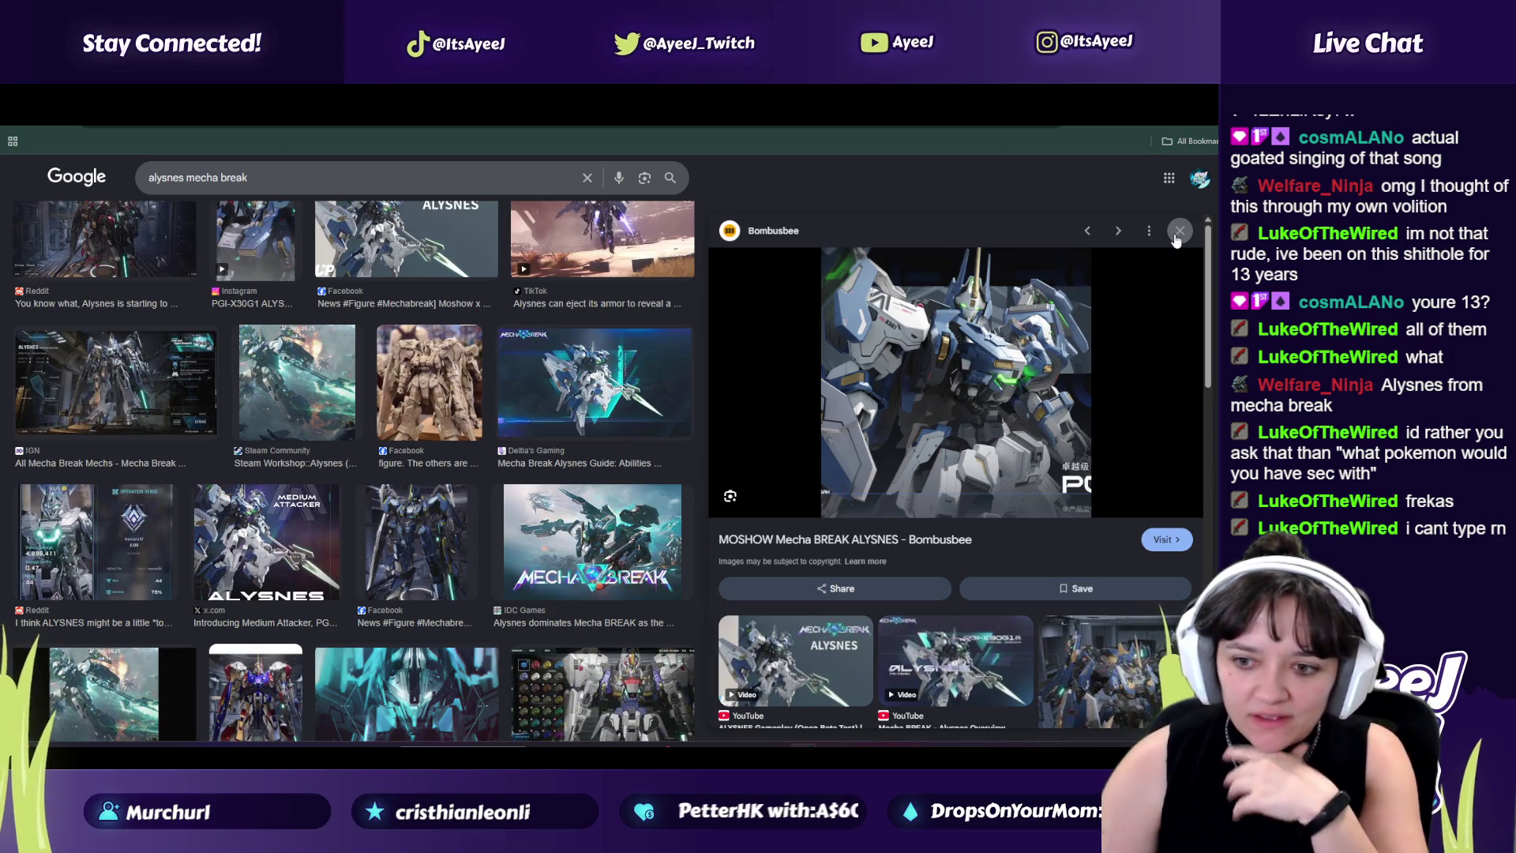
left_click(780, 690)
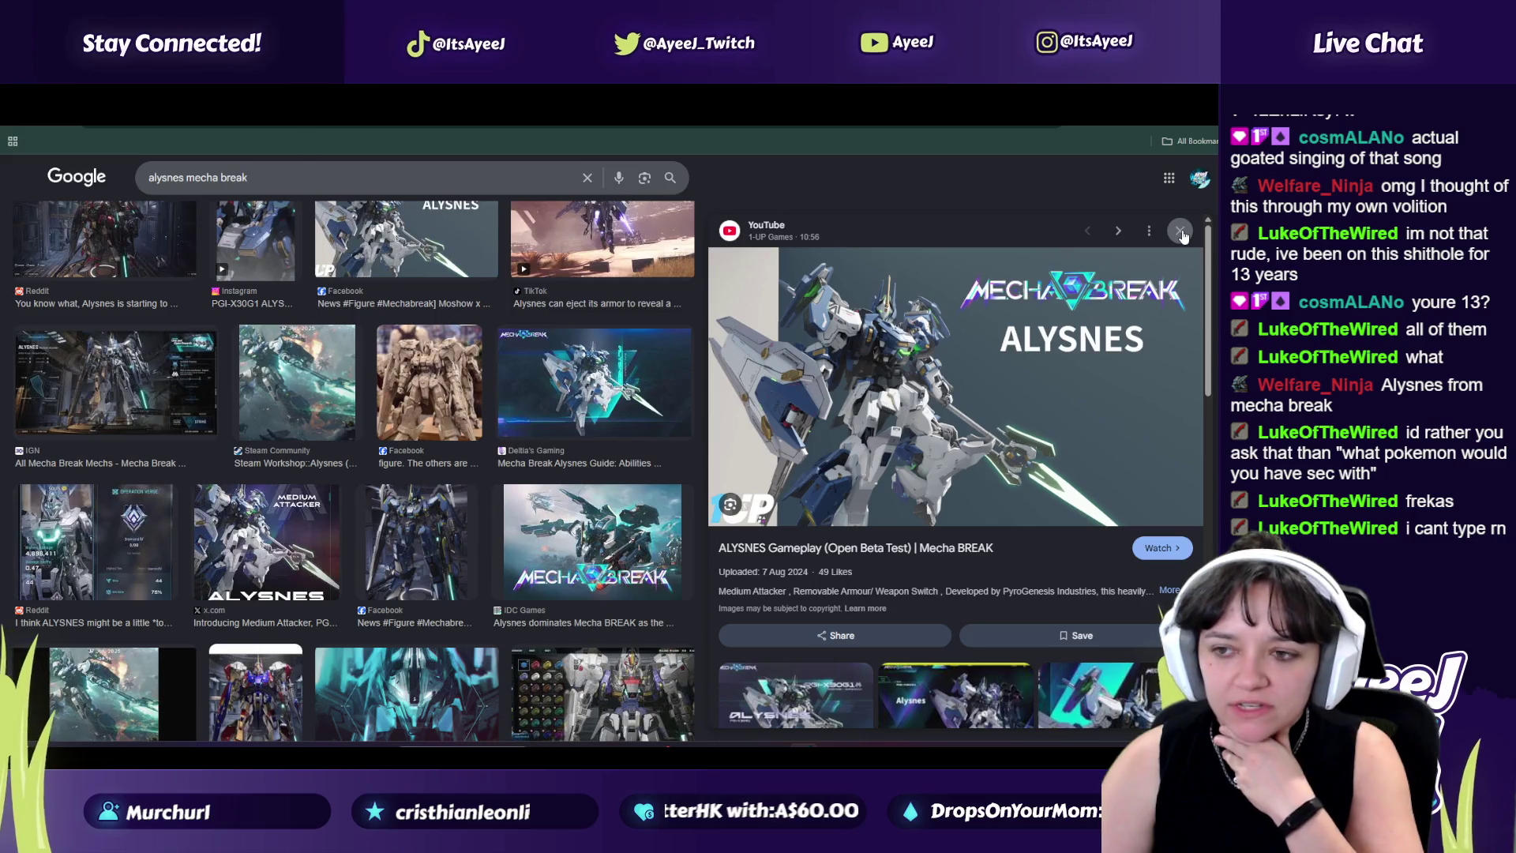
key("alt+Left")
Step: Return to YouTube, find the TikTok app via Windows search 'ti', and pause the God of War track
key("ctrl+Tab")
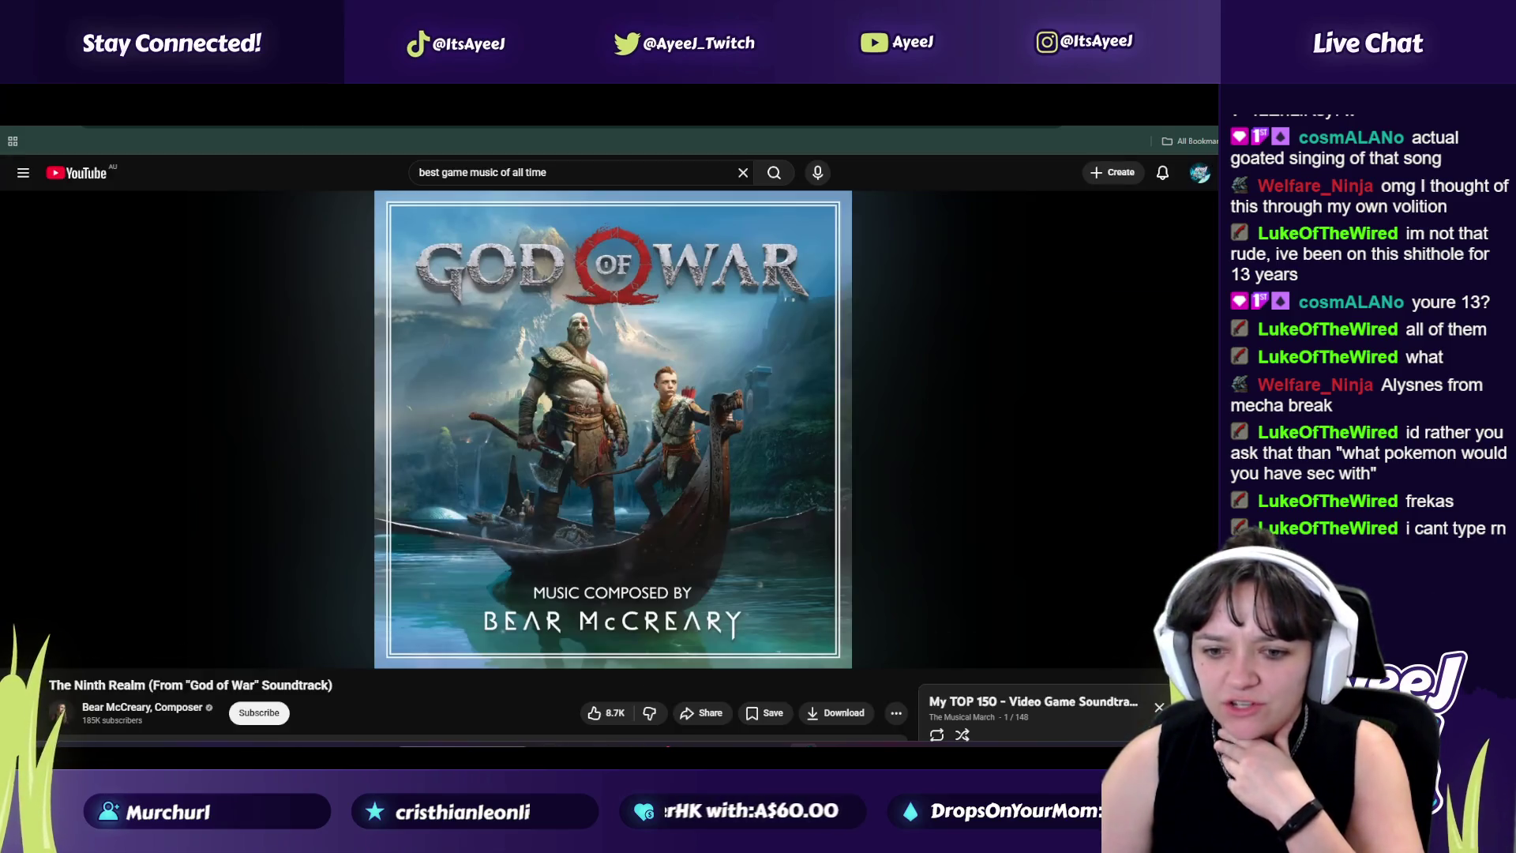
key("super")
type("ti")
key("Escape")
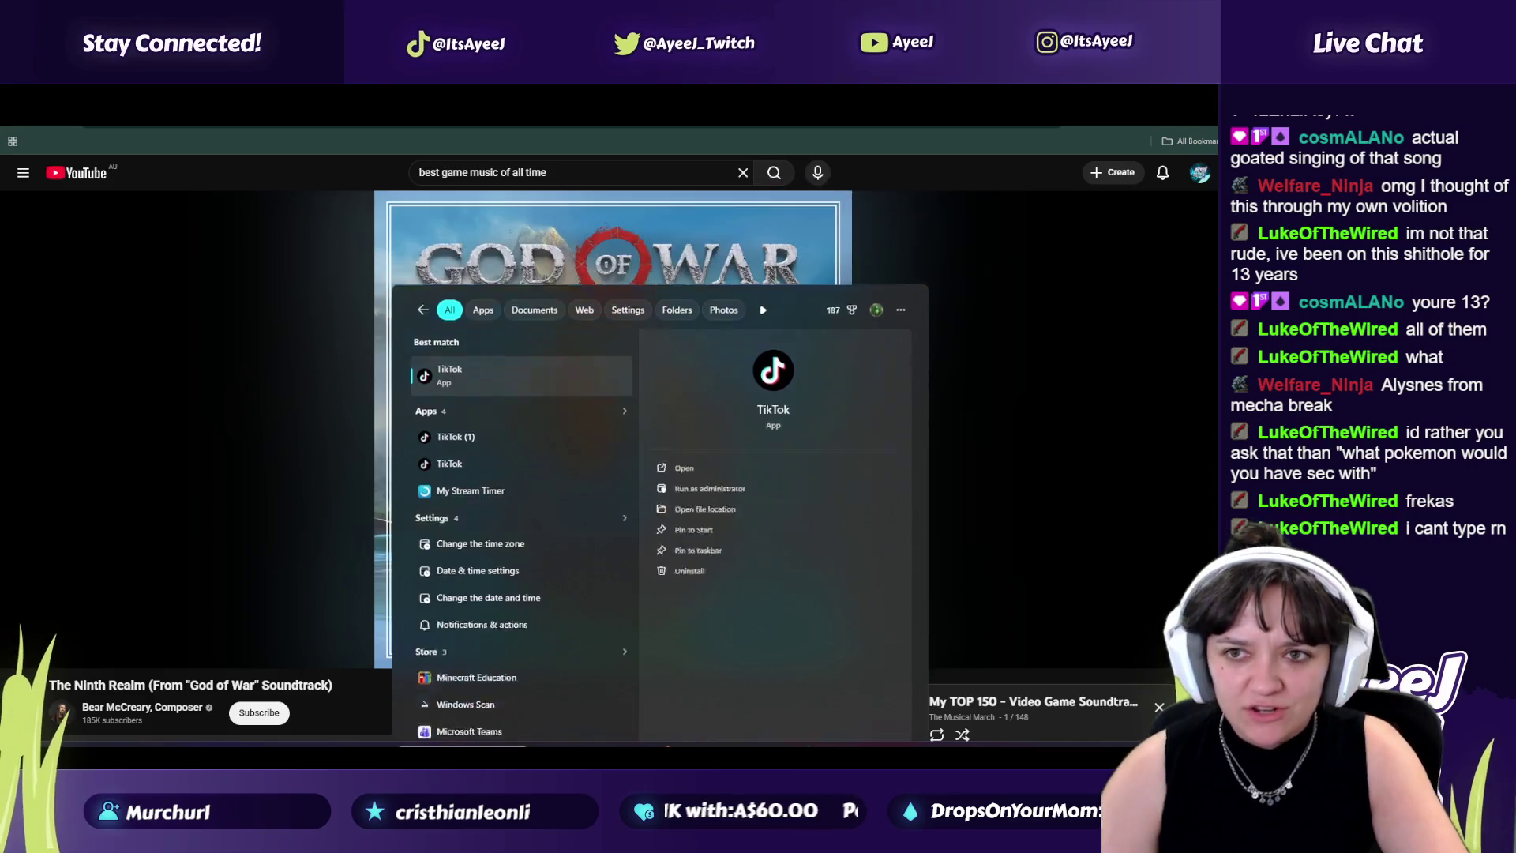
left_click(590, 499)
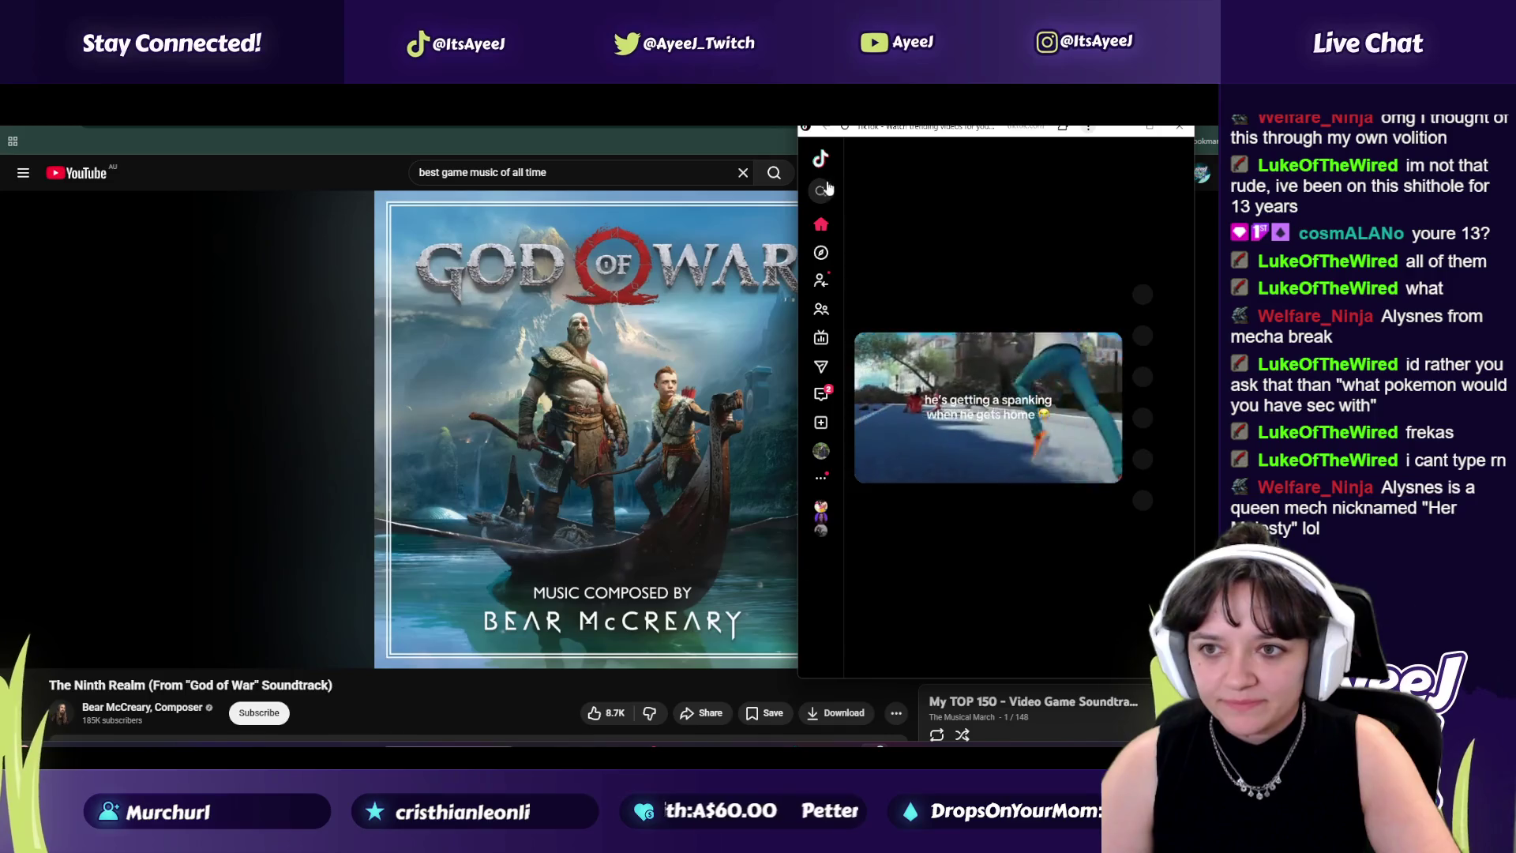
Step: Search TikTok for 'optimus prime', watch the top Optimus Prime video, then close it
left_click(821, 191)
type("optimus prime")
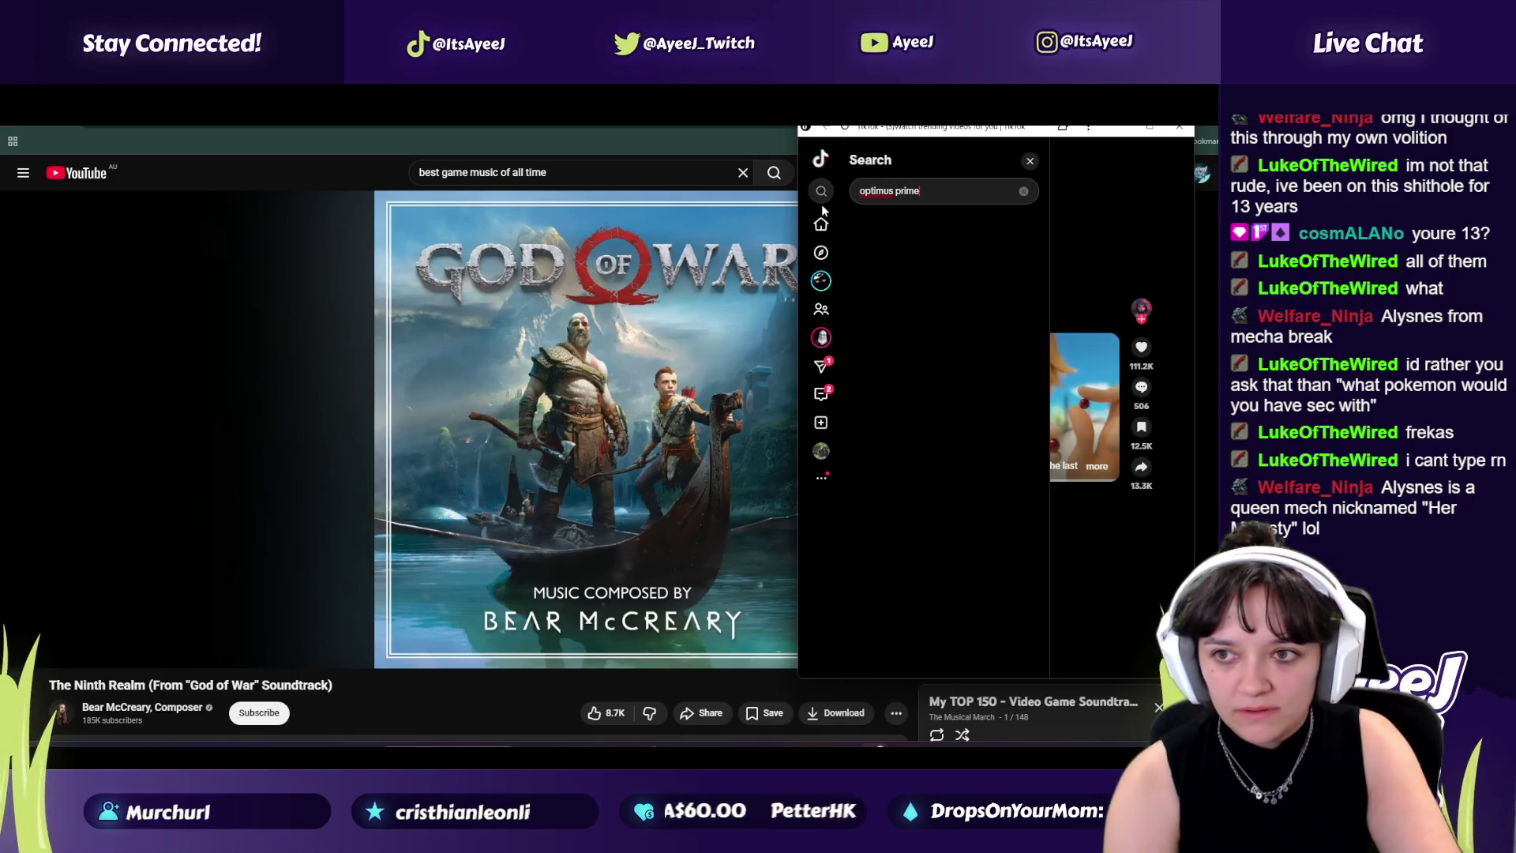
key("Return")
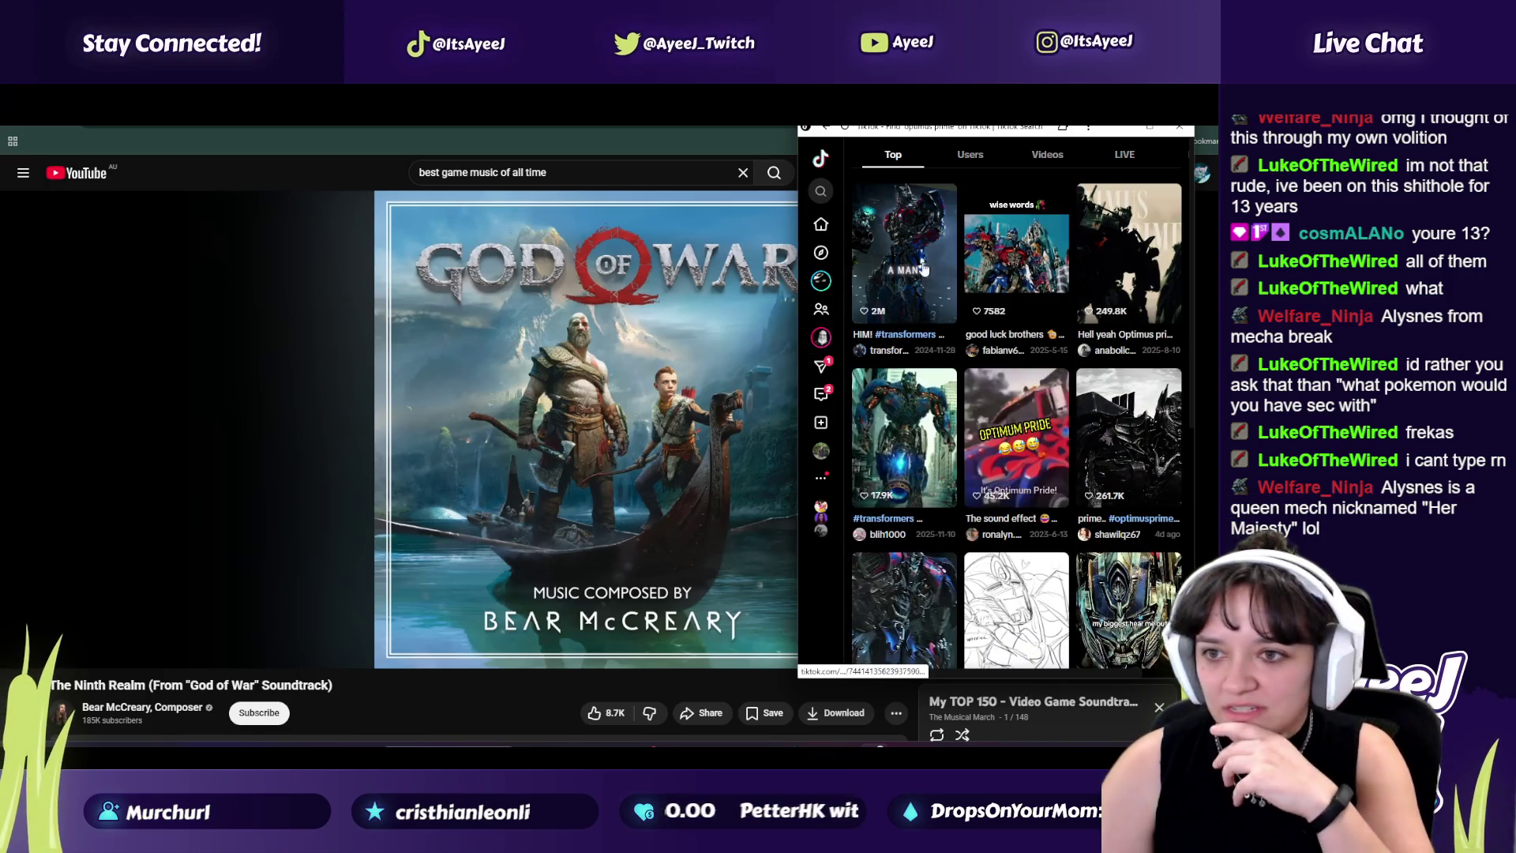
left_click(1001, 417)
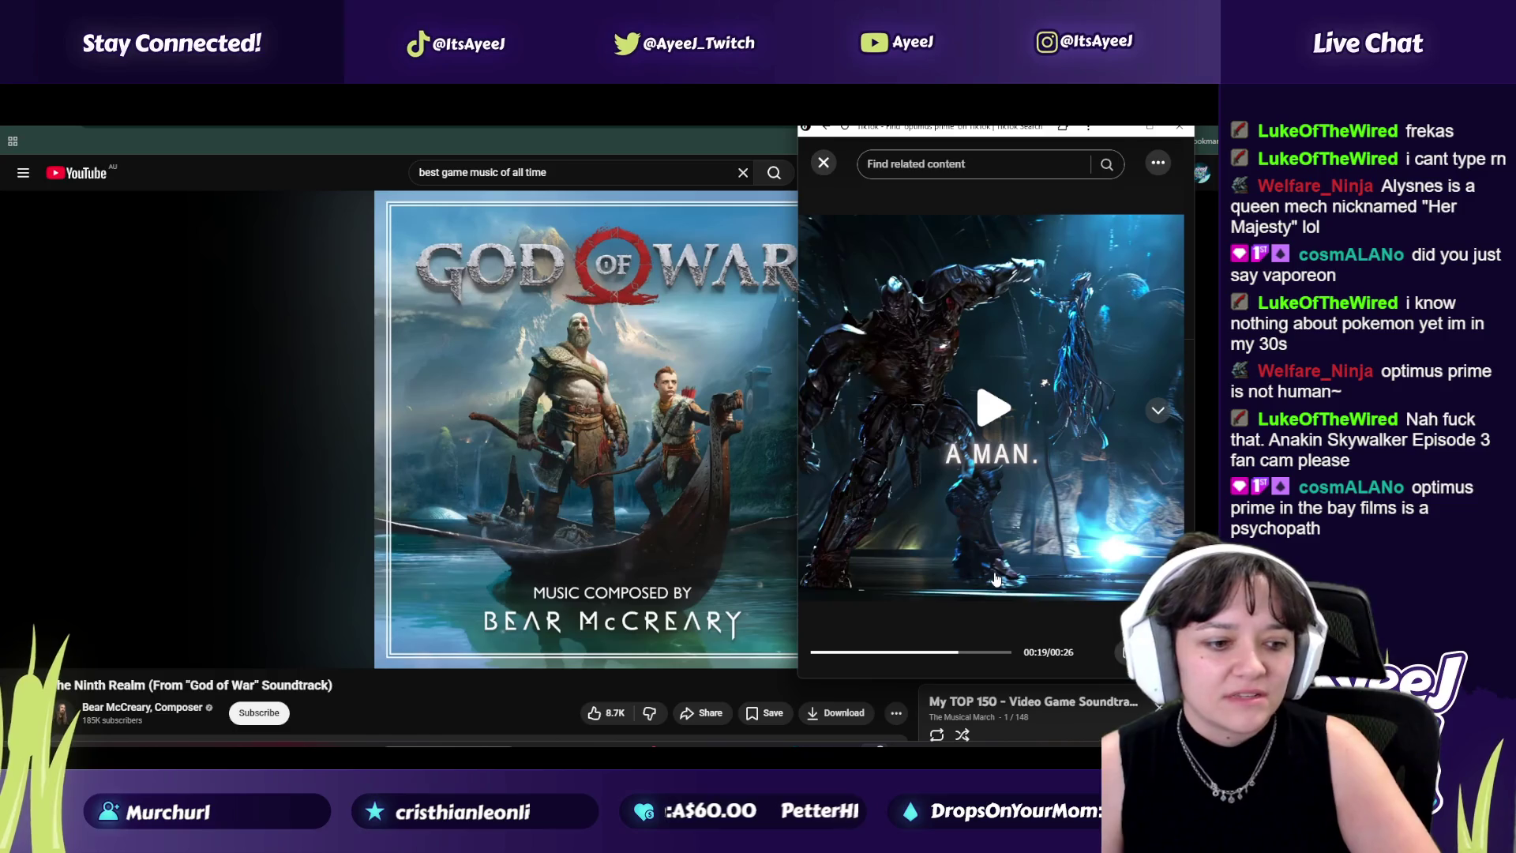
left_click(824, 163)
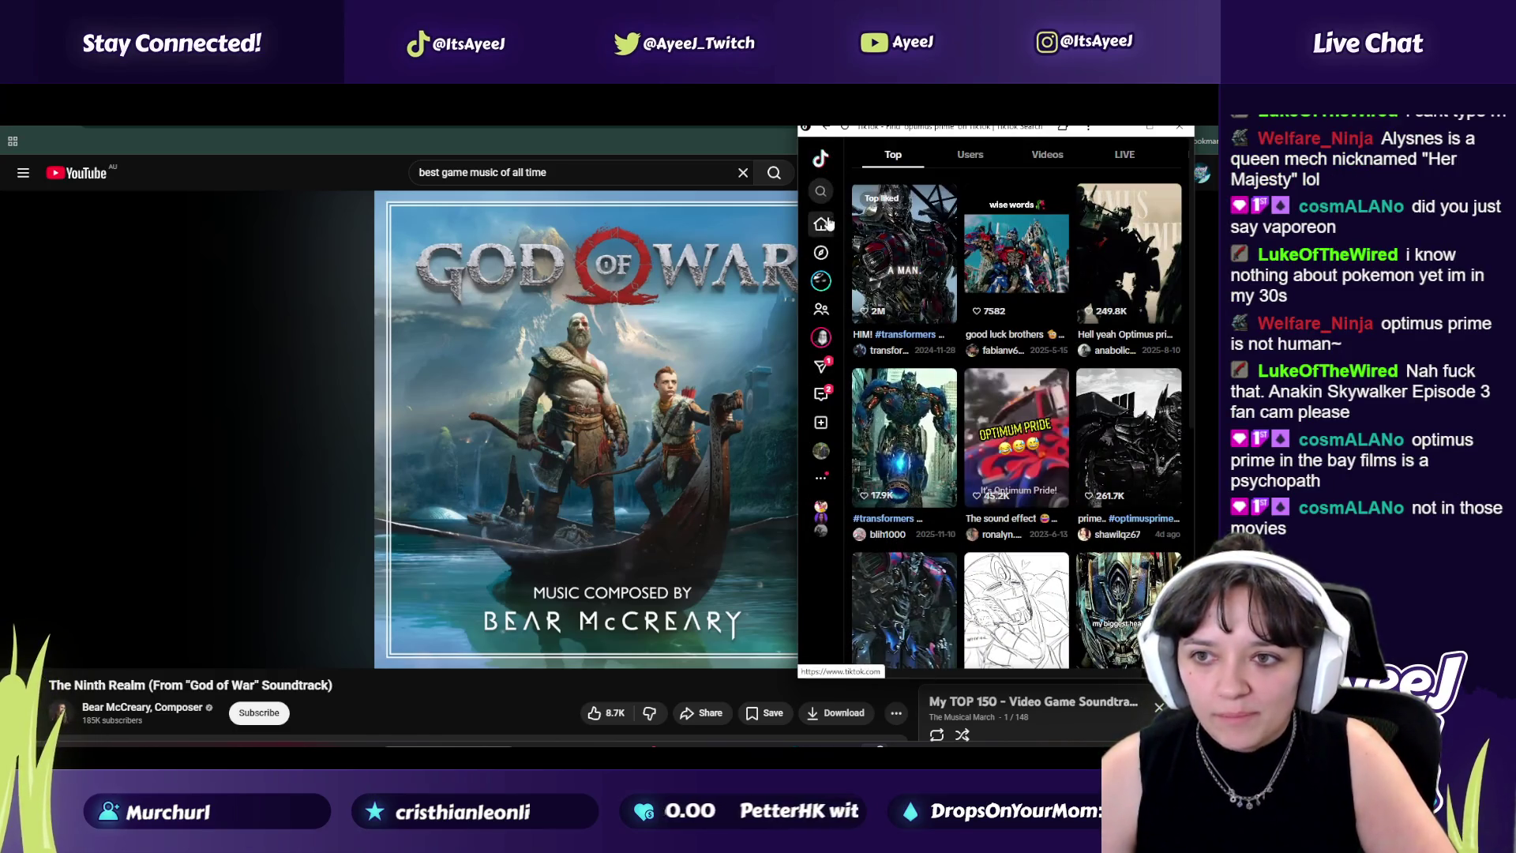
Step: Go back to TikTok's For You feed and scroll down to a Red Dead Redemption 2 bathroom clip
left_click(821, 159)
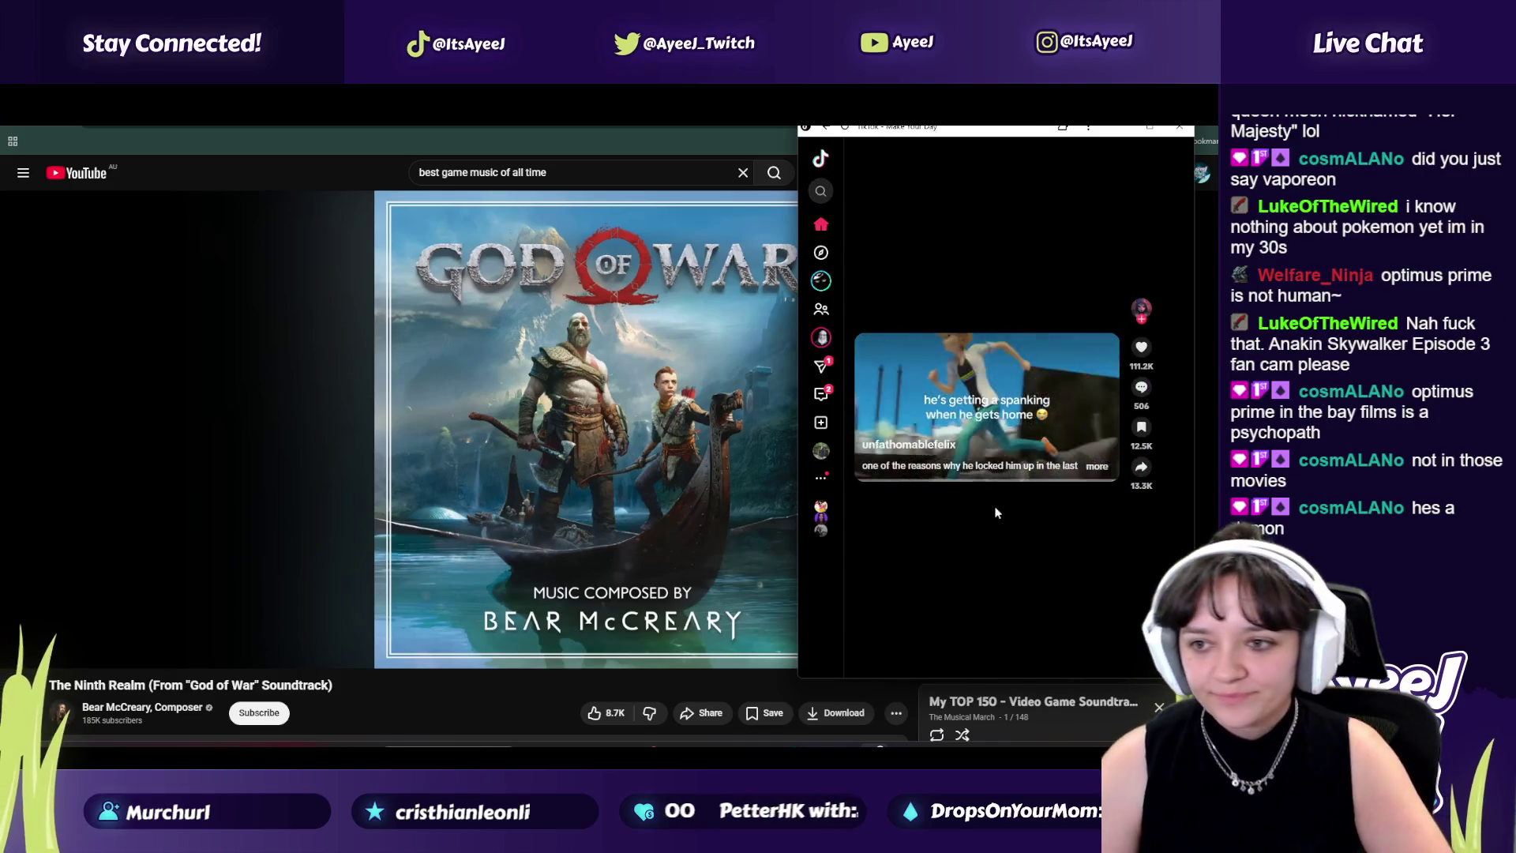
scroll(1073, 576, "down", 2)
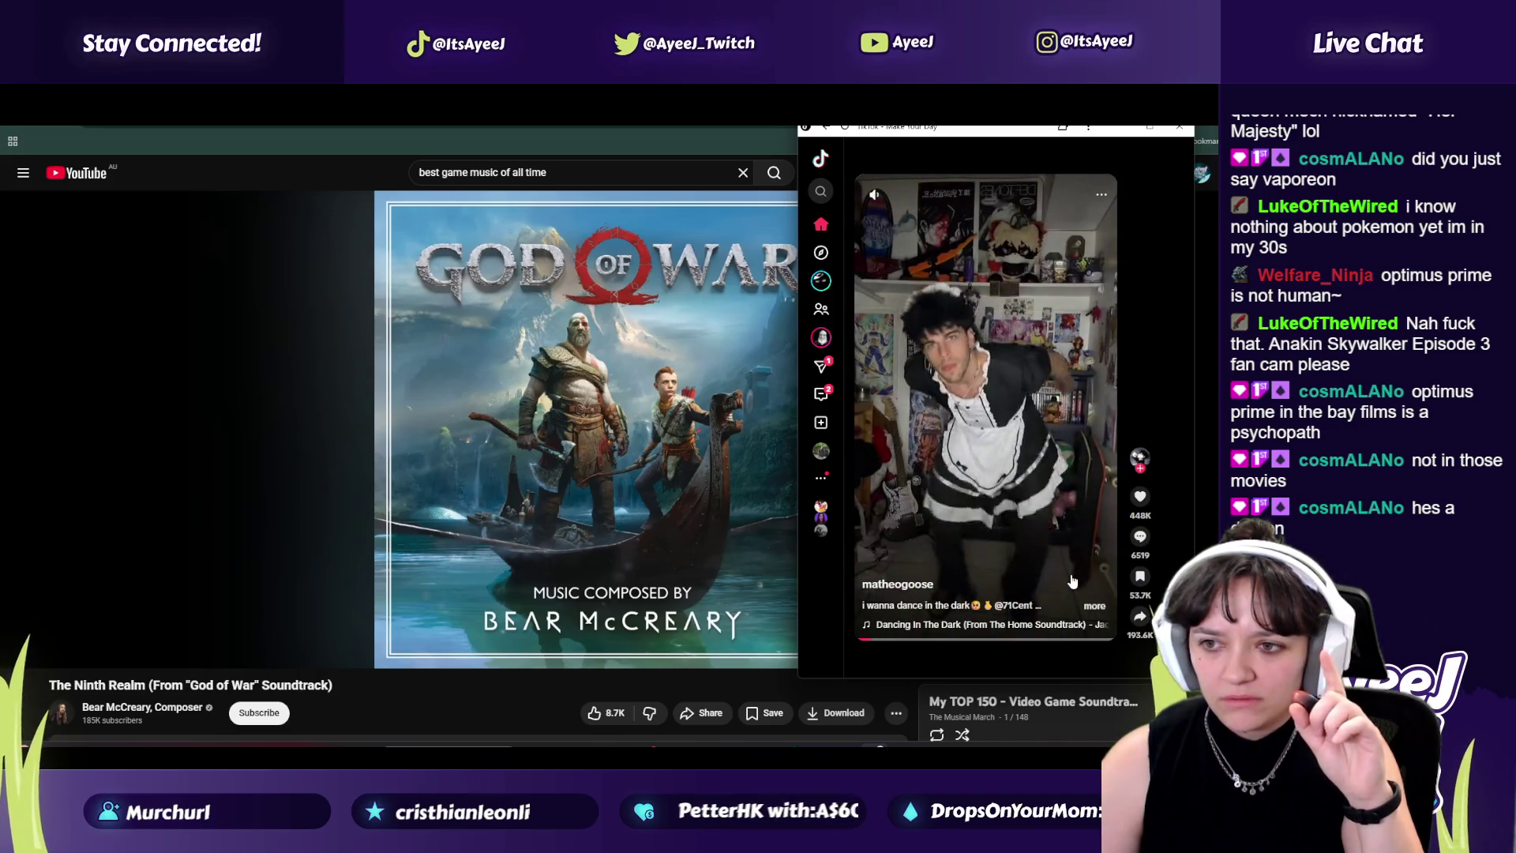
scroll(1071, 582, "down", 1)
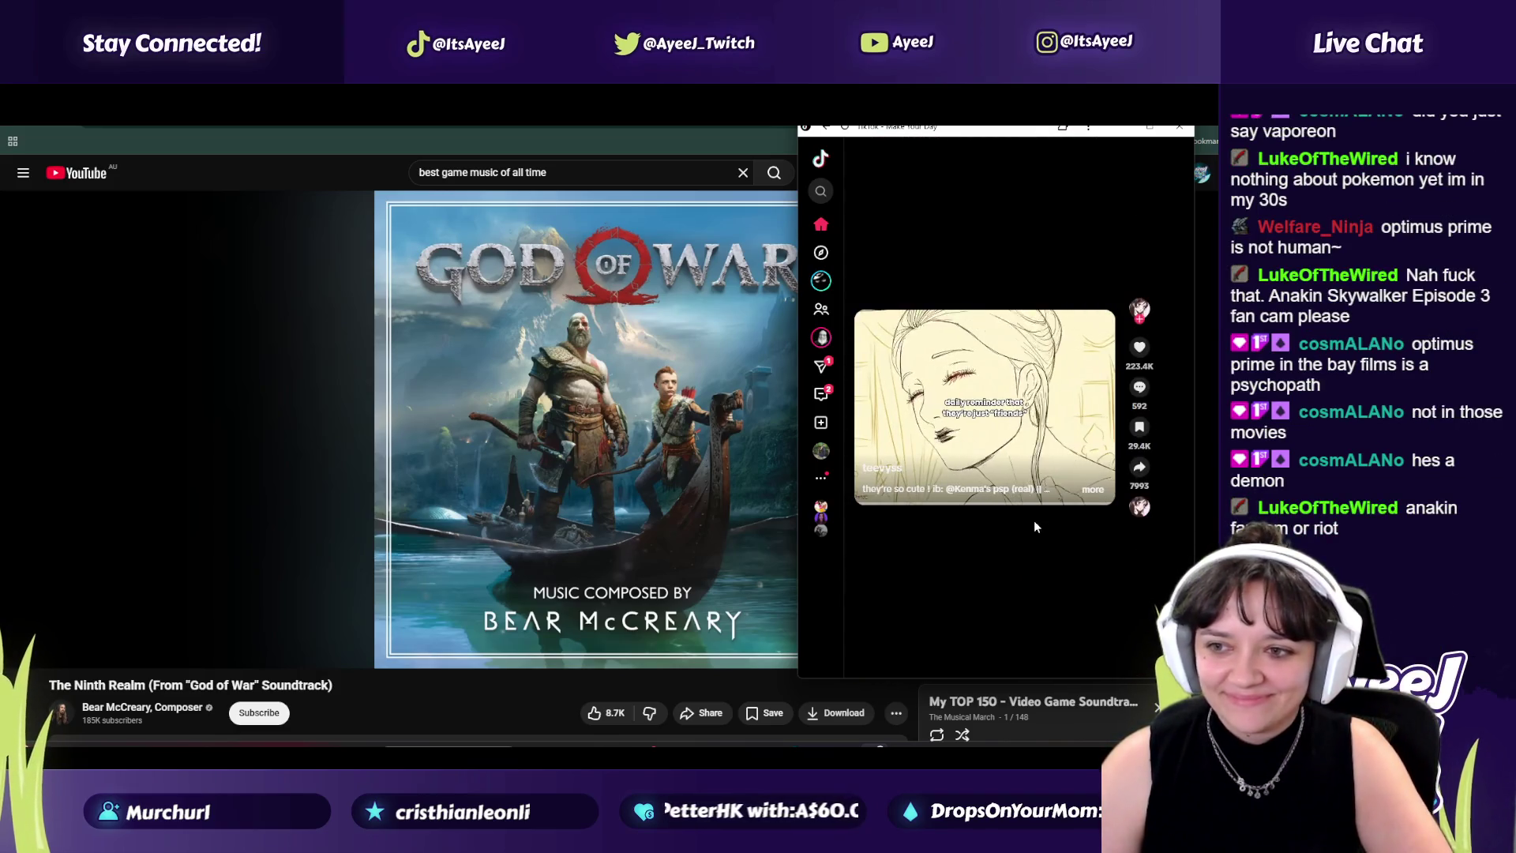
scroll(1034, 519, "down", 1)
scroll(1034, 527, "down", 1)
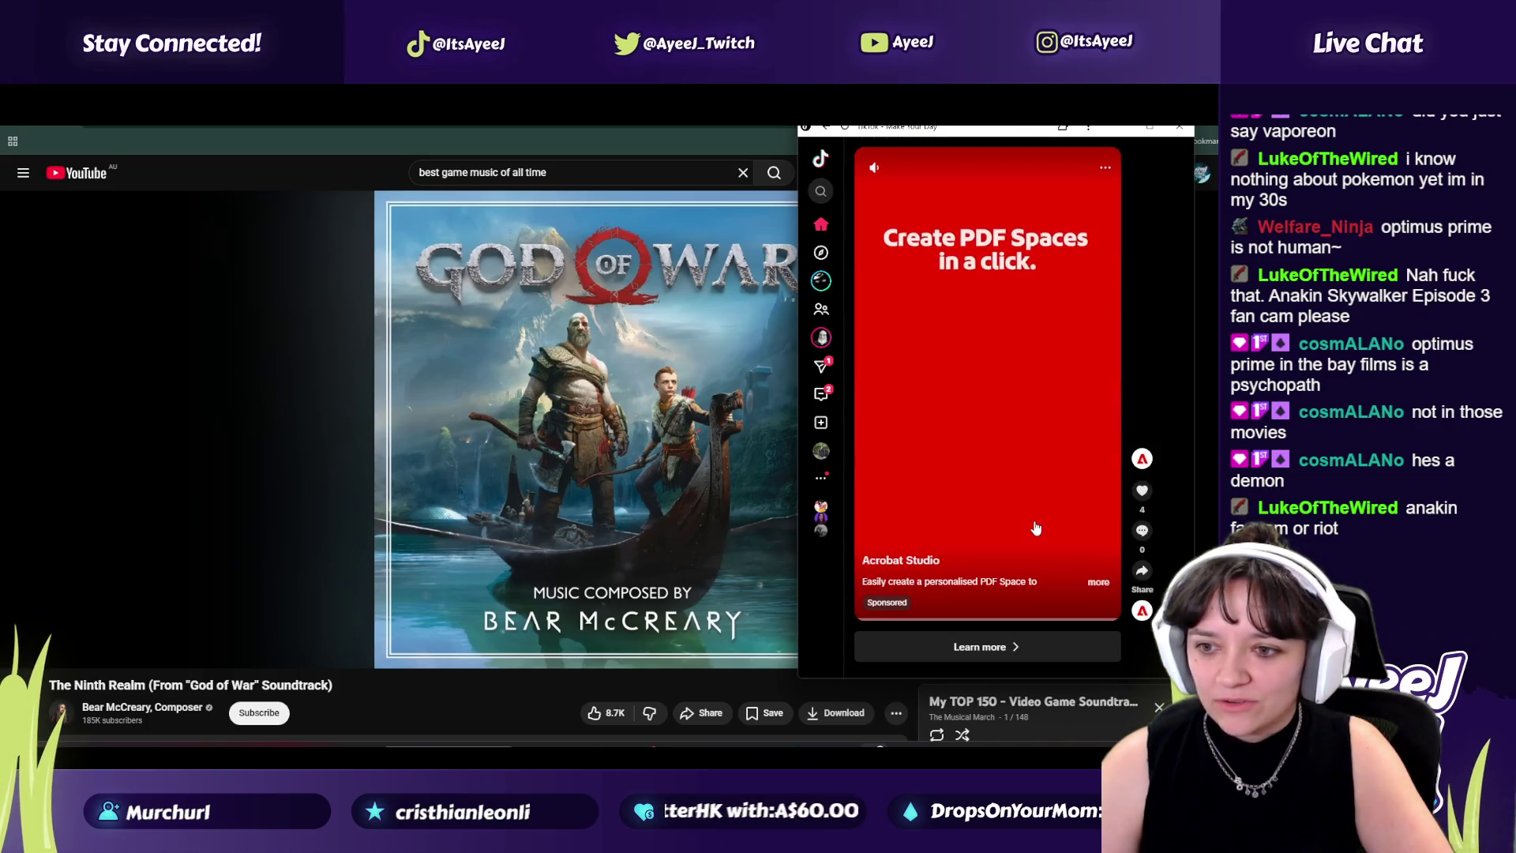
scroll(1034, 519, "down", 1)
scroll(1022, 509, "down", 1)
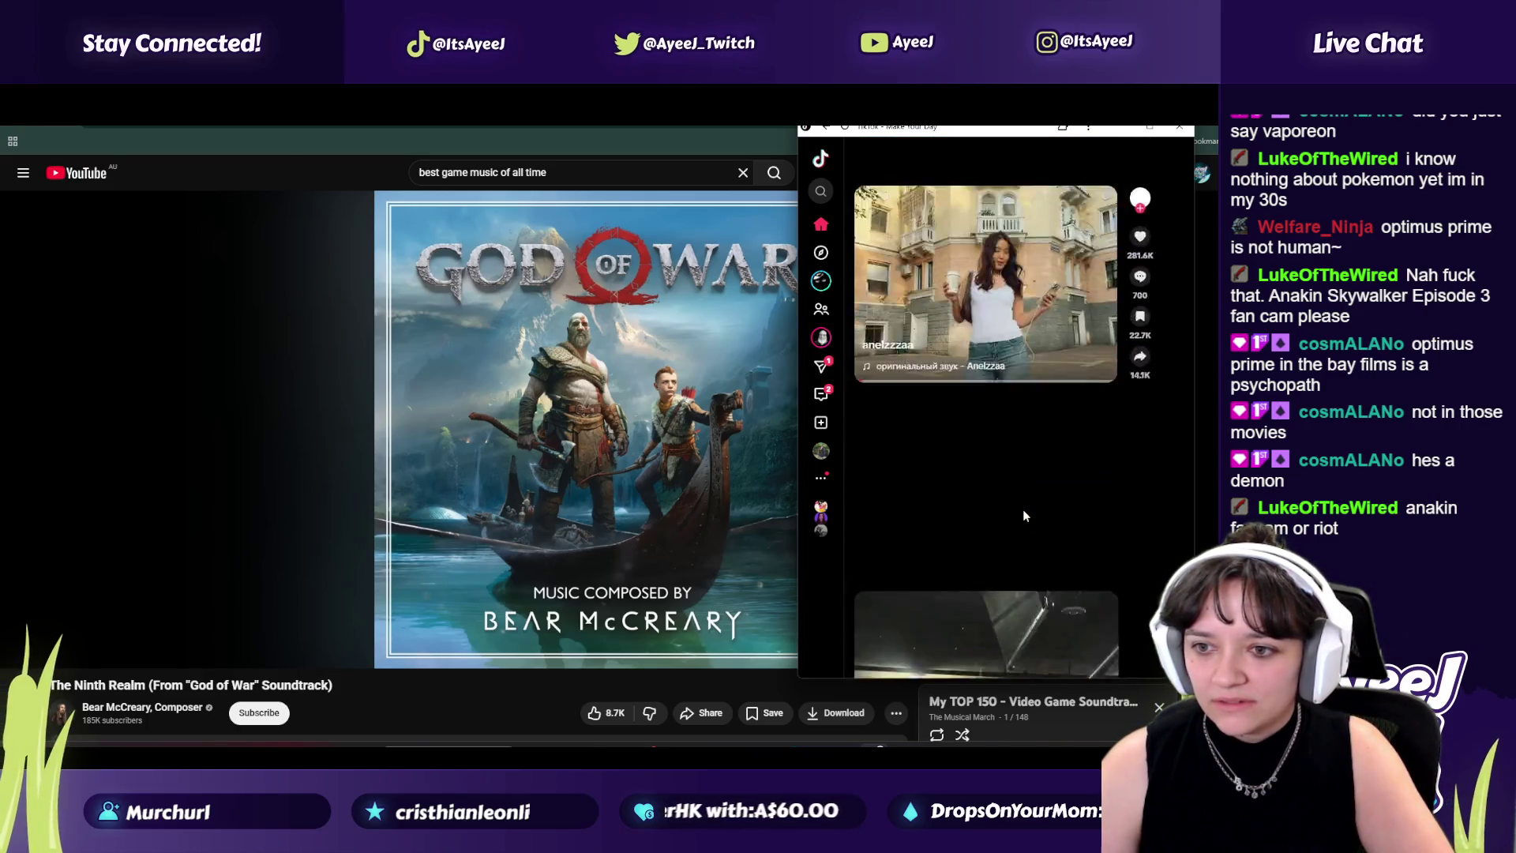
scroll(1024, 517, "down", 1)
scroll(1024, 517, "down", 1)
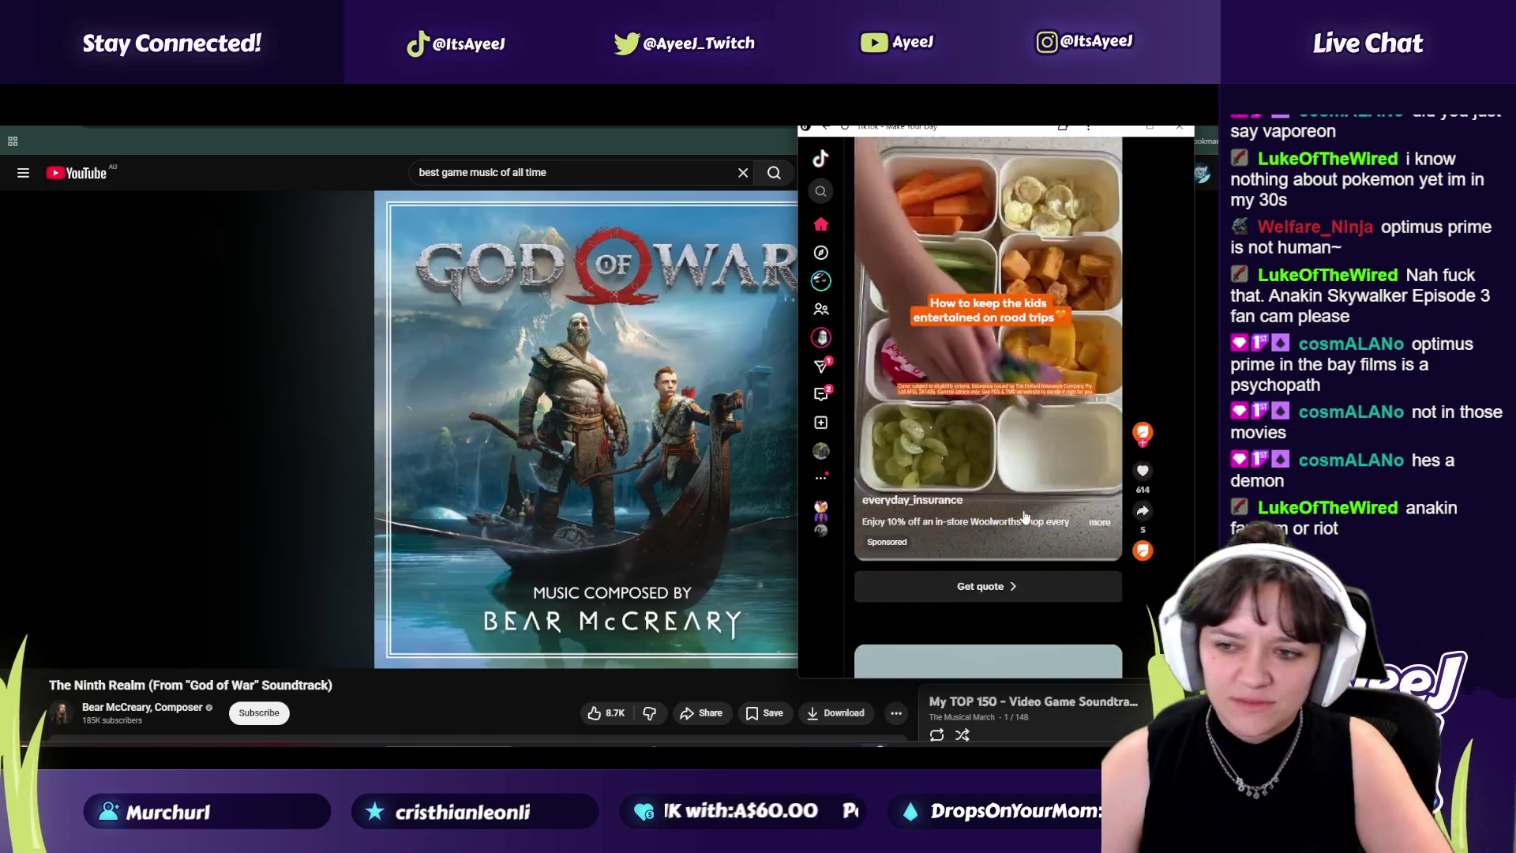
scroll(1024, 517, "down", 1)
scroll(1024, 517, "up", 1)
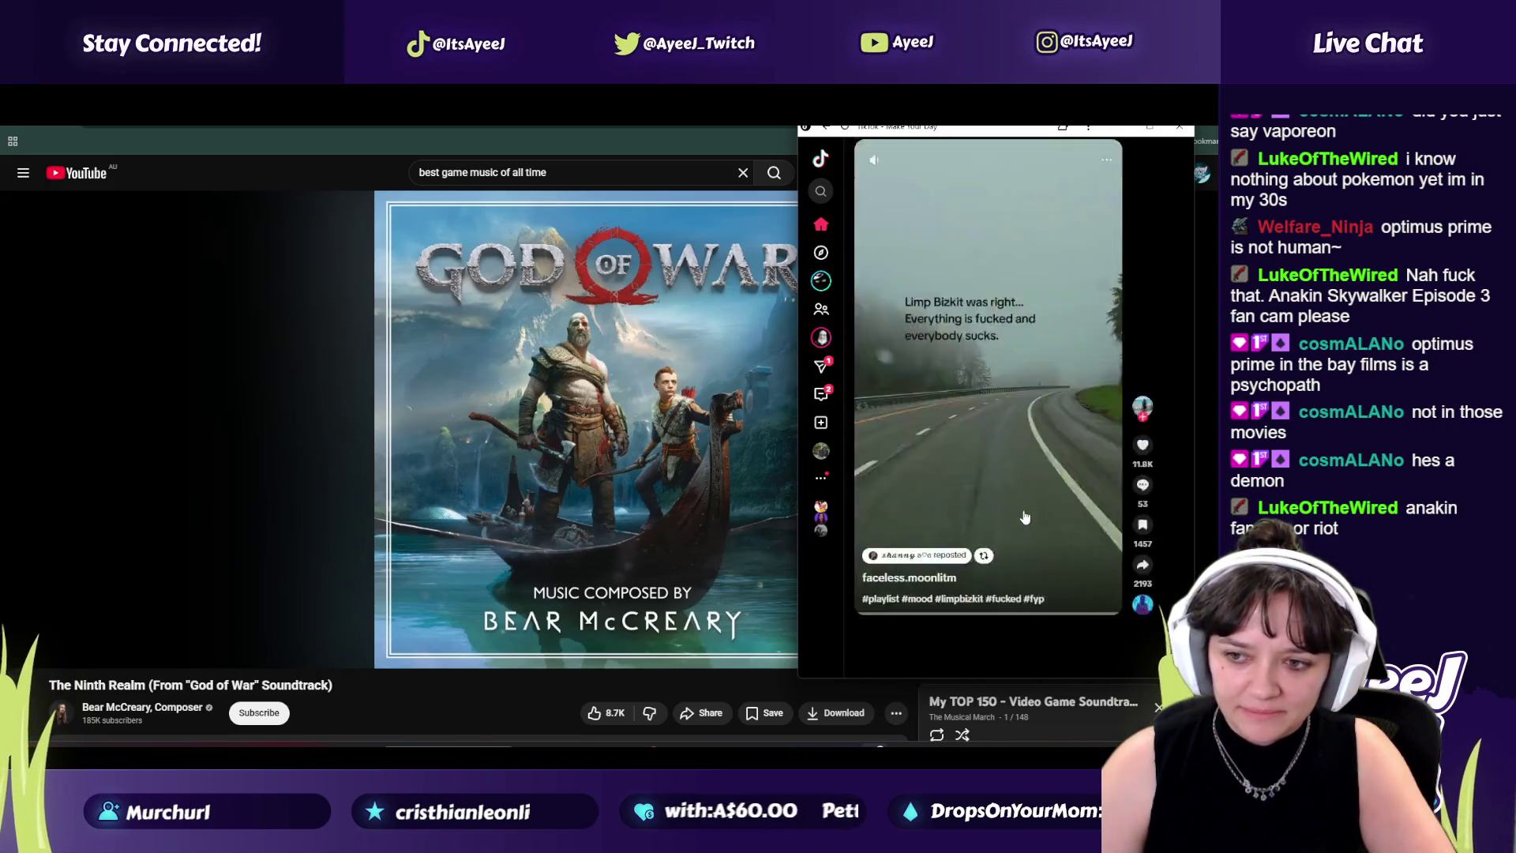
scroll(1024, 518, "down", 1)
scroll(1024, 517, "down", 1)
scroll(1024, 517, "down", 1)
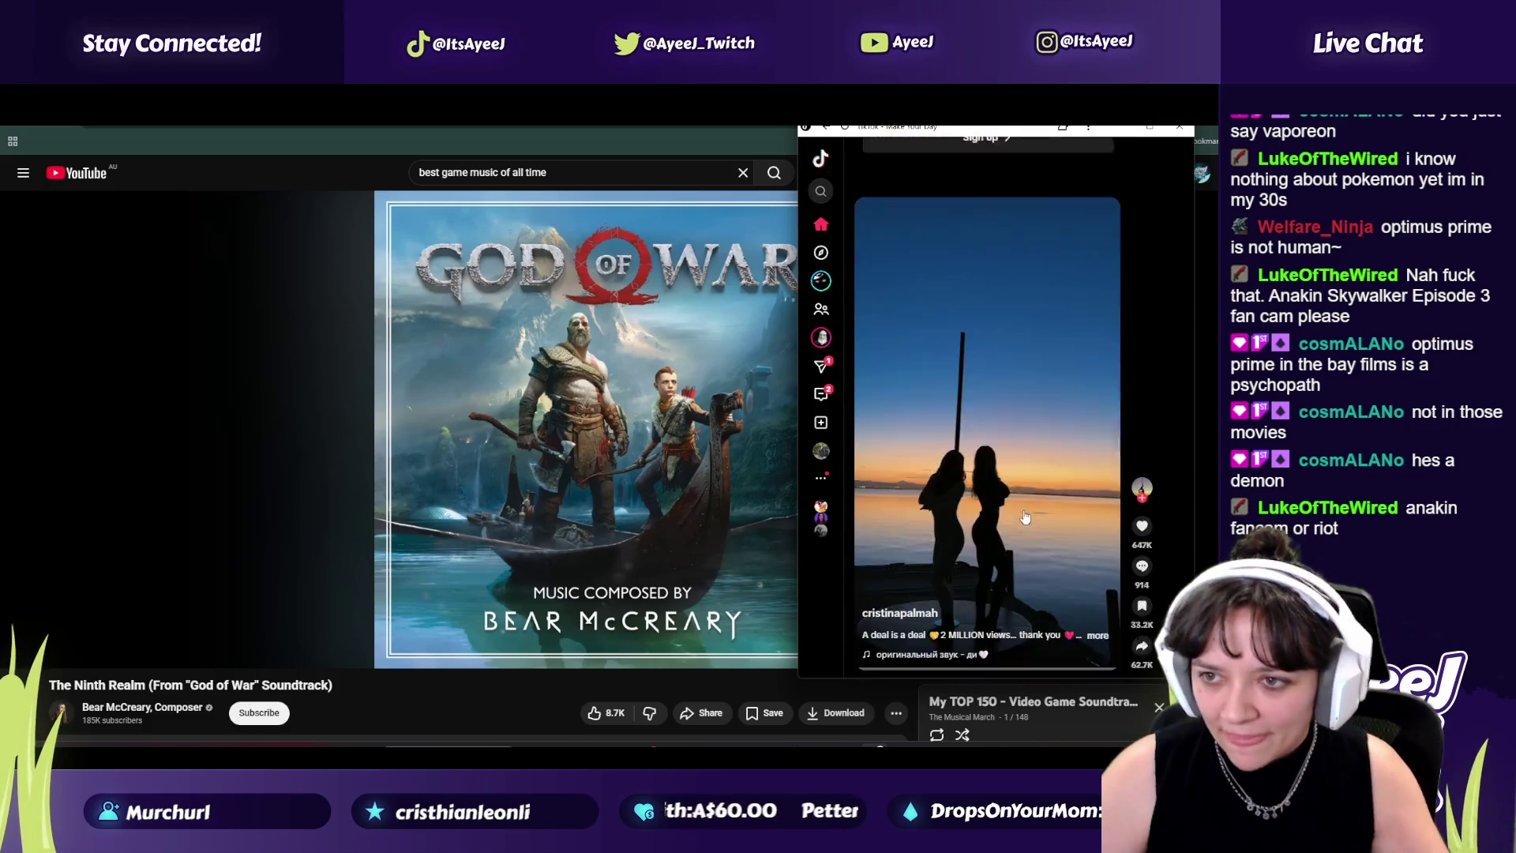
scroll(1023, 517, "down", 1)
scroll(1024, 517, "down", 1)
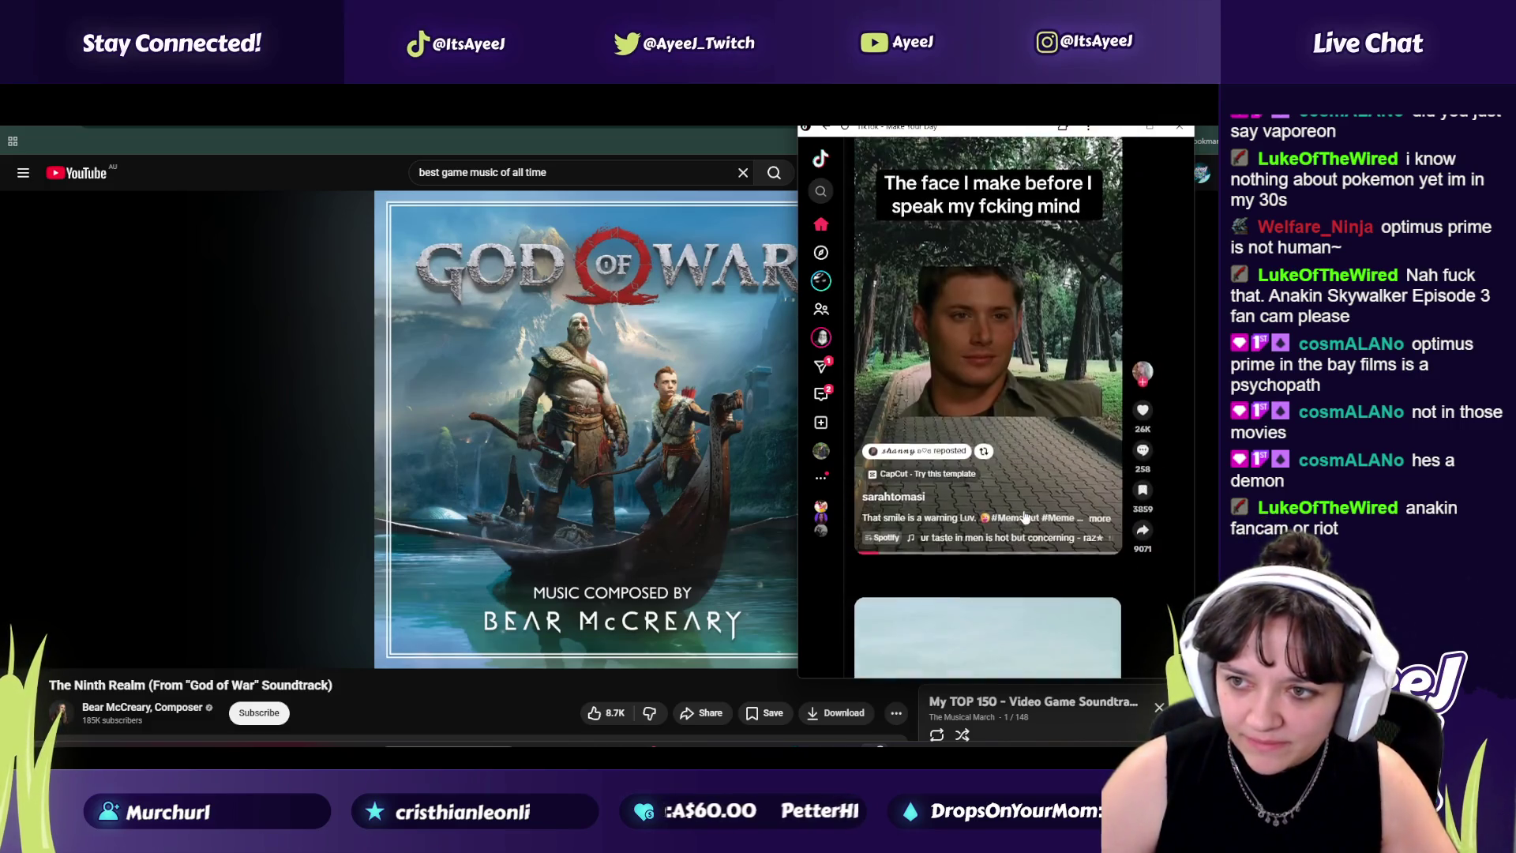
scroll(1024, 517, "down", 1)
scroll(1024, 517, "down", 1)
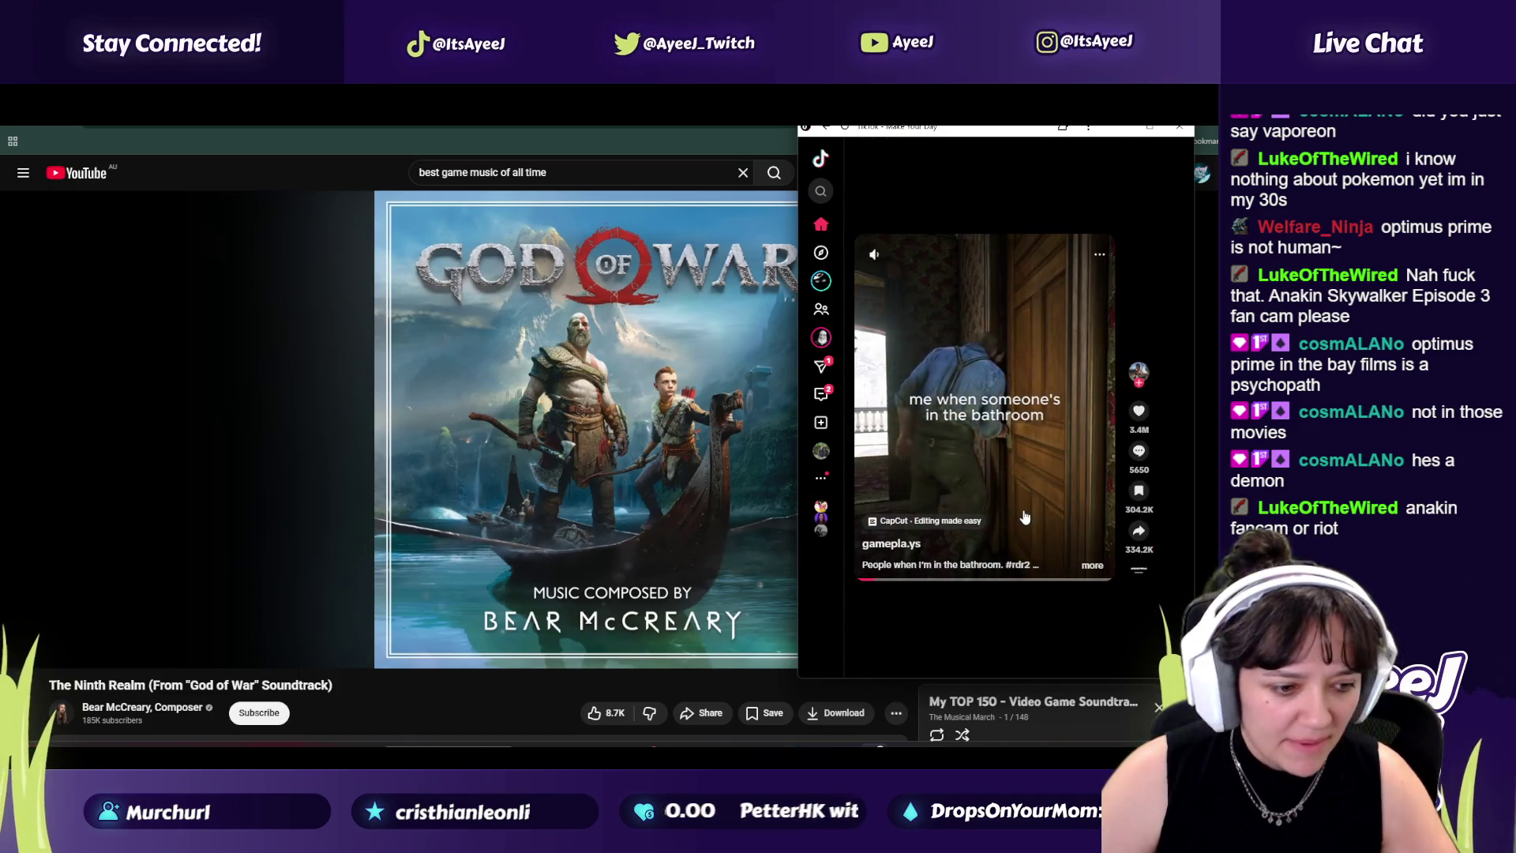
left_click(821, 191)
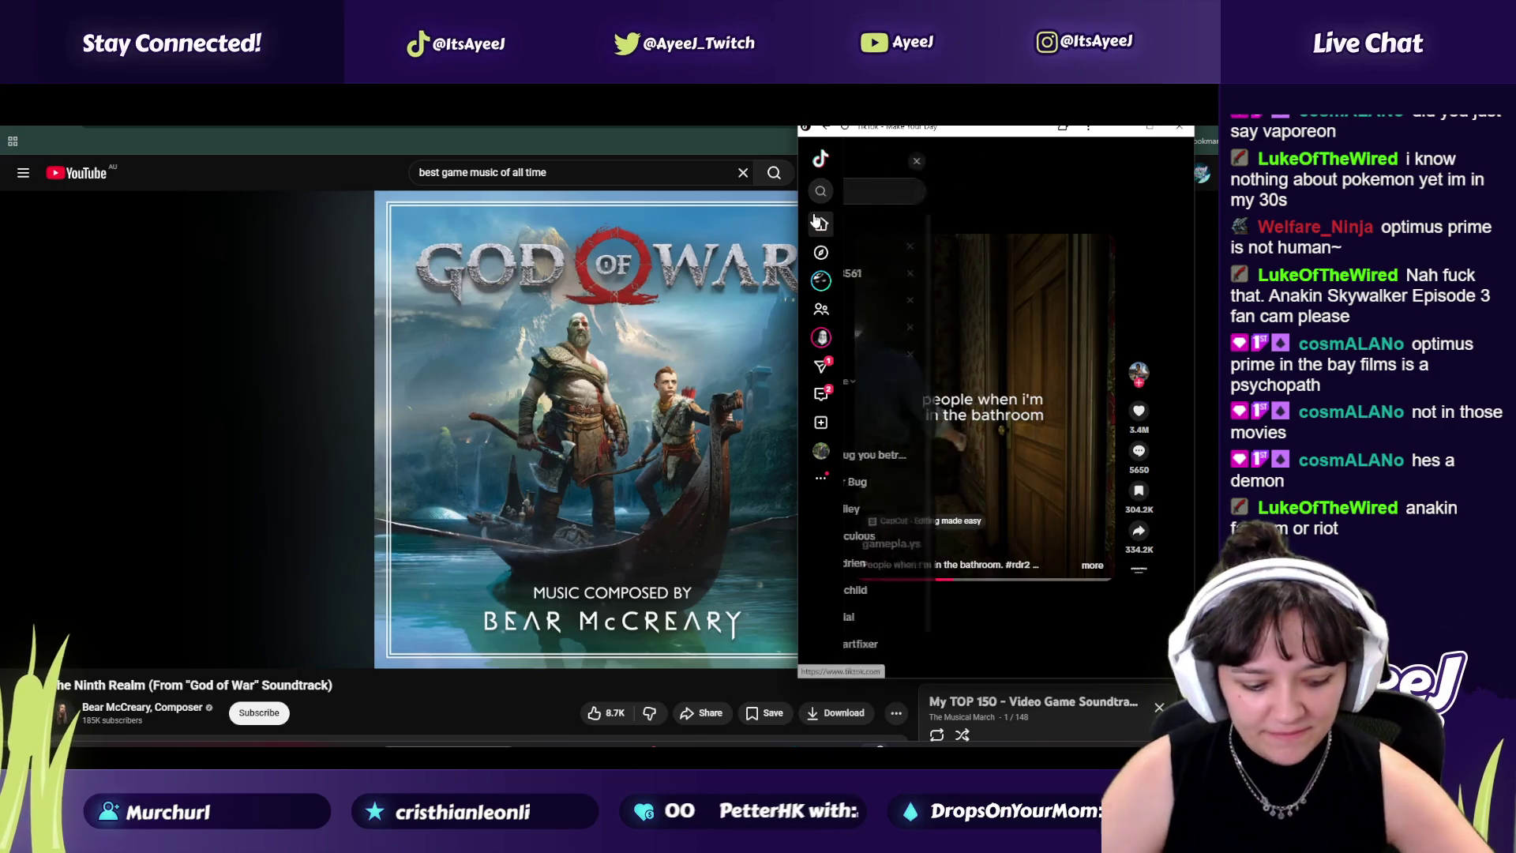
Step: Search TikTok for 'anakin', watch two Anakin Skywalker clips, then return to the home feed
type("anakin")
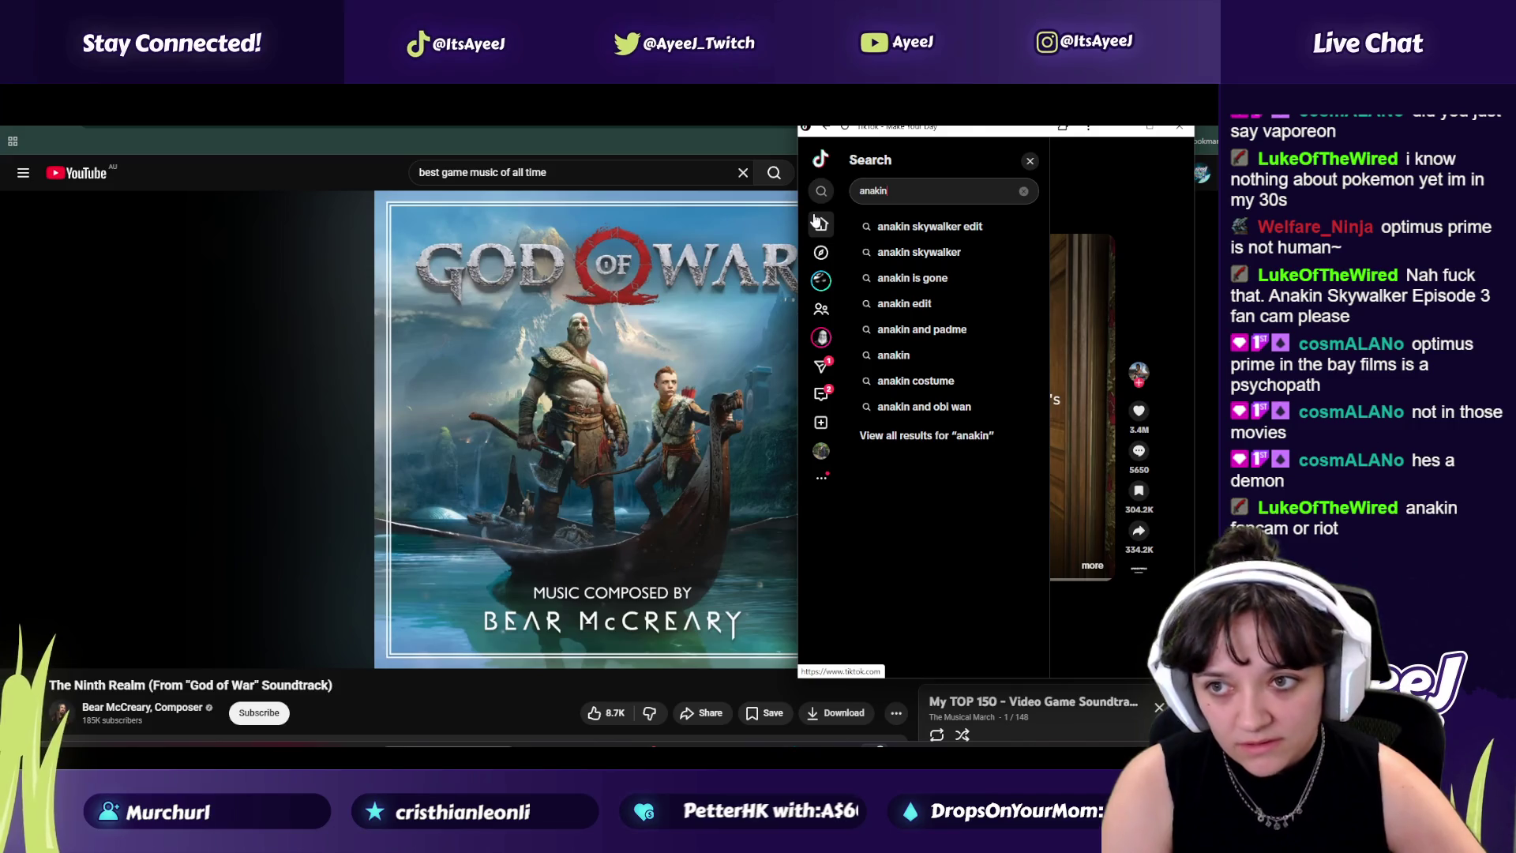
key("Return")
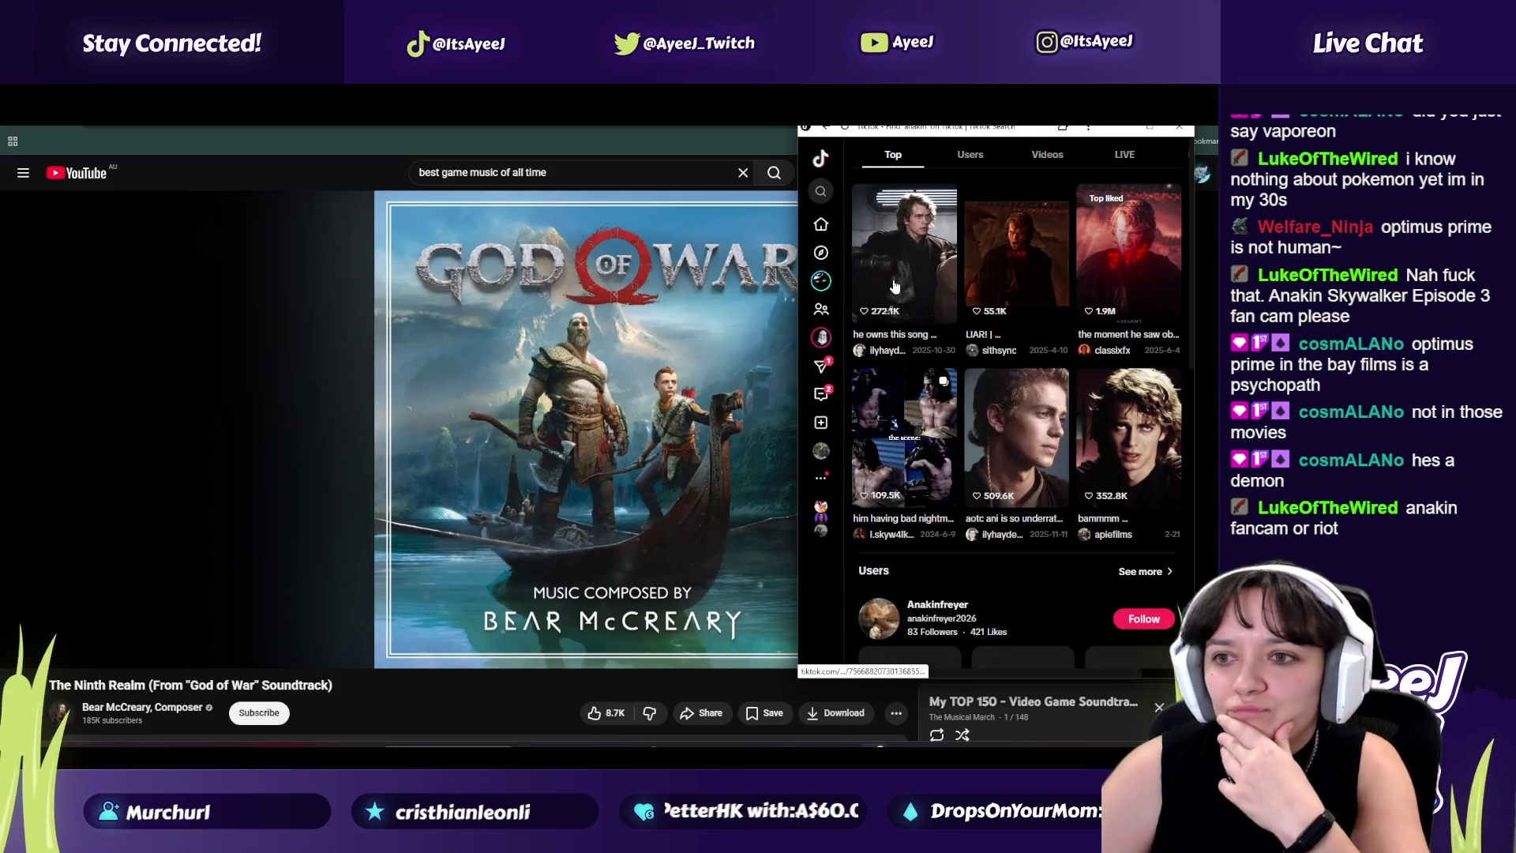
left_click(898, 260)
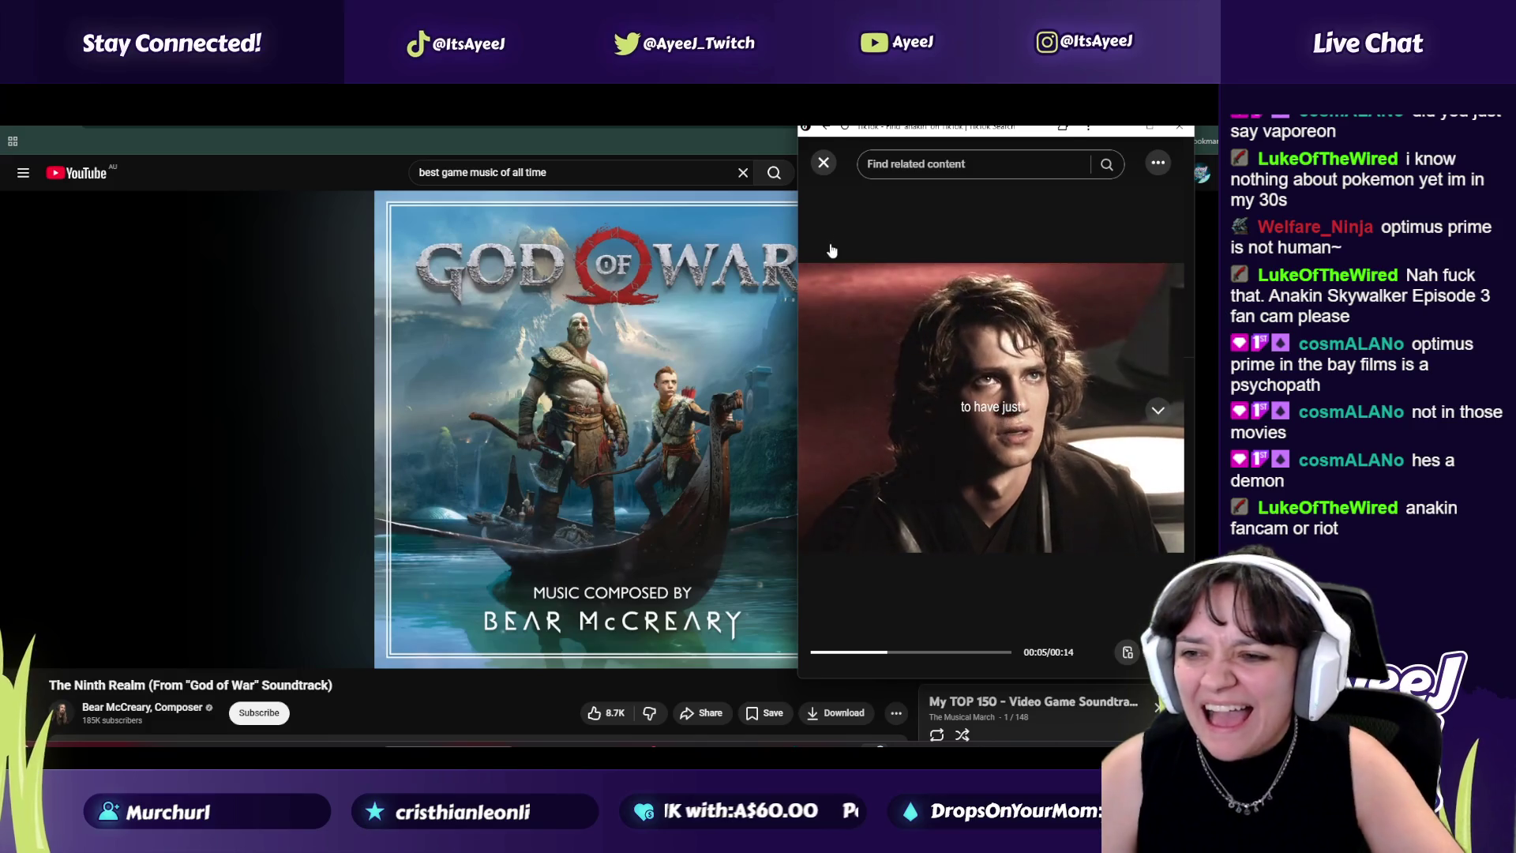
left_click(823, 164)
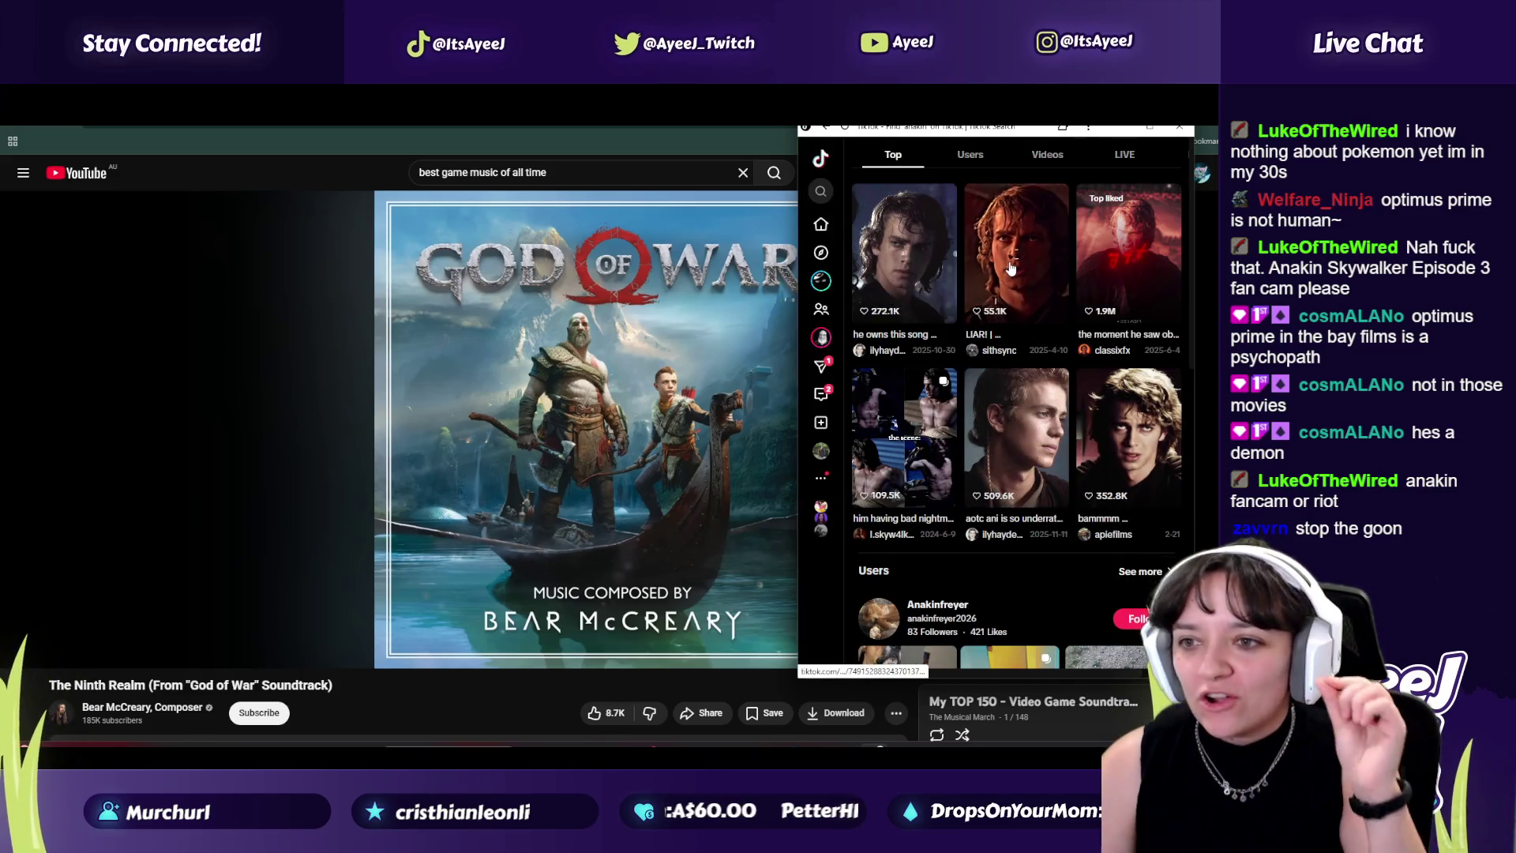
left_click(1010, 269)
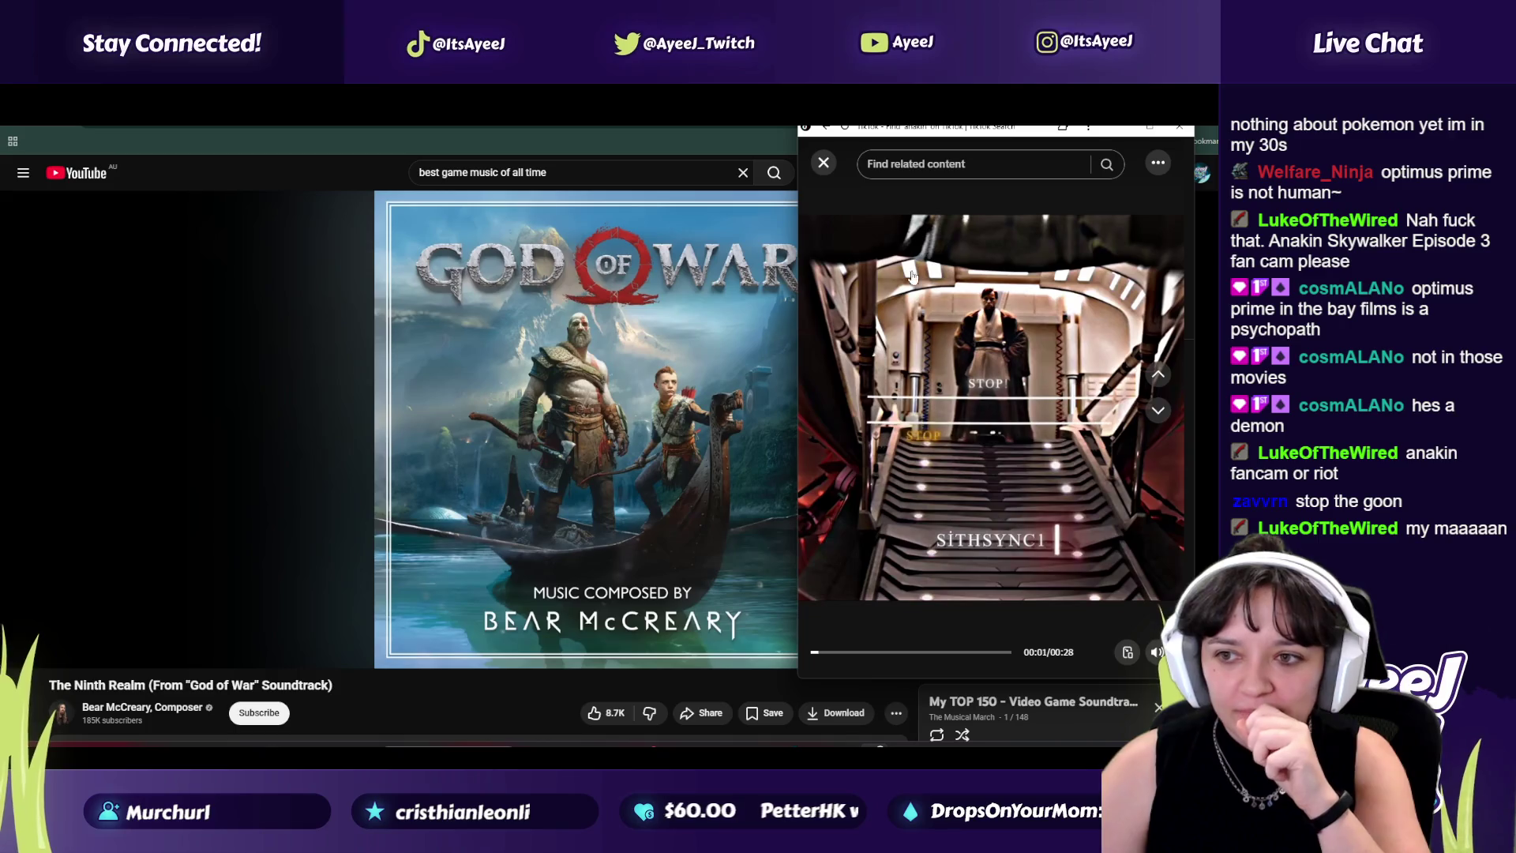
left_click(823, 165)
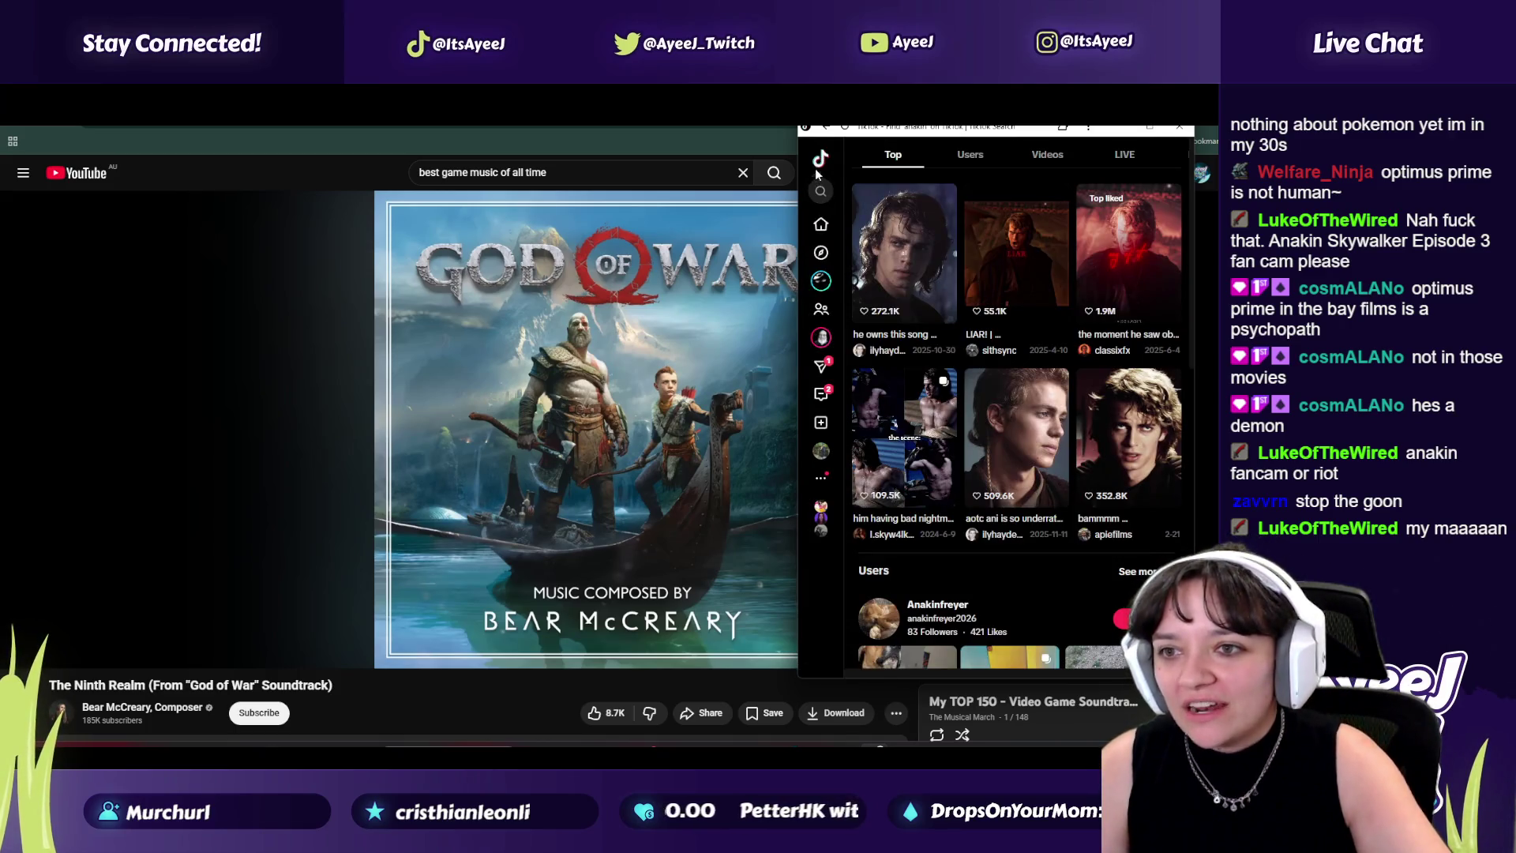
key("alt+Left")
Step: Scroll through several more TikTok feed clips, then close TikTok to reveal the God of War track
scroll(1048, 424, "down", 2)
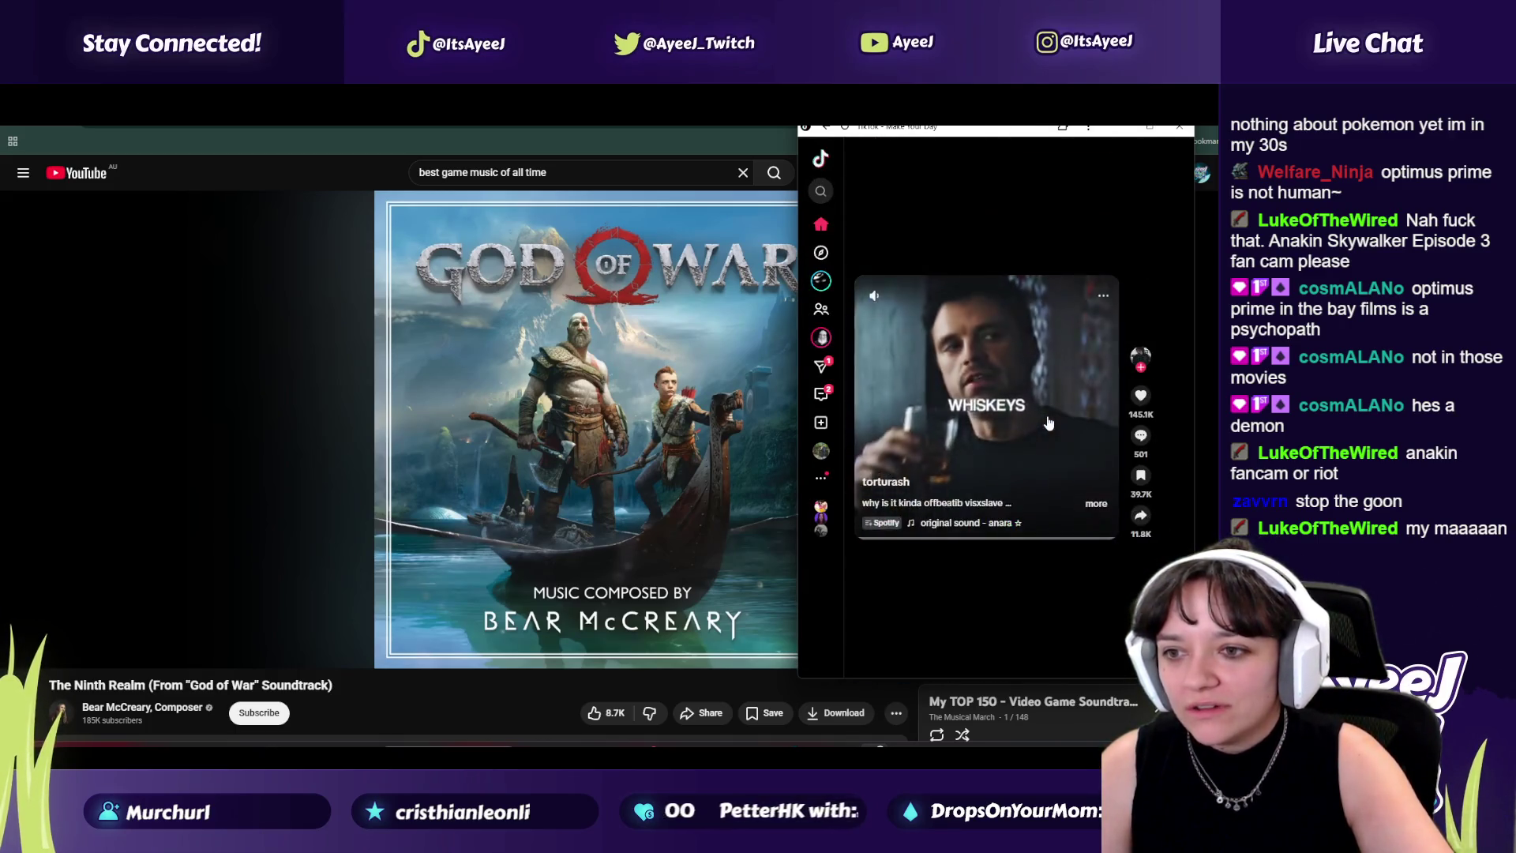
scroll(1048, 424, "down", 1)
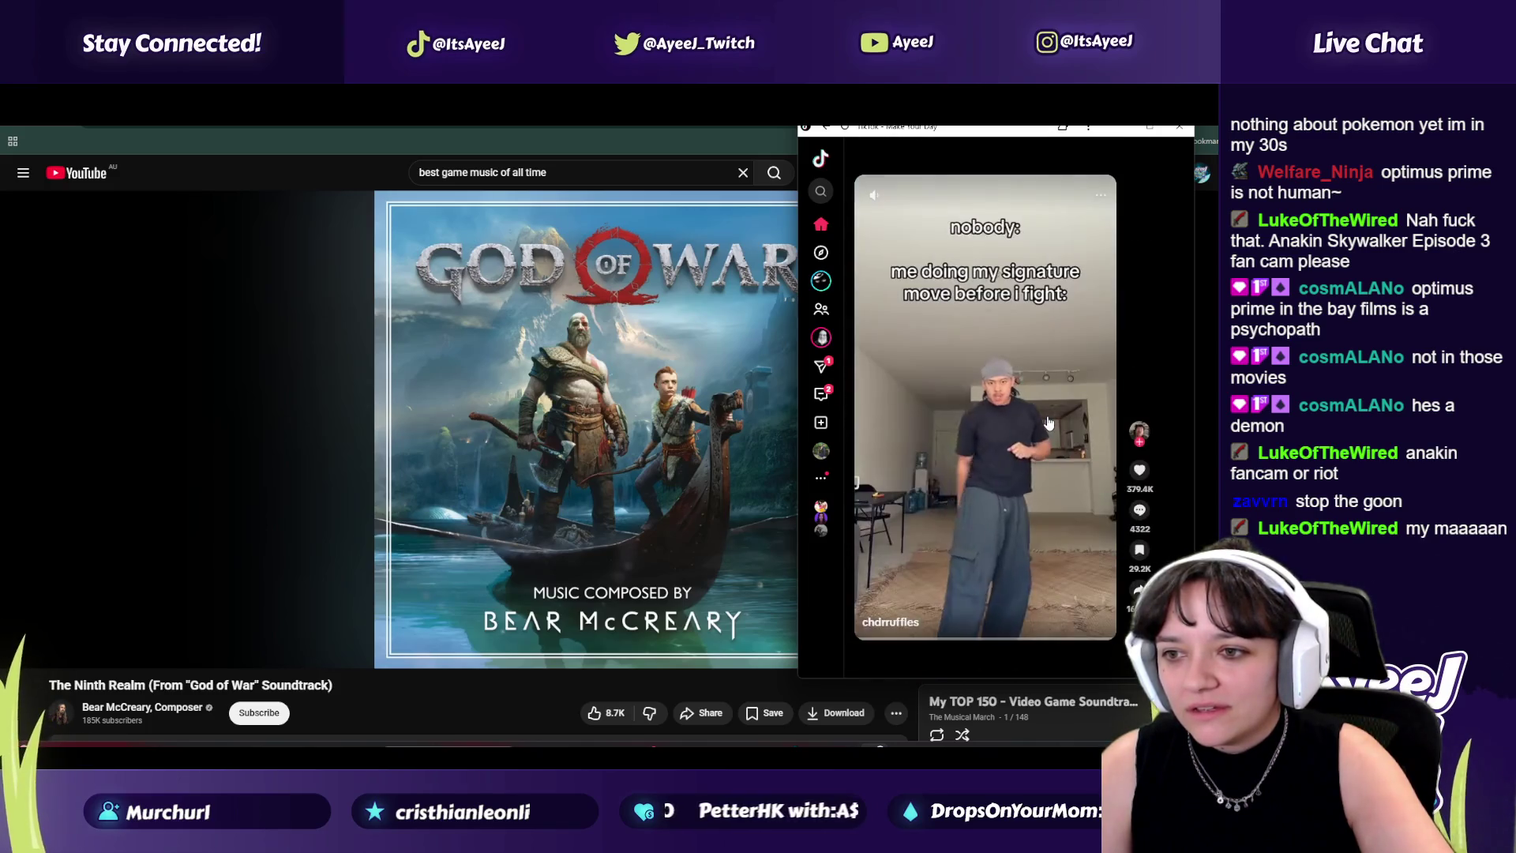
scroll(1048, 424, "down", 2)
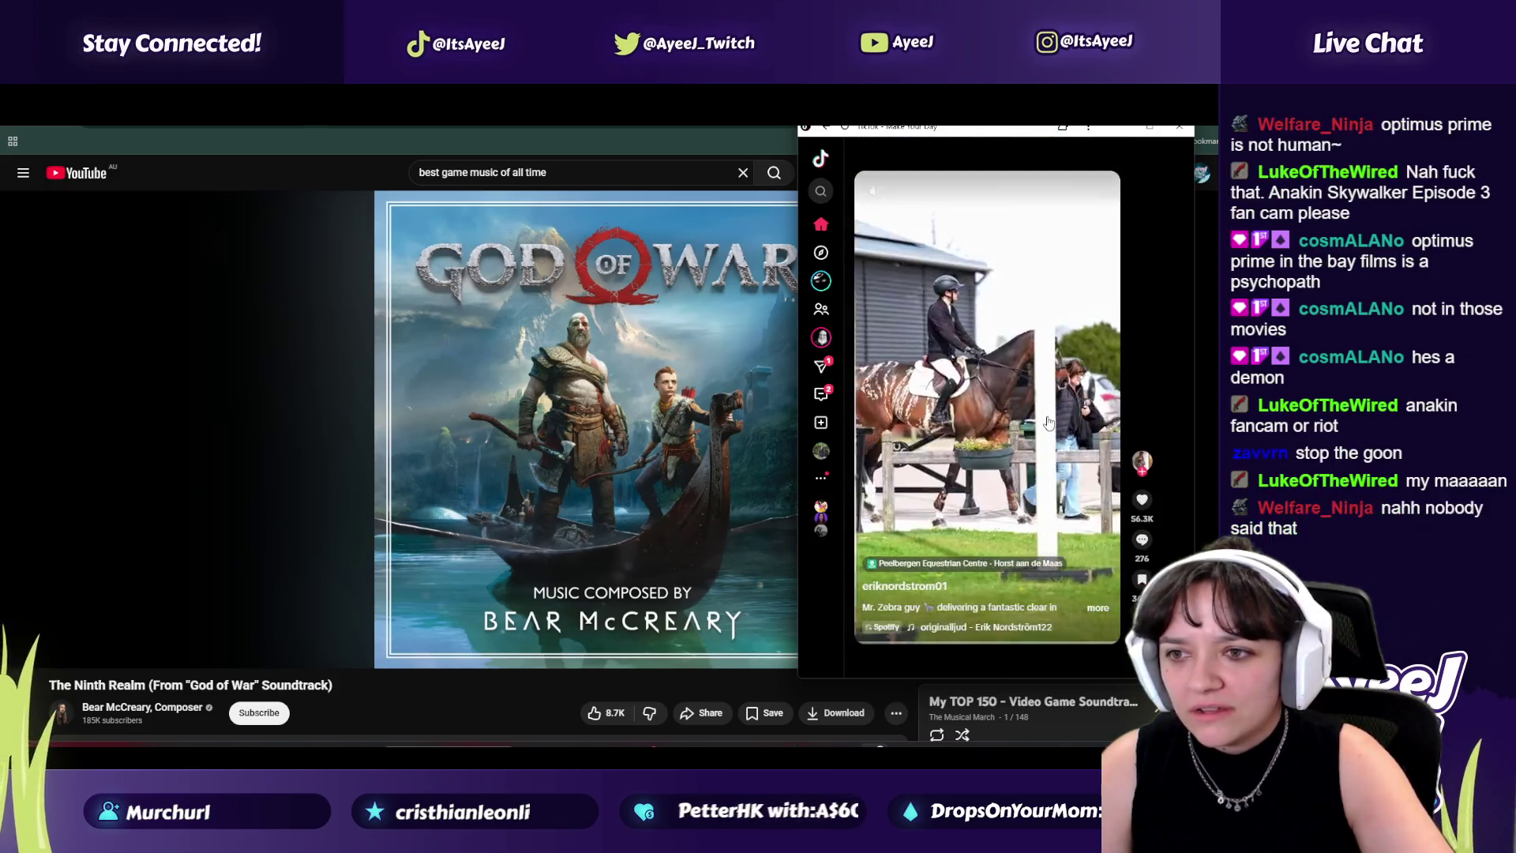
scroll(954, 394, "down", 1)
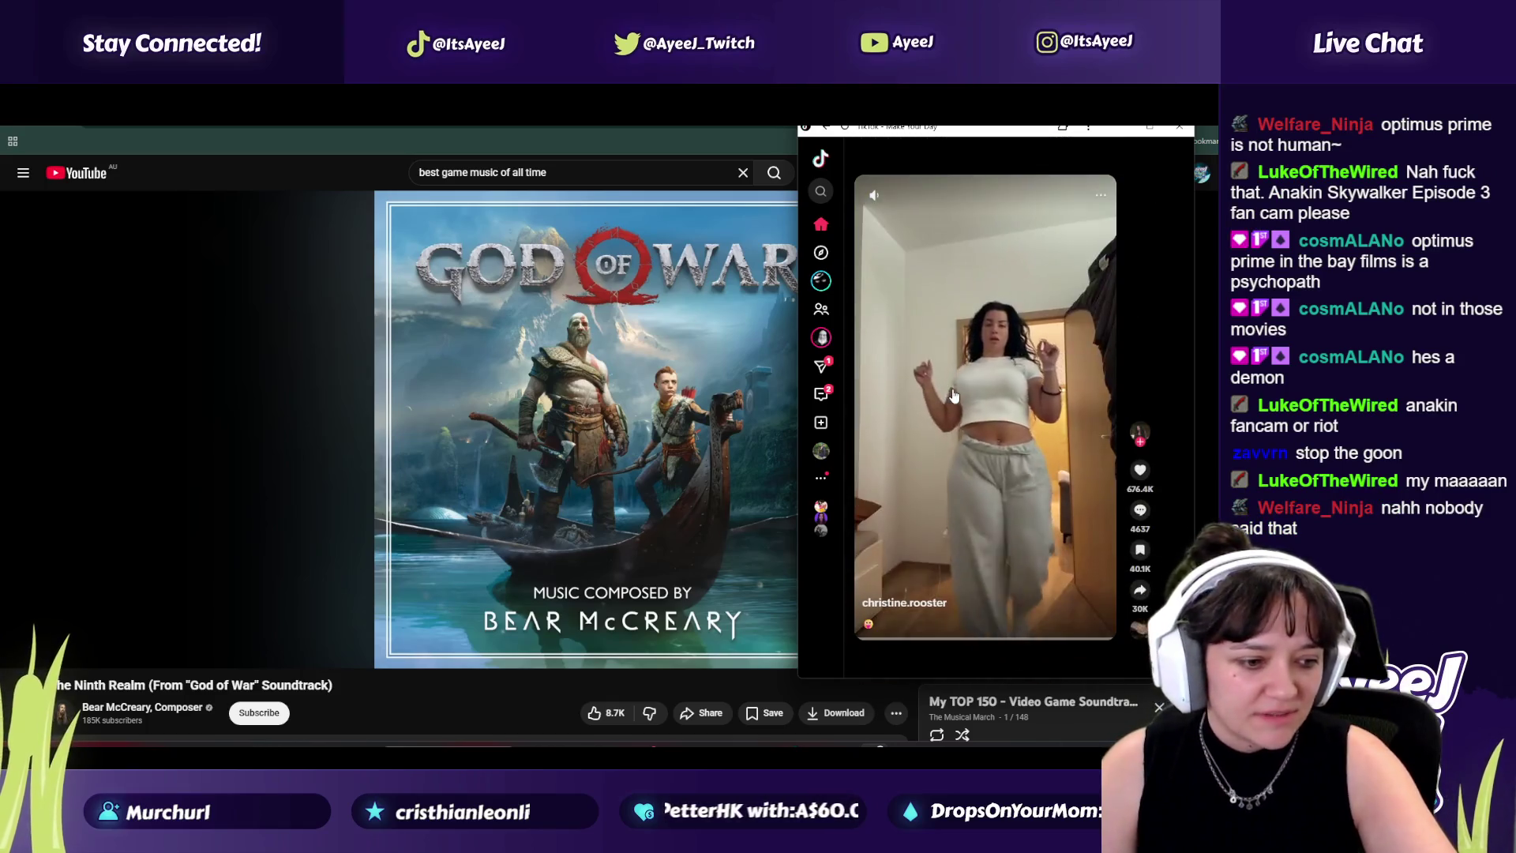
scroll(955, 394, "down", 1)
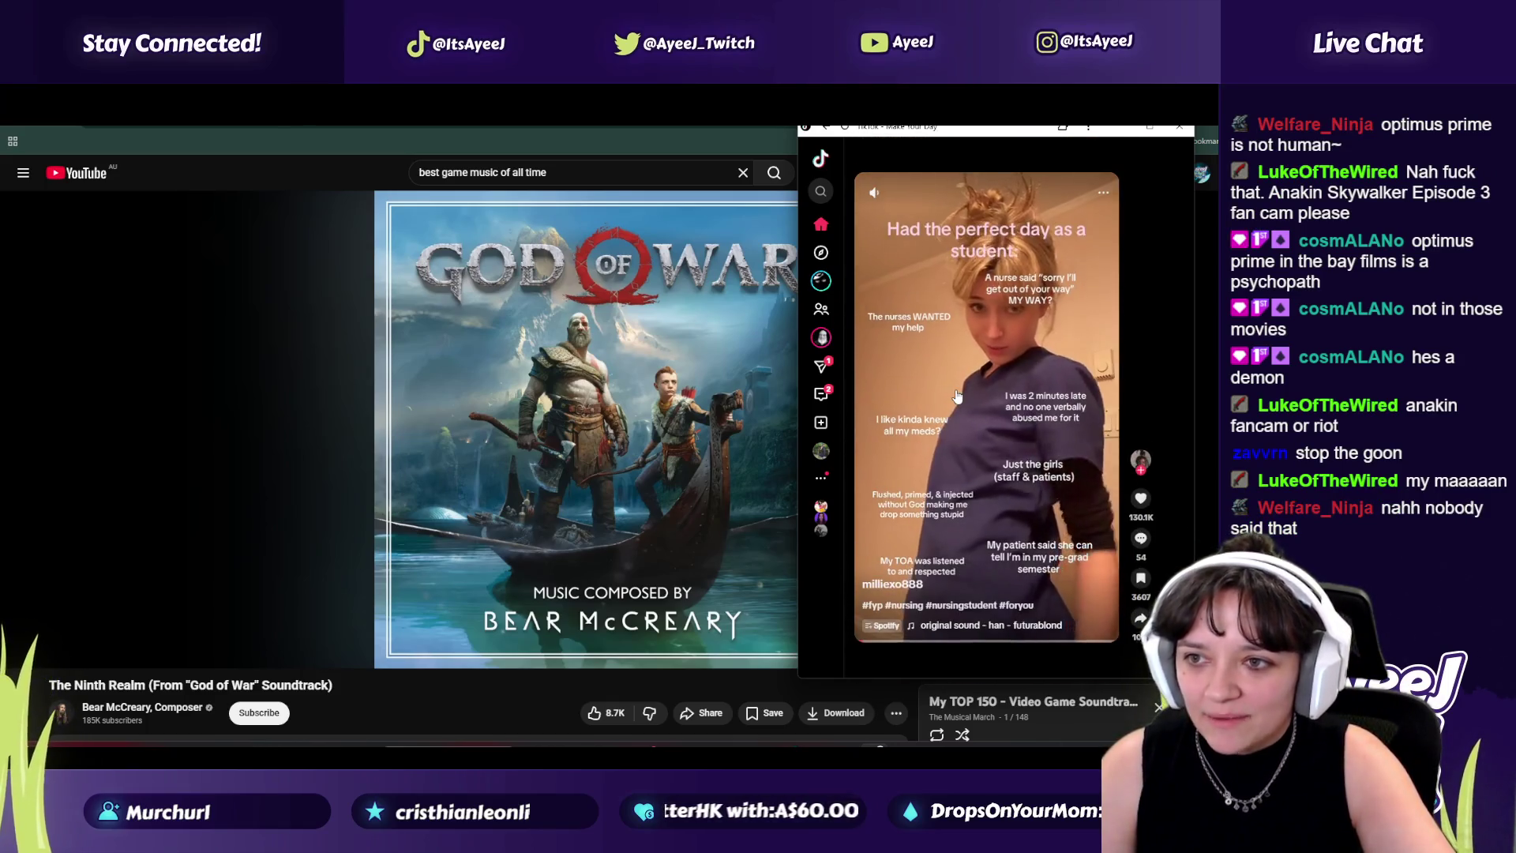
scroll(956, 394, "down", 1)
scroll(956, 395, "up", 1)
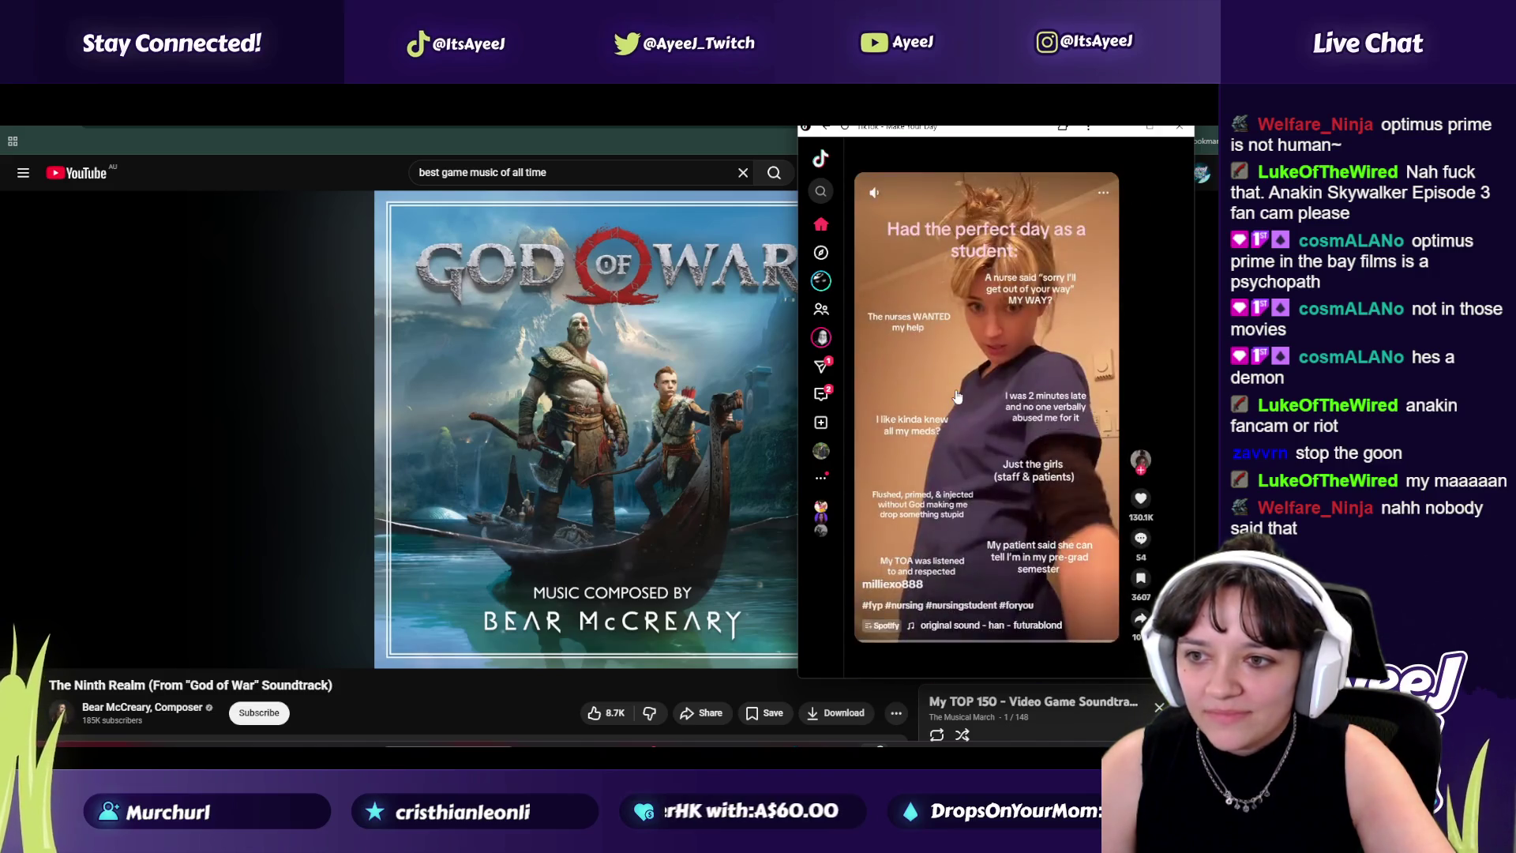
scroll(956, 394, "down", 1)
scroll(956, 395, "down", 1)
scroll(956, 394, "down", 1)
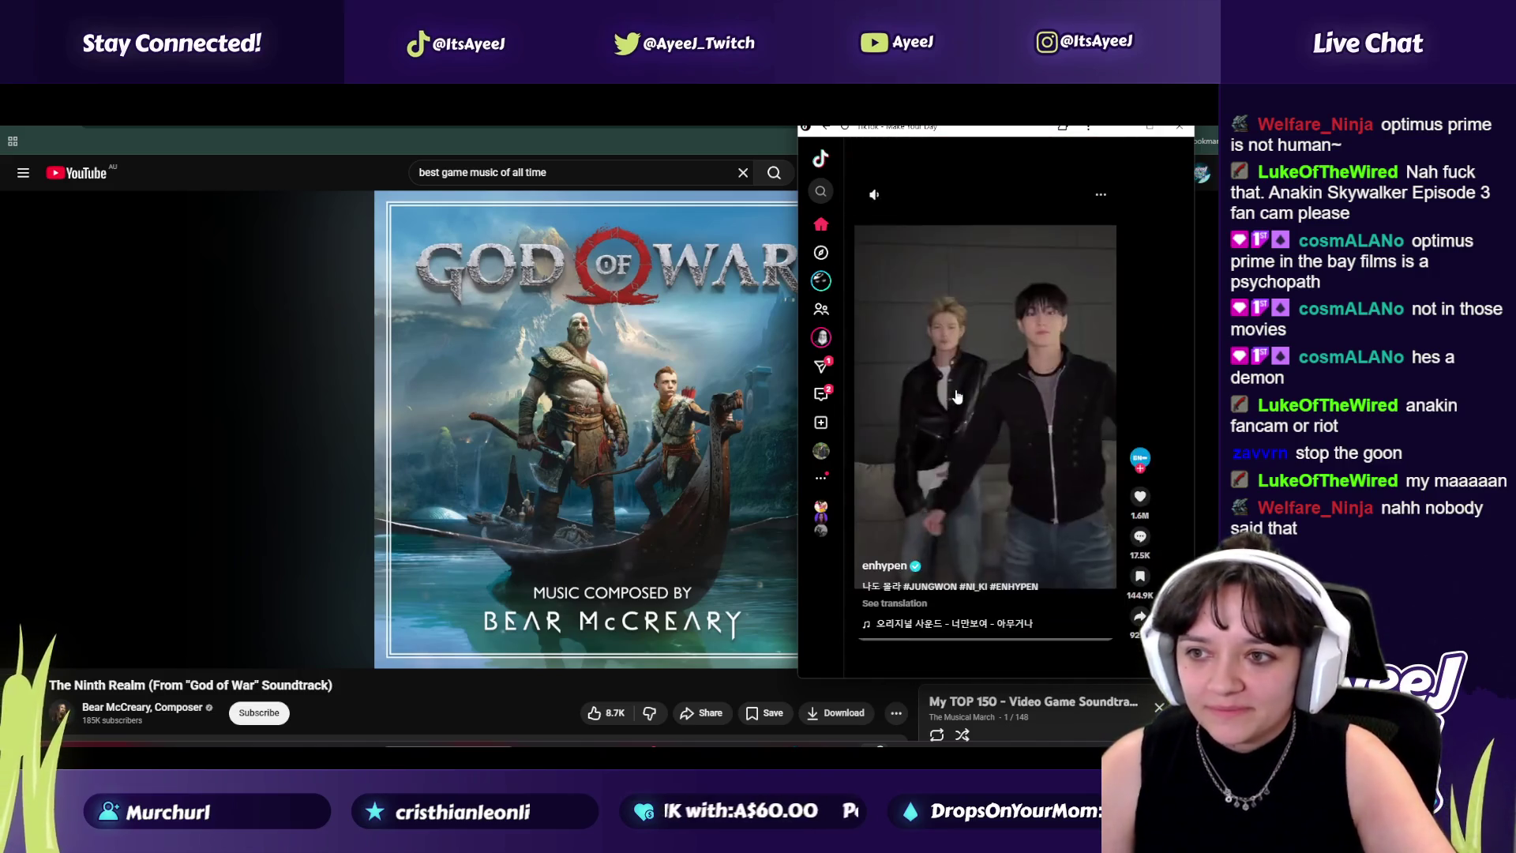
scroll(956, 395, "down", 1)
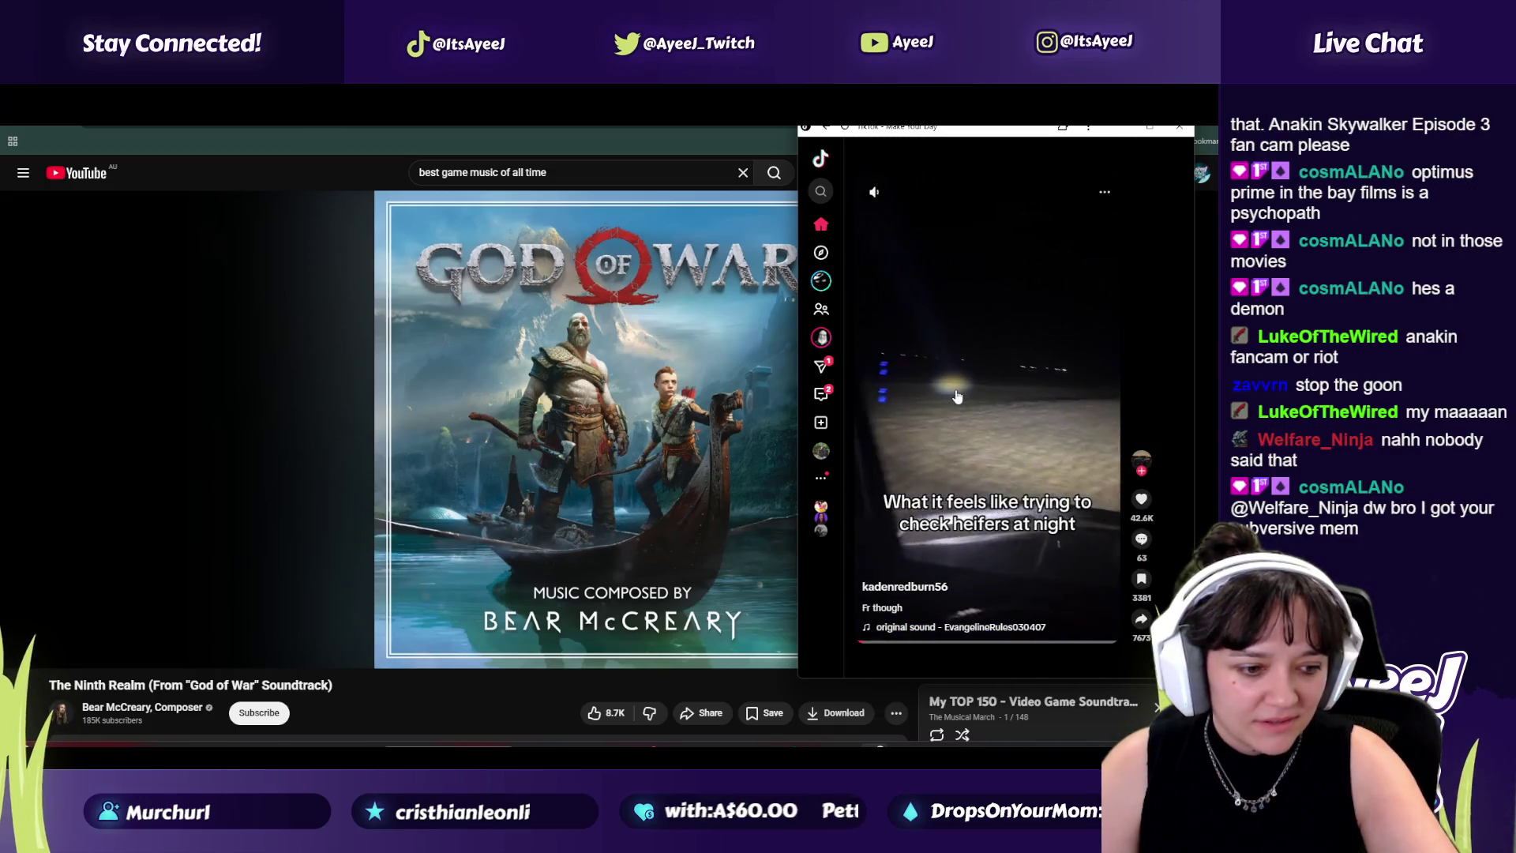
scroll(956, 395, "down", 1)
scroll(956, 395, "down", 1)
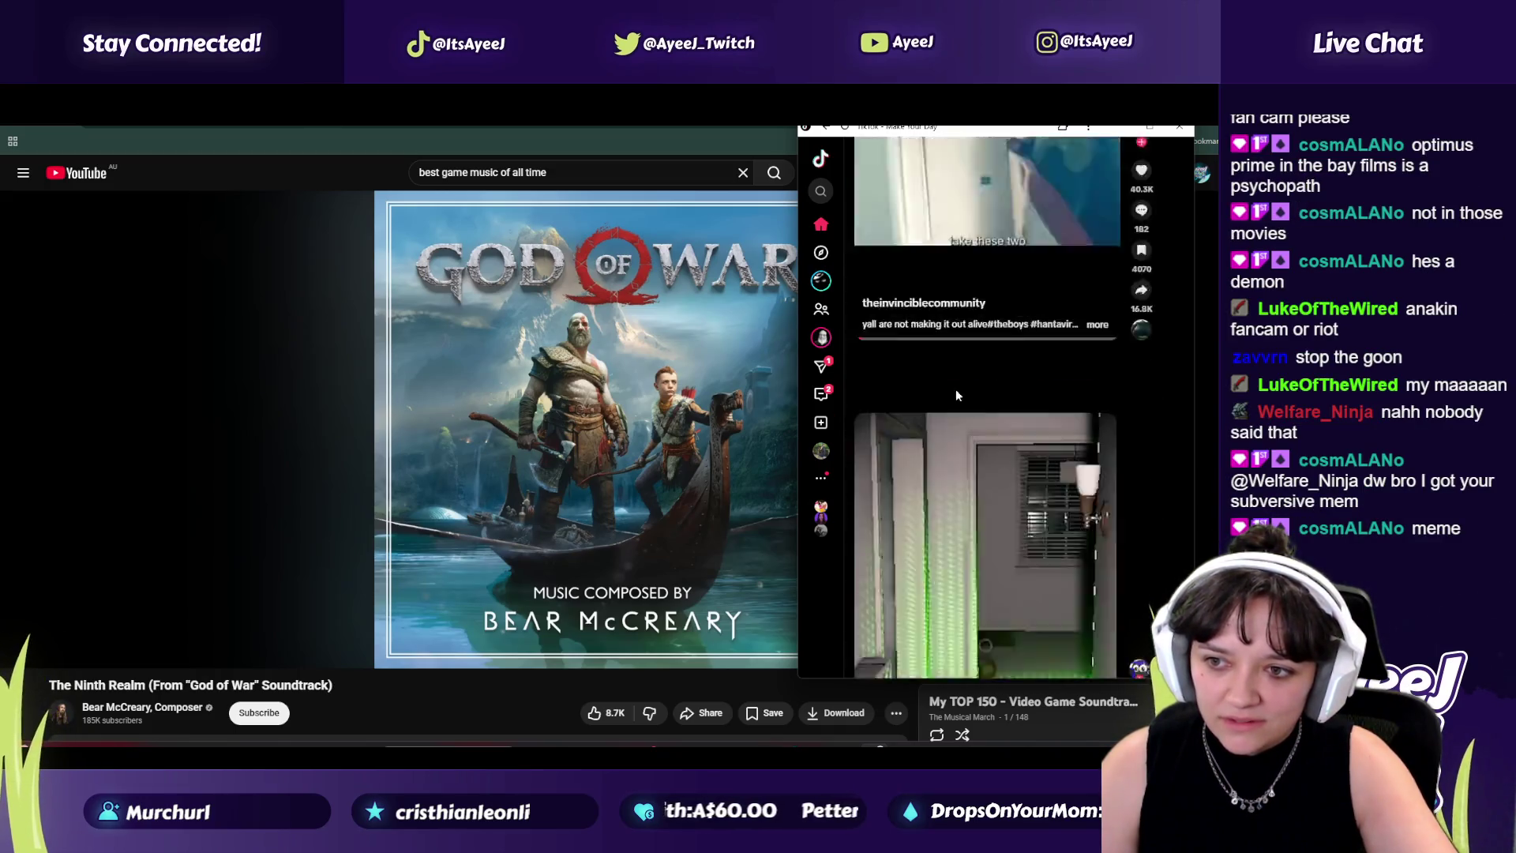
scroll(955, 394, "down", 1)
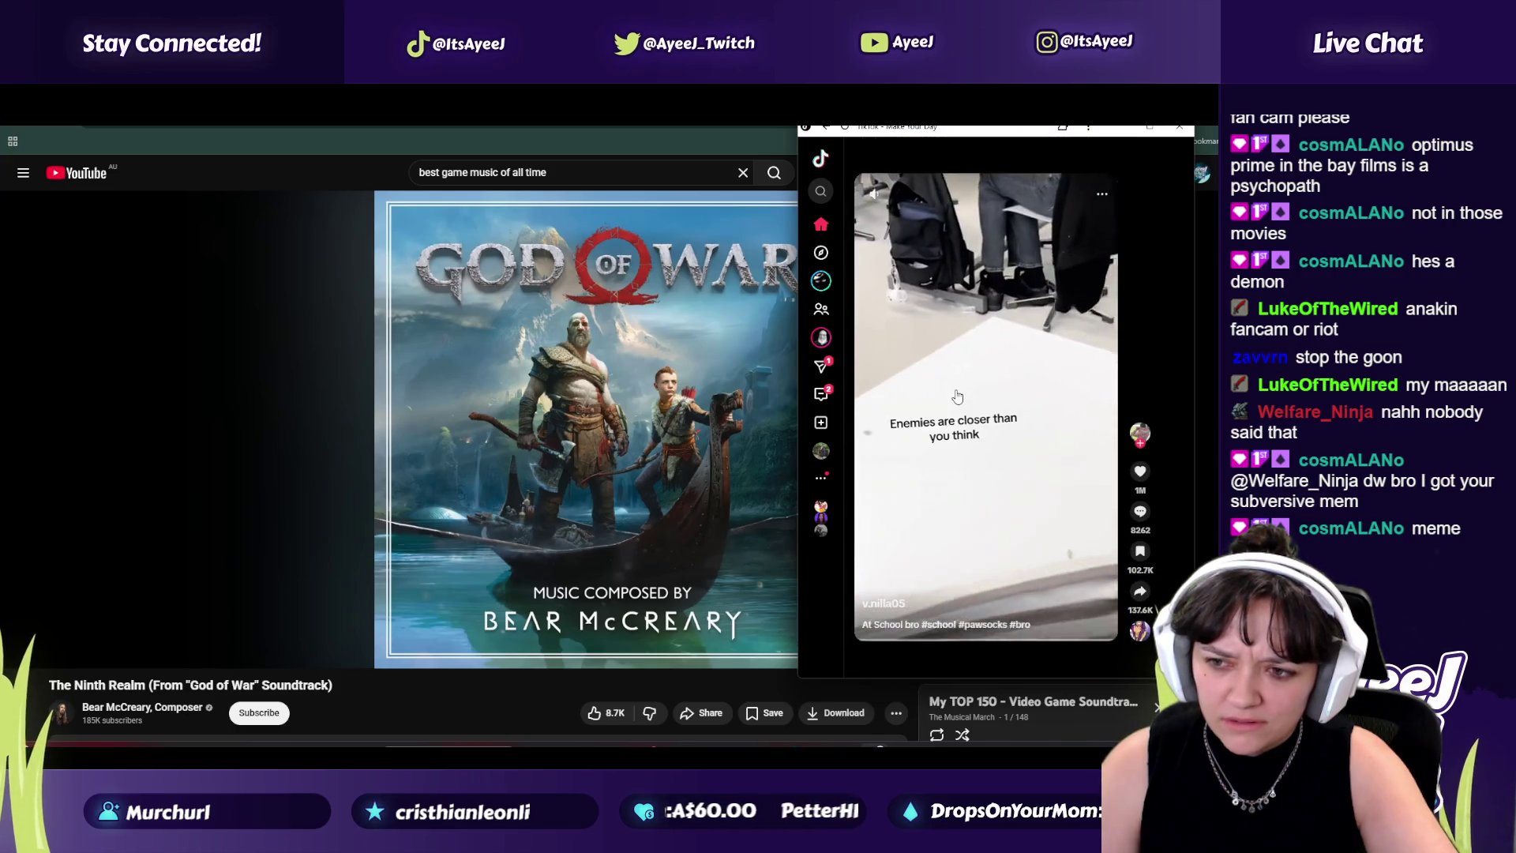
scroll(956, 395, "down", 1)
scroll(956, 394, "down", 1)
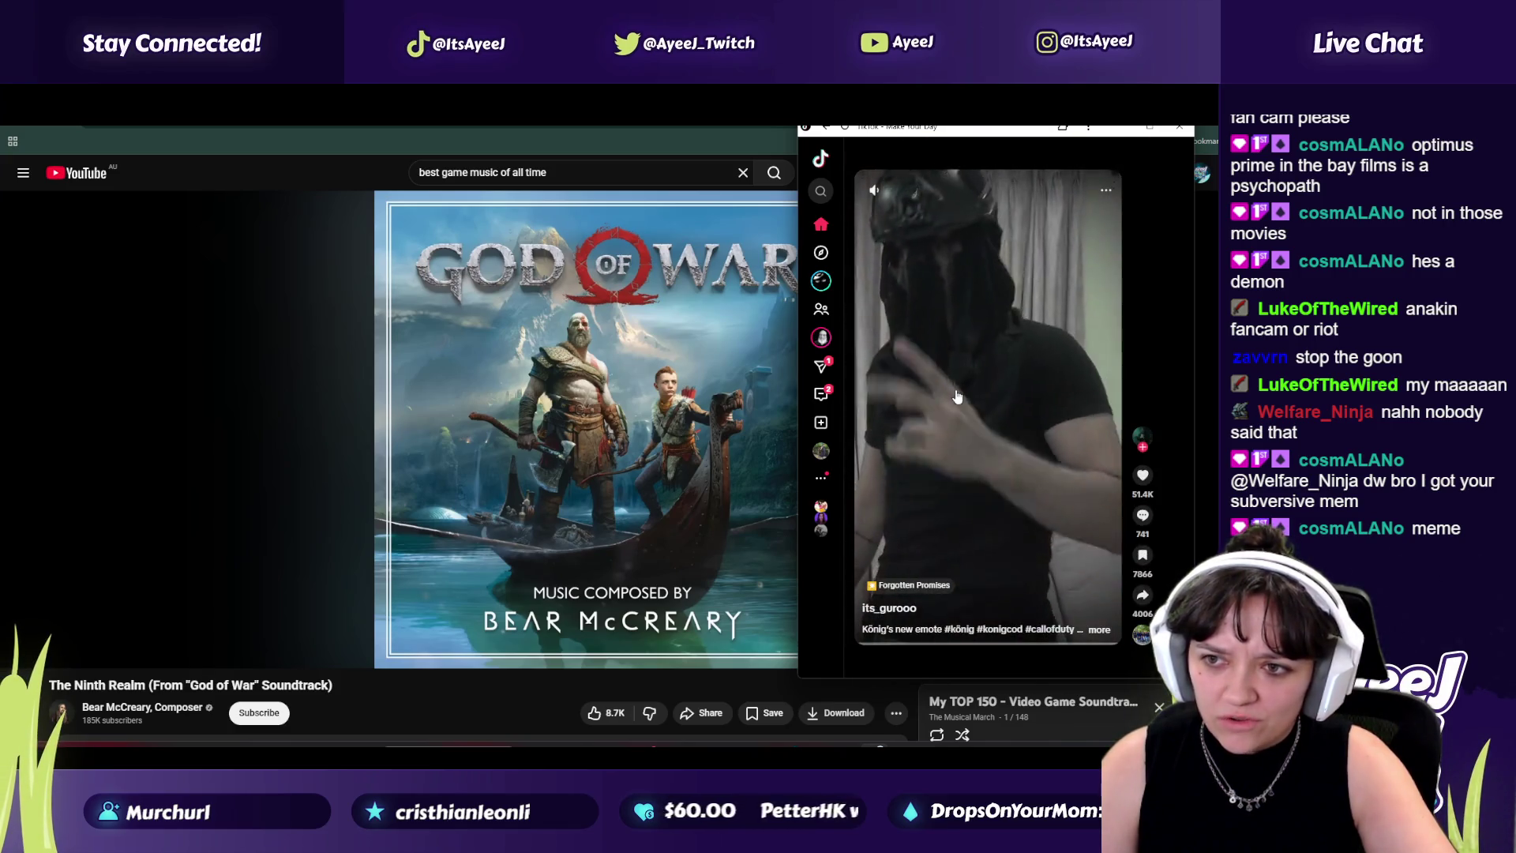
left_click(1179, 132)
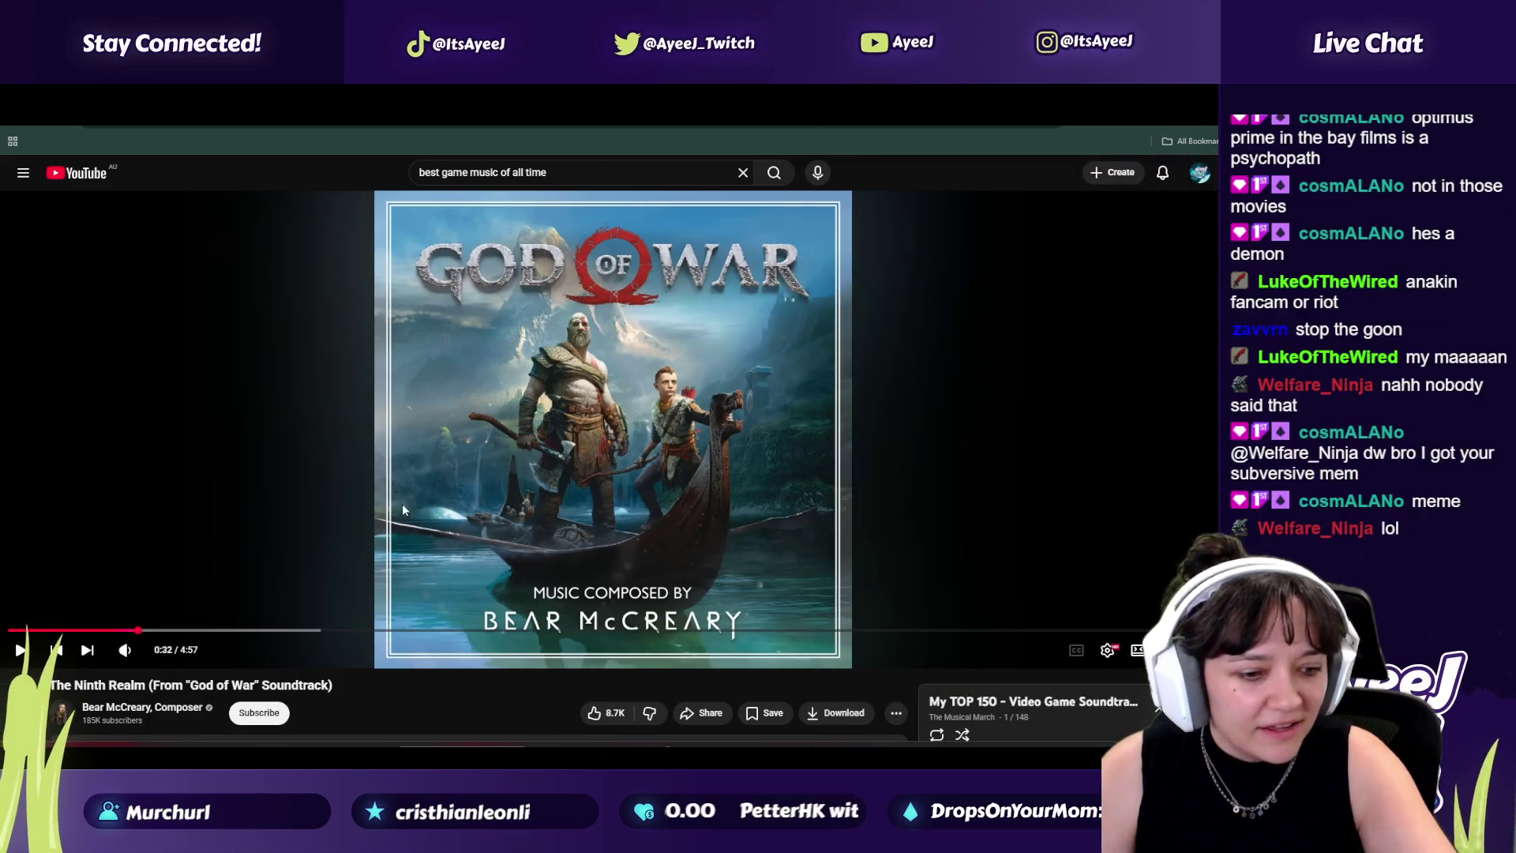
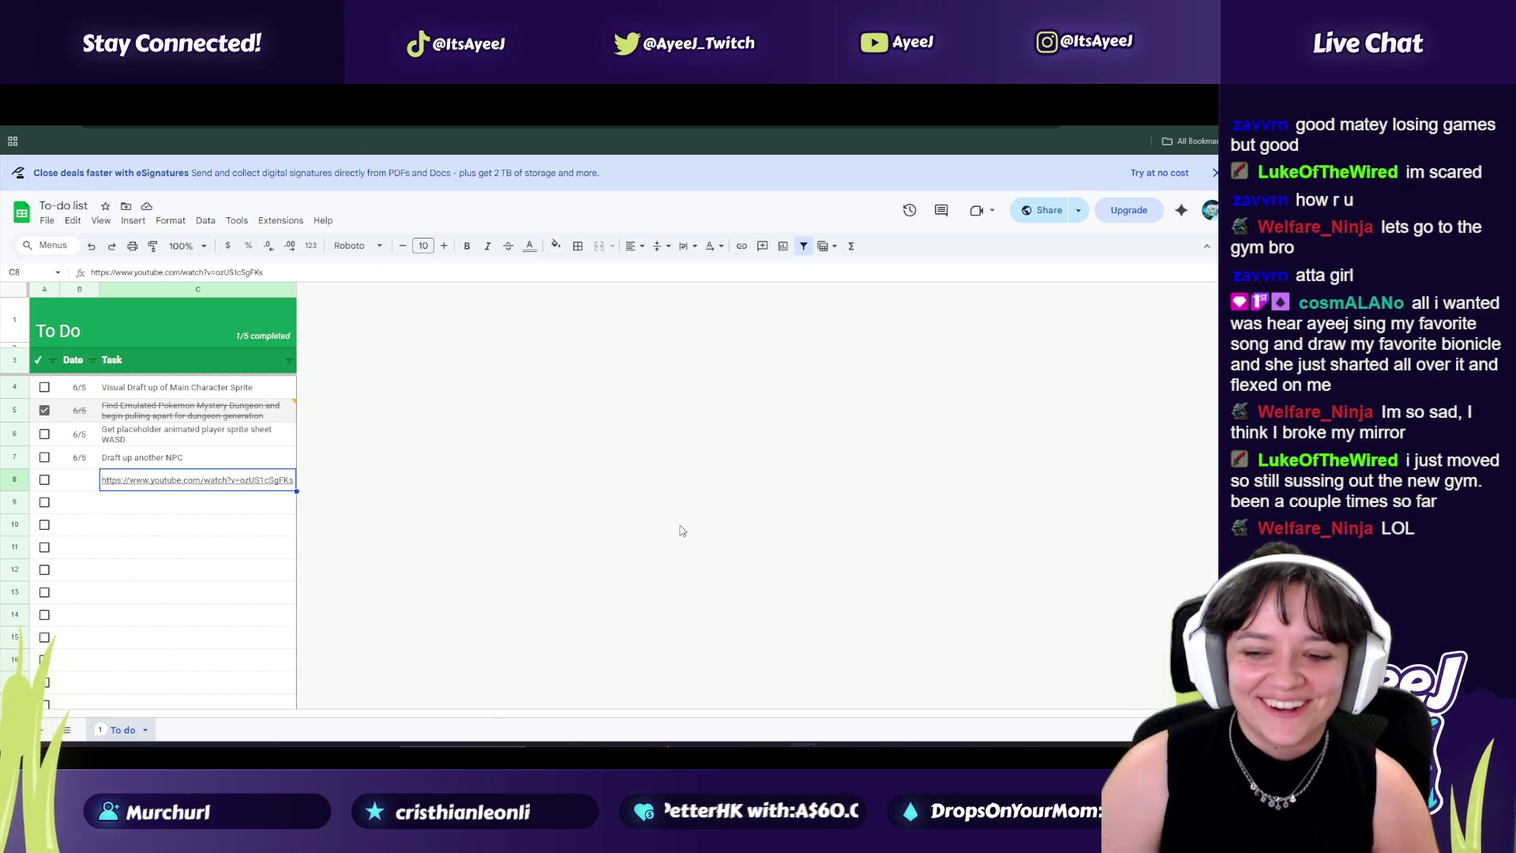
Step: Pause the God of War soundtrack and switch to the Godot Tilemaps & Tilesets tutorial tab
left_click(860, 682)
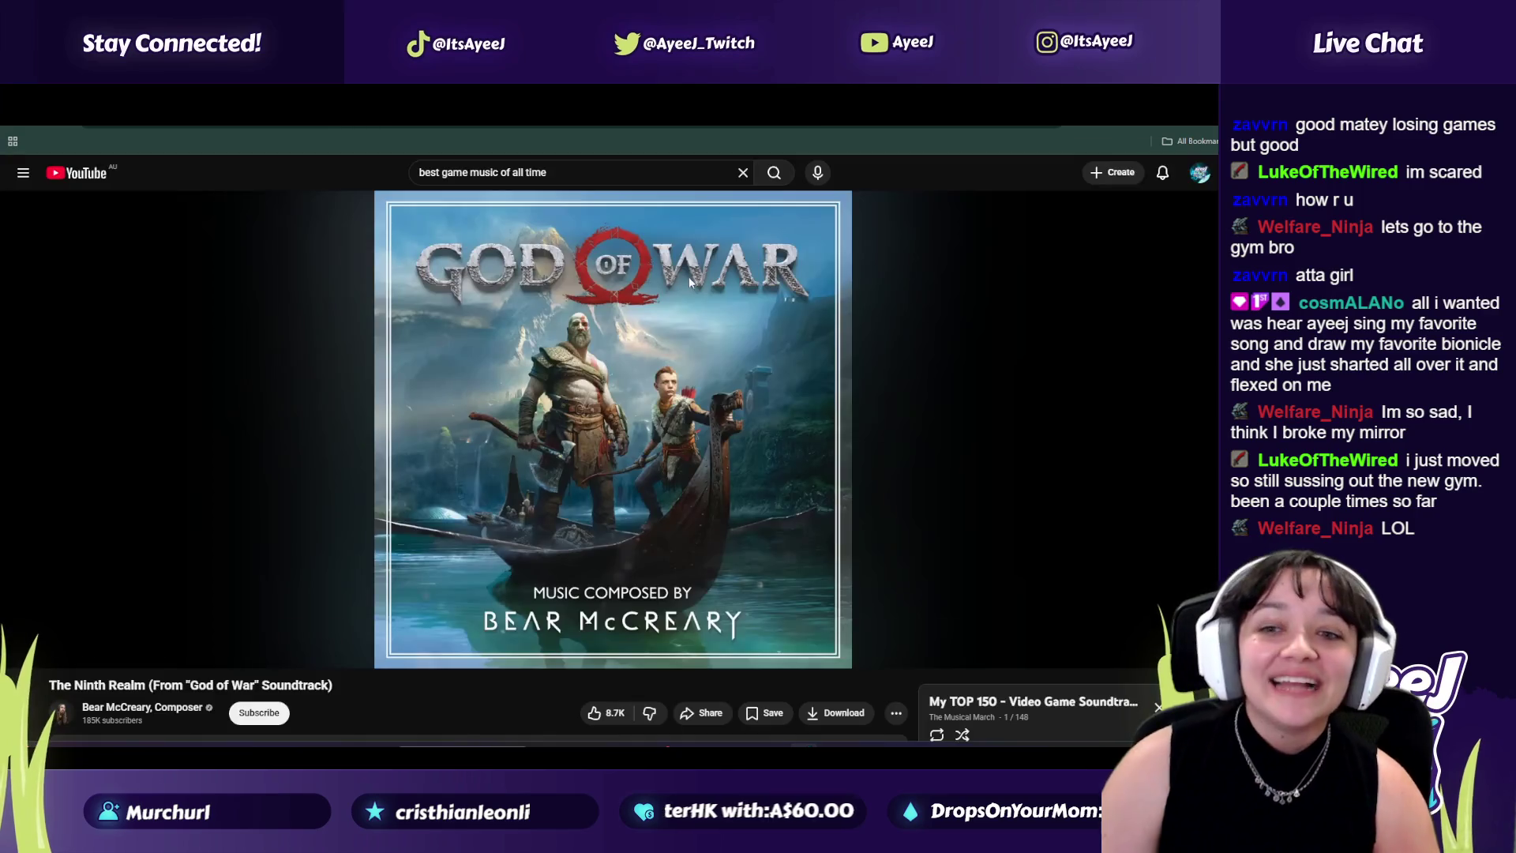
left_click(689, 282)
key("ctrl+Tab")
key("ctrl+Tab")
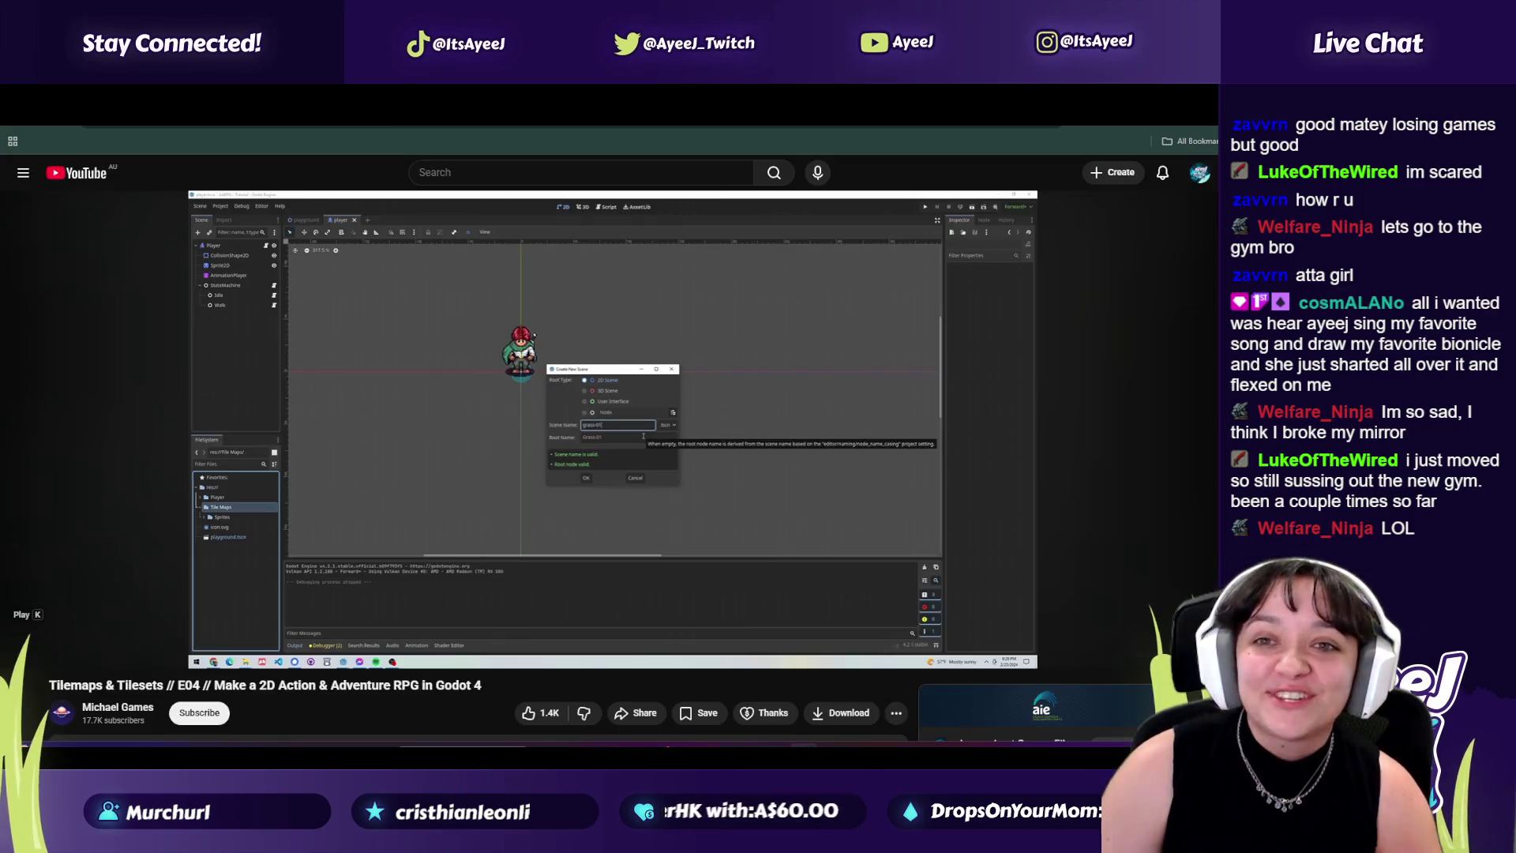
Step: Bring the Godot editor showing the Grass-01 scene in front of the tutorial
key("alt+Tab")
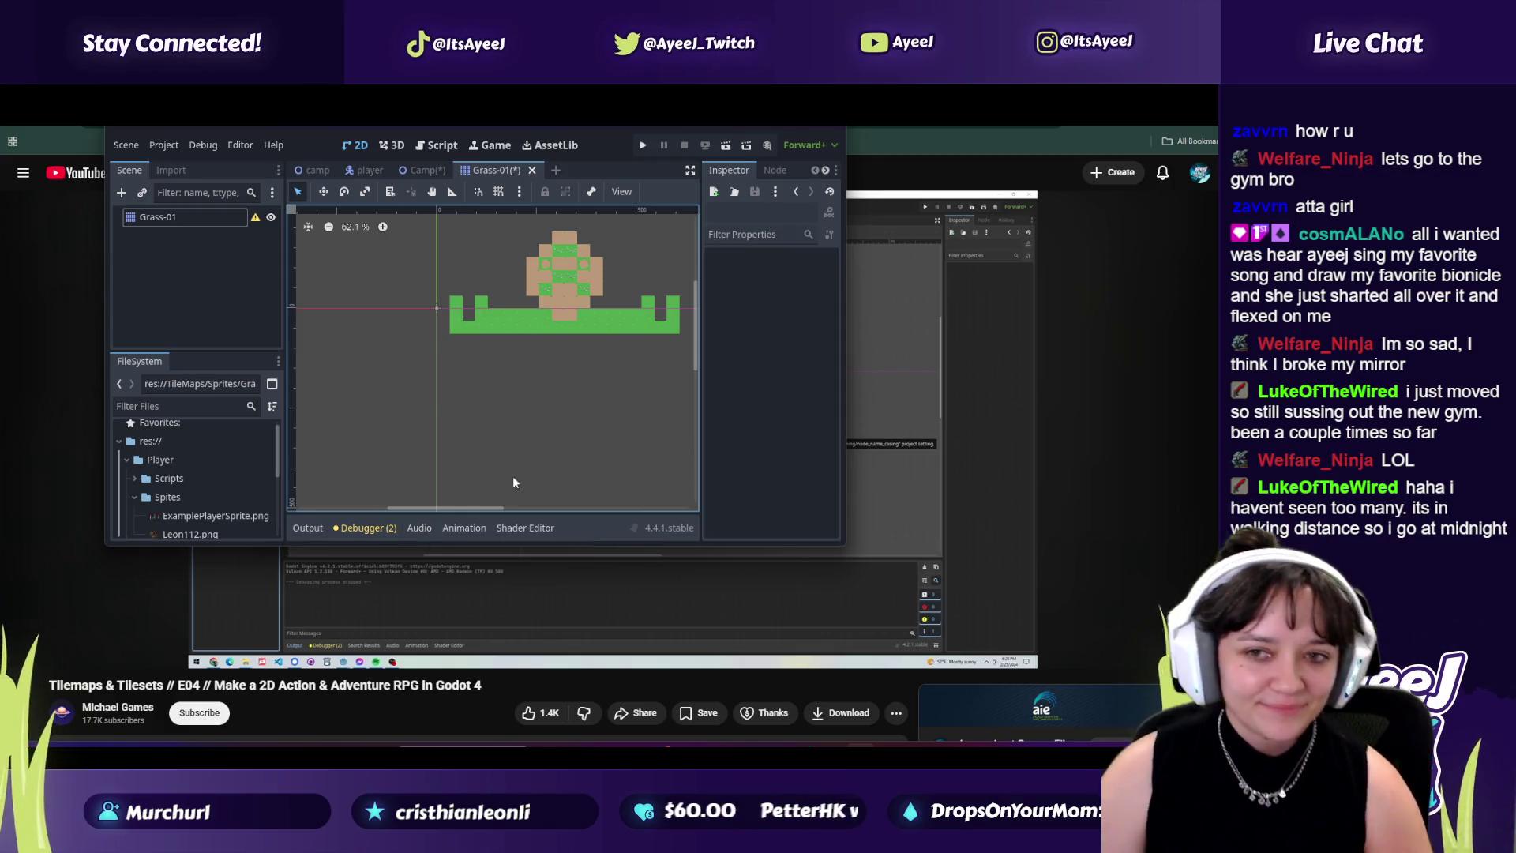
Step: Maximize the editor and give the Grass-01 TileMap a Grass-01.png tileset with 32×32 tiles
double_click(792, 126)
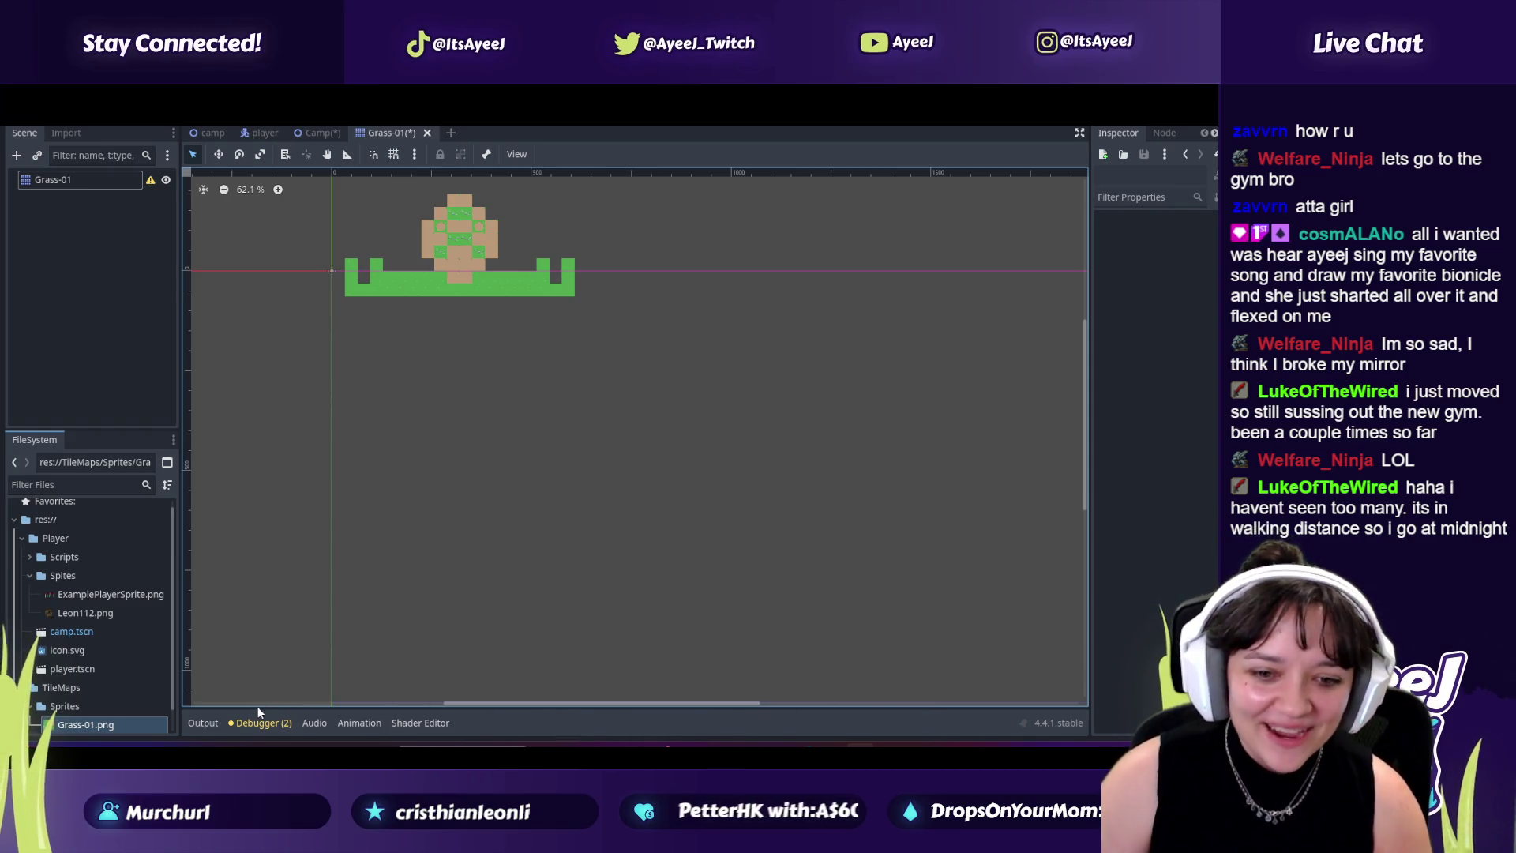
double_click(64, 179)
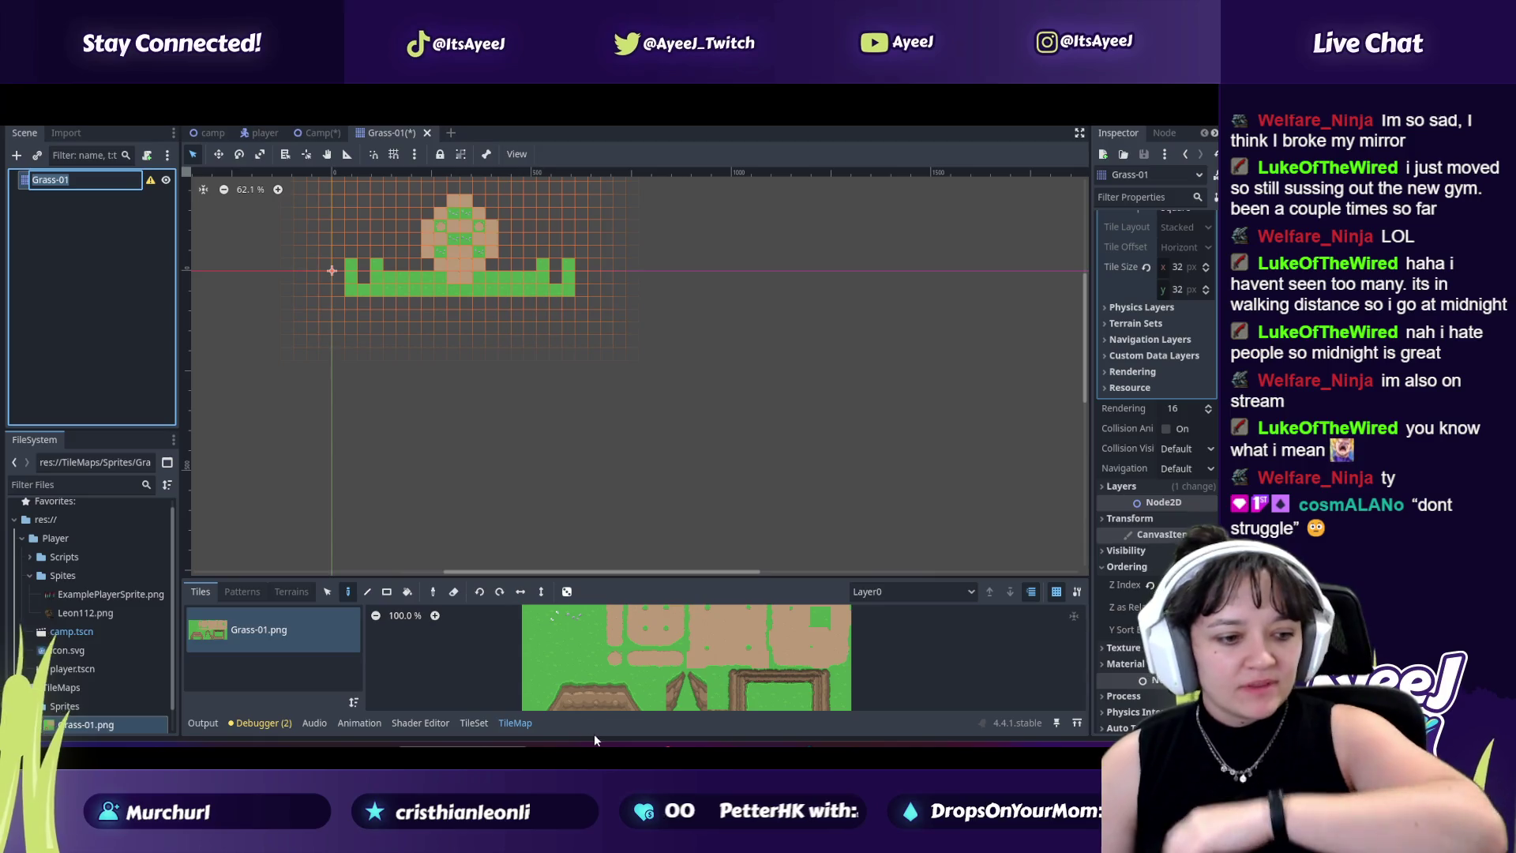
mouse_move(803, 742)
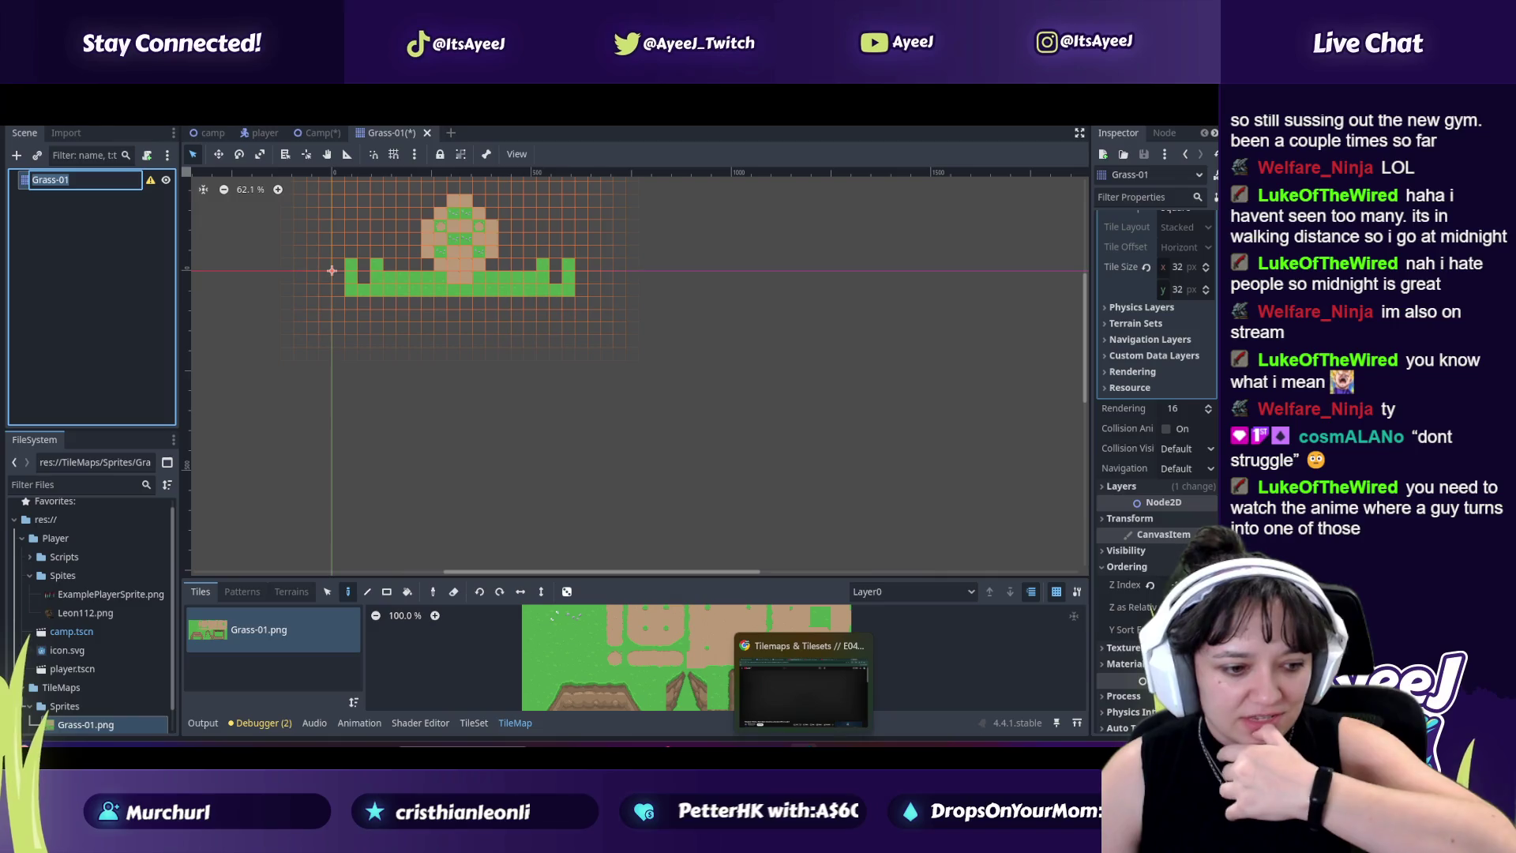
Step: Bring the YouTube tutorial forward, then launch the TikTok app via Windows Search 'tiktok'
left_click(802, 683)
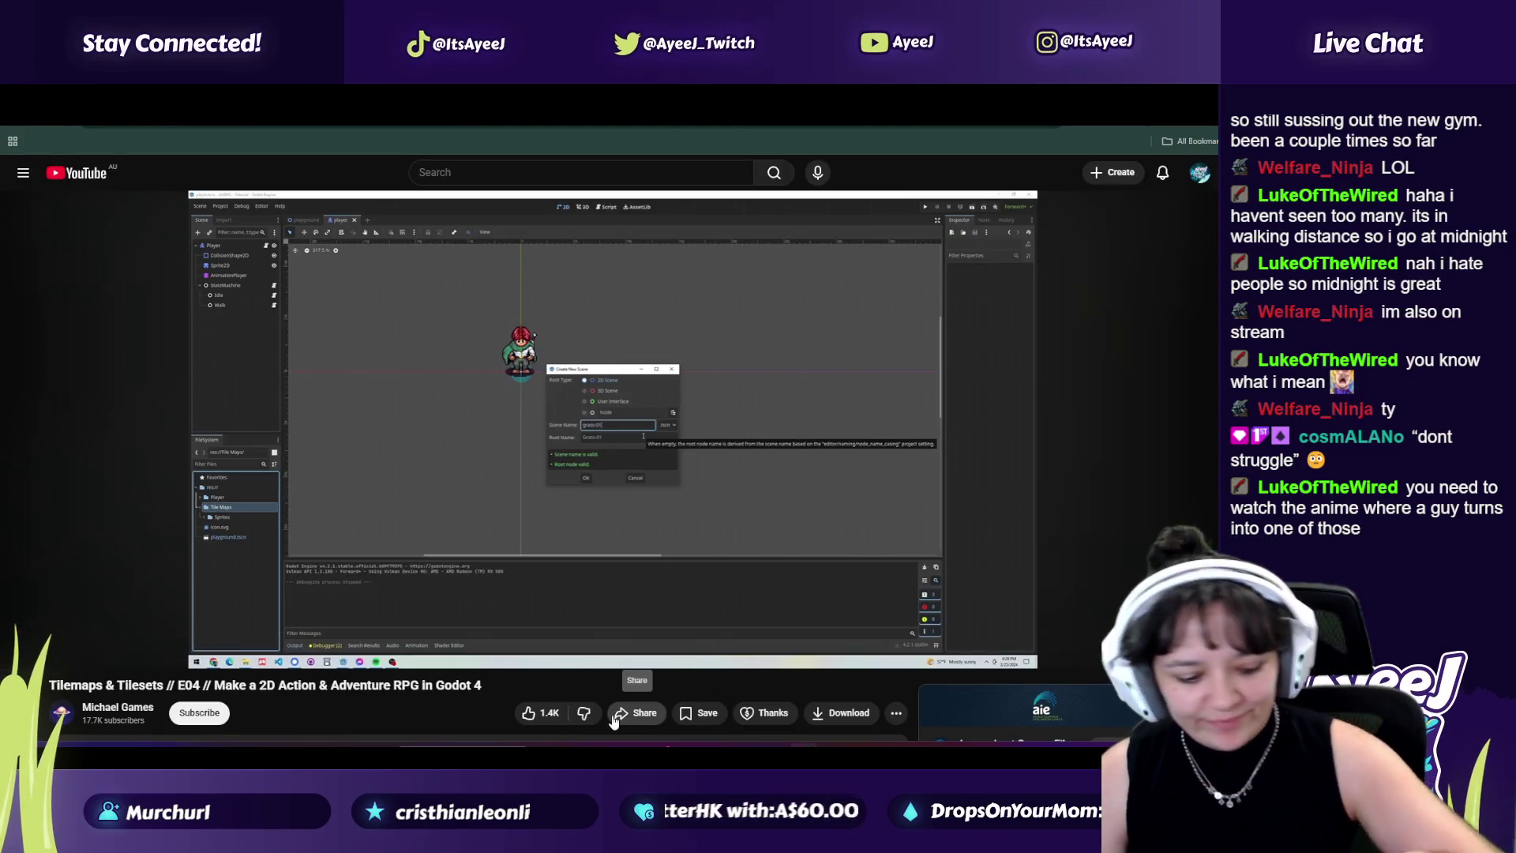
key("super")
type("tiktok")
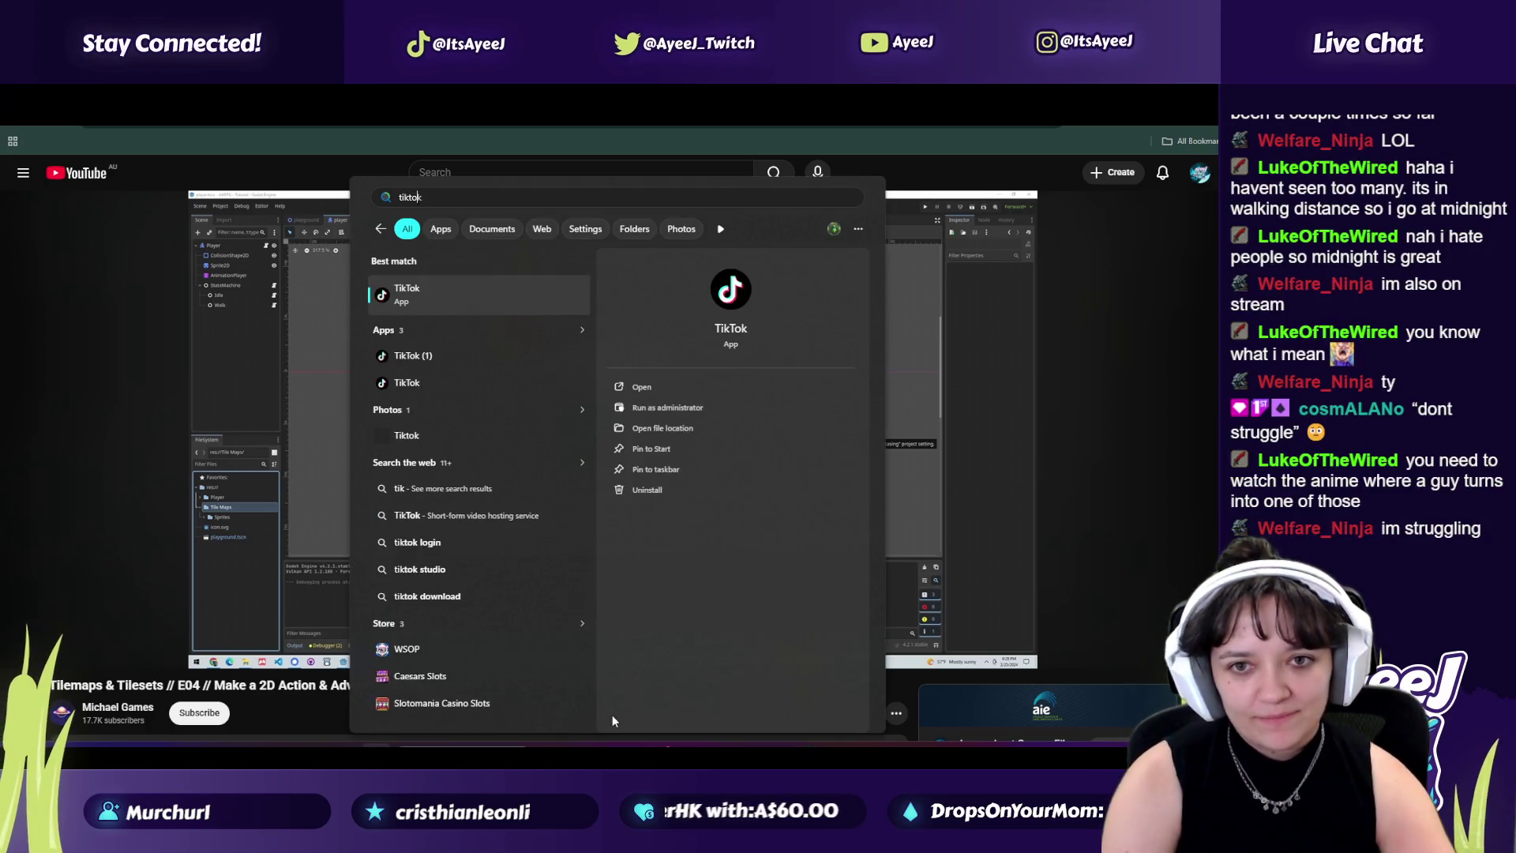
key("Return")
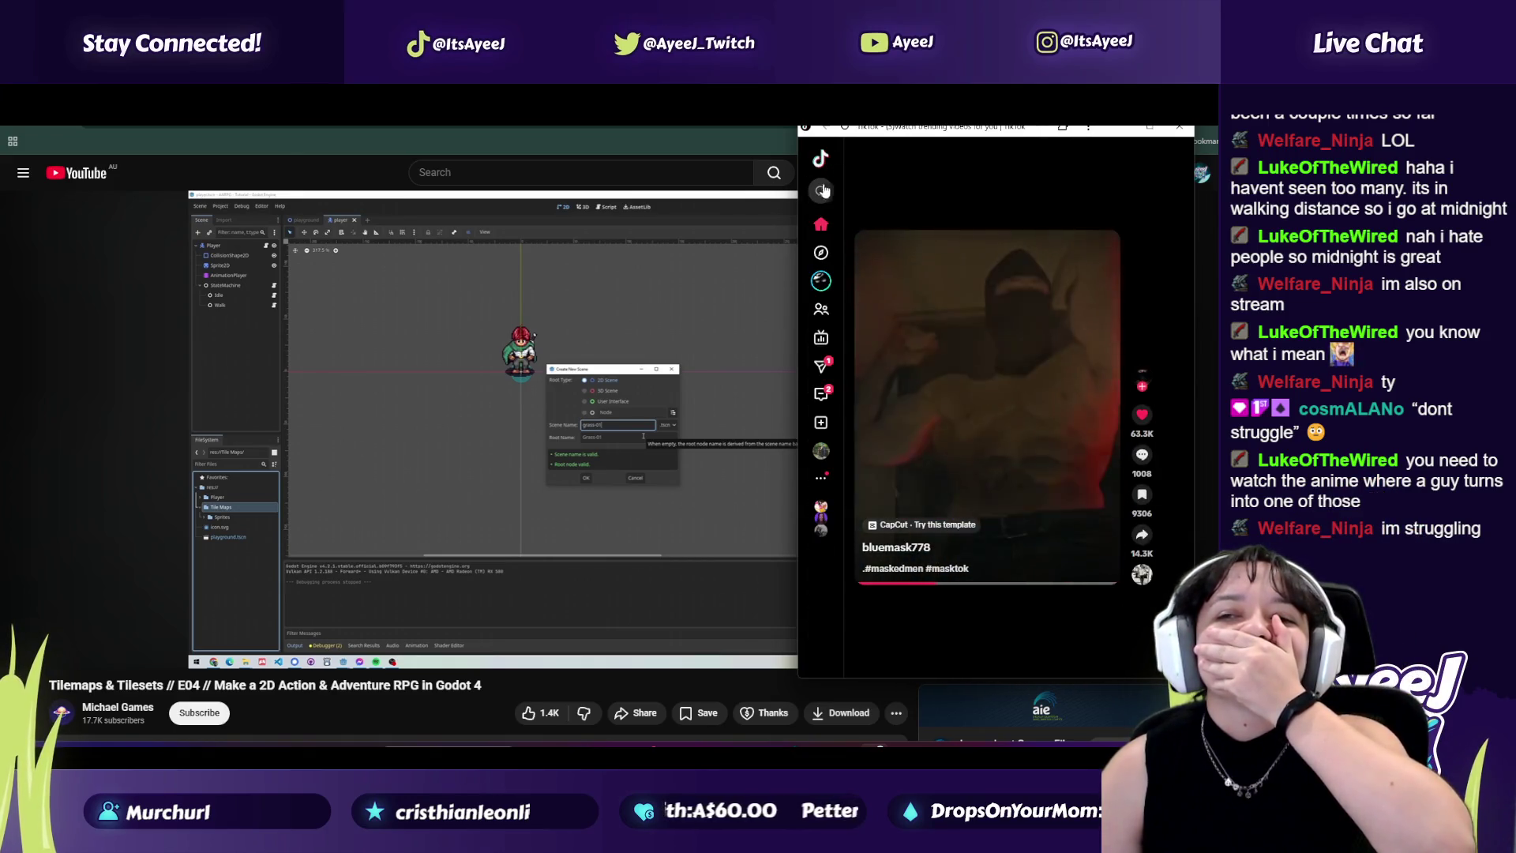
Step: Like the playing TikTok video and search TikTok for 'toji'
double_click(1000, 275)
key("ctrl+f")
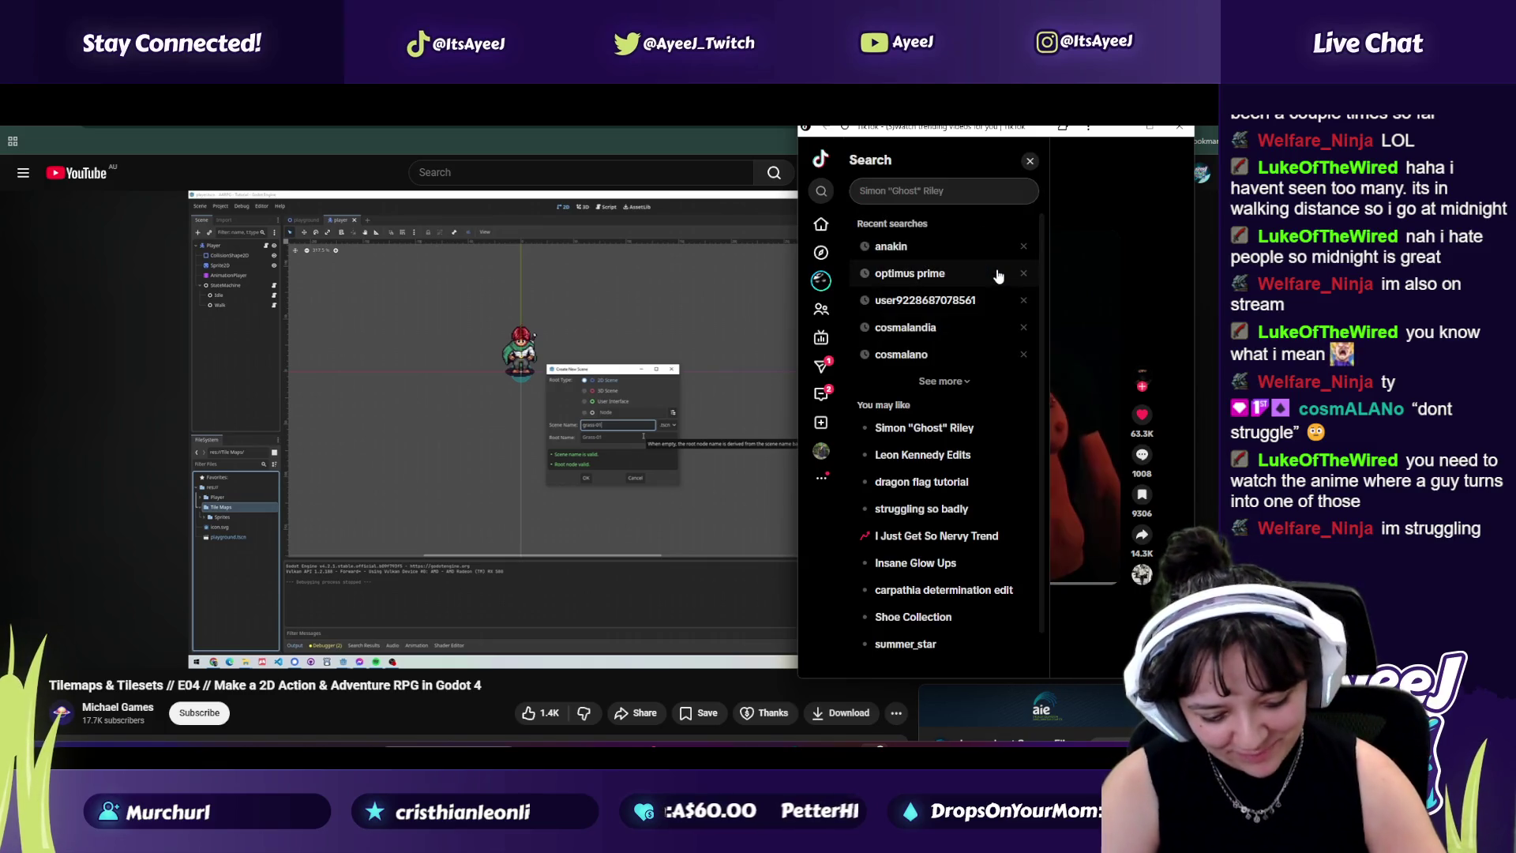
type("toji")
key("Return")
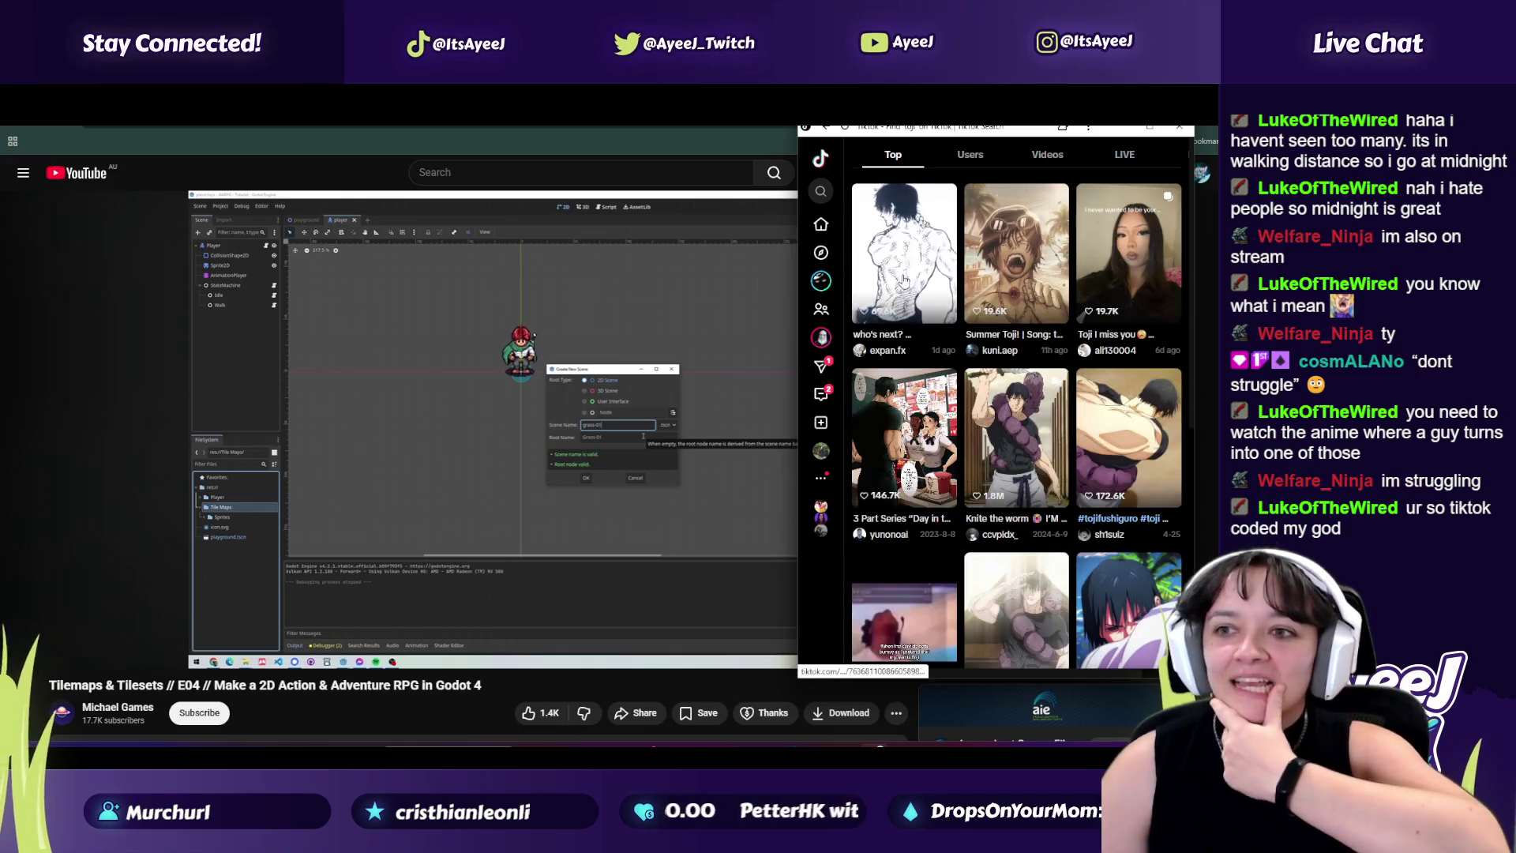
Step: Browse the 'toji' results: the Knite the worm video, a photo post, and another anime video
left_click(1011, 435)
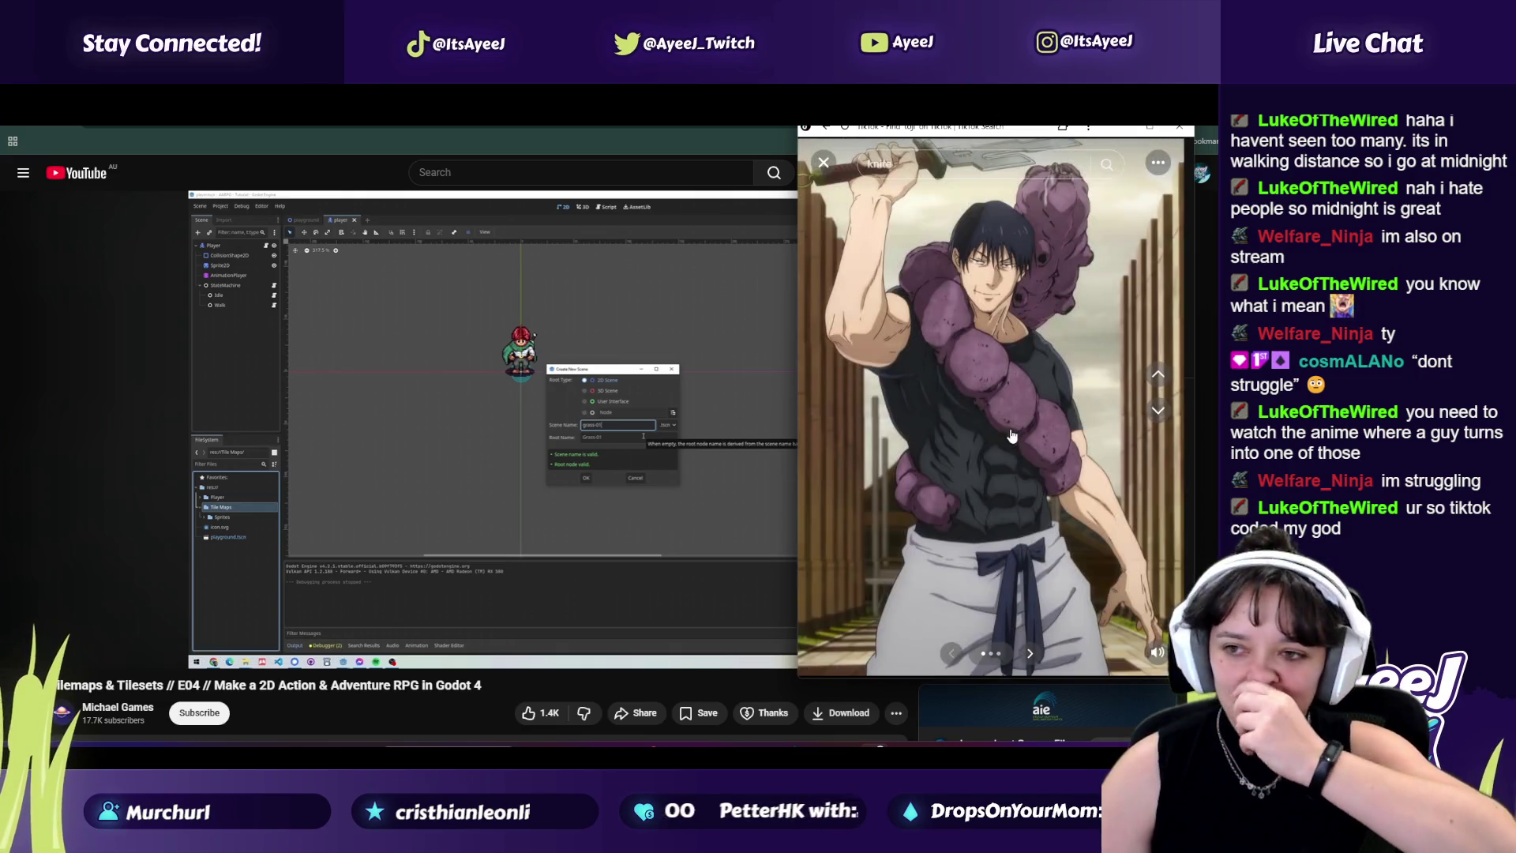
left_click(1030, 653)
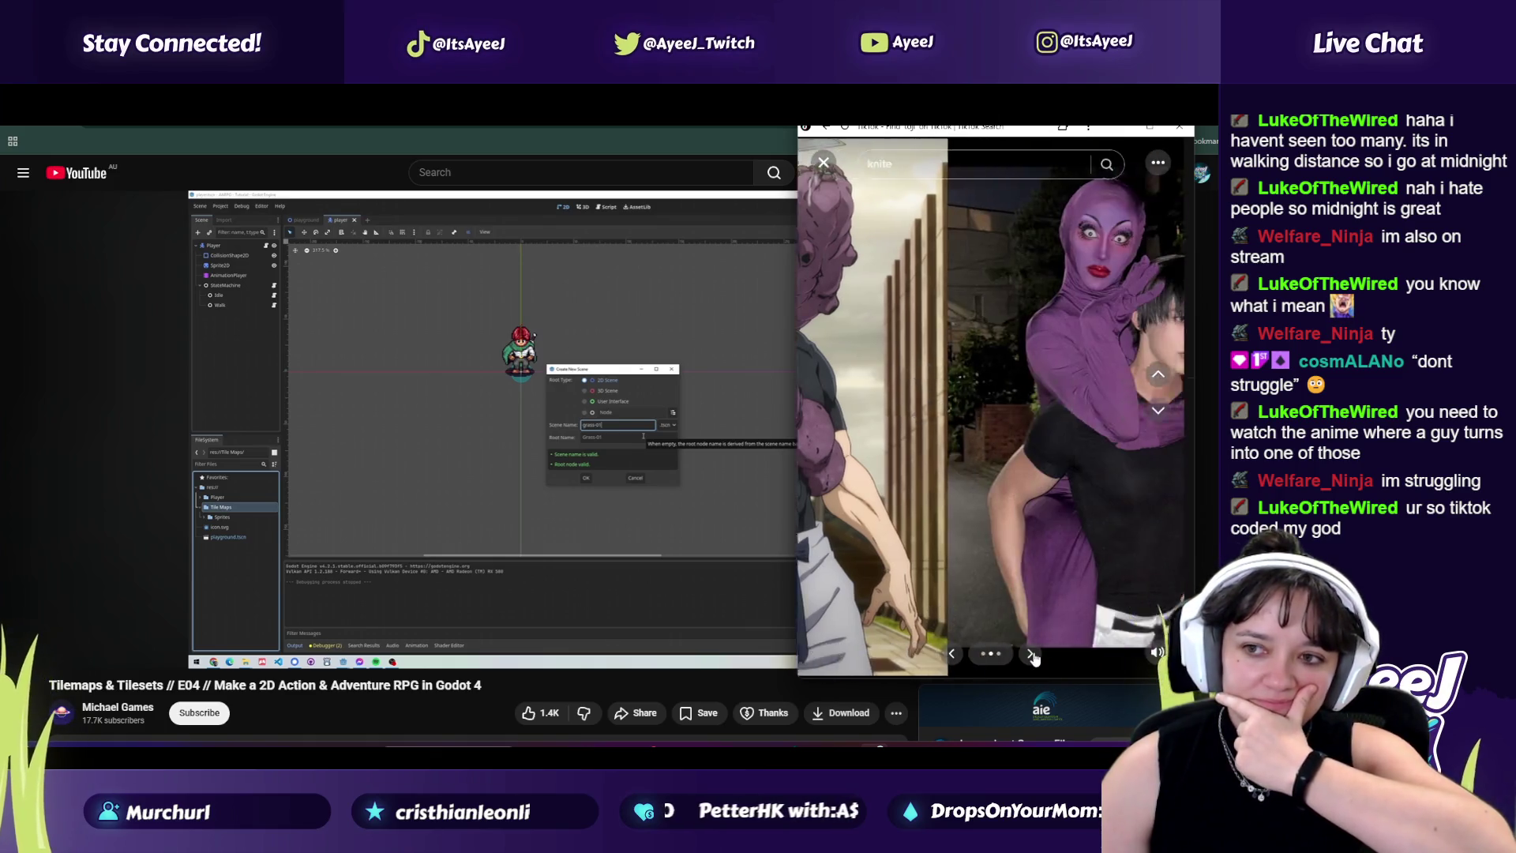
left_click(1032, 654)
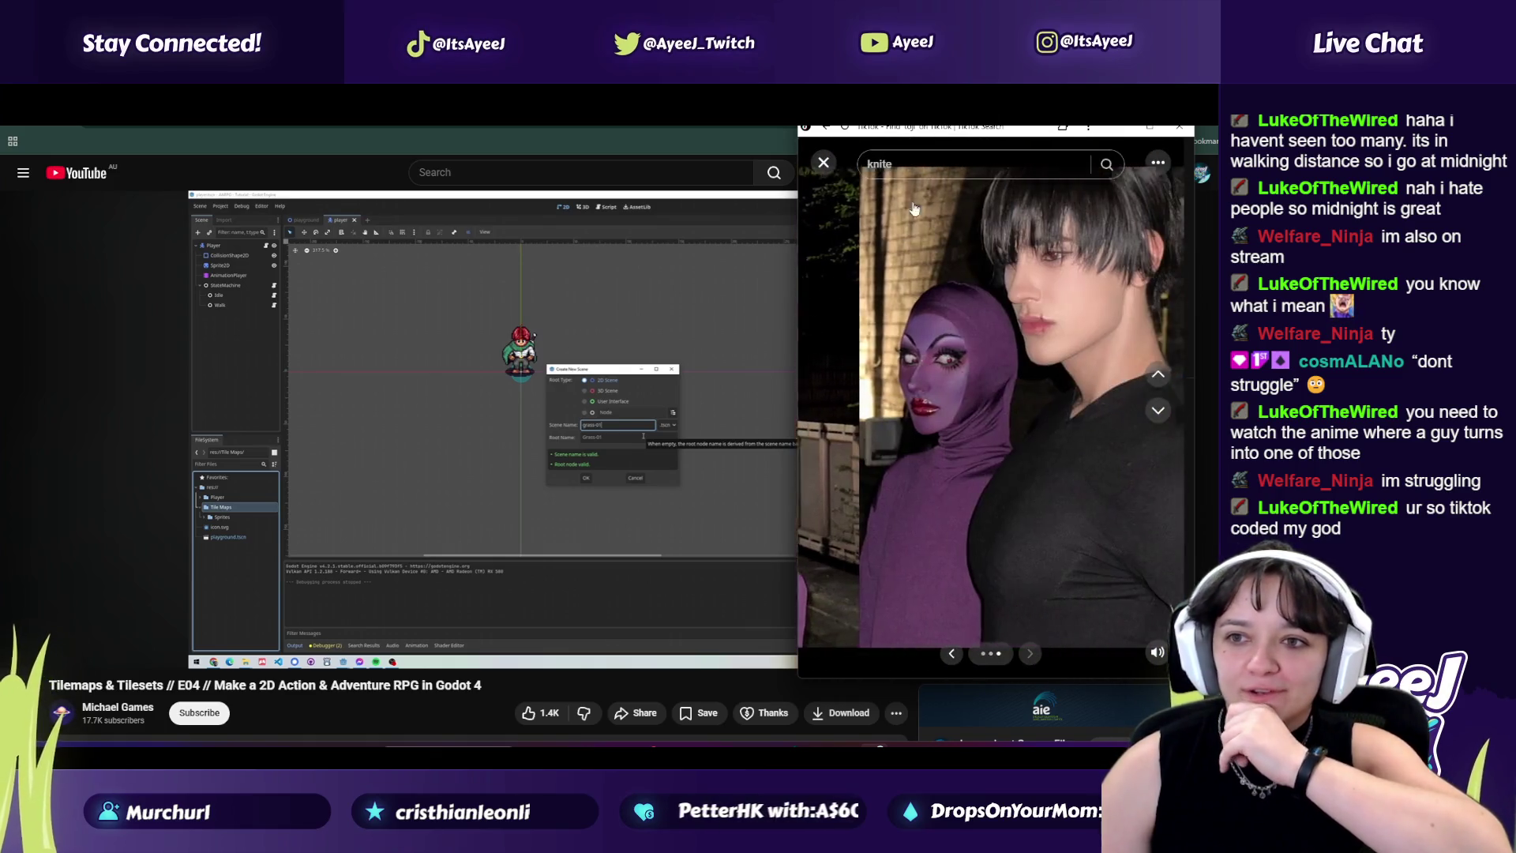
left_click(825, 164)
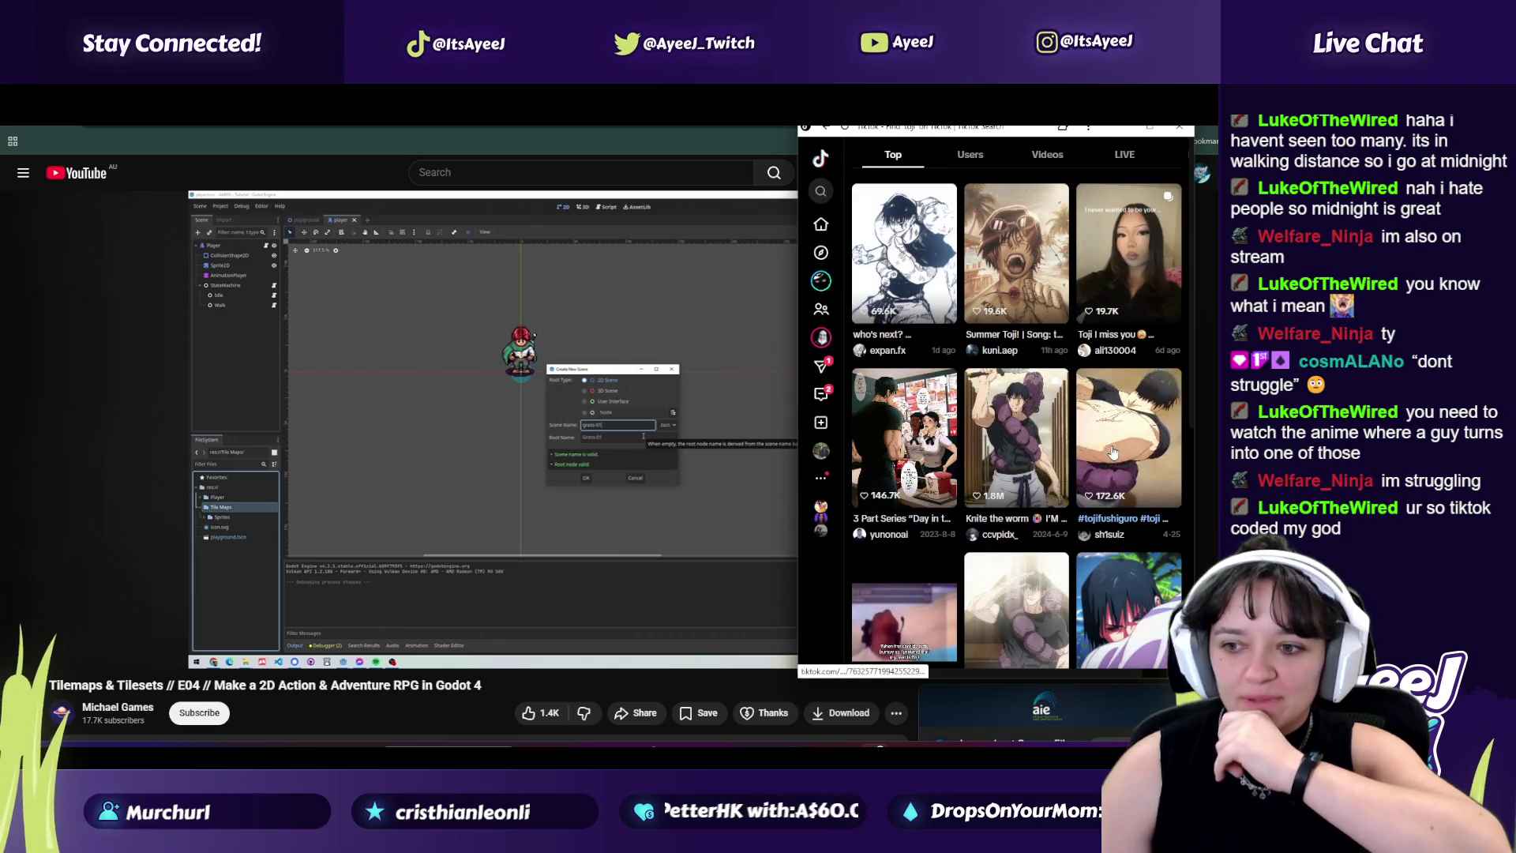
left_click(844, 477)
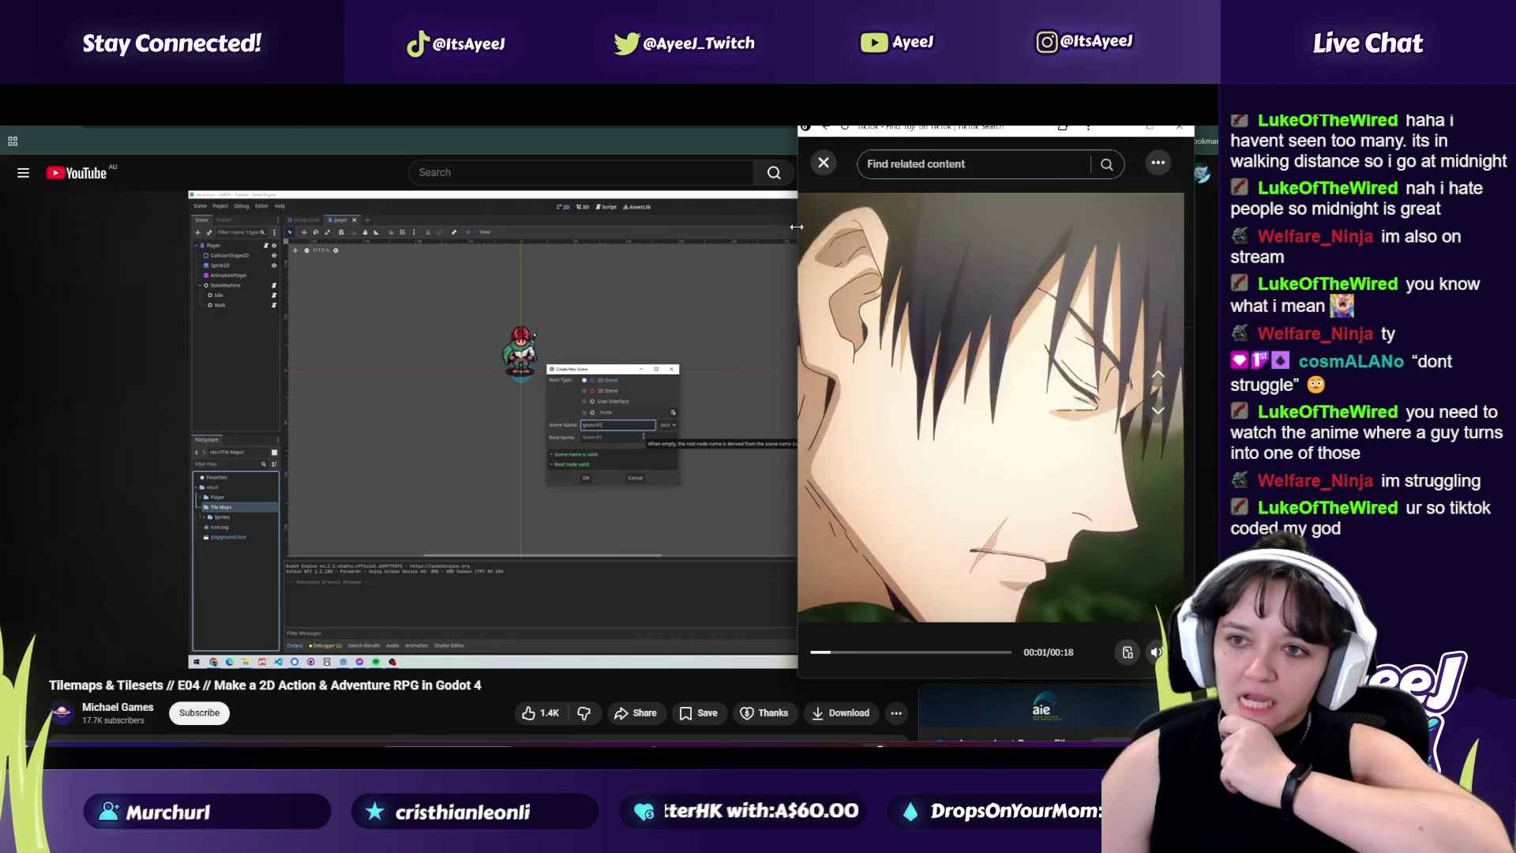
key("Escape")
Step: View one more anime clip, scroll the results, and close the TikTok window
left_click(1093, 576)
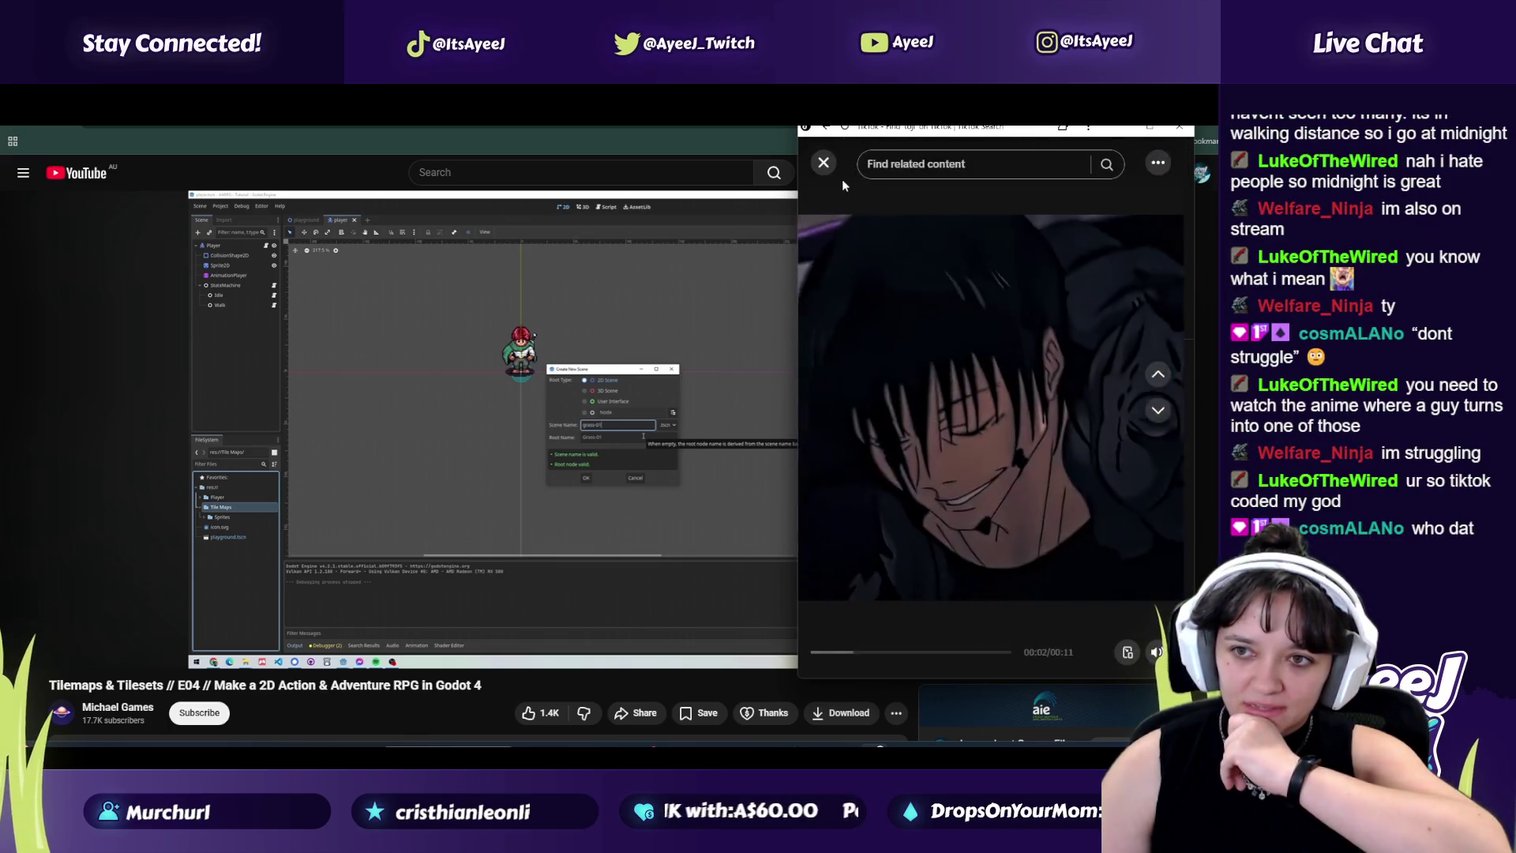
key("Escape")
scroll(974, 447, "down", 3)
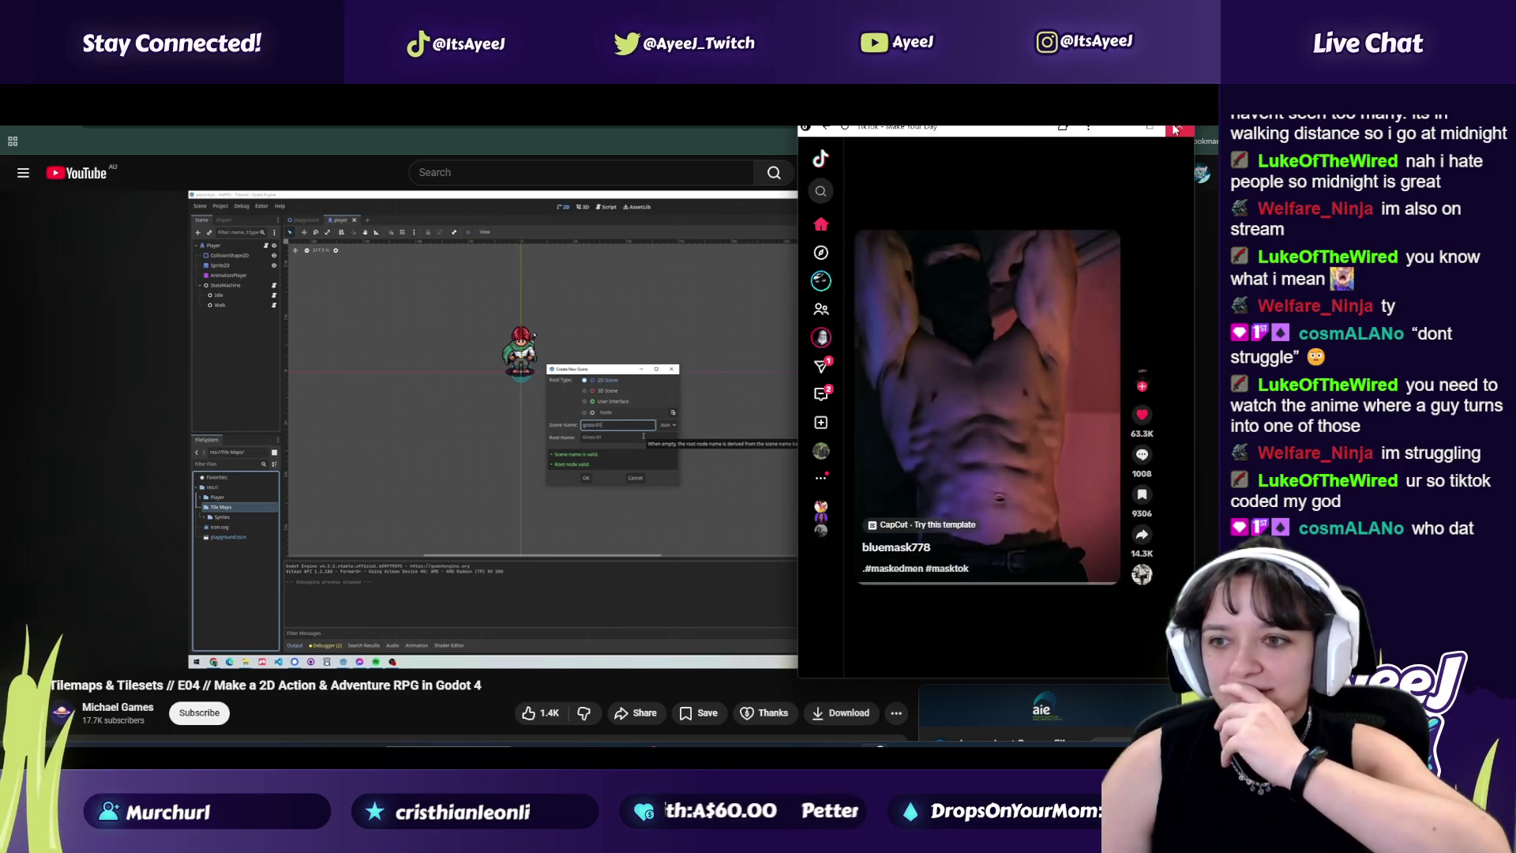
left_click(510, 382)
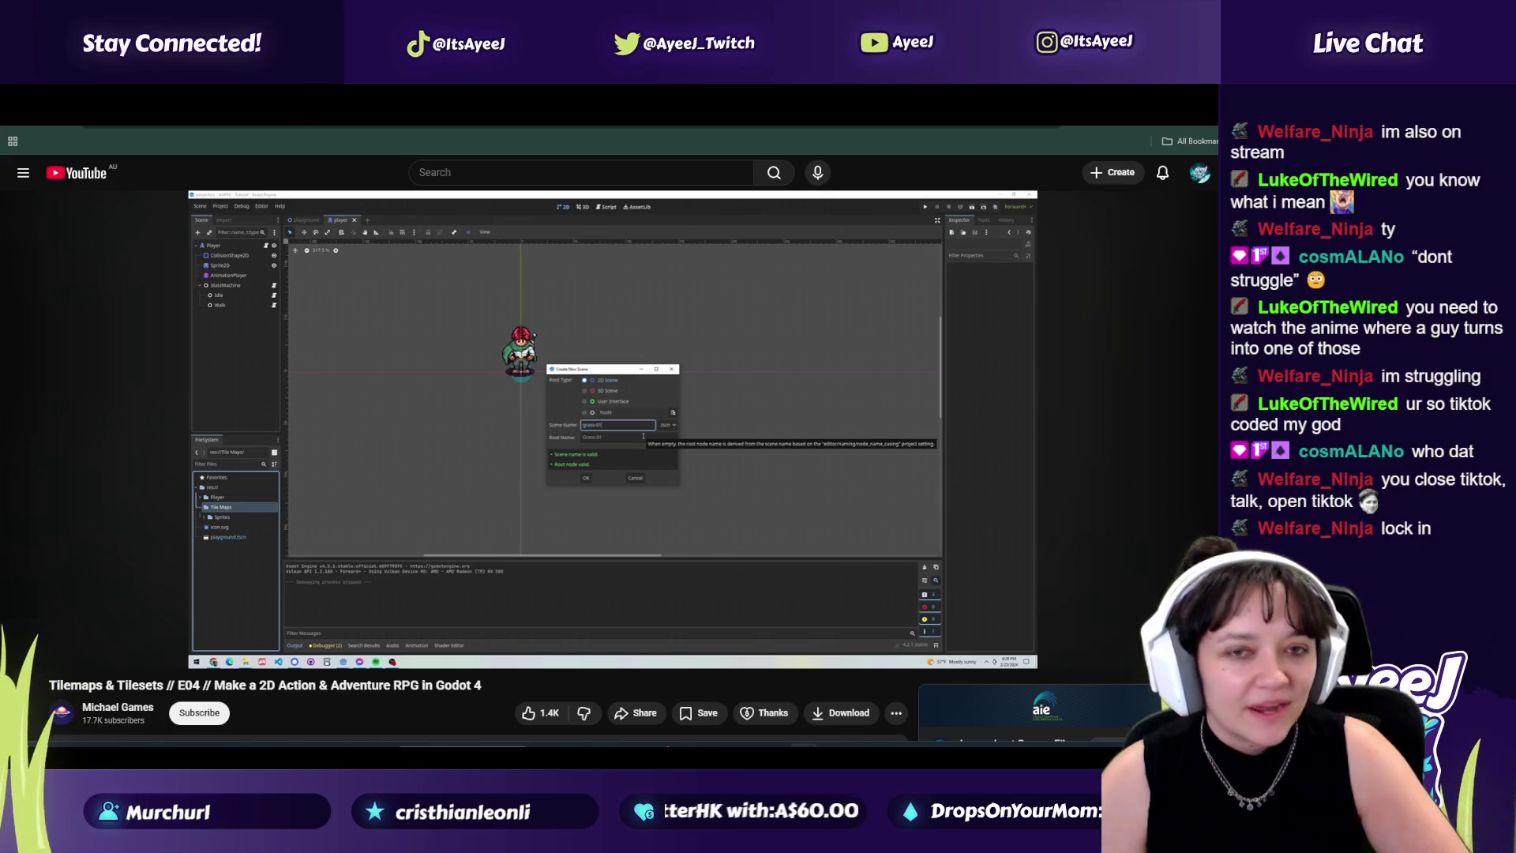
Step: Play the tutorial briefly, pause it at 1:54, and return to the Godot editor
left_click(386, 401)
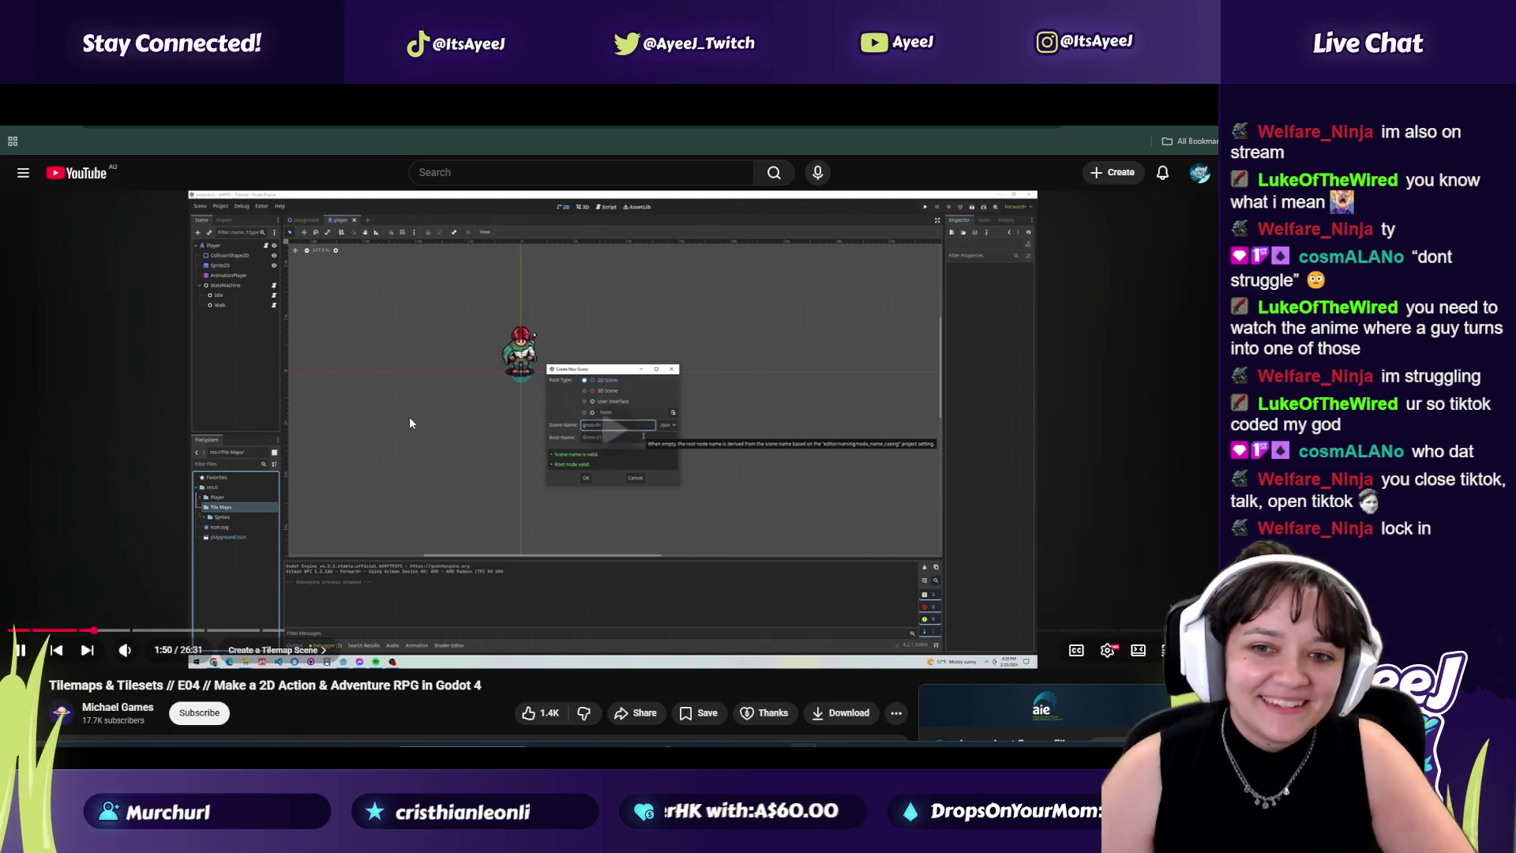
left_click(494, 475)
key("alt+Tab")
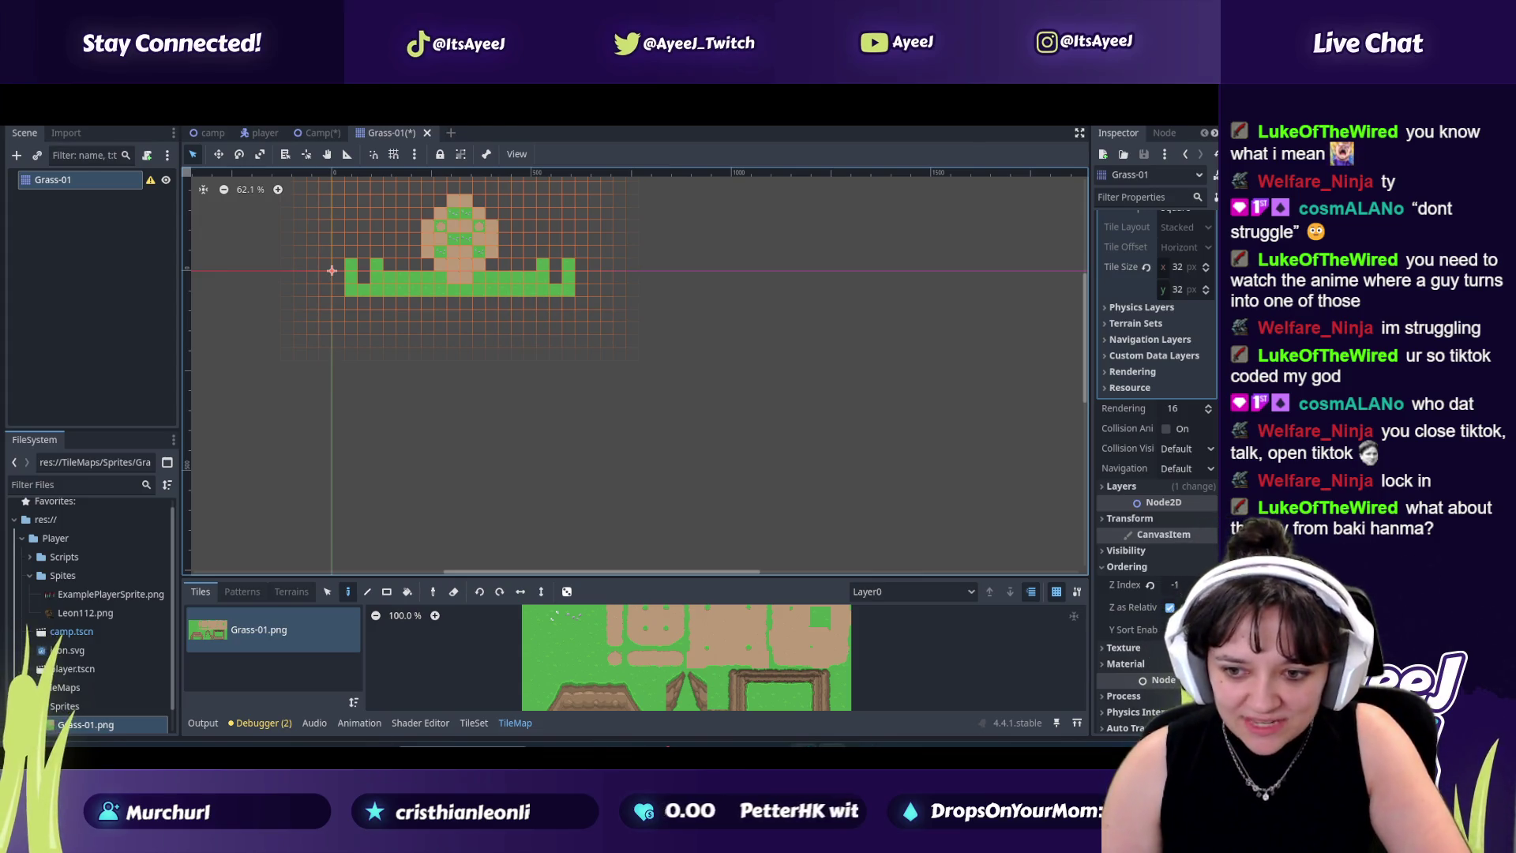
key("alt+Tab")
key("ctrl+t")
type("baki hanma")
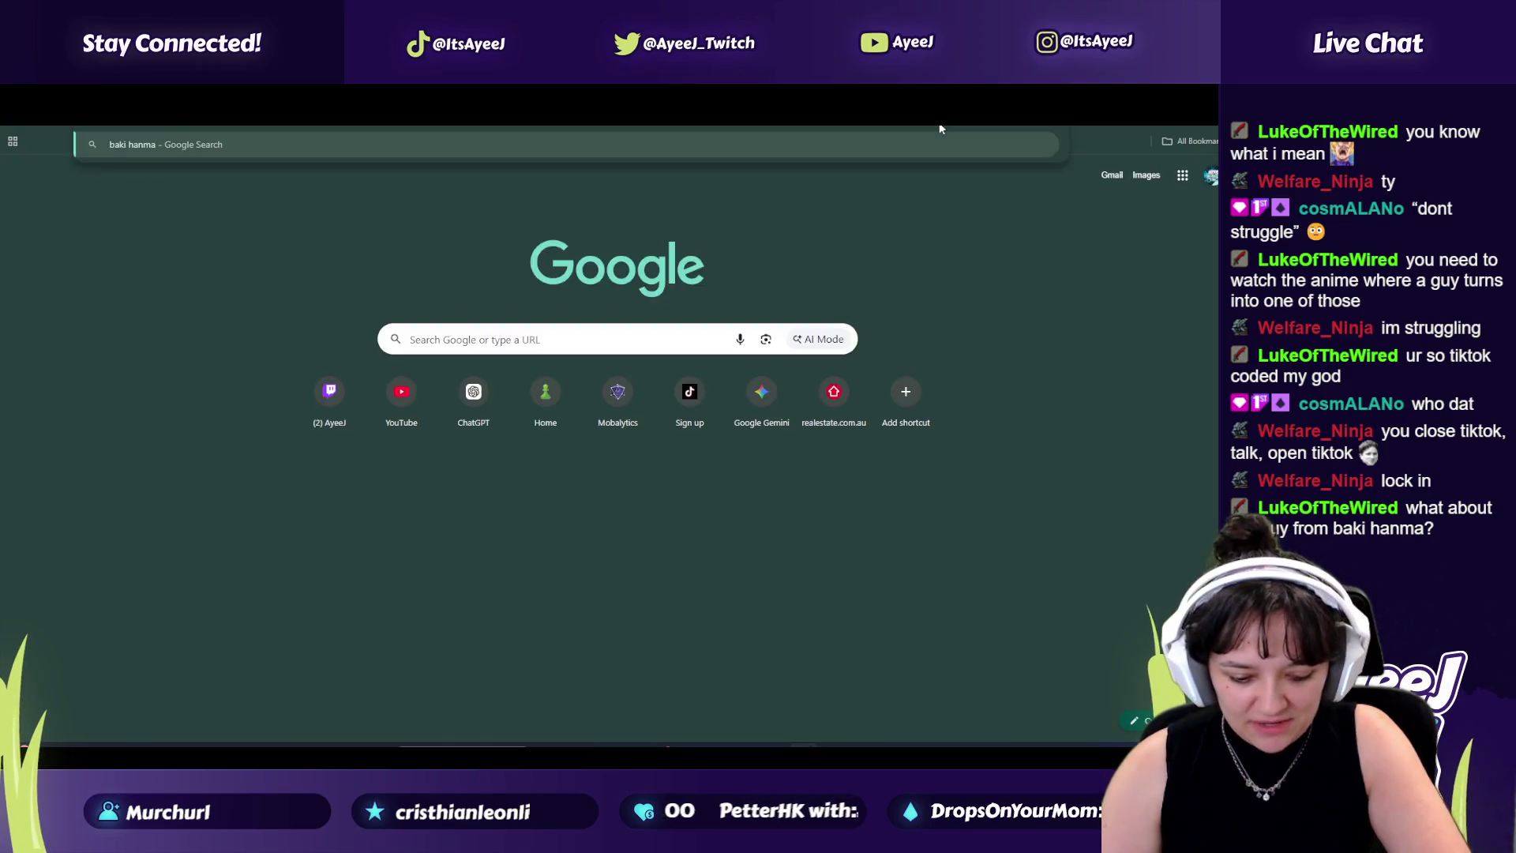
key("Return")
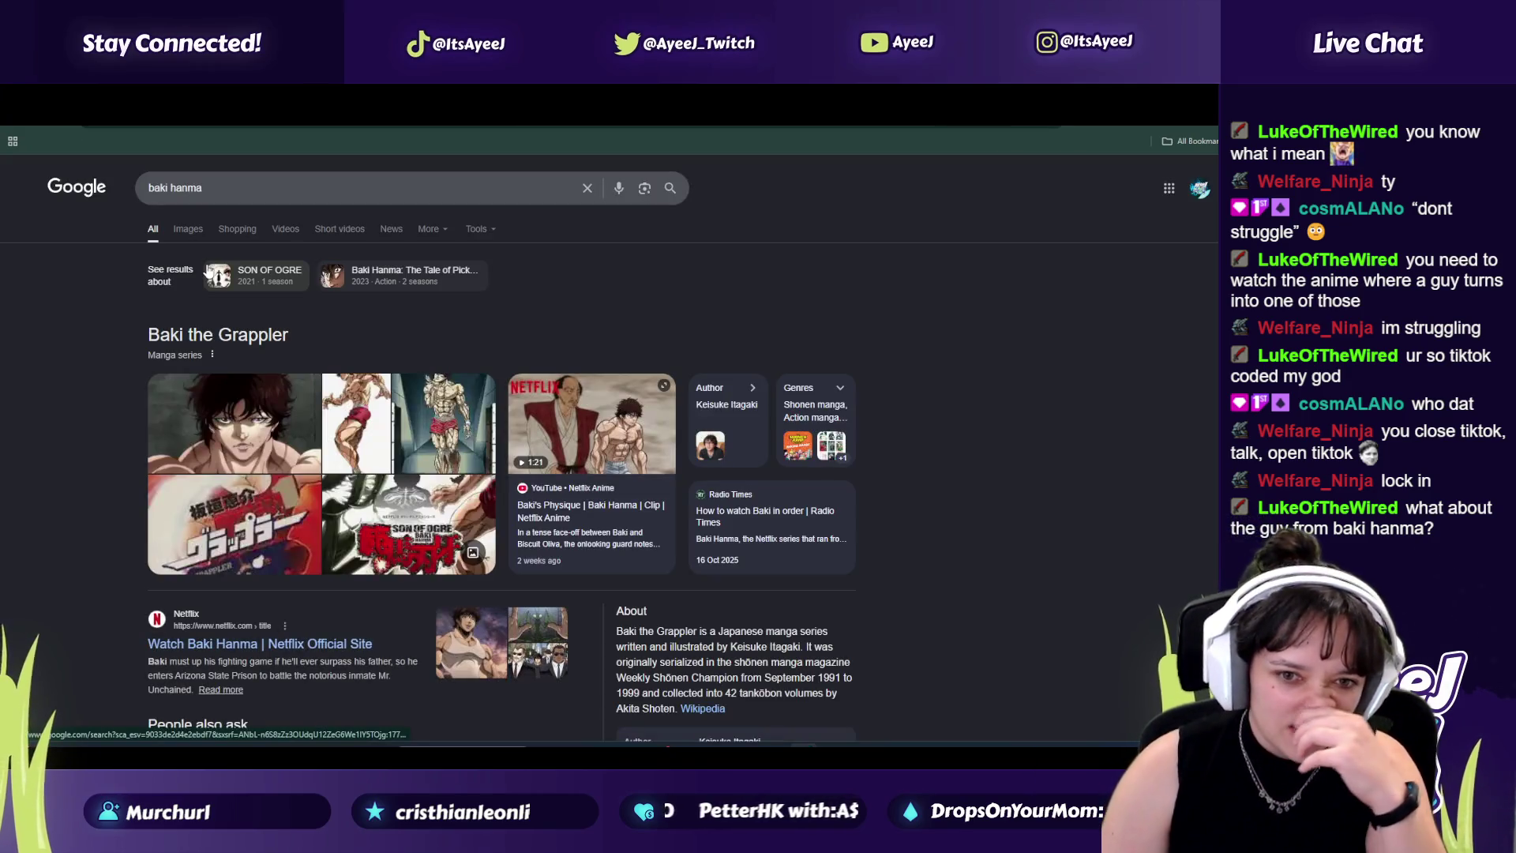
key("ctrl+w")
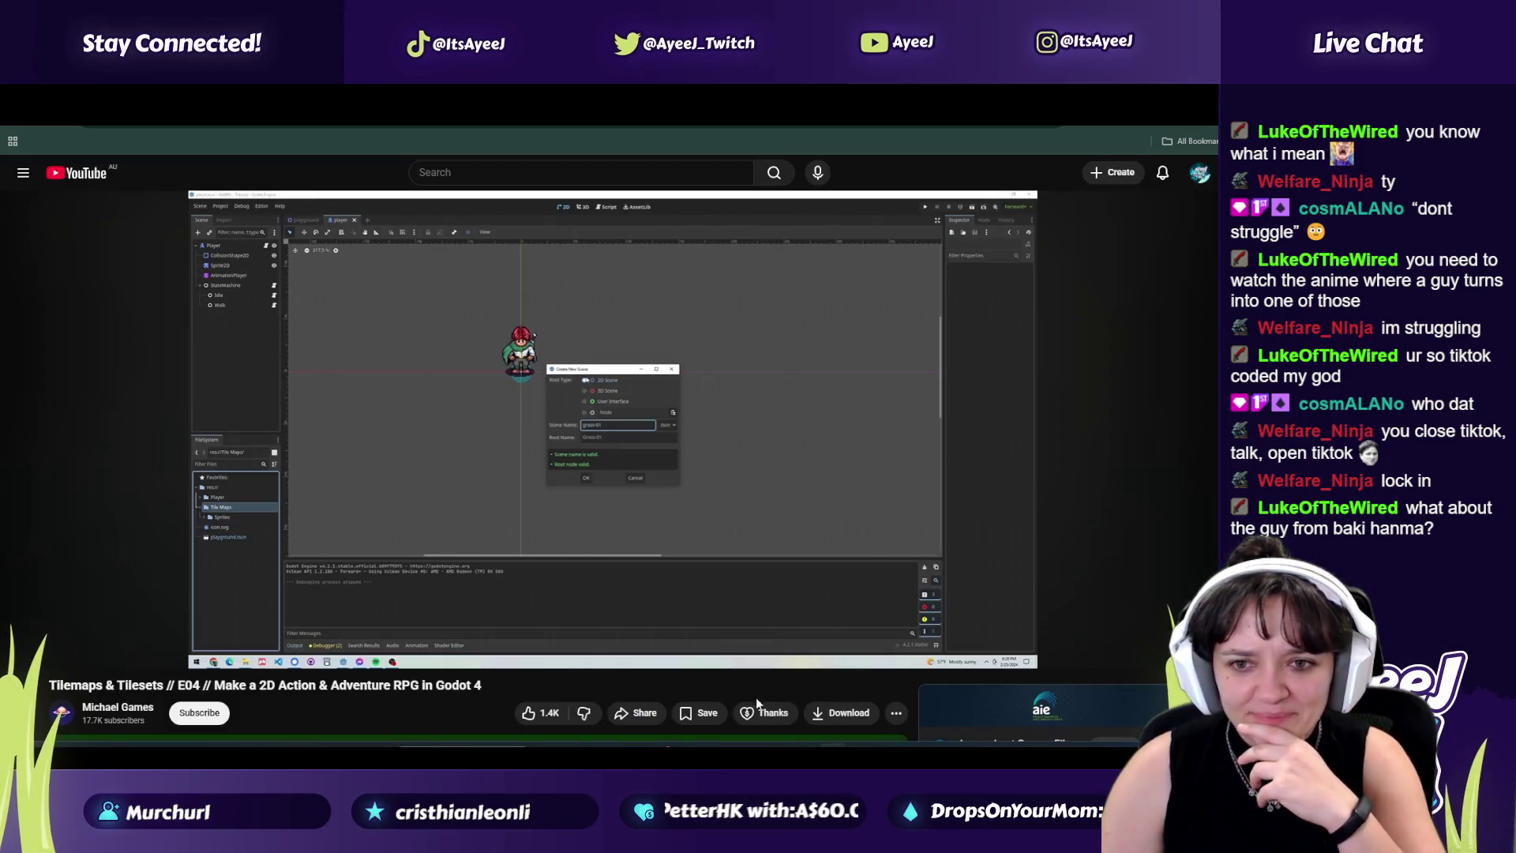
key("alt+Tab")
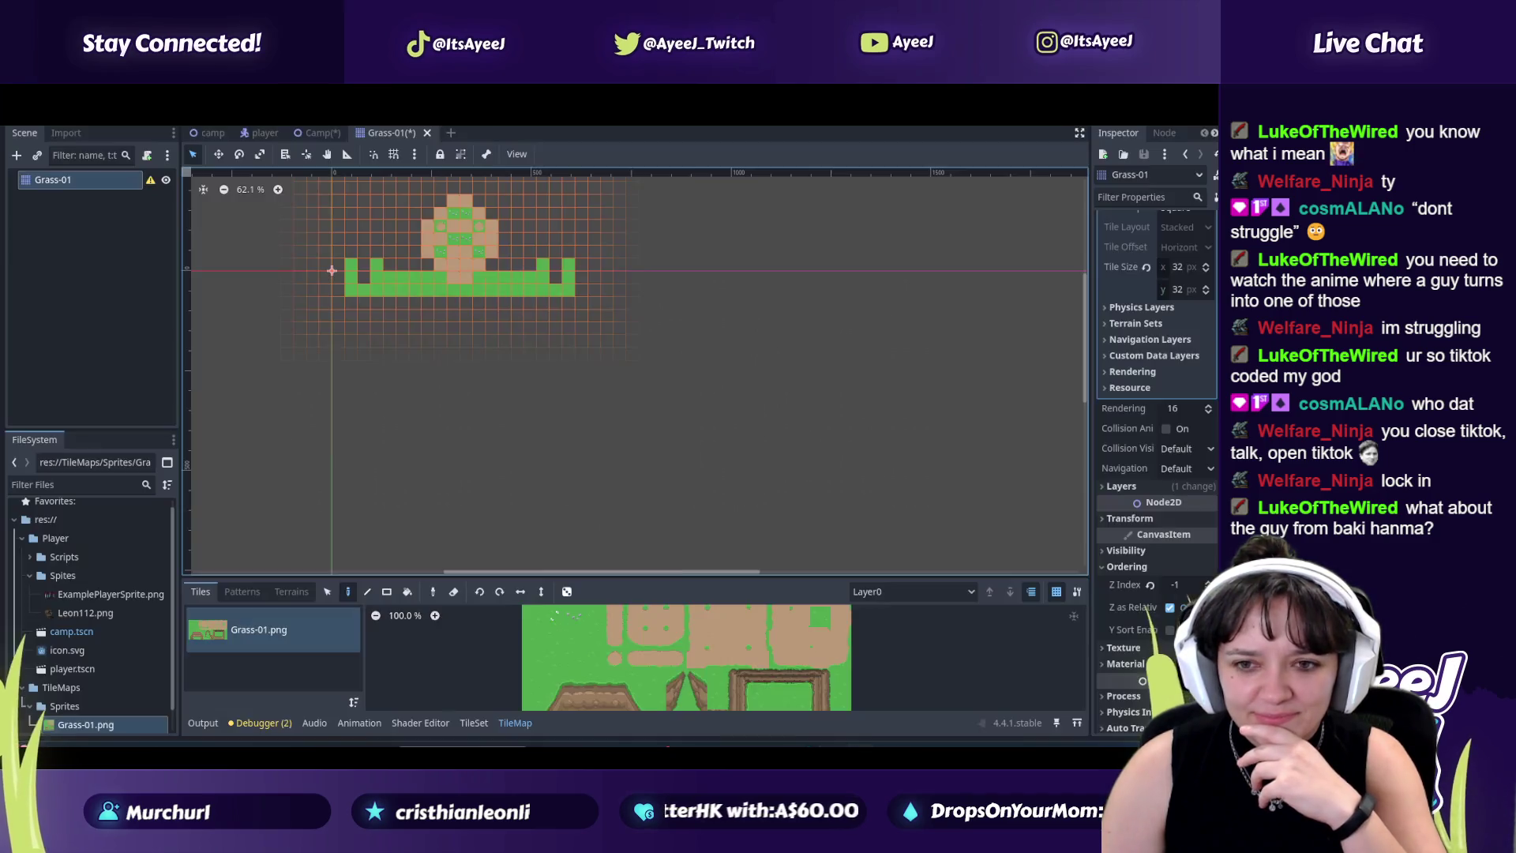
Step: Skip the game-music playlist ahead to track 5, 'Temple of Time', then return to Godot
key("alt+Left")
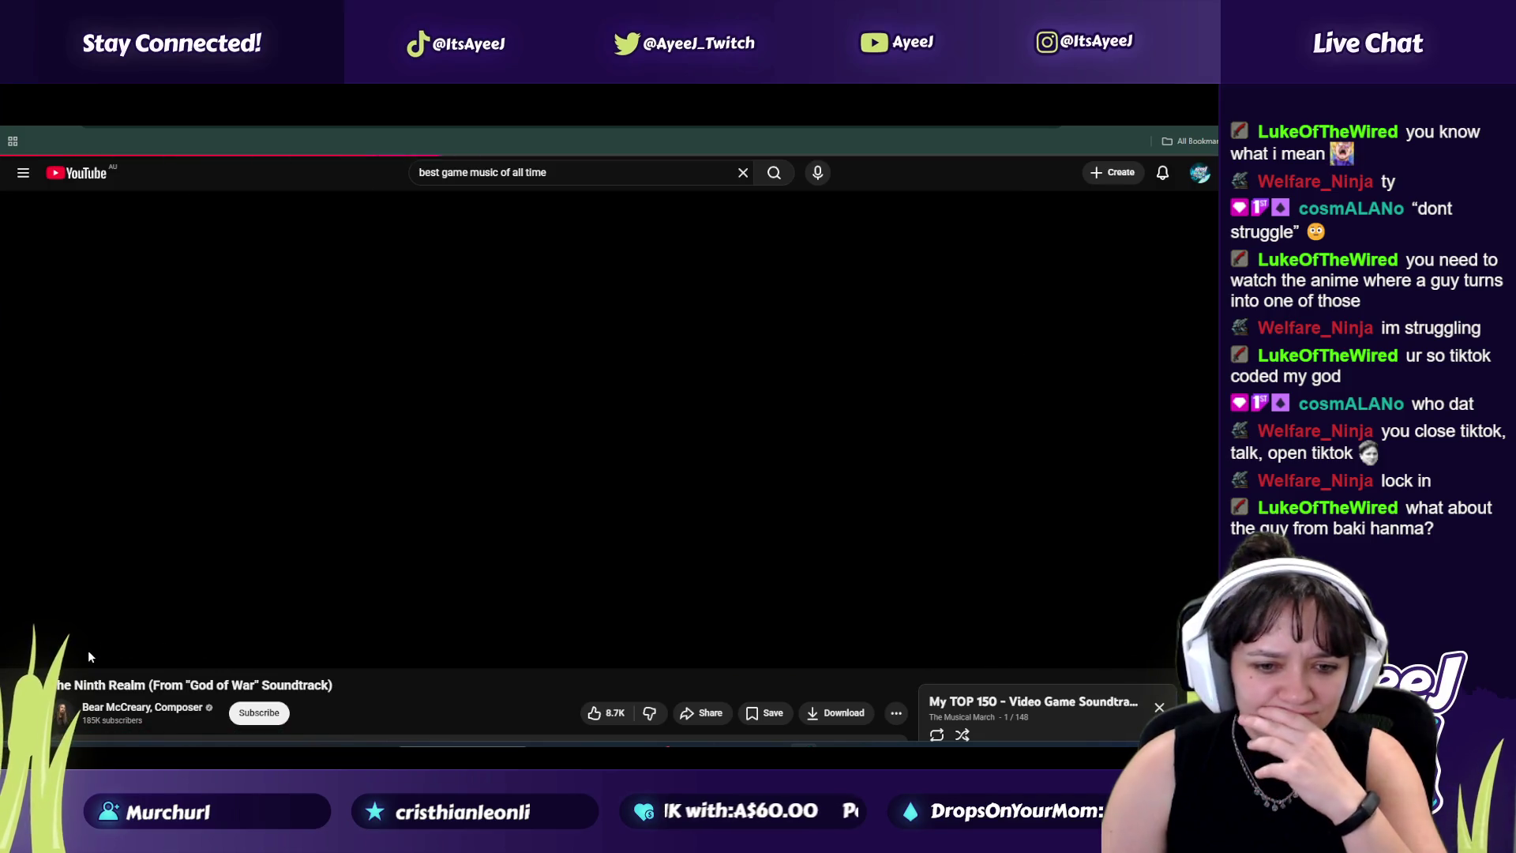
left_click(87, 650)
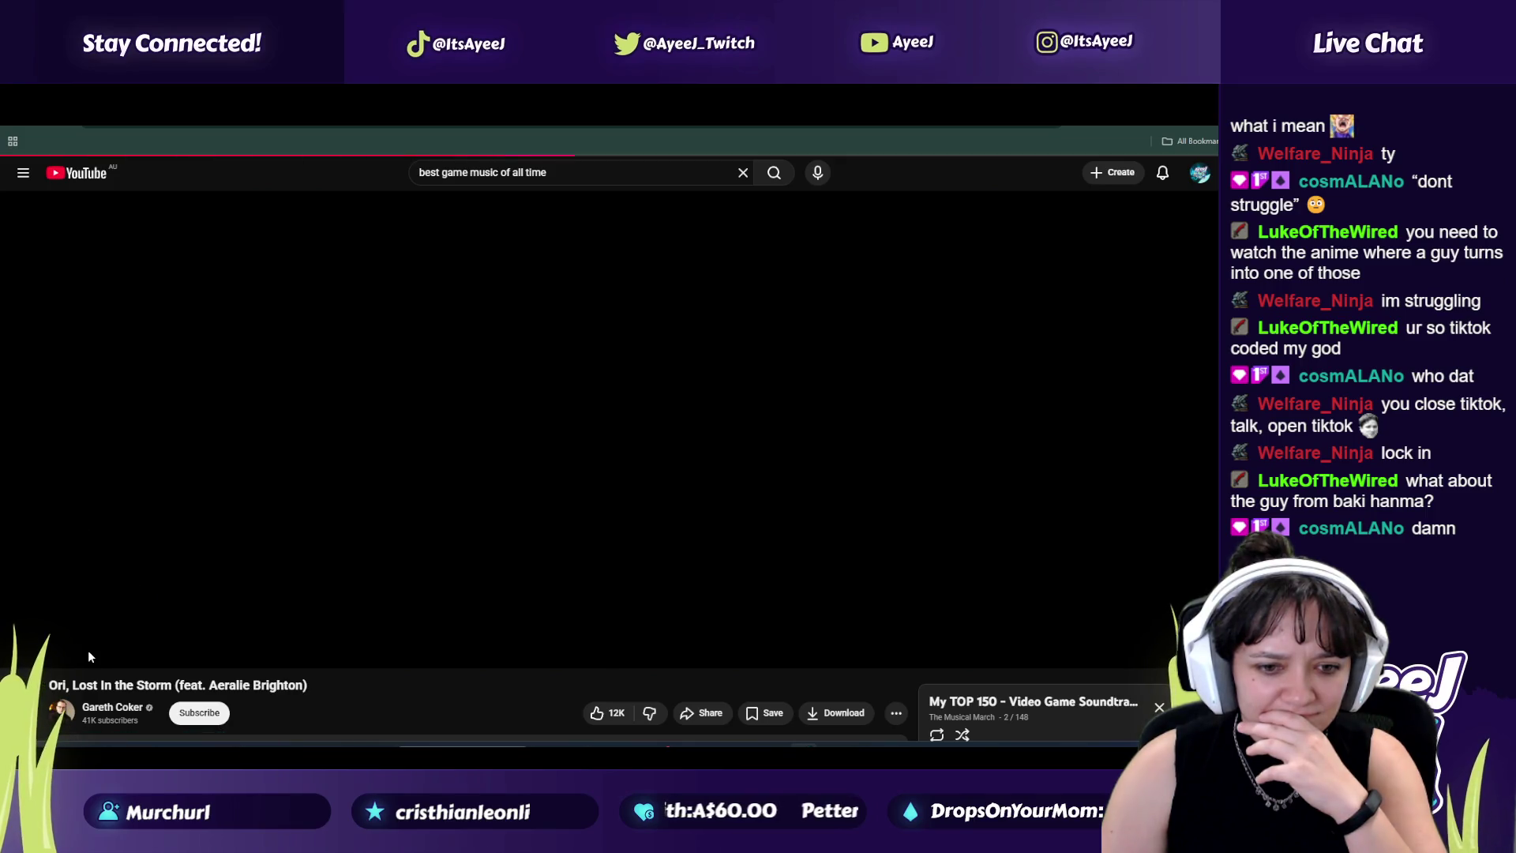
left_click(87, 650)
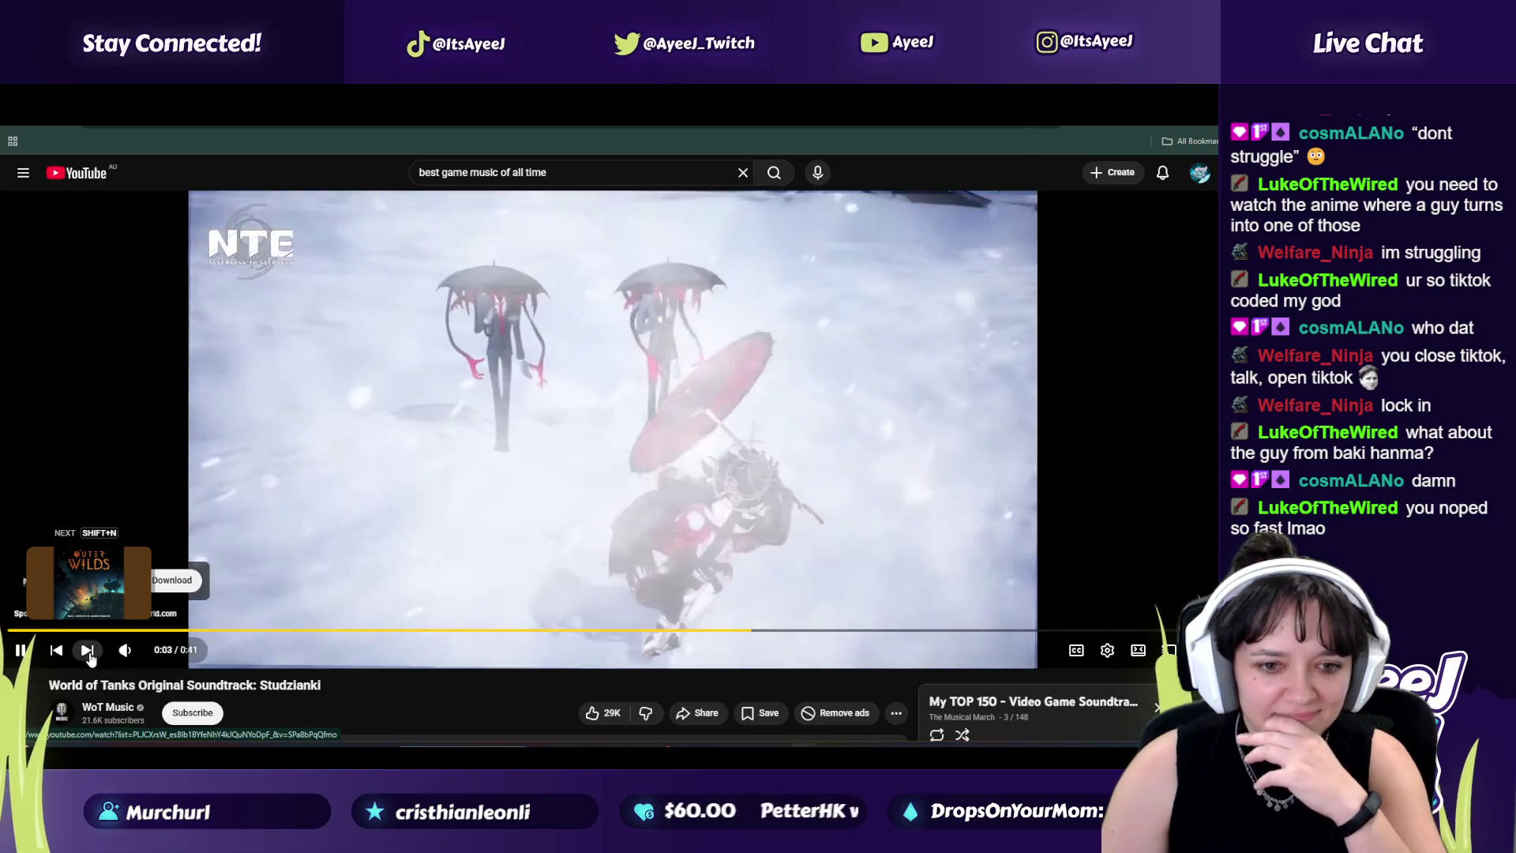
left_click(88, 650)
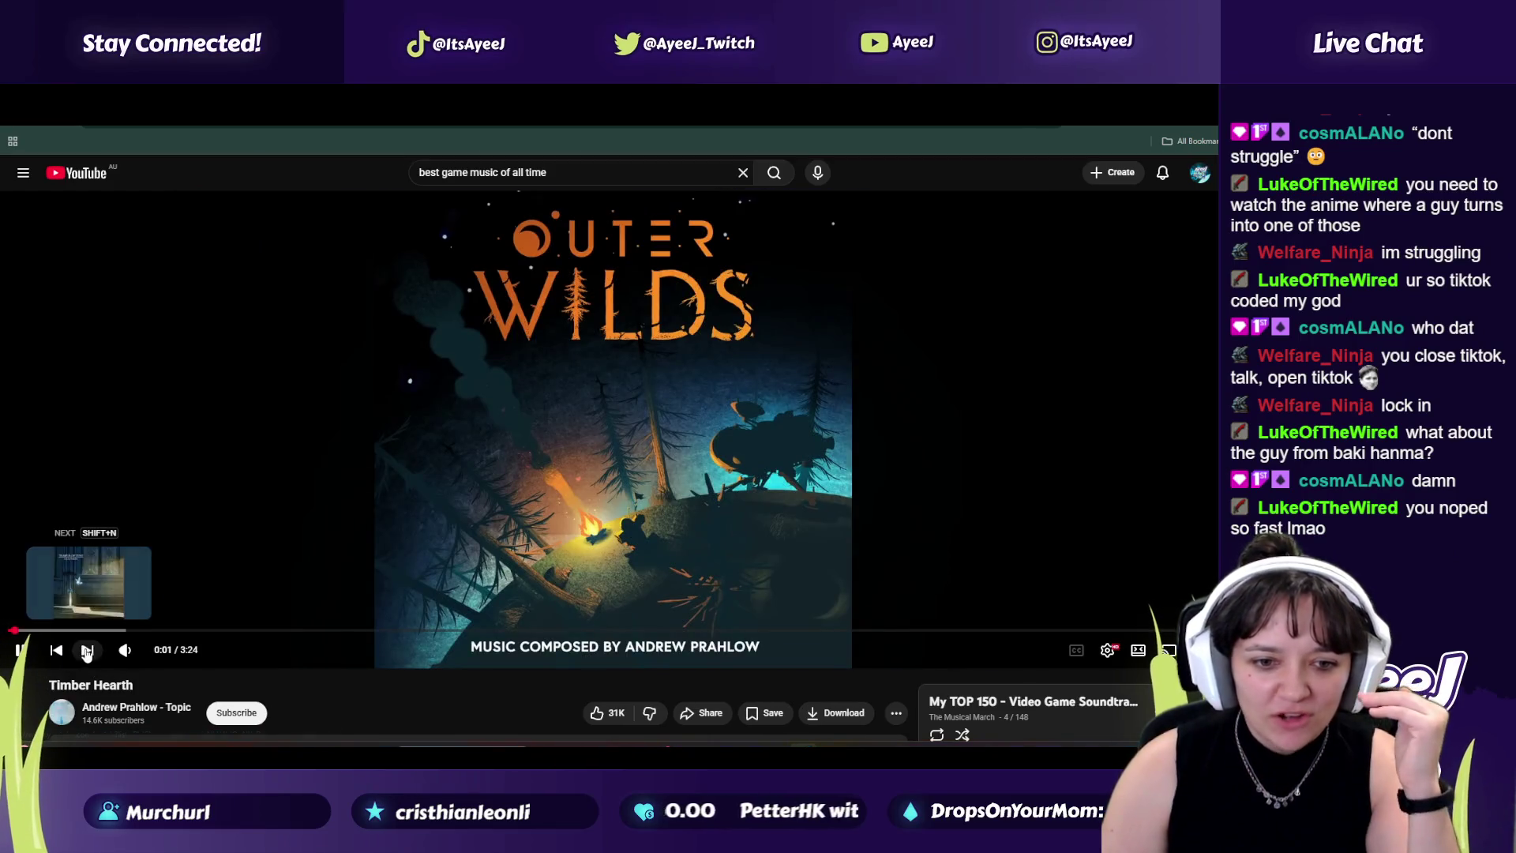
left_click(85, 652)
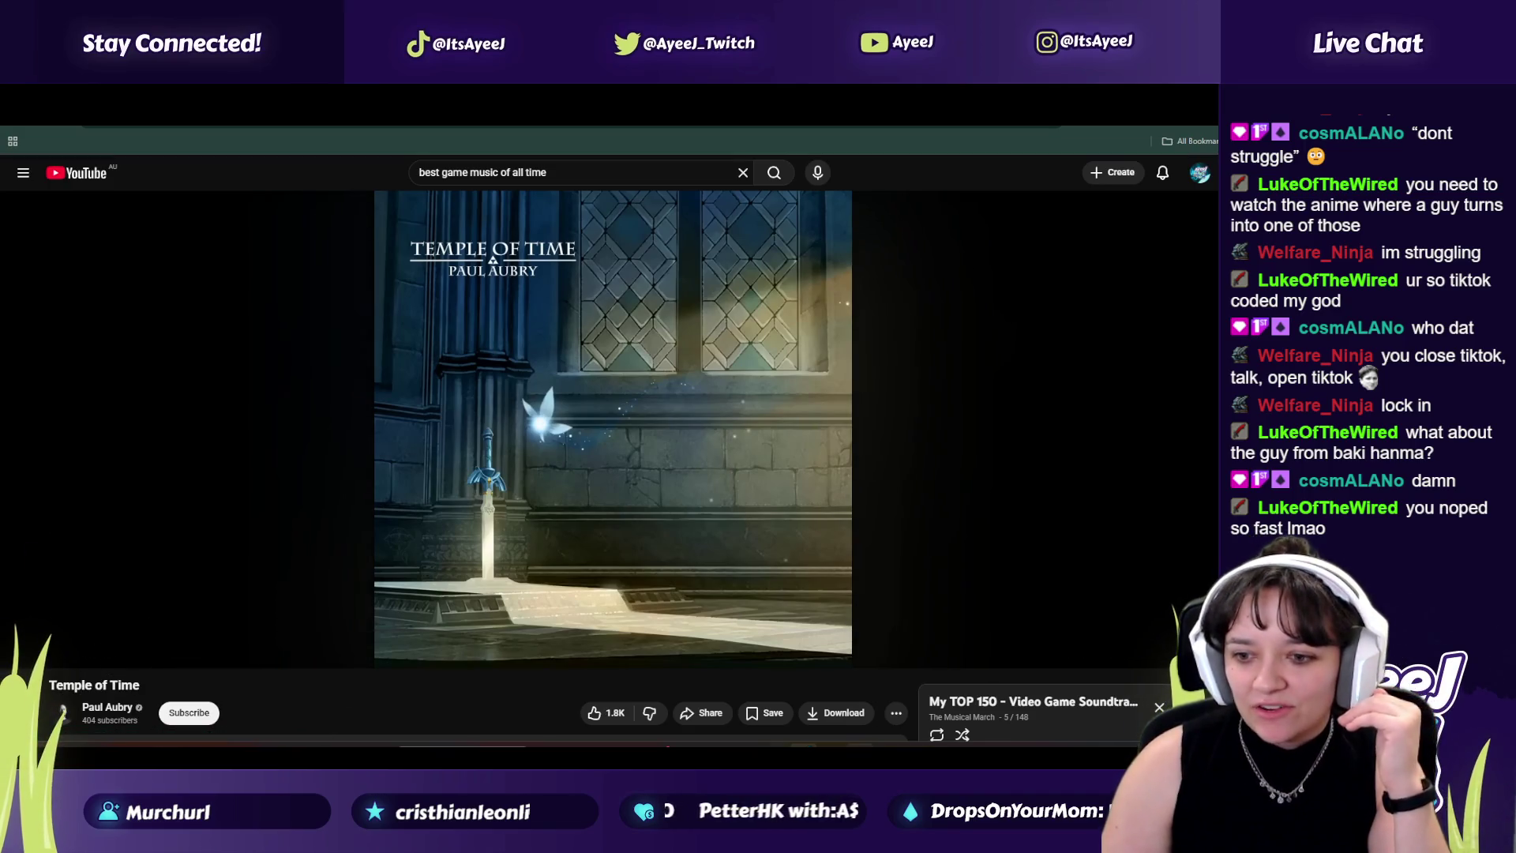
key("alt+Tab")
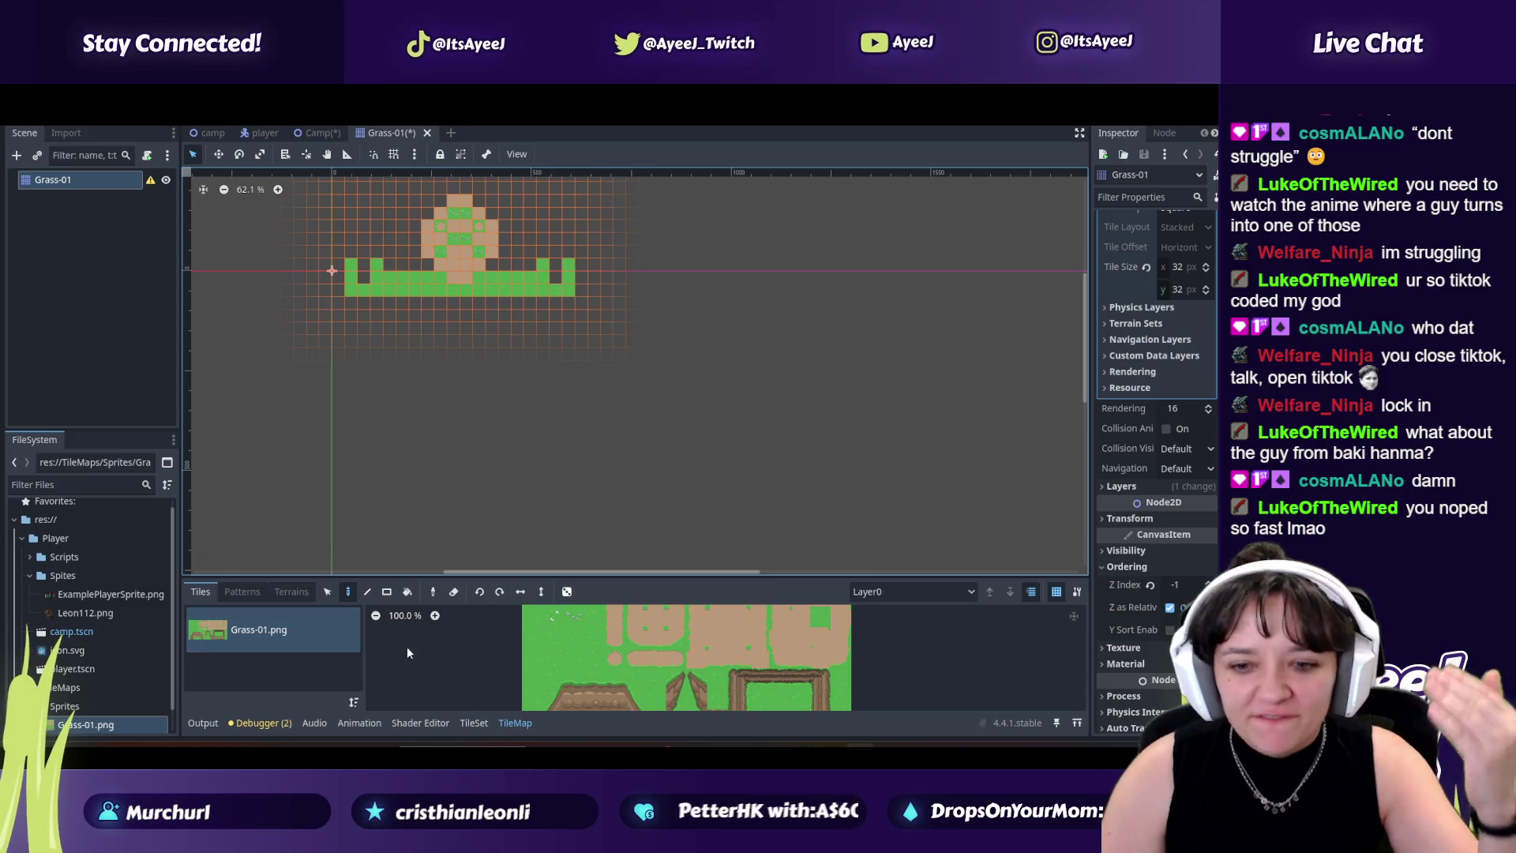
Step: Paint brown dirt tiles below the stem of the Grass-01 tile figure
left_click(634, 644)
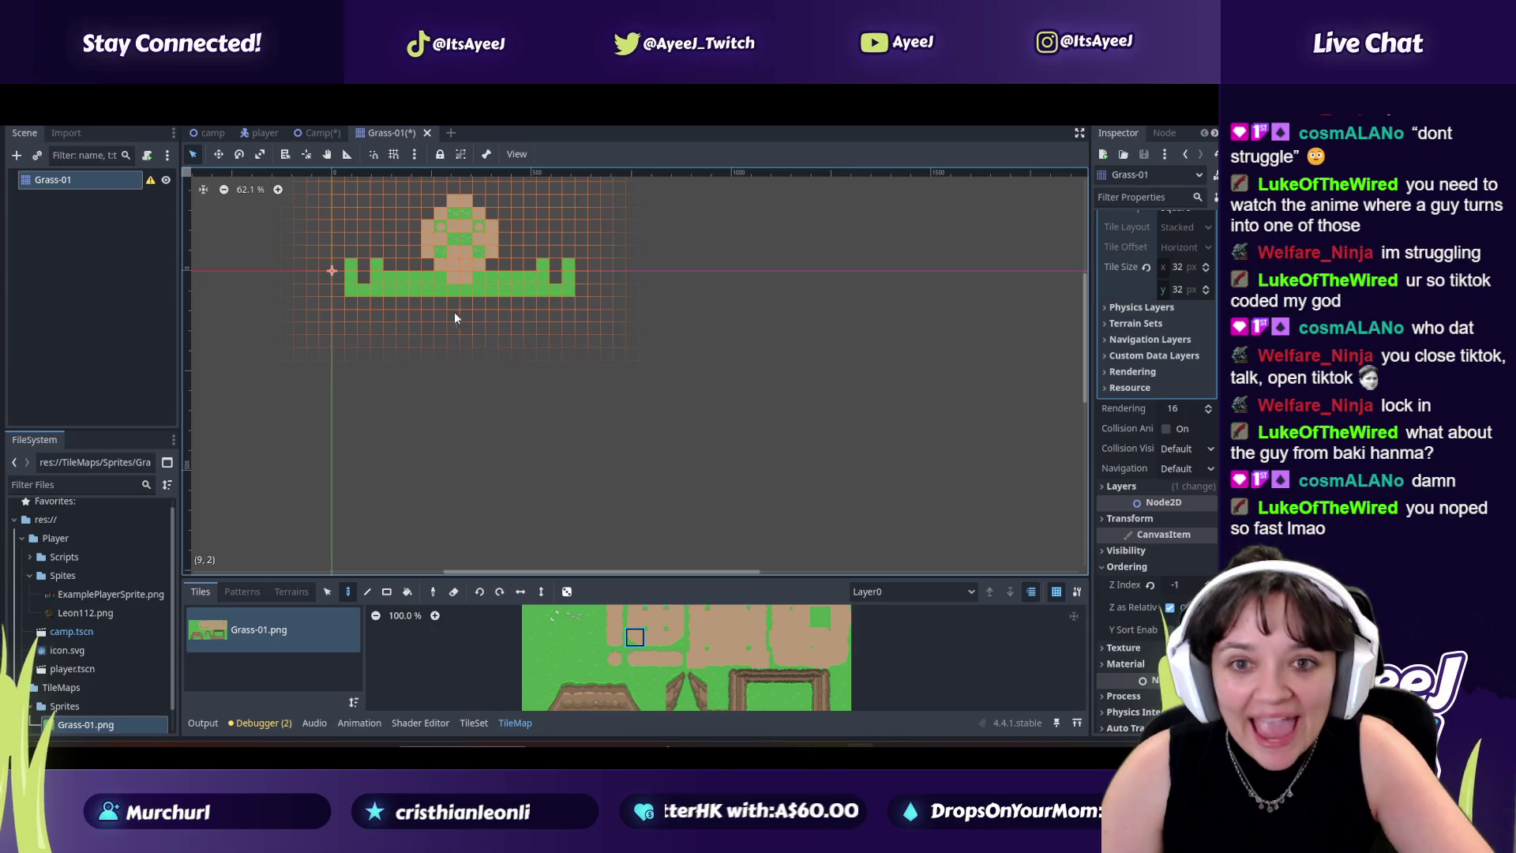
key("ctrl+z")
key("ctrl+shift+z")
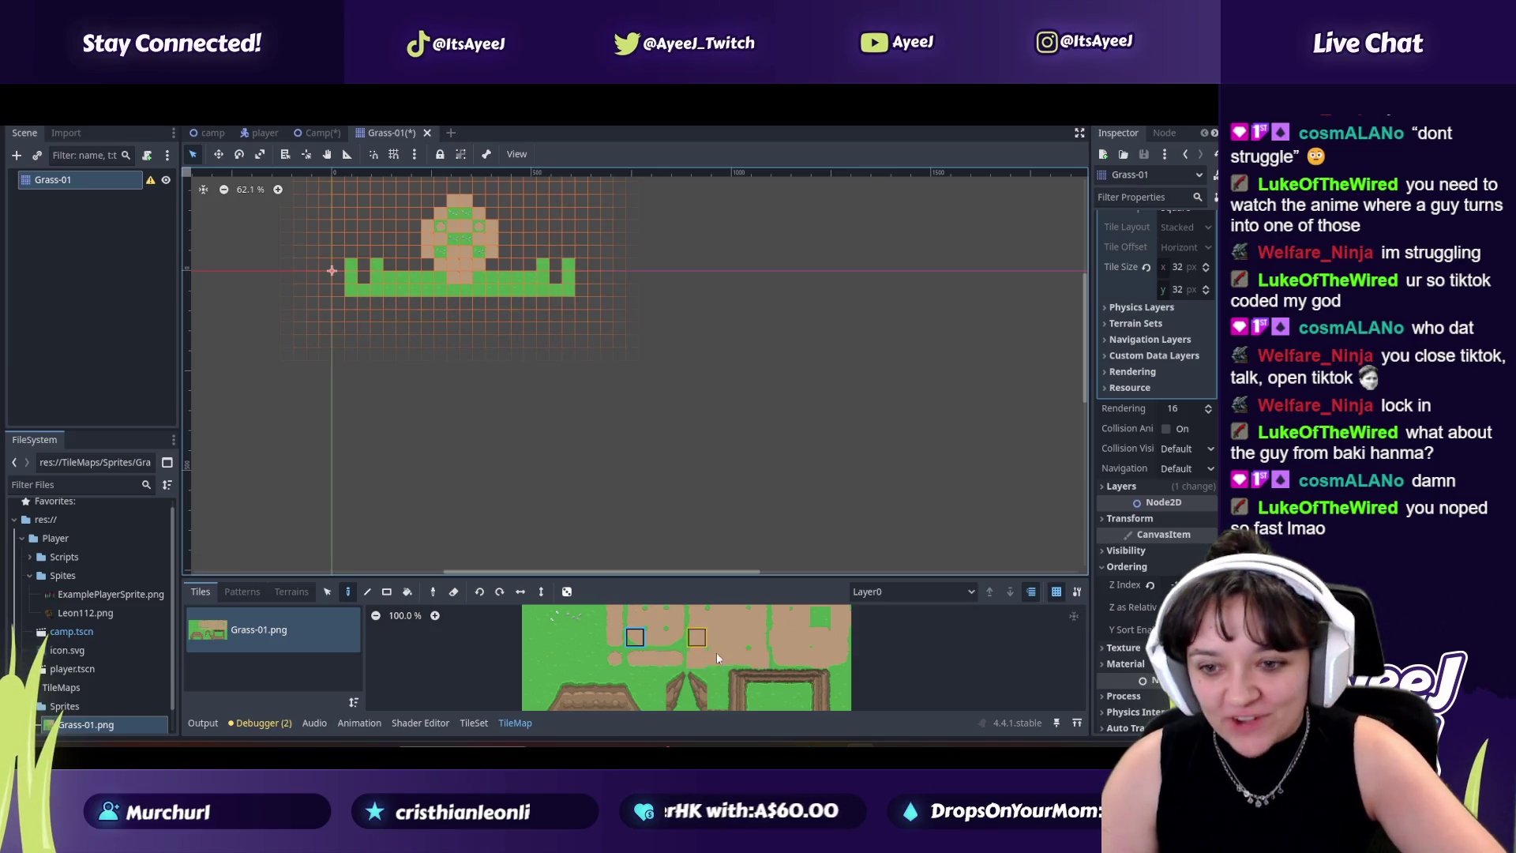
left_click(735, 639)
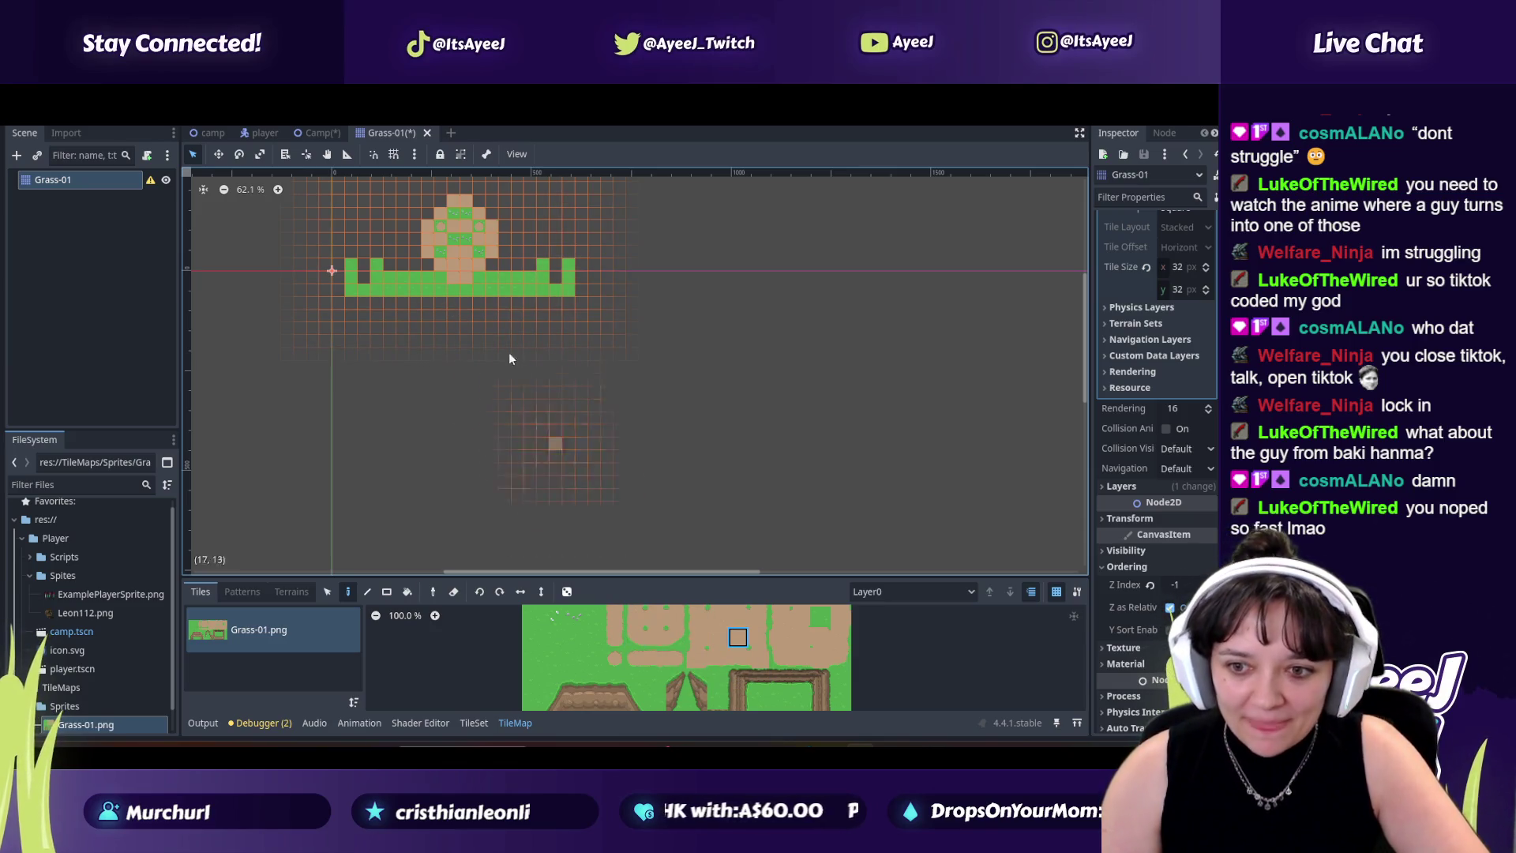
mouse_move(440, 308)
left_mouse_down()
mouse_move(478, 308)
mouse_move(481, 332)
mouse_move(445, 343)
mouse_move(460, 314)
left_mouse_up()
left_click(455, 307)
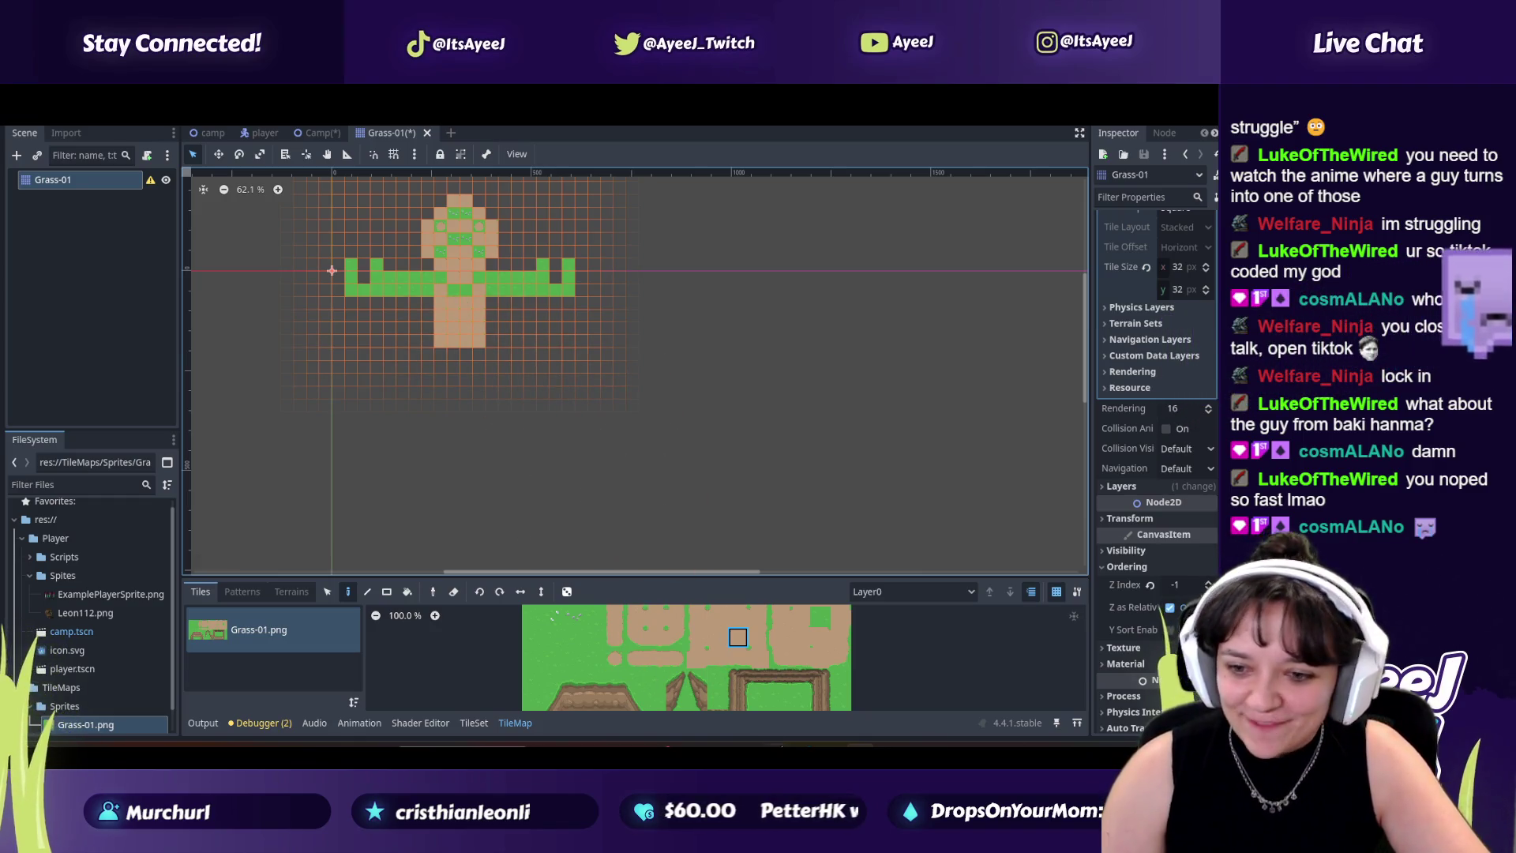
key("alt+Tab")
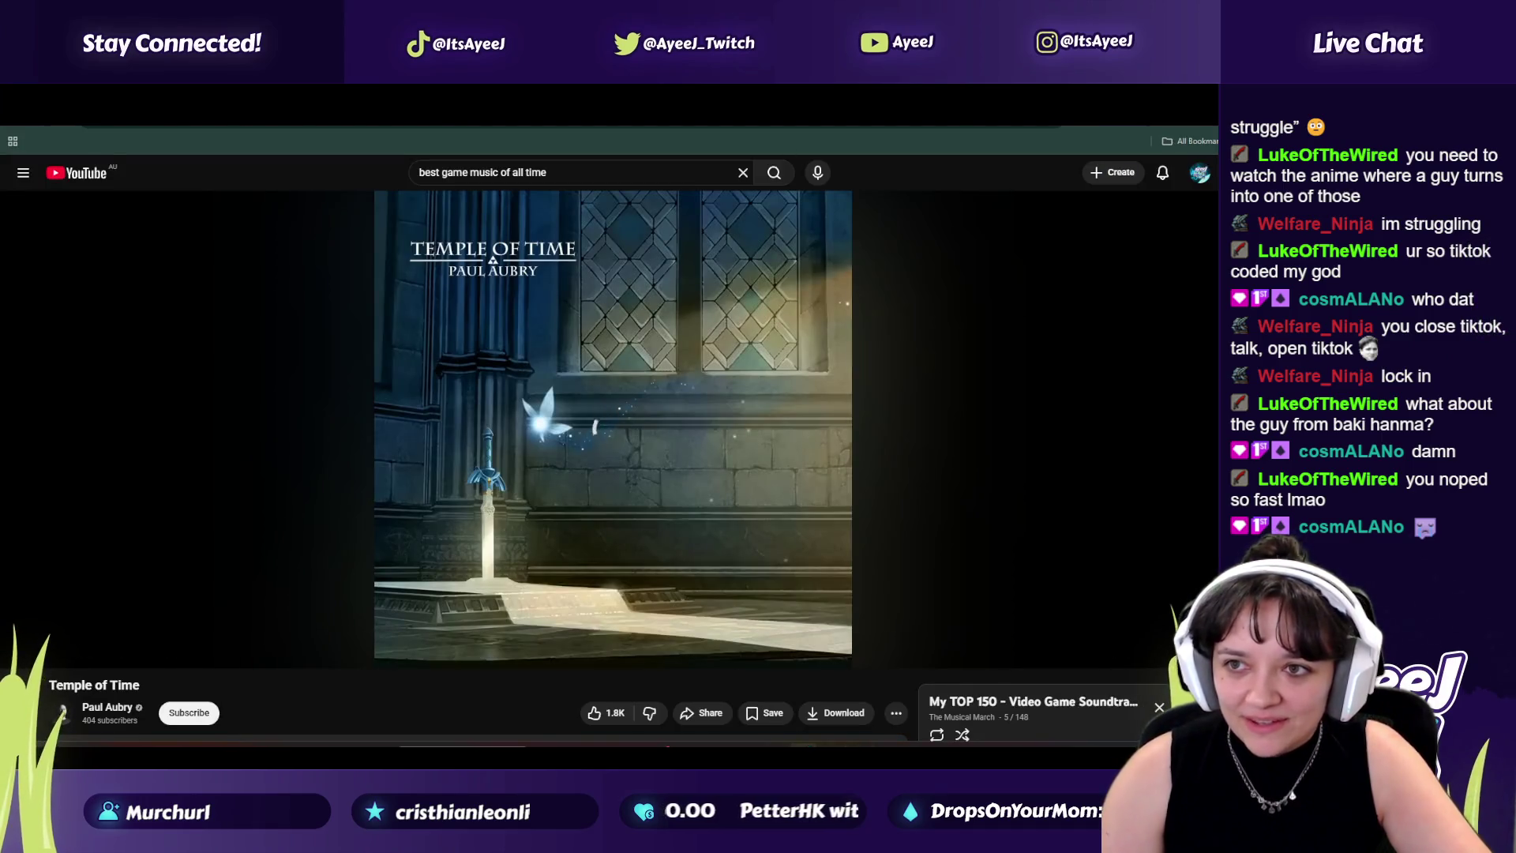
Step: Open a new tab and load the BIONICLE Wiki's Krakua article
key("ctrl+t")
type("godot")
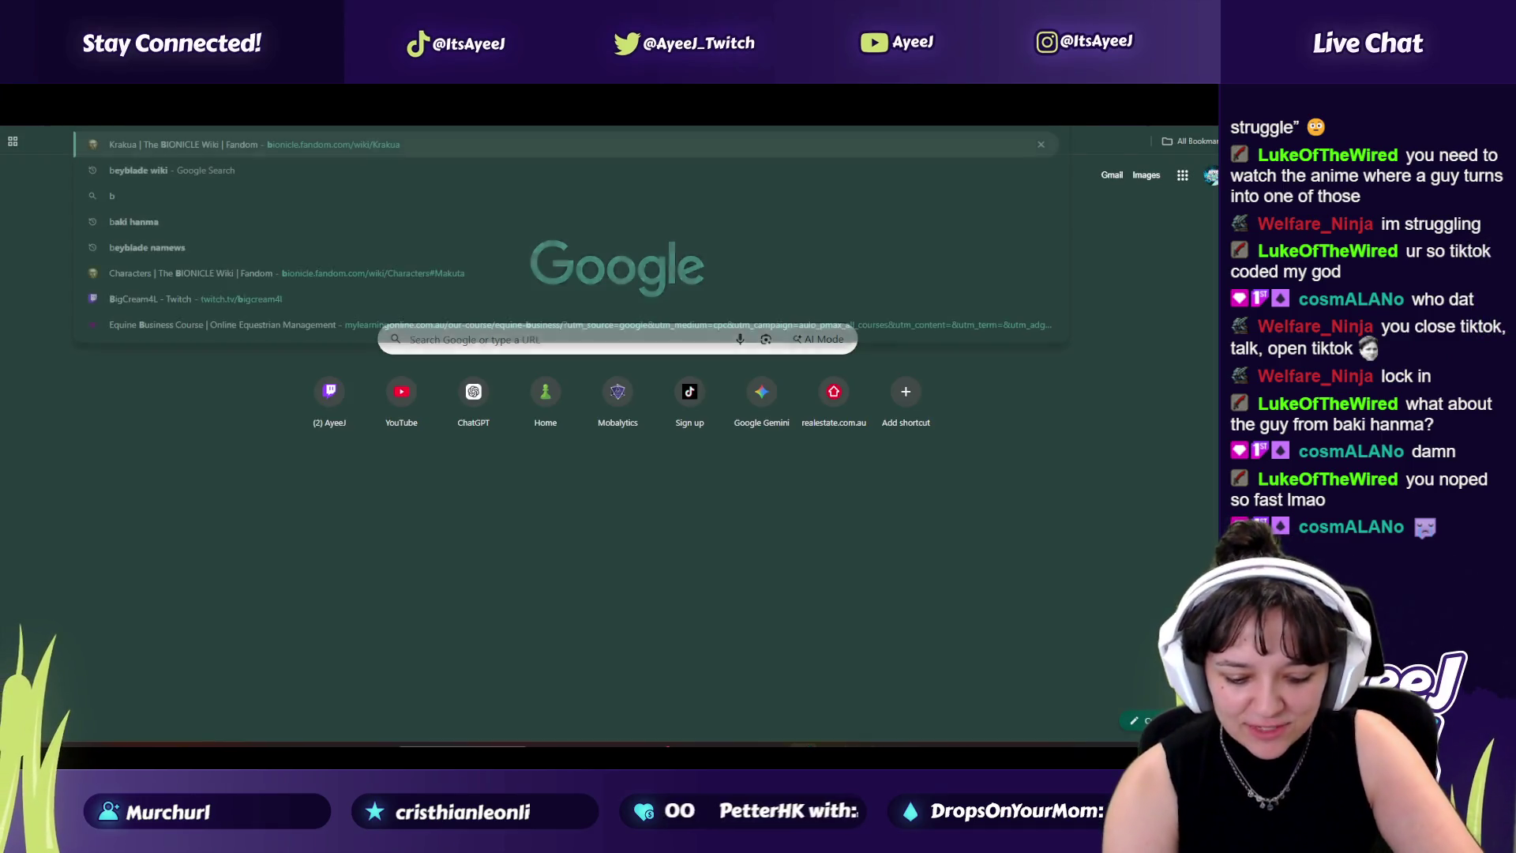
key("Return")
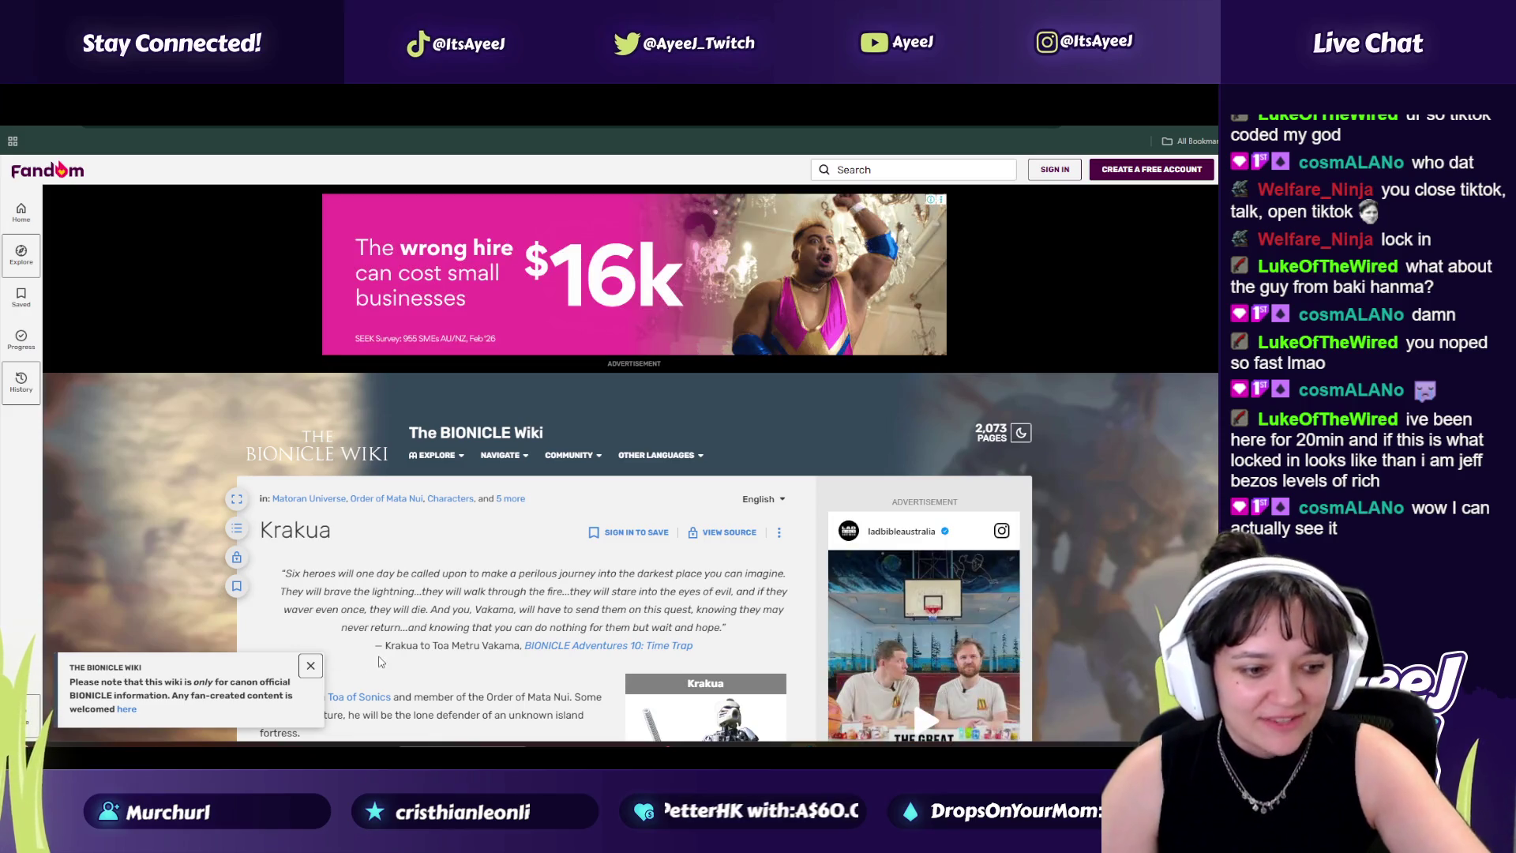
scroll(908, 228, "down", 1)
Step: Search the wiki for 'taku' and show Takanuva's Matoran (2001) infobox image of Takua
left_click(880, 169)
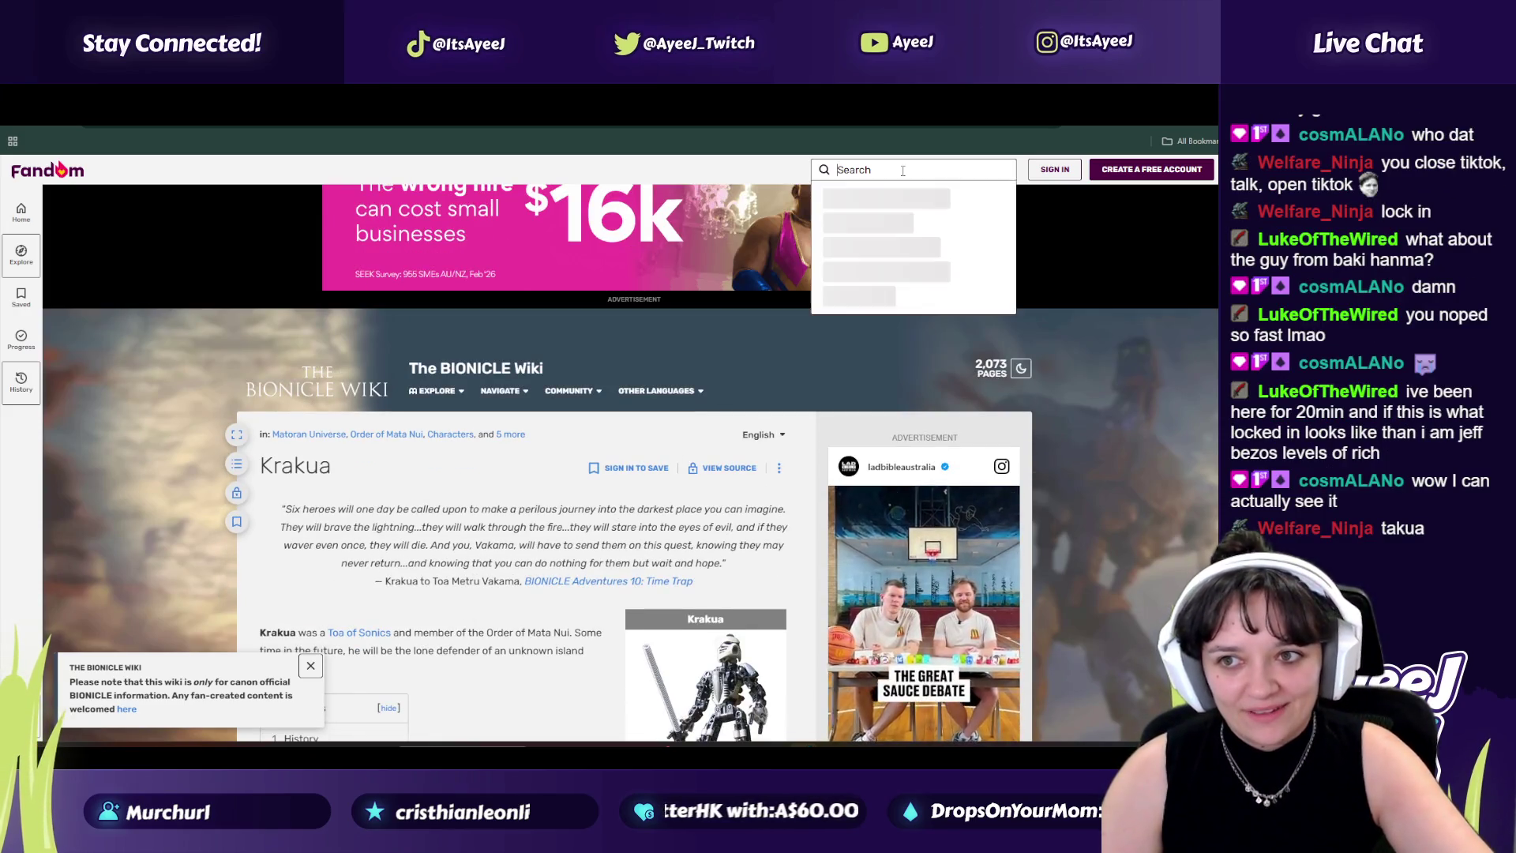
type("taku")
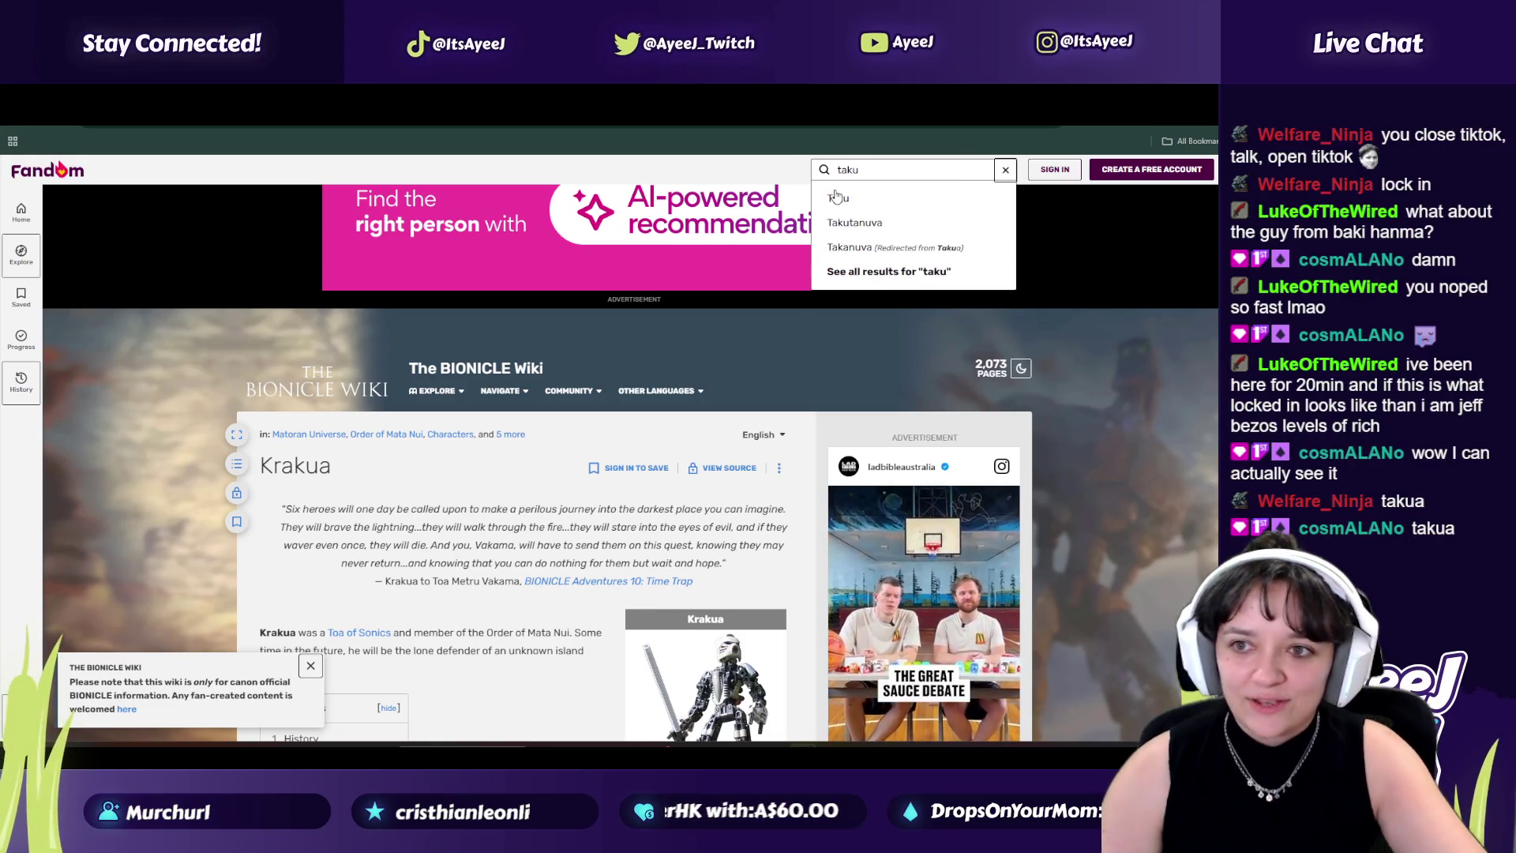
left_click(849, 248)
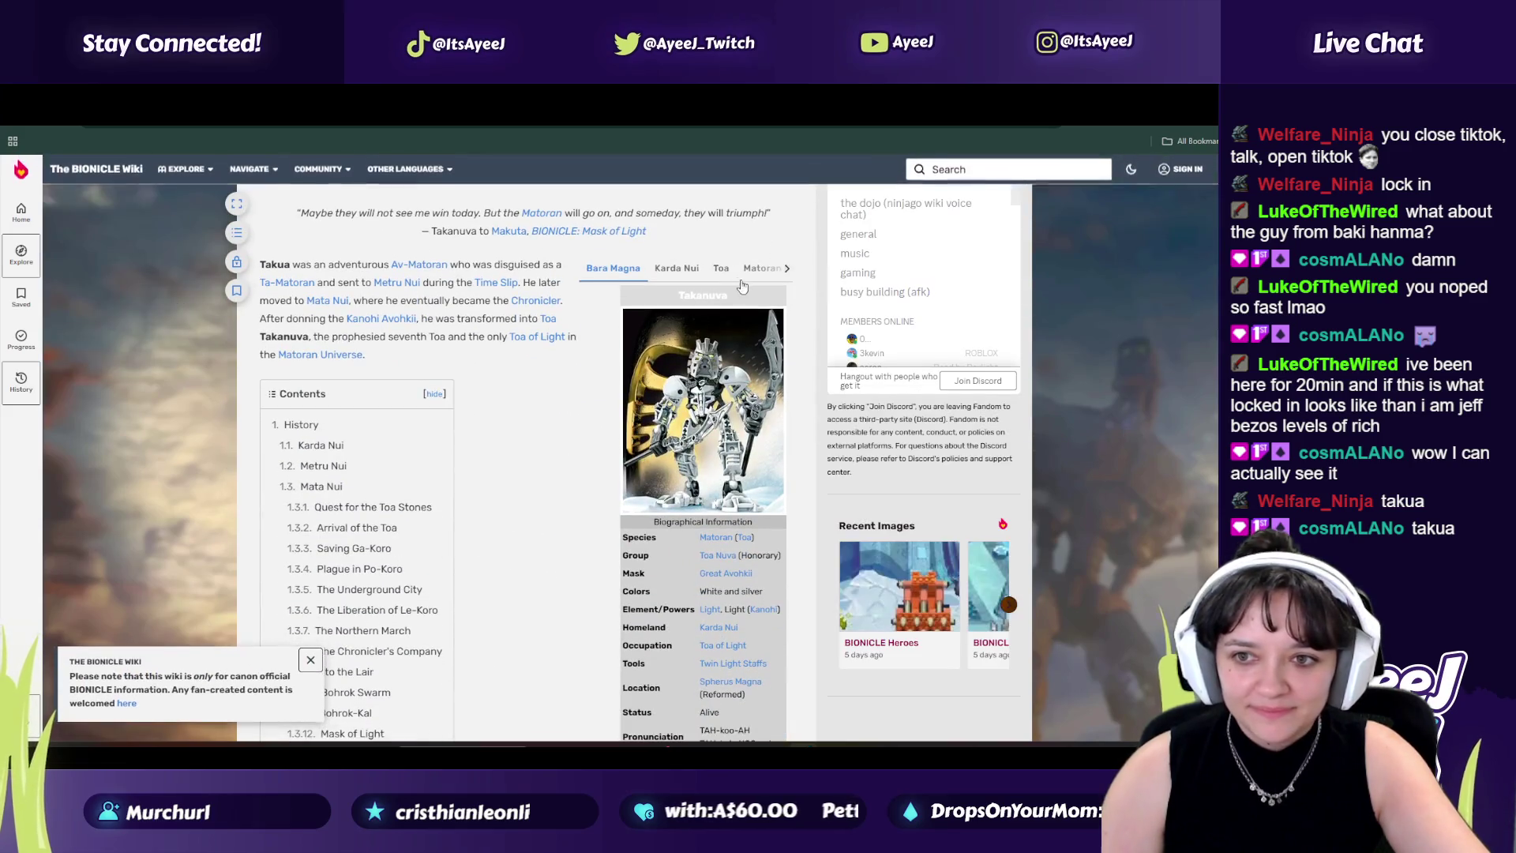
left_click(770, 268)
scroll(580, 466, "up", 3)
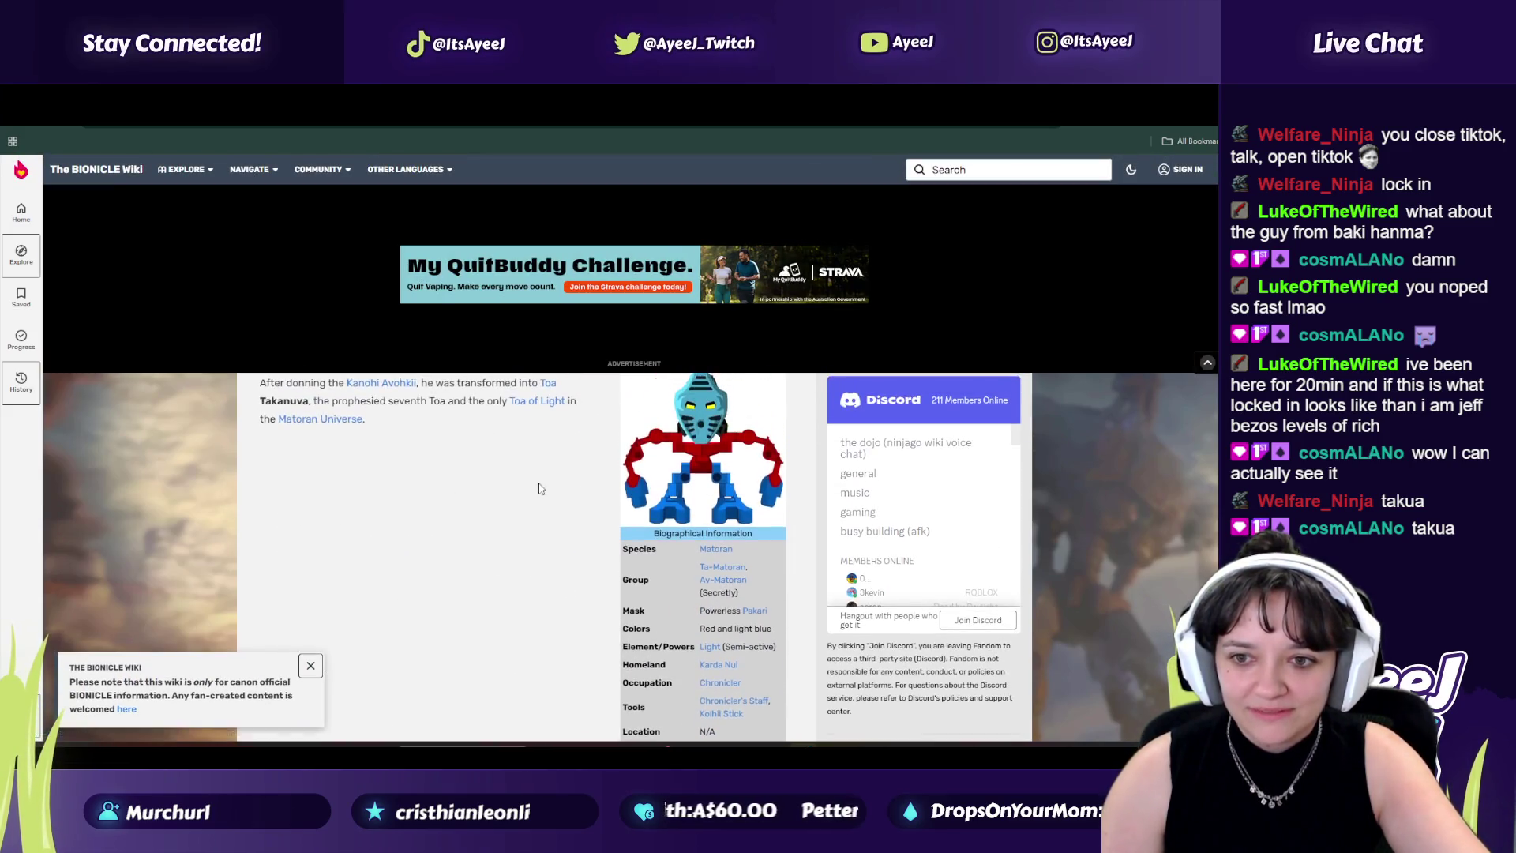
left_click(787, 397)
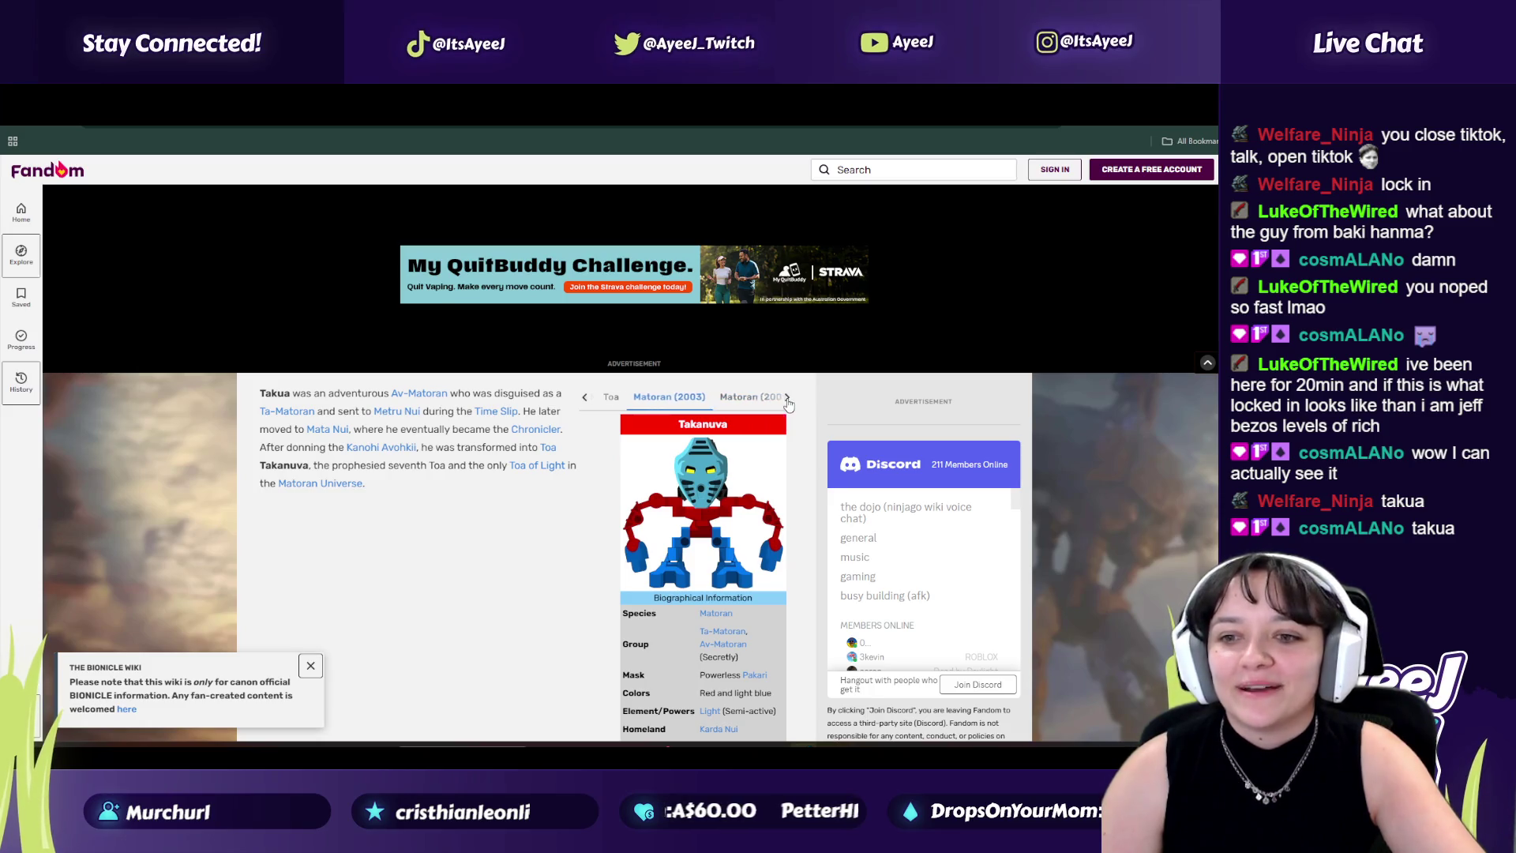
left_click(750, 396)
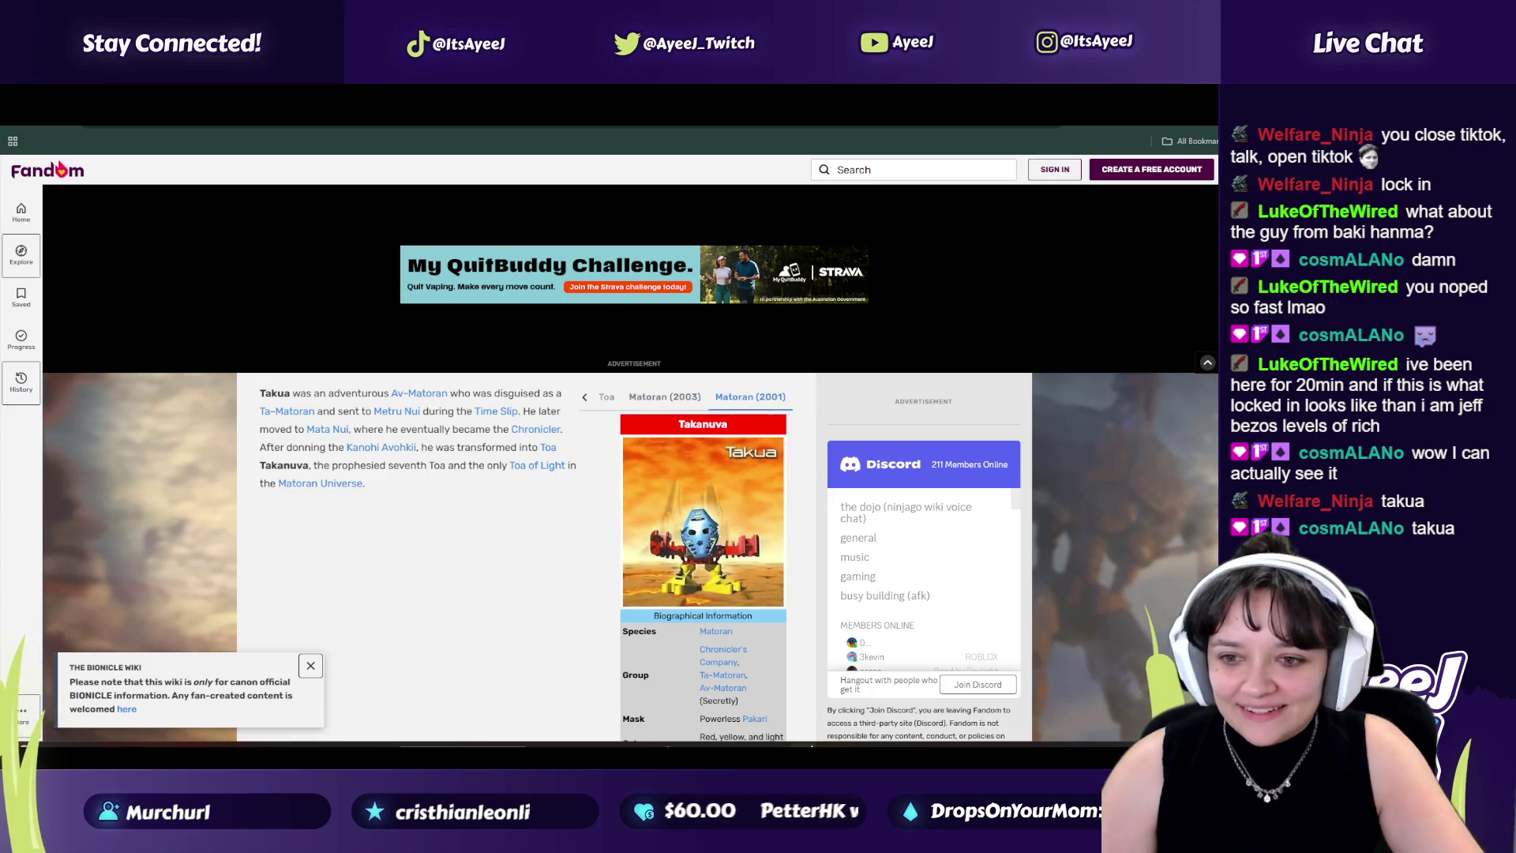
key("alt+Tab")
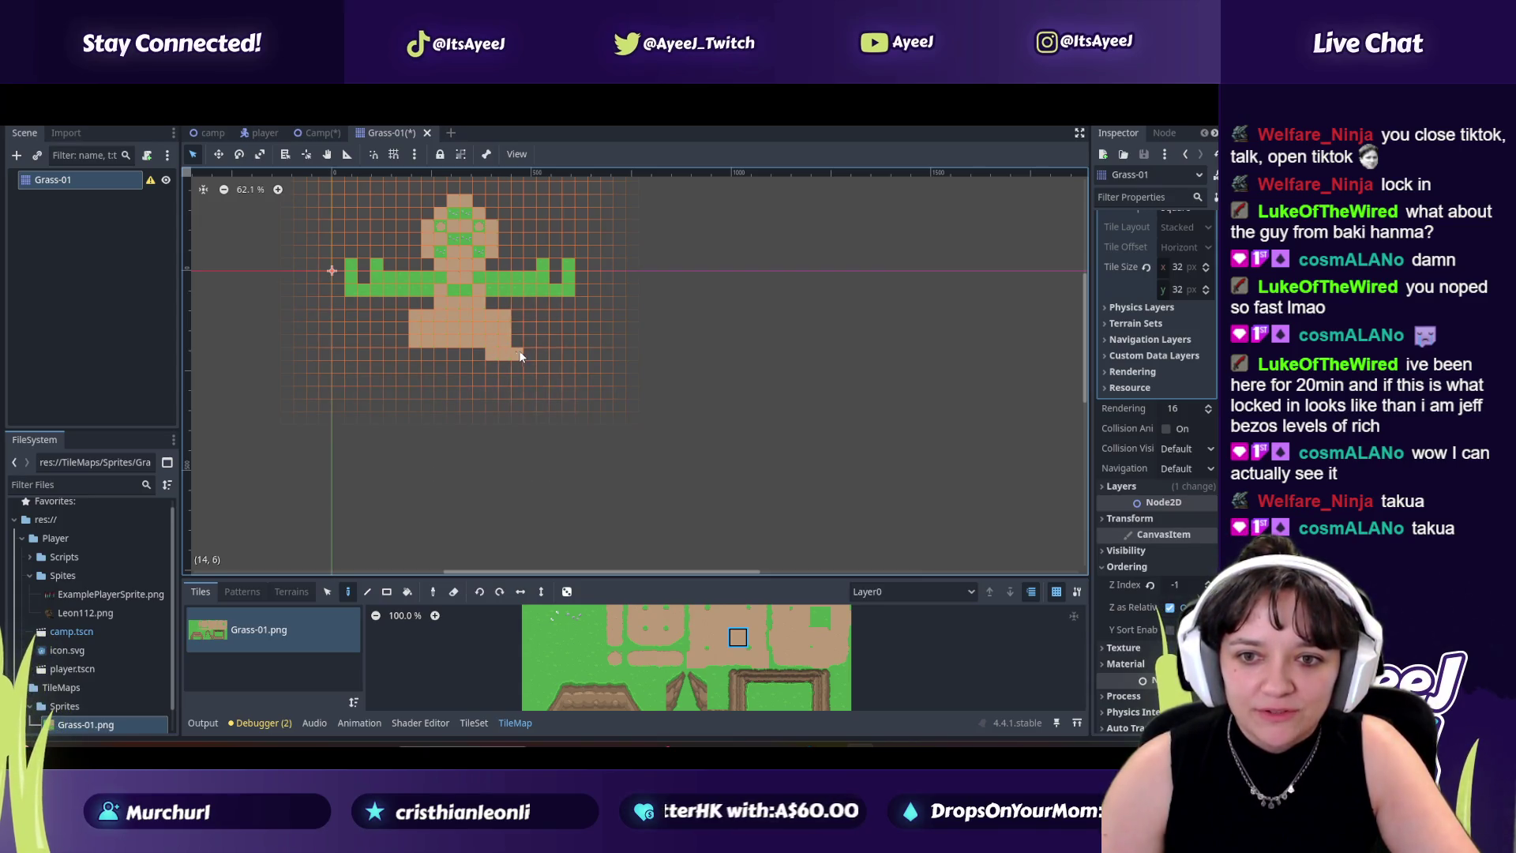
Step: Paint sand tiles leftward along the bottom rows to splay the figure's legs
left_click_drag(428, 358, 398, 352)
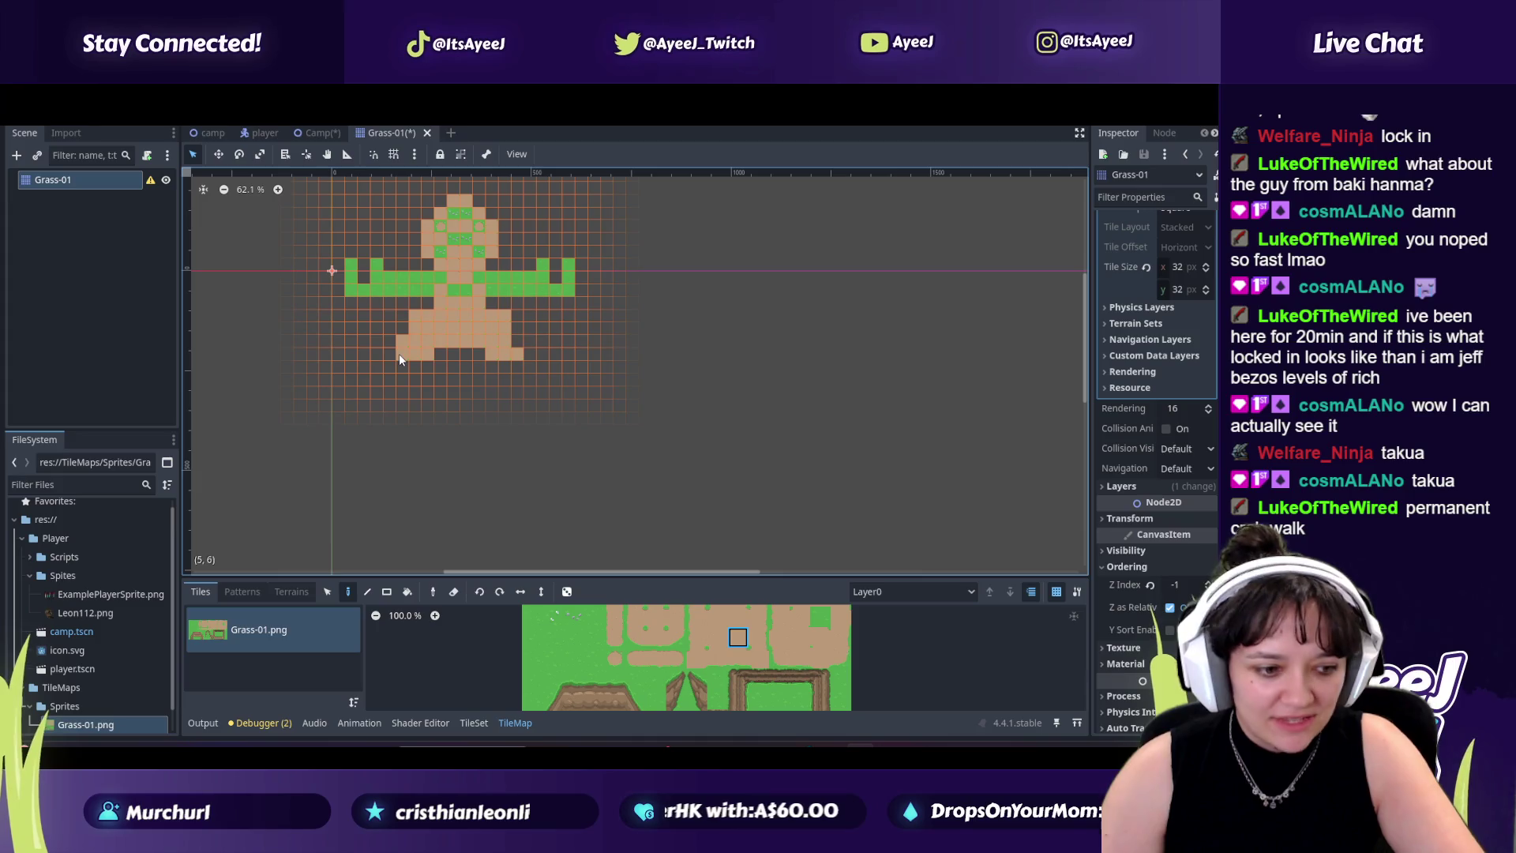
left_click_drag(427, 359, 395, 358)
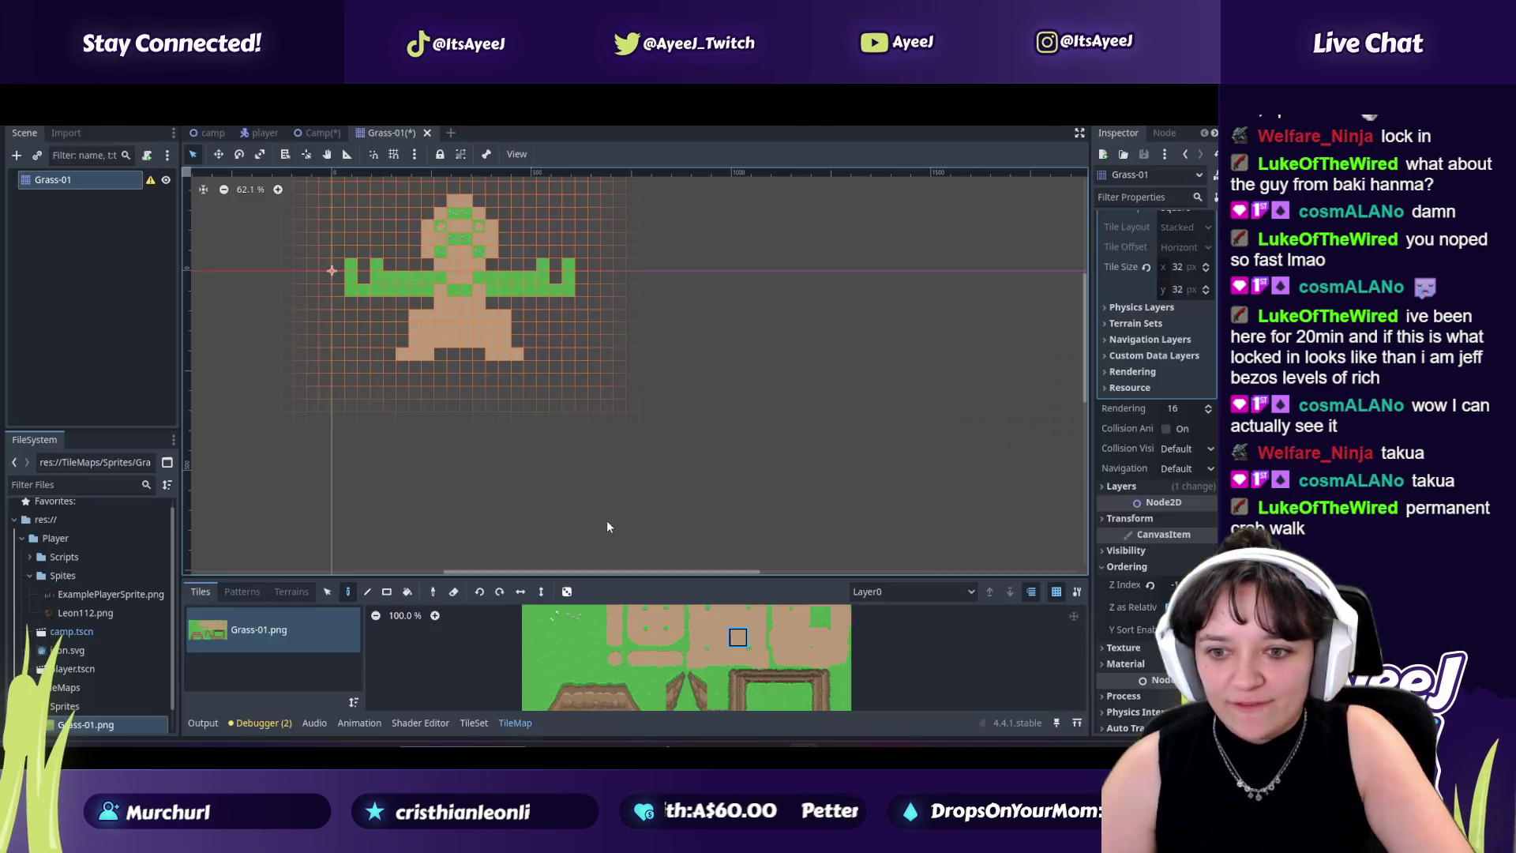
key("alt+Tab")
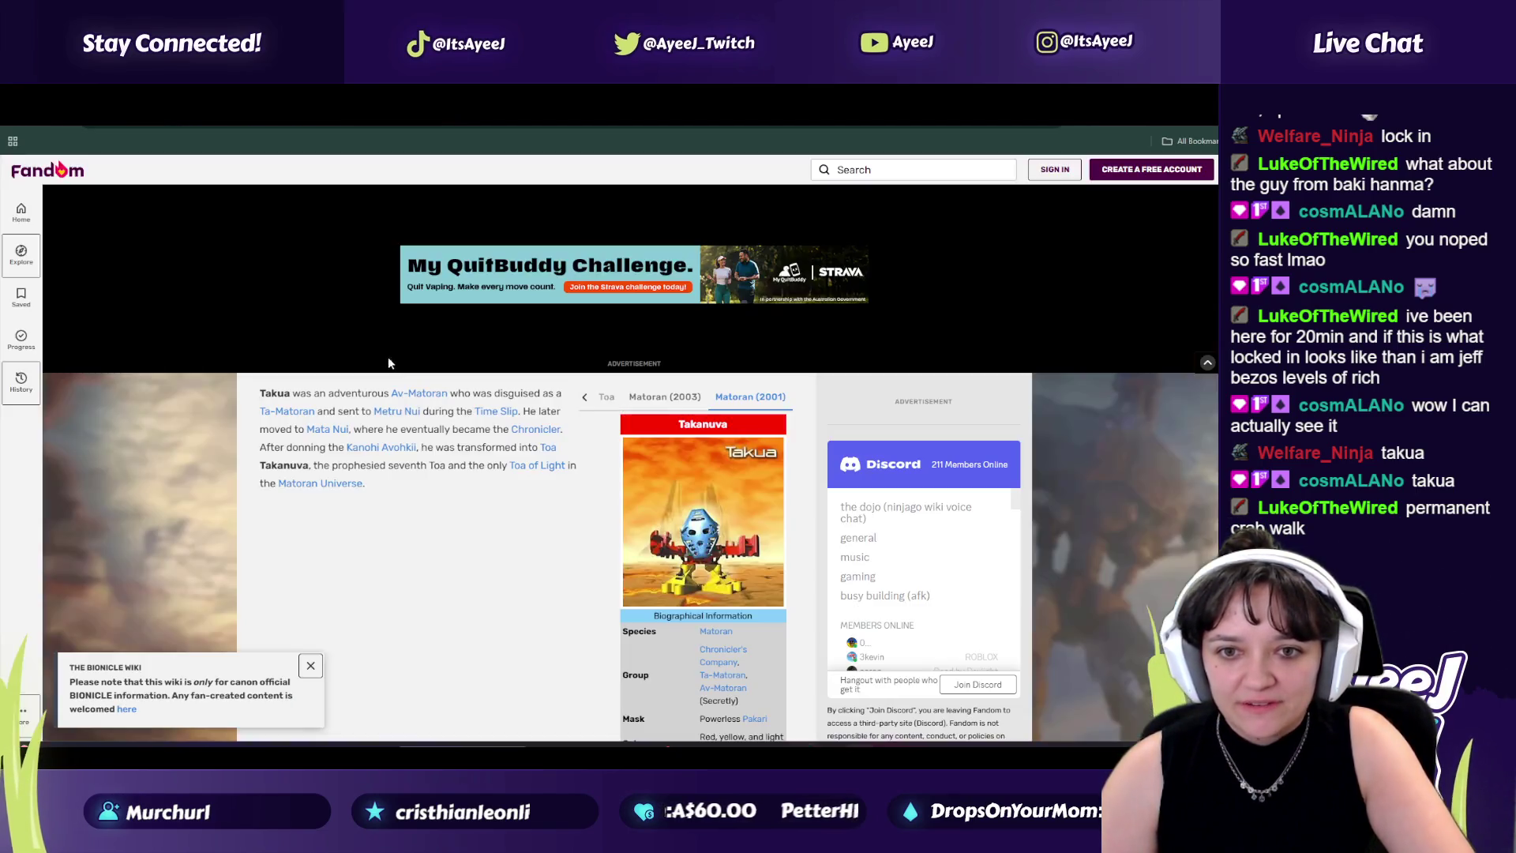
Step: Leave the BIONICLE Wiki page and bring the Godot Grass-01 tile editor back to the front
key("alt+Tab")
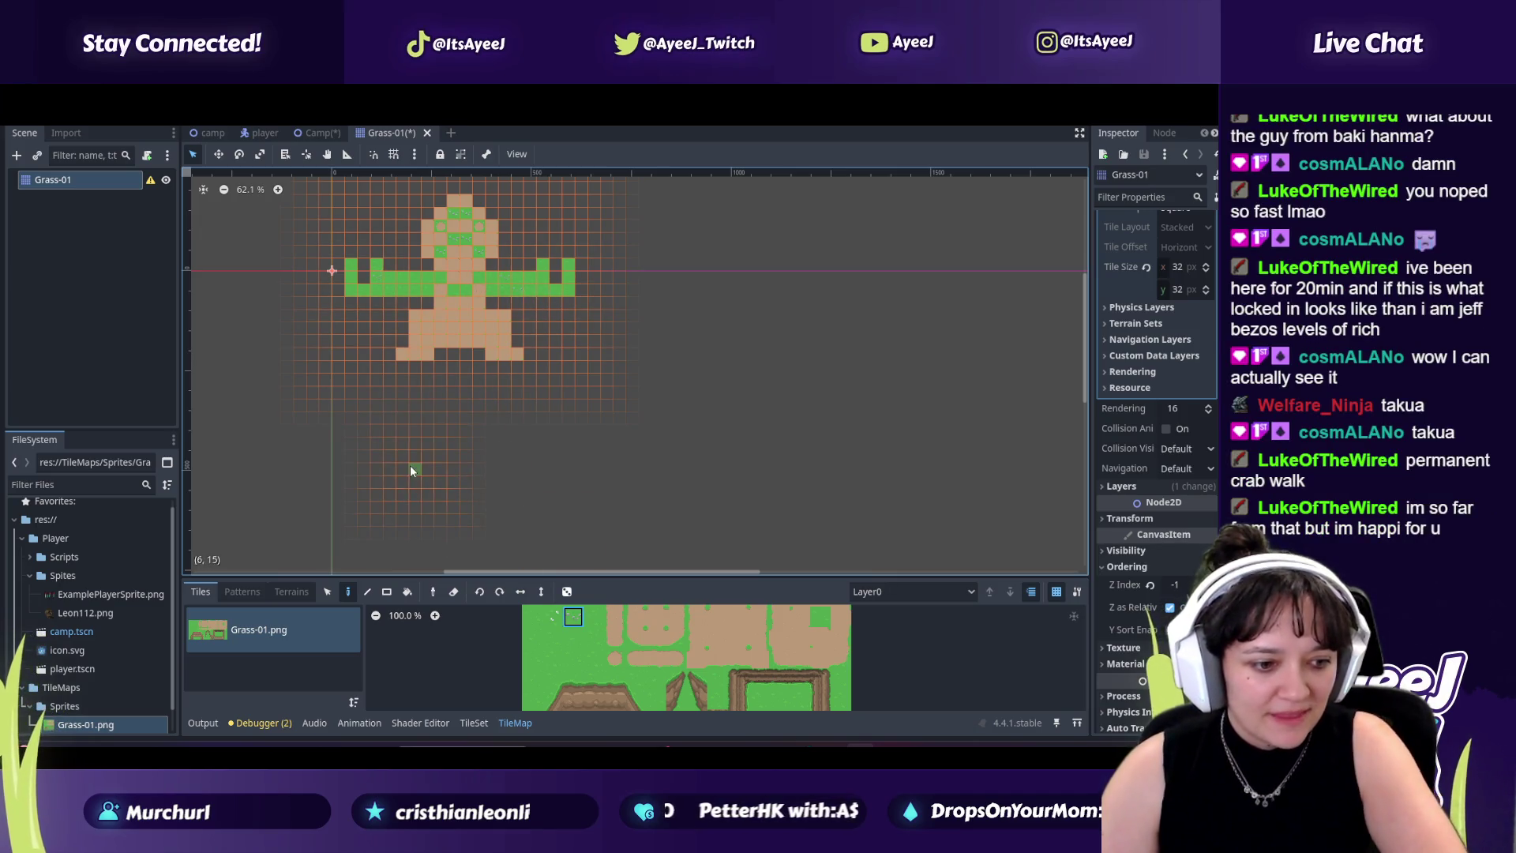
Step: Paint fence and dirt-edge tiles from the atlas onto the figure's right and left legs
left_click(758, 682)
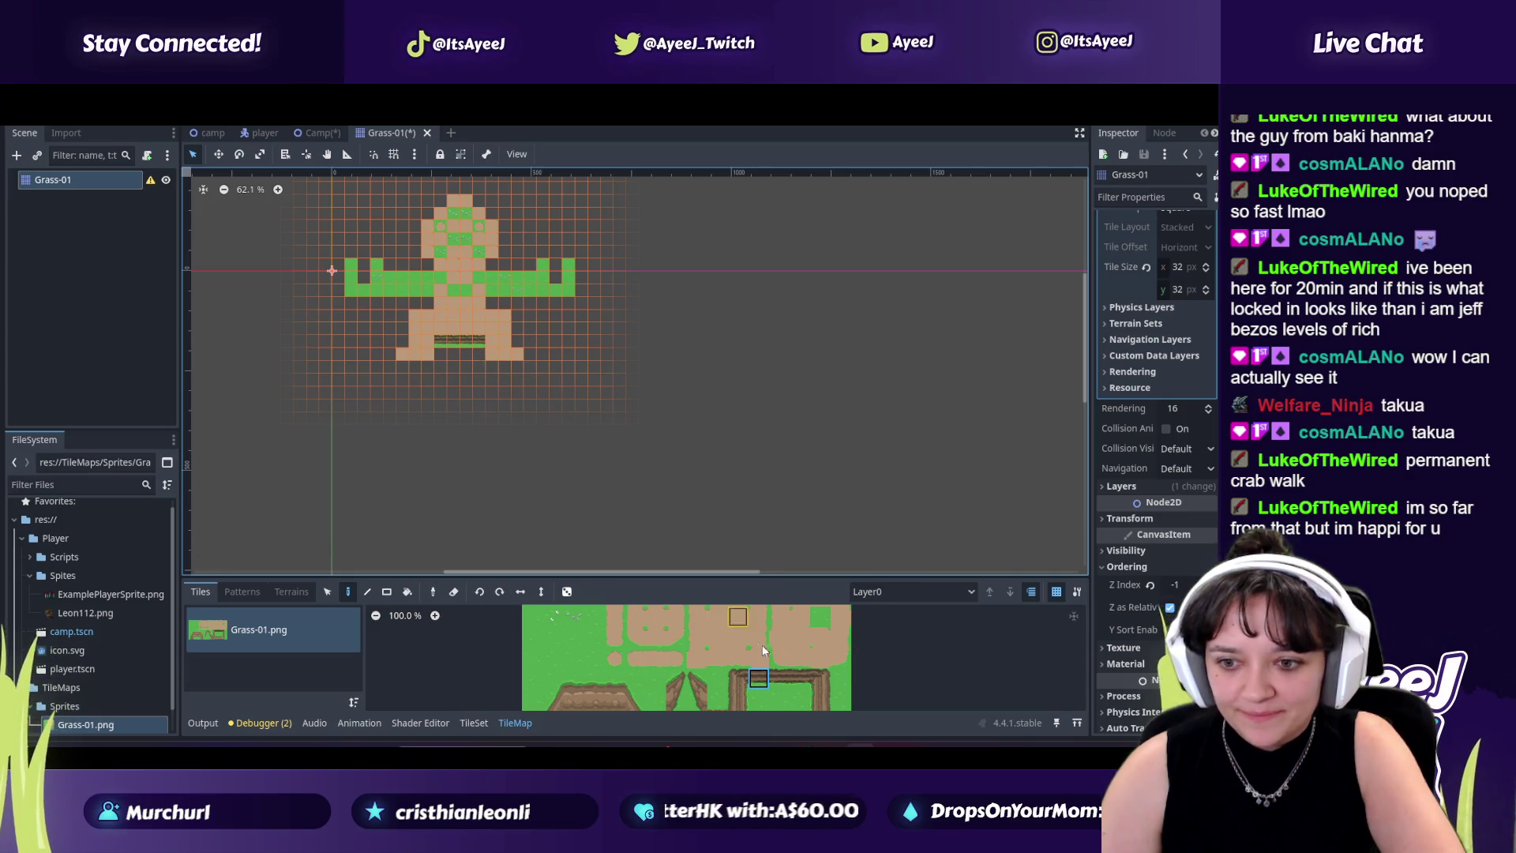
left_click(818, 679)
left_click(502, 317)
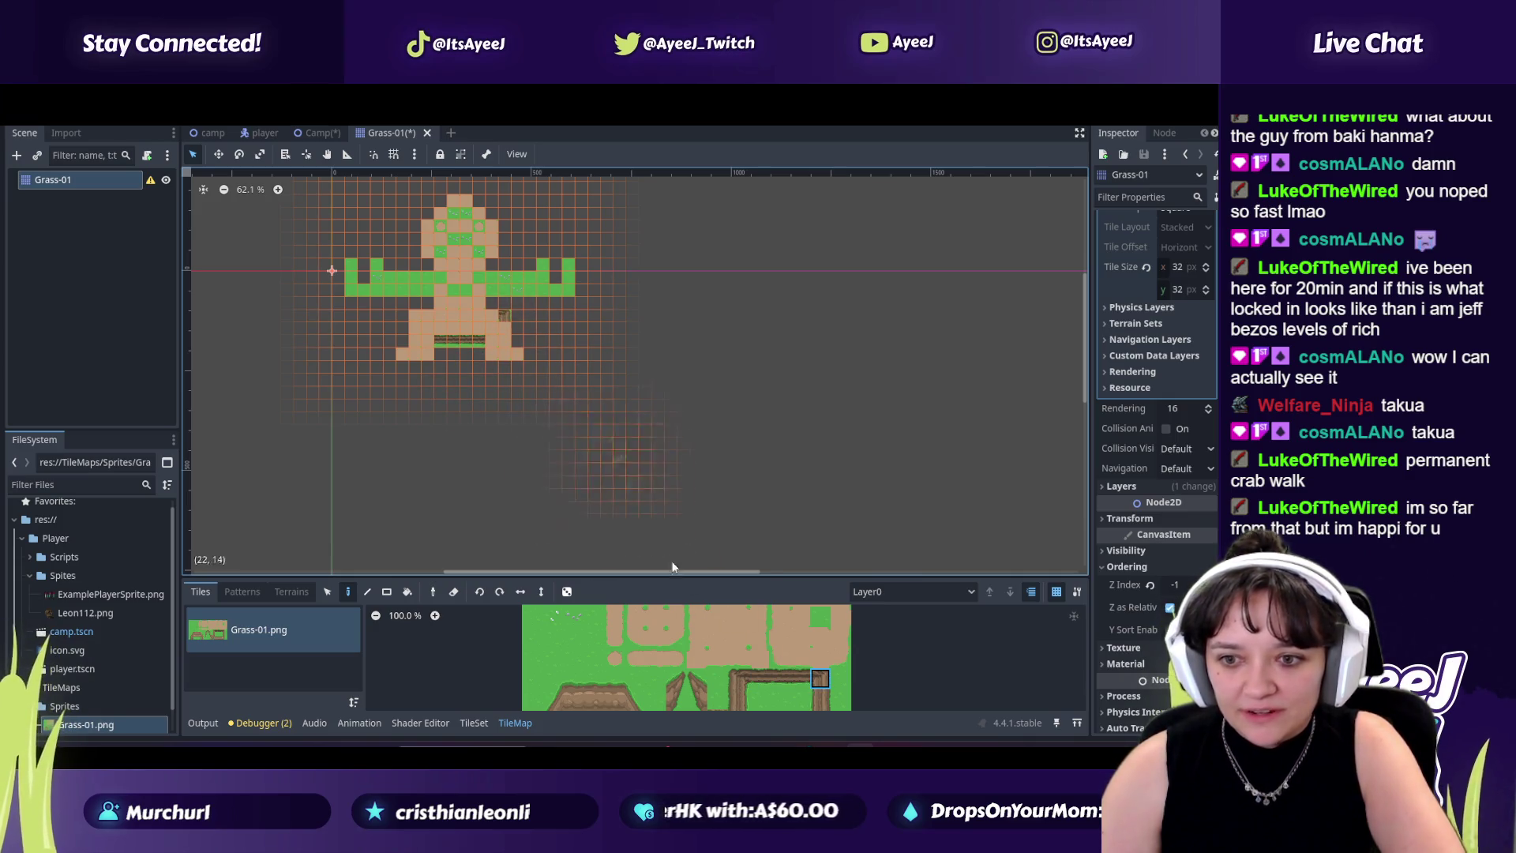
left_click(738, 677)
left_click(414, 316)
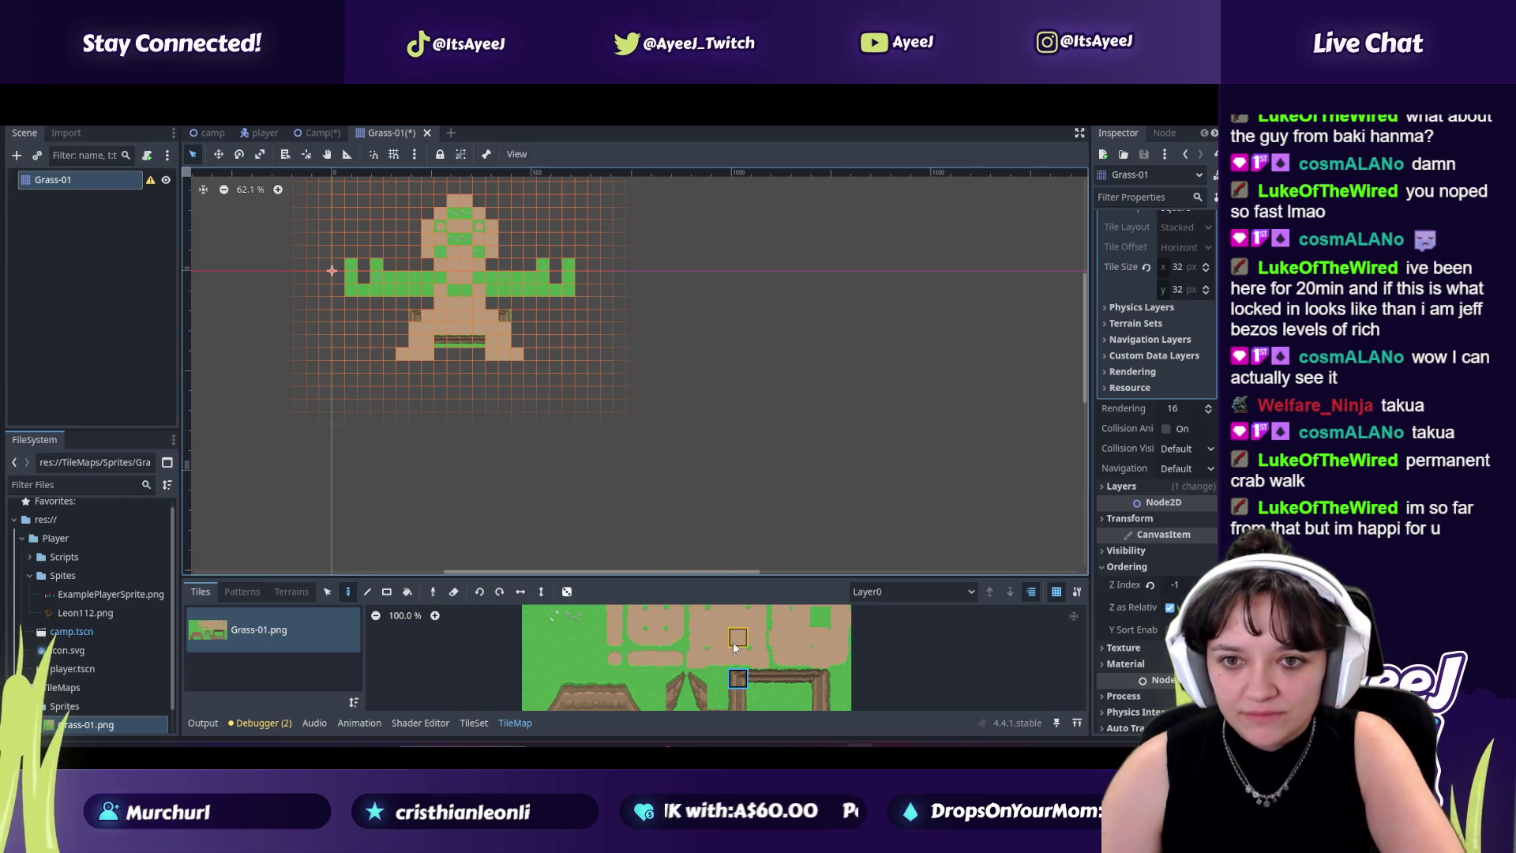
Step: Enlarge the tile atlas panel and paint fence and grass tiles along the bottom row
left_click_drag(737, 678, 737, 698)
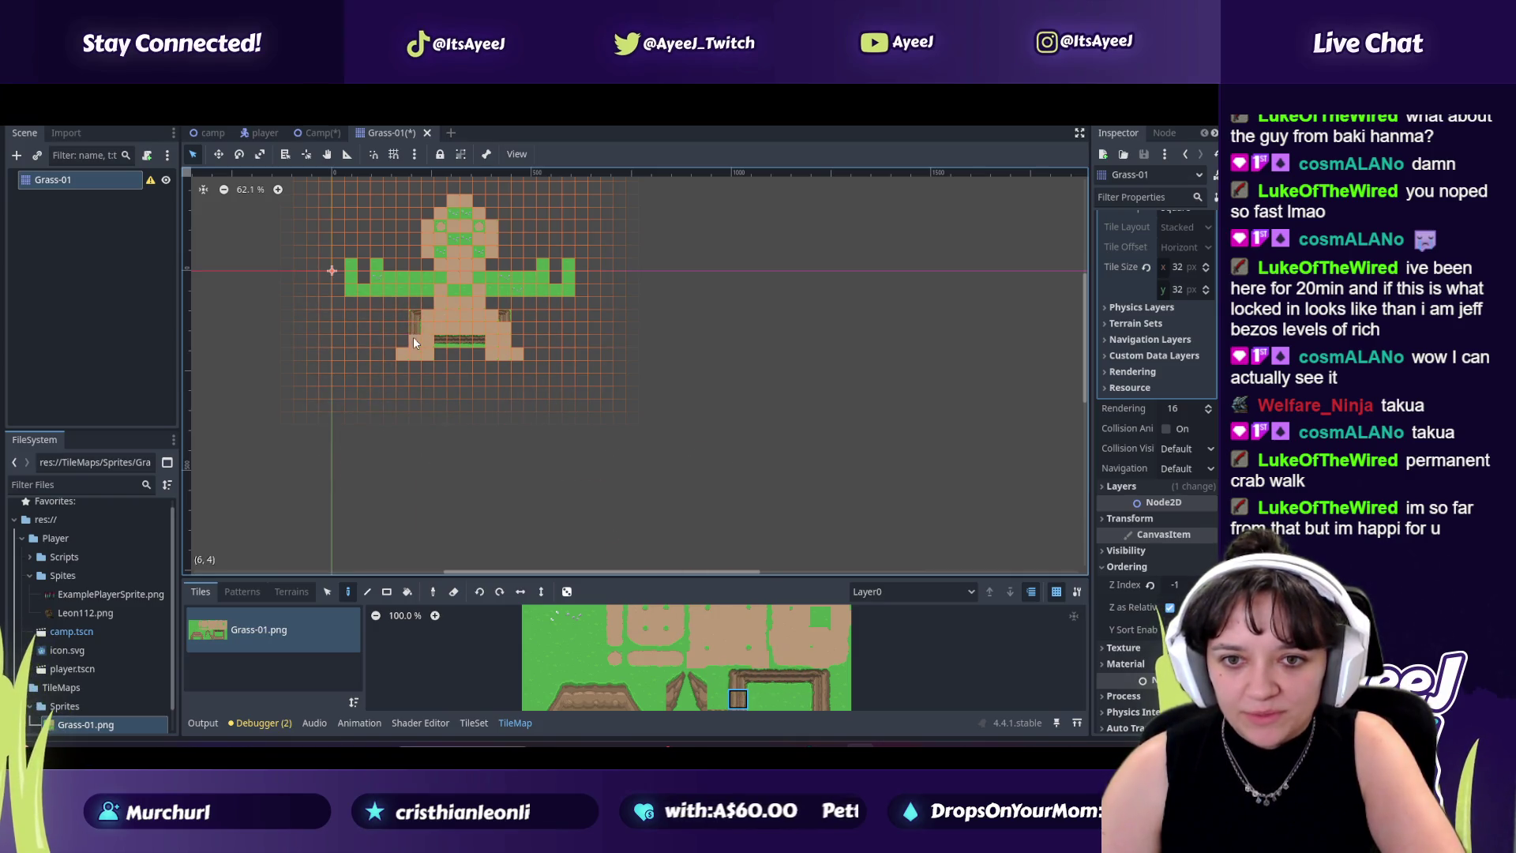
left_click(820, 698)
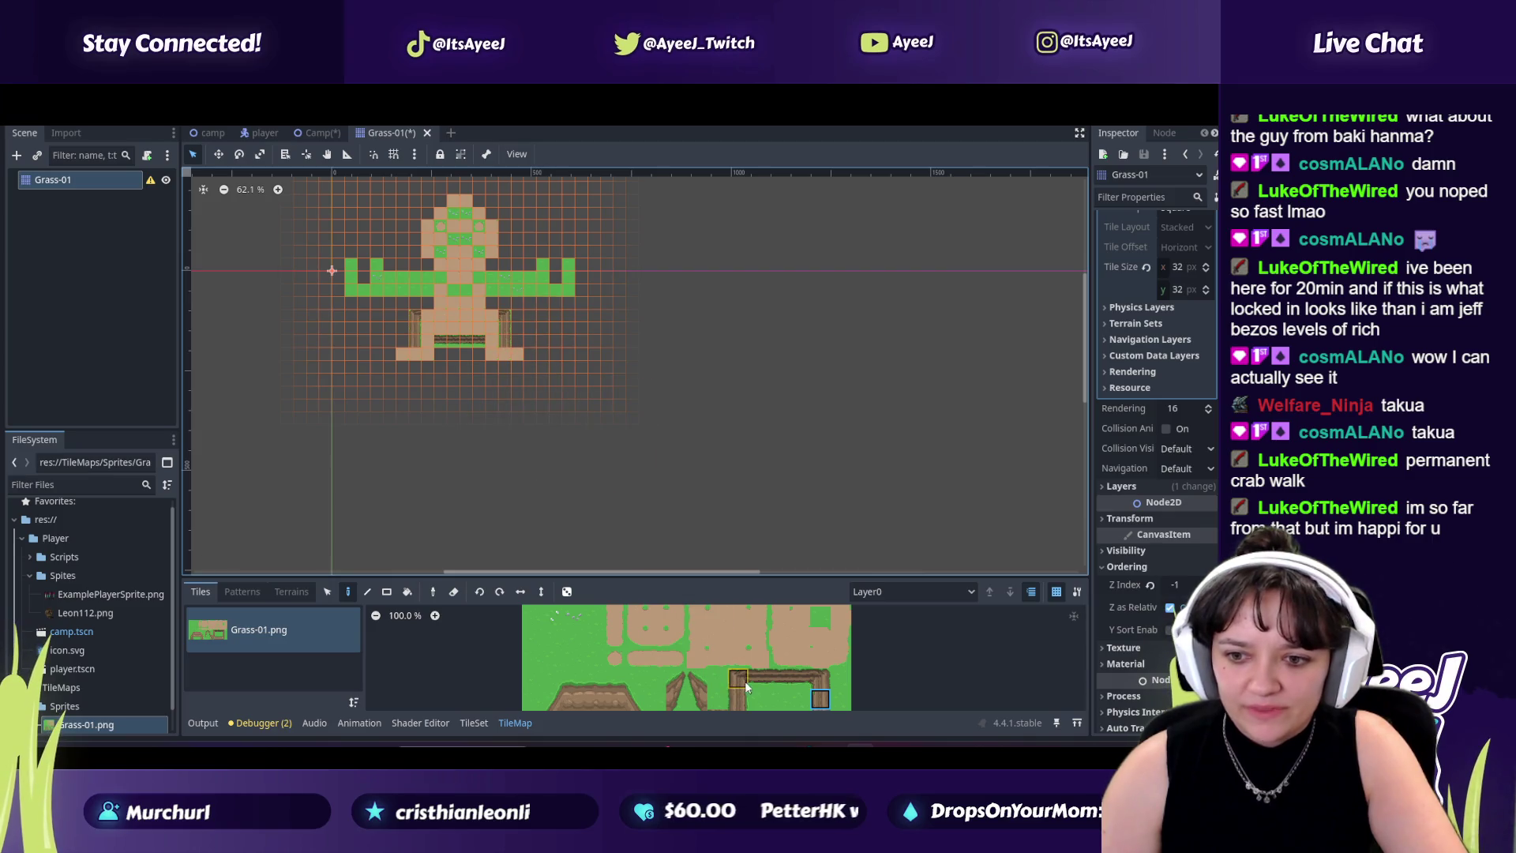
left_click_drag(785, 575, 777, 527)
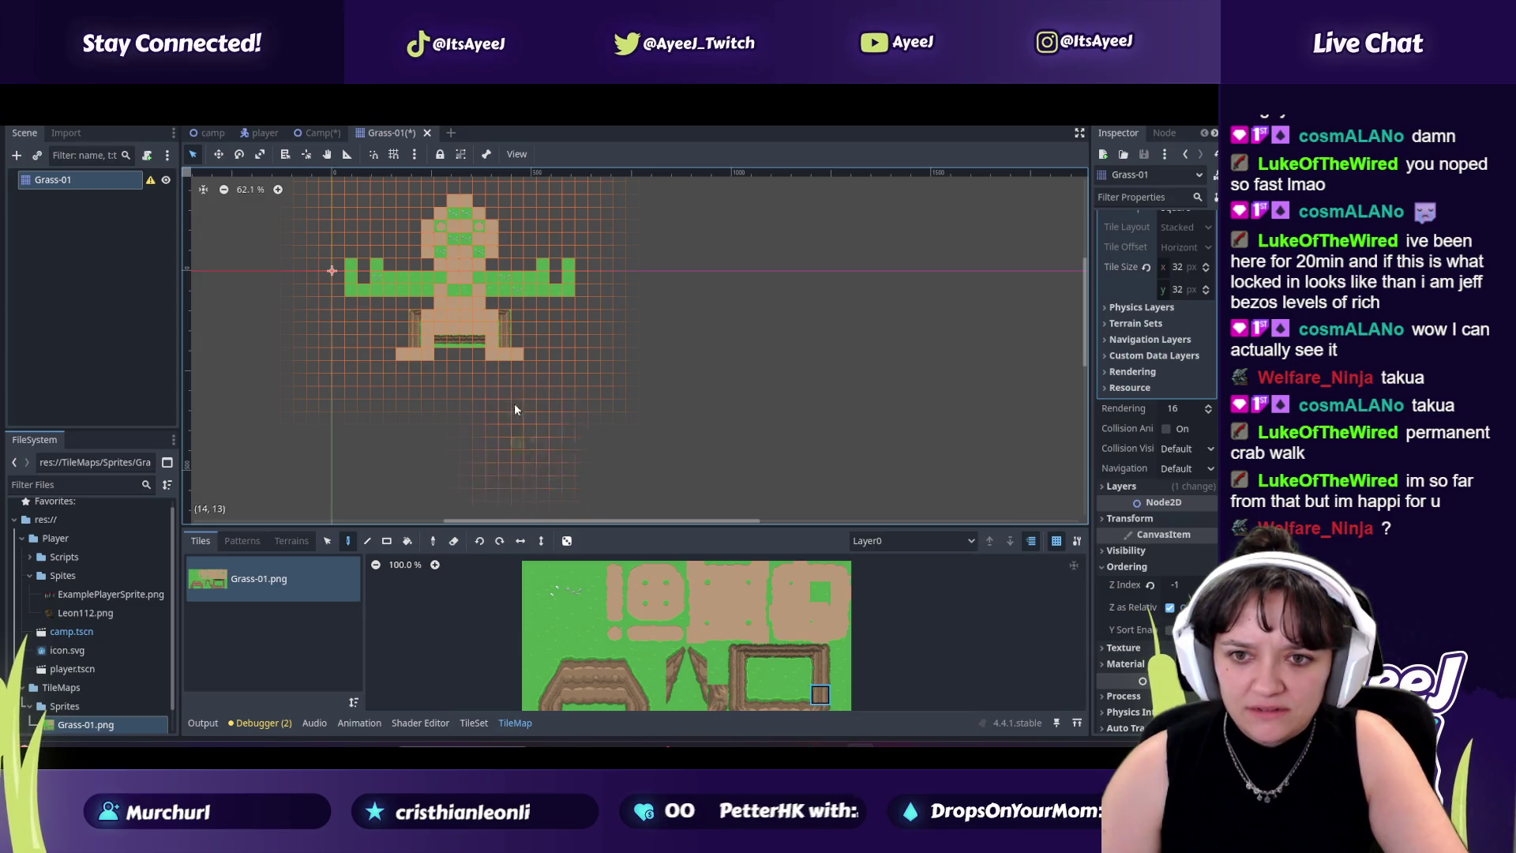
left_click(758, 673)
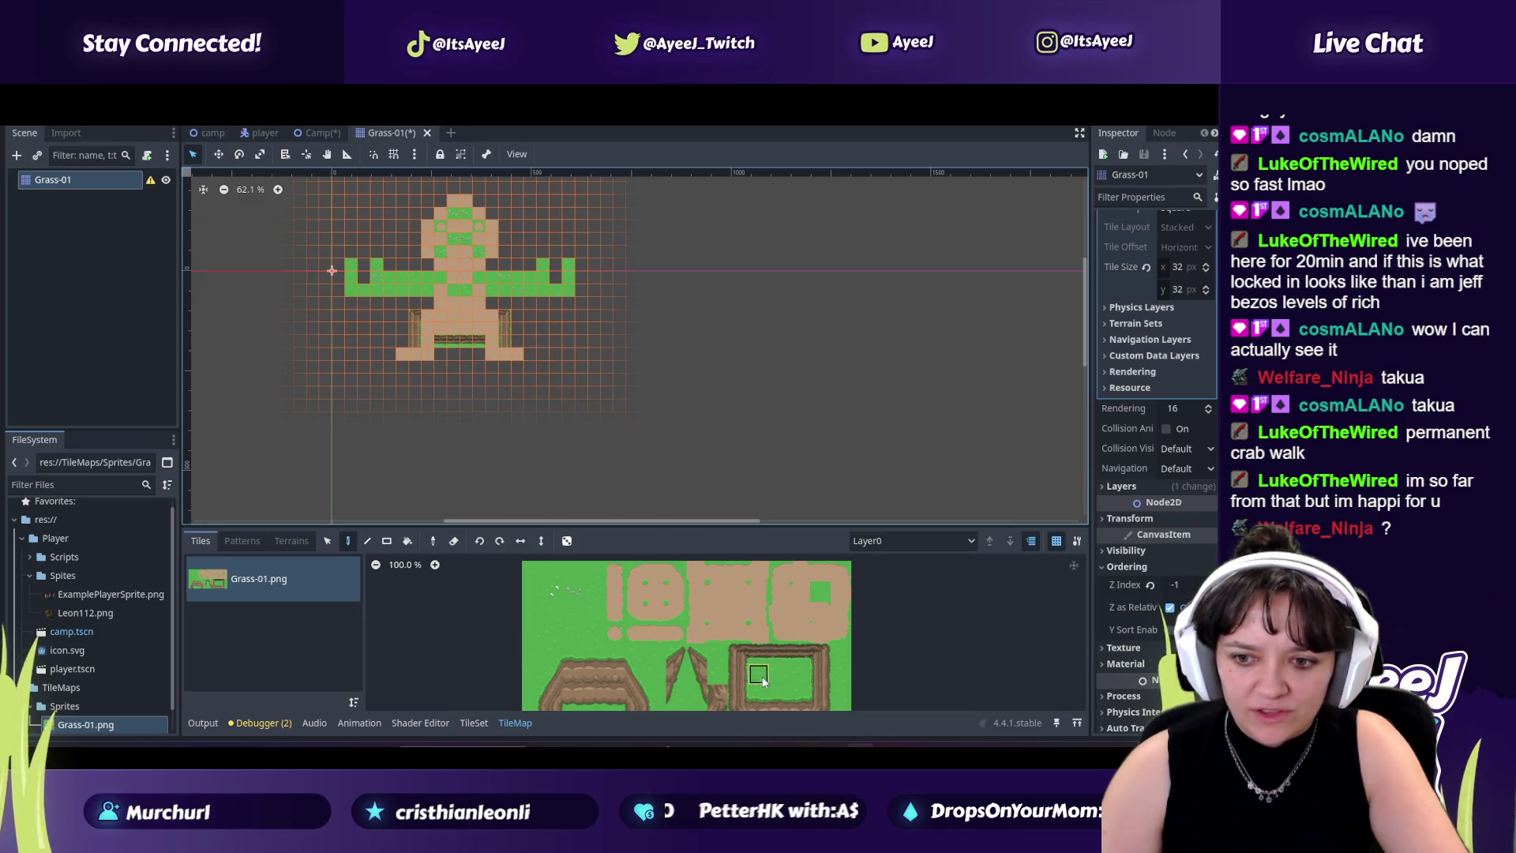
left_click_drag(403, 353, 514, 354)
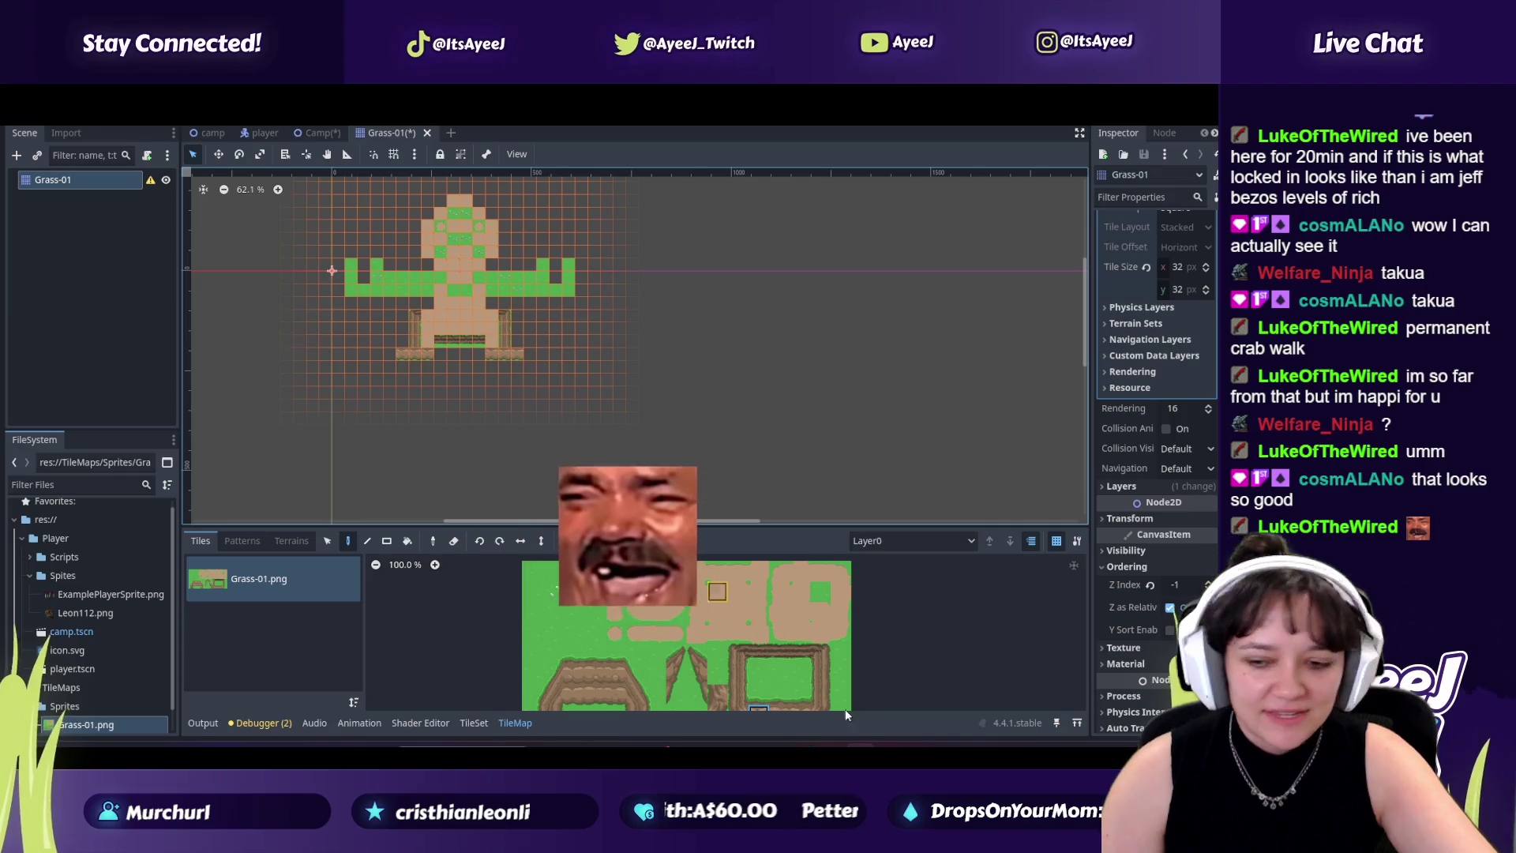
key("alt+Tab")
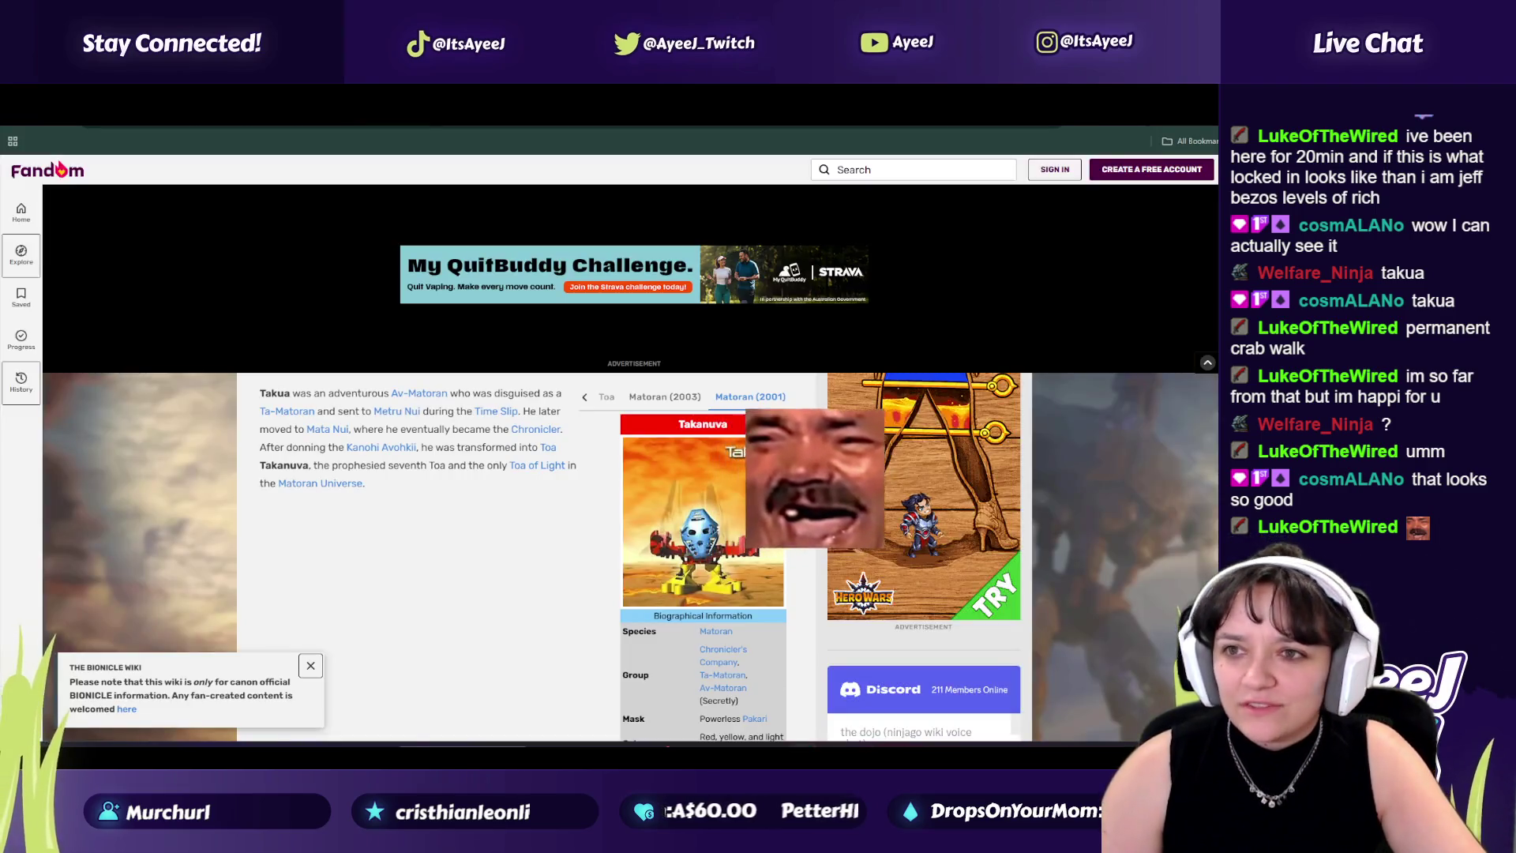
Step: Pause the Temple of Time video and resume the Godot tilemaps and tilesets tutorial
key("ctrl+Tab")
left_click(549, 430)
key("alt+Left")
left_click(580, 458)
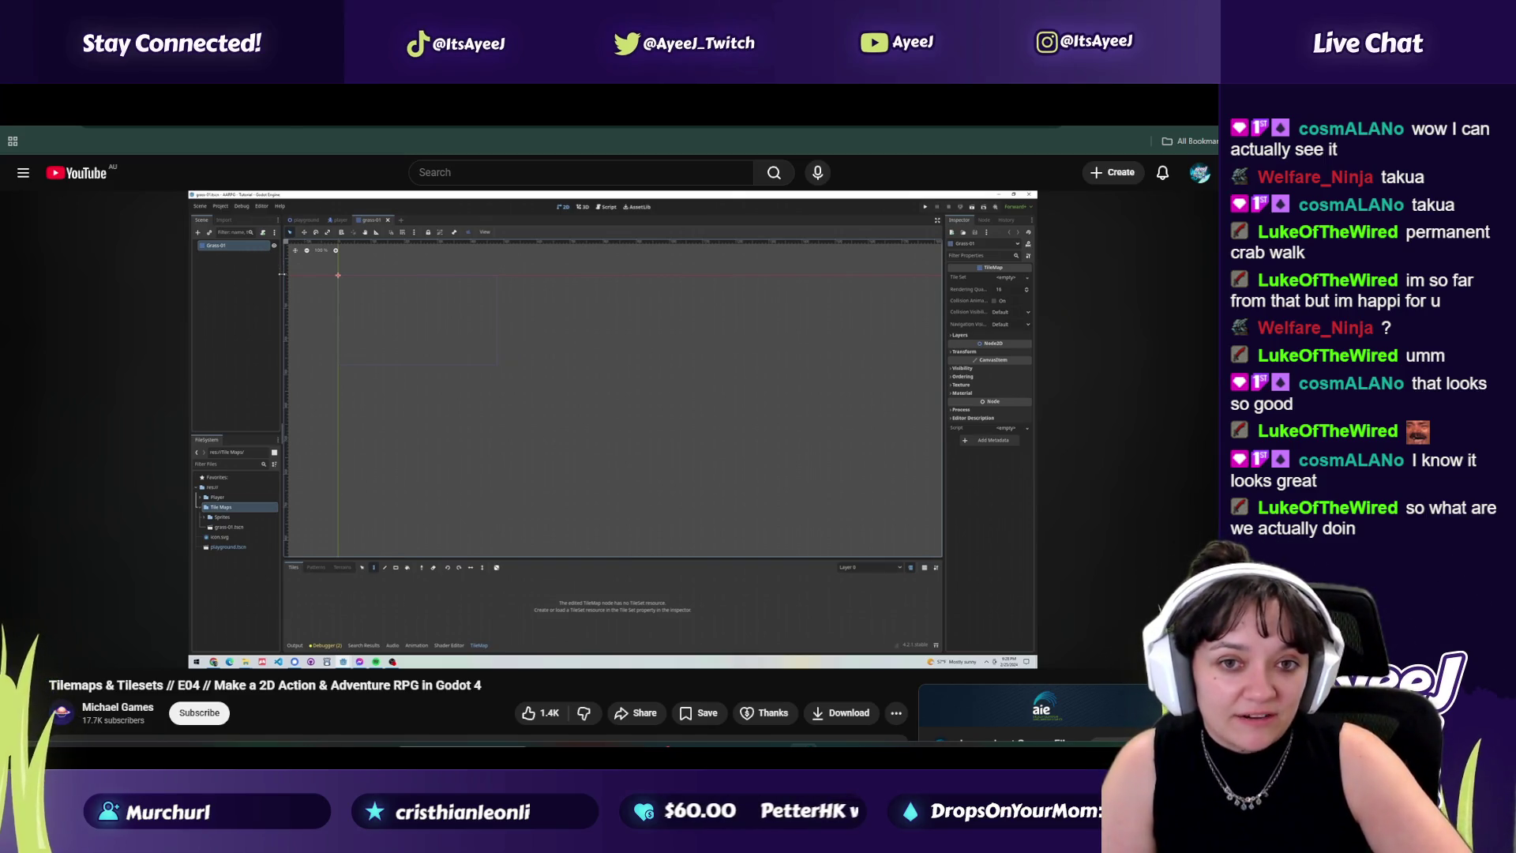
Step: Jump the tutorial to 'Add our tilemap scene to the game', pause, and shrink the browser window
mouse_move(264, 341)
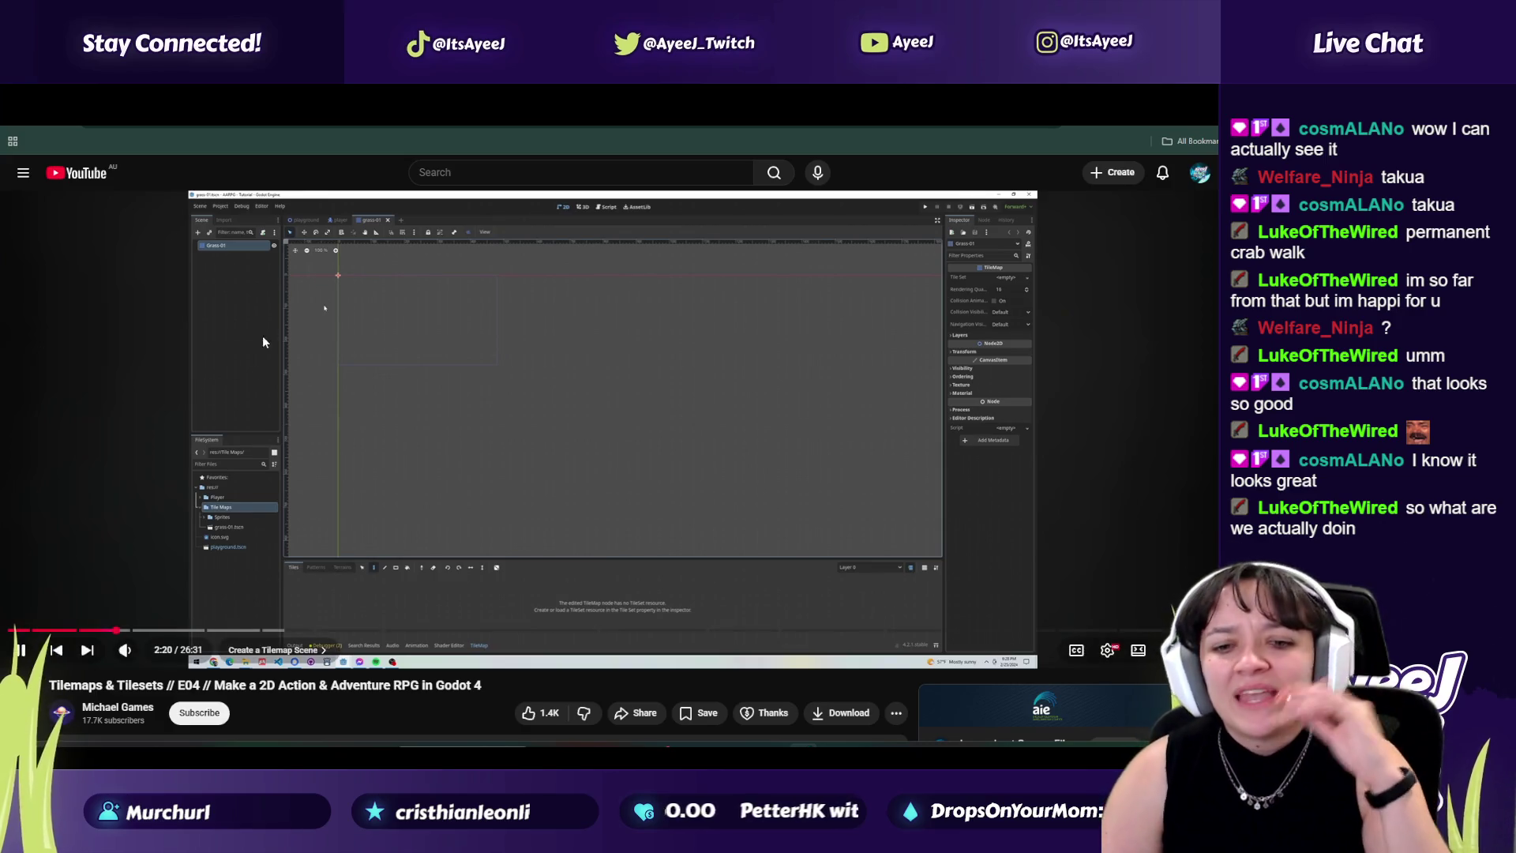
left_click(133, 630)
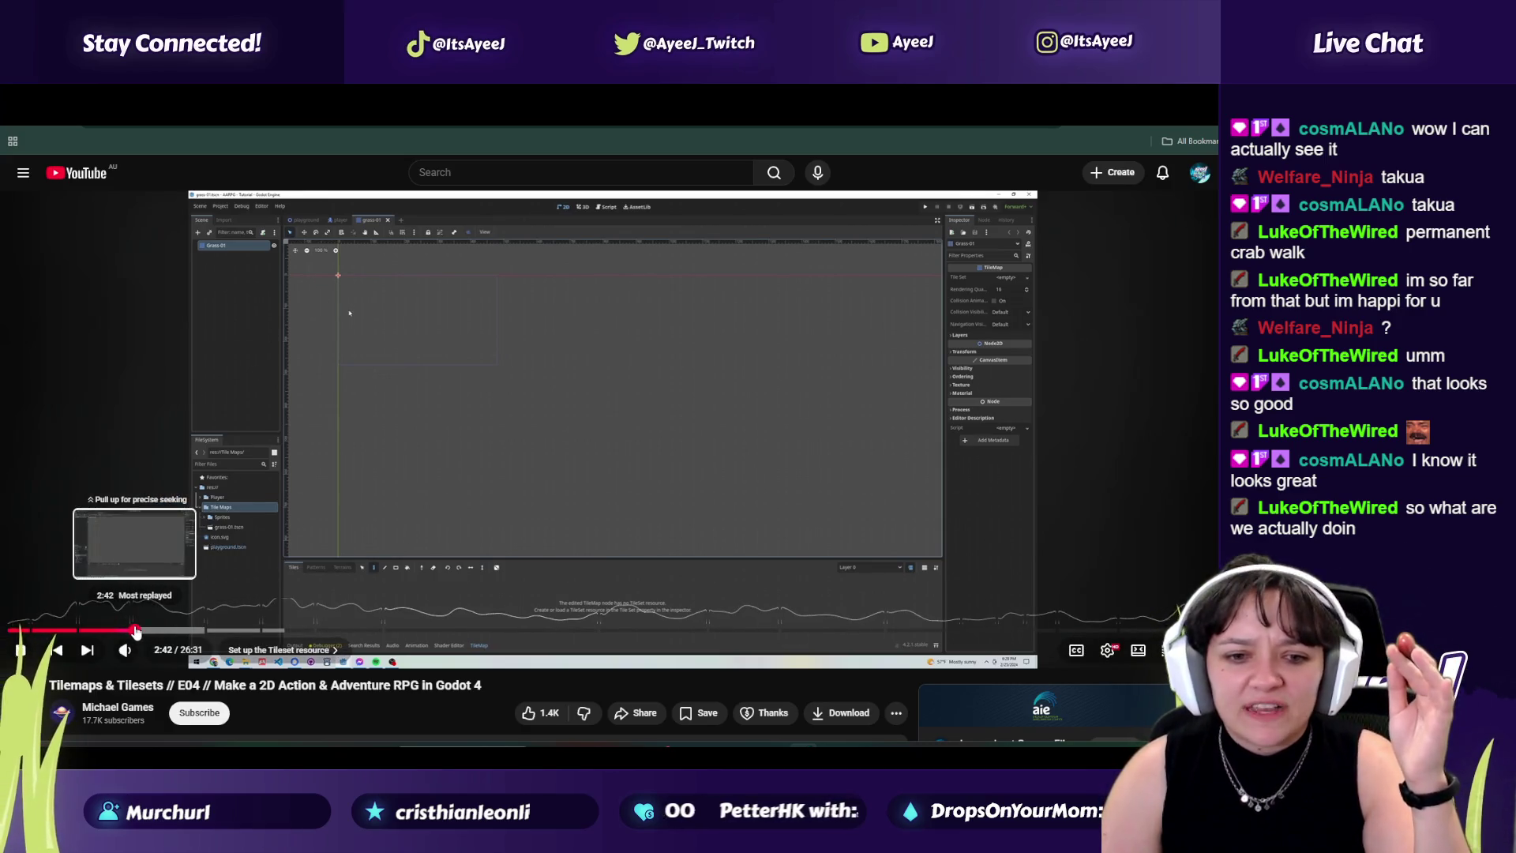
left_click(206, 631)
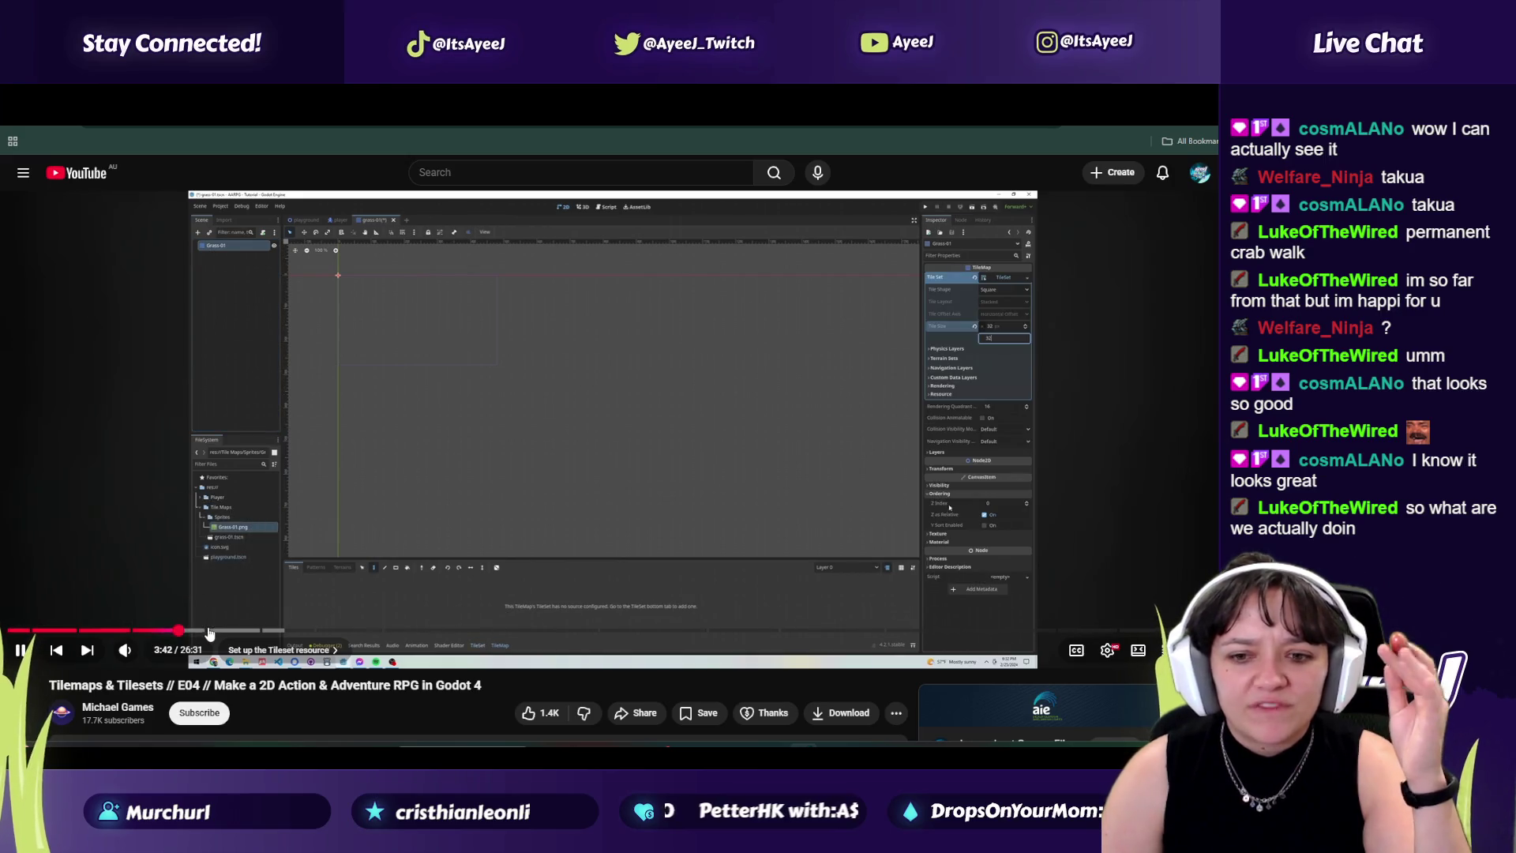
left_click(260, 631)
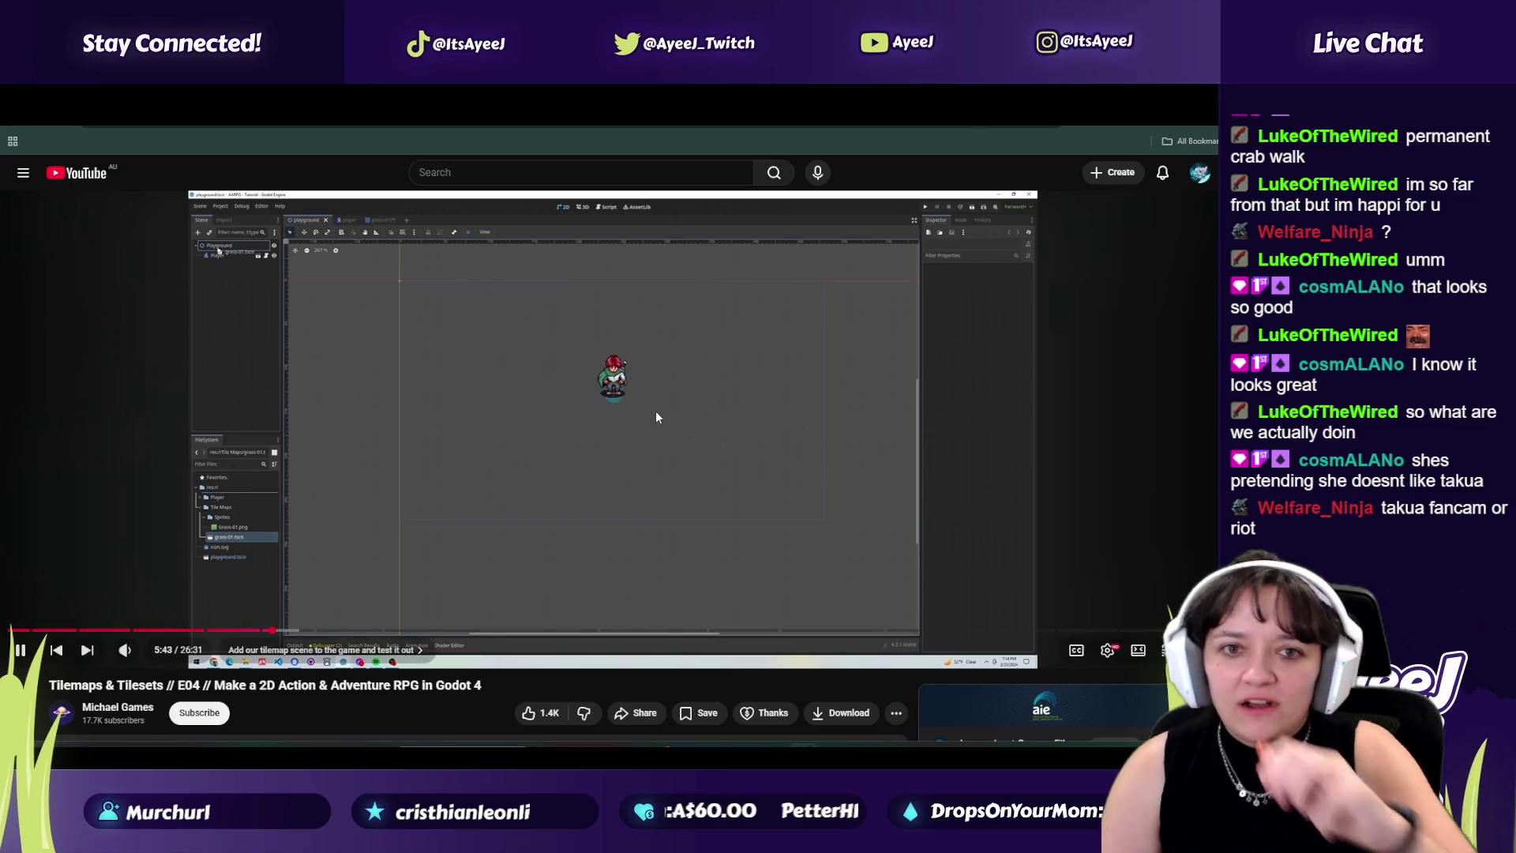
key("space")
double_click(1051, 127)
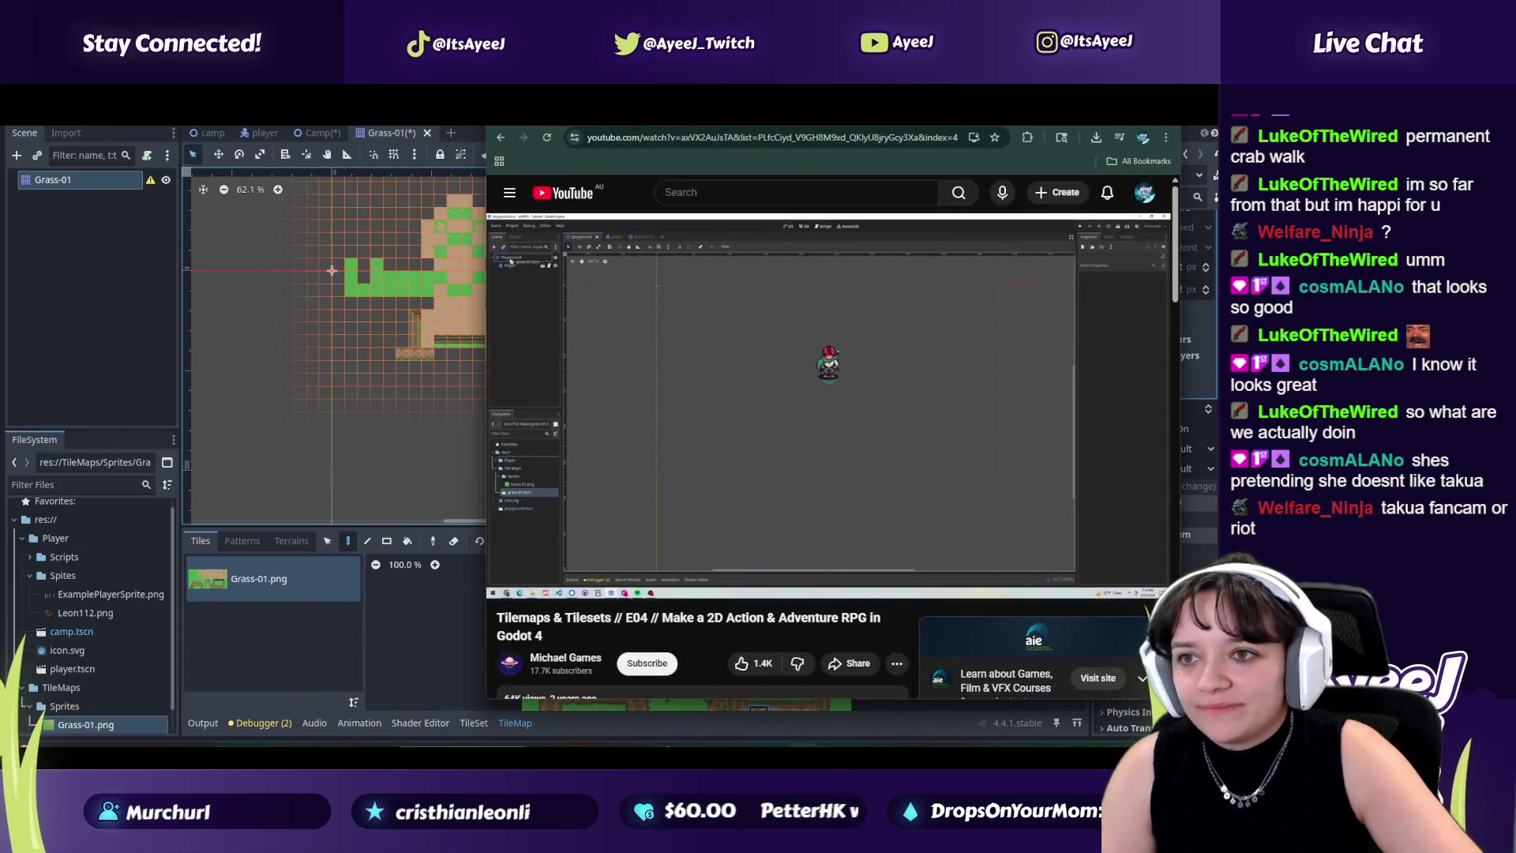
Step: Show Takua's picture in a small left-side window and widen the resumed tutorial video beside it
mouse_move(870, 139)
left_mouse_down()
mouse_move(344, 253)
mouse_move(461, 233)
mouse_move(483, 159)
left_mouse_up()
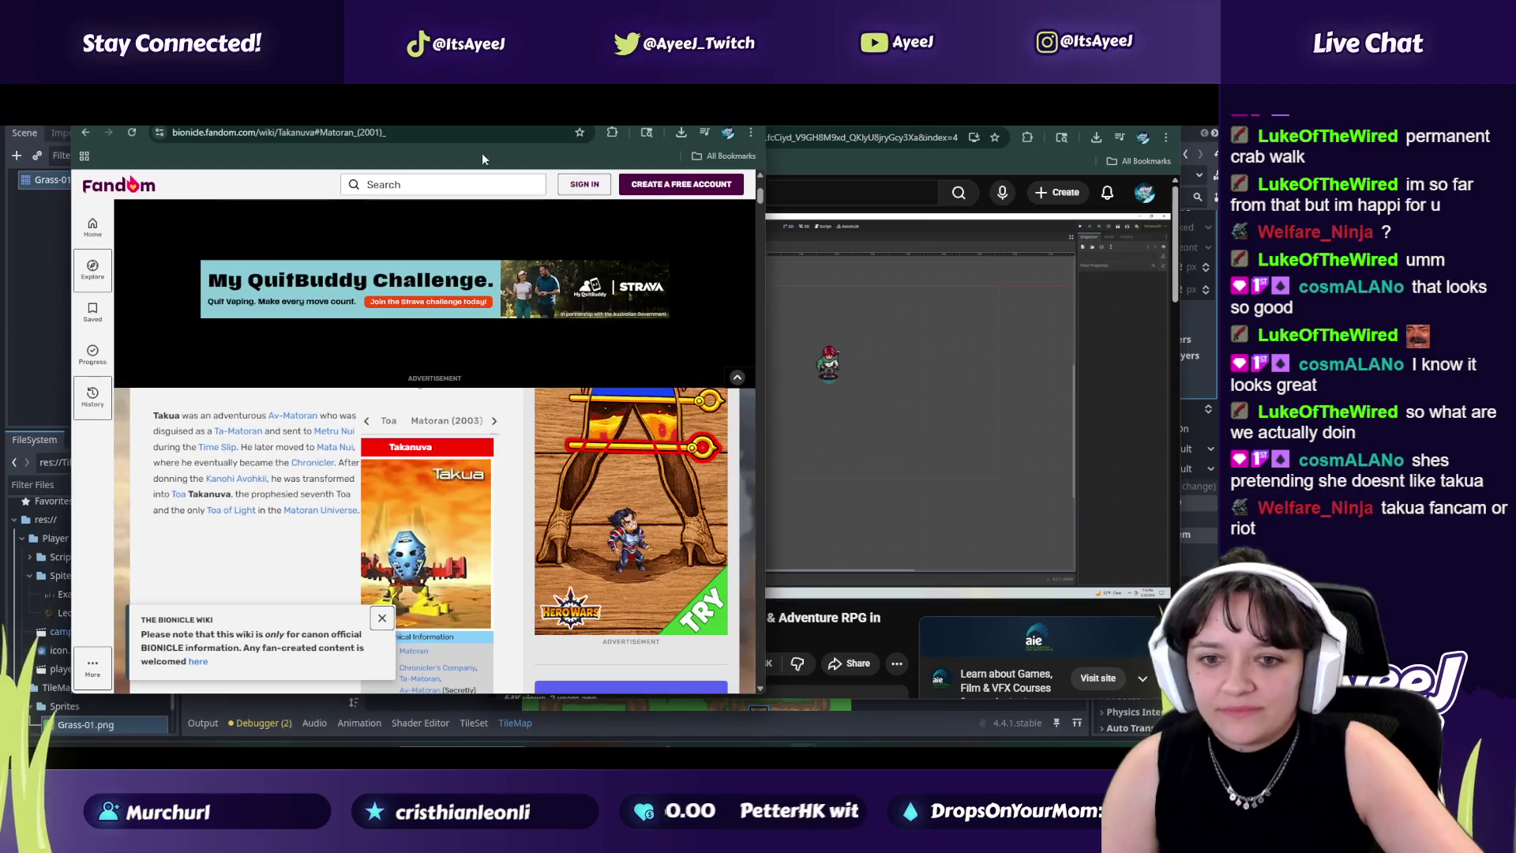
left_click(426, 545)
mouse_move(514, 106)
left_mouse_down()
mouse_move(286, 107)
mouse_move(313, 107)
left_mouse_up()
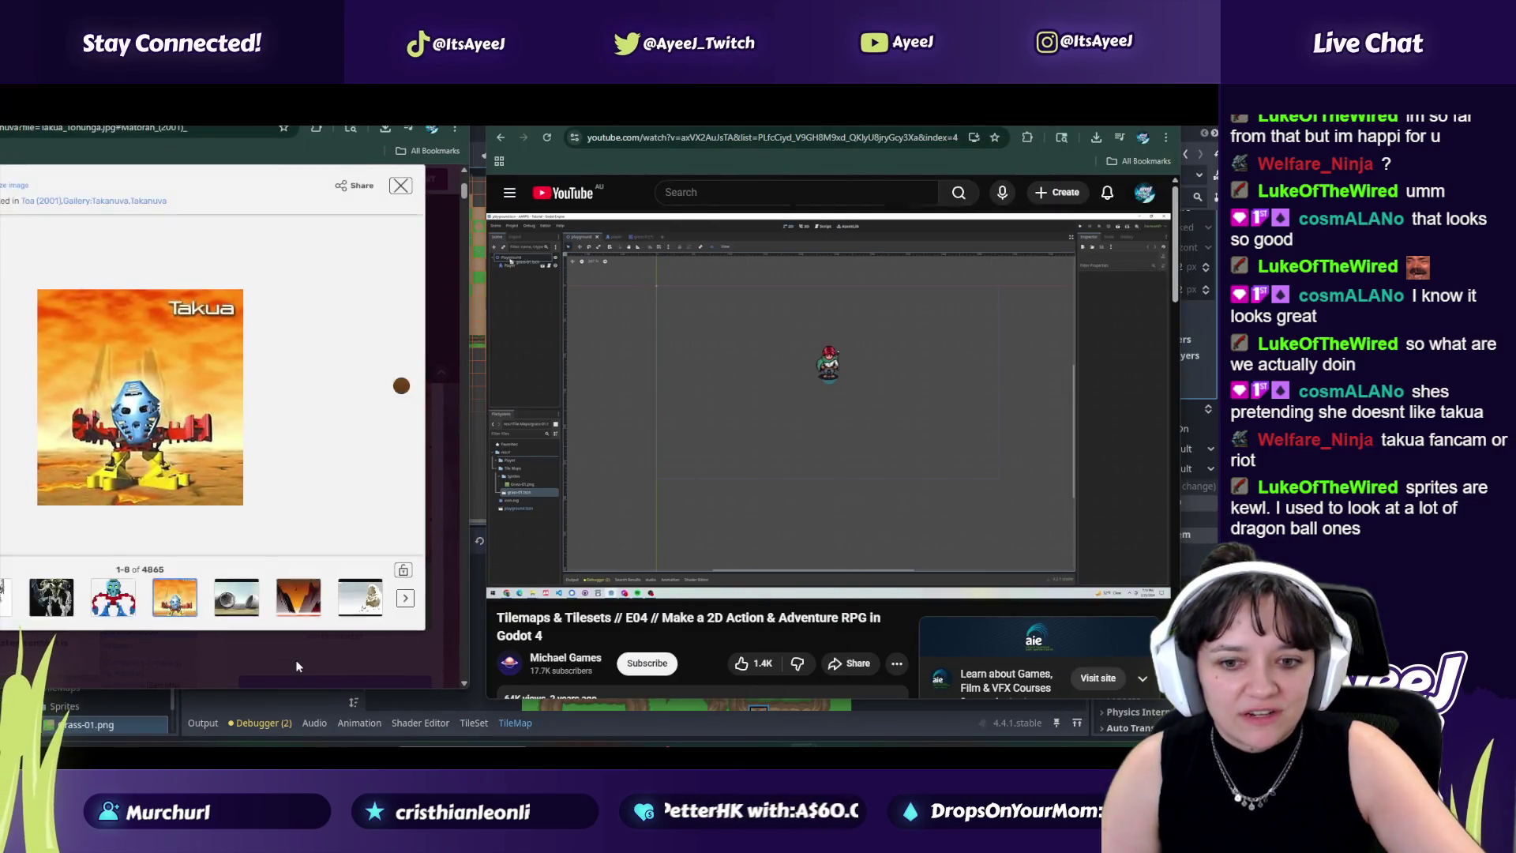
left_click_drag(286, 688, 303, 525)
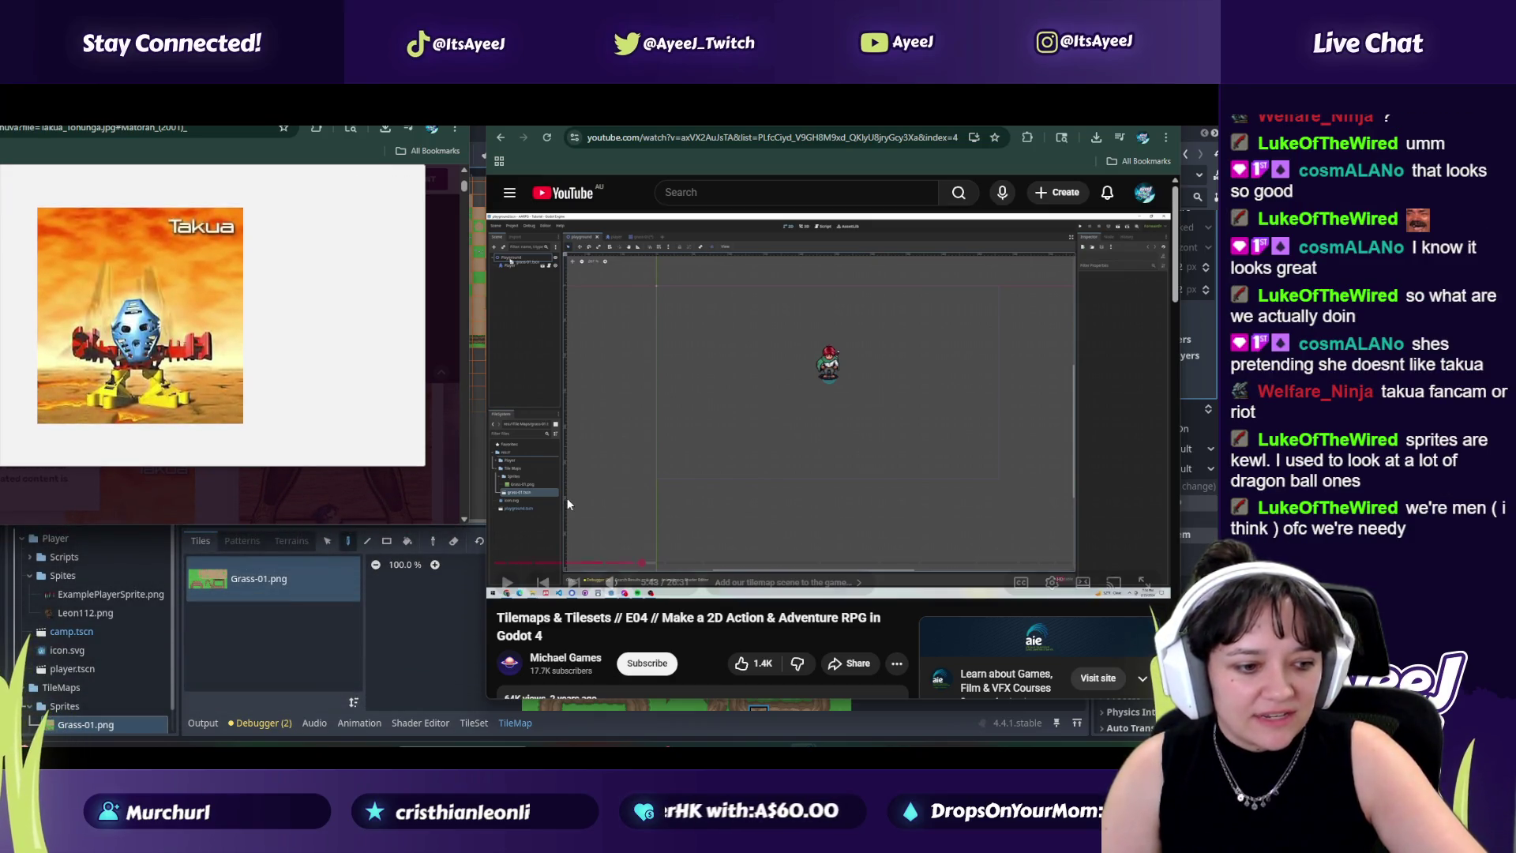
left_click(797, 381)
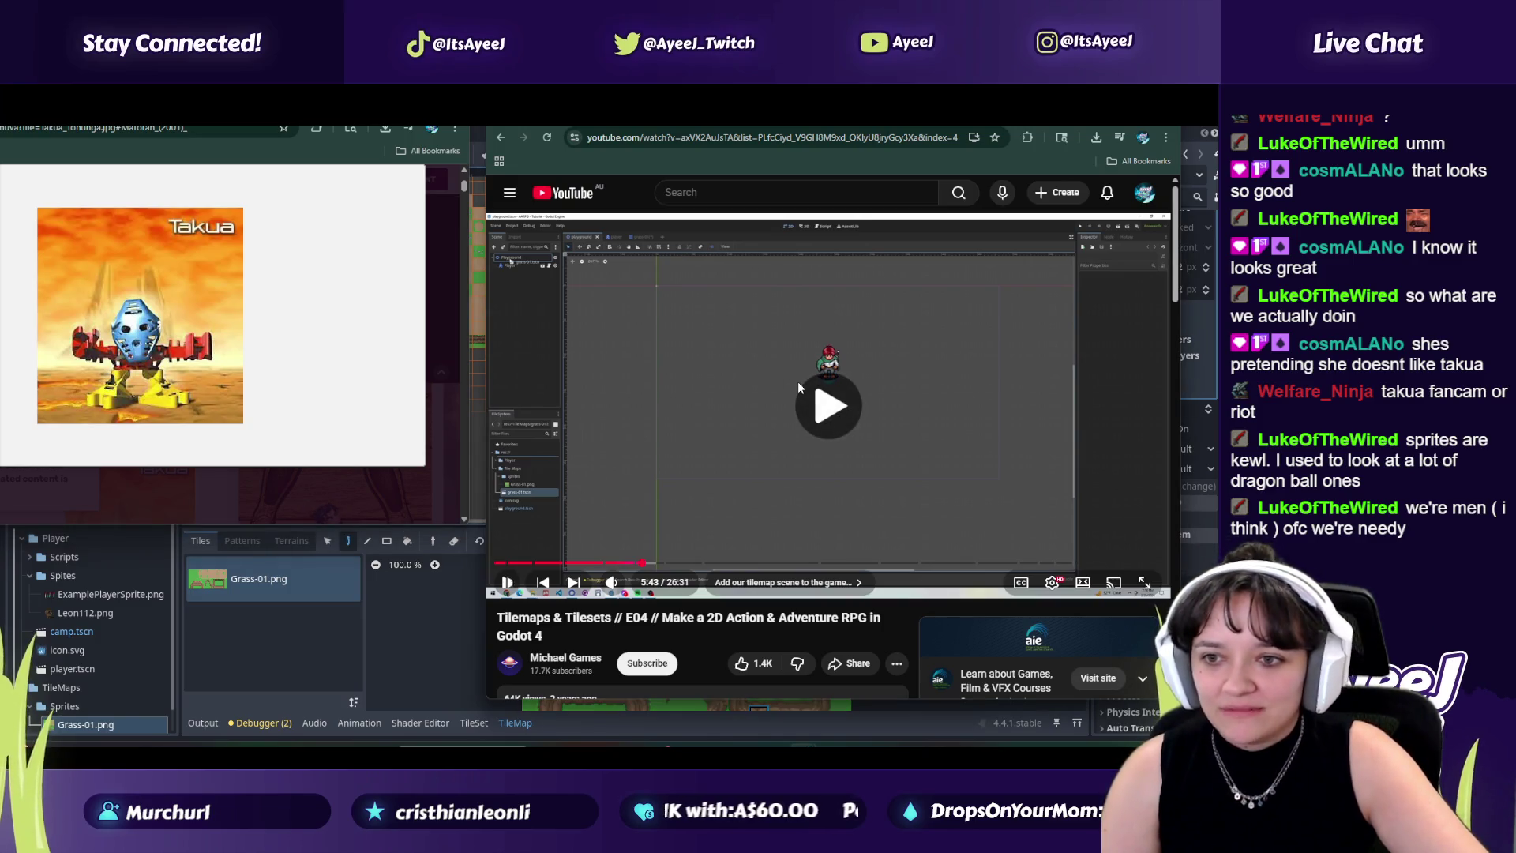
left_click_drag(484, 697, 427, 698)
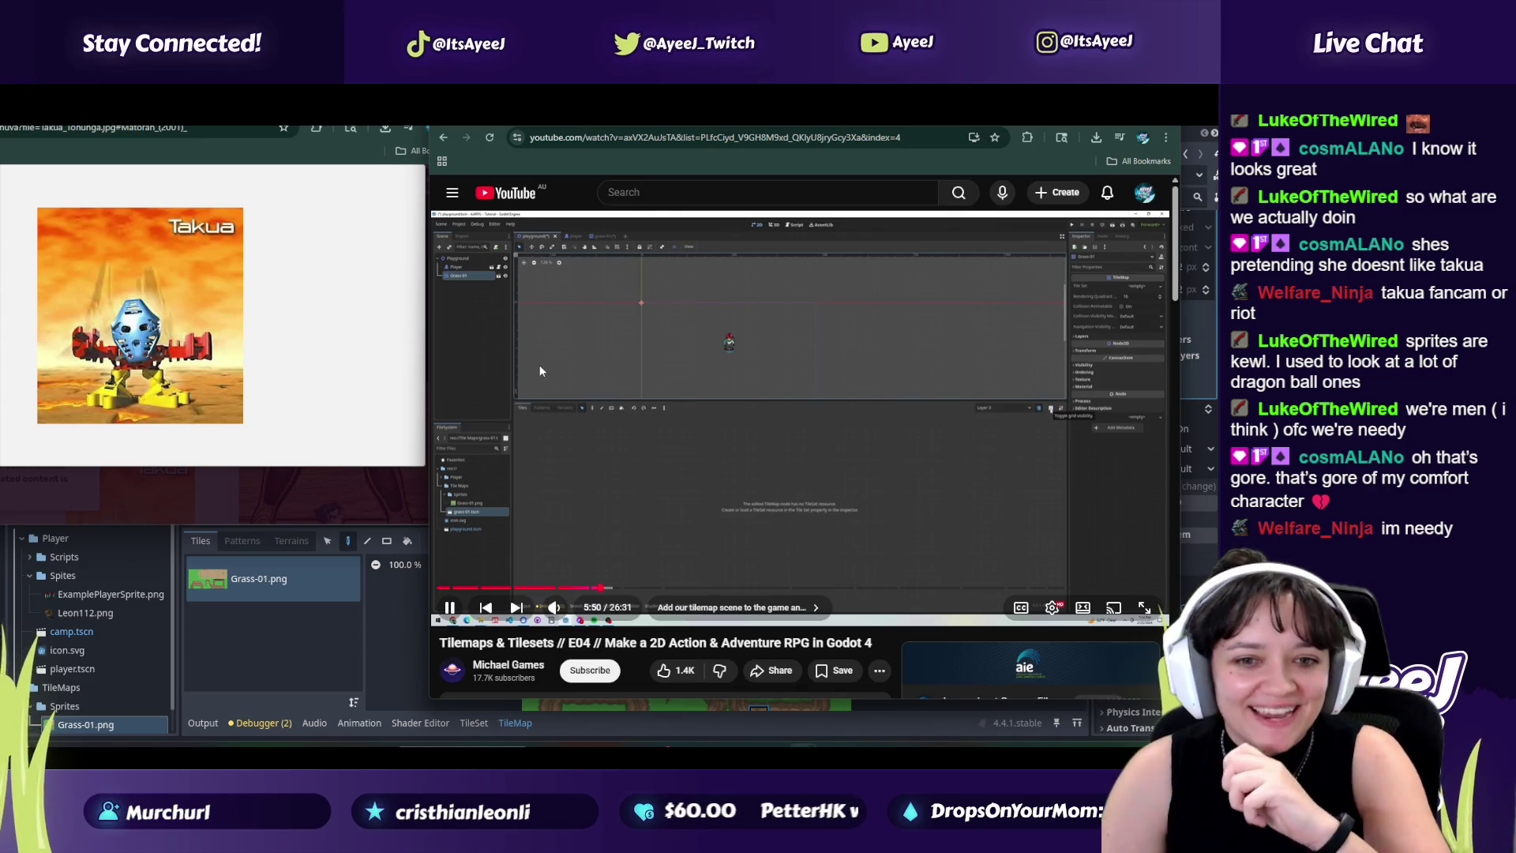
Step: Skip the sponsored ad, watch the tutorial's test run to 6:19, and return to Godot
mouse_move(410, 448)
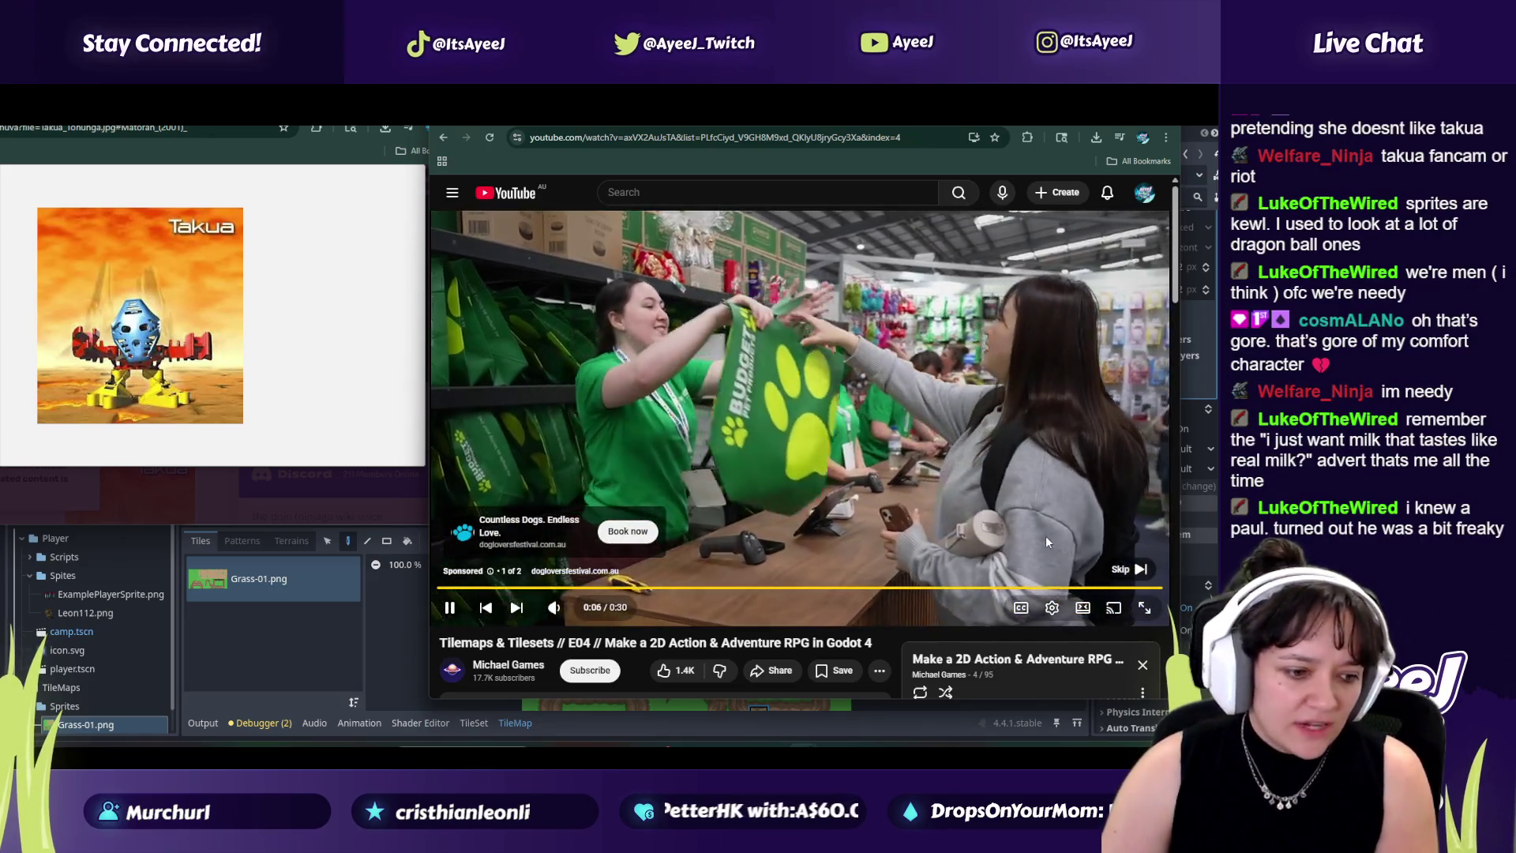
left_click(1127, 569)
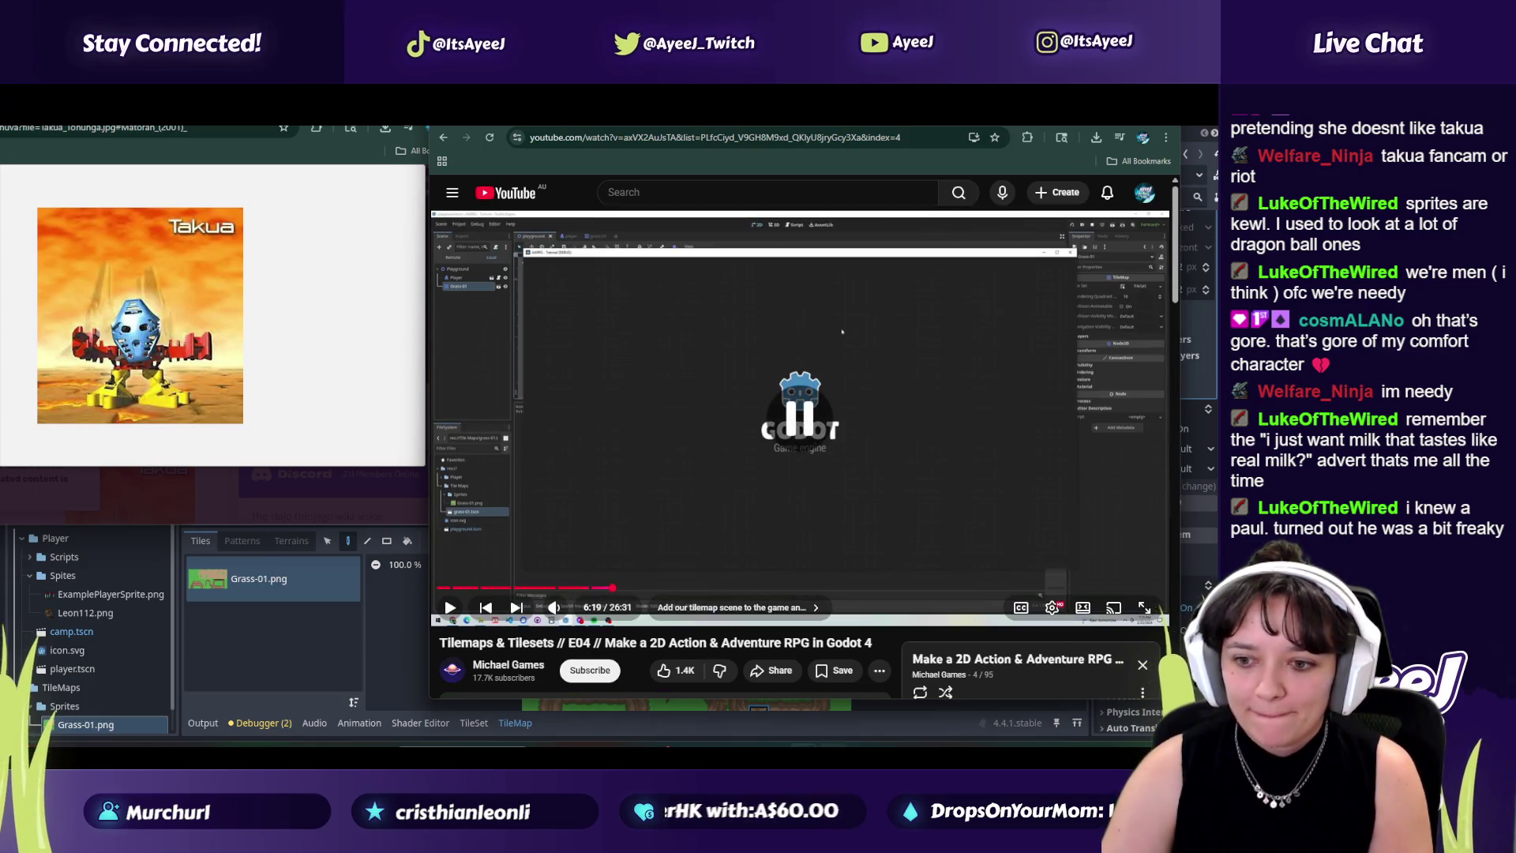
key("alt+Tab")
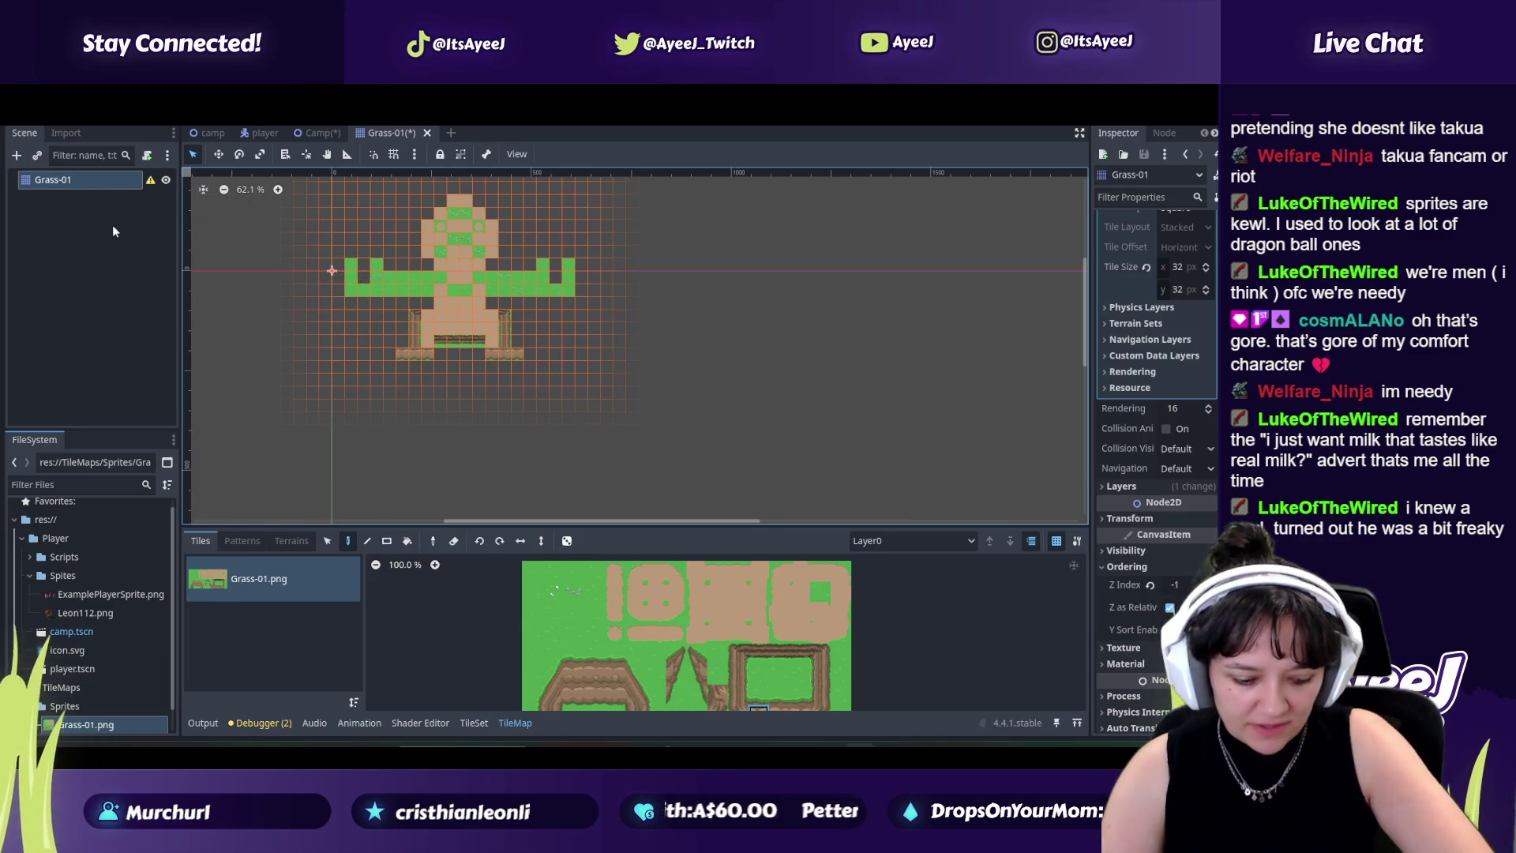
Step: Save the Grass-01 scene and test-run the project, moving the player right
key("ctrl+s")
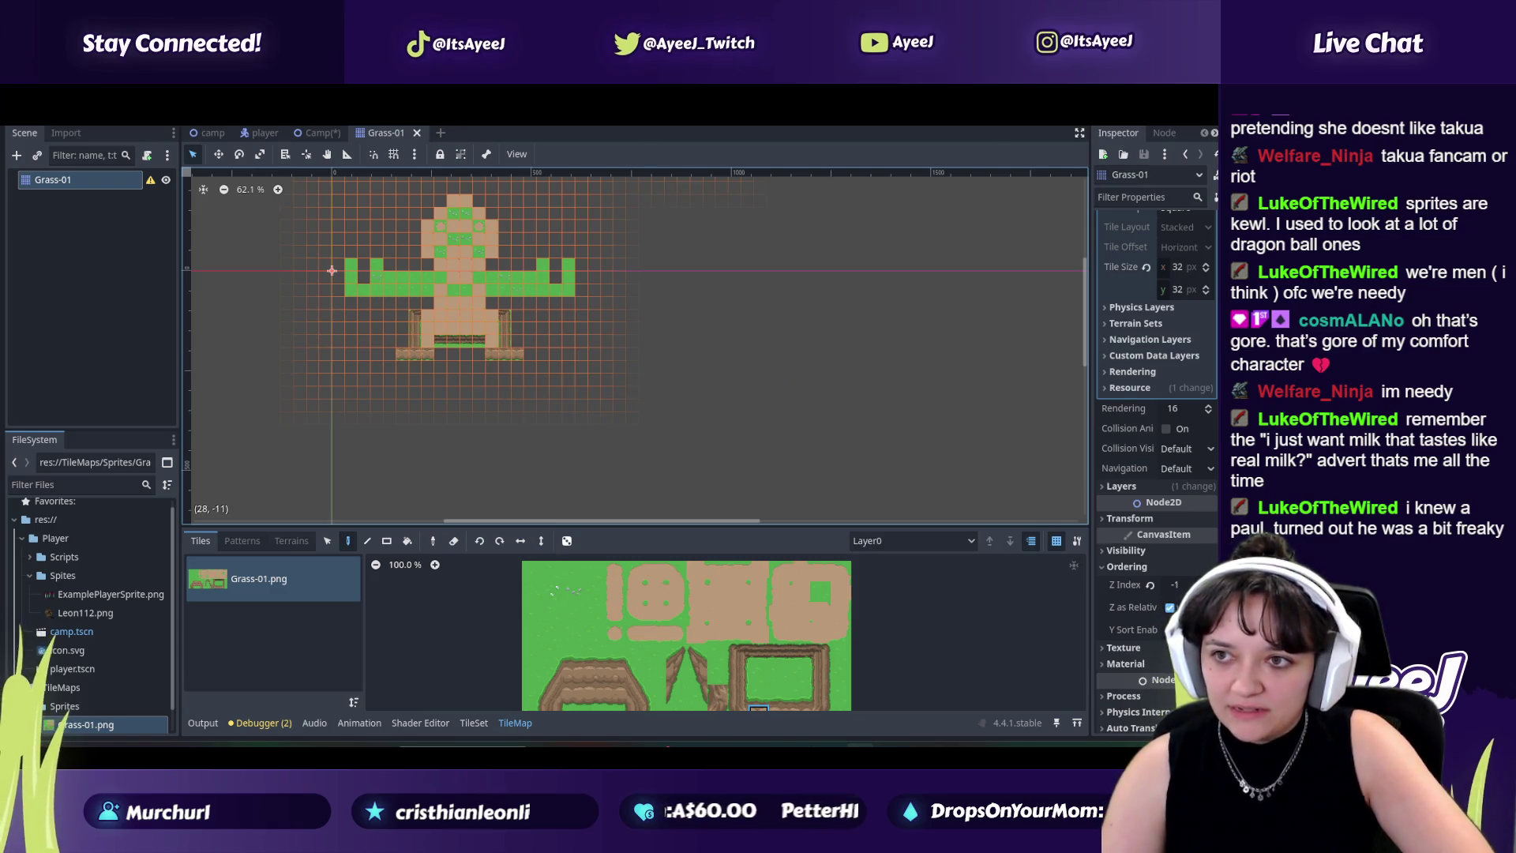
key("F5")
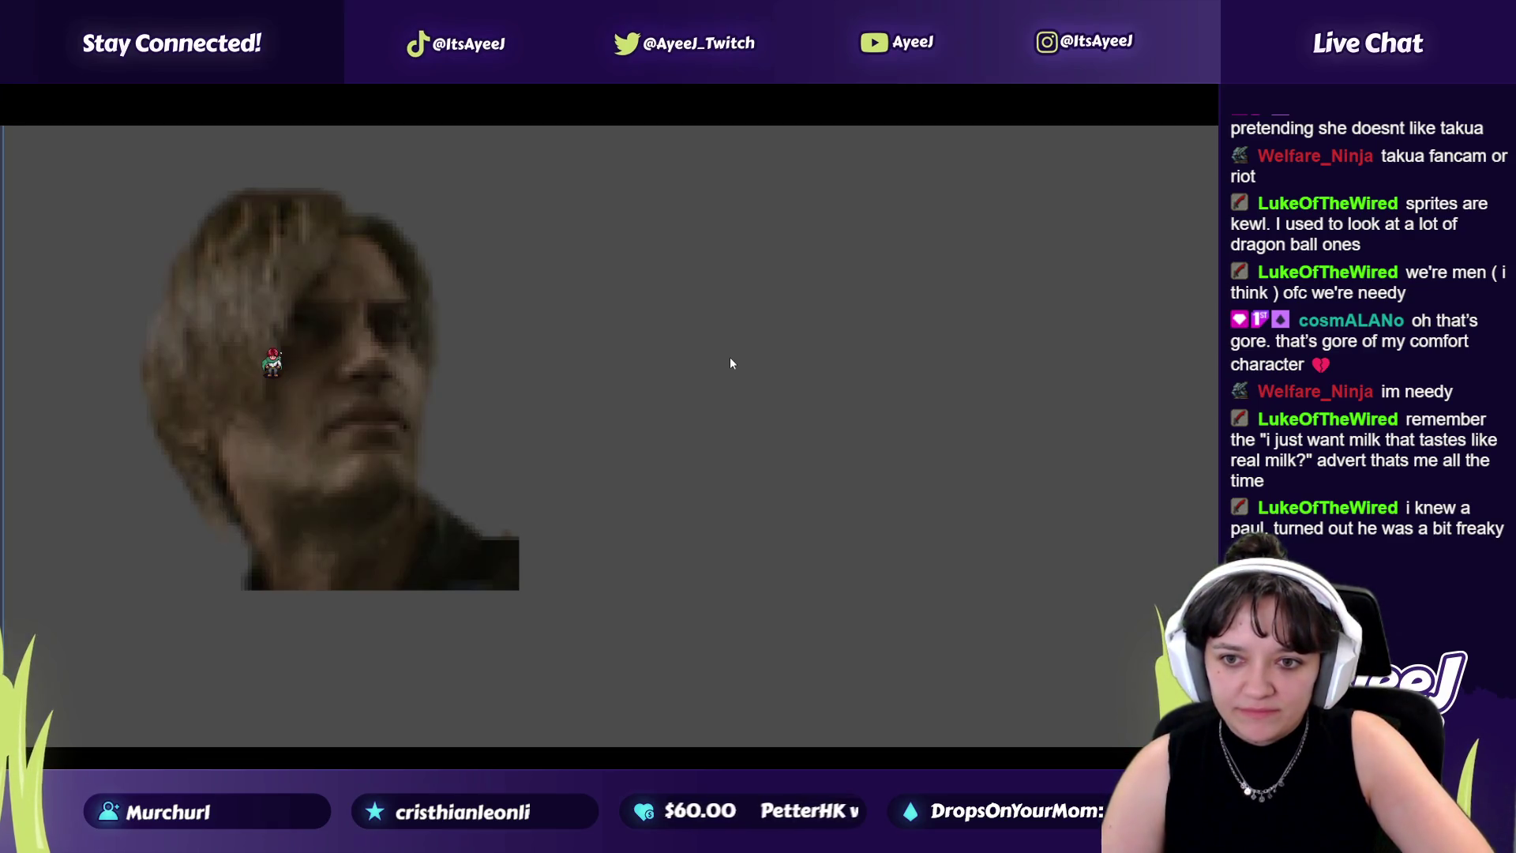
key("Right")
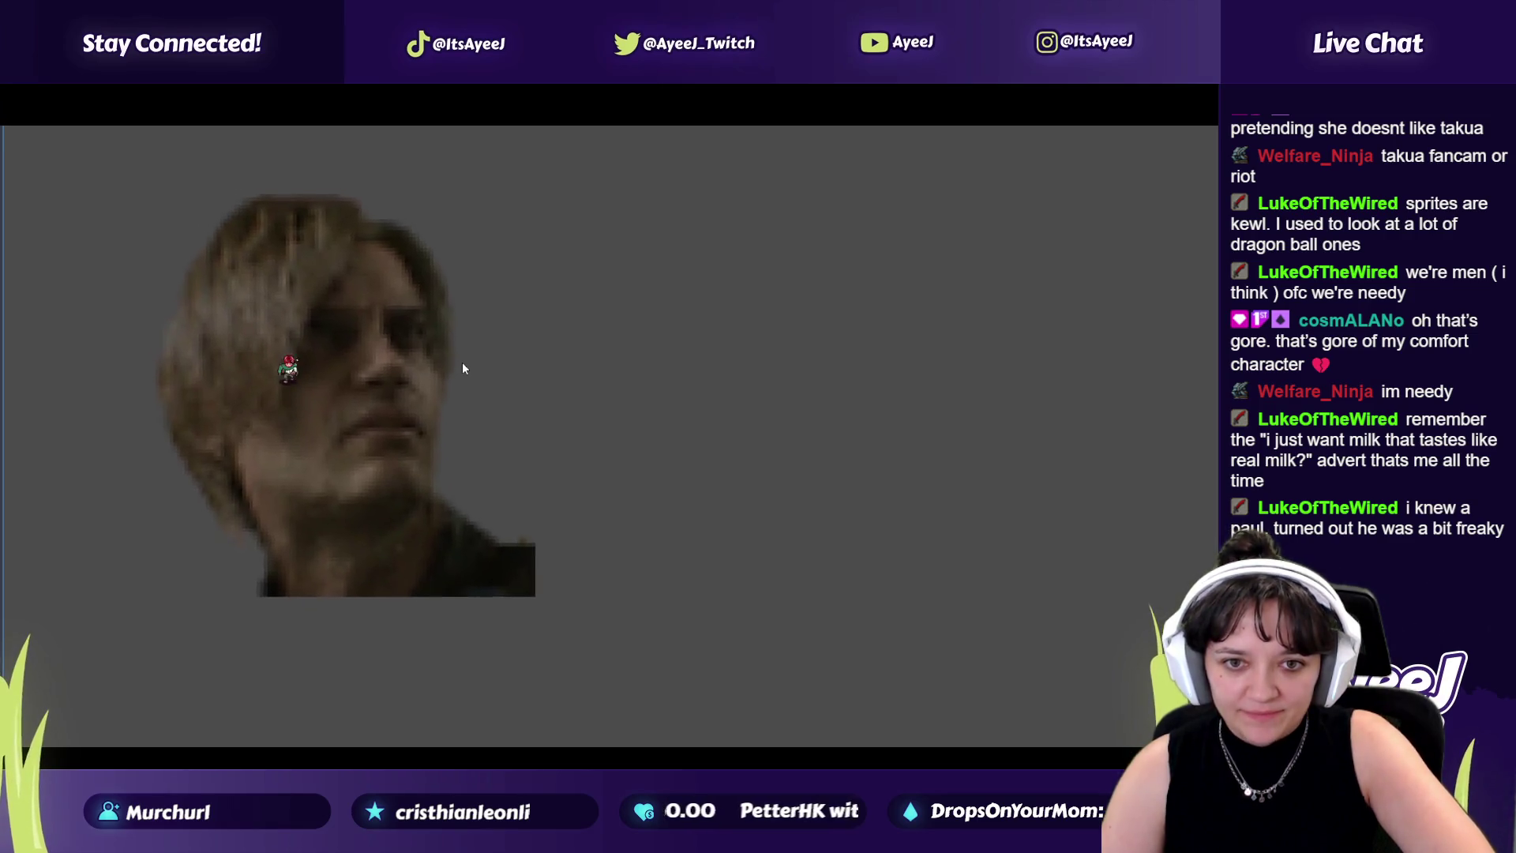
key("alt+Tab")
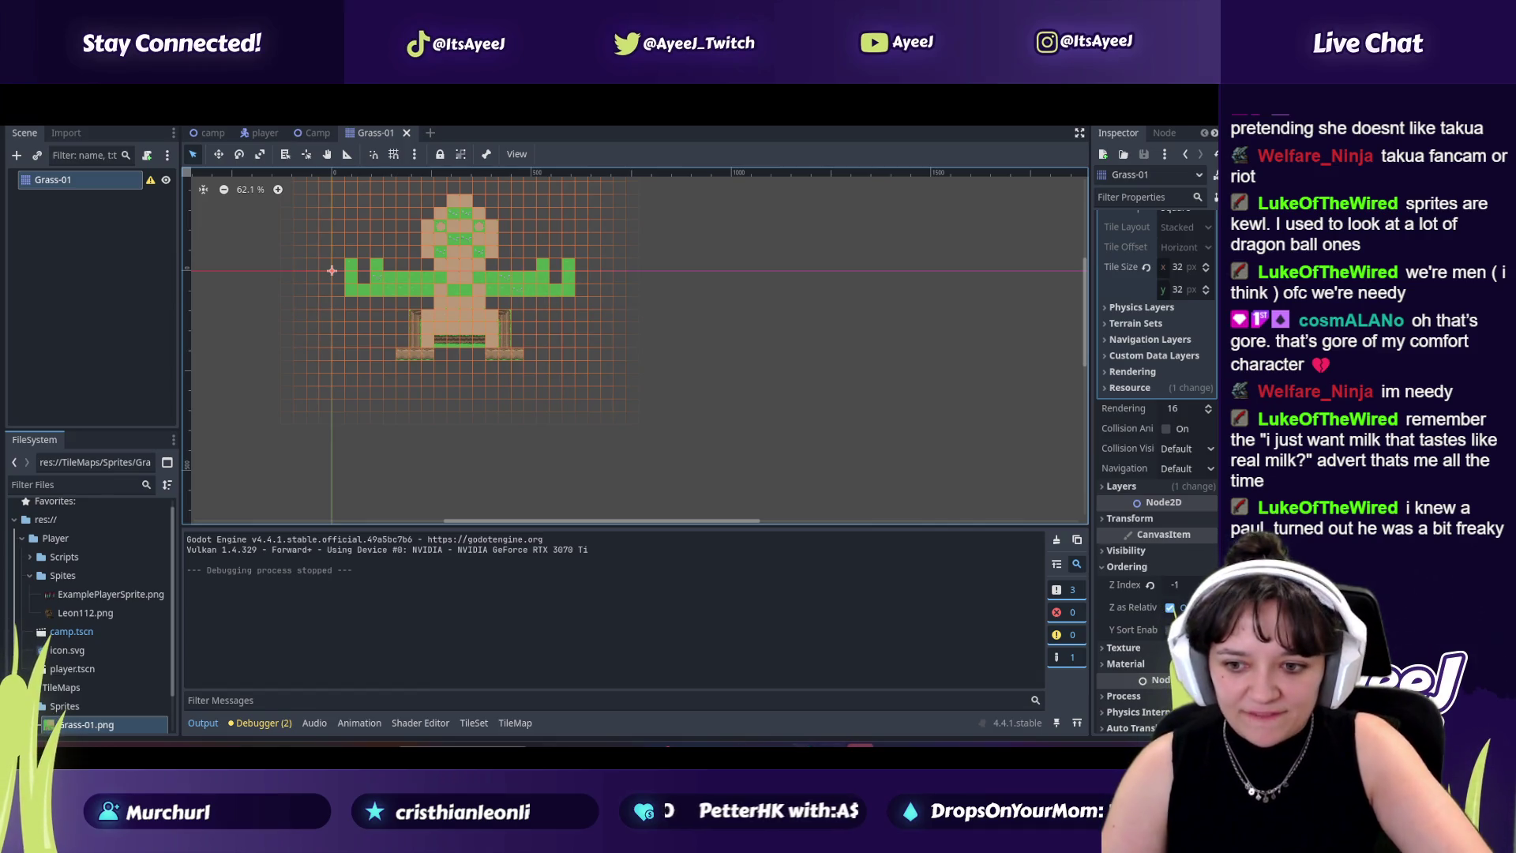
mouse_move(777, 738)
left_click(856, 690)
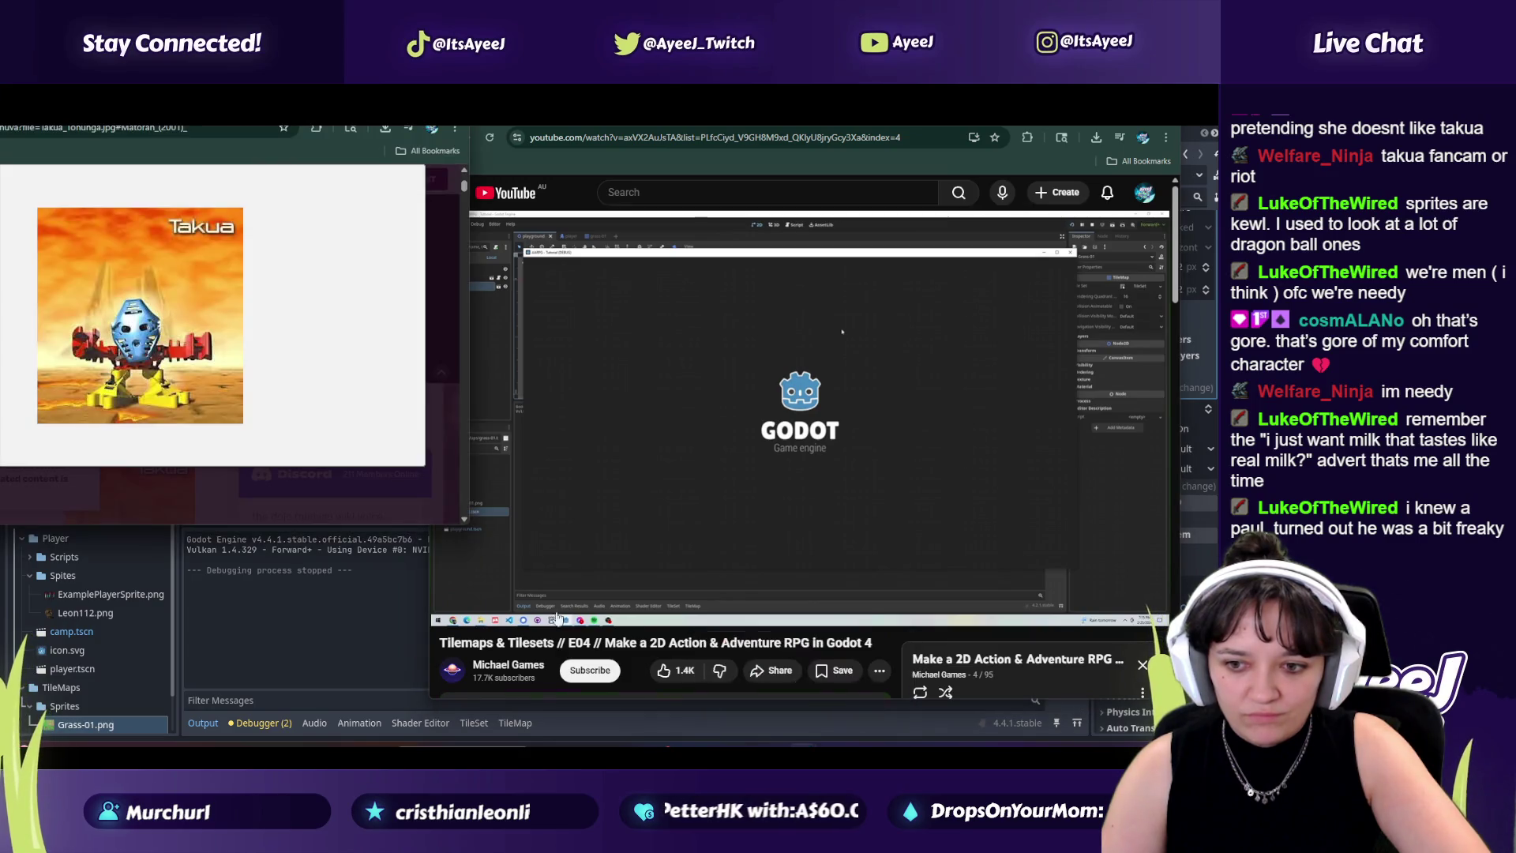
Step: Rewind the YouTube tutorial to 5:42 to rewatch adding the tilemap scene to the game
left_click(805, 683)
left_click(598, 589)
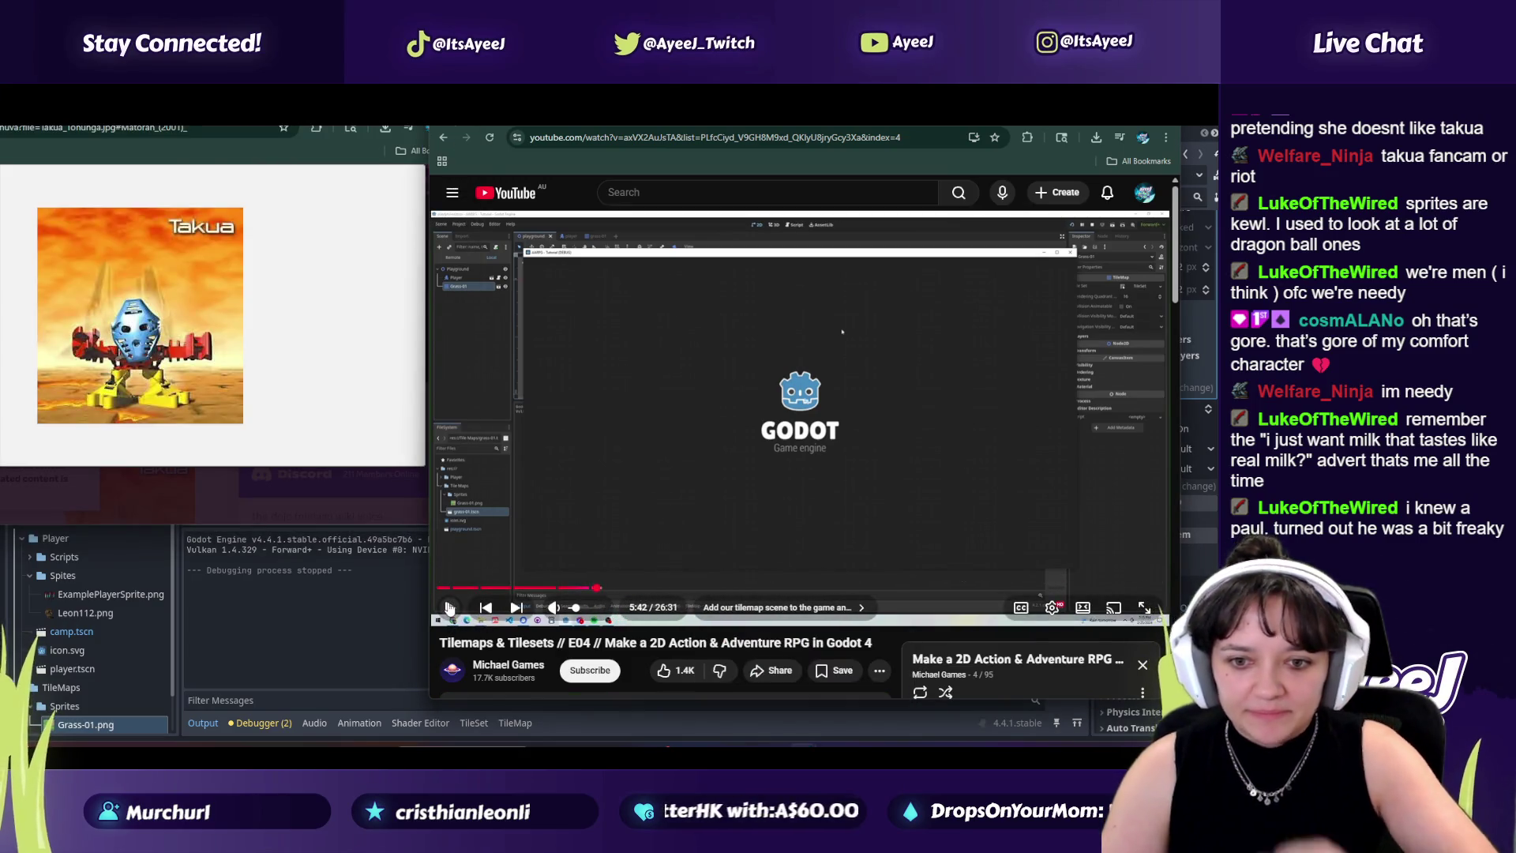
left_click(449, 608)
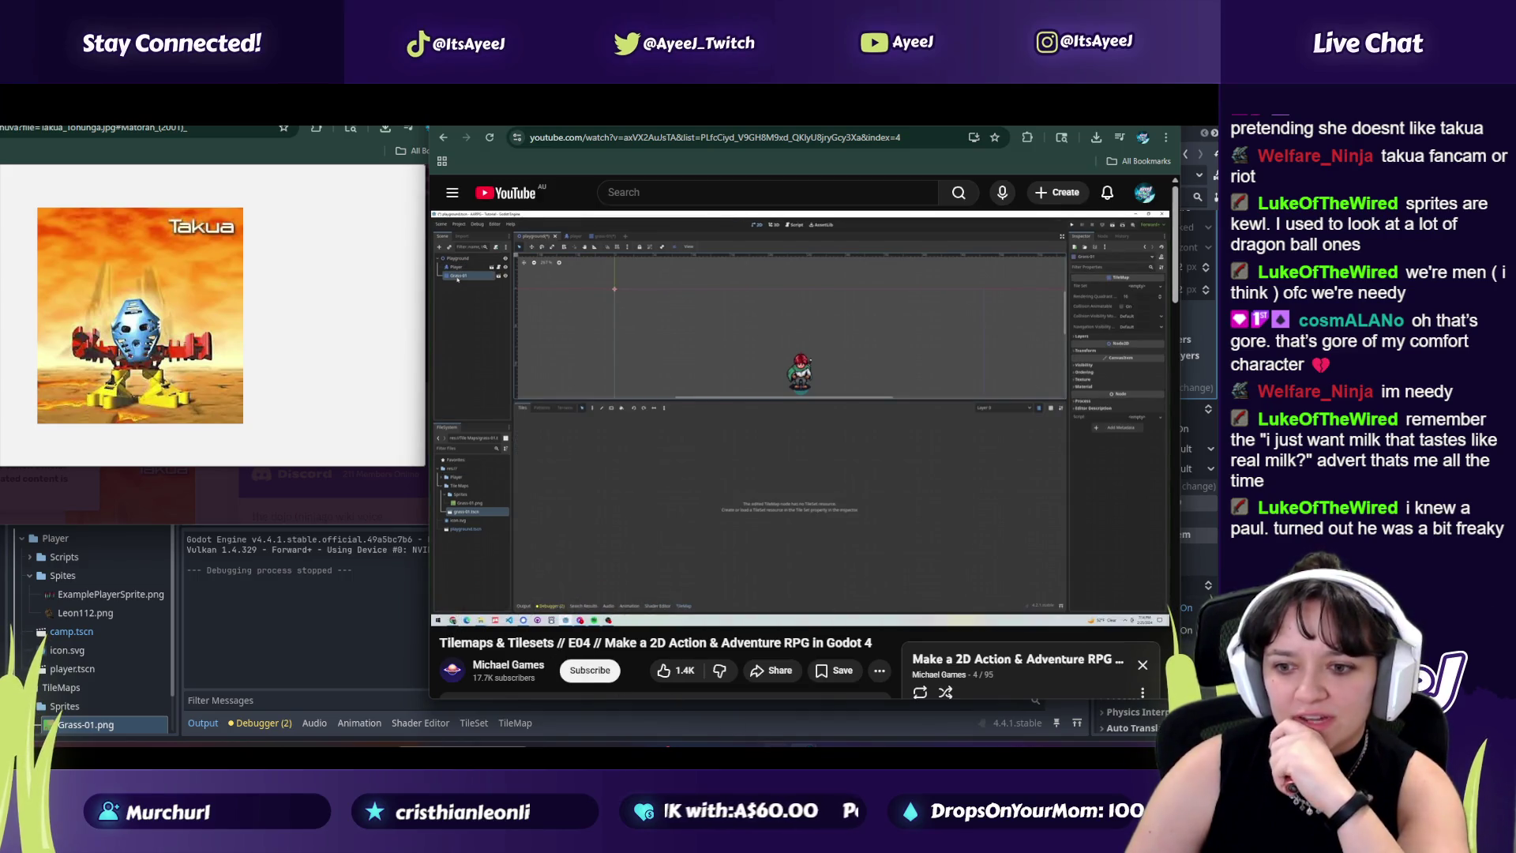
key("alt+Tab")
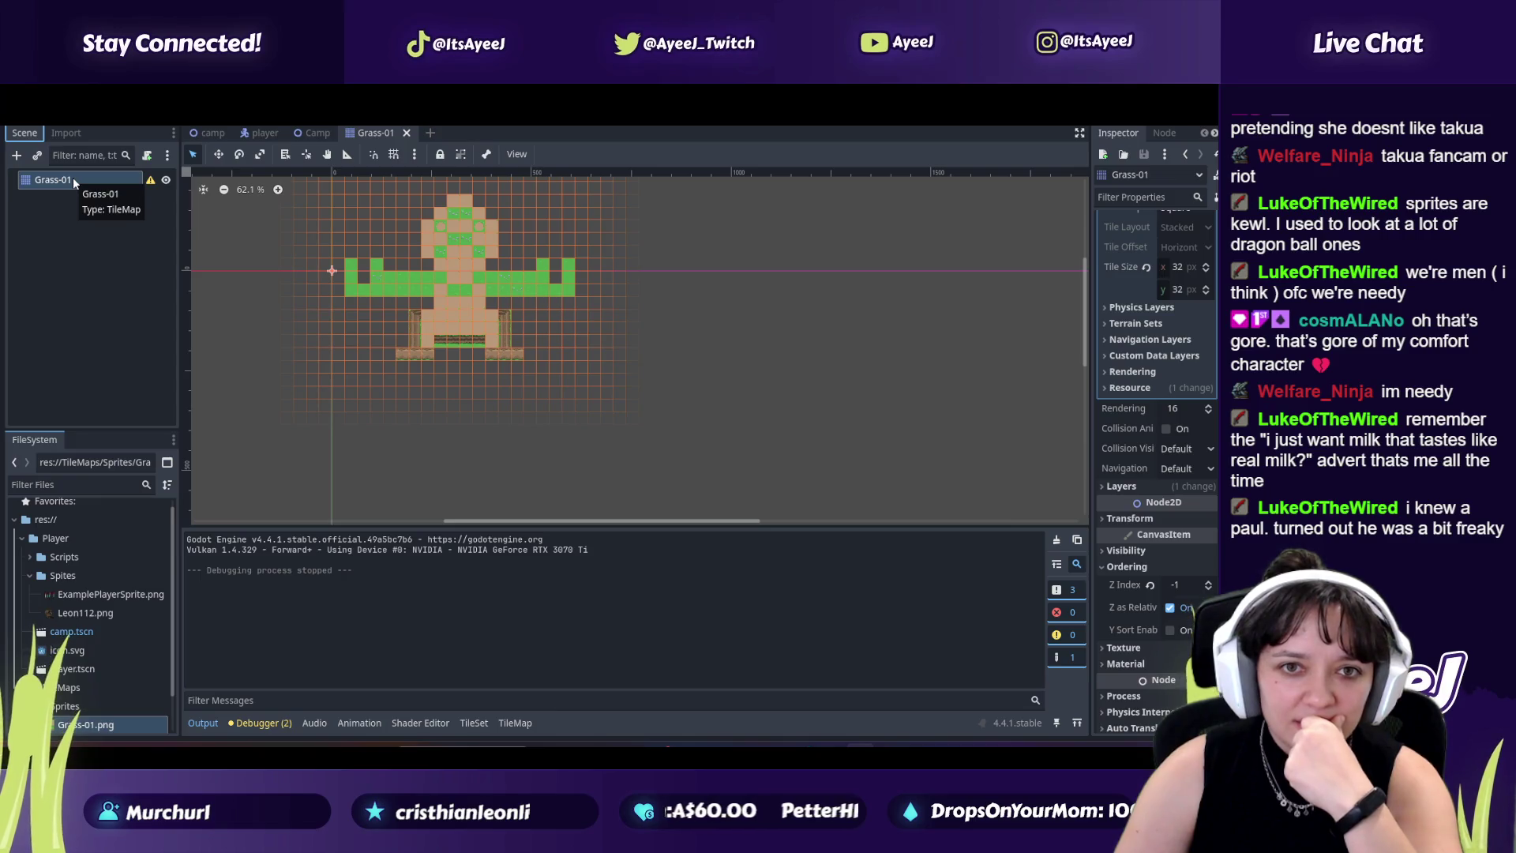
Step: Reorder the scene tabs so Grass-01 sits directly after camp, checking both scenes
left_click_drag(74, 182, 37, 208)
left_click_drag(70, 501, 50, 152)
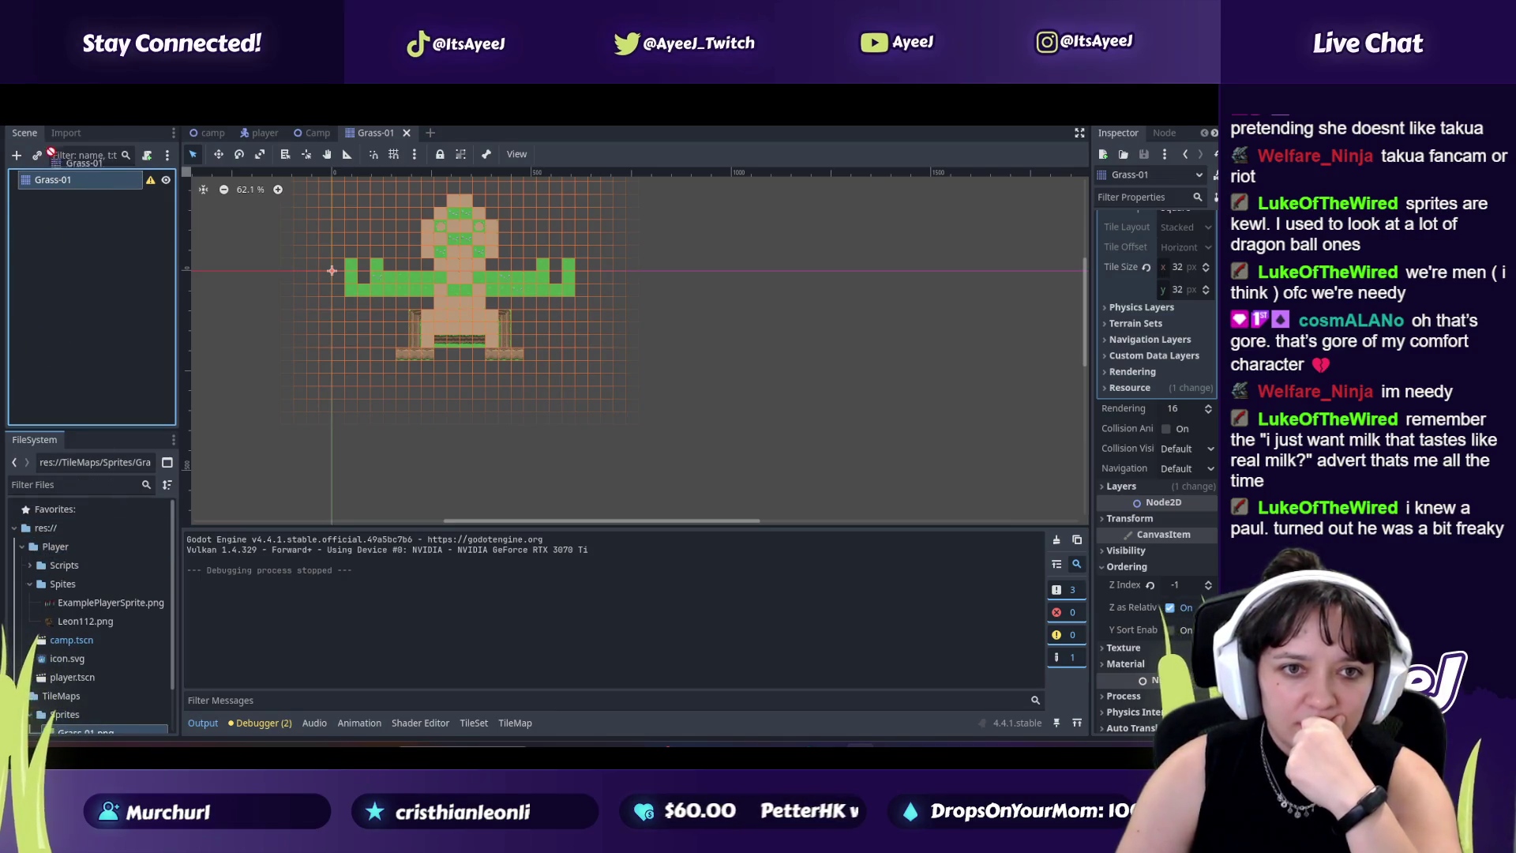
left_click(205, 134)
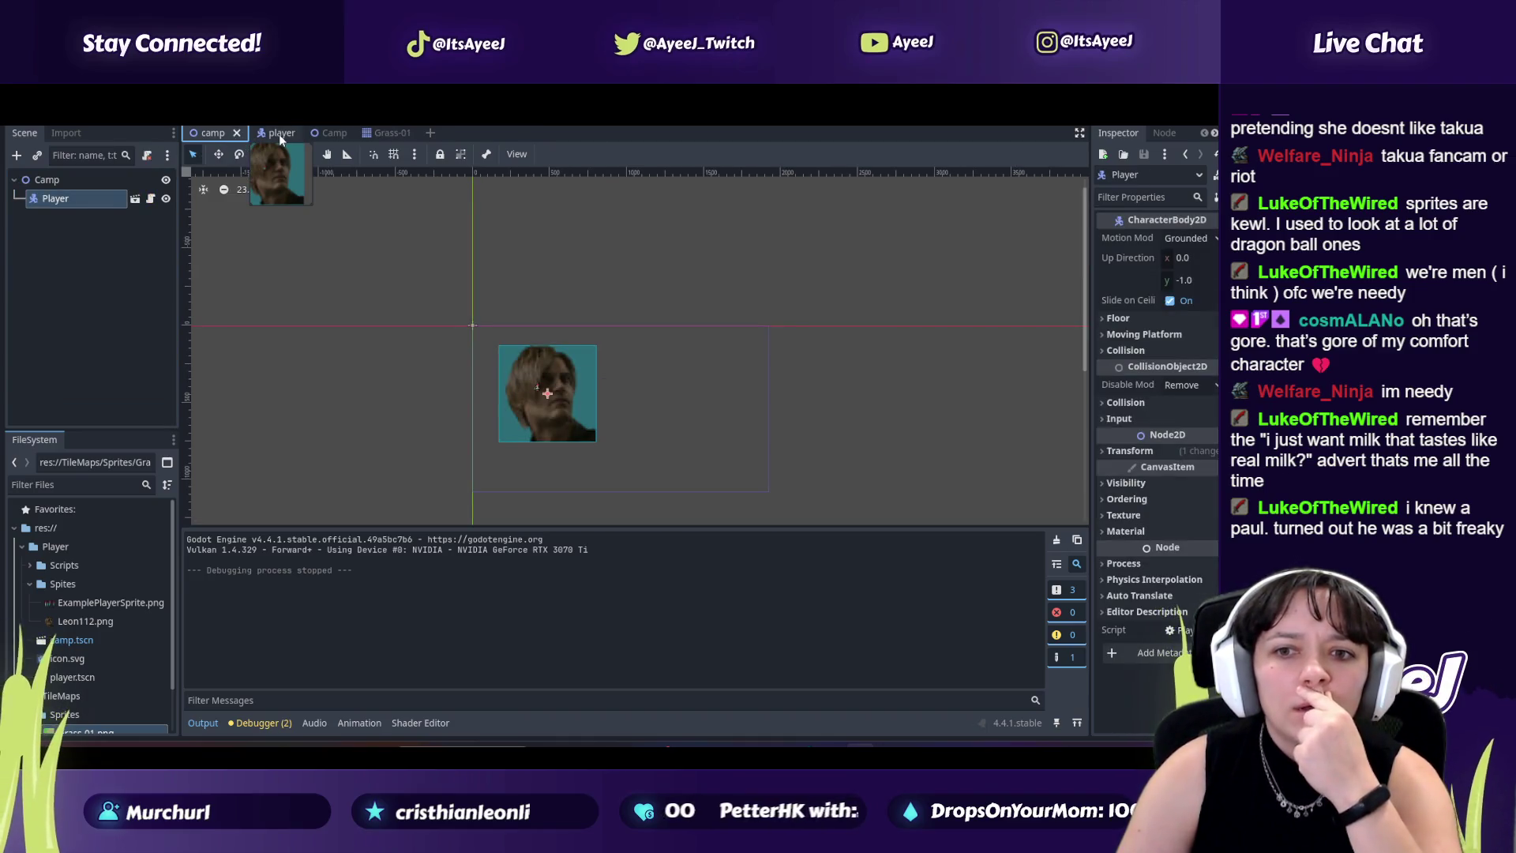
left_click(387, 133)
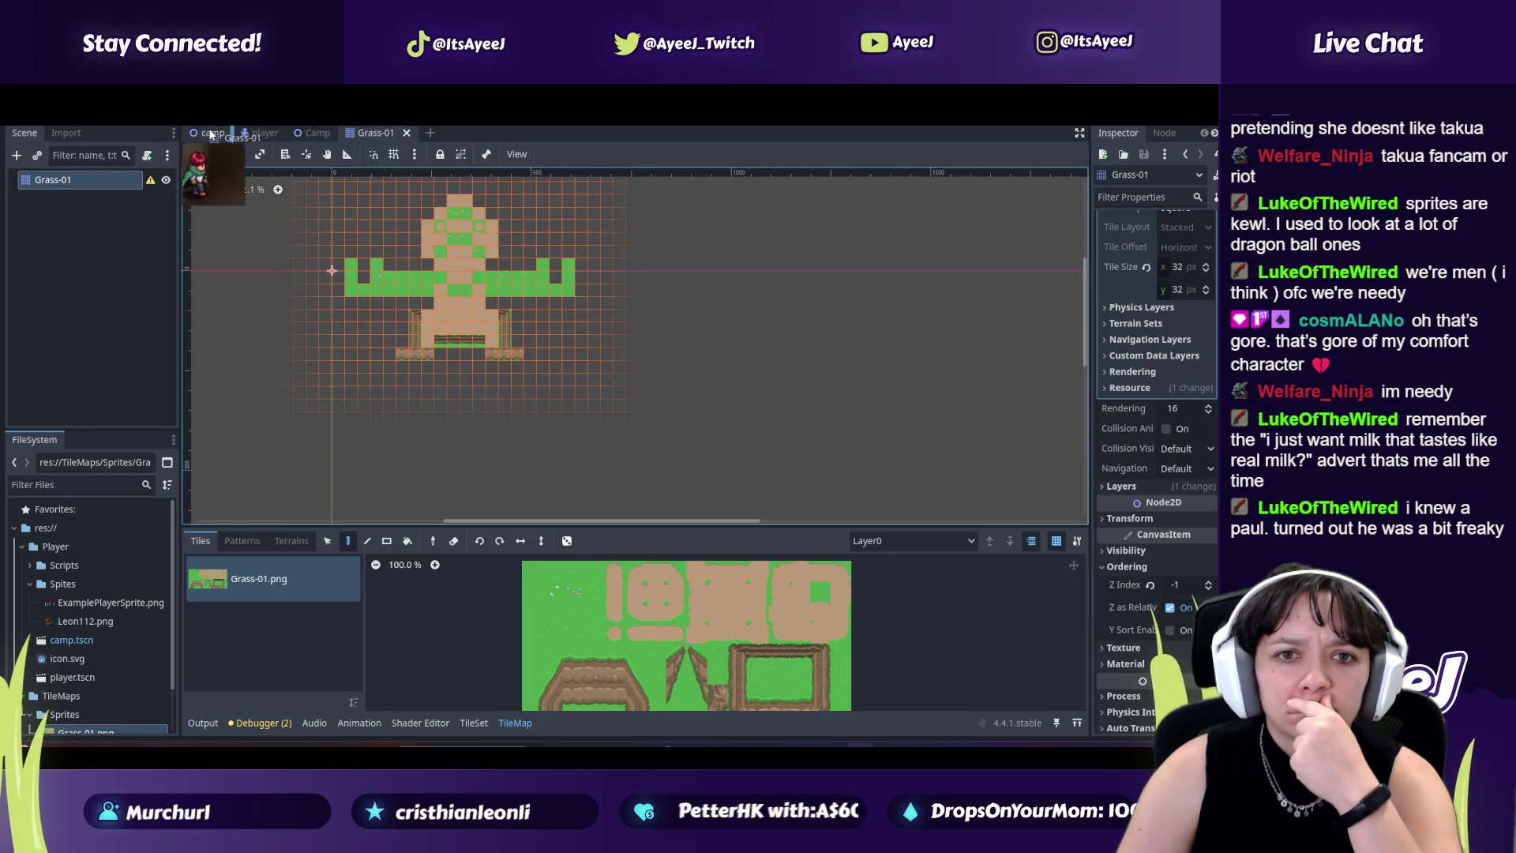
left_click_drag(209, 134, 210, 134)
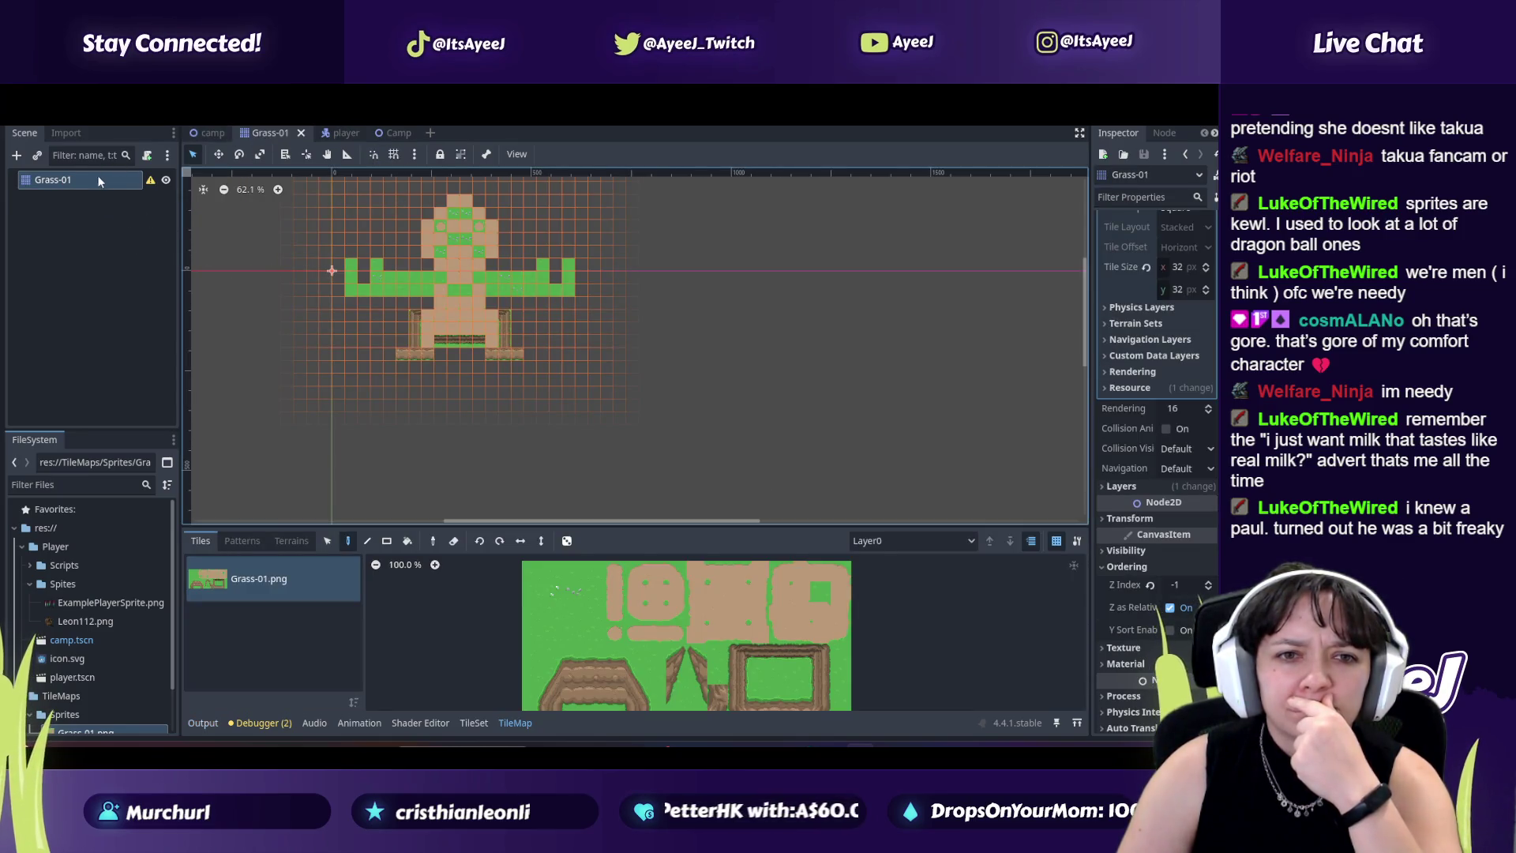
left_click(209, 133)
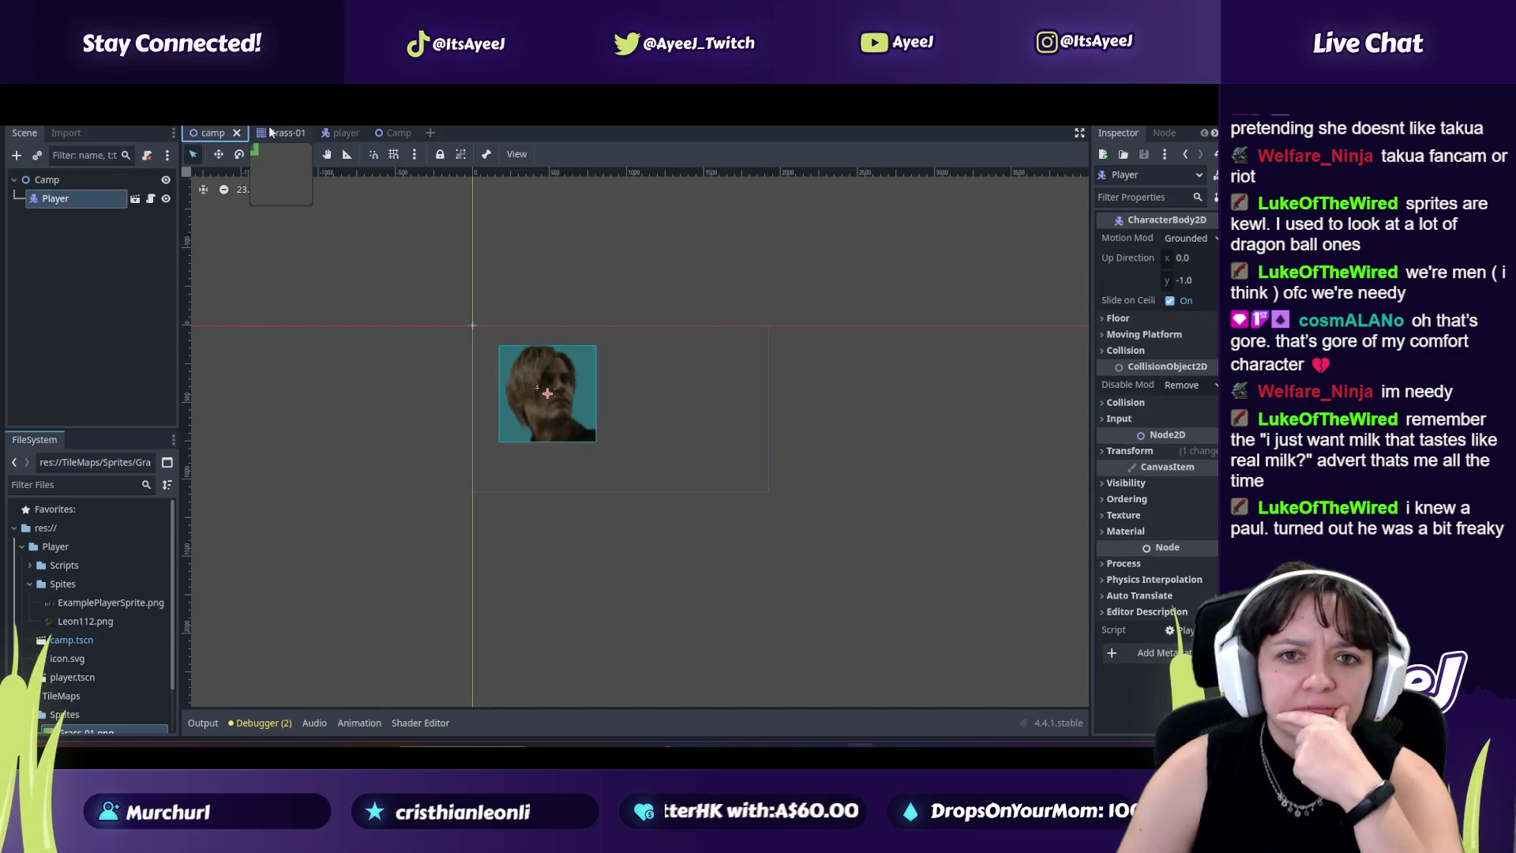
left_click(272, 132)
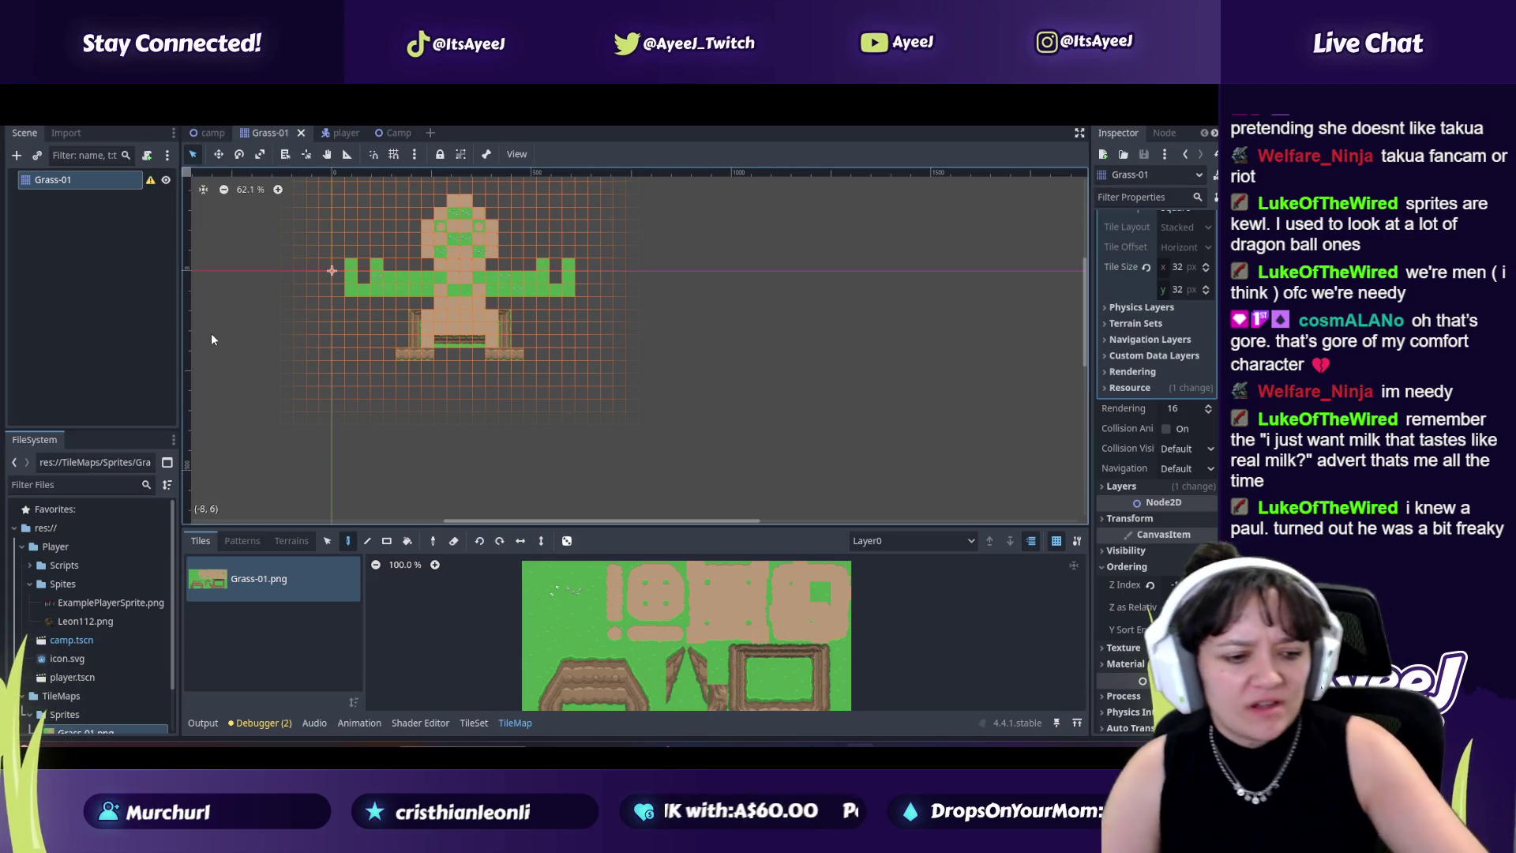
key("alt+Tab")
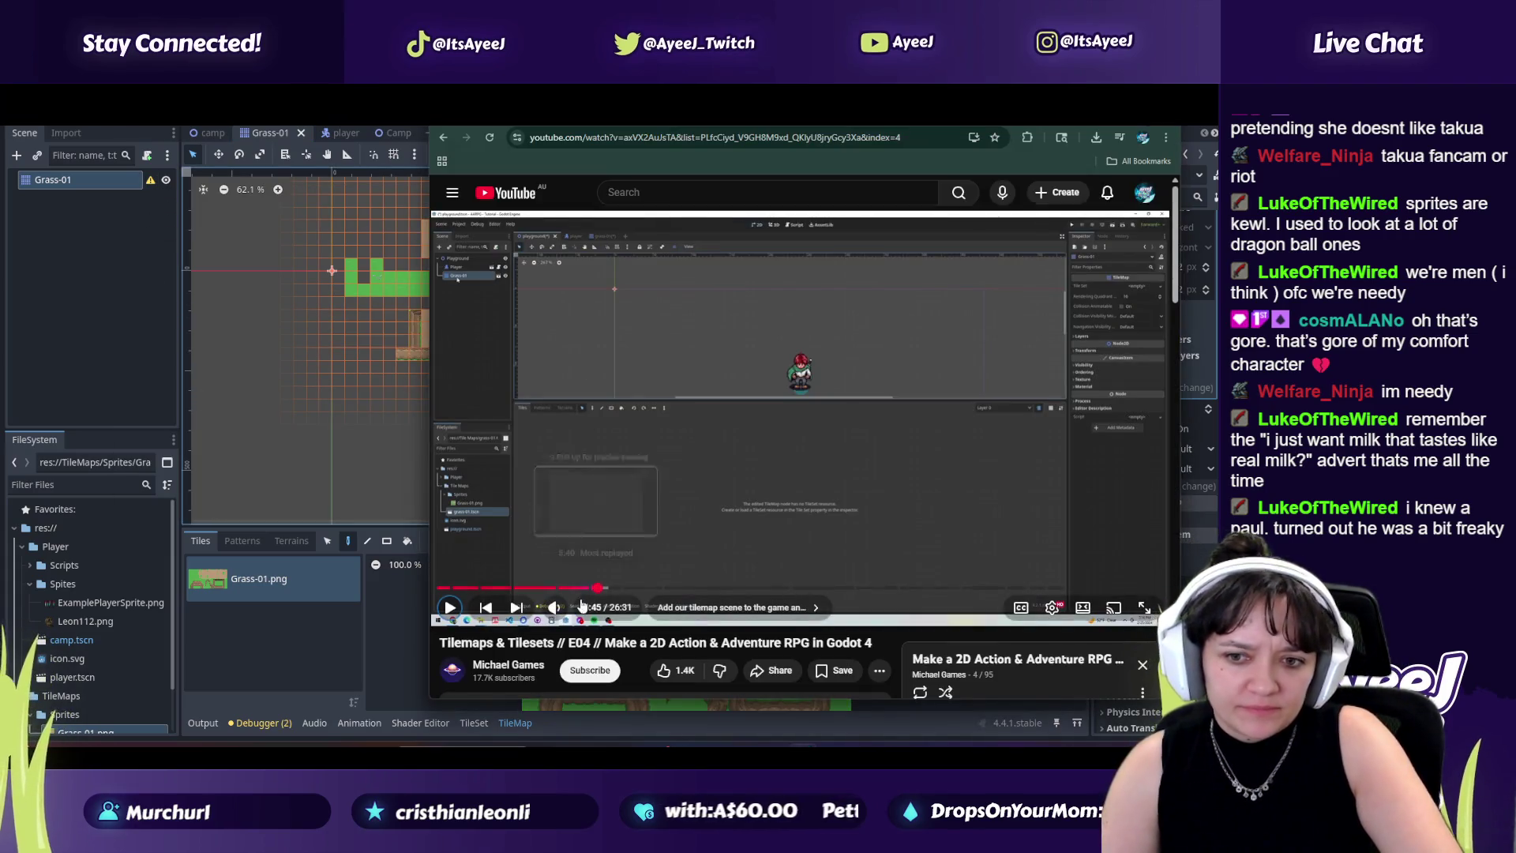
Step: Replay the tutorial from 5:30 and pause it at 5:40 on the small-character scene
left_click(588, 588)
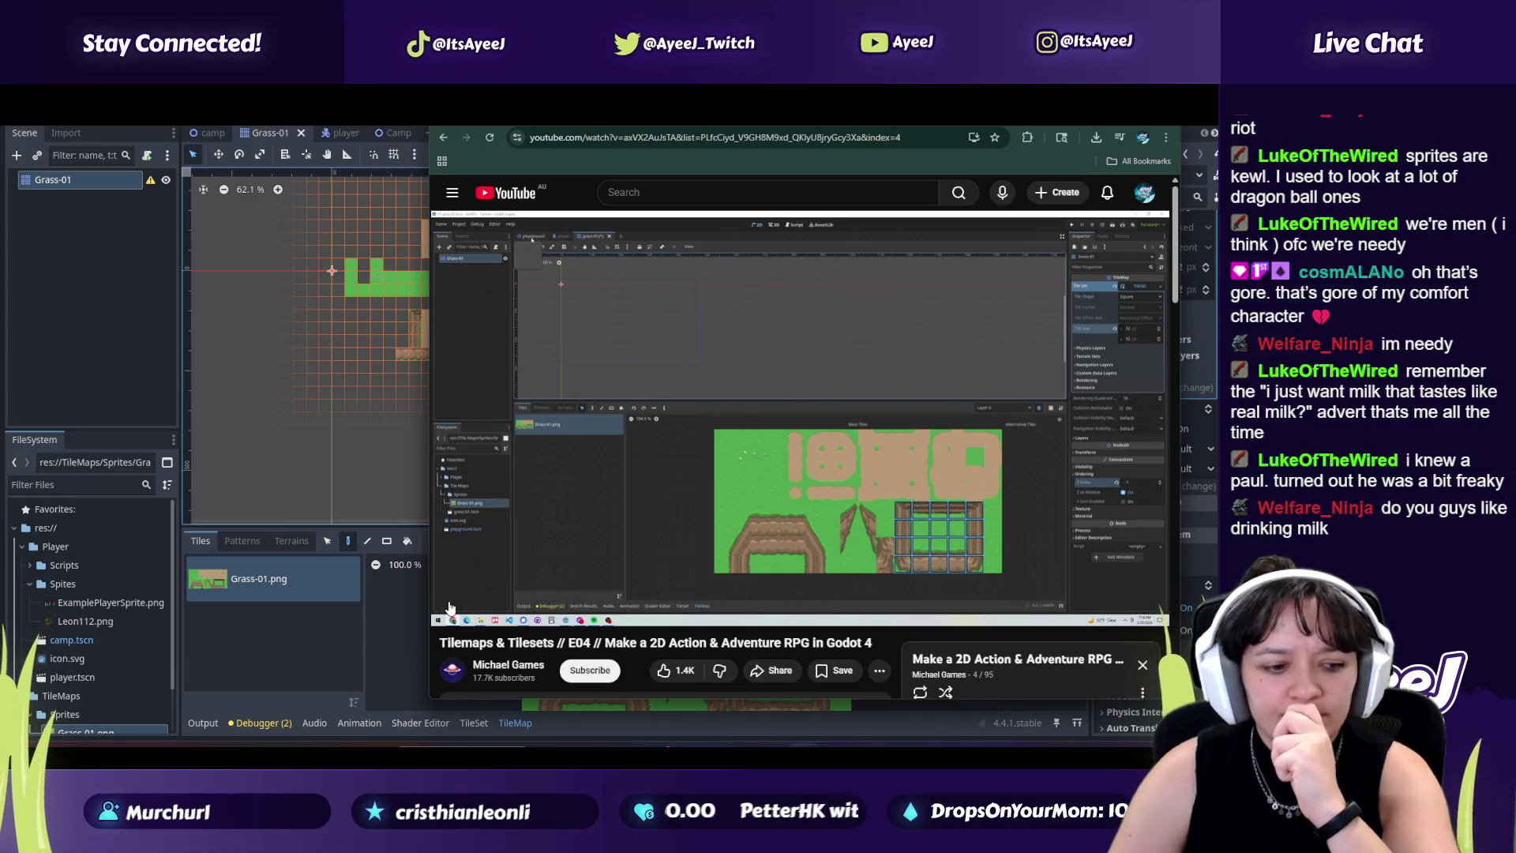
left_click(594, 414)
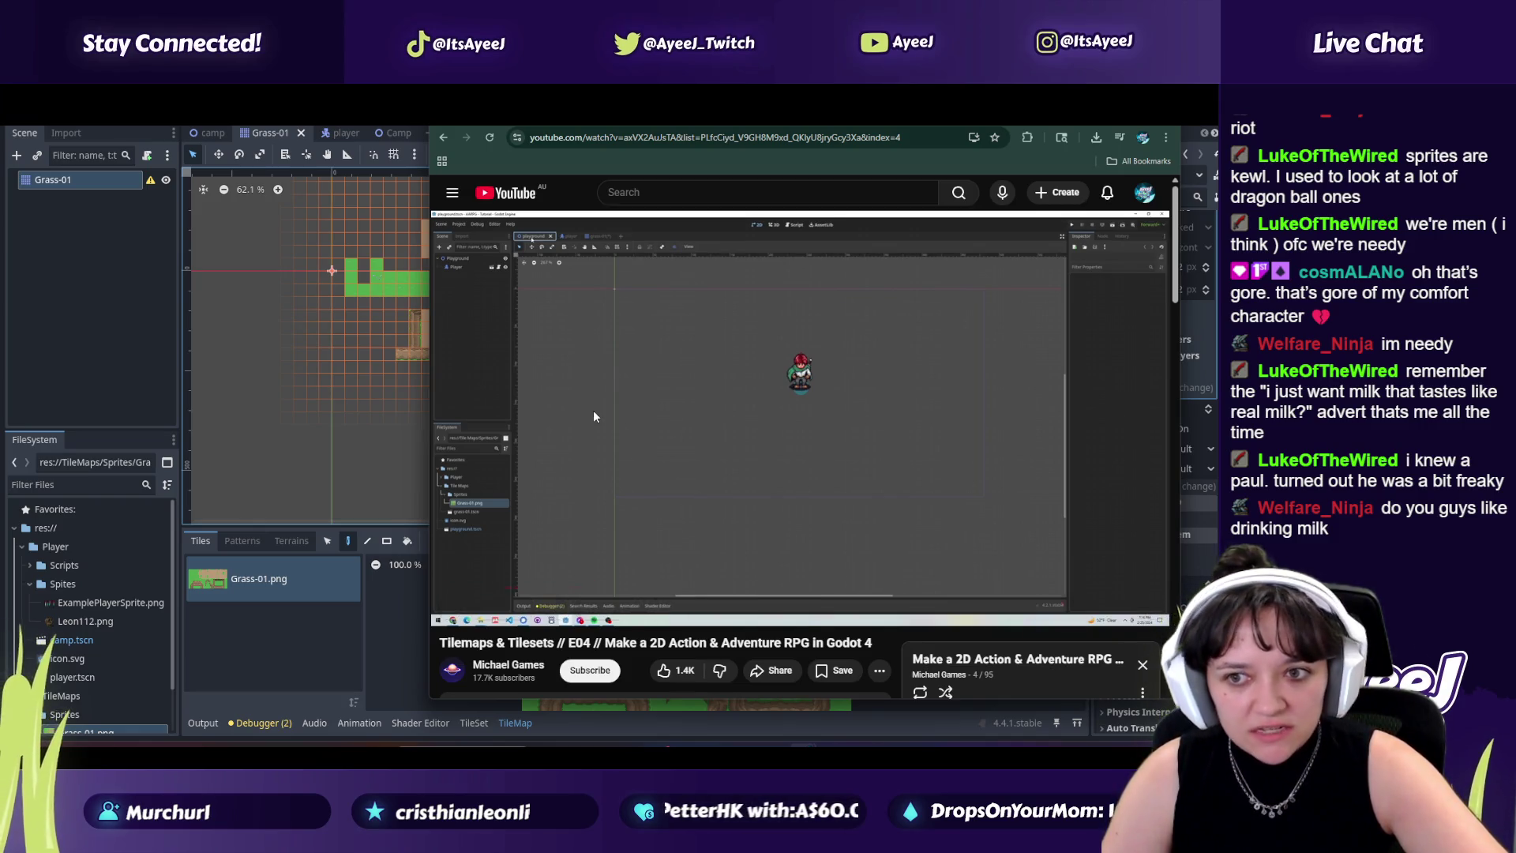
left_click(594, 410)
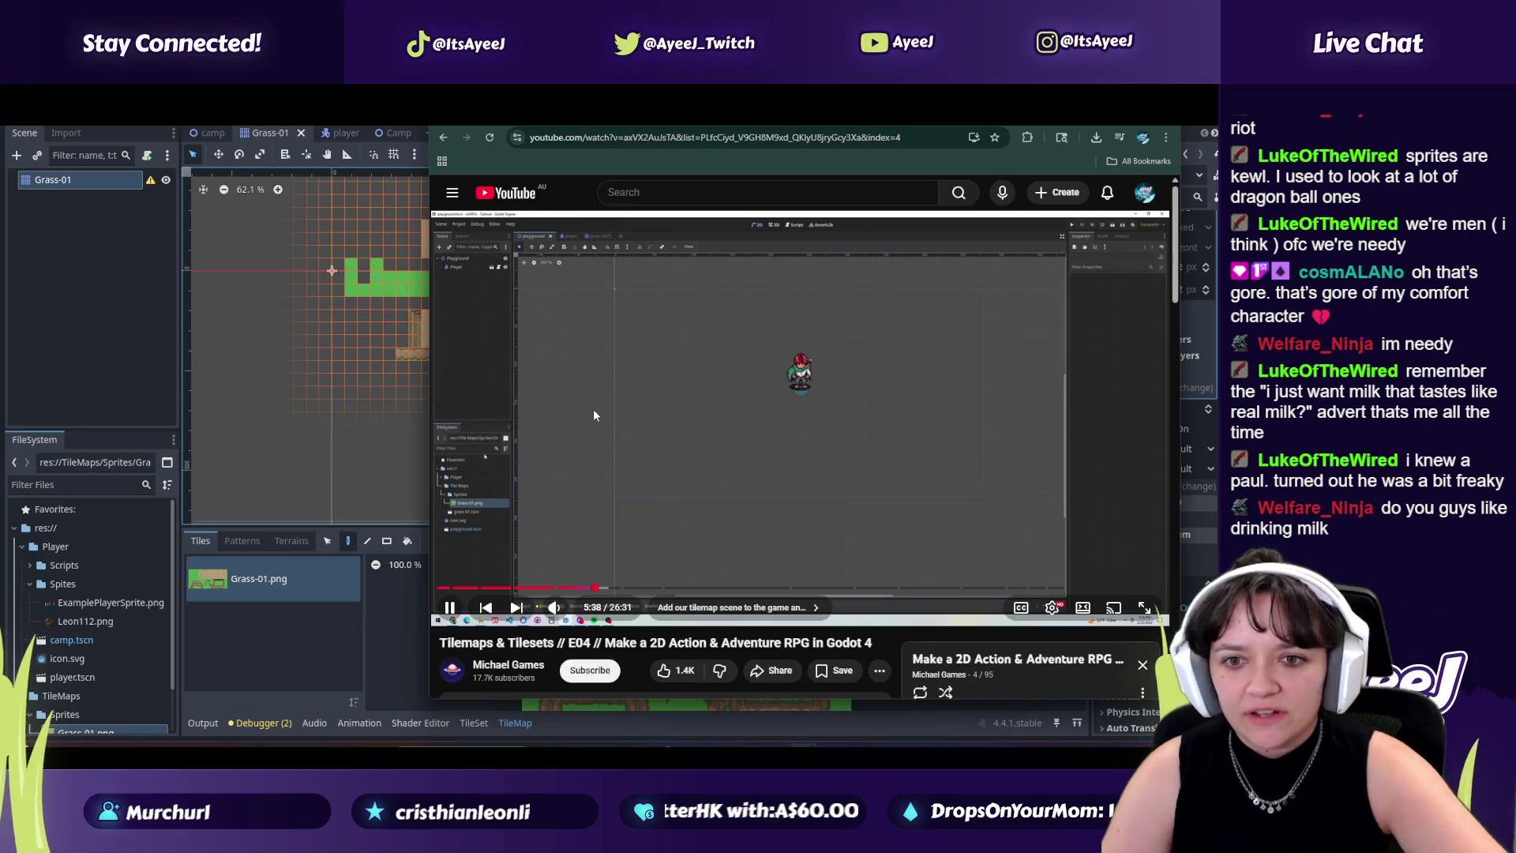
key("space")
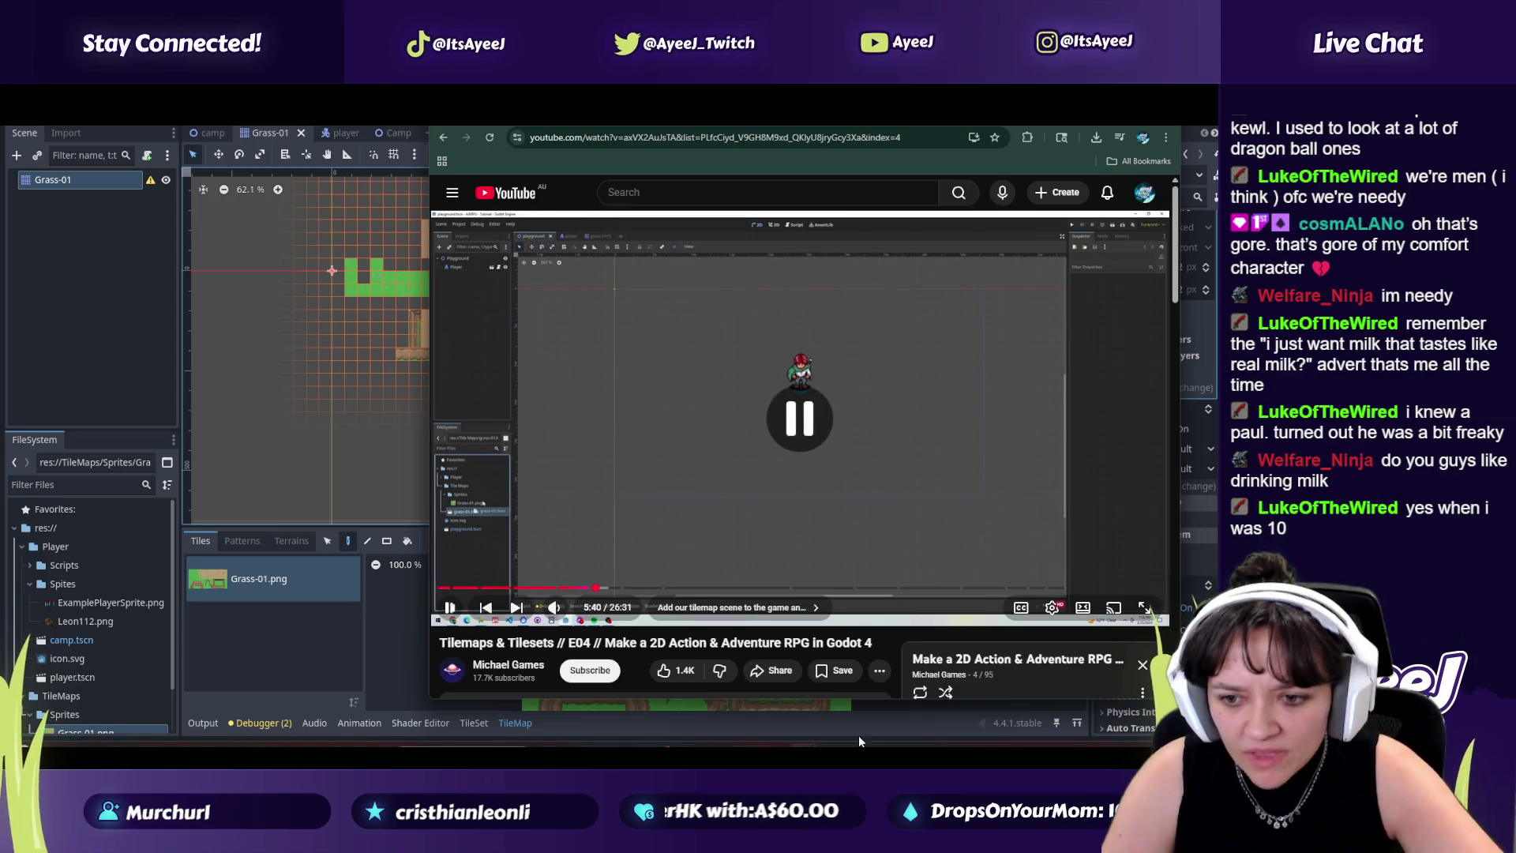
left_click(744, 703)
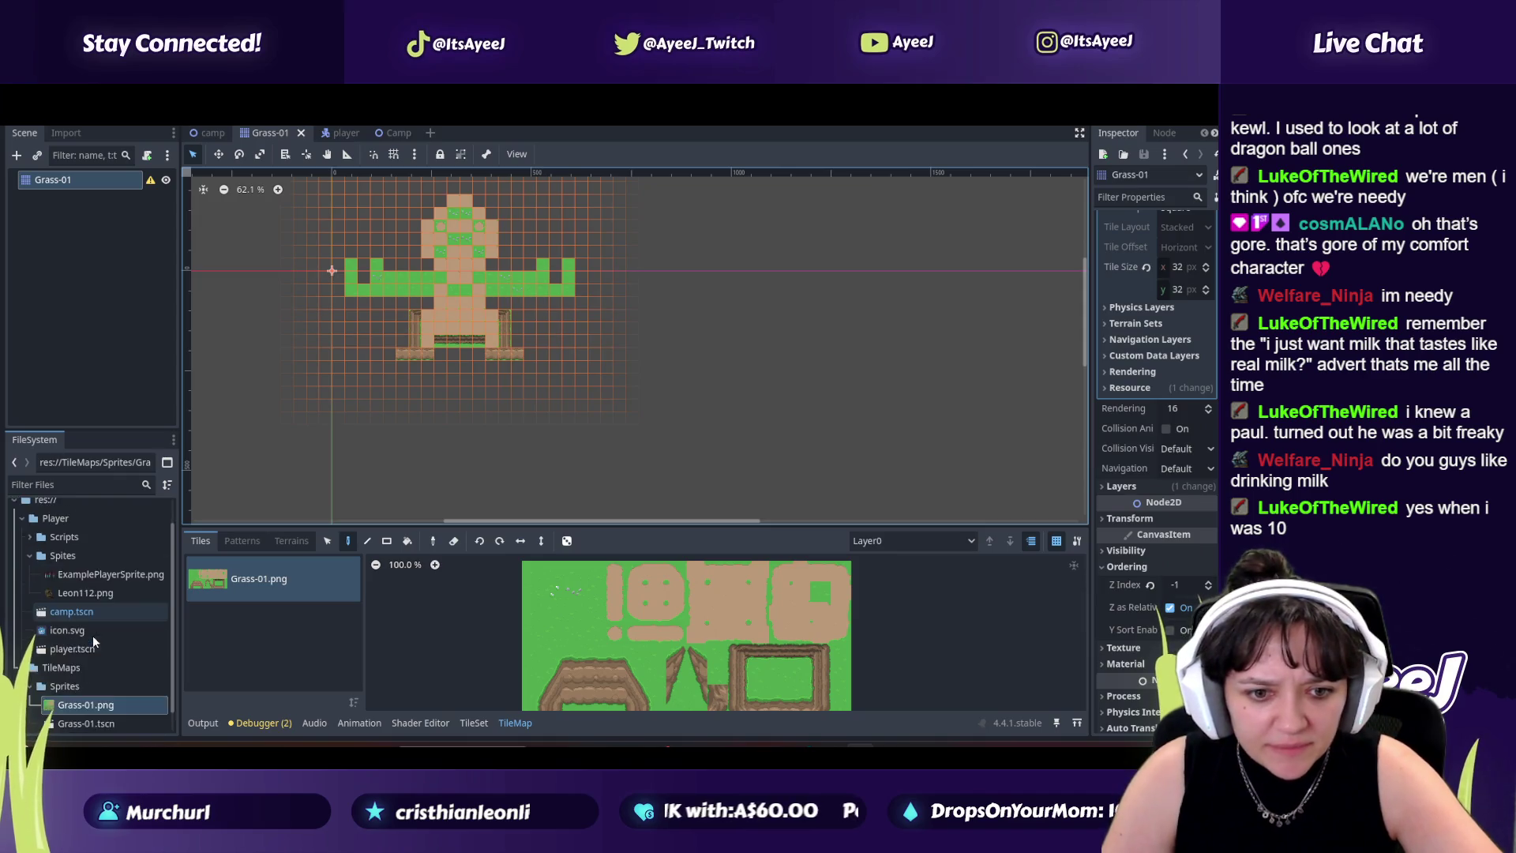
Step: Switch to the camp scene and try dragging Grass-01.png into it
scroll(93, 635, "down", 2)
mouse_move(85, 682)
left_mouse_down()
mouse_move(73, 625)
mouse_move(75, 710)
mouse_move(219, 149)
left_mouse_up()
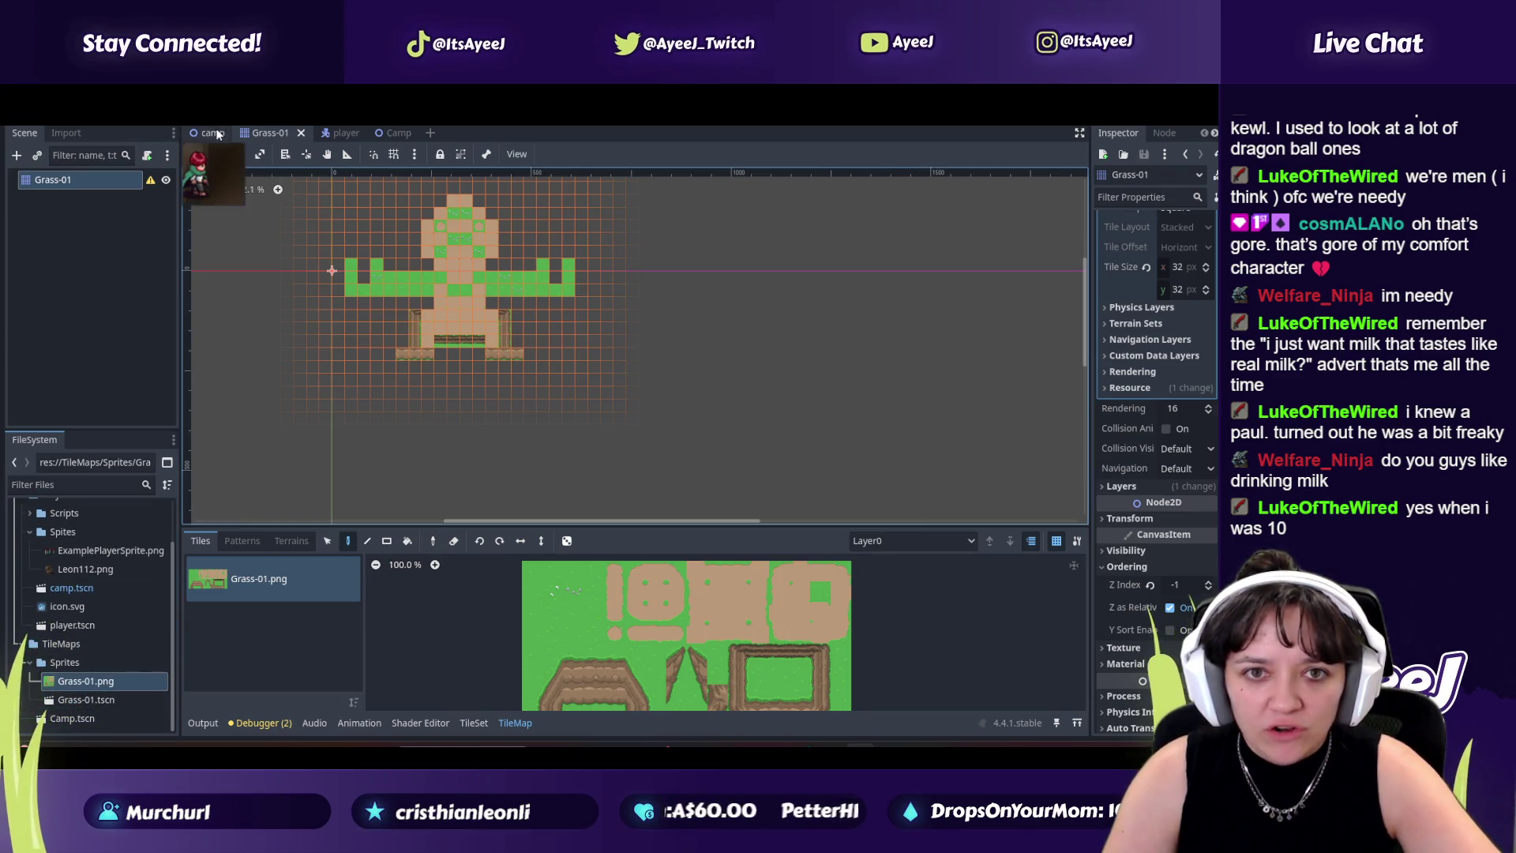
left_click(217, 132)
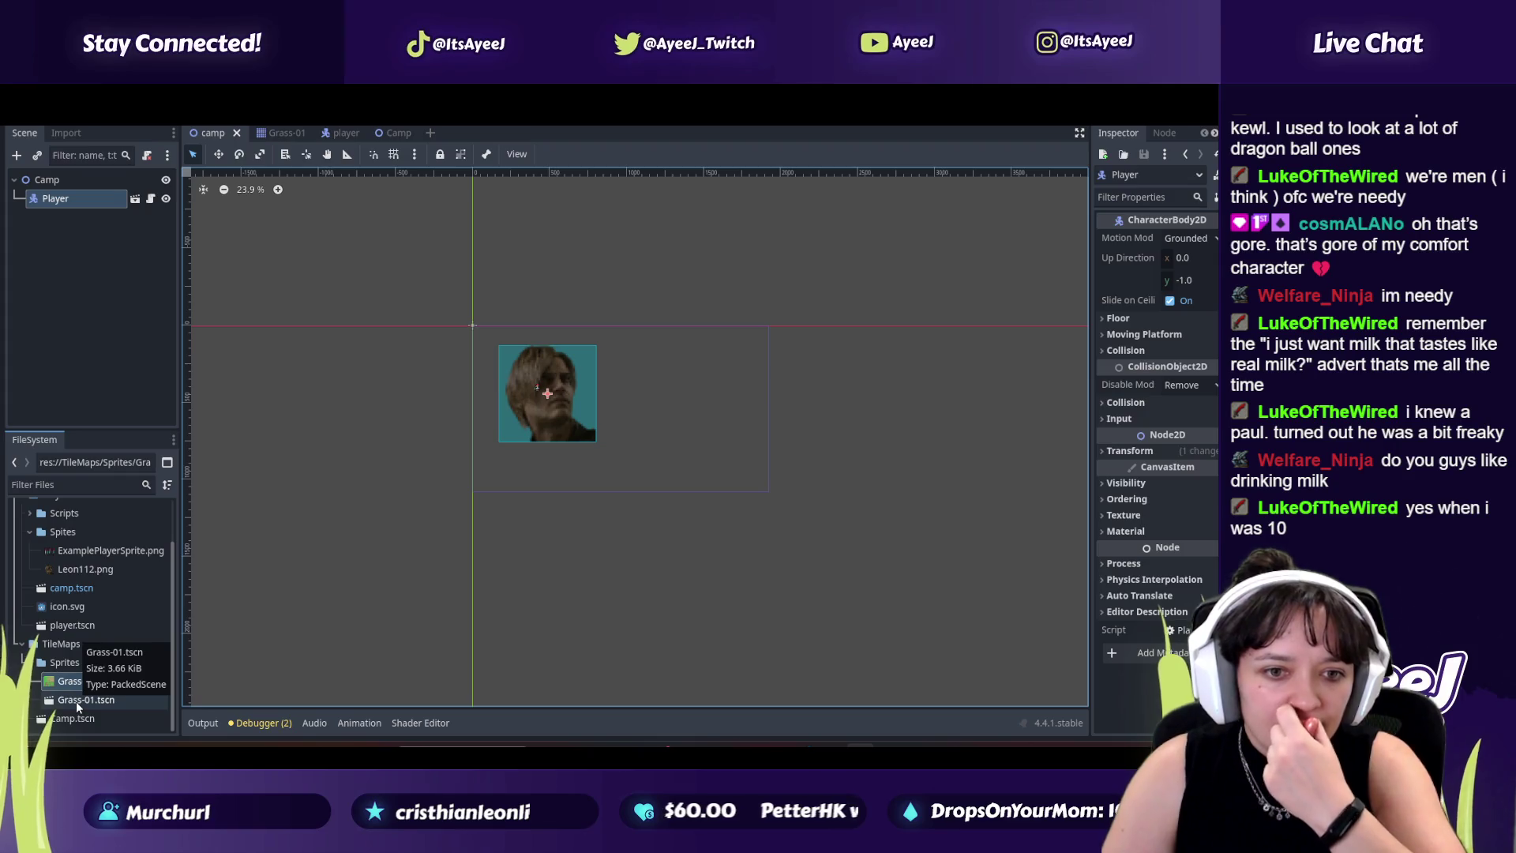
mouse_move(71, 681)
left_mouse_down()
mouse_move(185, 478)
mouse_move(45, 184)
left_mouse_up()
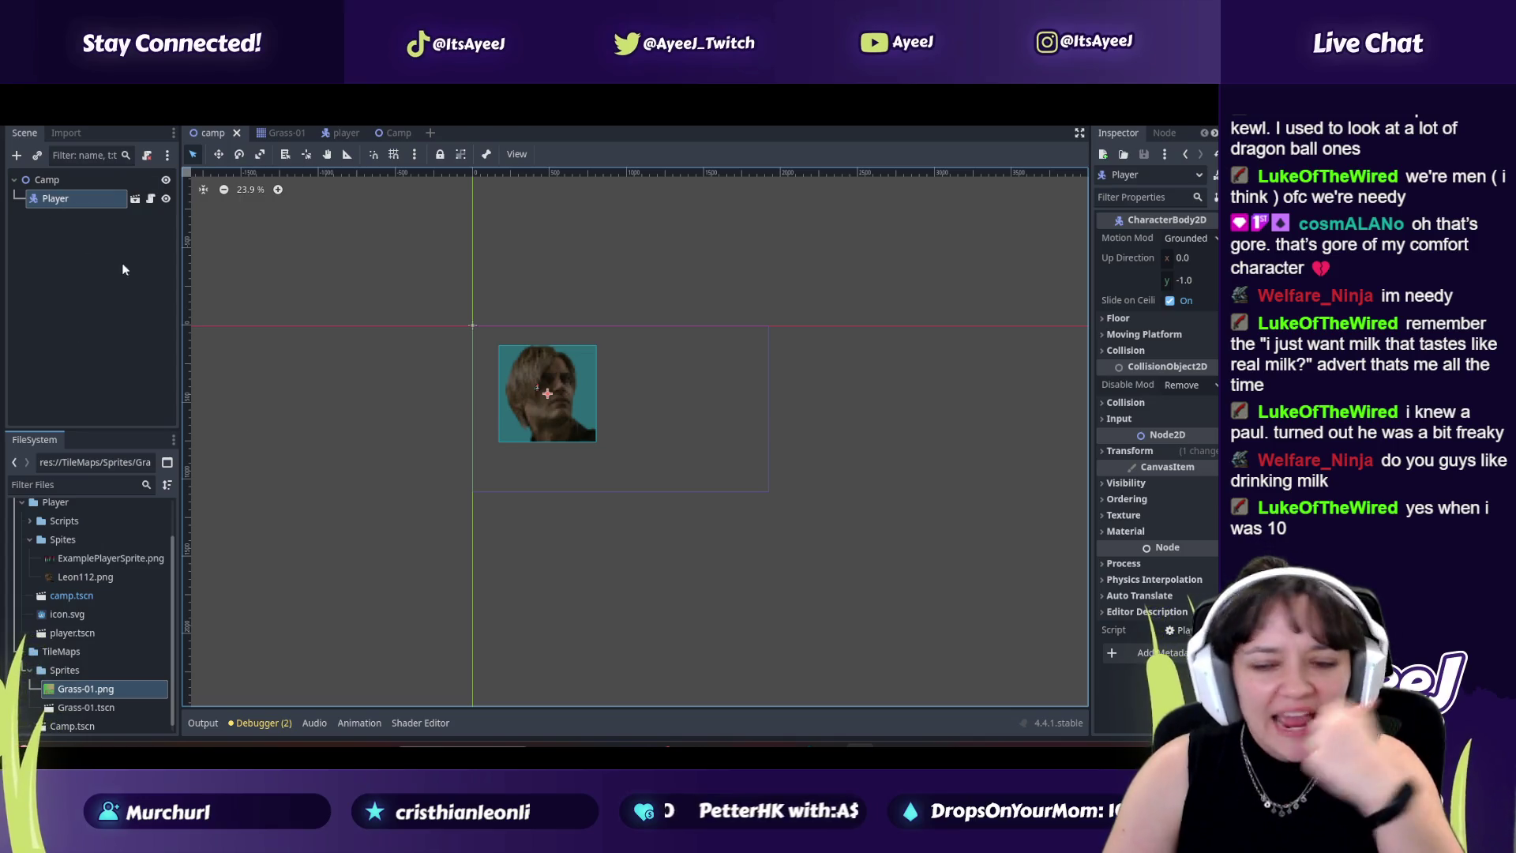
mouse_move(64, 694)
left_mouse_down()
mouse_move(82, 716)
mouse_move(71, 186)
mouse_move(64, 251)
left_mouse_up()
Step: Select the Camp root node, then bring the tutorial video back to the front
left_click(69, 180)
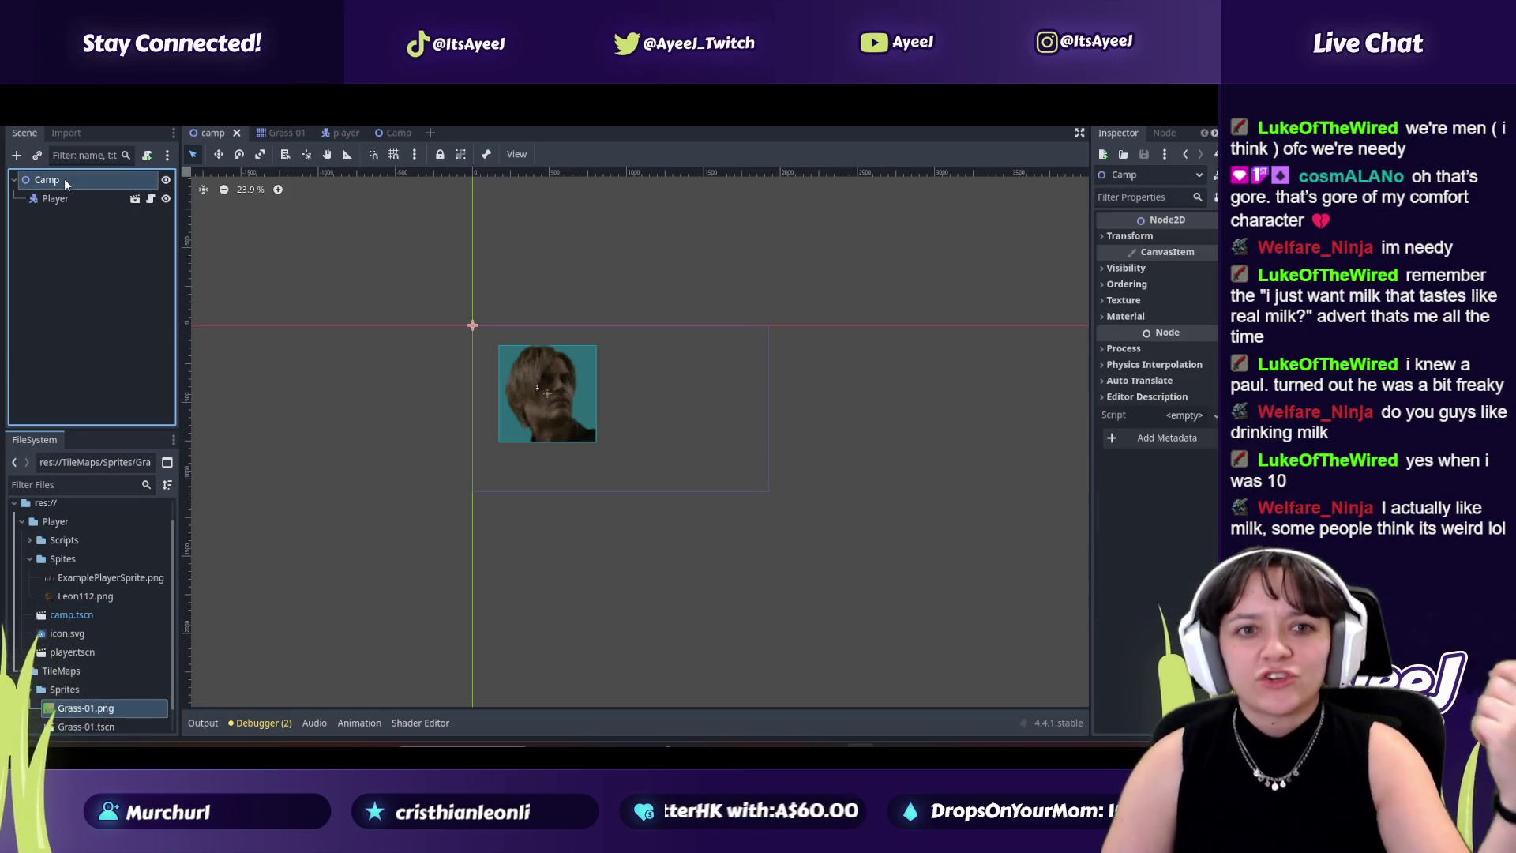
scroll(79, 646, "down", 1)
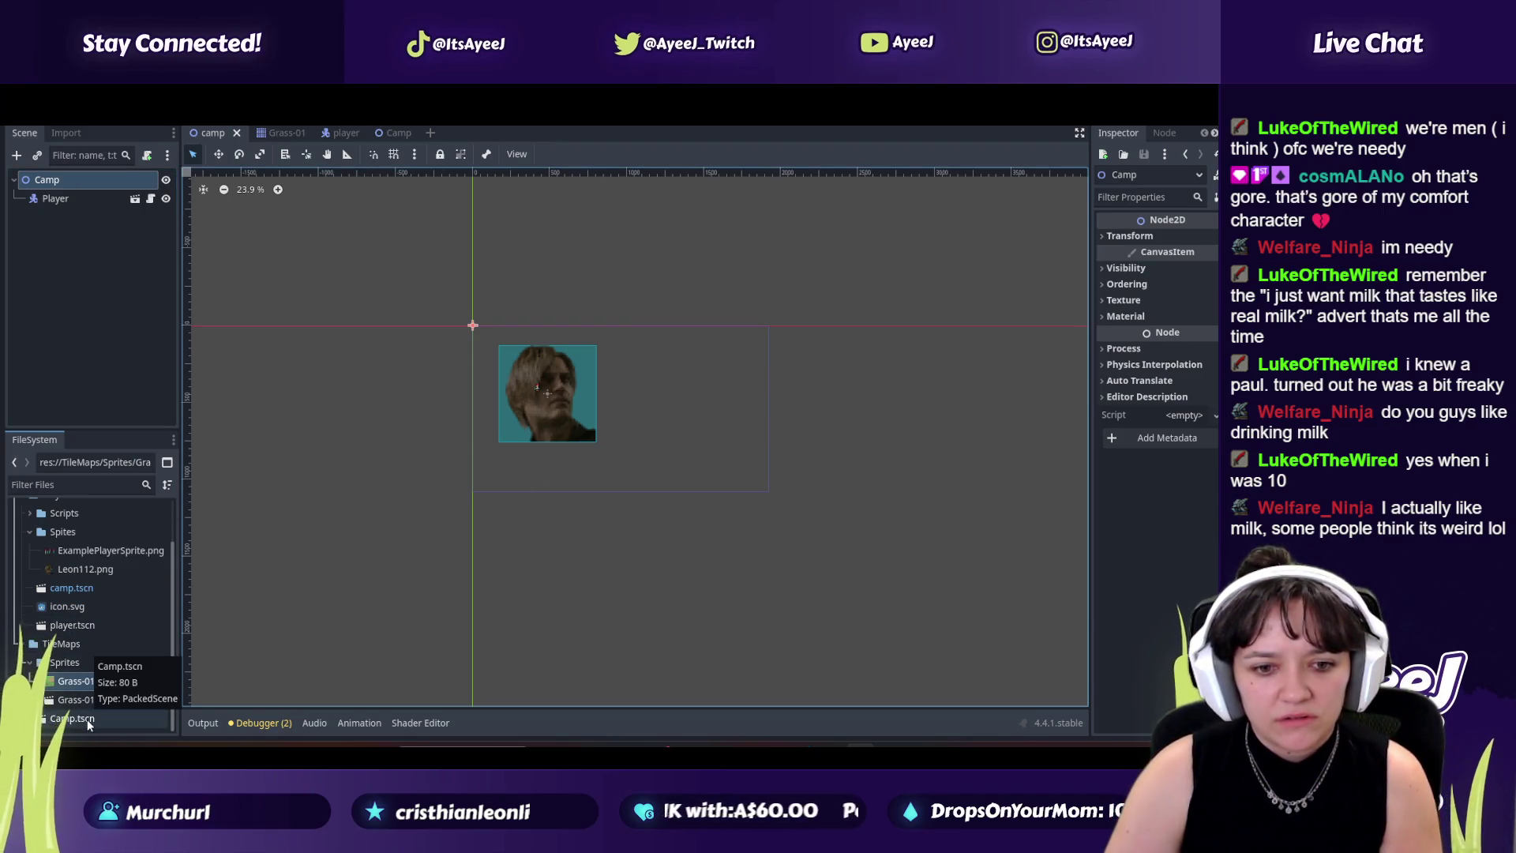
key("alt+Tab")
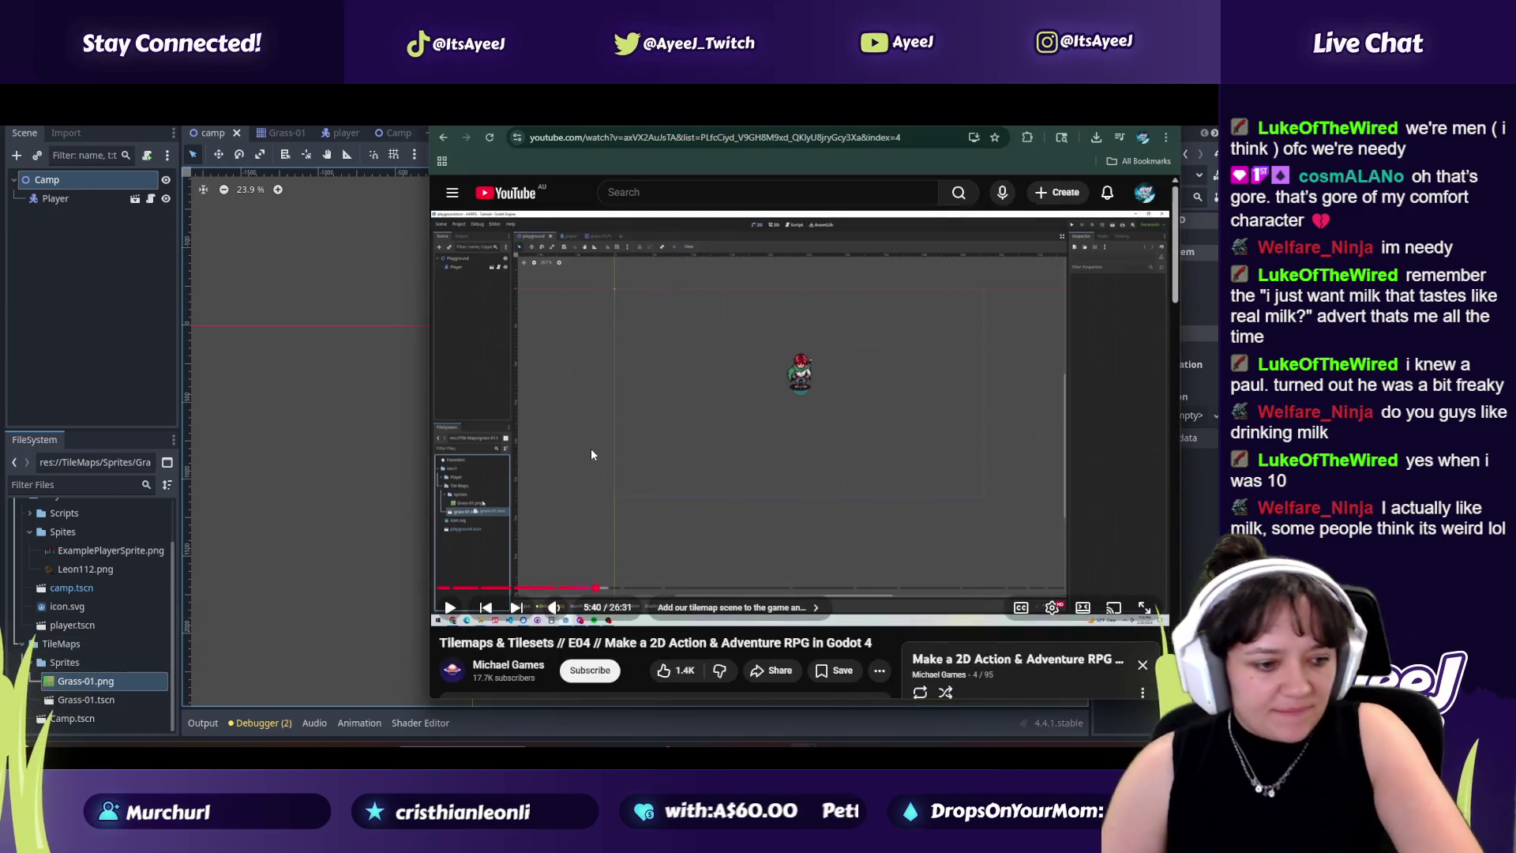
Step: Replay the tutorial from 5:30, pause it at 5:44, and return to Godot
left_click_drag(593, 589, 591, 589)
left_click(648, 420)
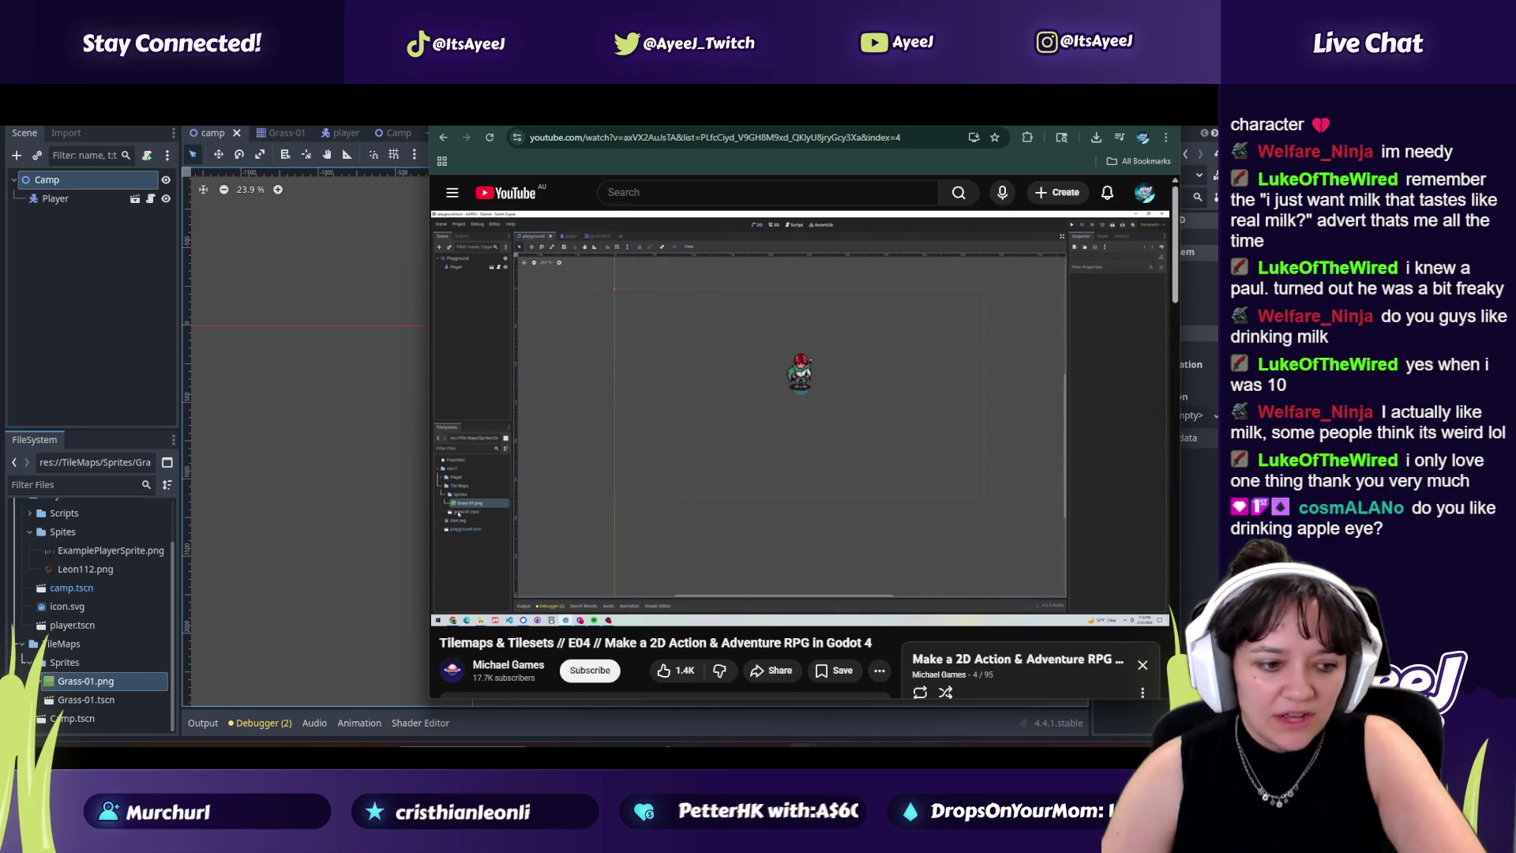
mouse_move(658, 419)
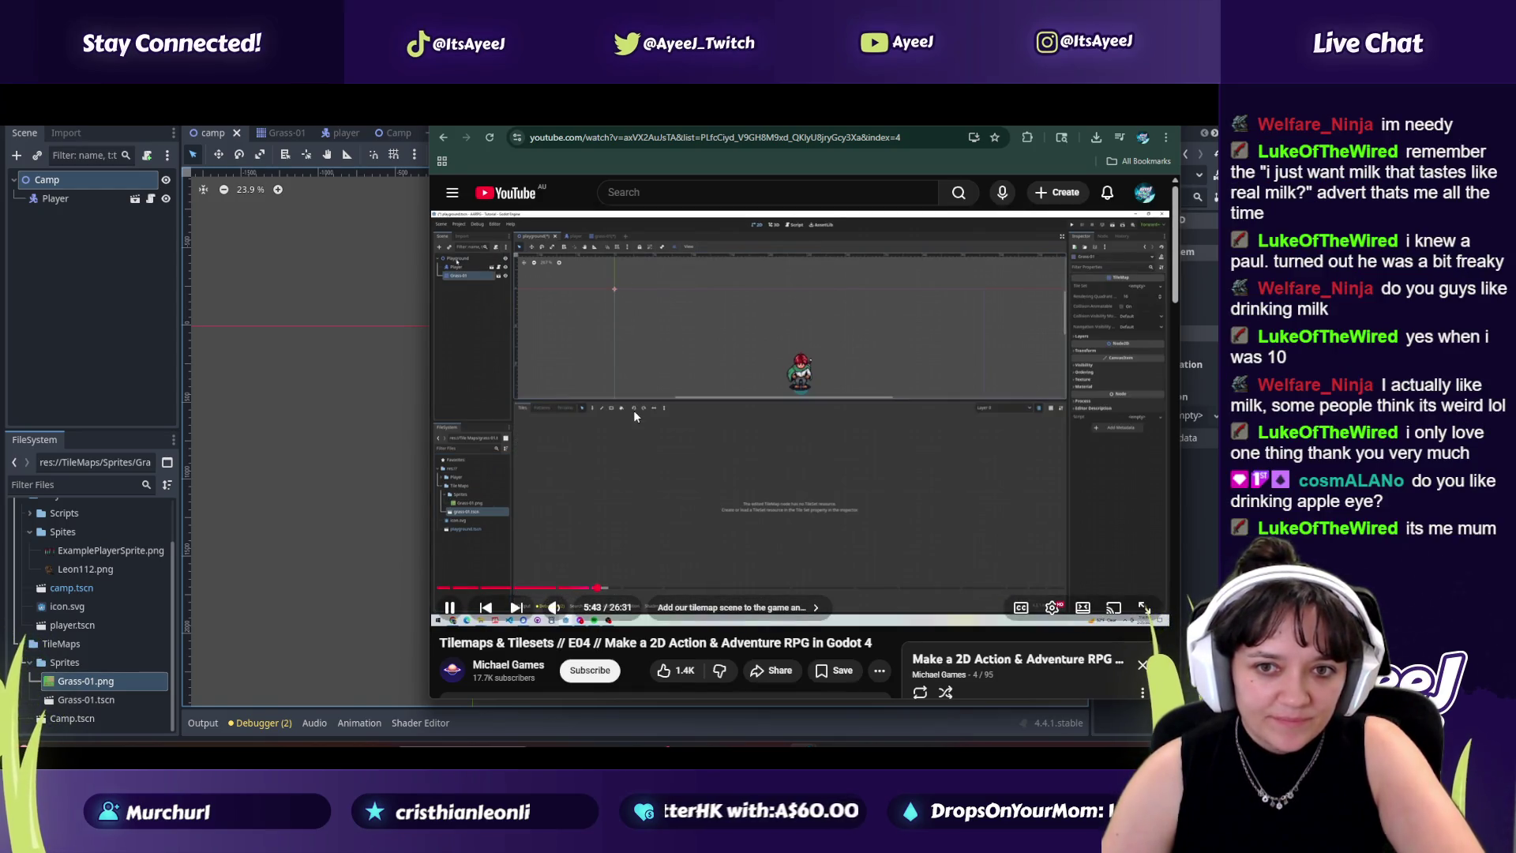
left_click(633, 410)
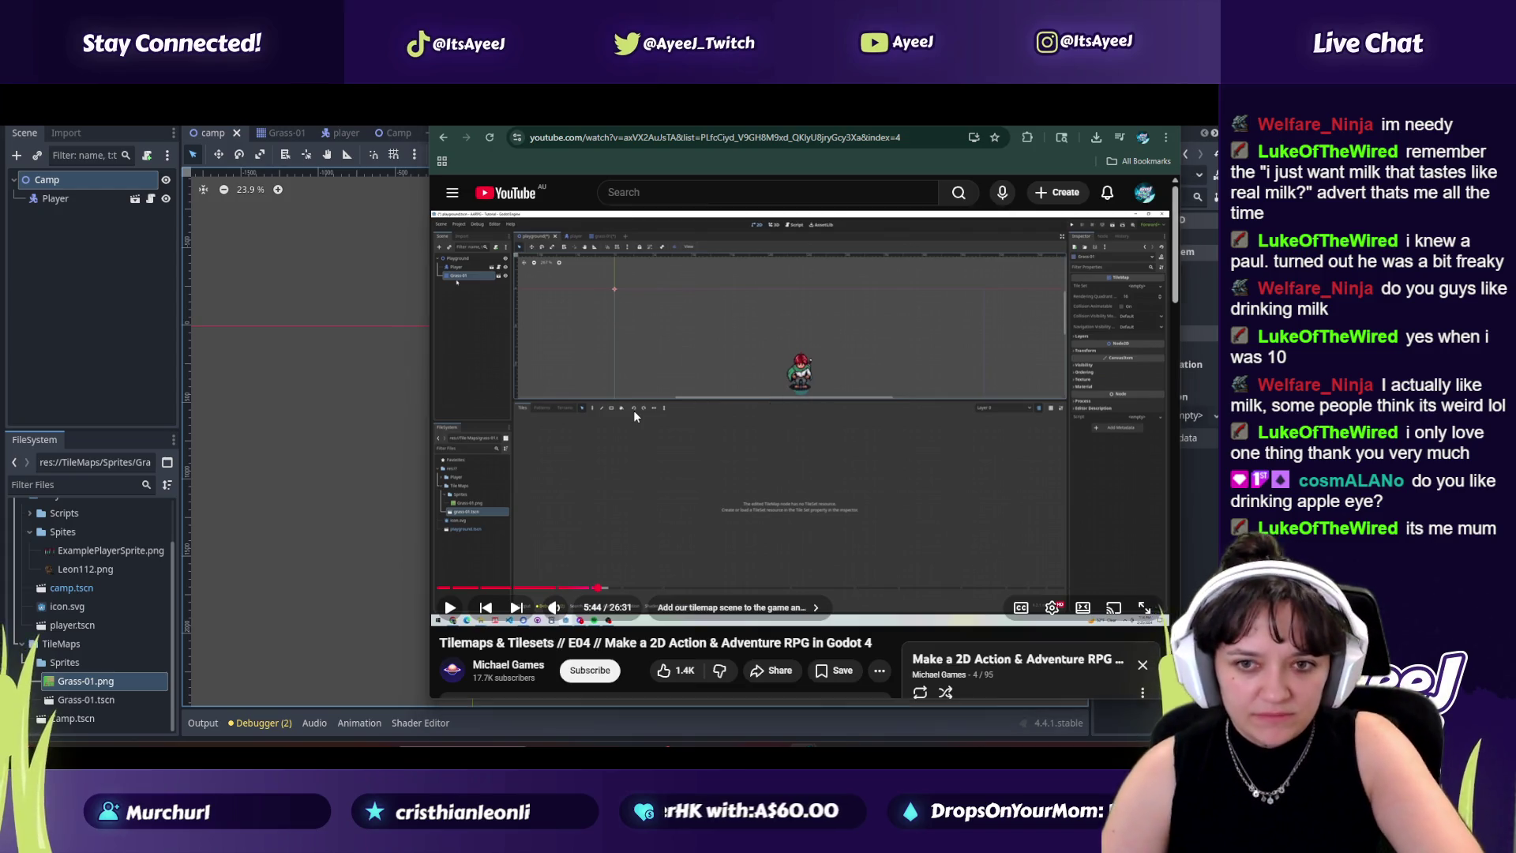
key("alt+Tab")
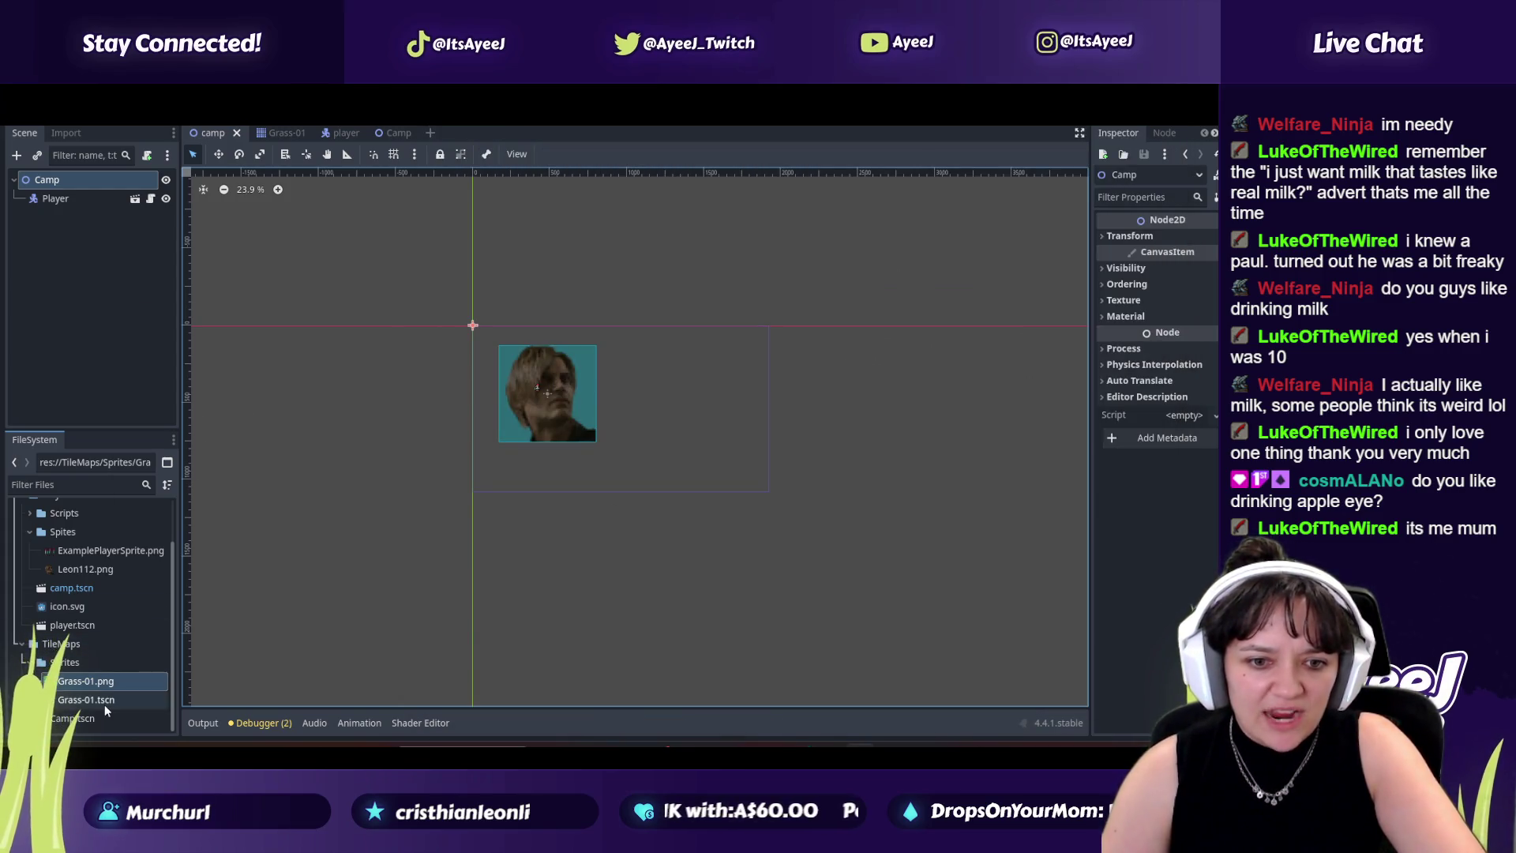
Step: Close the empty Camp scene tab and the player scene tab
left_click(8, 181)
scroll(100, 713, "up", 1)
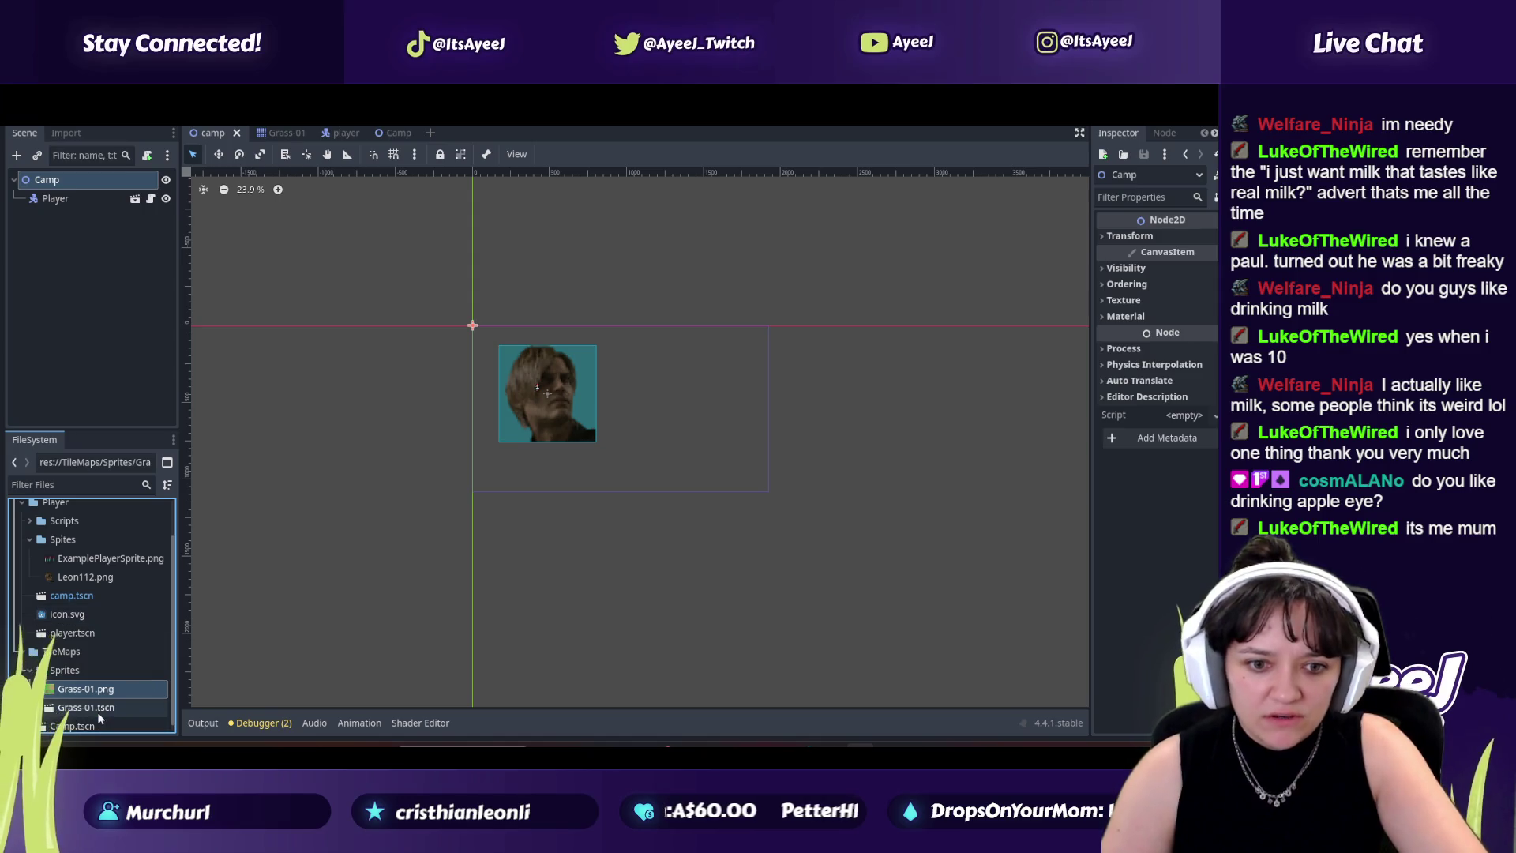
left_click(97, 708)
left_click(361, 134)
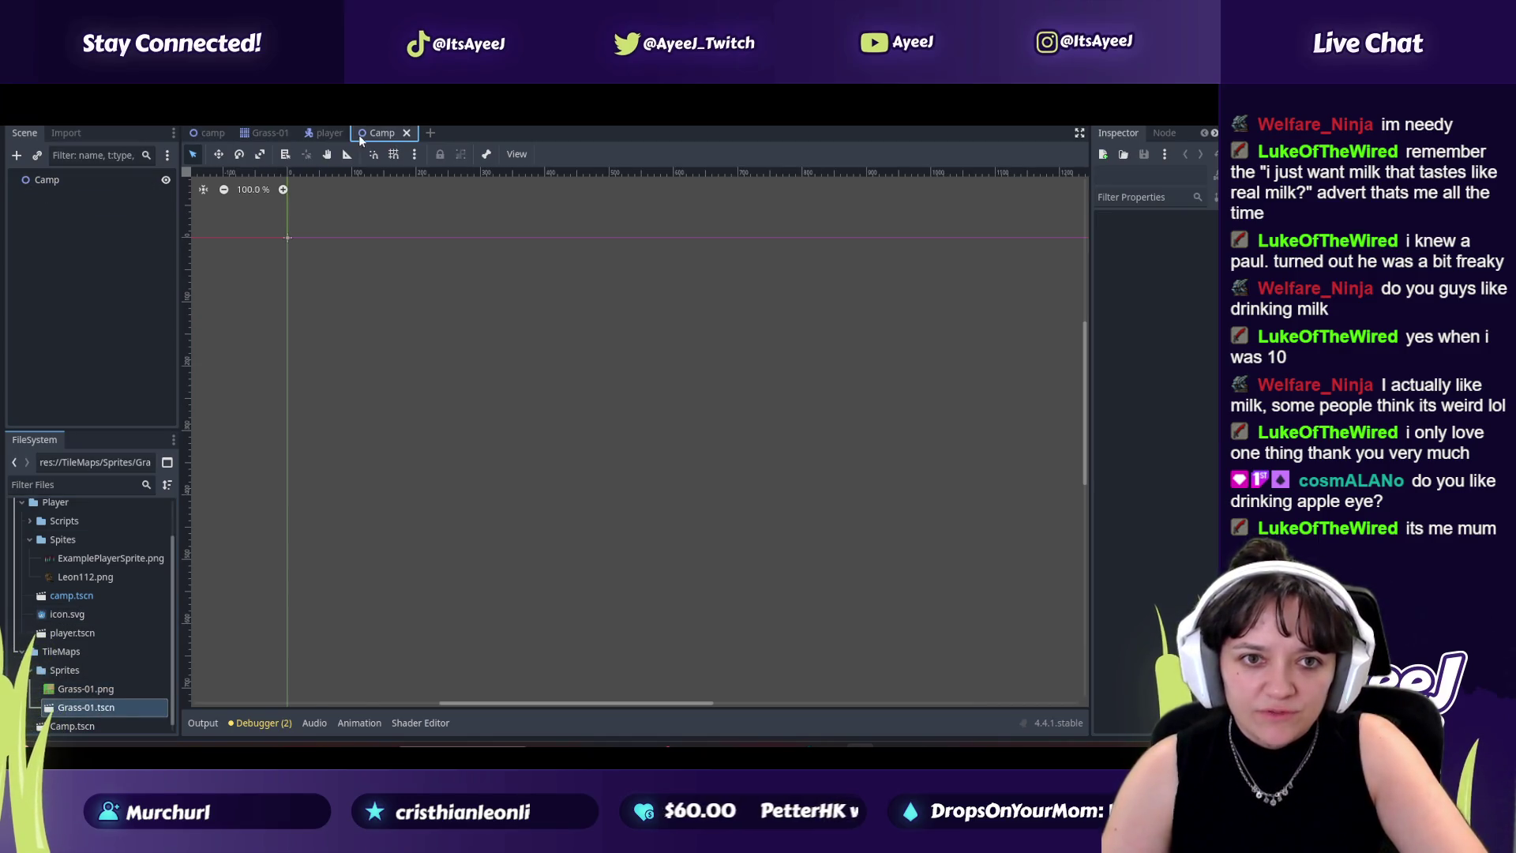
middle_click(358, 138)
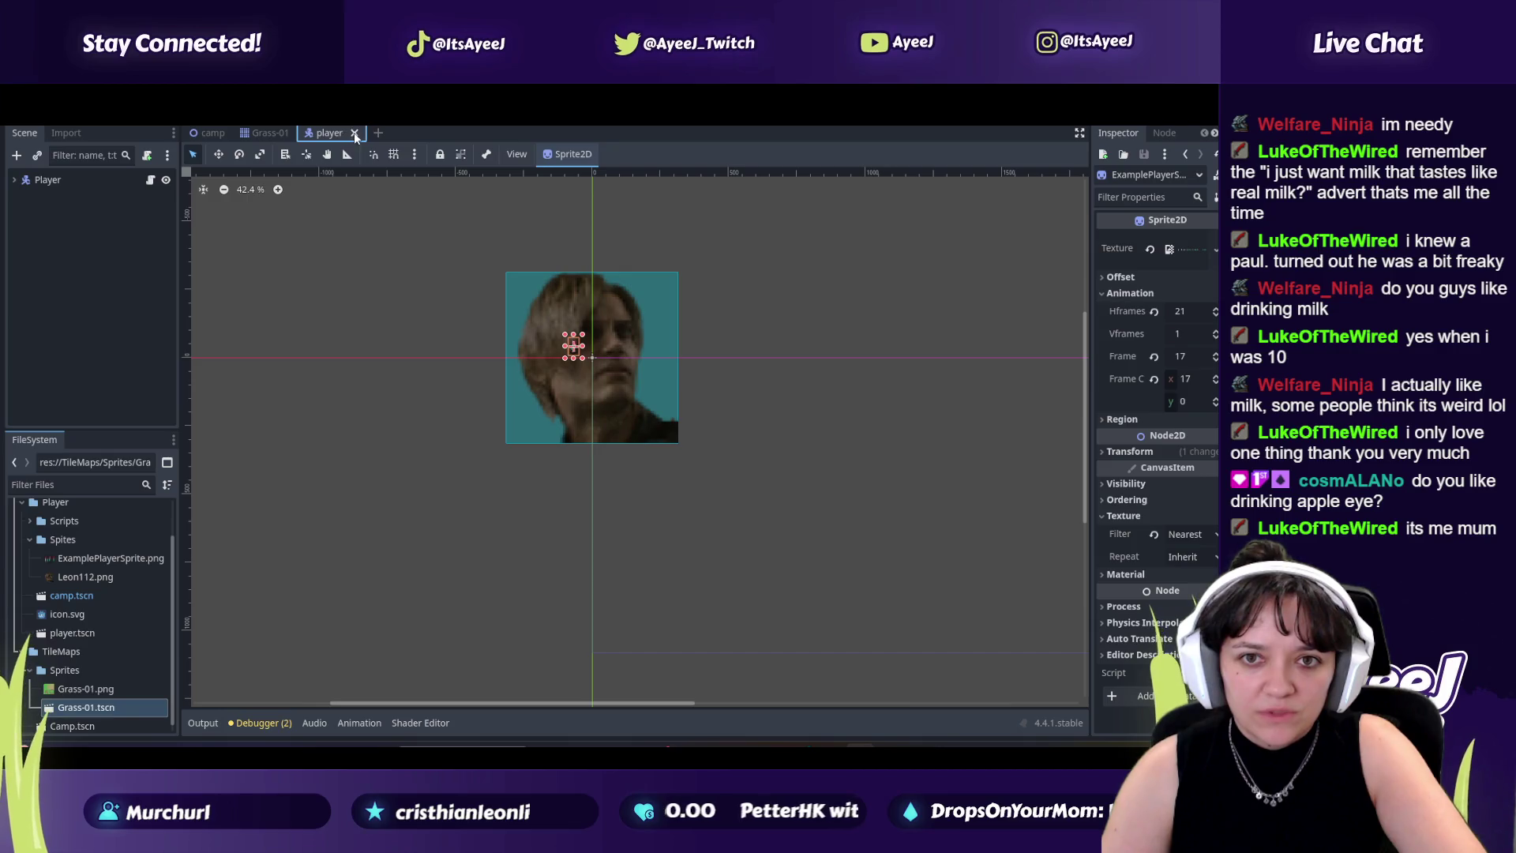
left_click(354, 134)
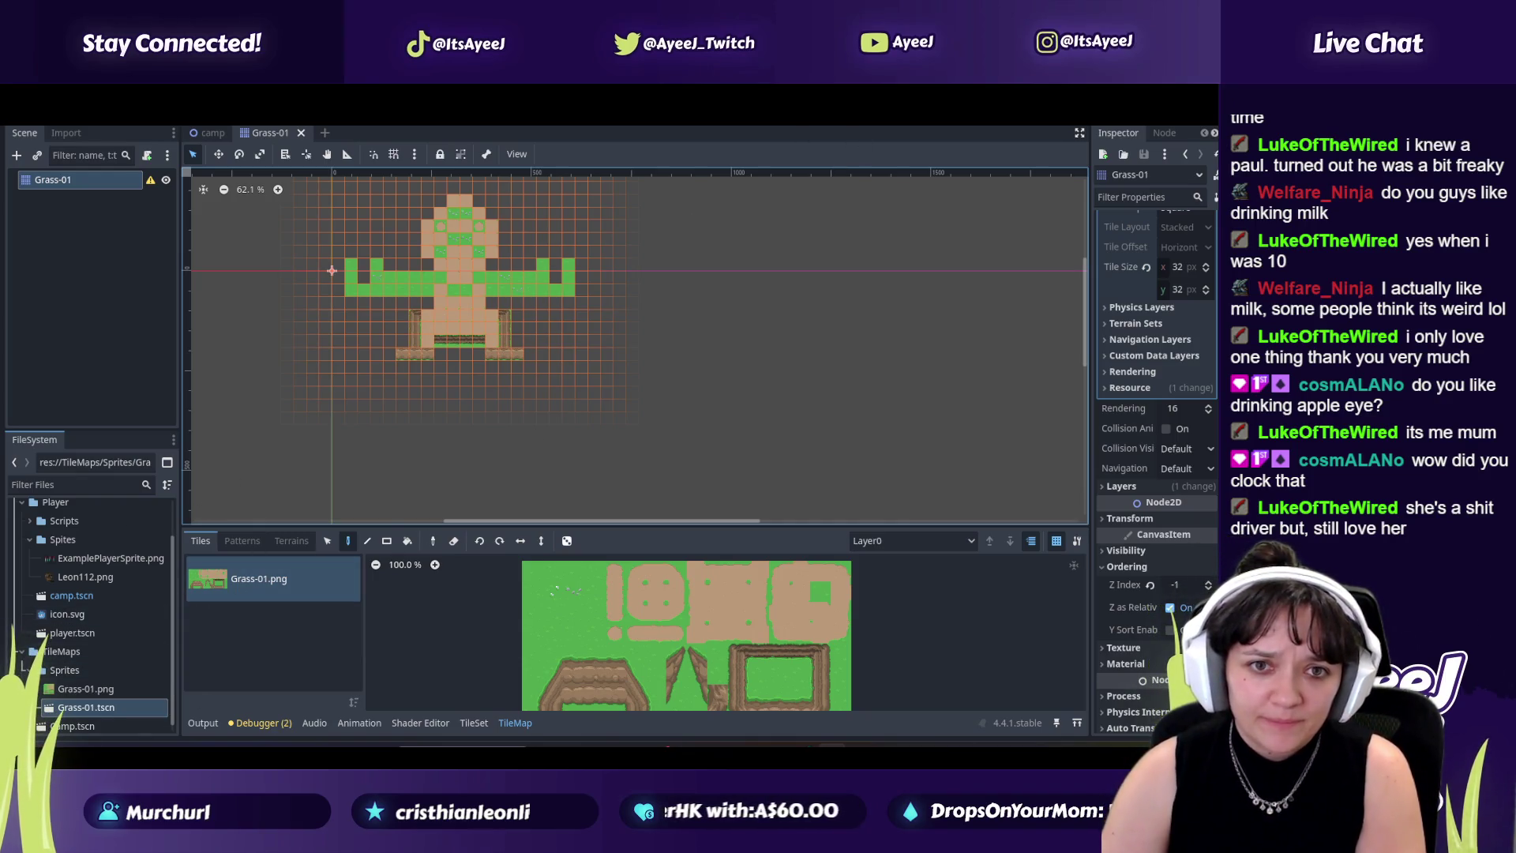
Step: Open the Grass-01 TileMap deprecation warning, dismiss it, and reopen it
mouse_move(153, 187)
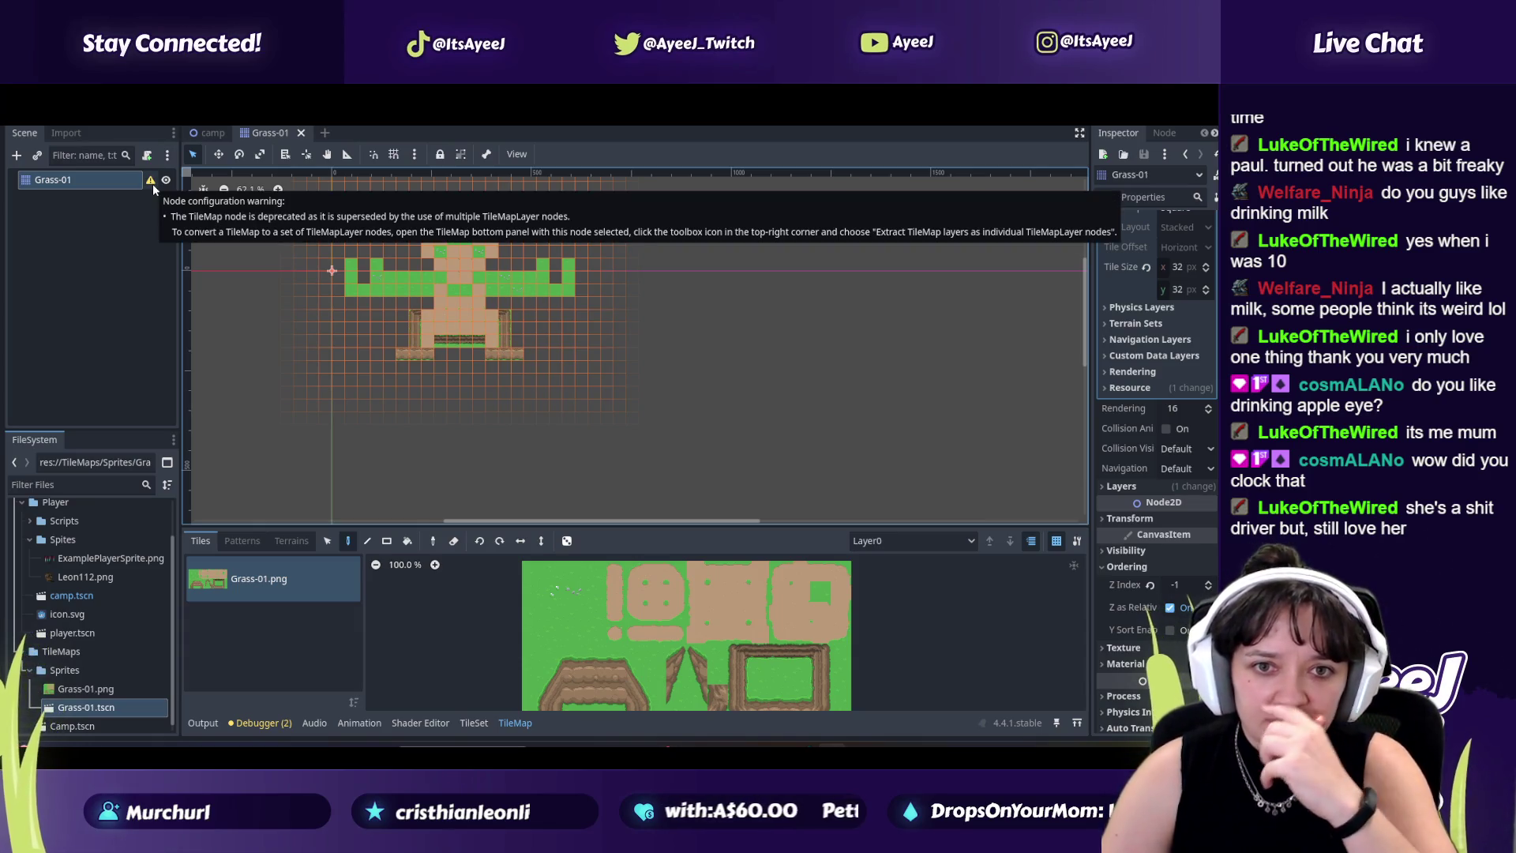
left_click(150, 181)
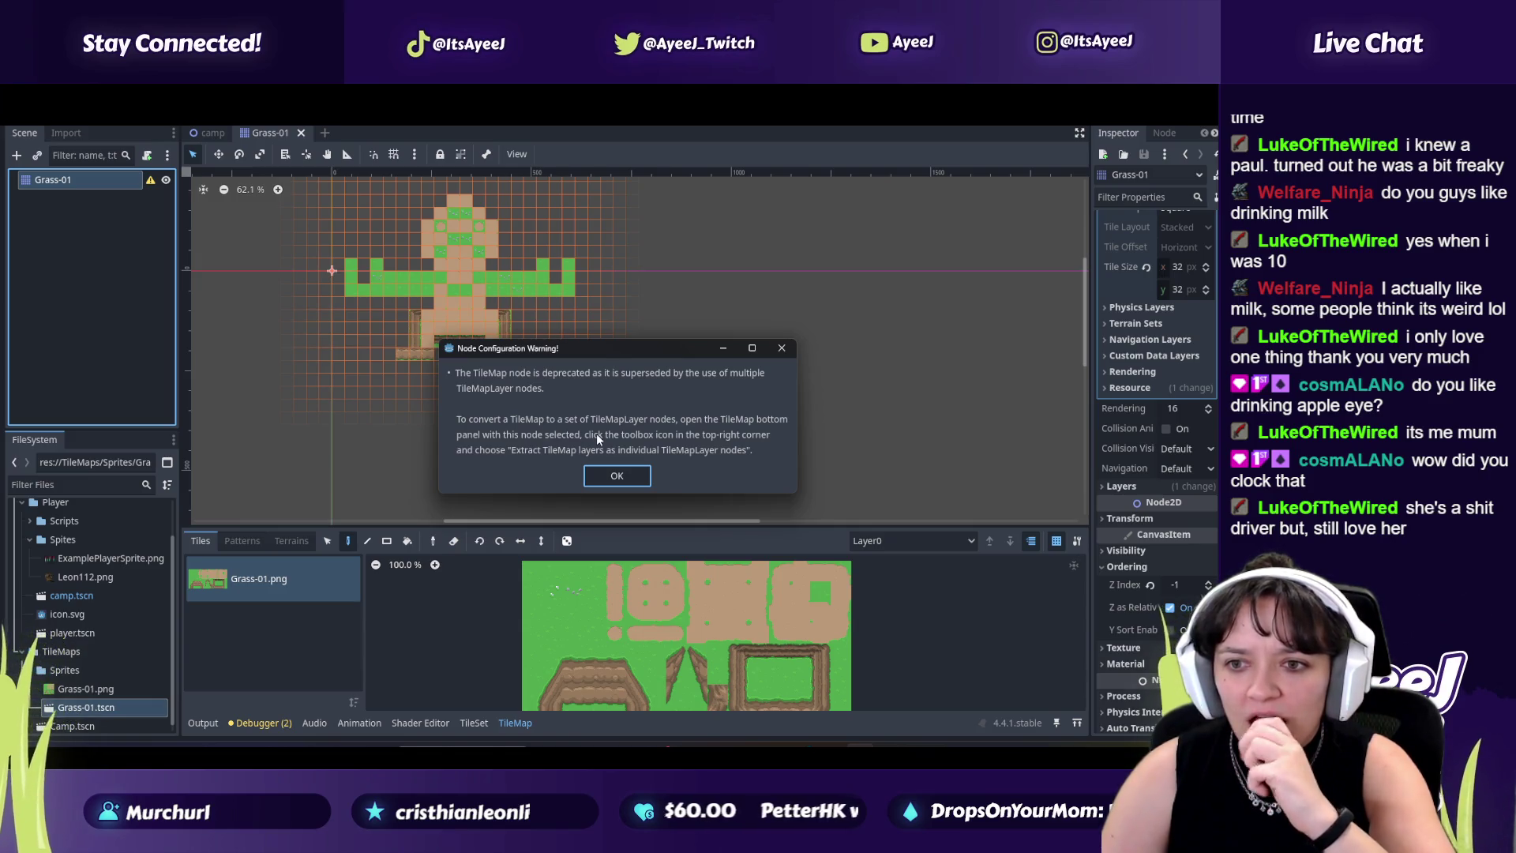
left_click(617, 476)
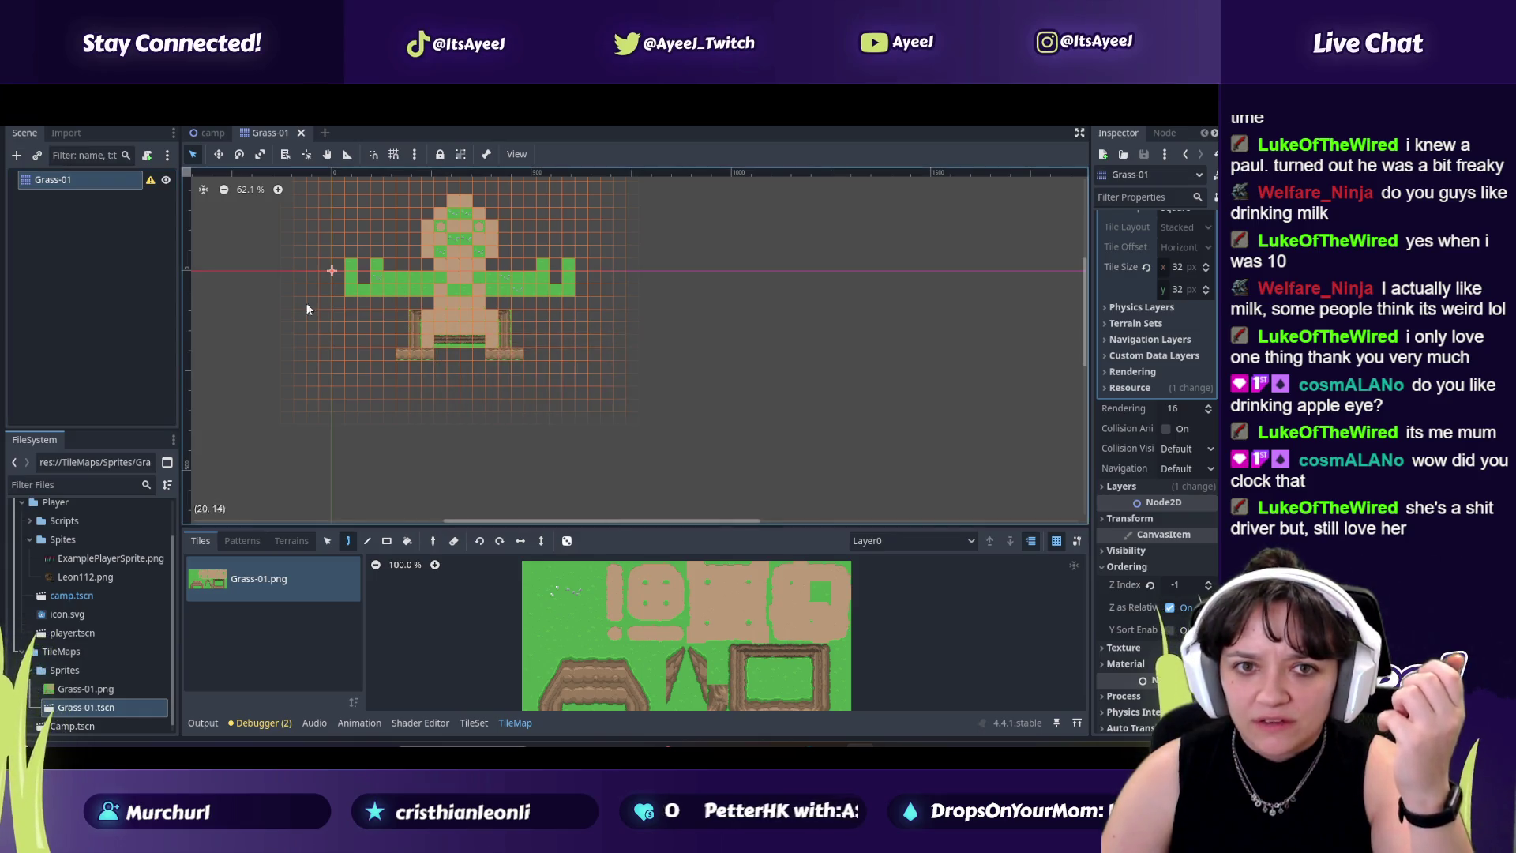
left_click(151, 182)
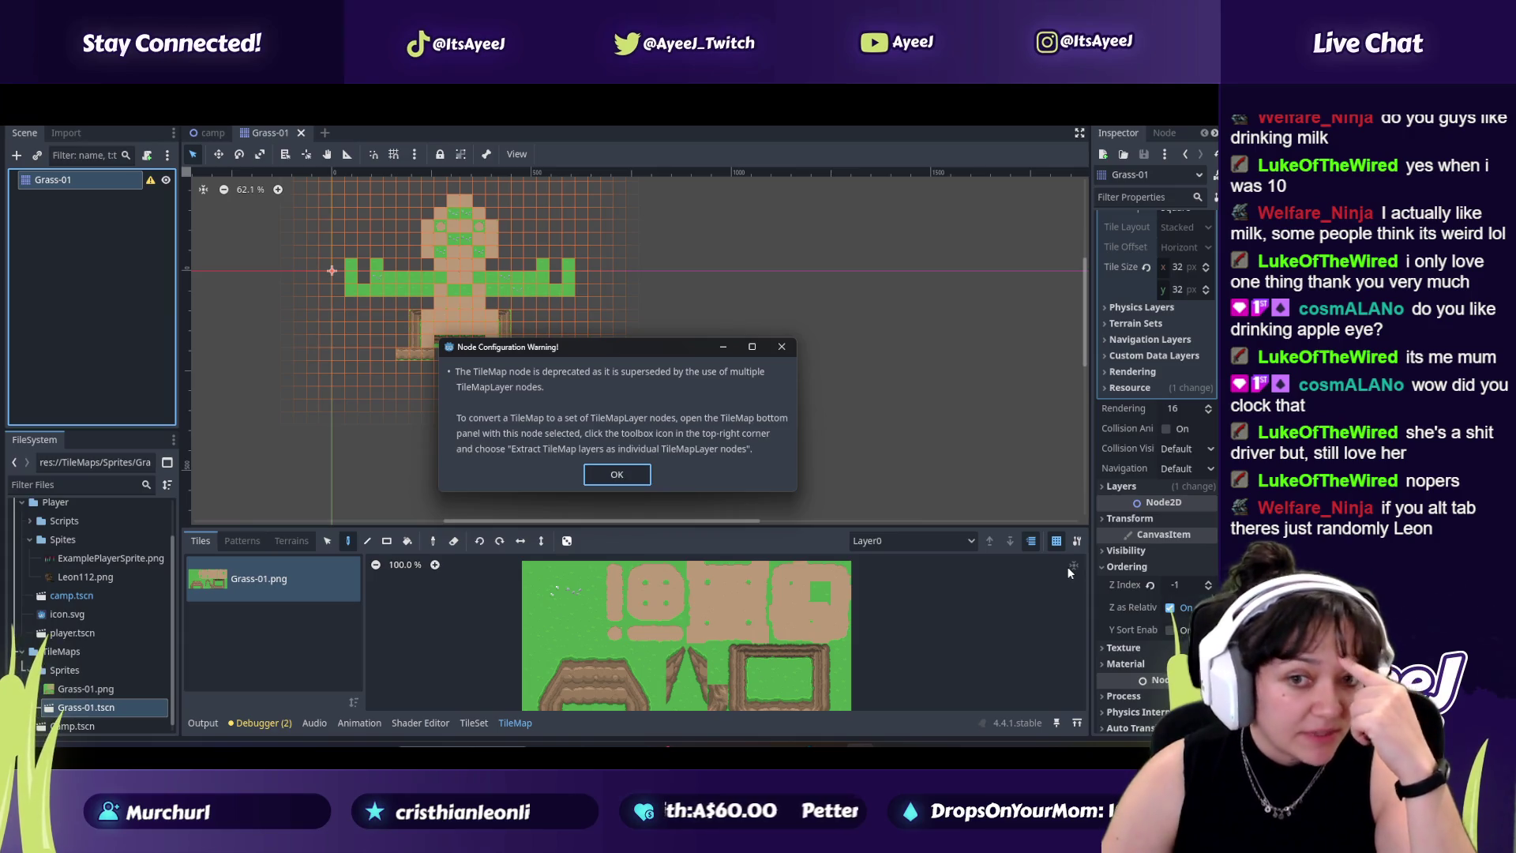
key("alt+Tab")
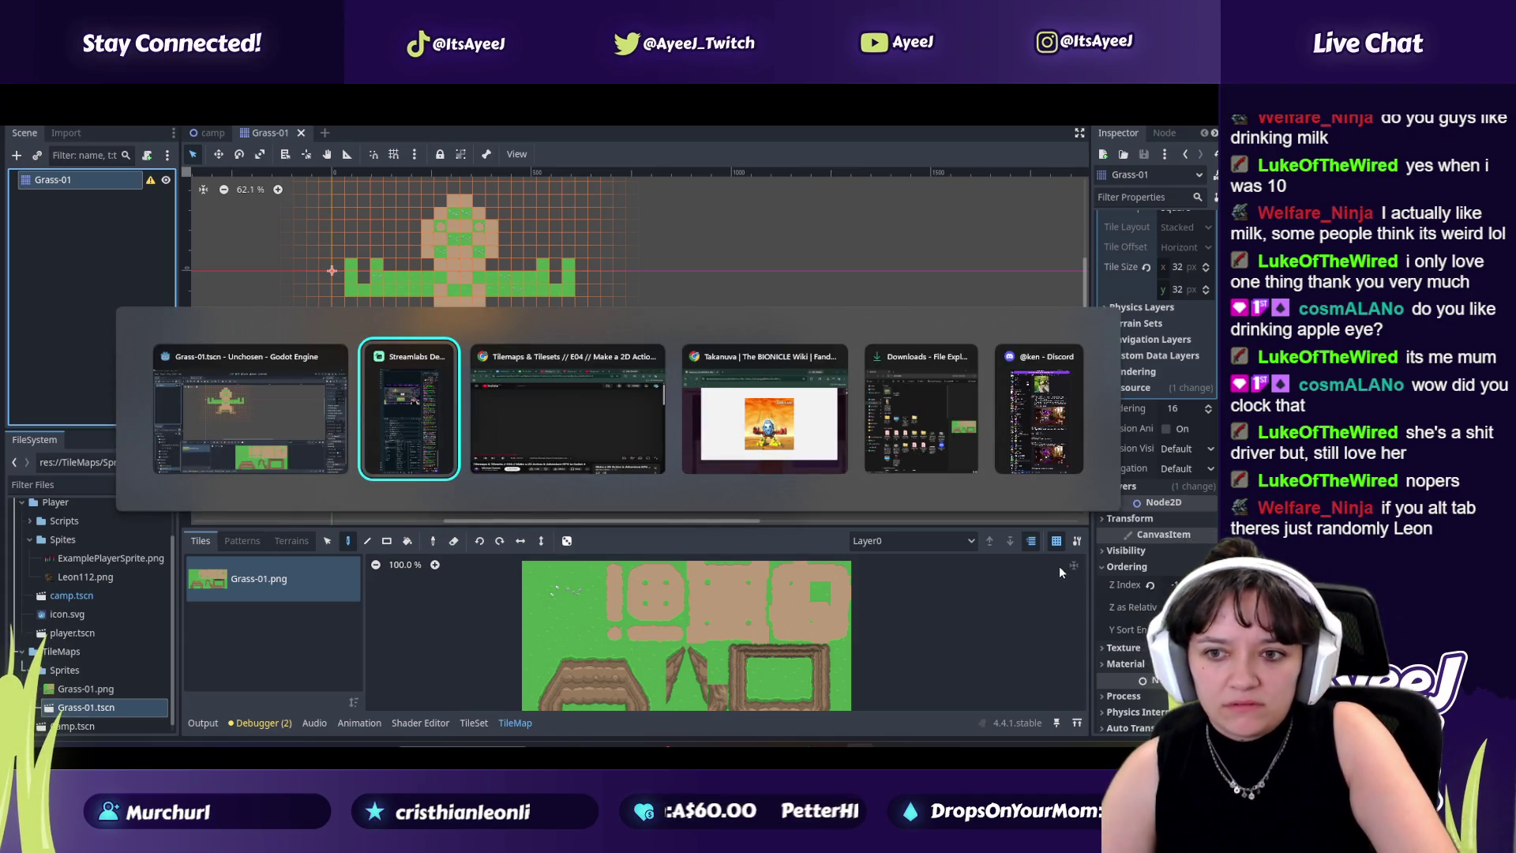
Step: Seek the tutorial back to 2:31, maximize the browser, and pause the video
key("alt+Tab")
key("alt+Tab")
key("alt+Tab")
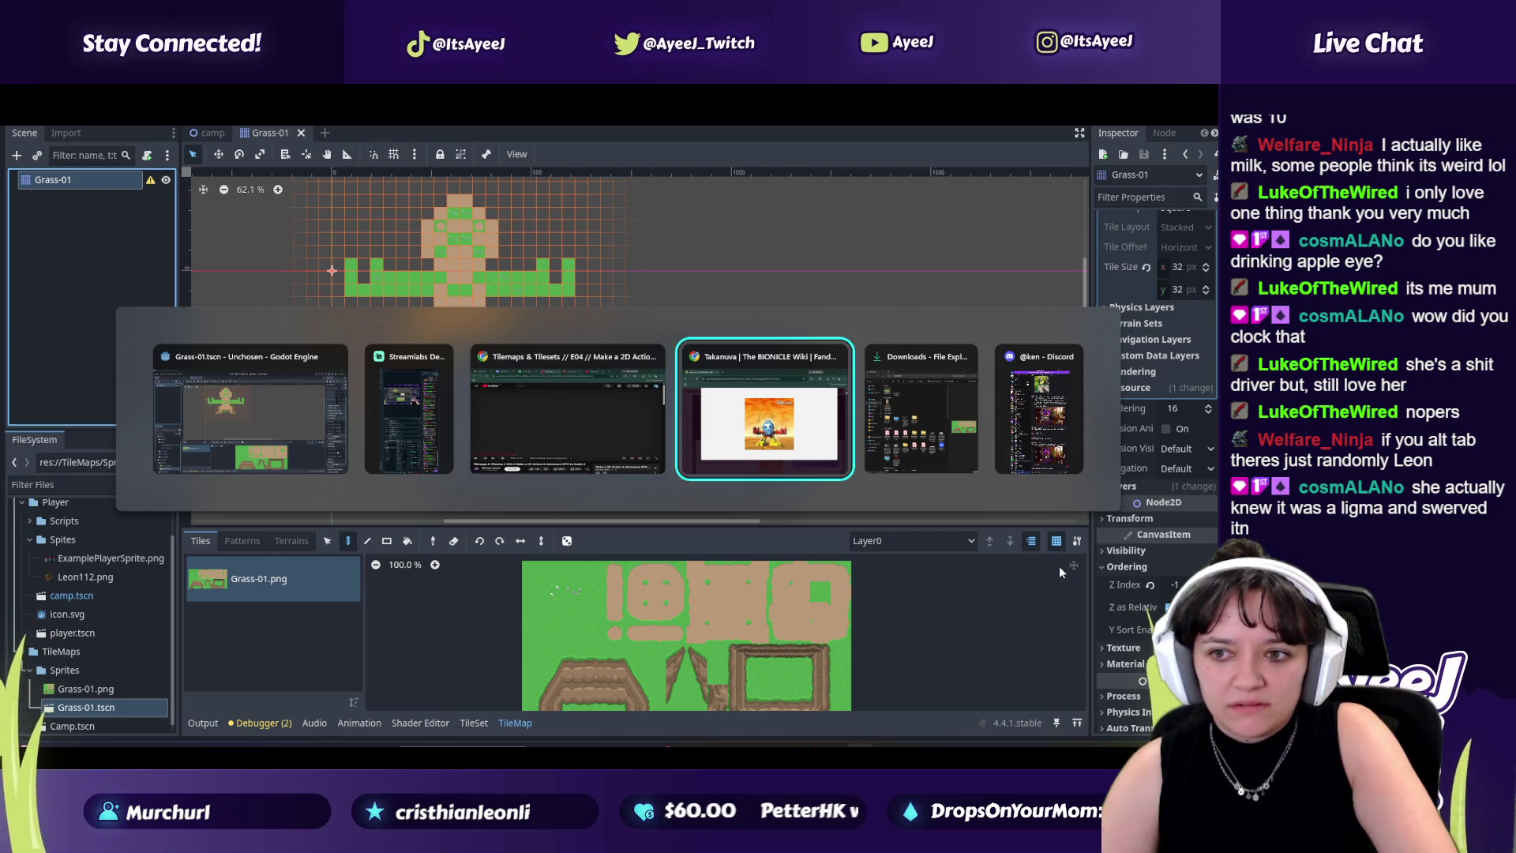
key("alt+Tab")
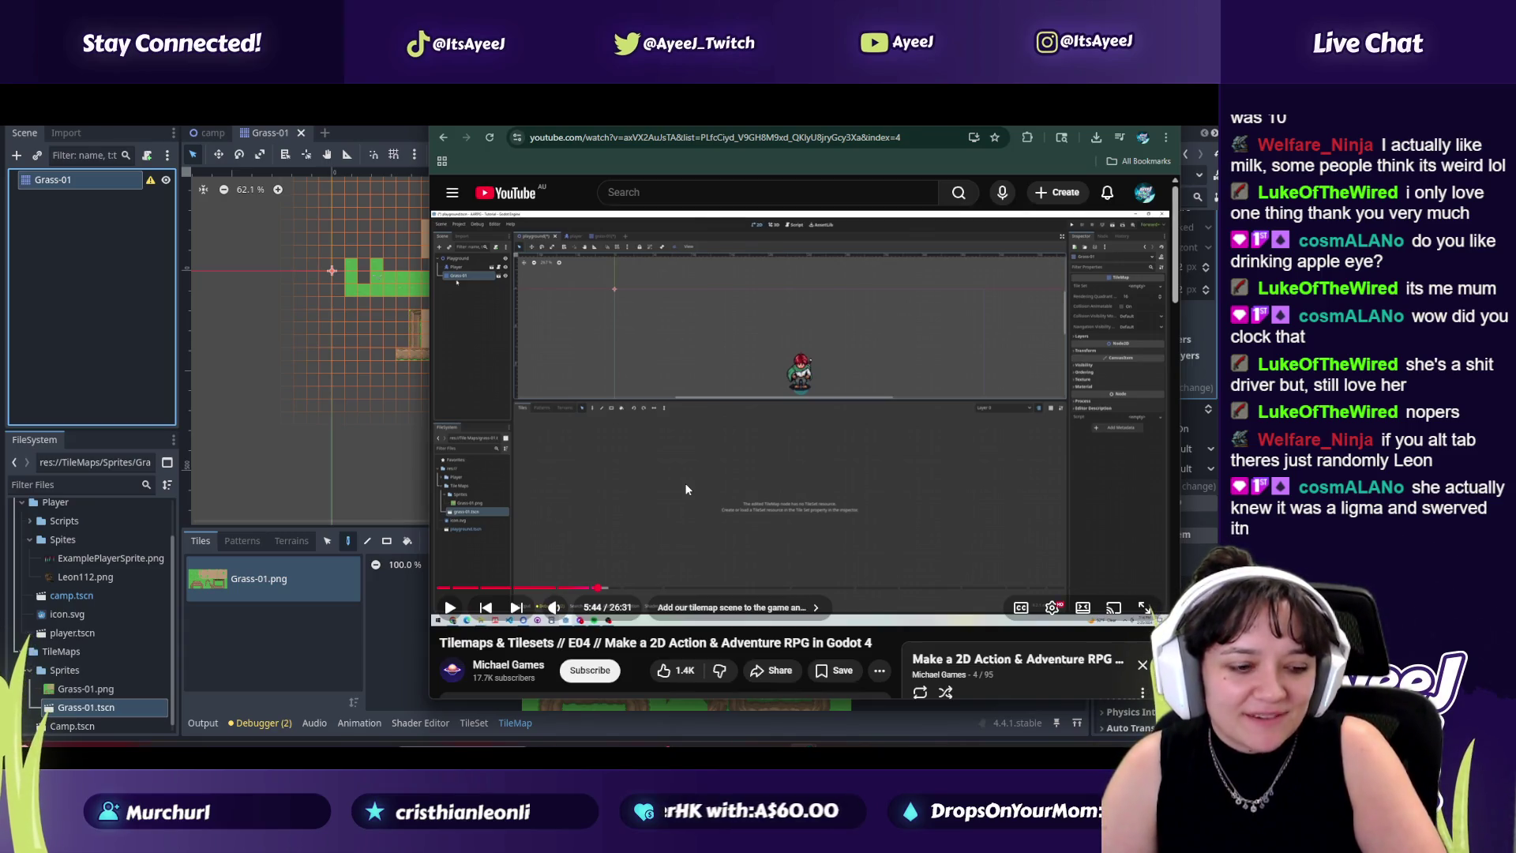
left_click(741, 434)
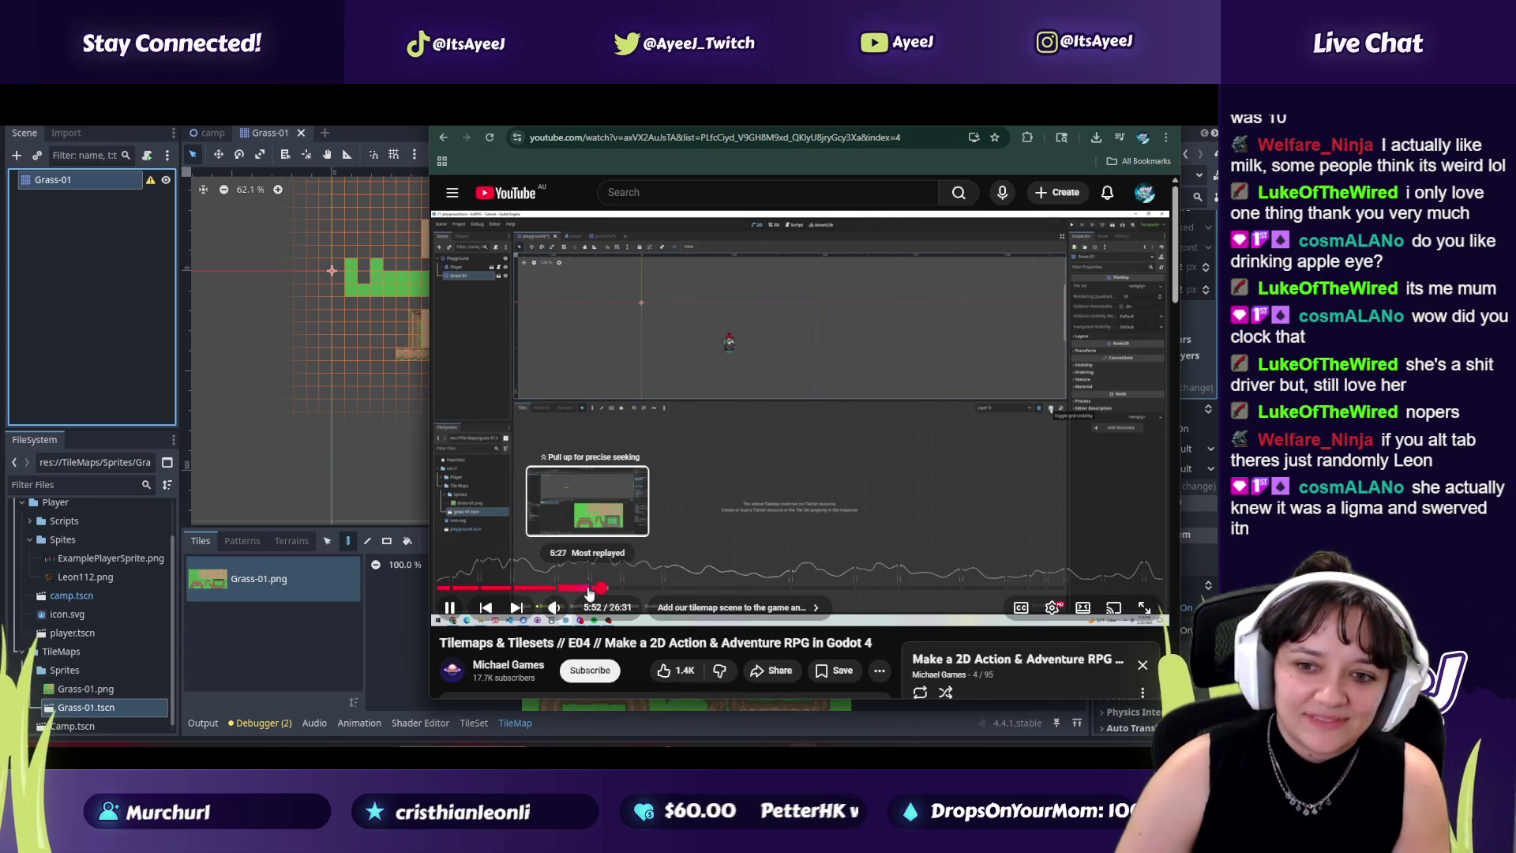
left_click(588, 591)
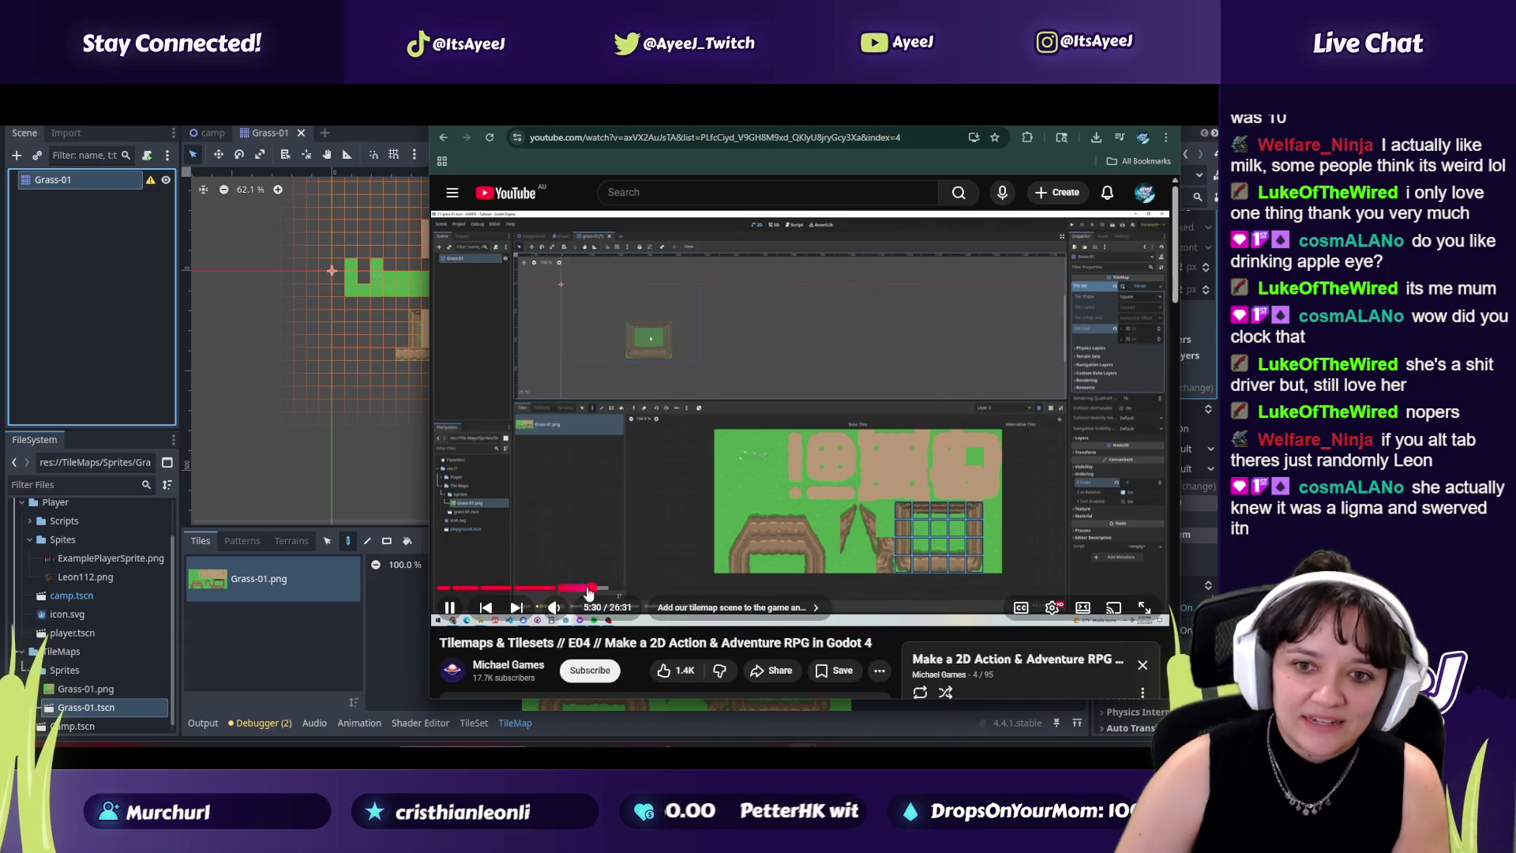
left_click(506, 590)
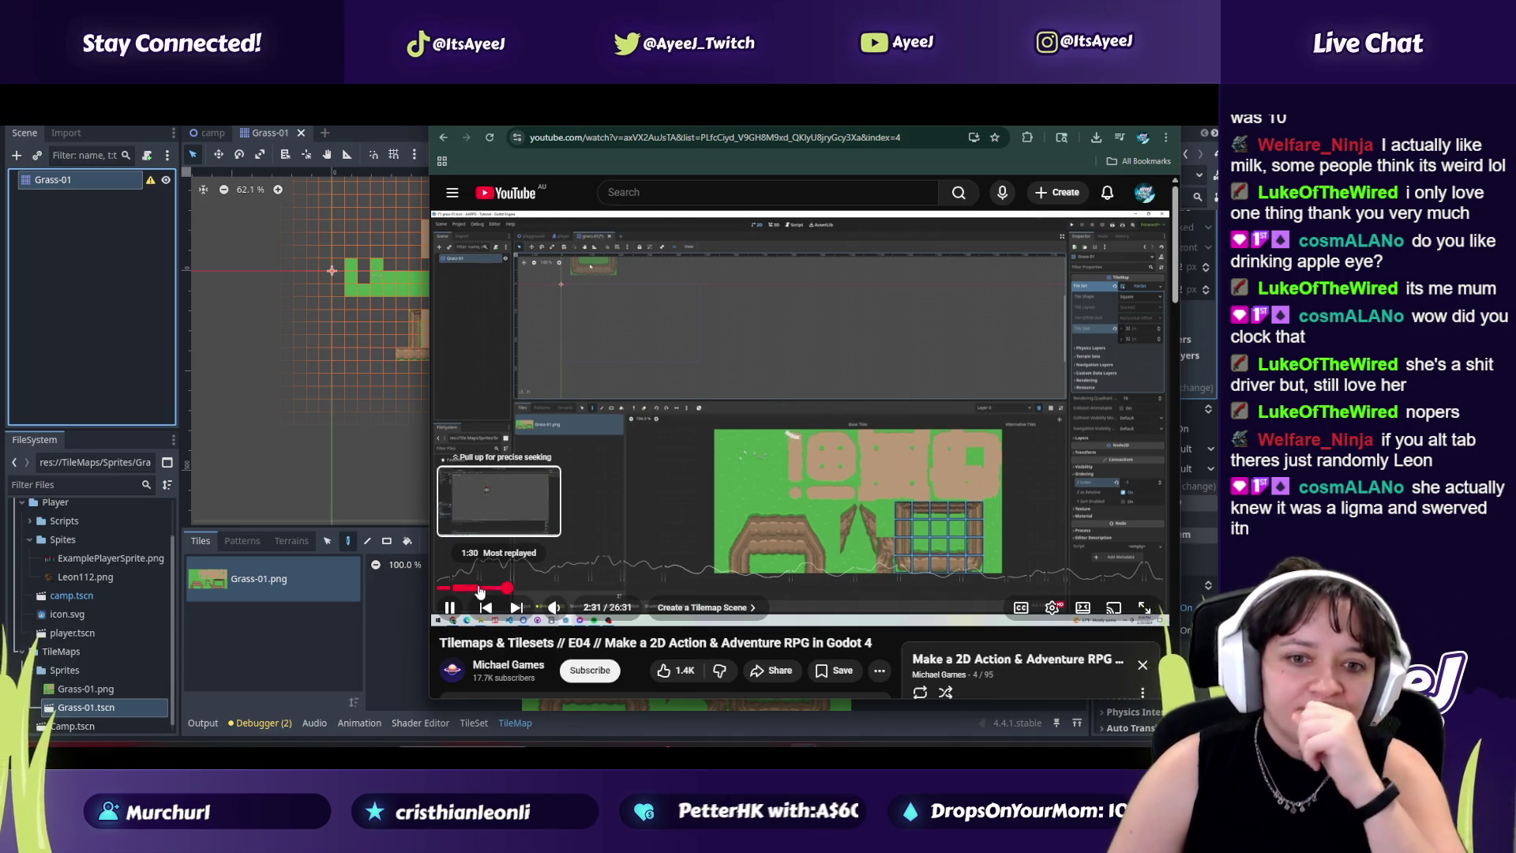
key("super+Up")
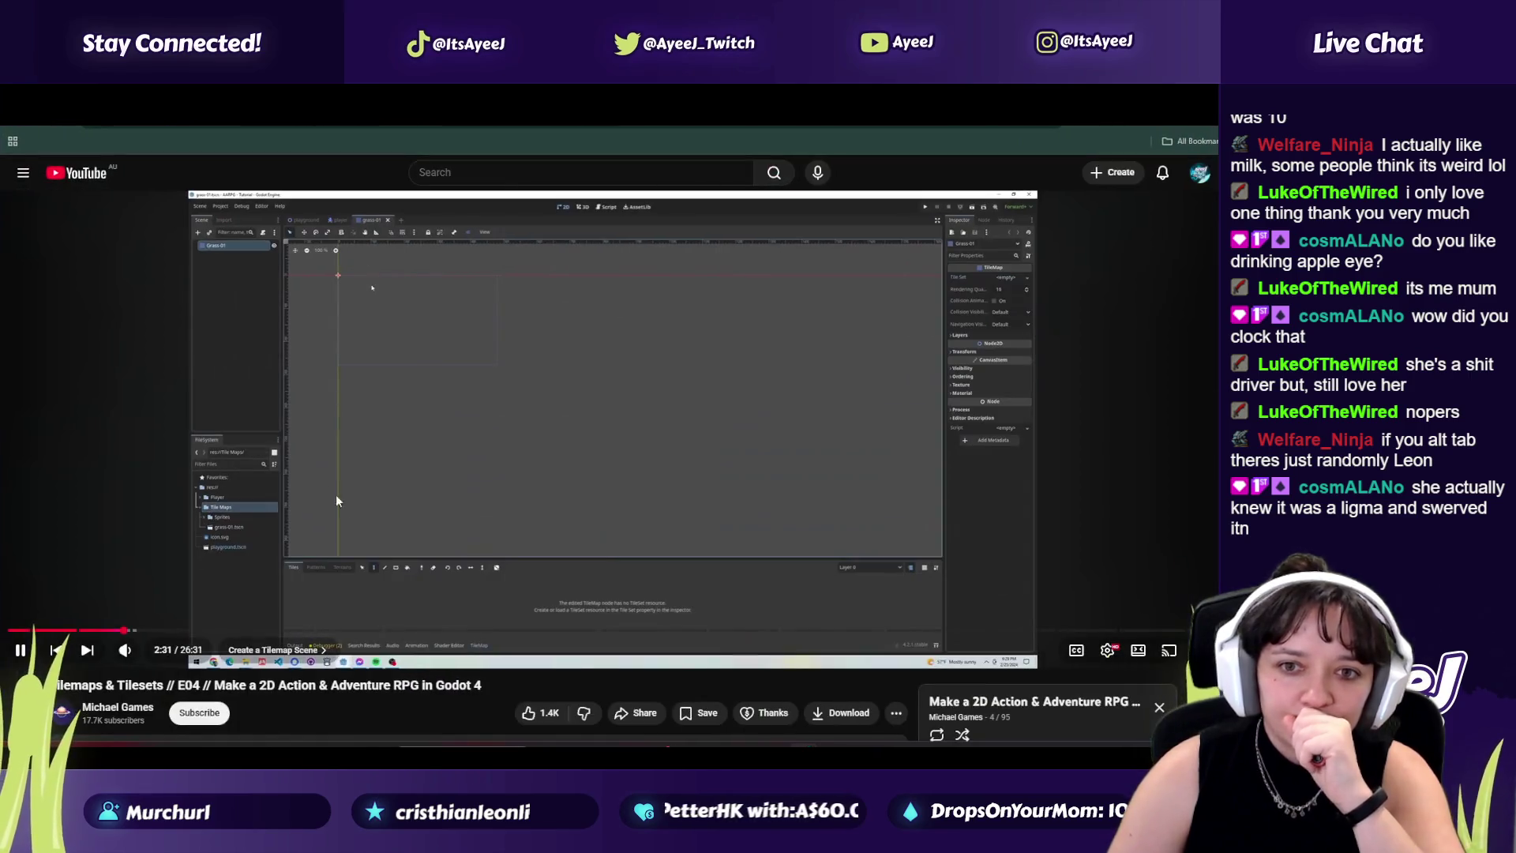
left_click(339, 548)
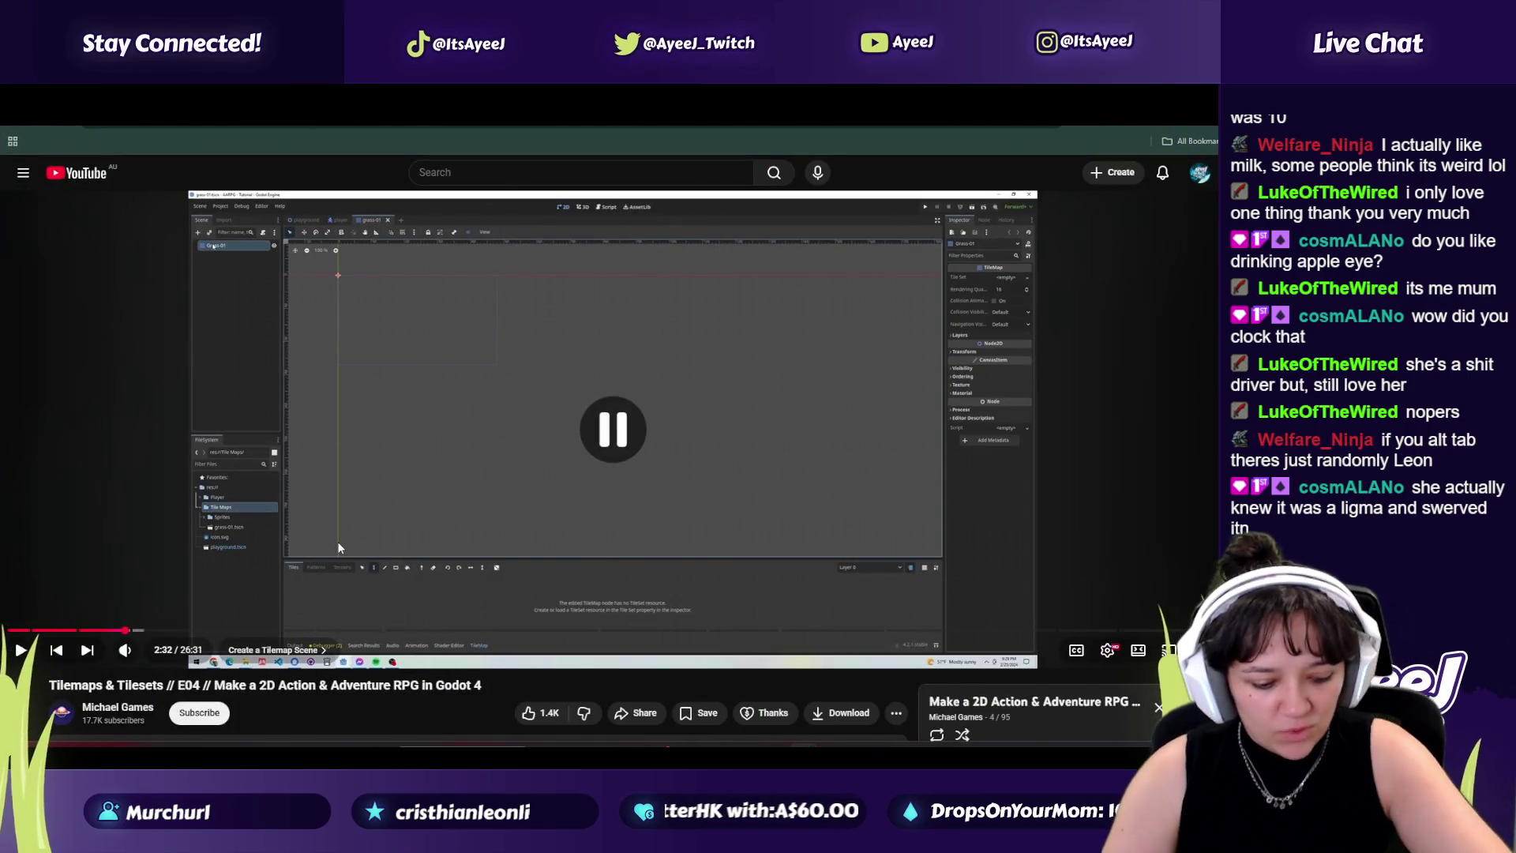
Step: Launch the TikTok app from the system search
key("super")
type("tiktok")
key("Return")
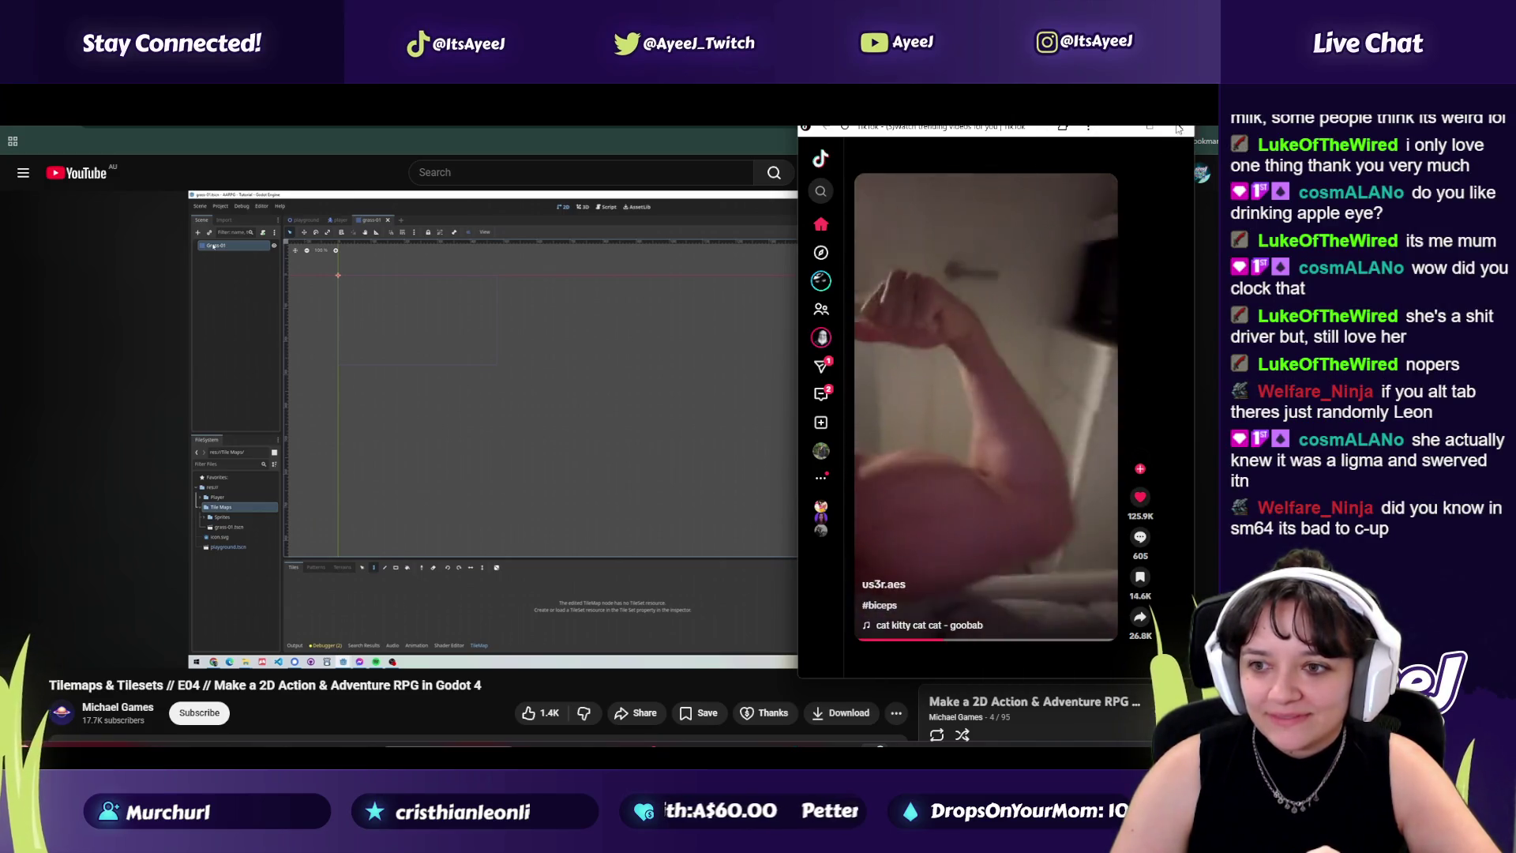
Step: Bring the YouTube tutorial window forward and resume playback
left_click(216, 429)
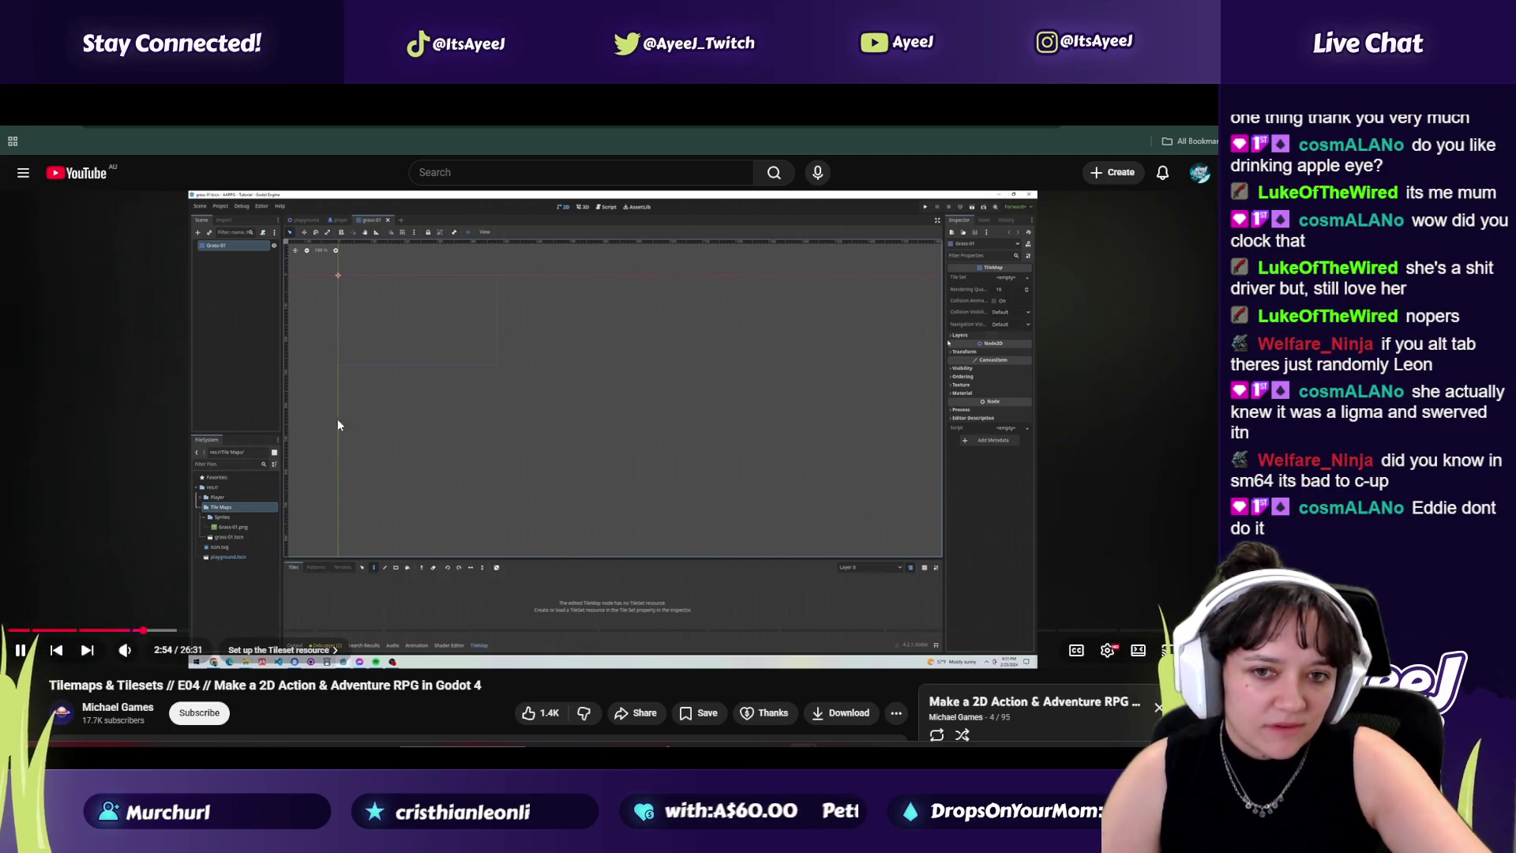
Step: Play the tutorial to 3:07 in 'Set up the Tileset resource', pause it, return to Godot
left_click(403, 427)
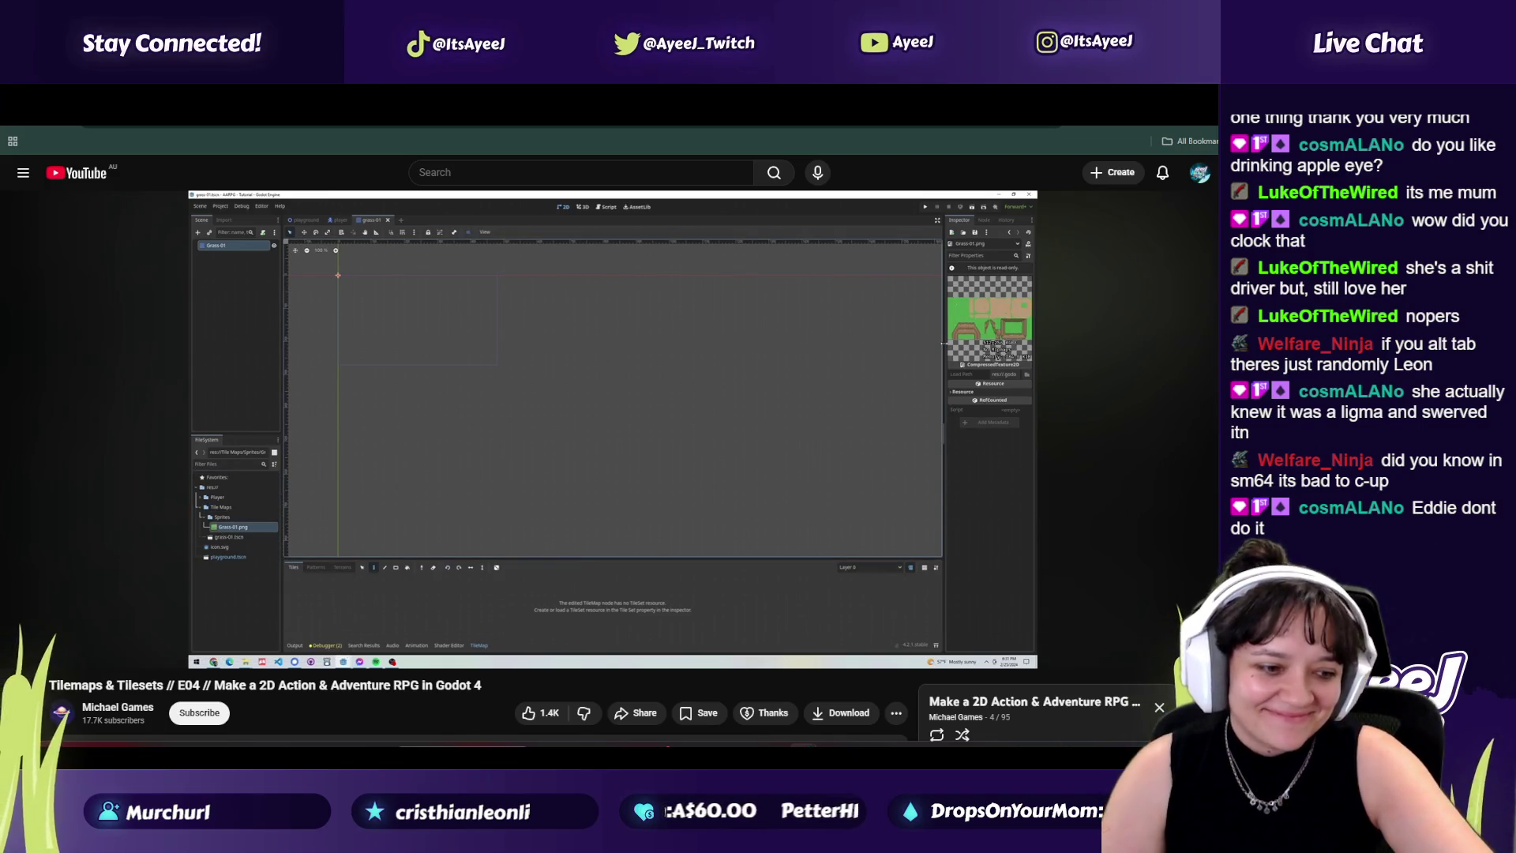
left_click(587, 377)
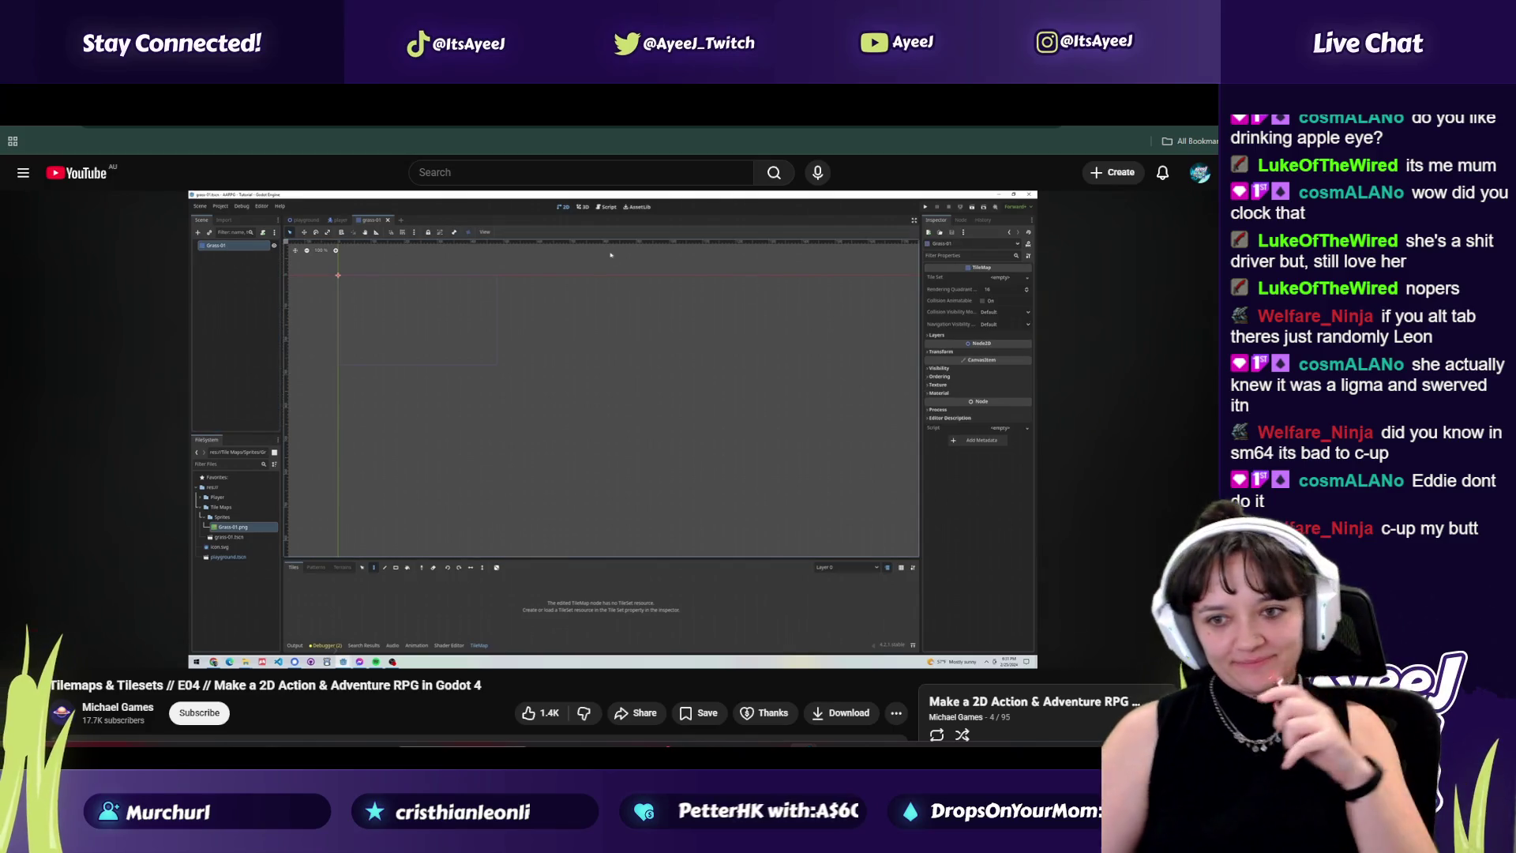
left_click(547, 522)
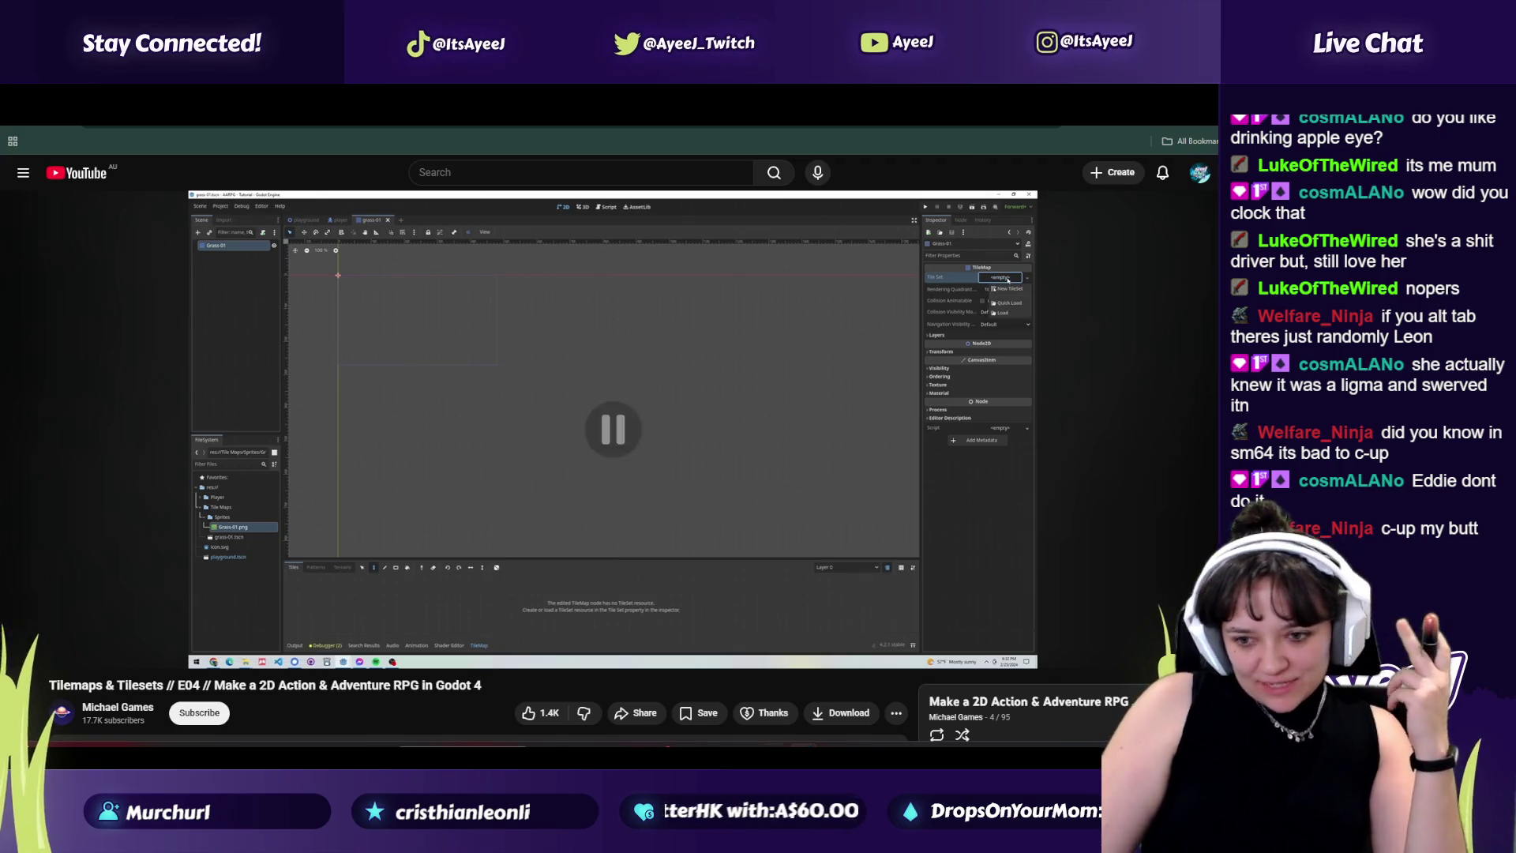
key("alt+Tab")
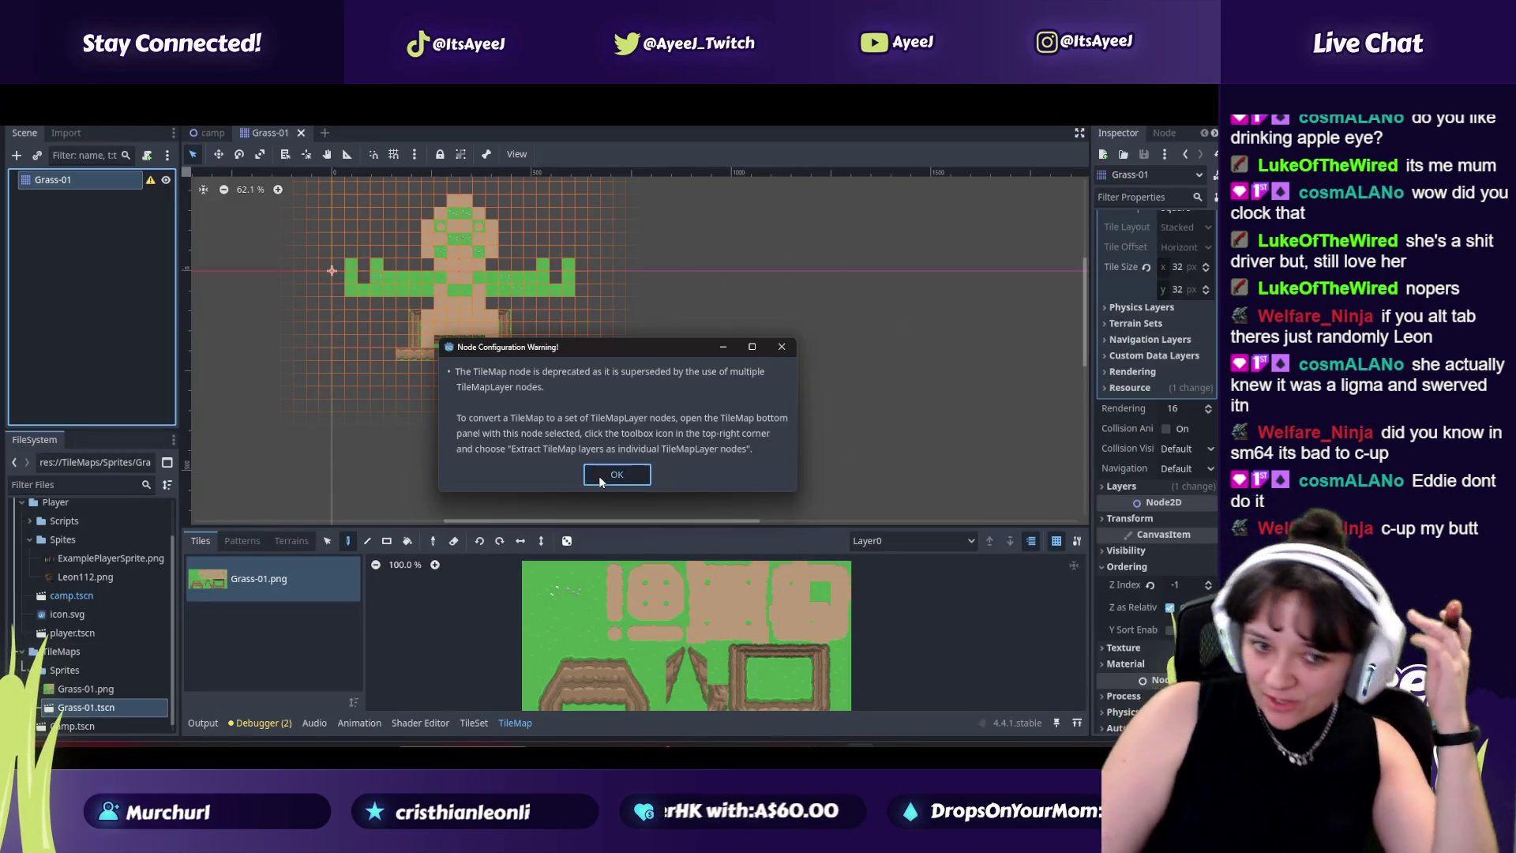
Step: Dismiss the warning and delete the stray TileMaps/Camp.tscn from the project
left_click(617, 474)
mouse_move(150, 191)
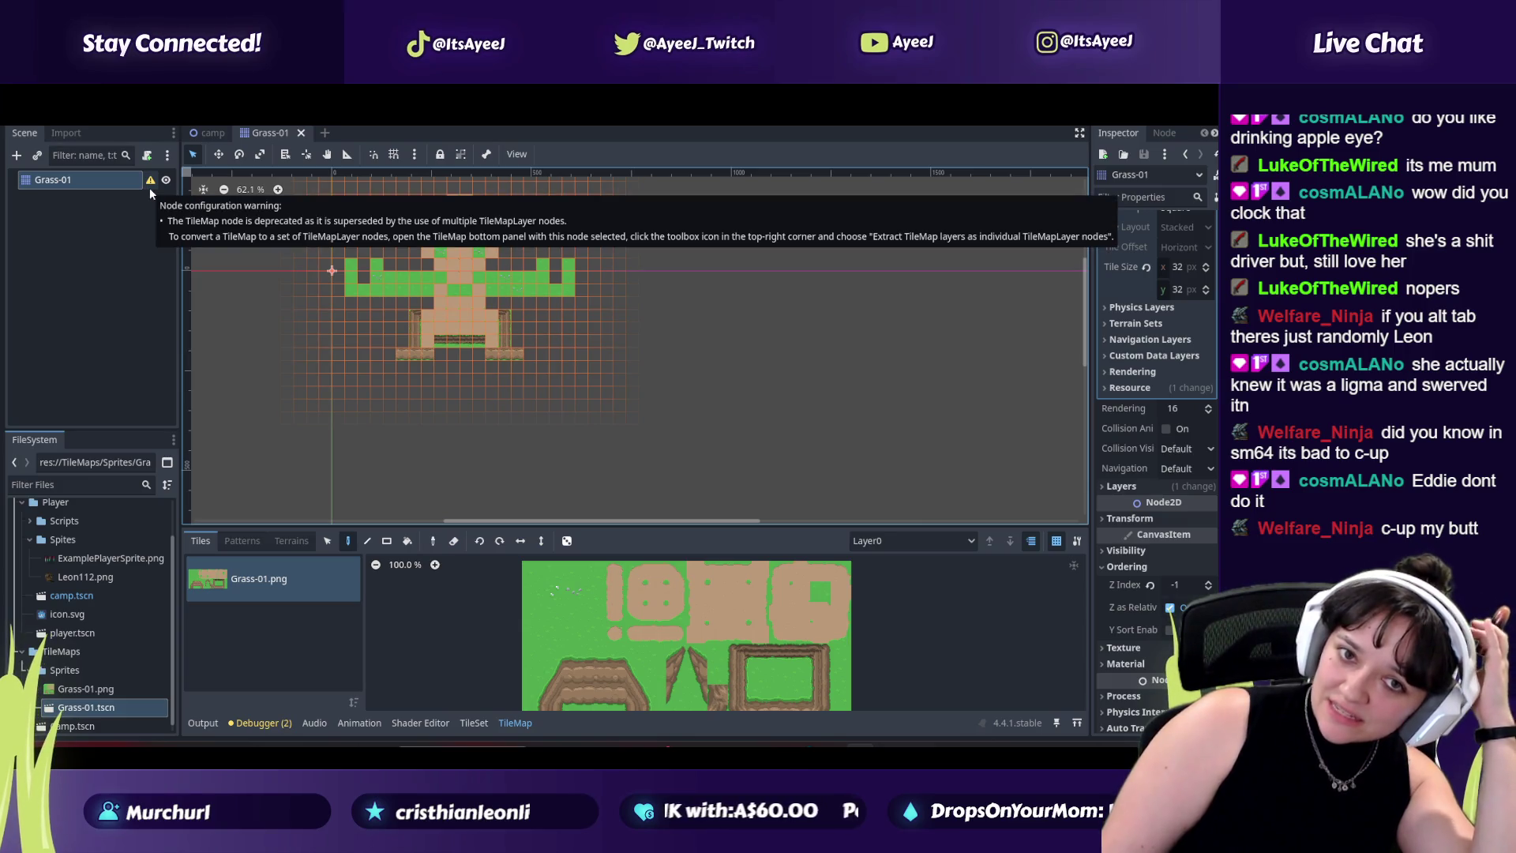
scroll(103, 703, "down", 1)
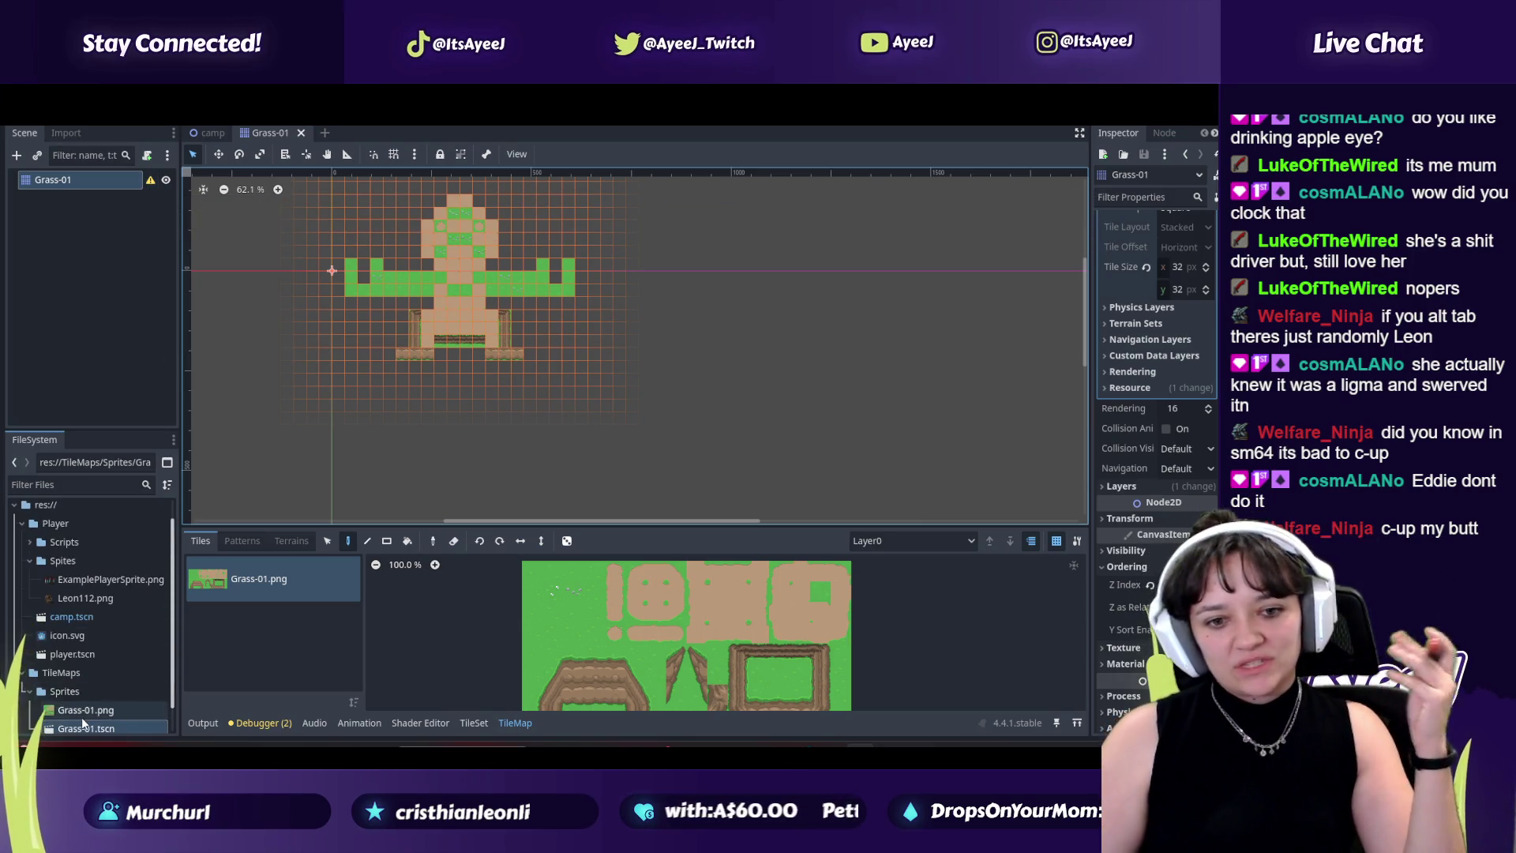
double_click(58, 718)
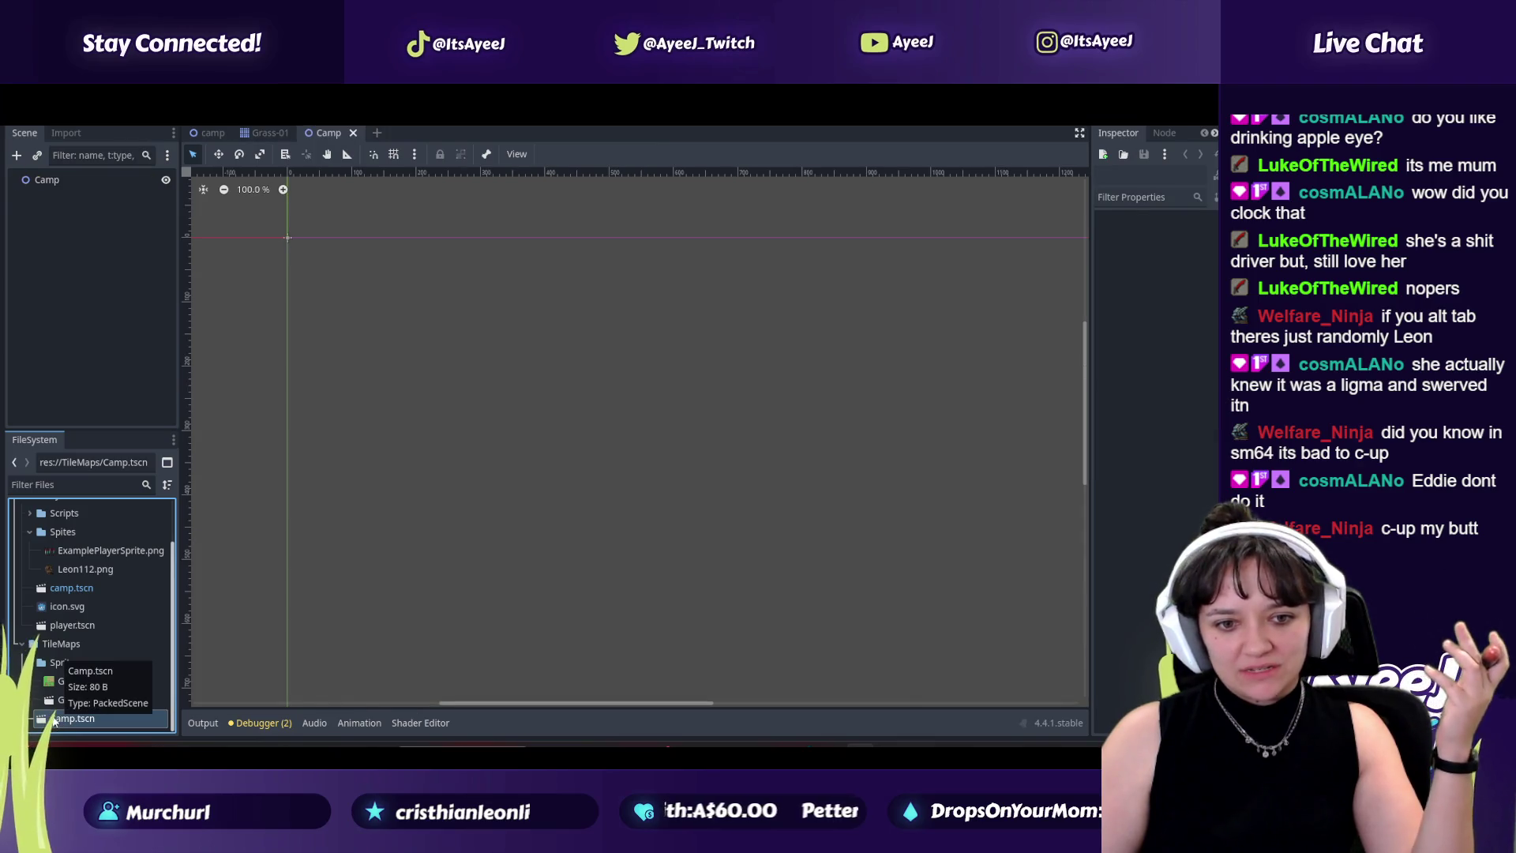
right_click(53, 717)
left_click(83, 644)
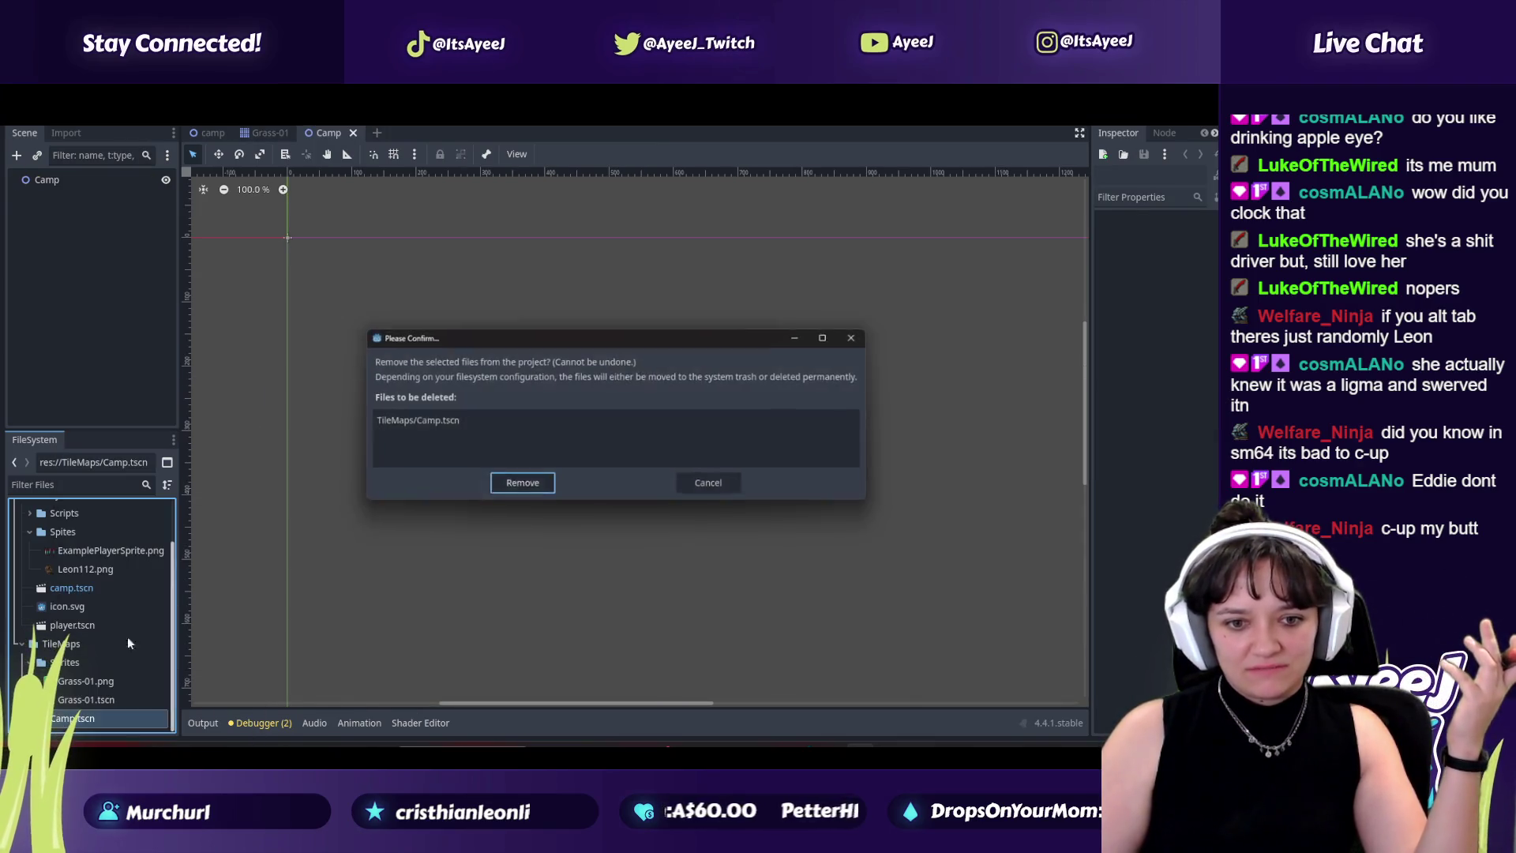
left_click(520, 486)
Step: Reopen the Grass-01.tscn tilemap scene
right_click(92, 713)
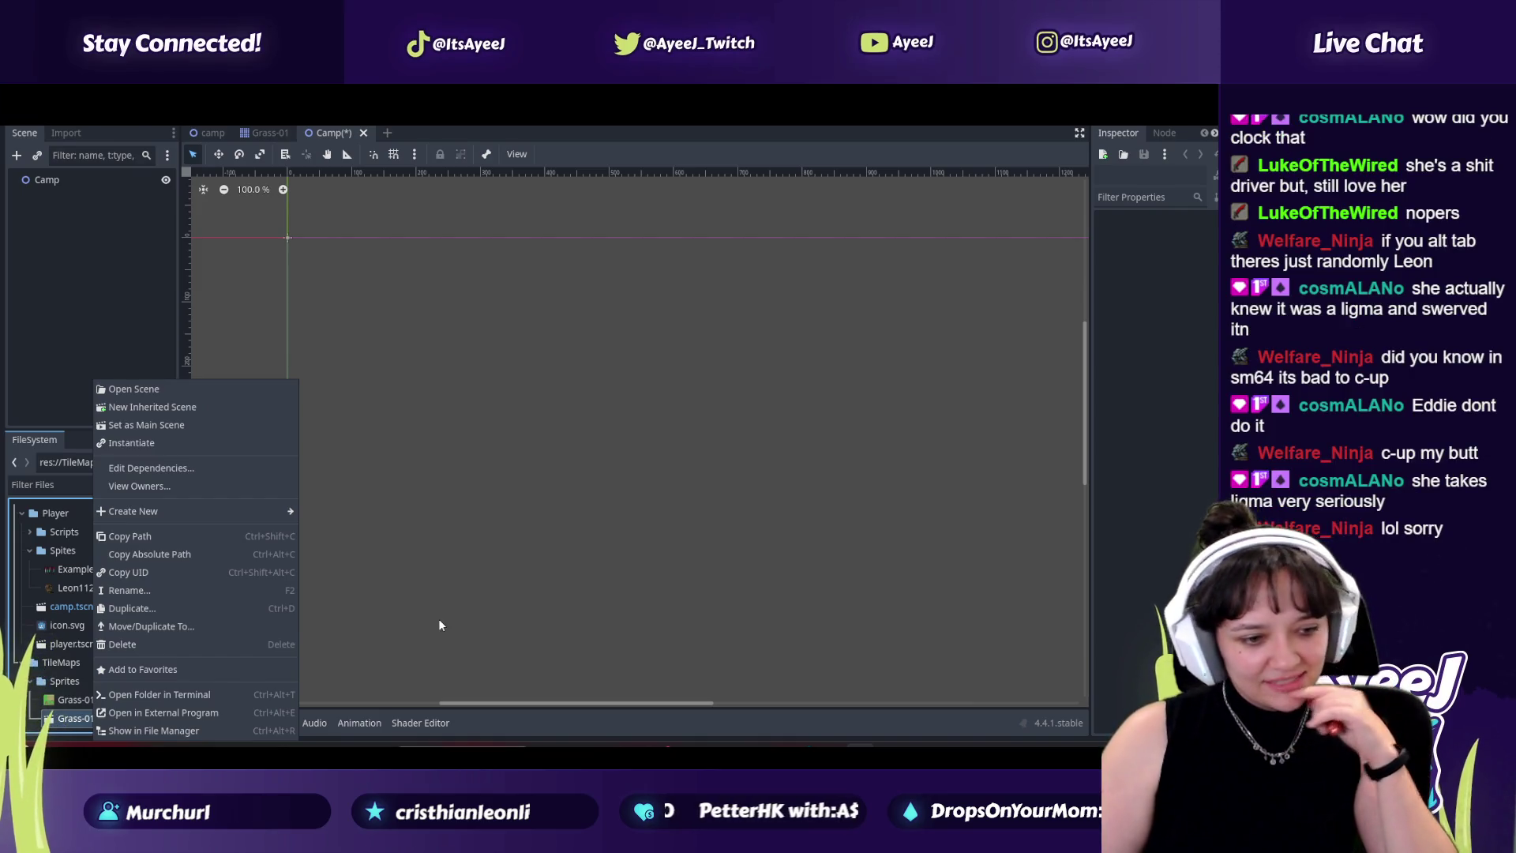
left_click(416, 613)
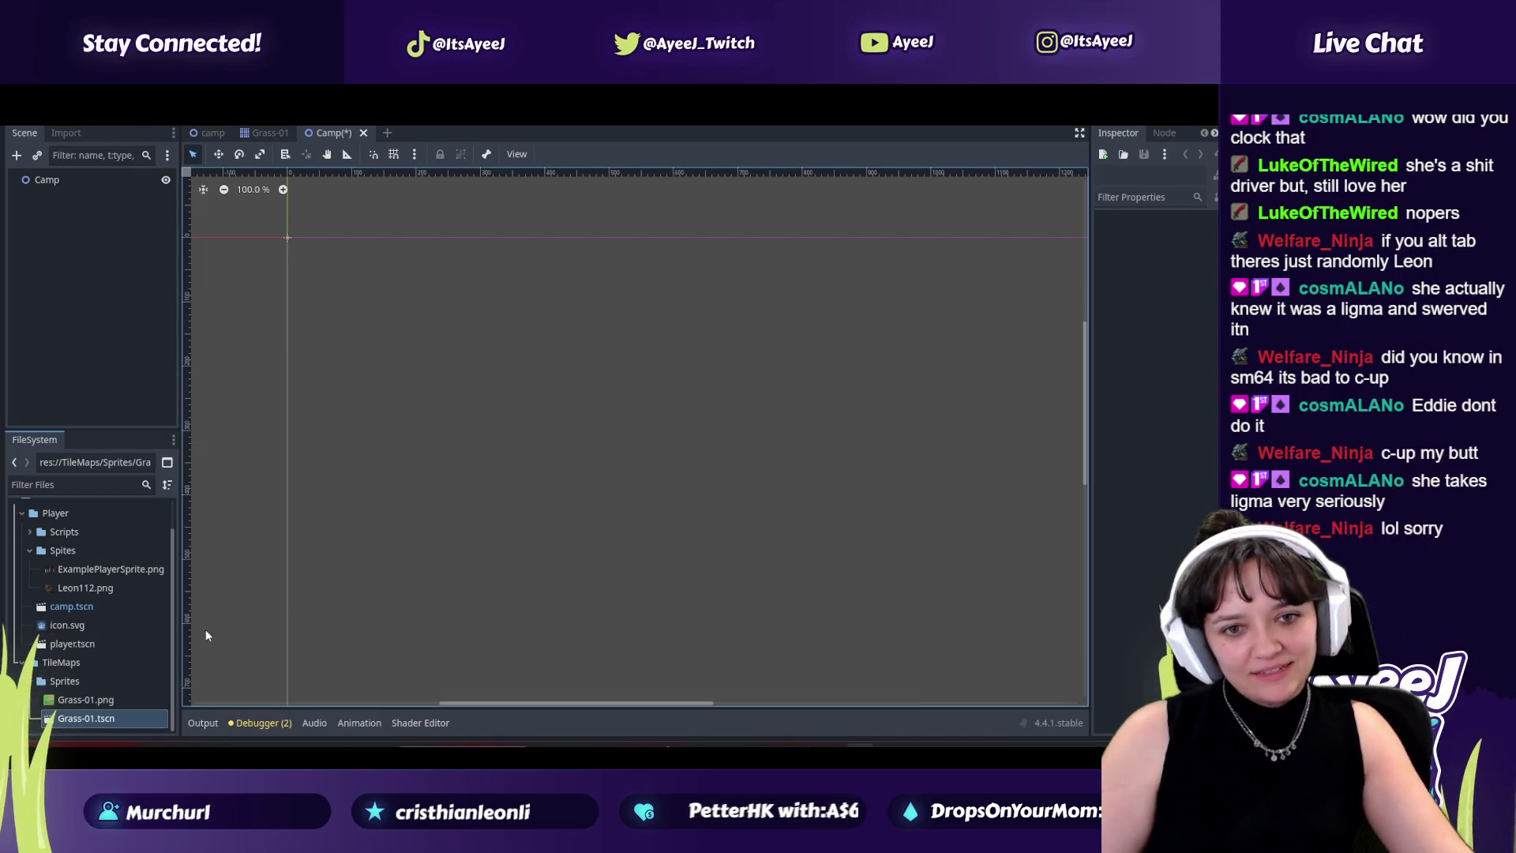
double_click(93, 718)
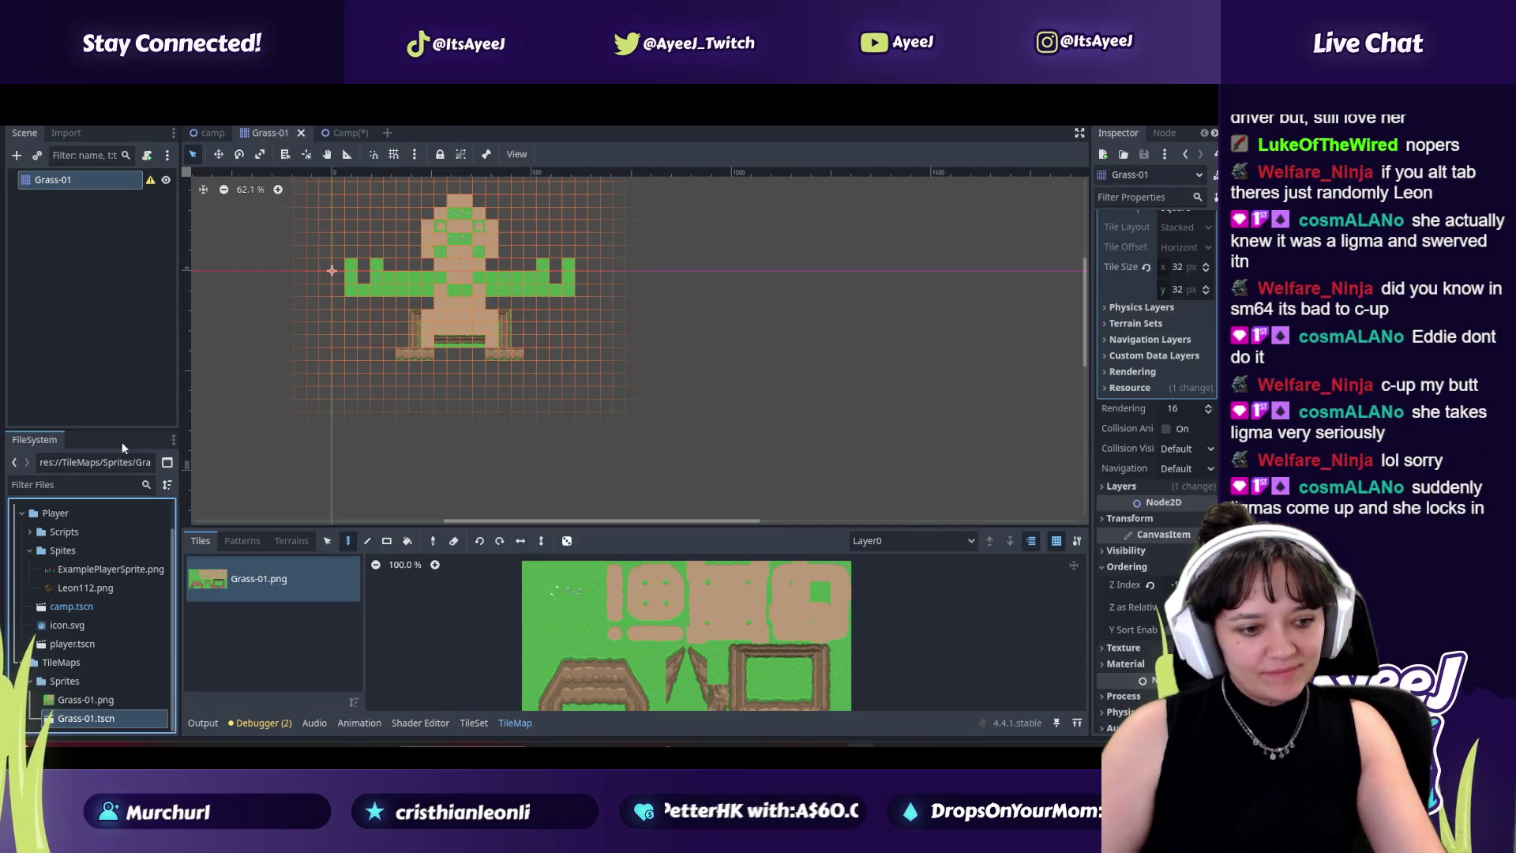
left_click(151, 181)
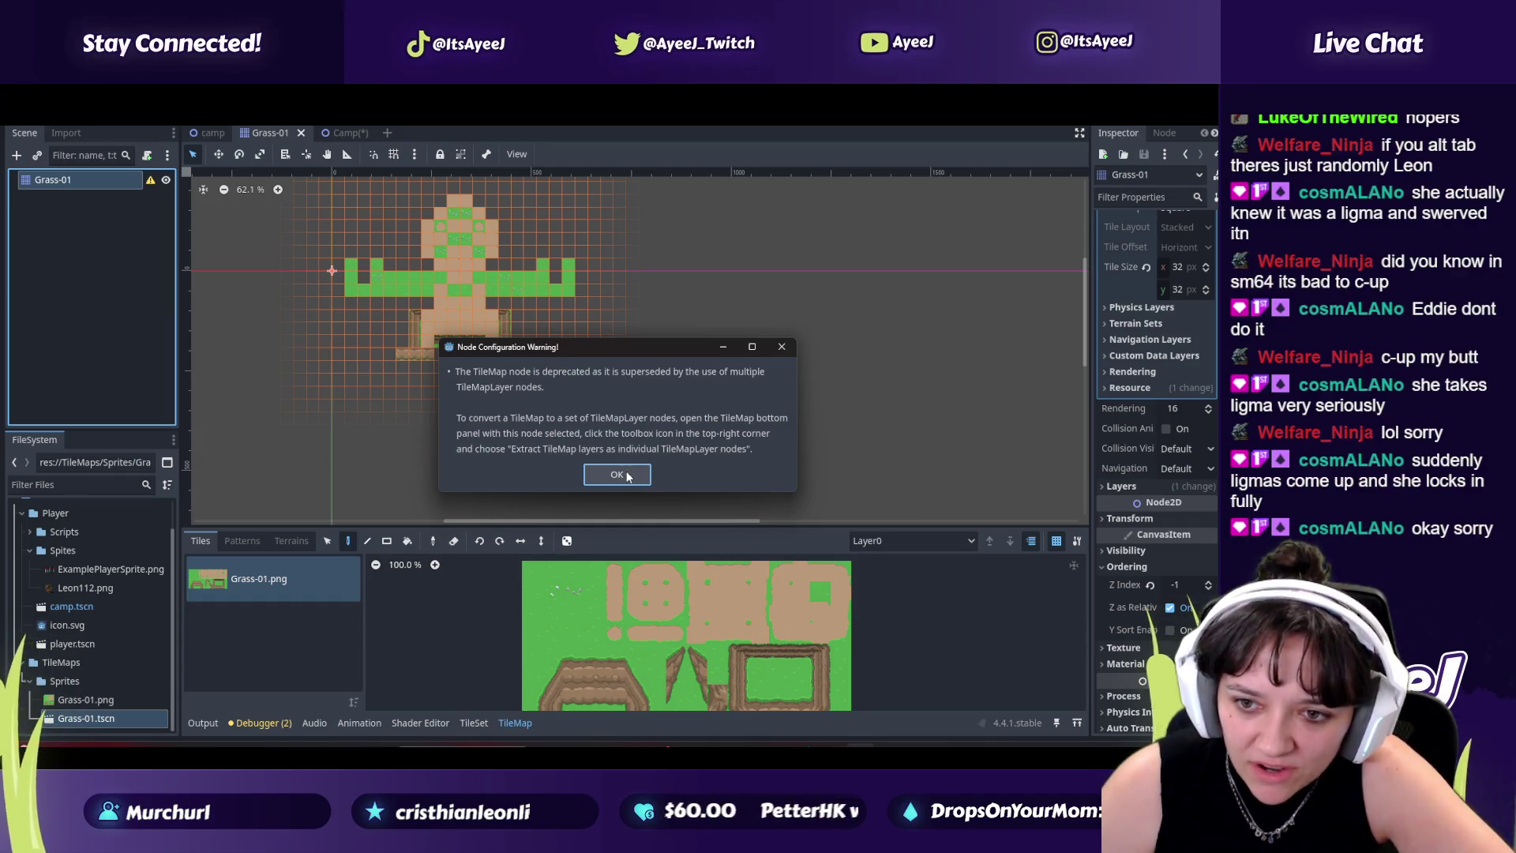
key("Return")
left_click(1076, 541)
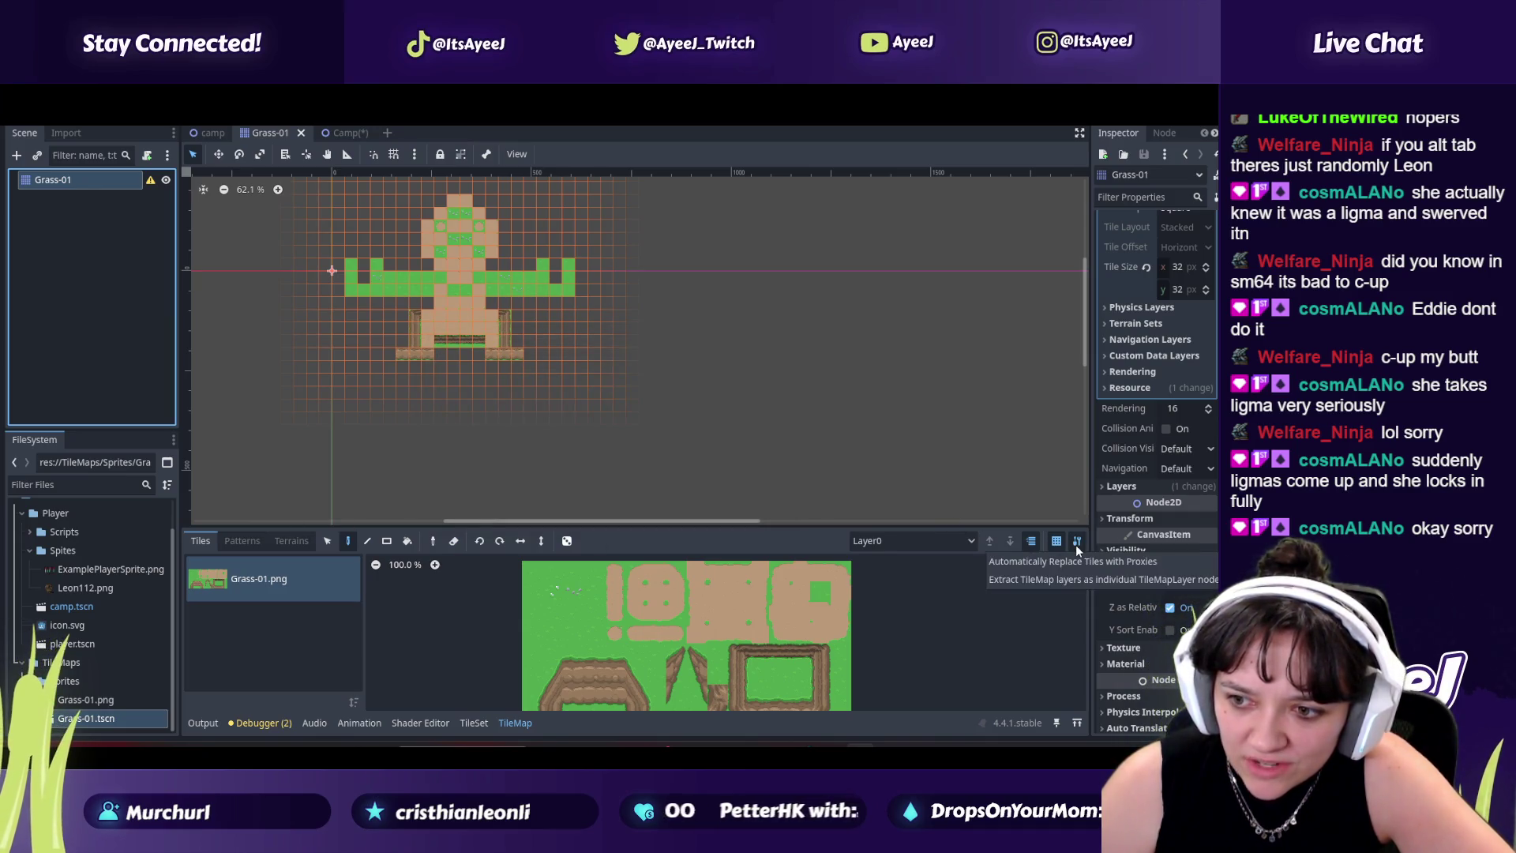
left_click(1060, 578)
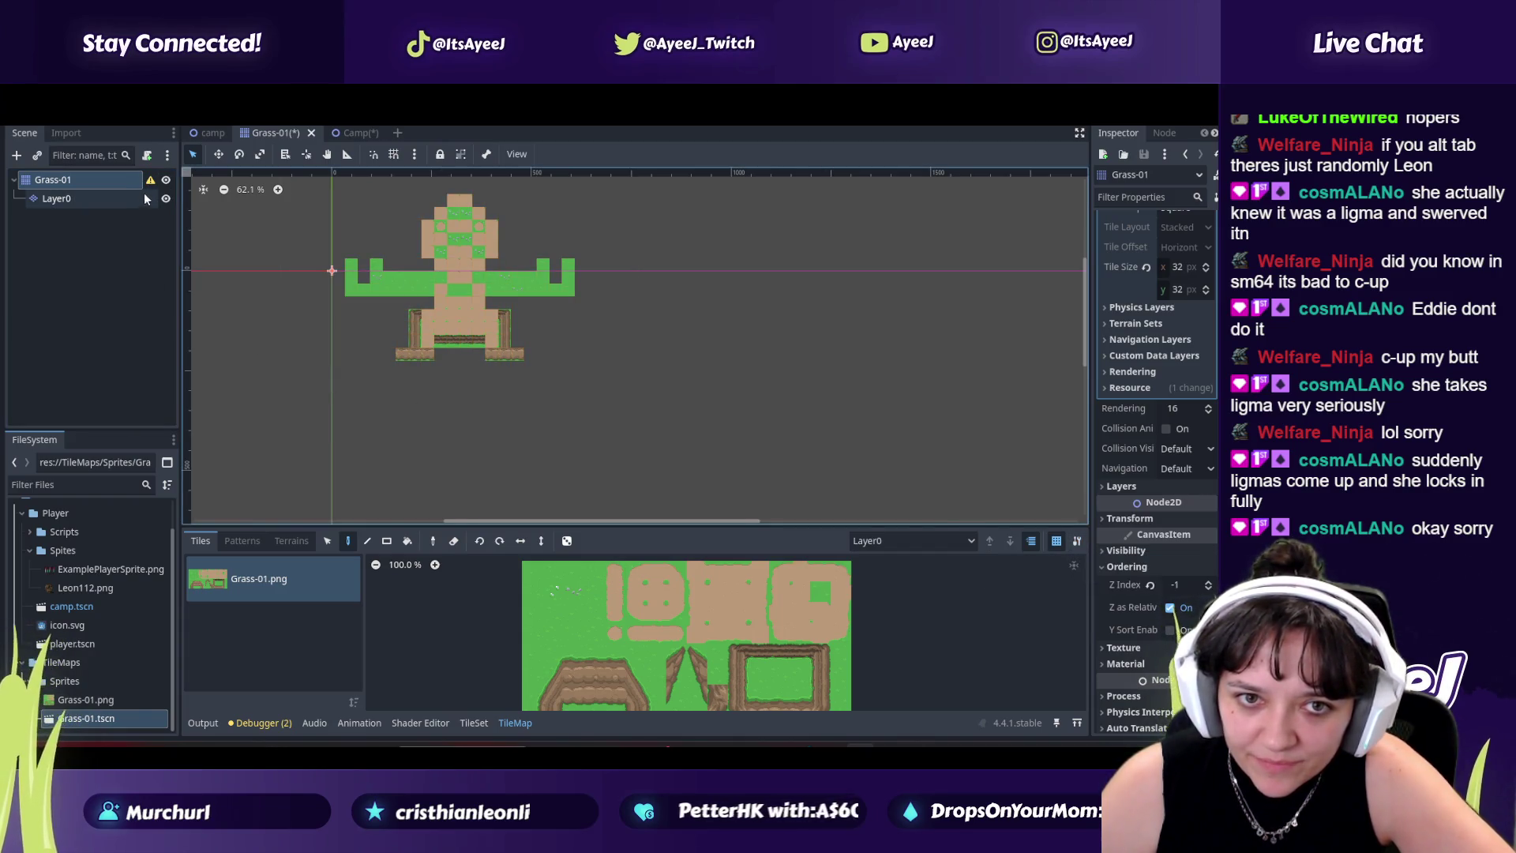
key("ctrl+z")
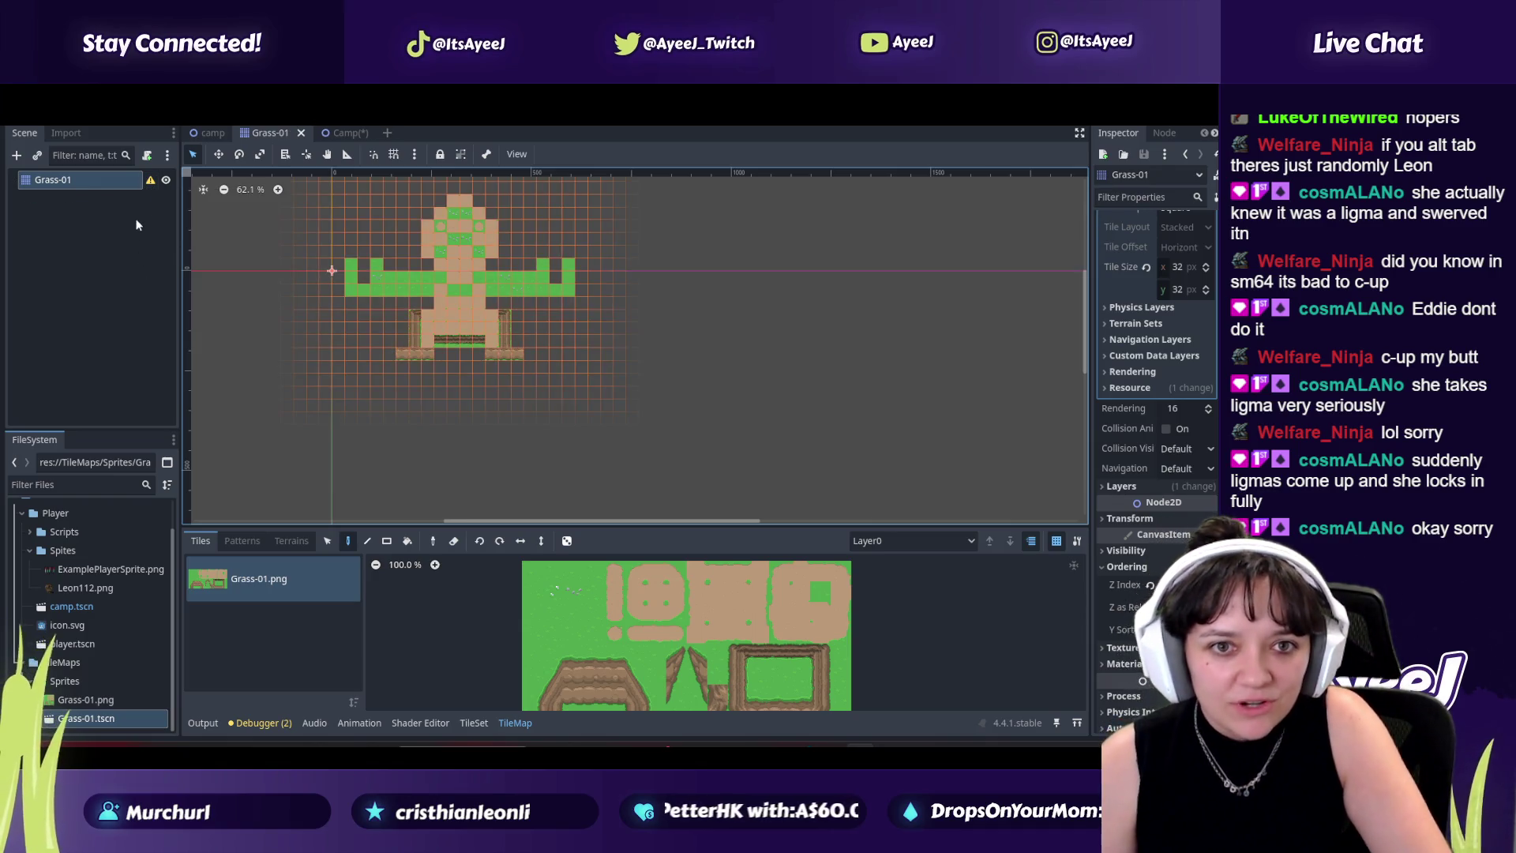
Step: Close the unsaved Camp scene without saving and return to the Grass-01 scene
left_click(101, 179)
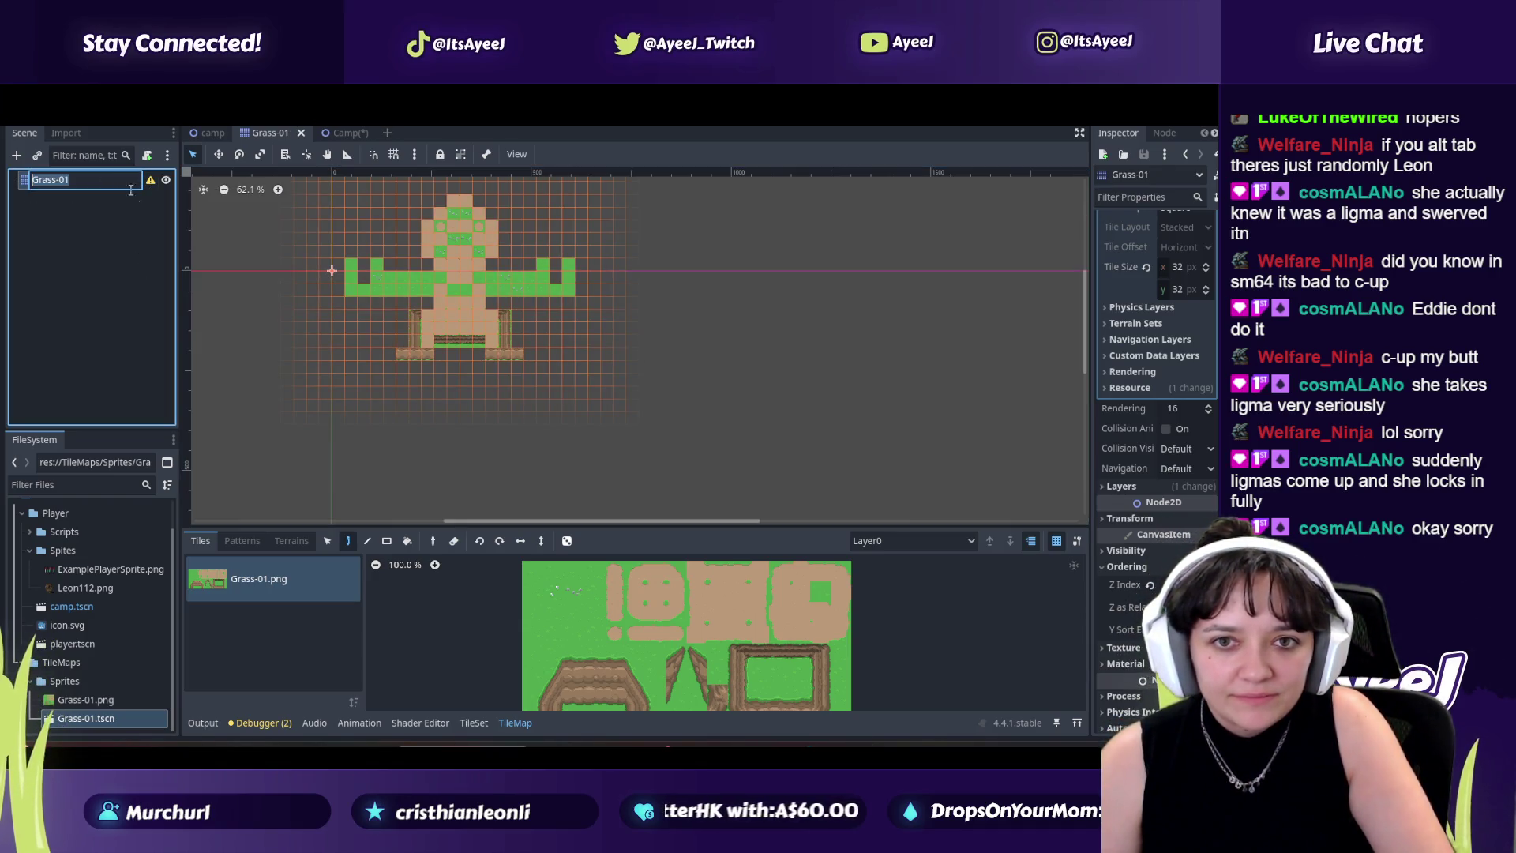
left_click(340, 135)
left_click(363, 133)
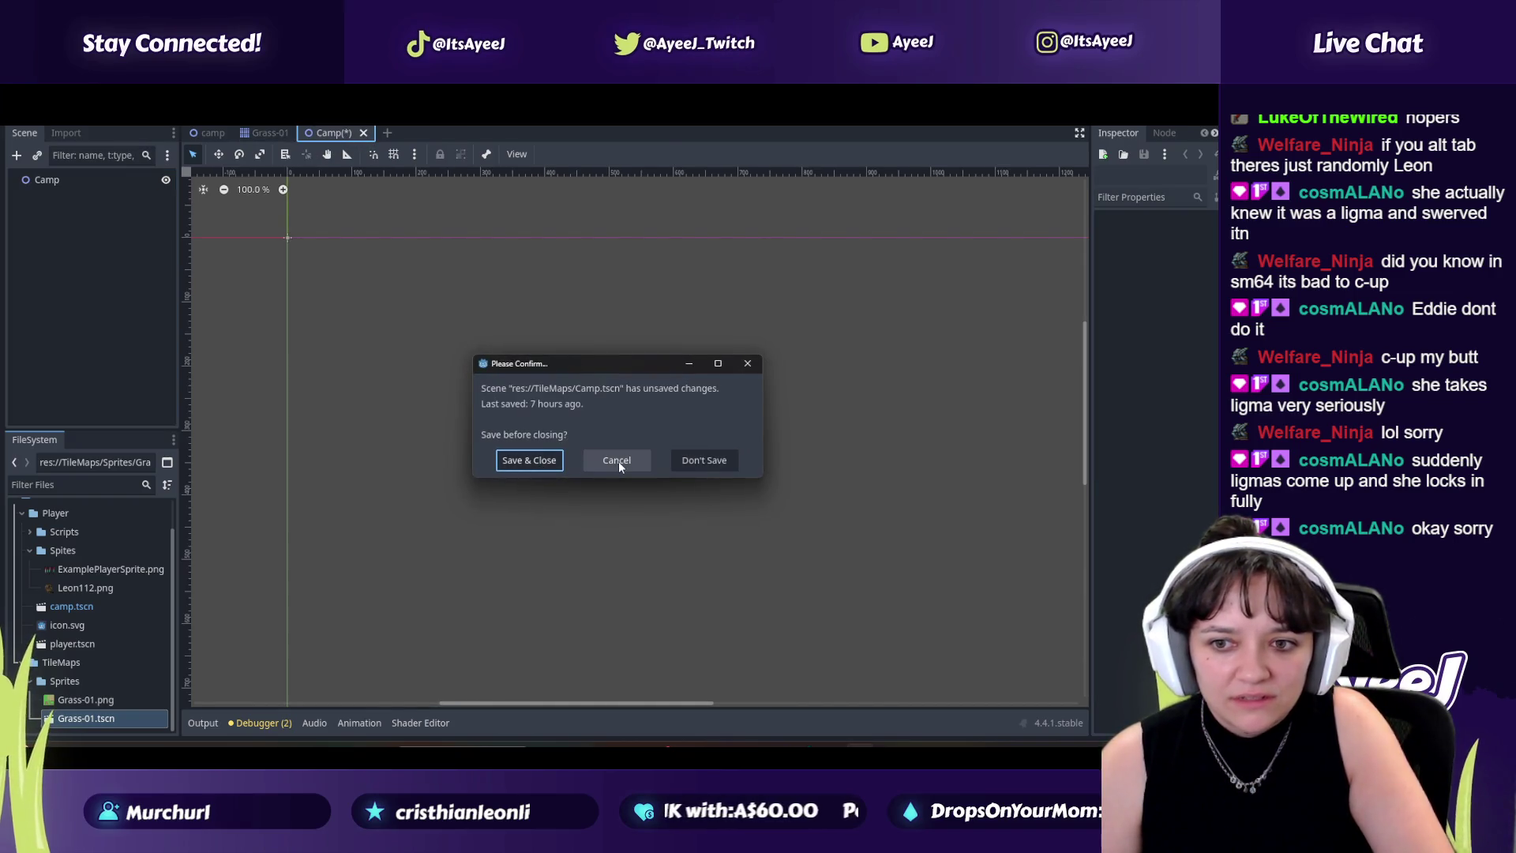
left_click(704, 459)
left_click(212, 133)
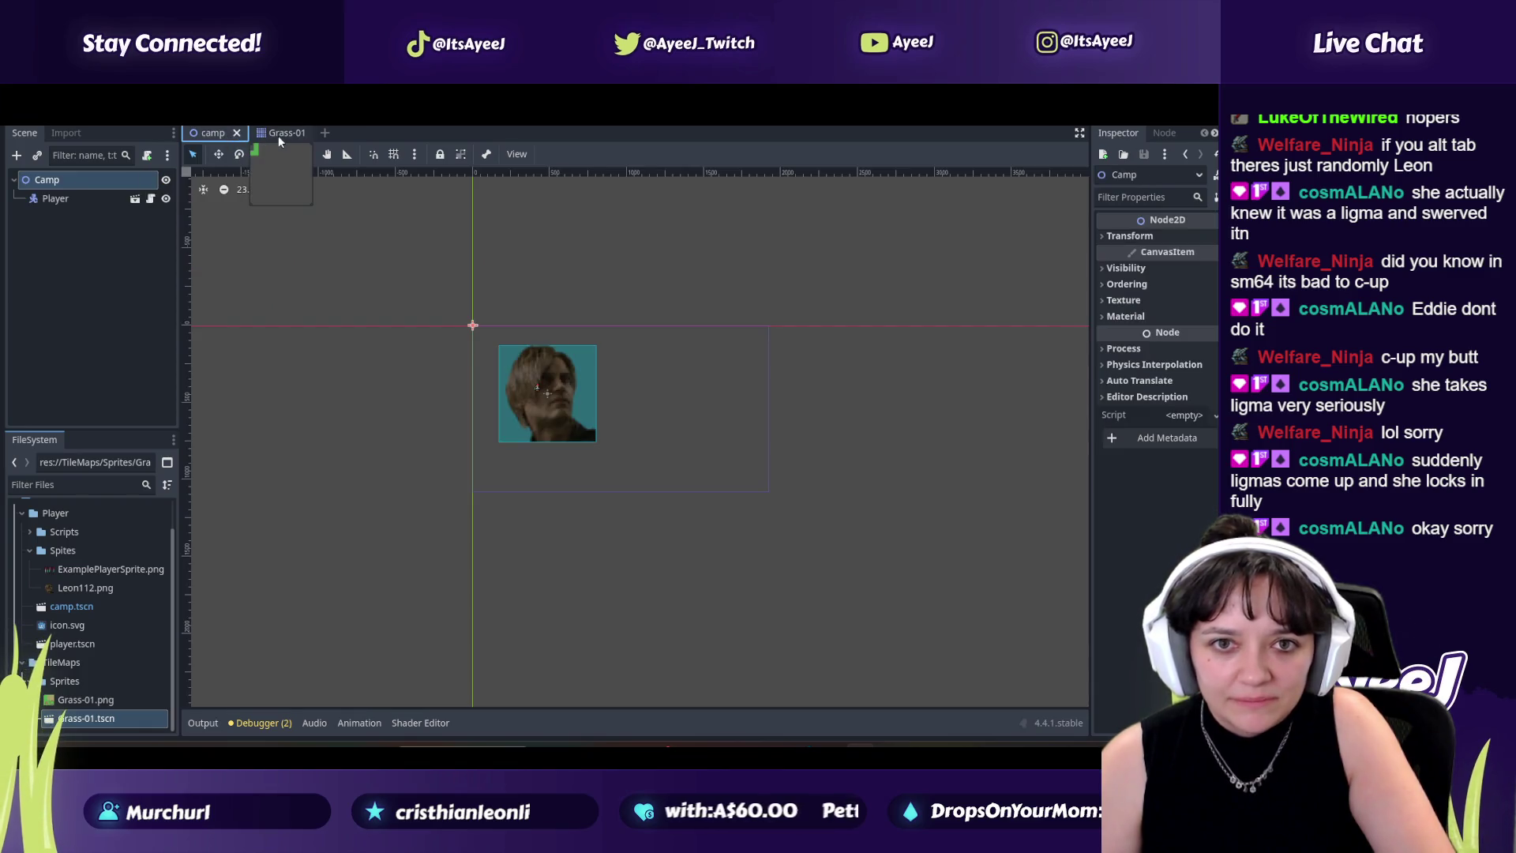
left_click(275, 134)
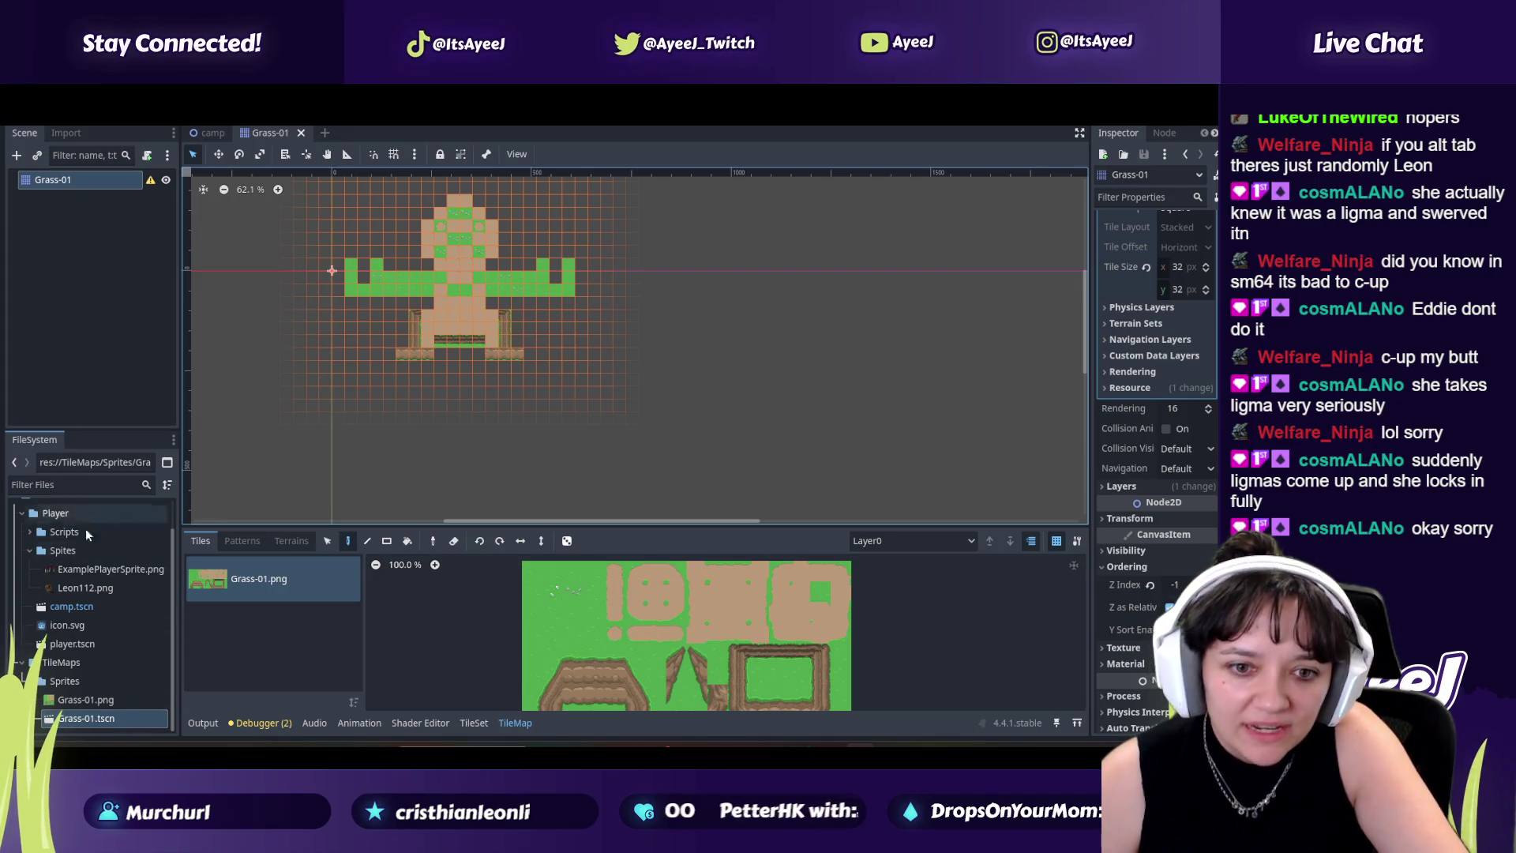
Step: Glance at the Import dock, then return to the Scene tree
mouse_move(203, 135)
left_click(75, 131)
left_click(38, 132)
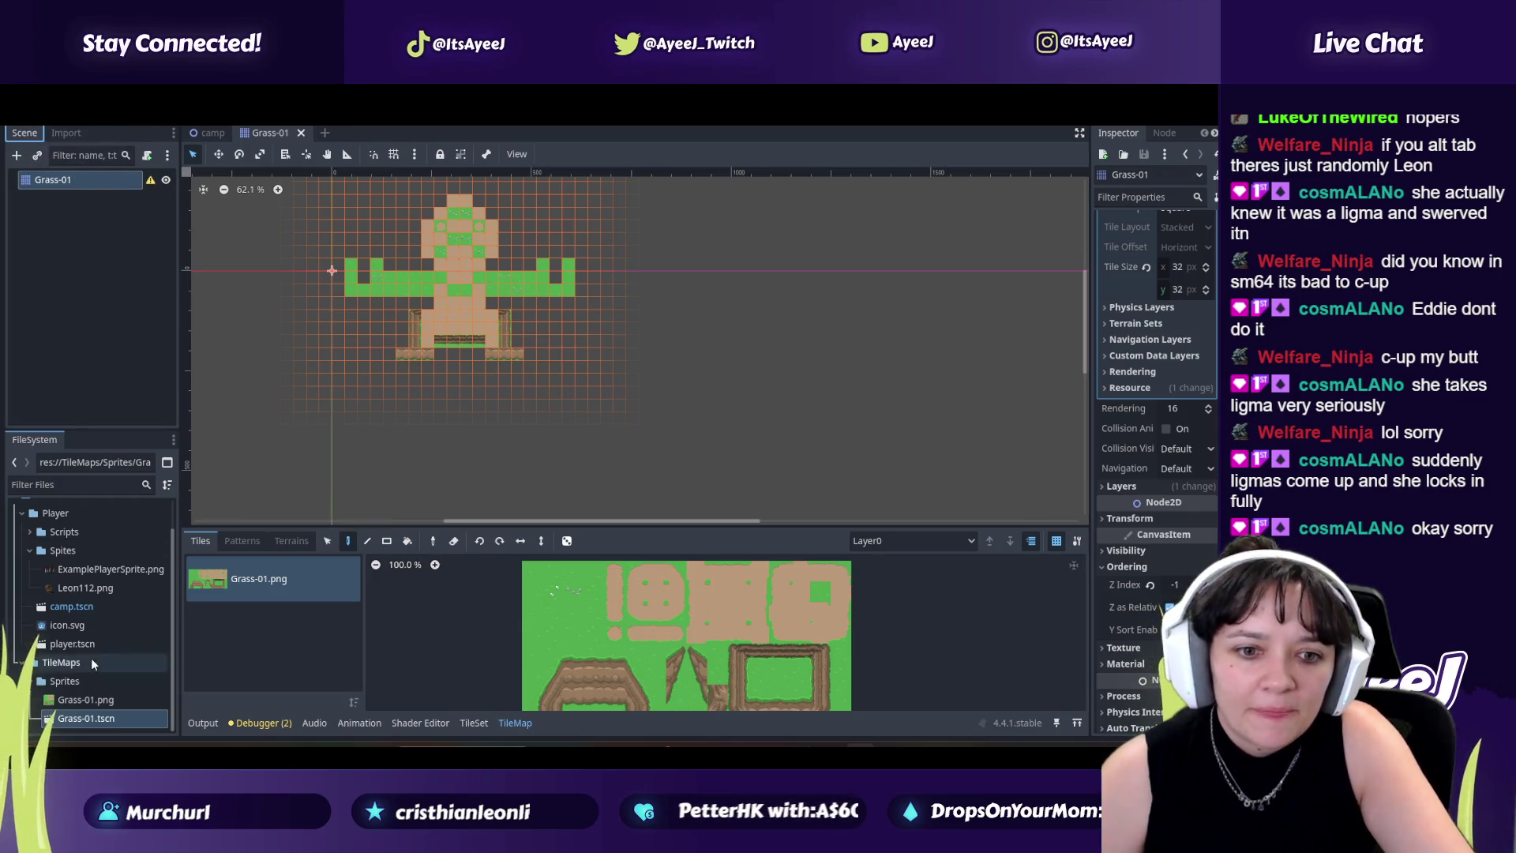
scroll(92, 656, "up", 2)
Step: Switch to the camp scene and select its Camp root node
left_click(207, 133)
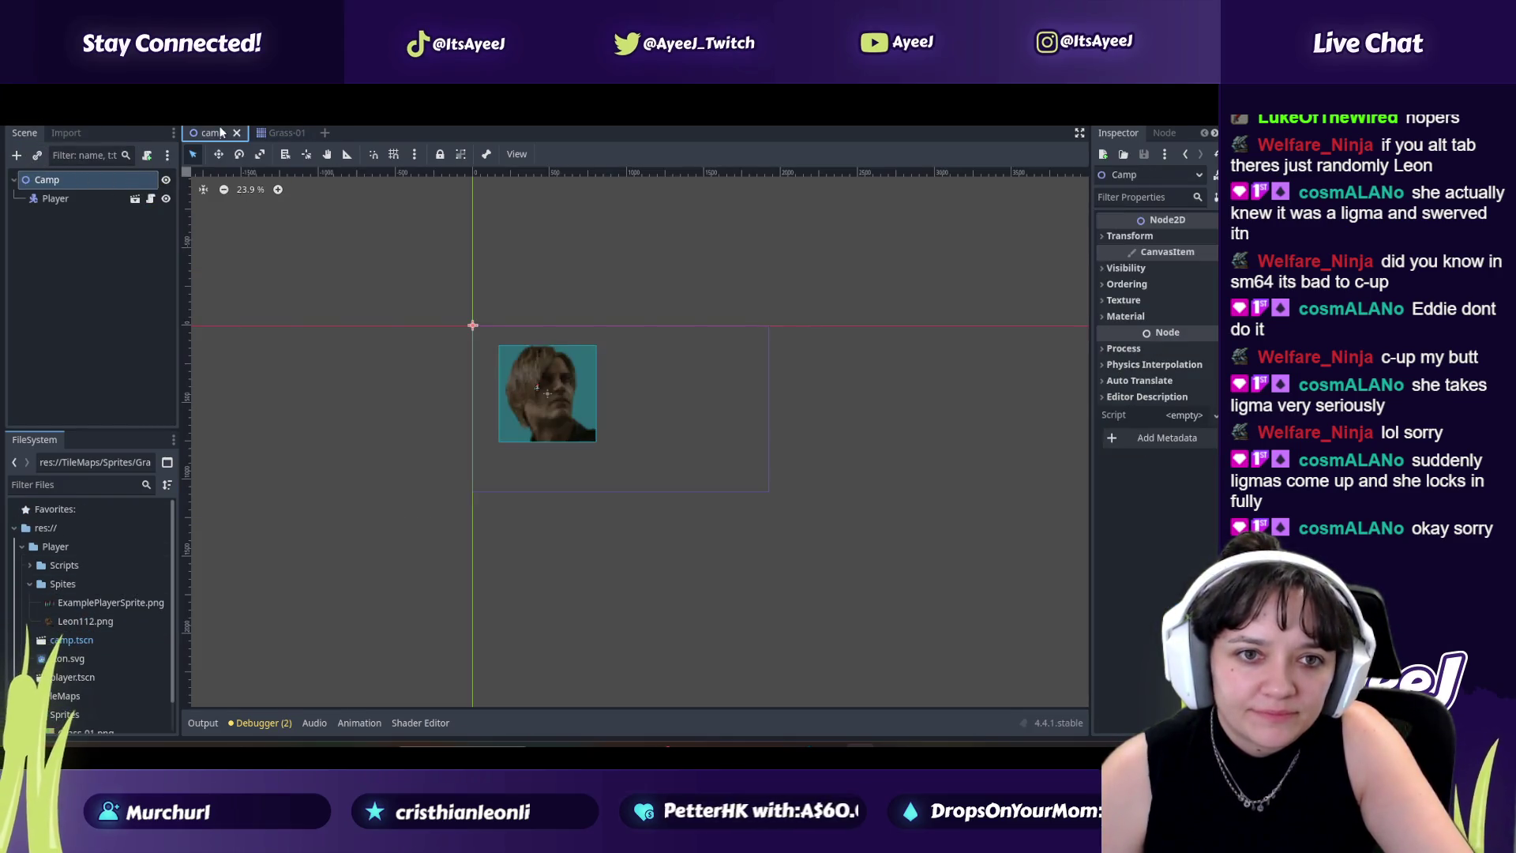
left_click(38, 180)
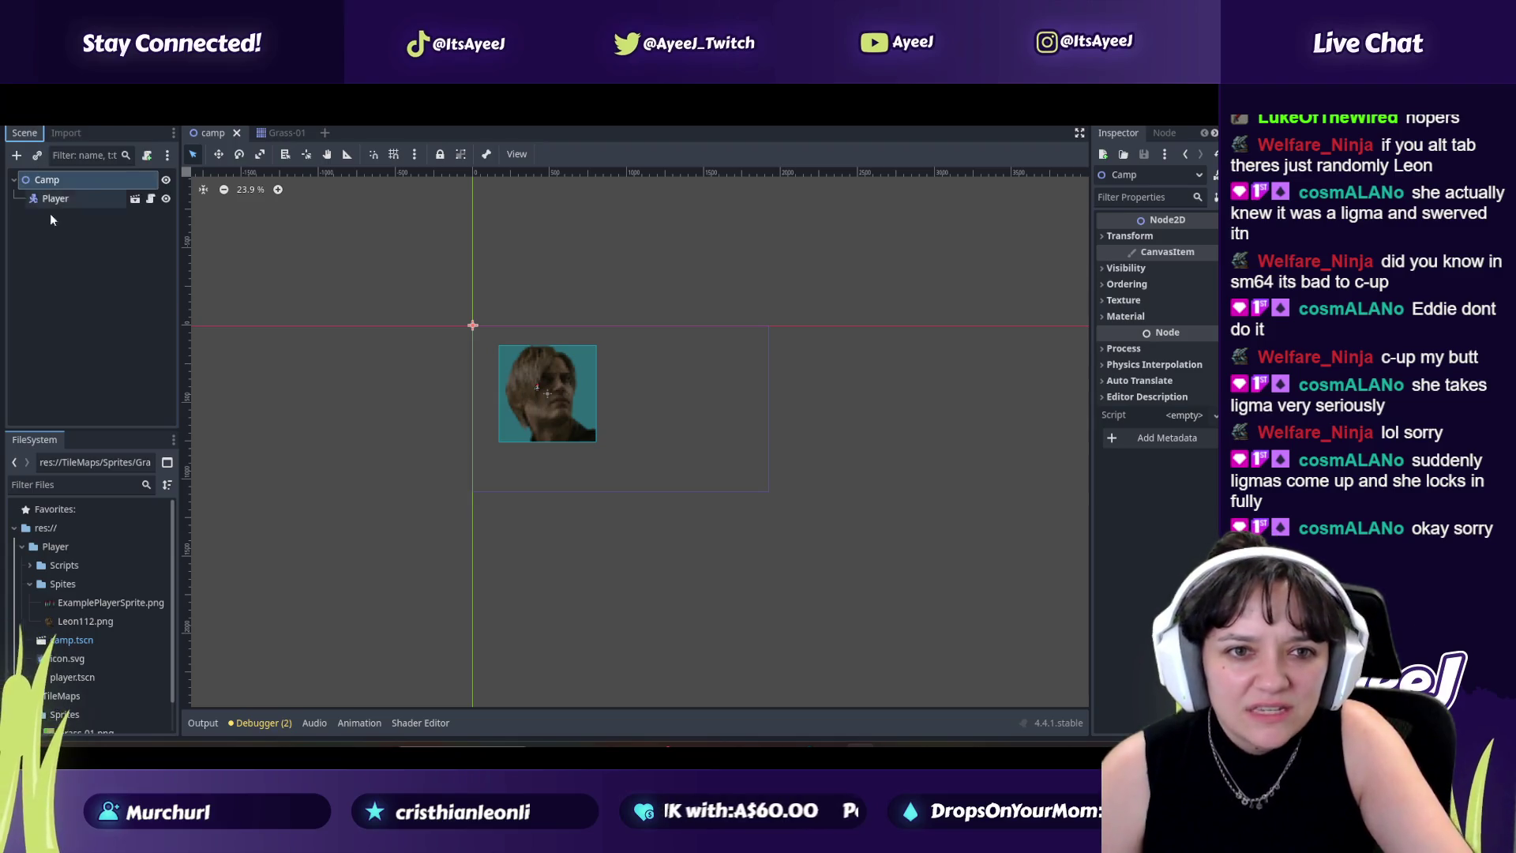
left_click(83, 157)
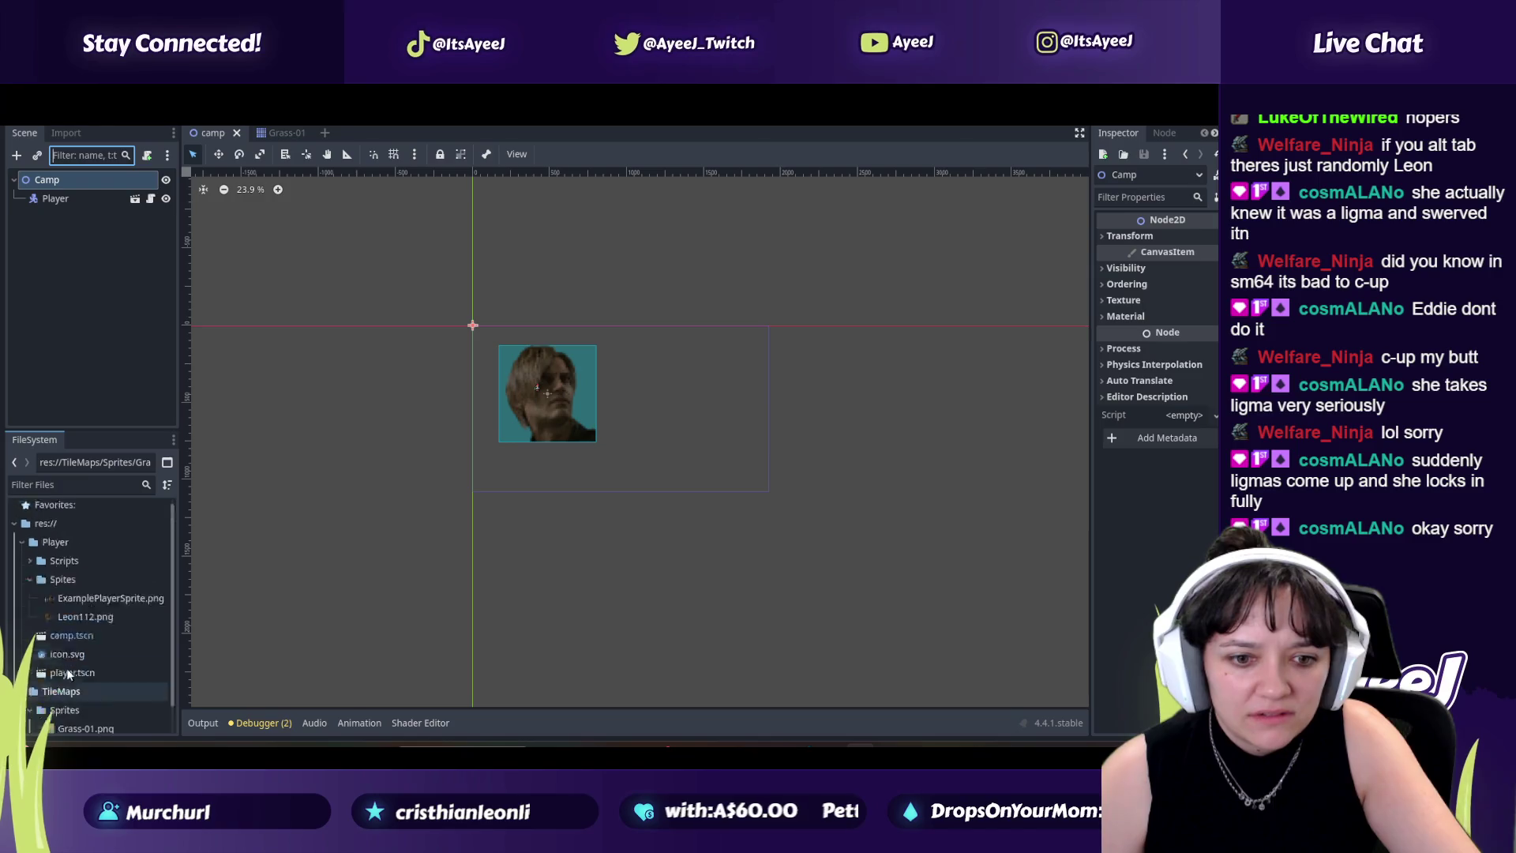
scroll(103, 649, "down", 2)
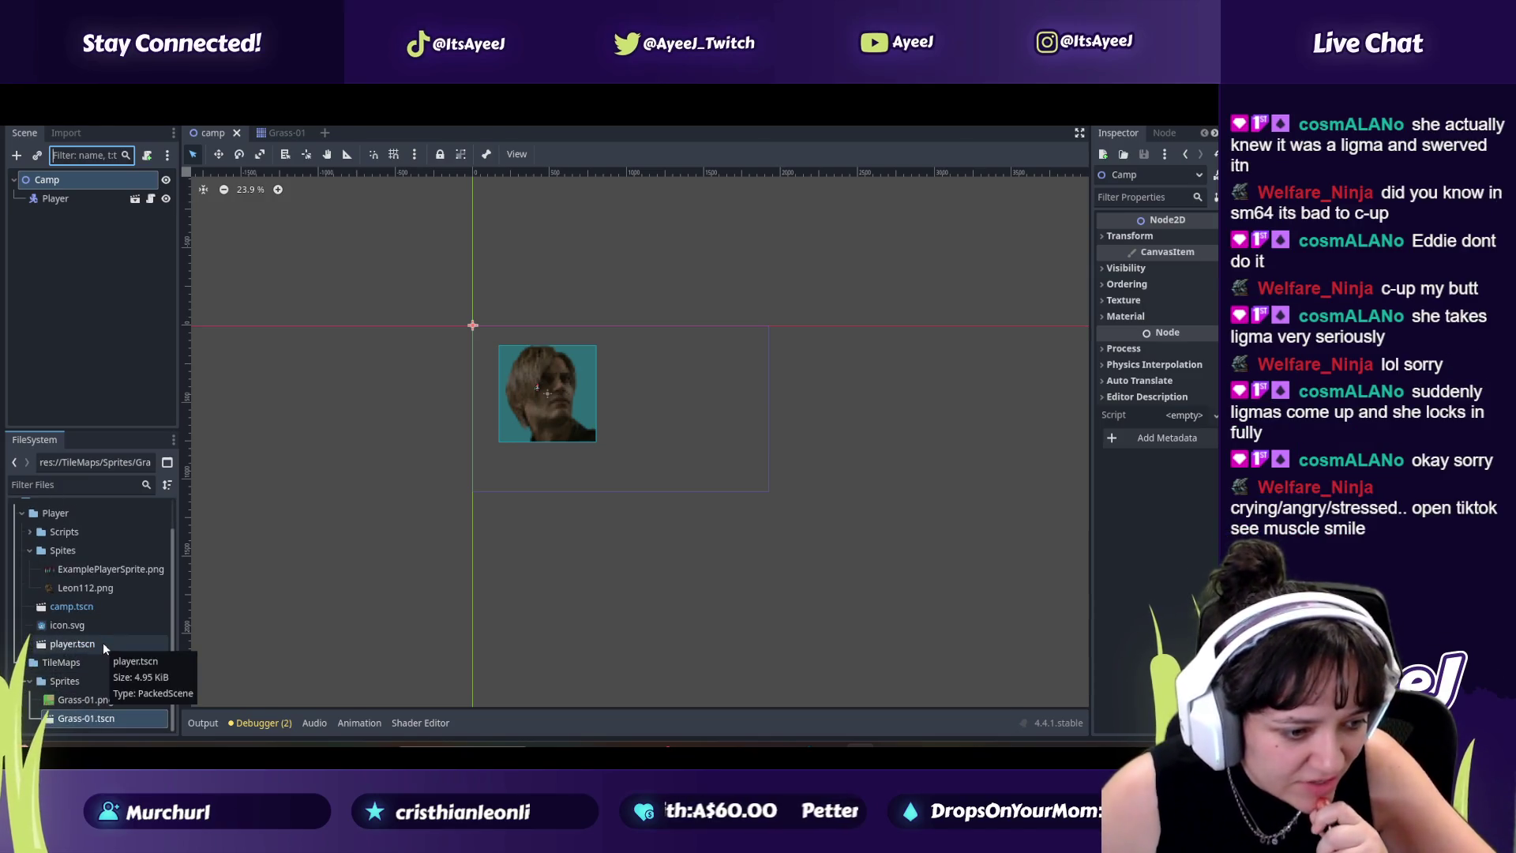
scroll(118, 672, "up", 2)
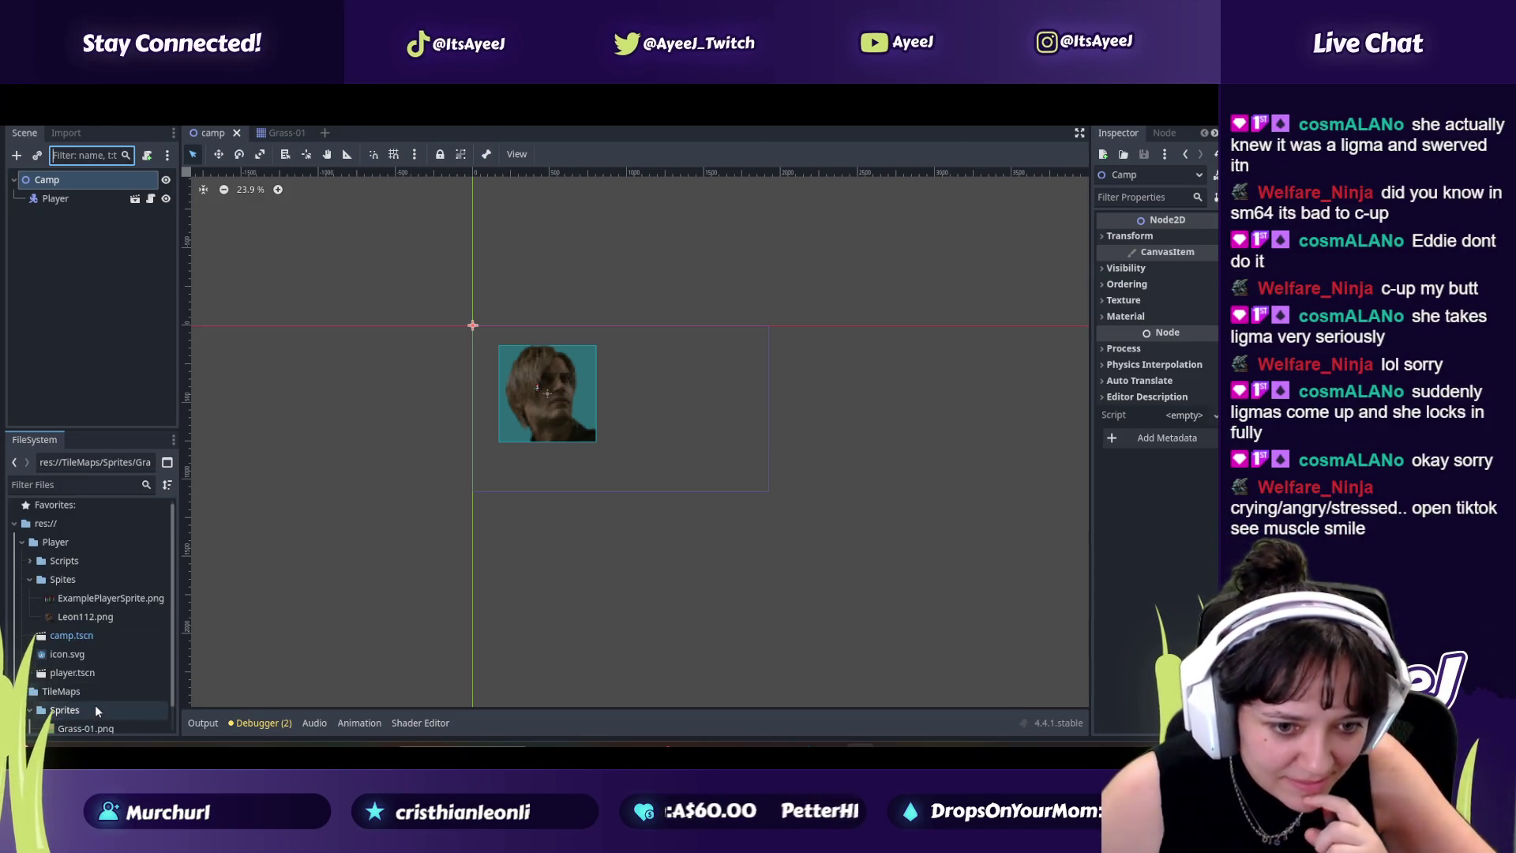
scroll(95, 704, "down", 2)
Step: Drag Grass-01.tscn into the camp scene tree and move the tilemap down-right
left_click_drag(94, 716, 47, 180)
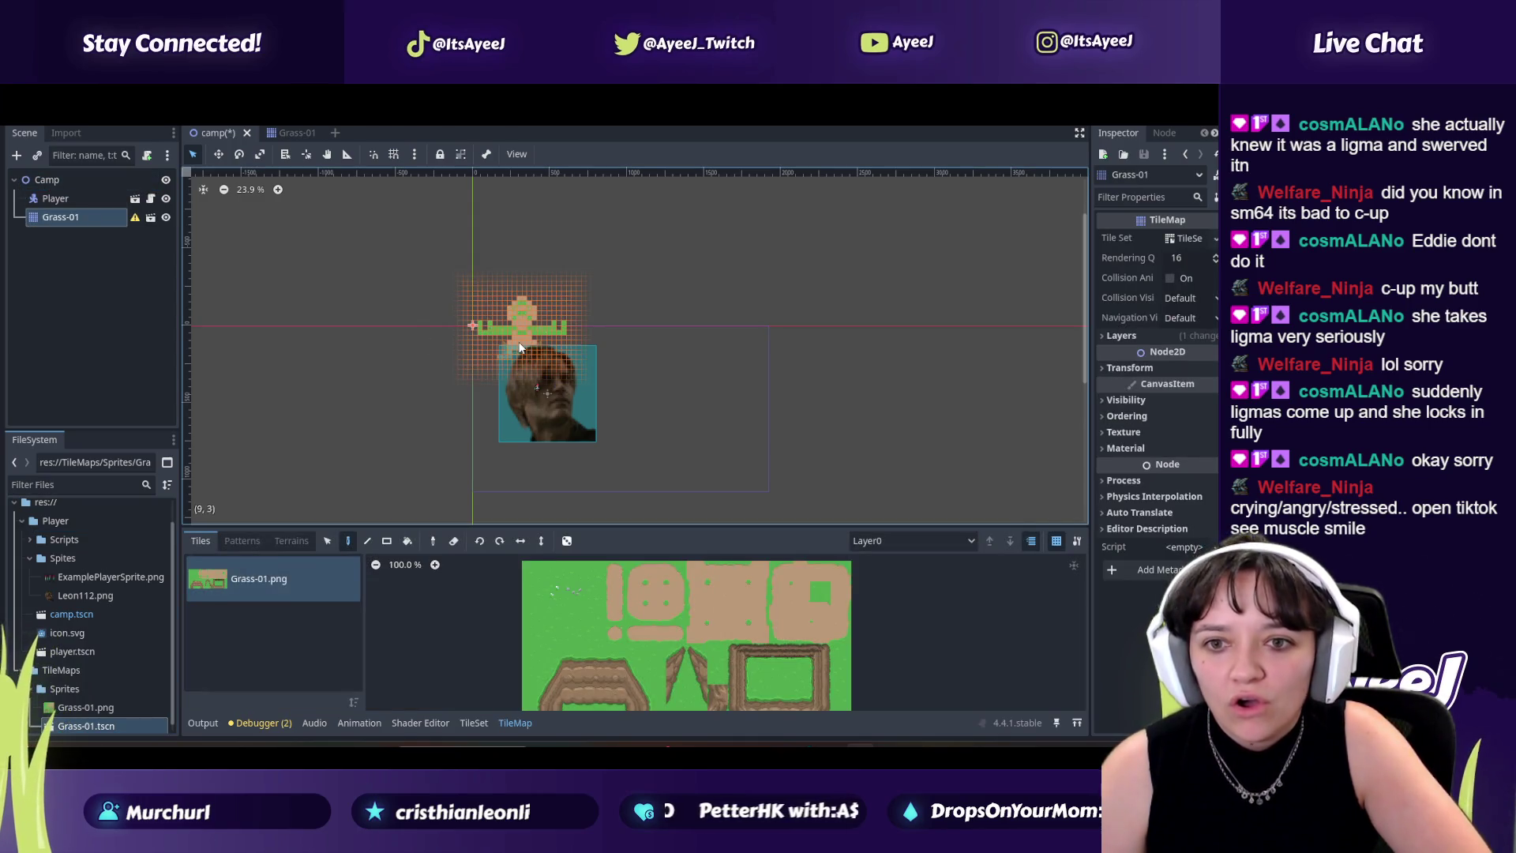
scroll(520, 346, "up", 2)
scroll(529, 345, "up", 2)
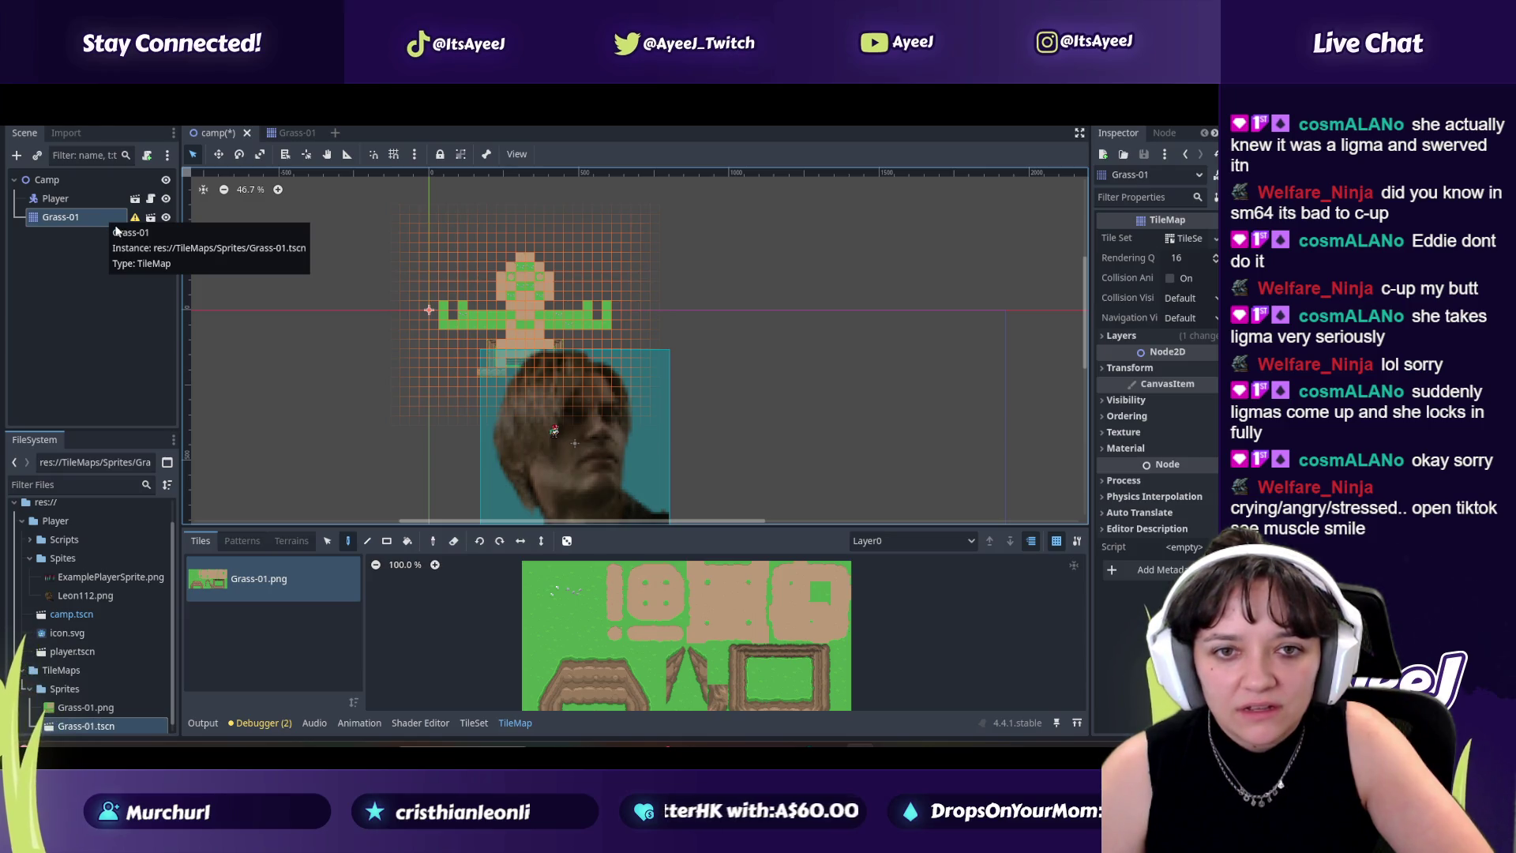
left_click(219, 154)
mouse_move(484, 264)
left_mouse_down()
mouse_move(521, 272)
mouse_move(545, 411)
left_mouse_up()
Step: Select the Player node, cancel its rename, then select the Camp root node
left_click(33, 202)
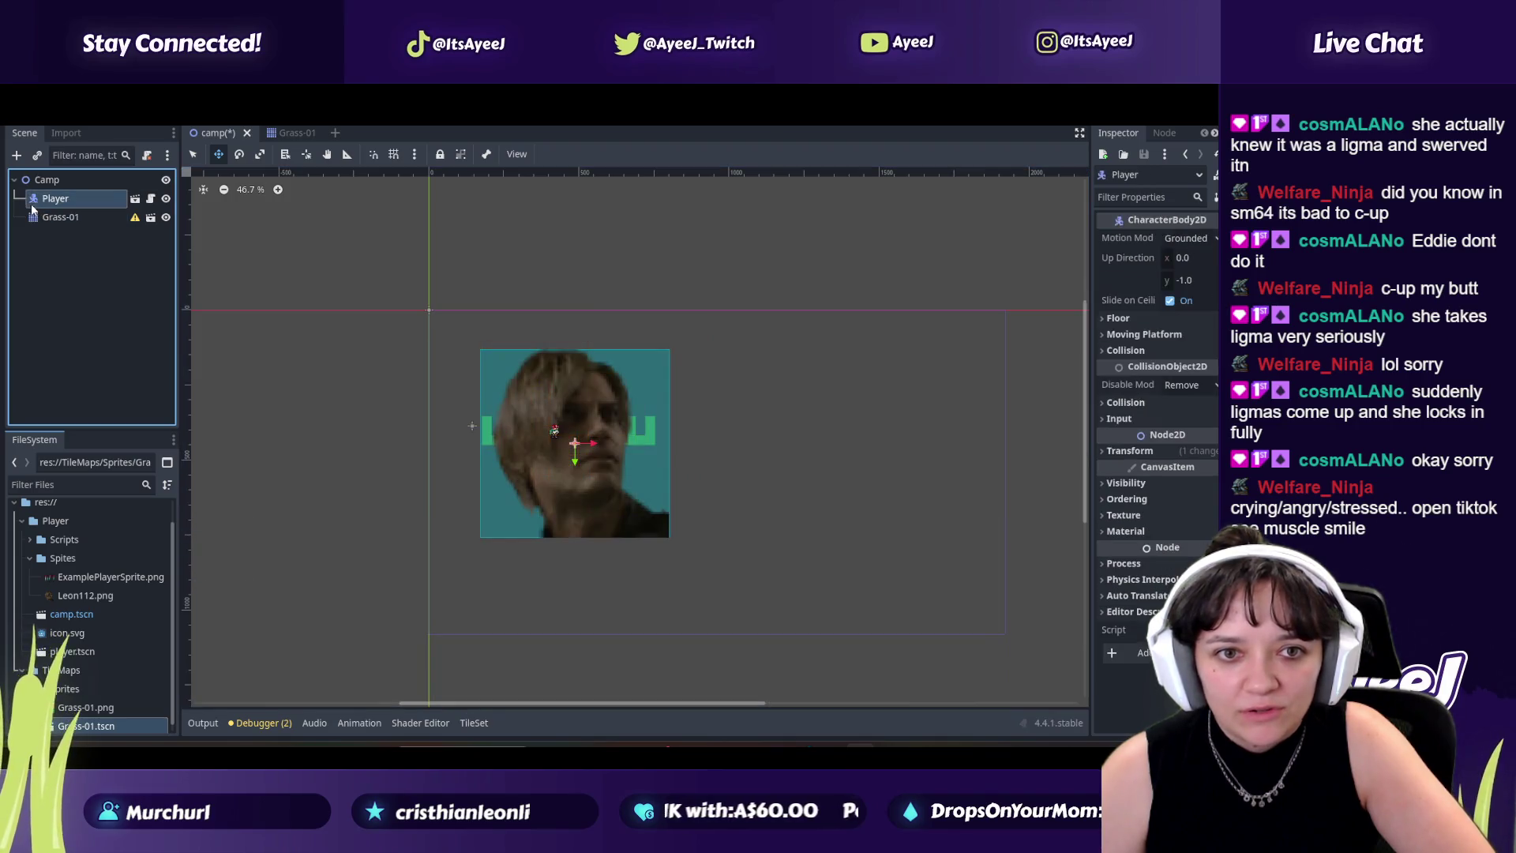
left_click(61, 199)
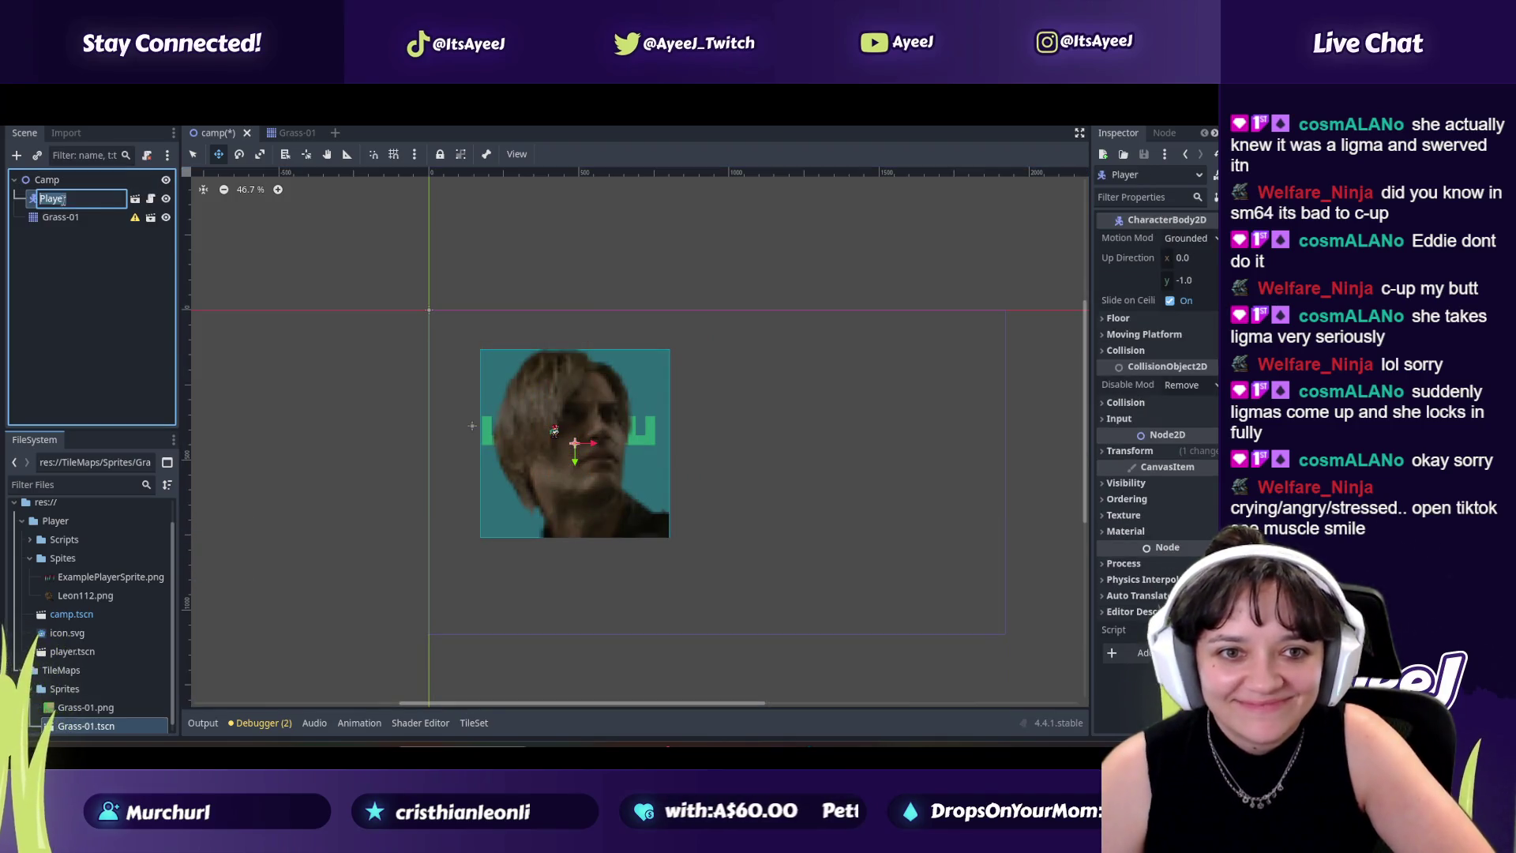
key("Return")
scroll(82, 582, "up", 1)
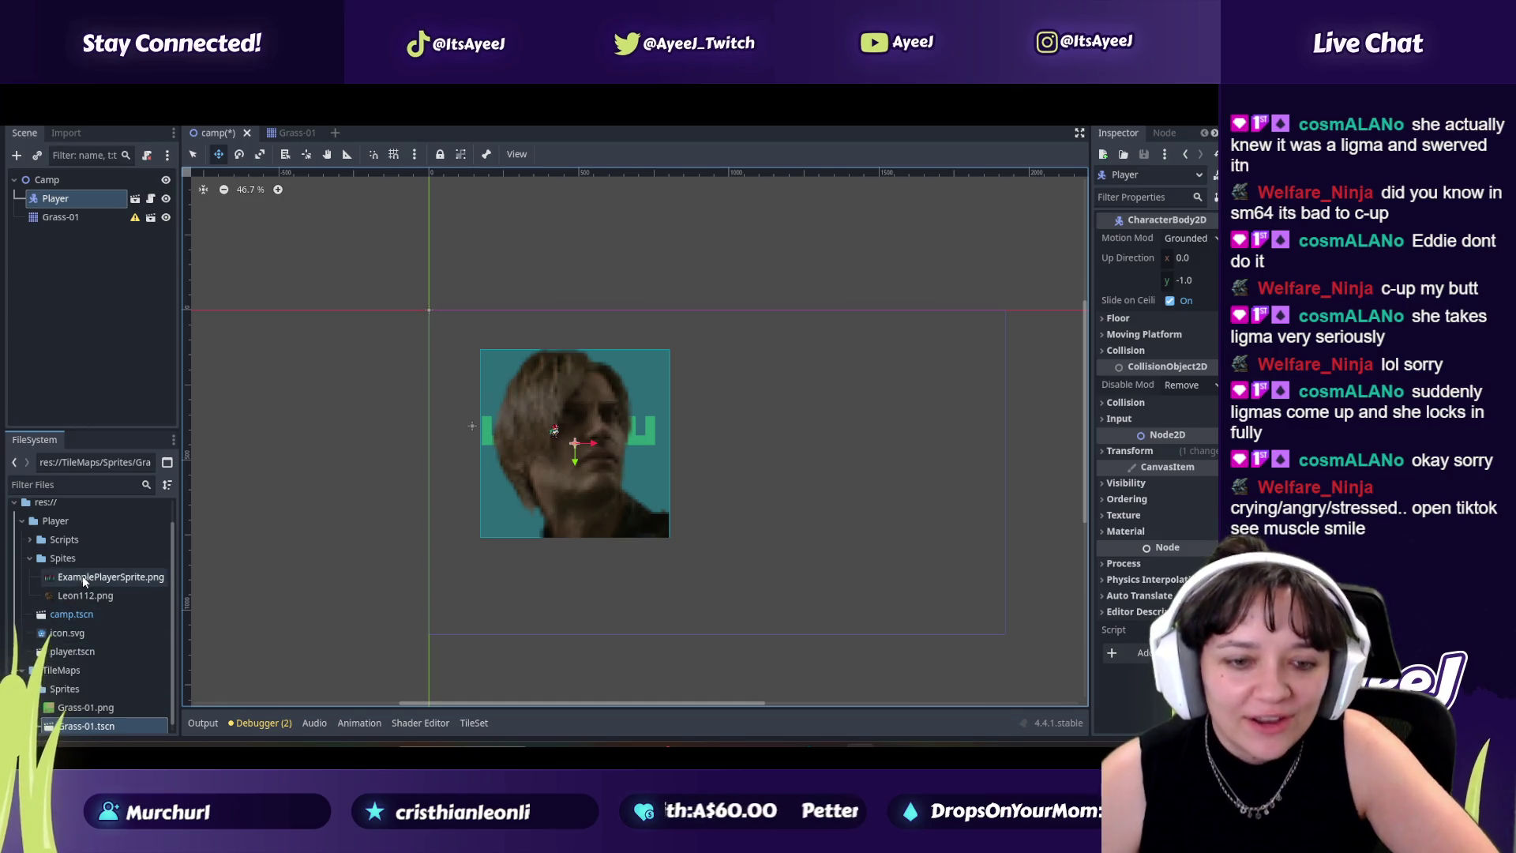
left_click(46, 180)
left_click(47, 133)
left_click(38, 132)
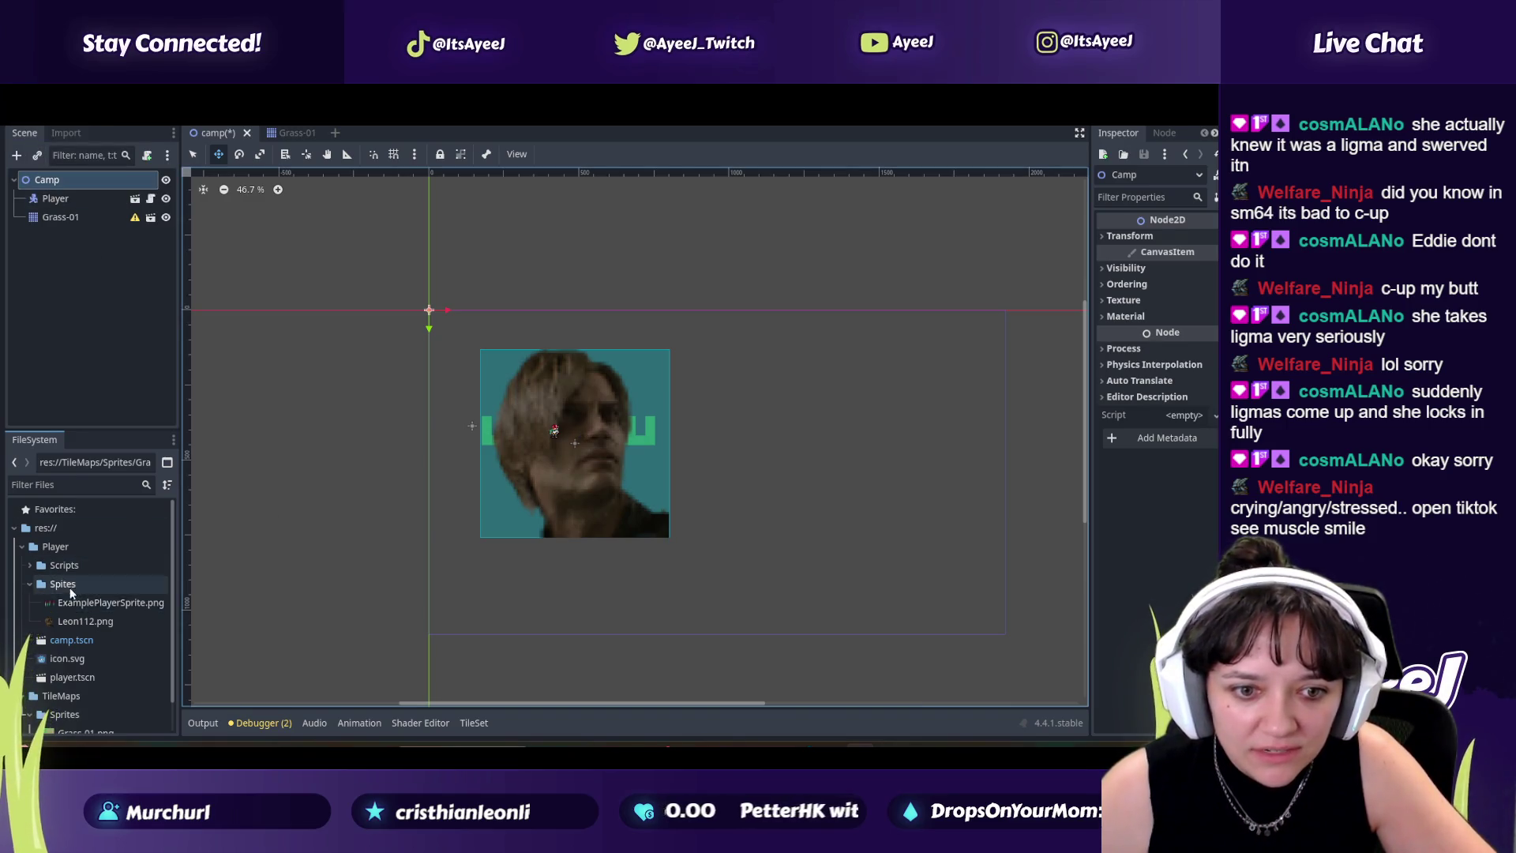
Step: Browse Leon112.png, the Scripts folder and icon.svg, then check Grass-01 and return to camp
left_click(86, 620)
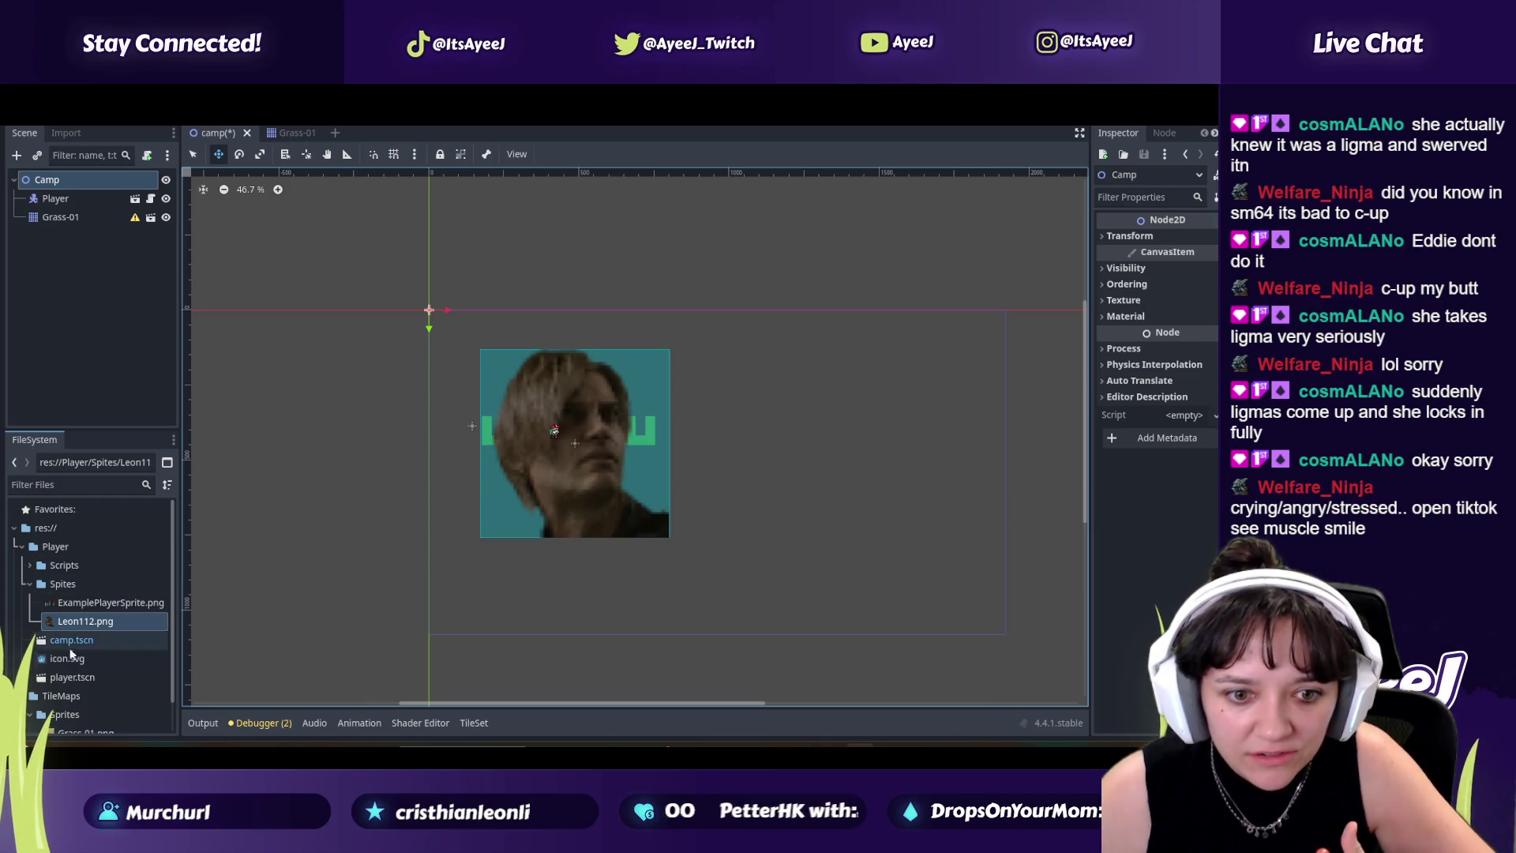
left_click(30, 565)
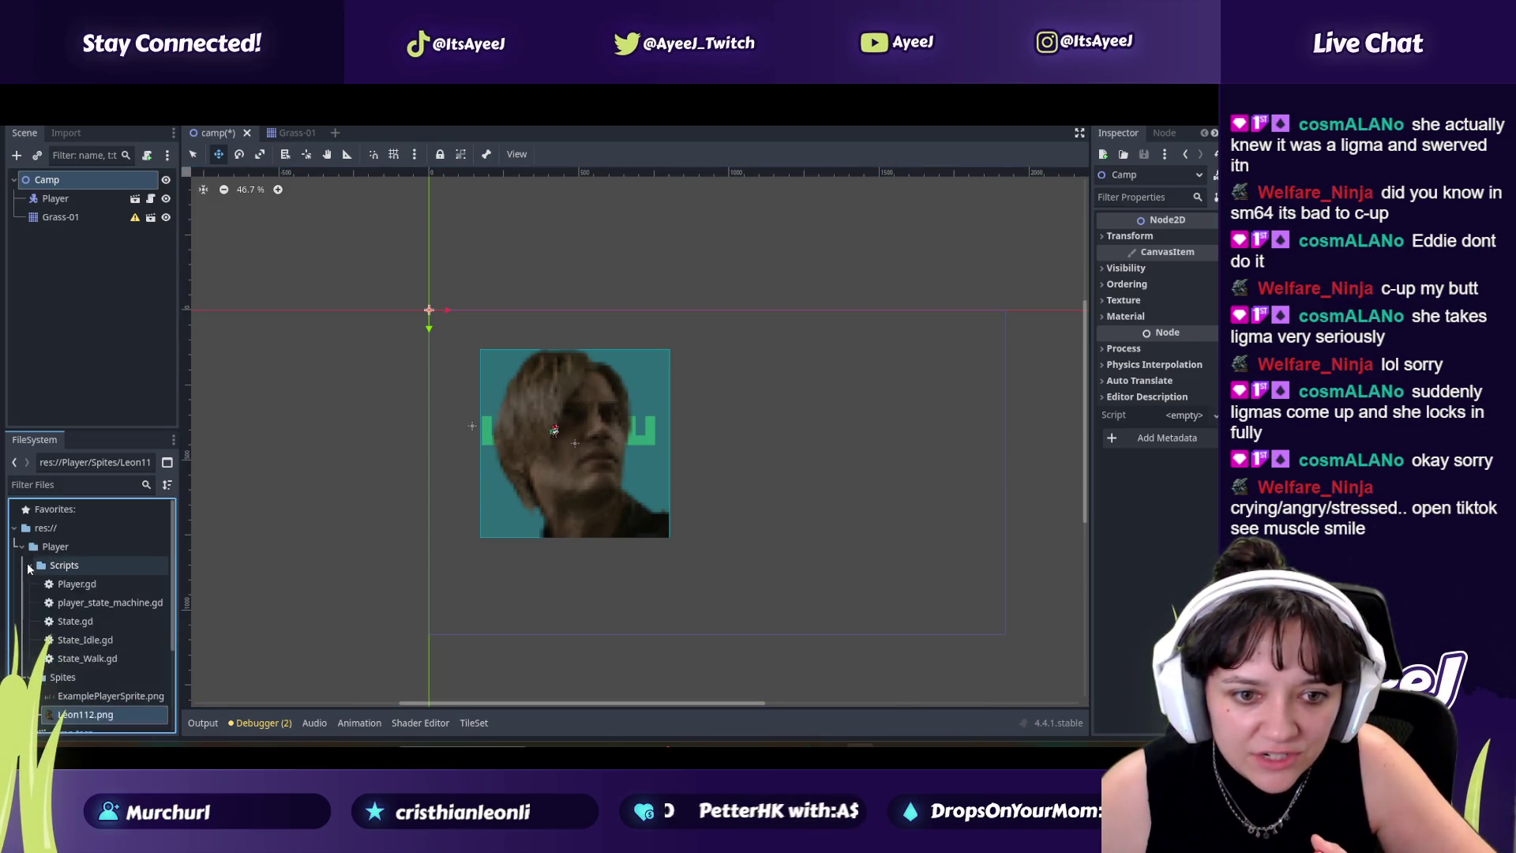
left_click(29, 565)
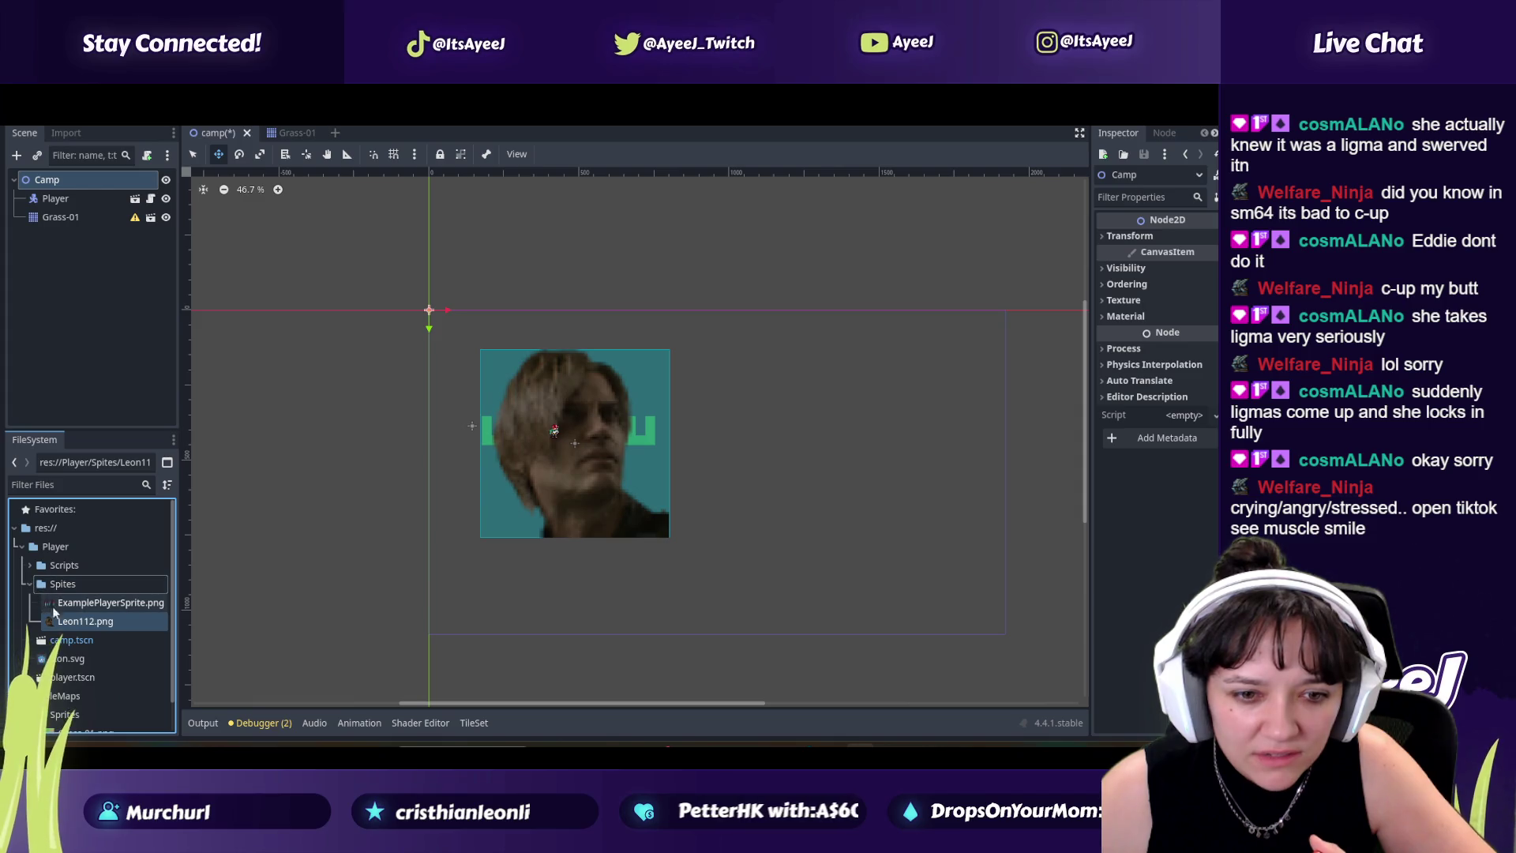
left_click(74, 659)
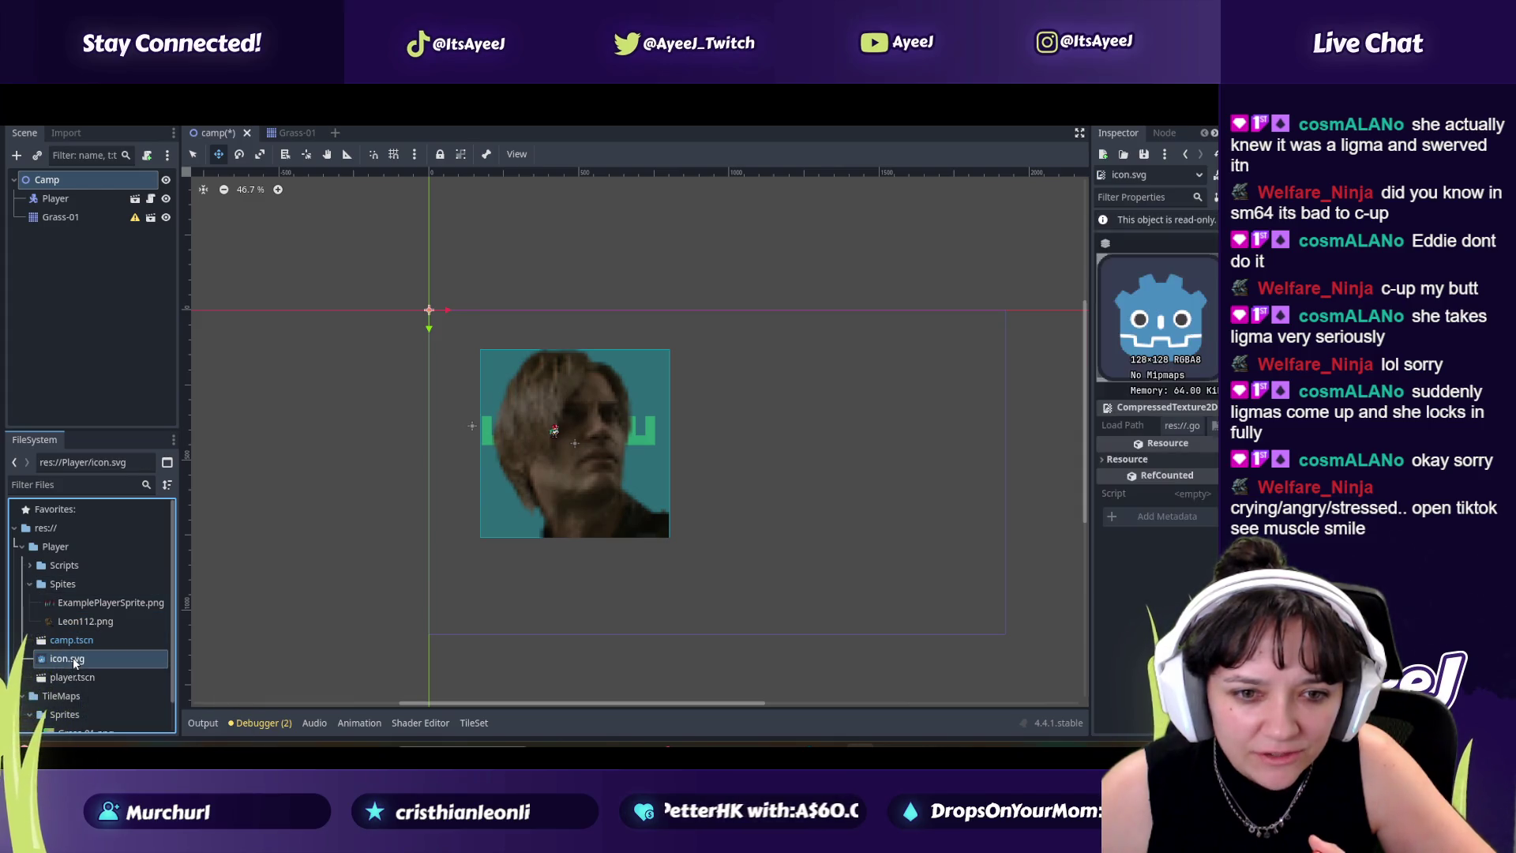
scroll(321, 332, "up", 5)
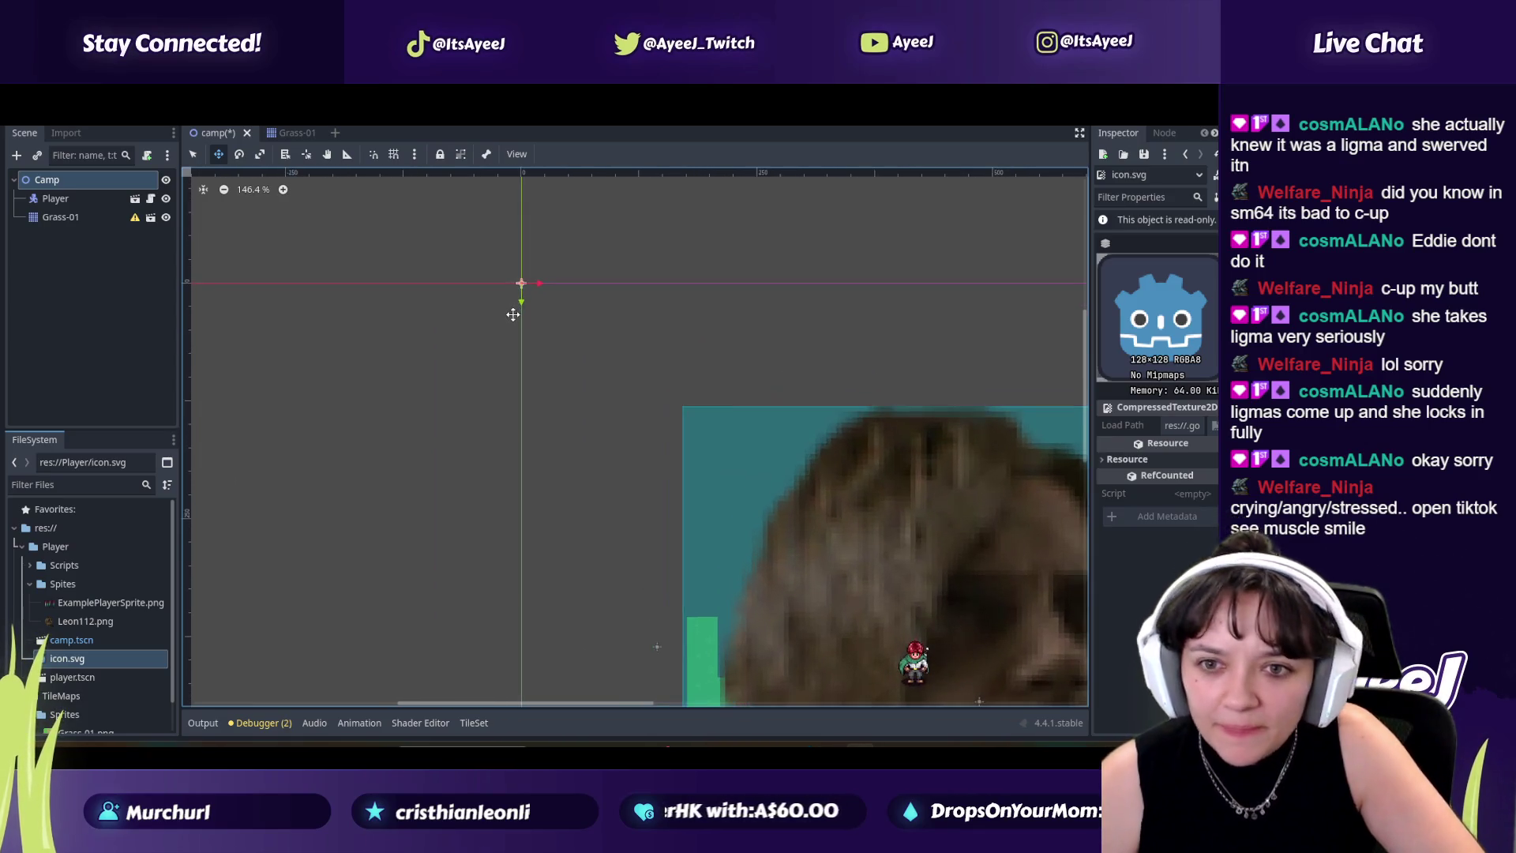
scroll(512, 314, "down", 5)
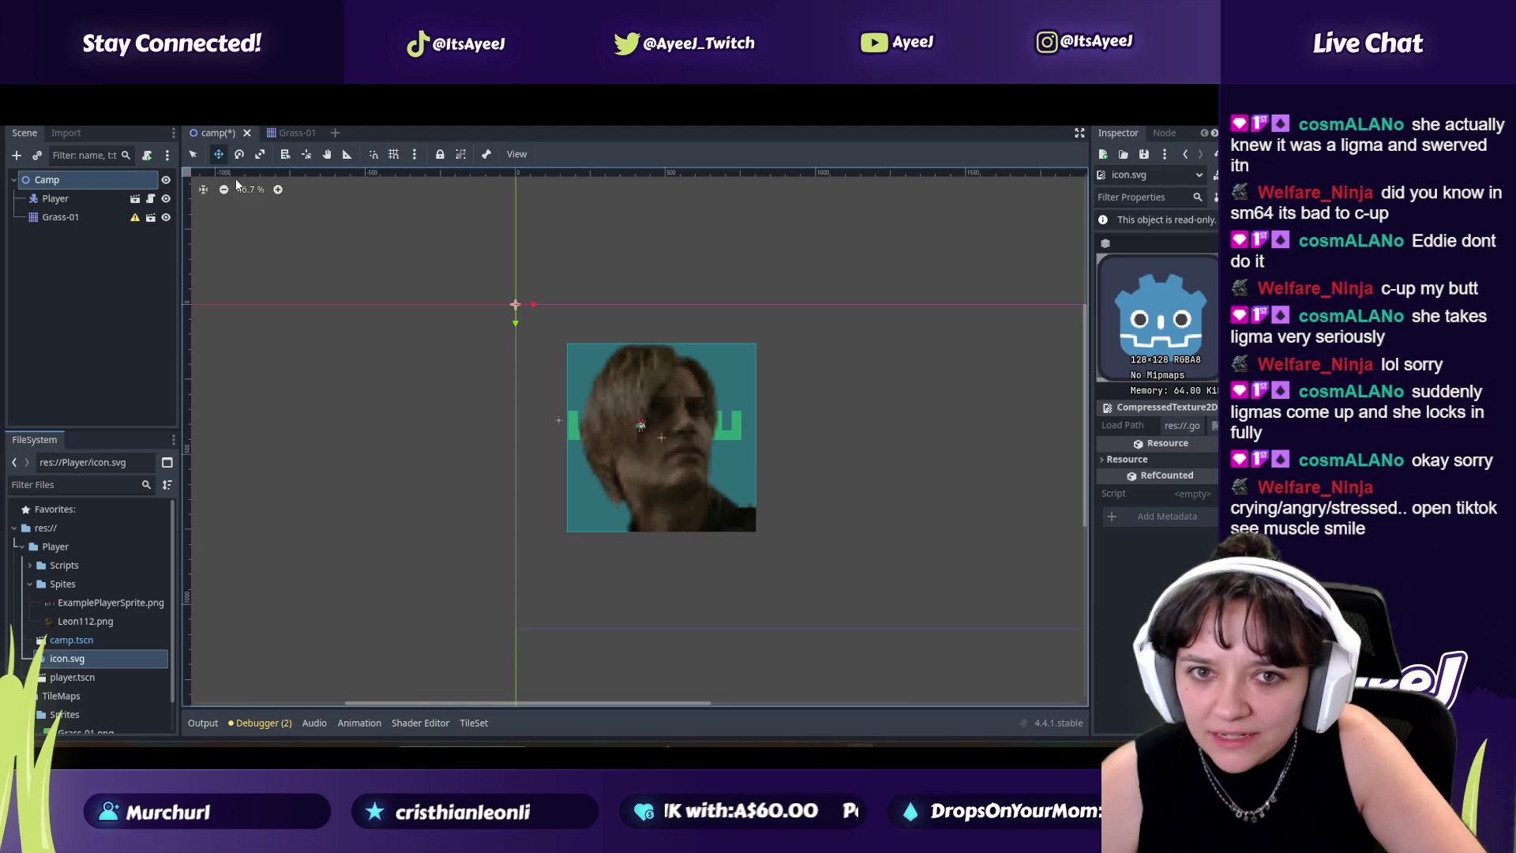
left_click(297, 133)
left_click(213, 133)
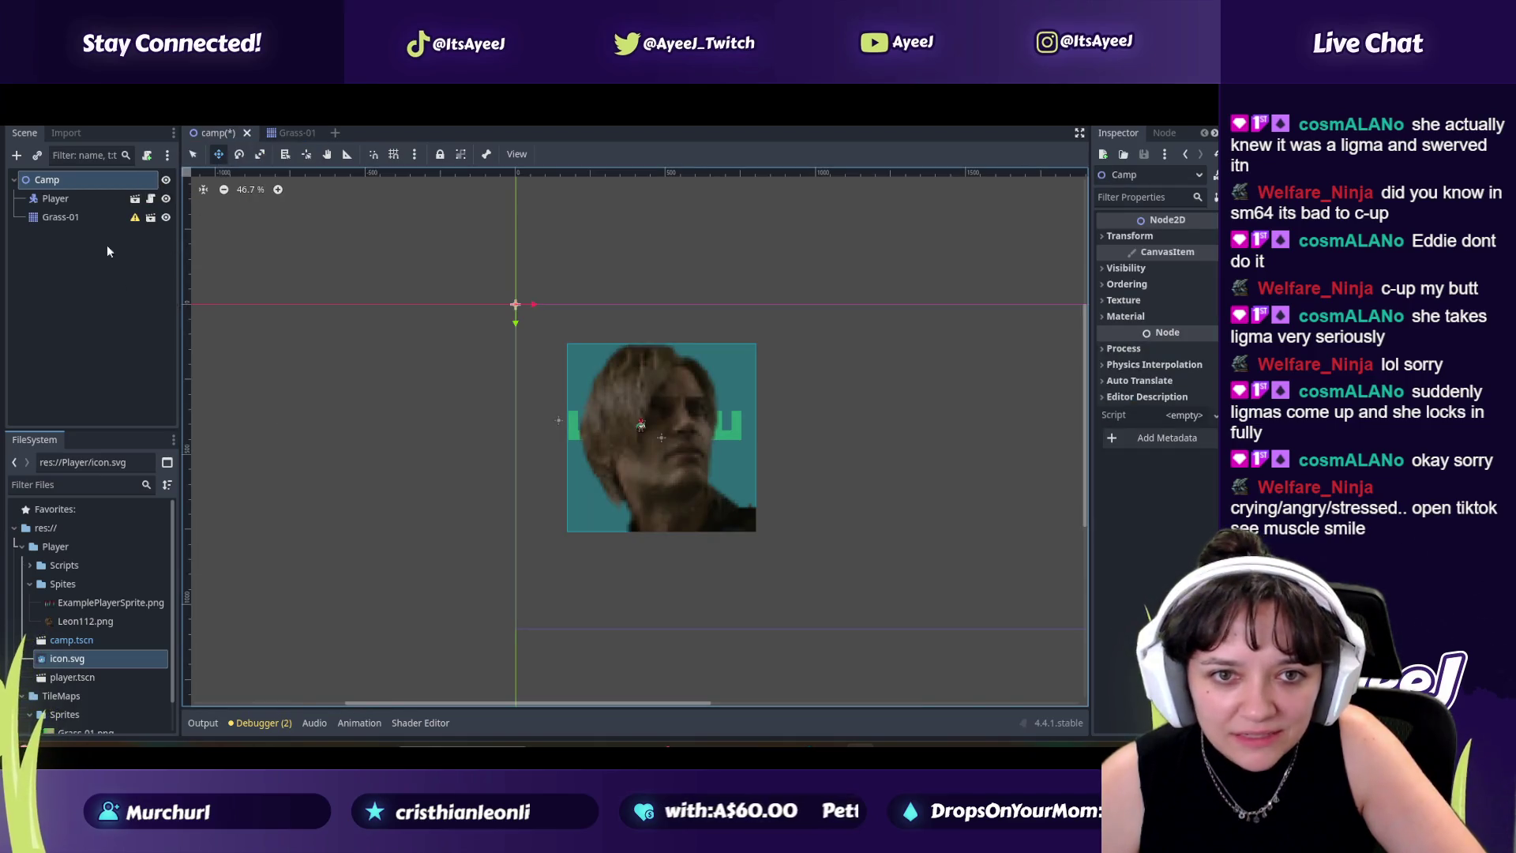
Step: Run the camp game and walk the Leon player right, up, then back left
key("F5")
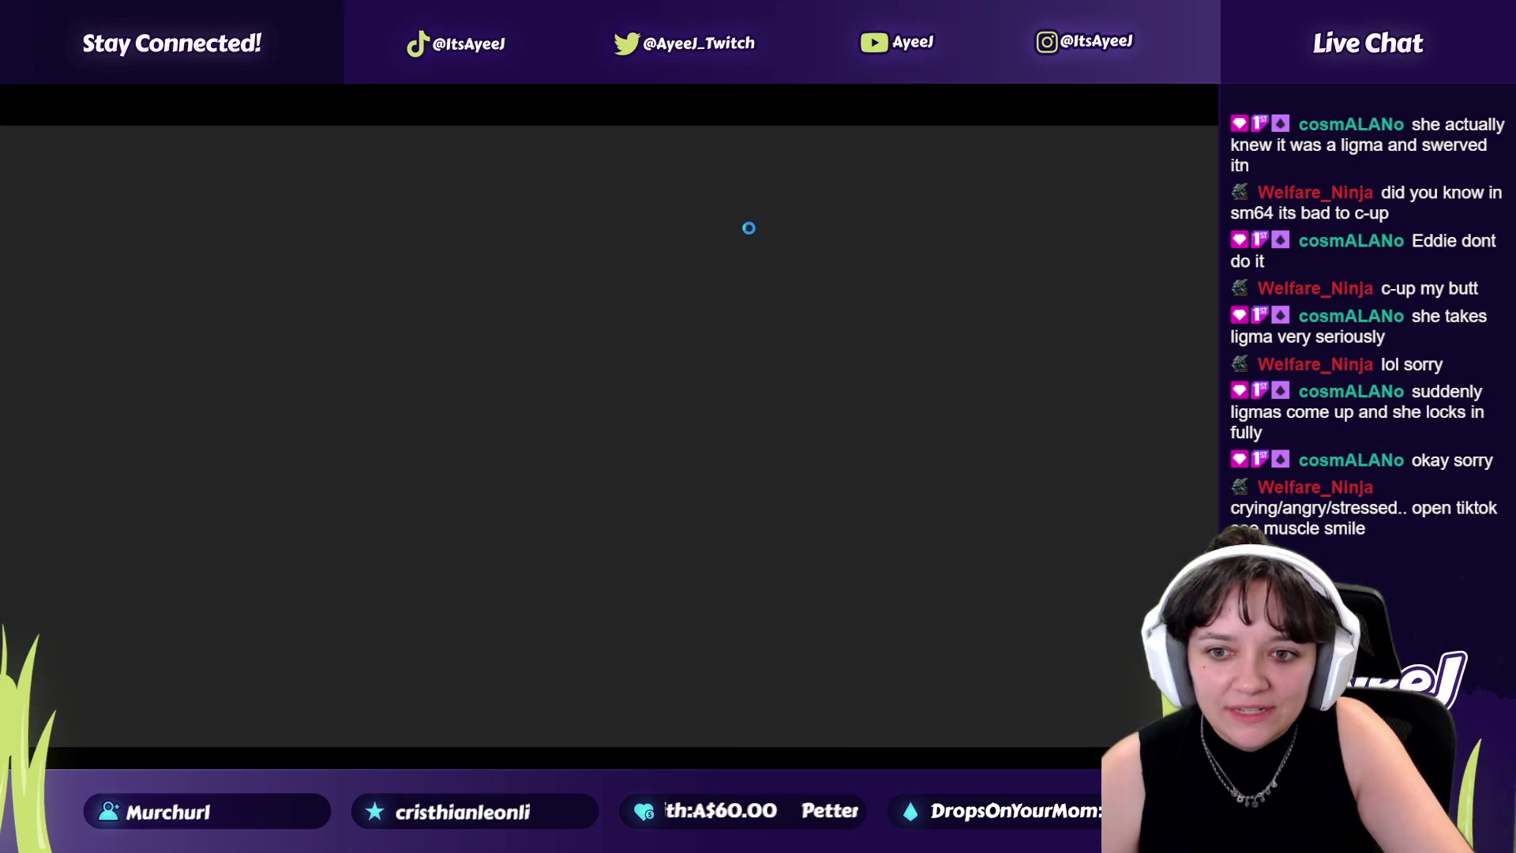
key("Right")
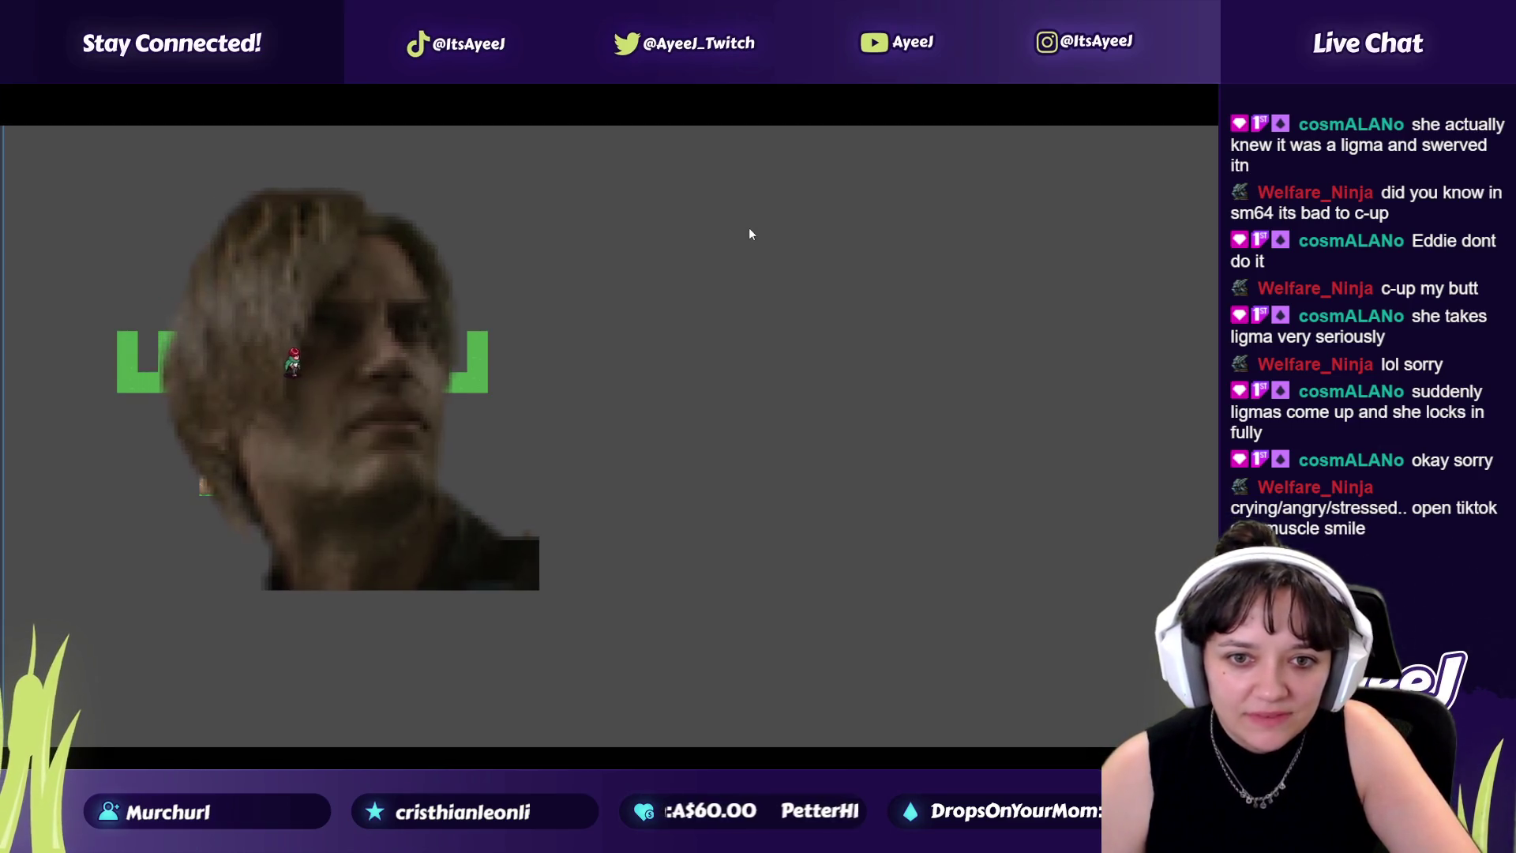
key("Right")
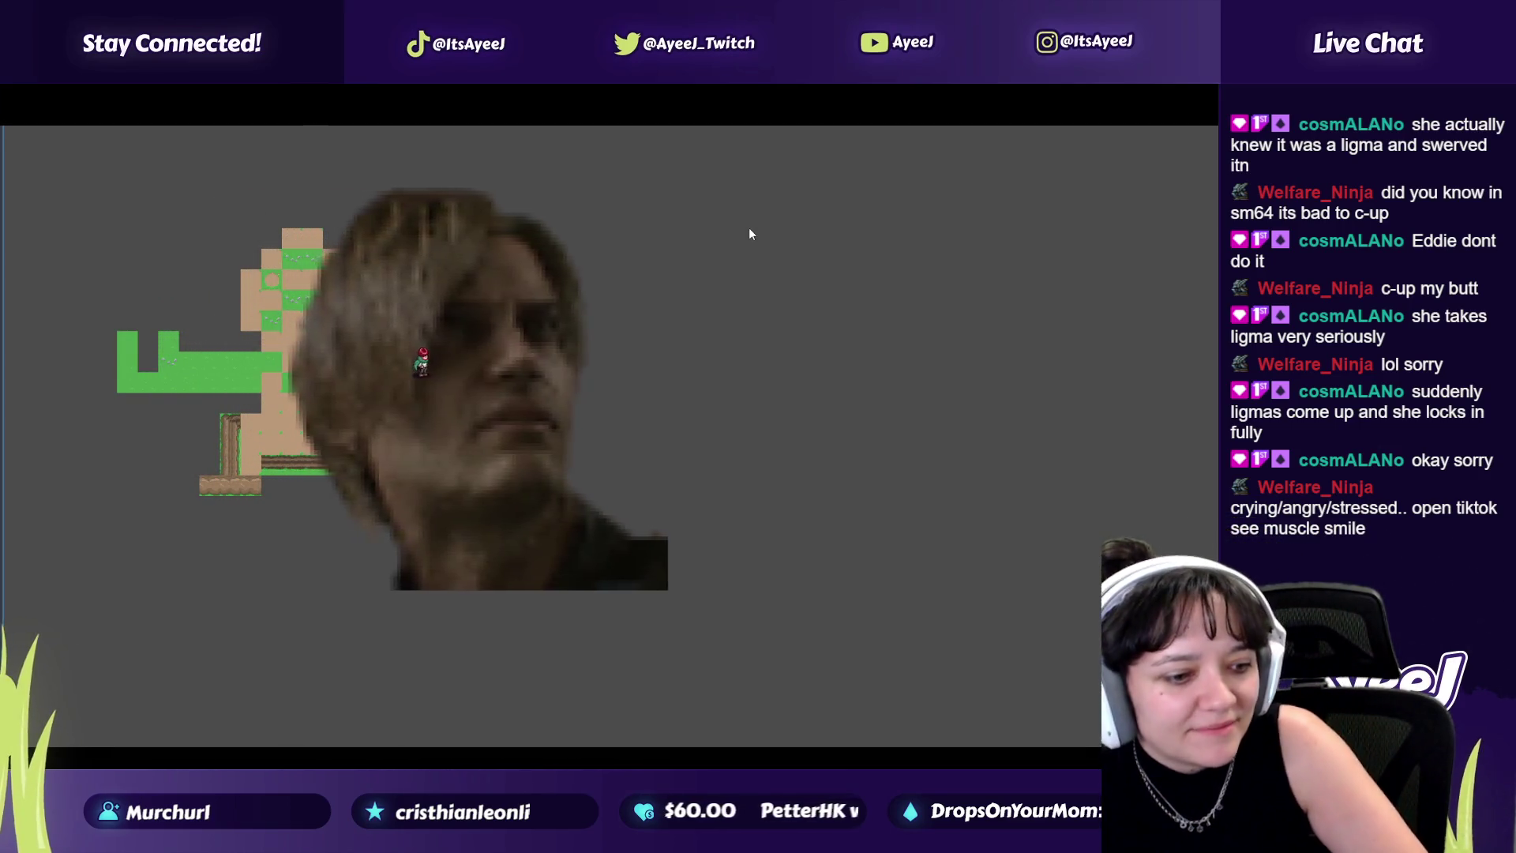
key("Right")
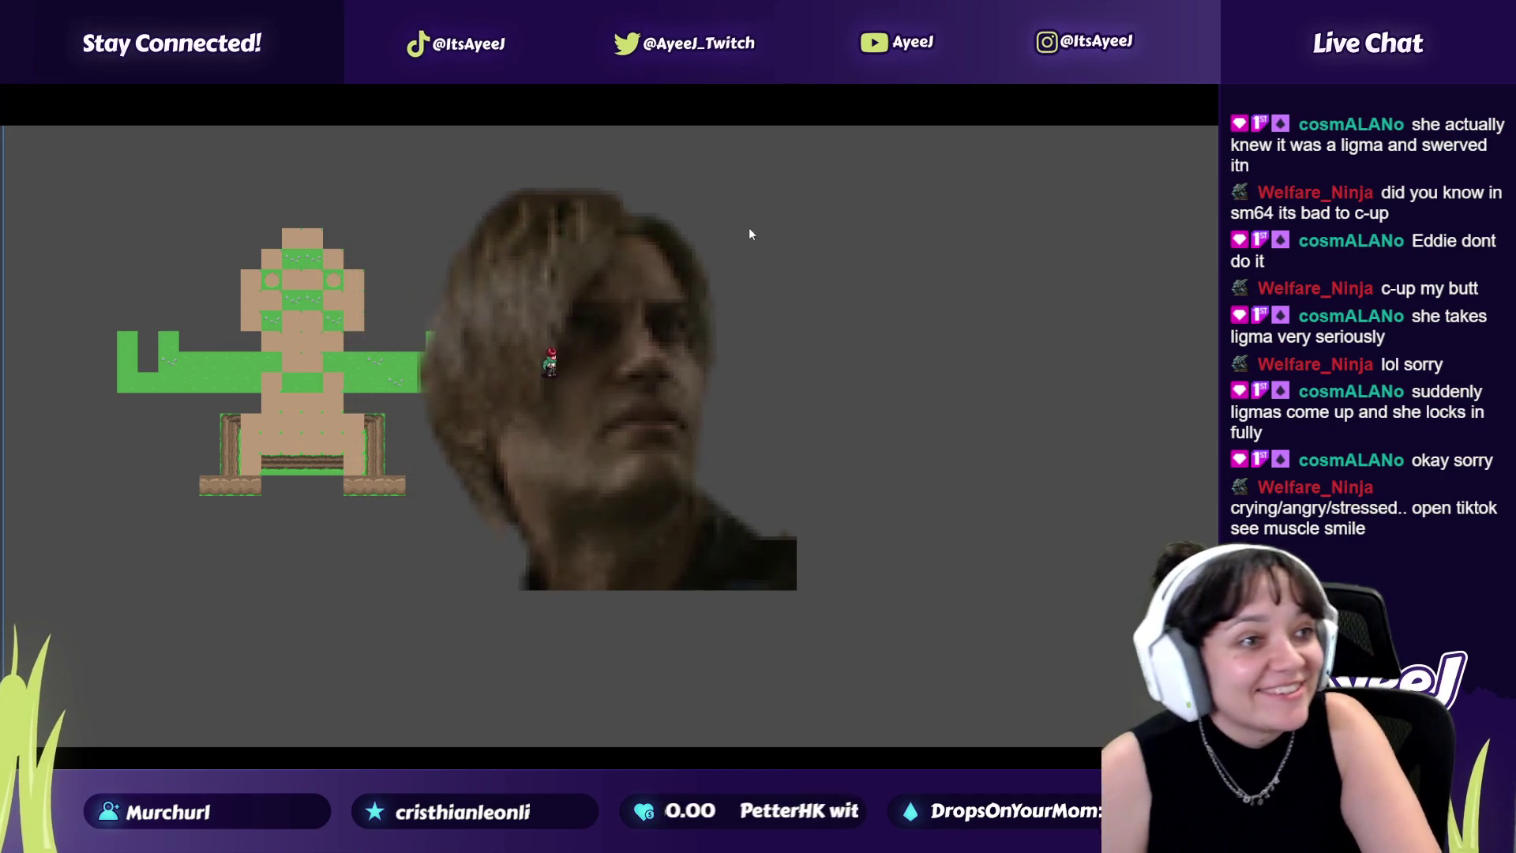
key("space")
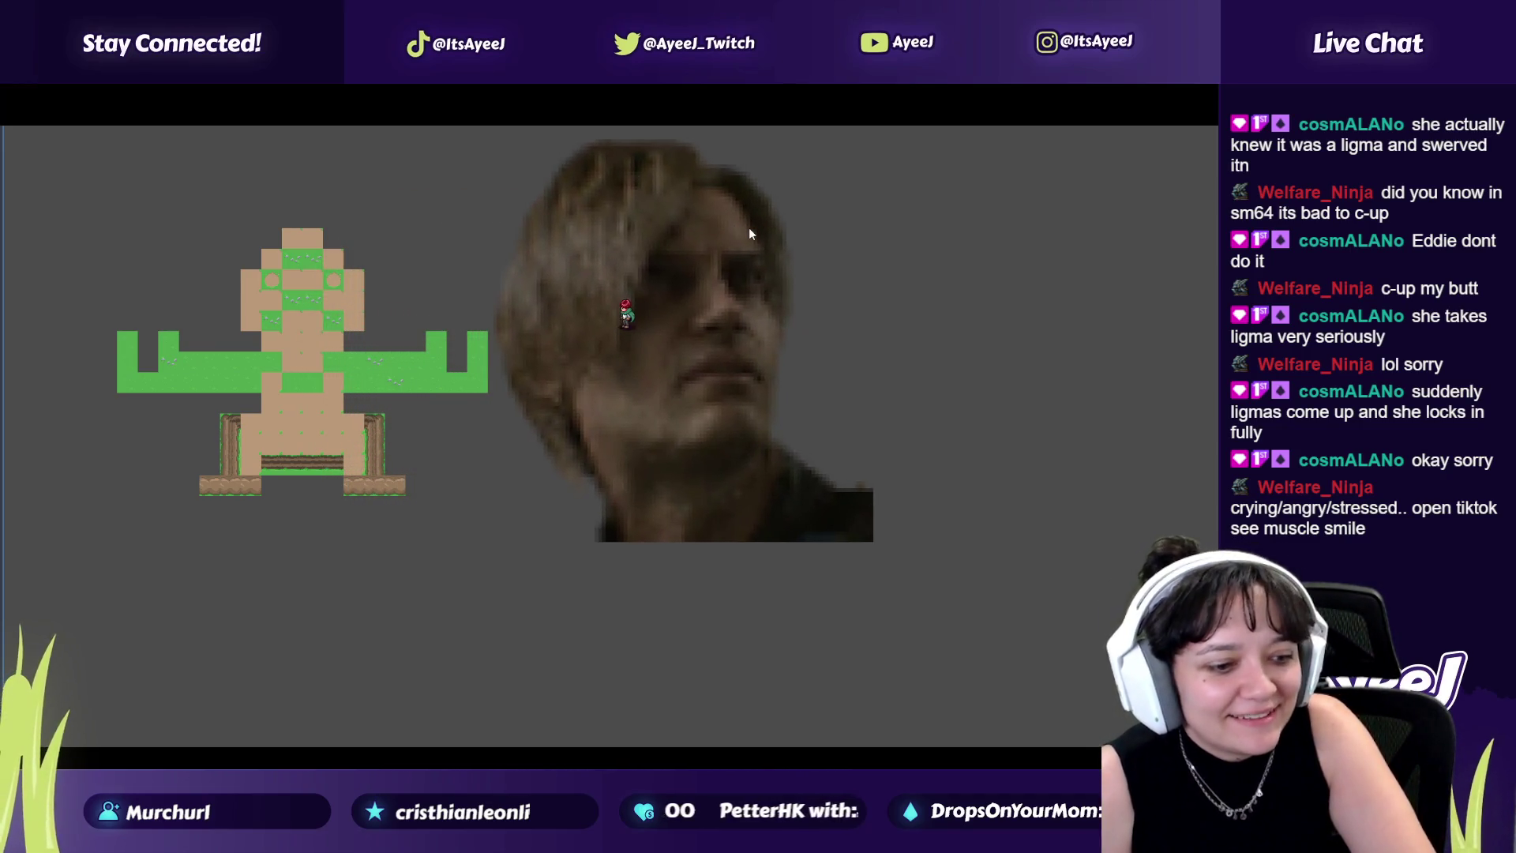
key("Left")
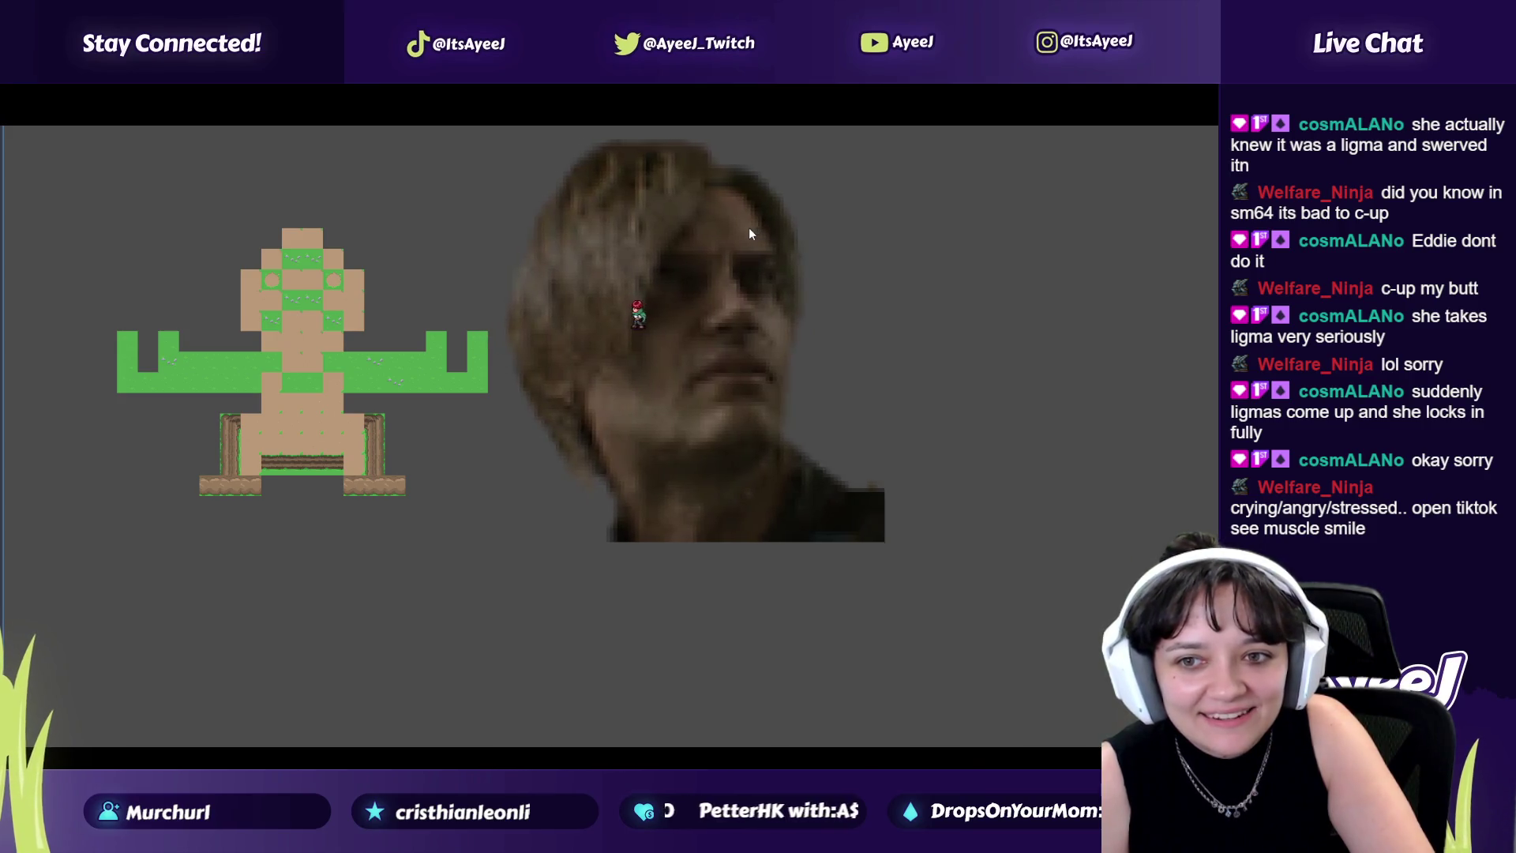
key("Left")
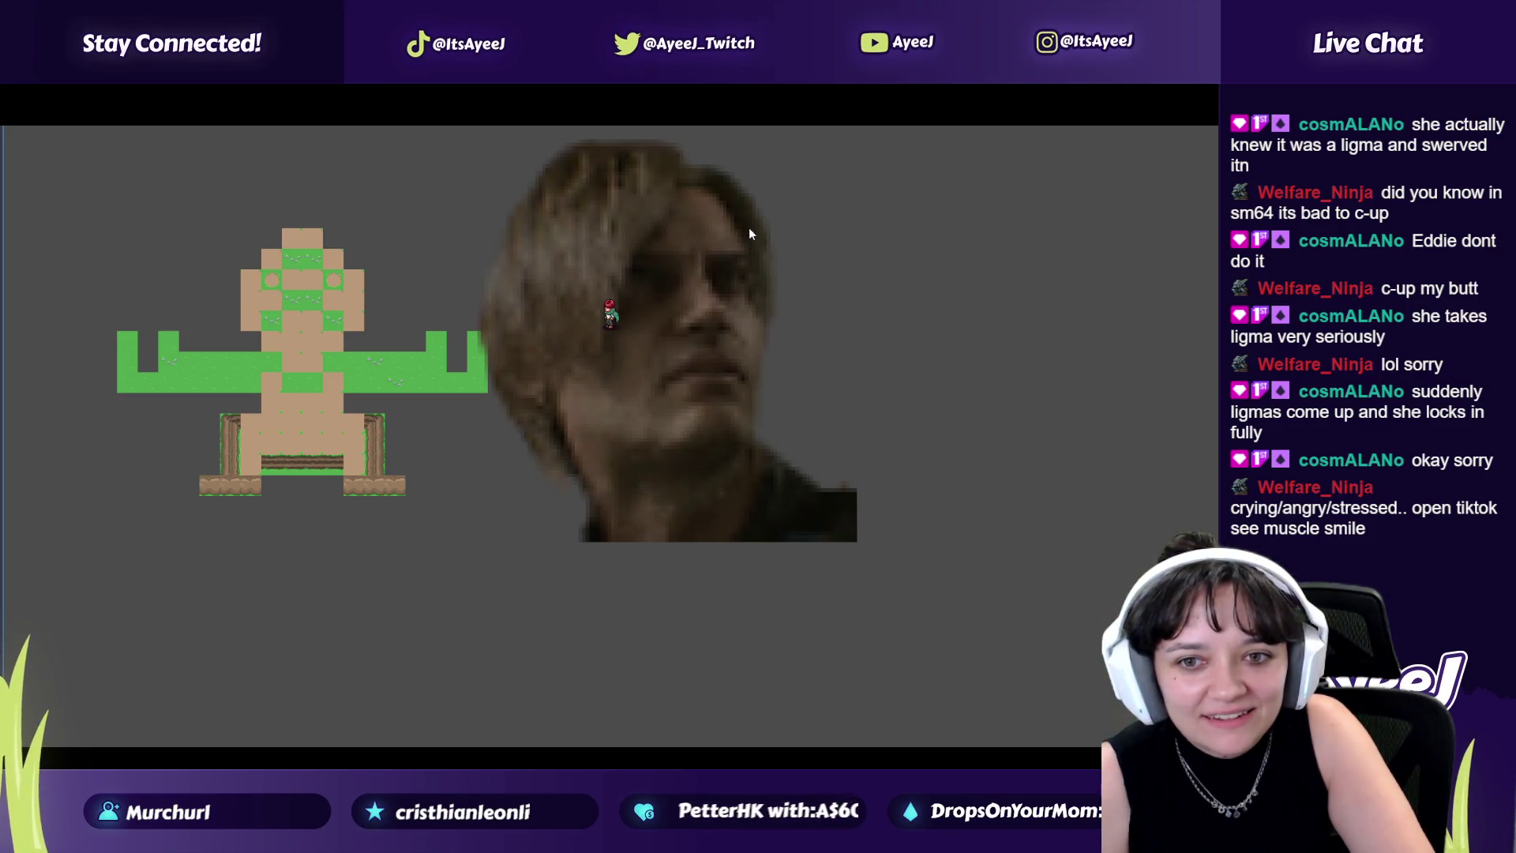
key("Right")
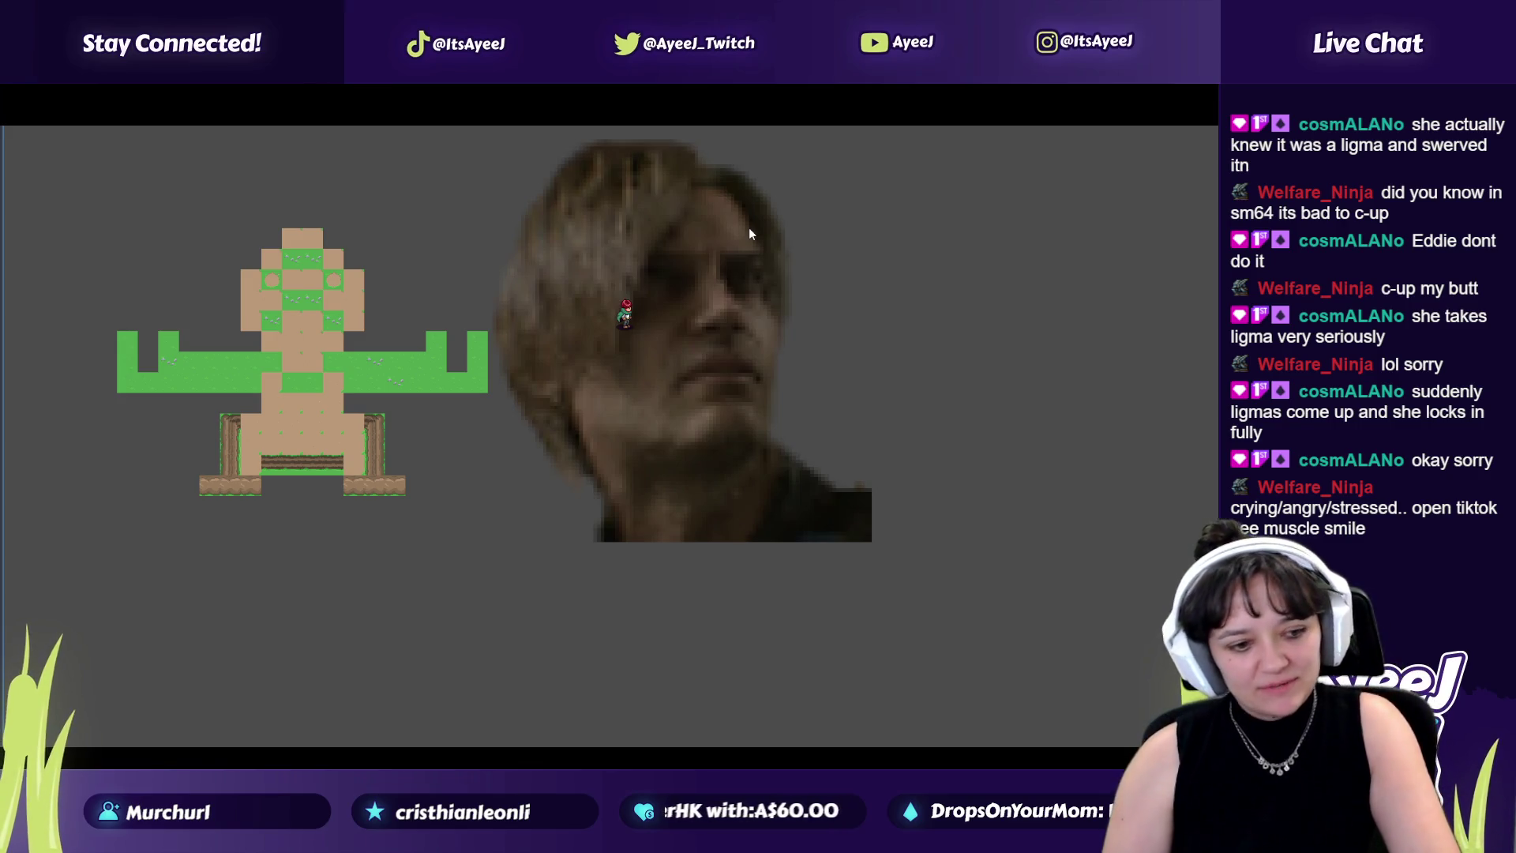
Step: Close the game window and switch windows to launch it again
key("alt+F4")
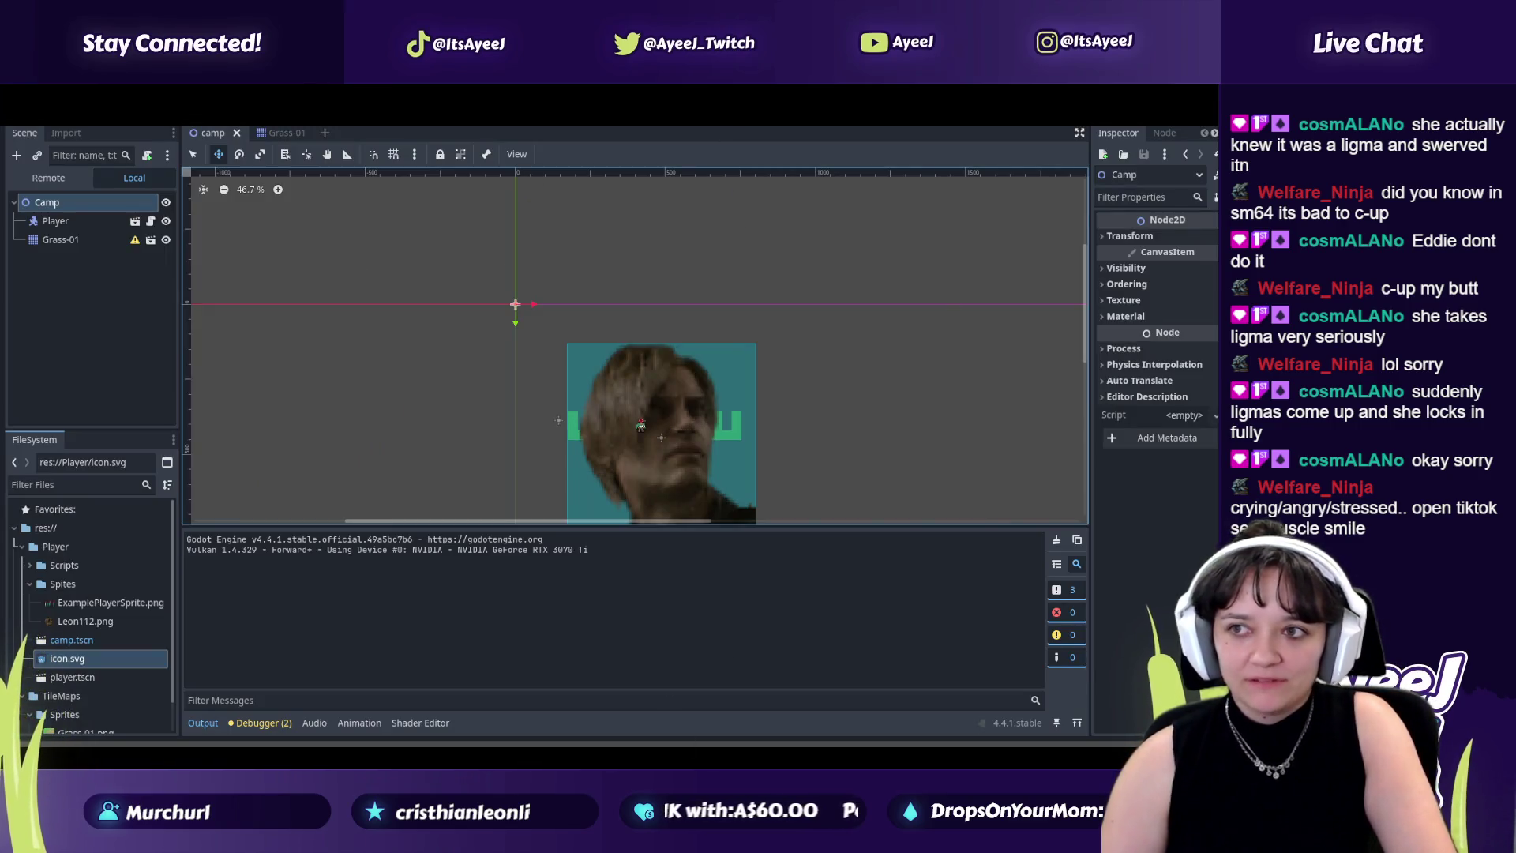
key("alt+Tab")
key("alt+Tab")
key("Tab")
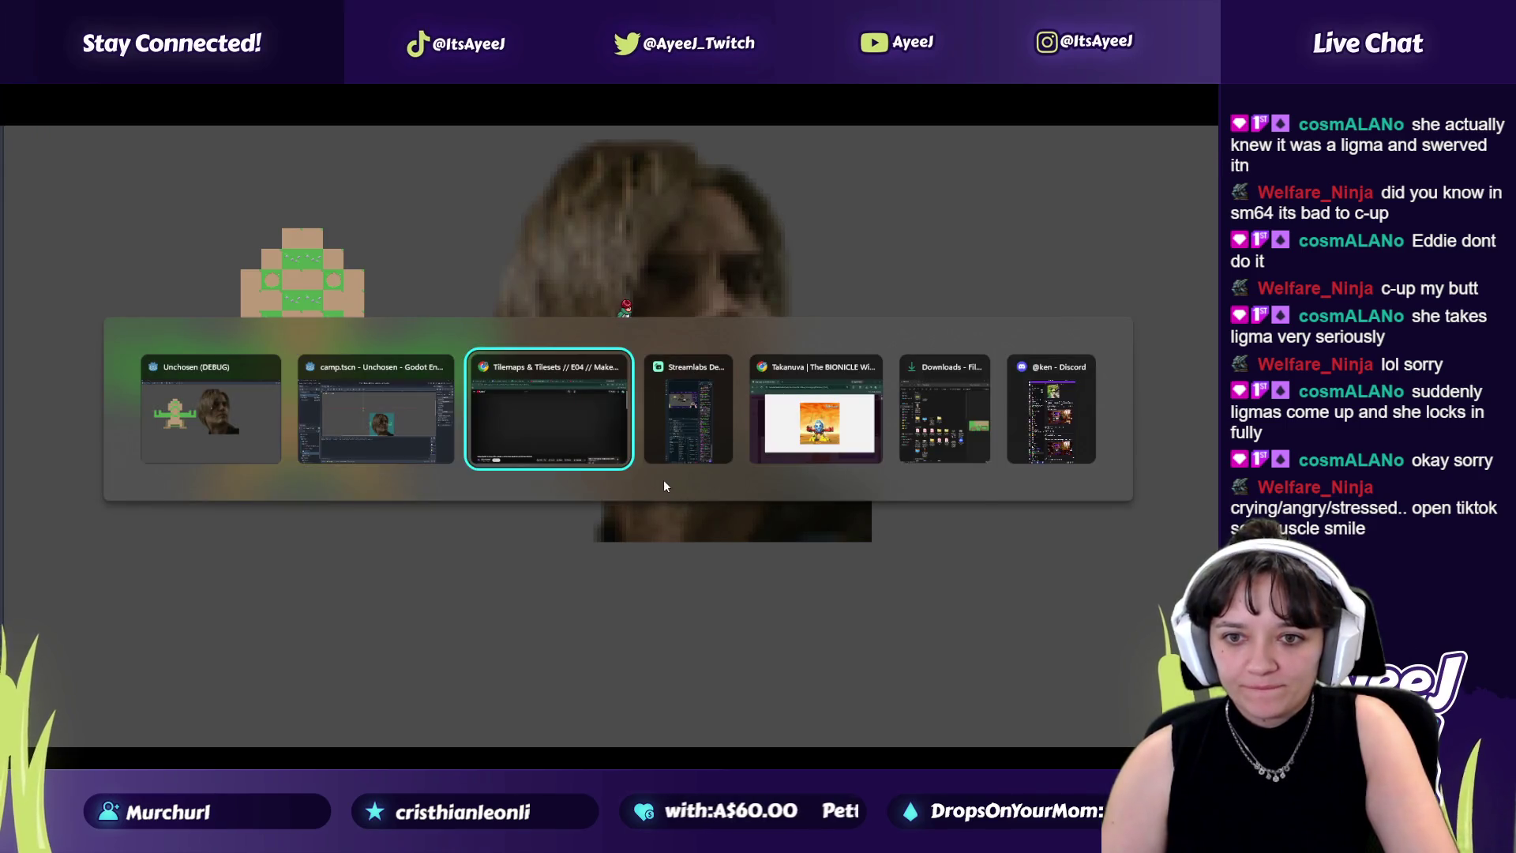
Step: Search YouTube for 'sexy music' and play the Whispers in the Dark playlist video
key("ctrl+Tab")
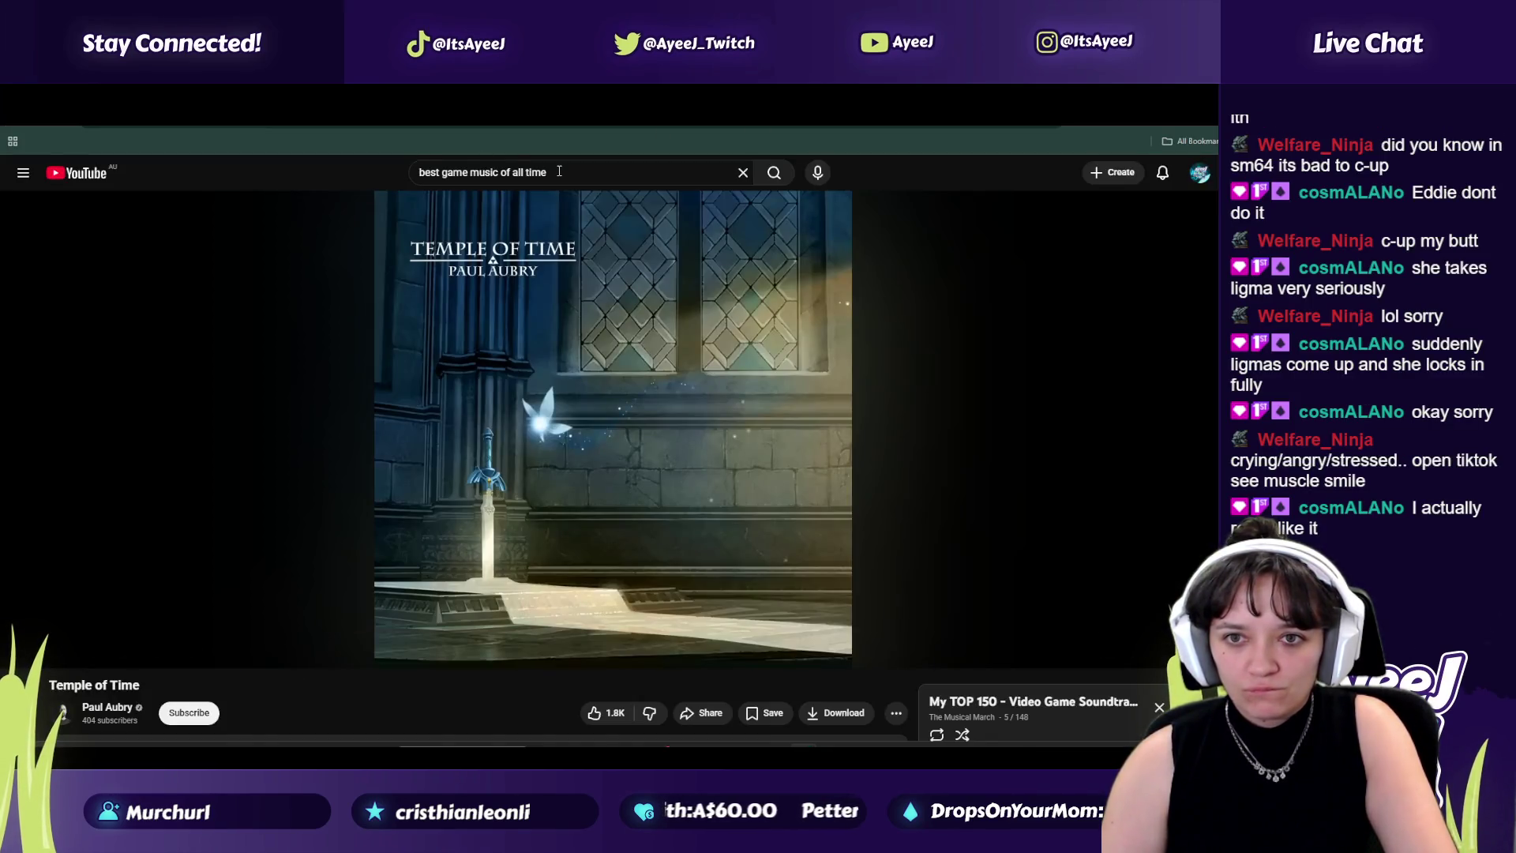
left_click(559, 171)
type("sexy music")
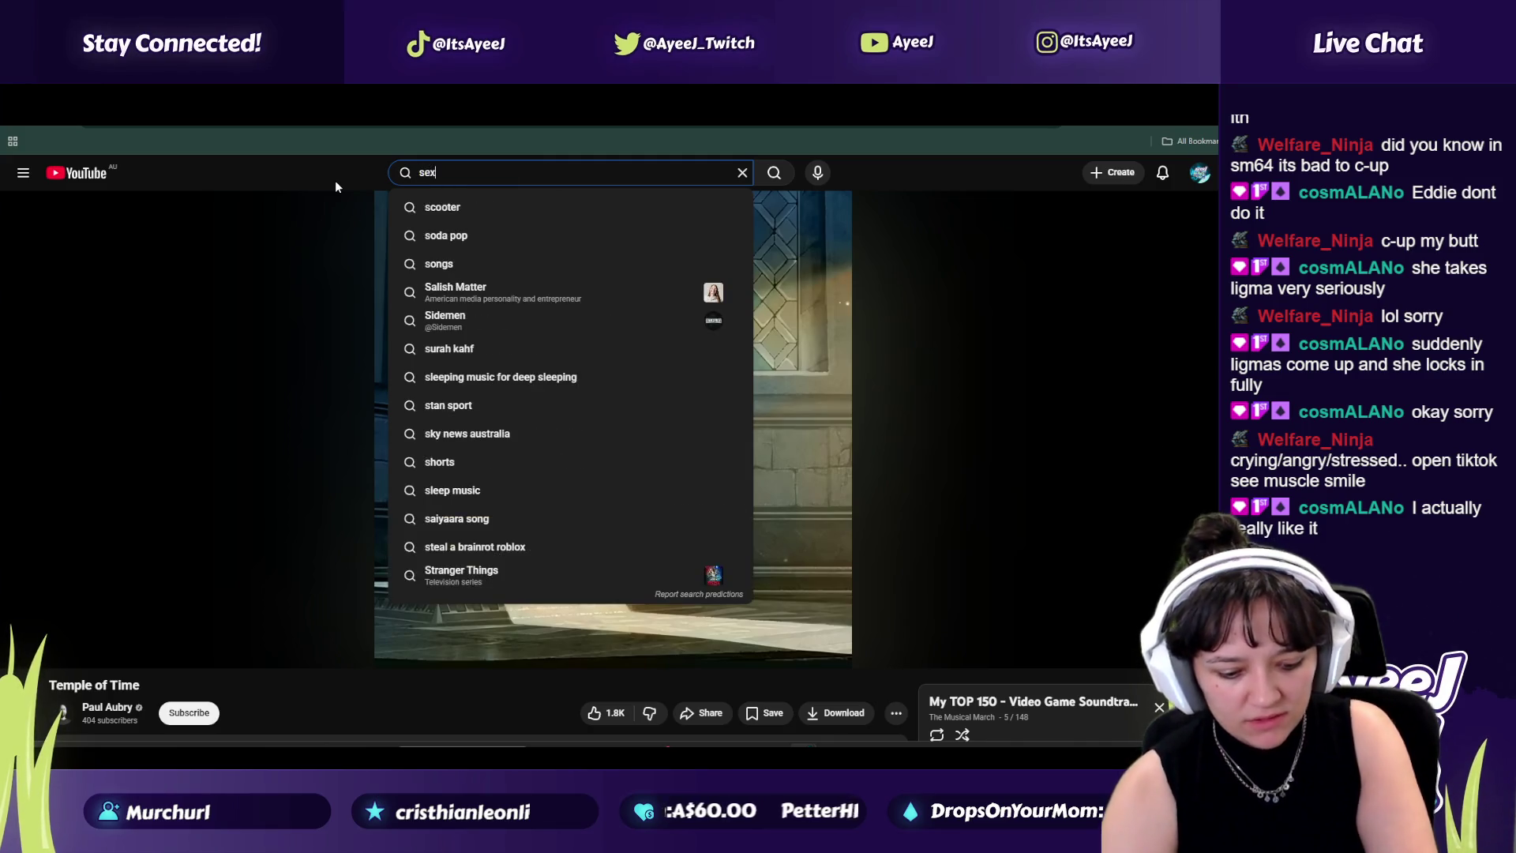
key("Return")
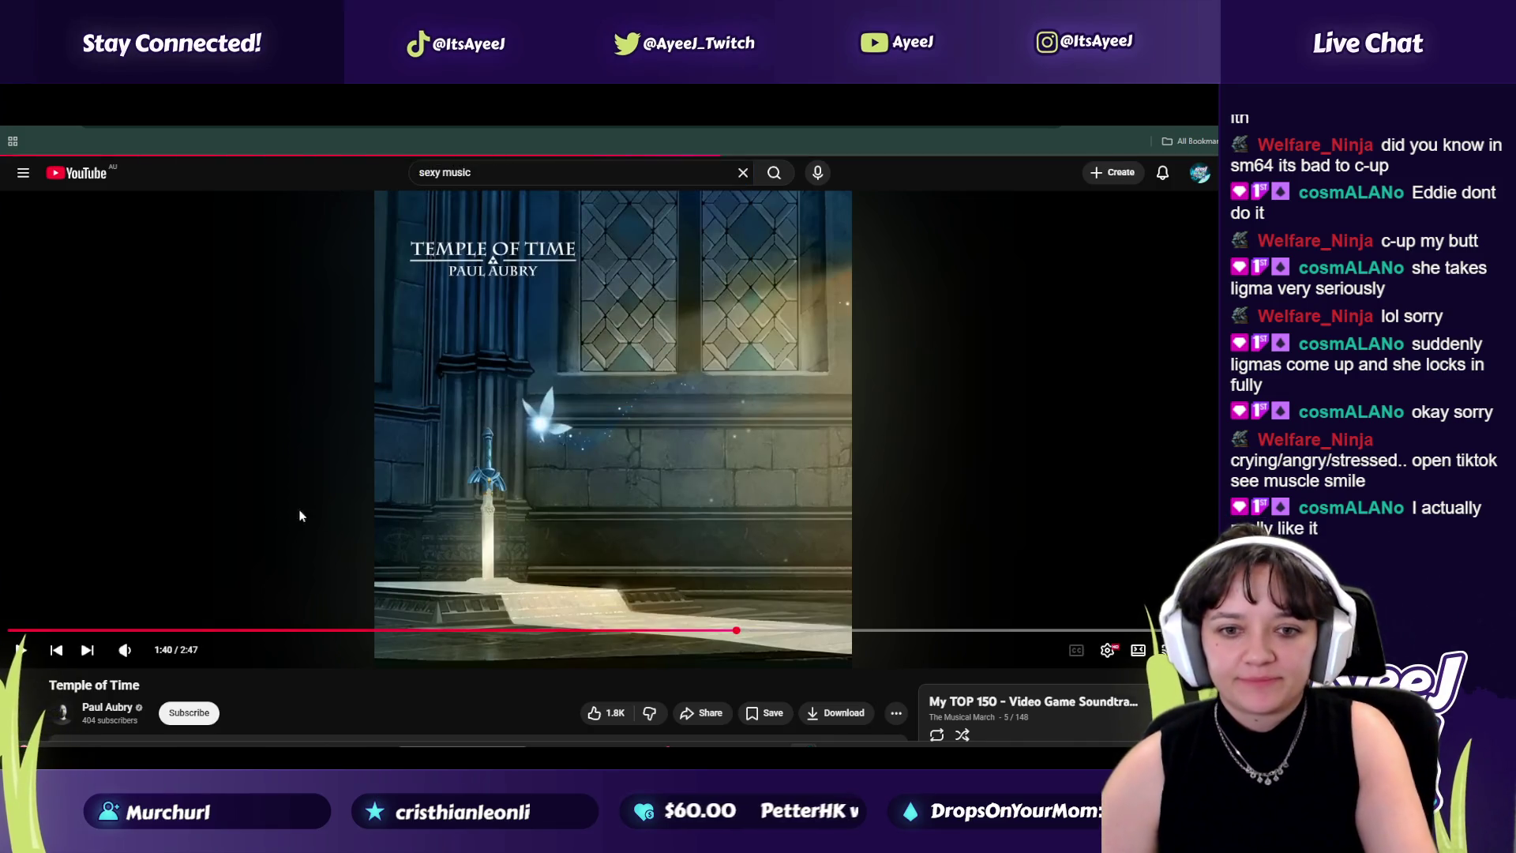
scroll(450, 383, "down", 3)
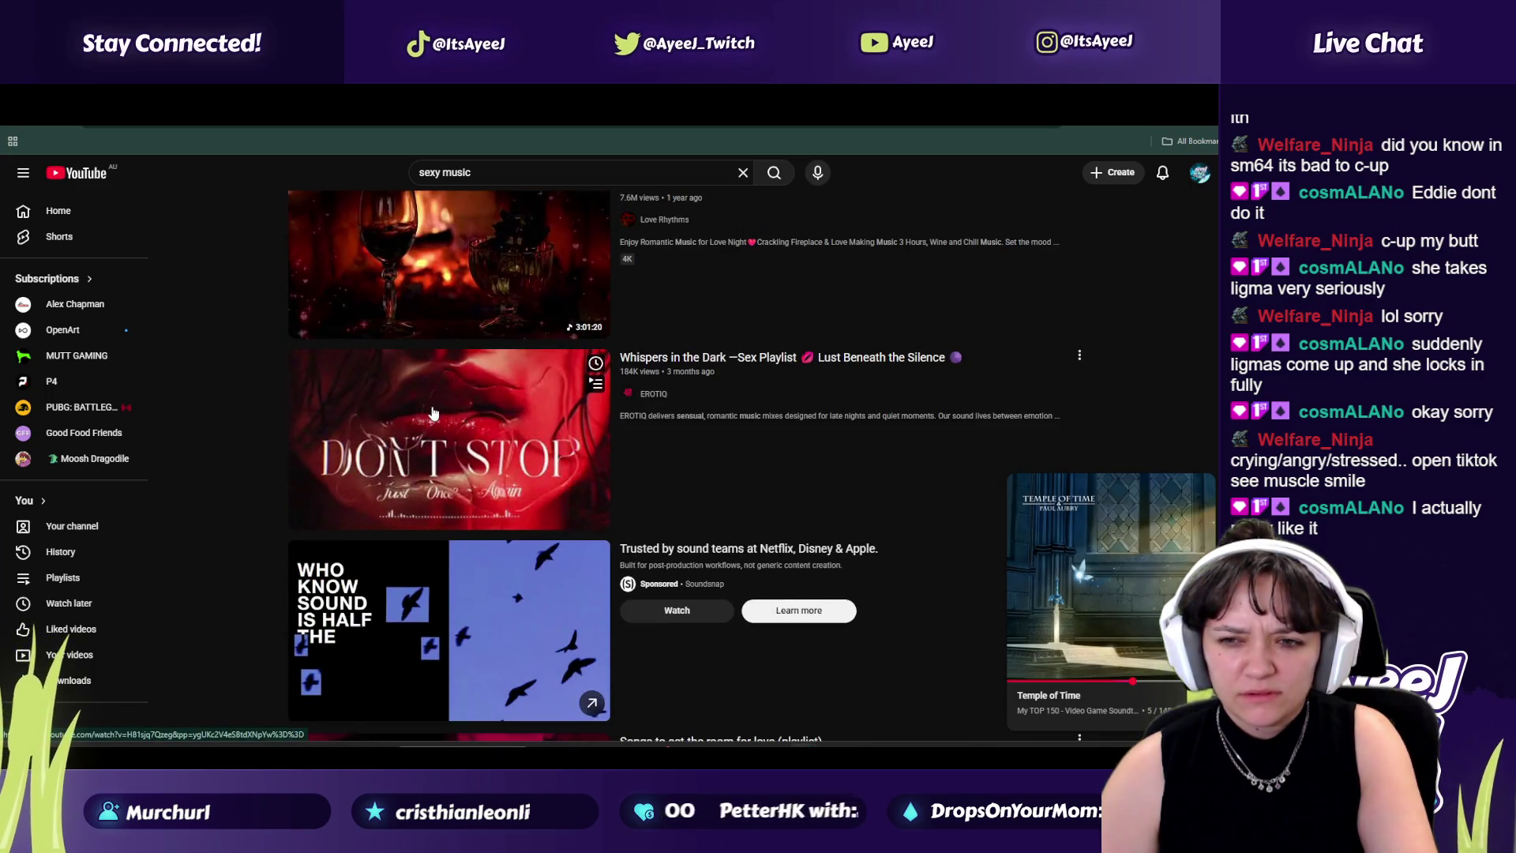
left_click(433, 454)
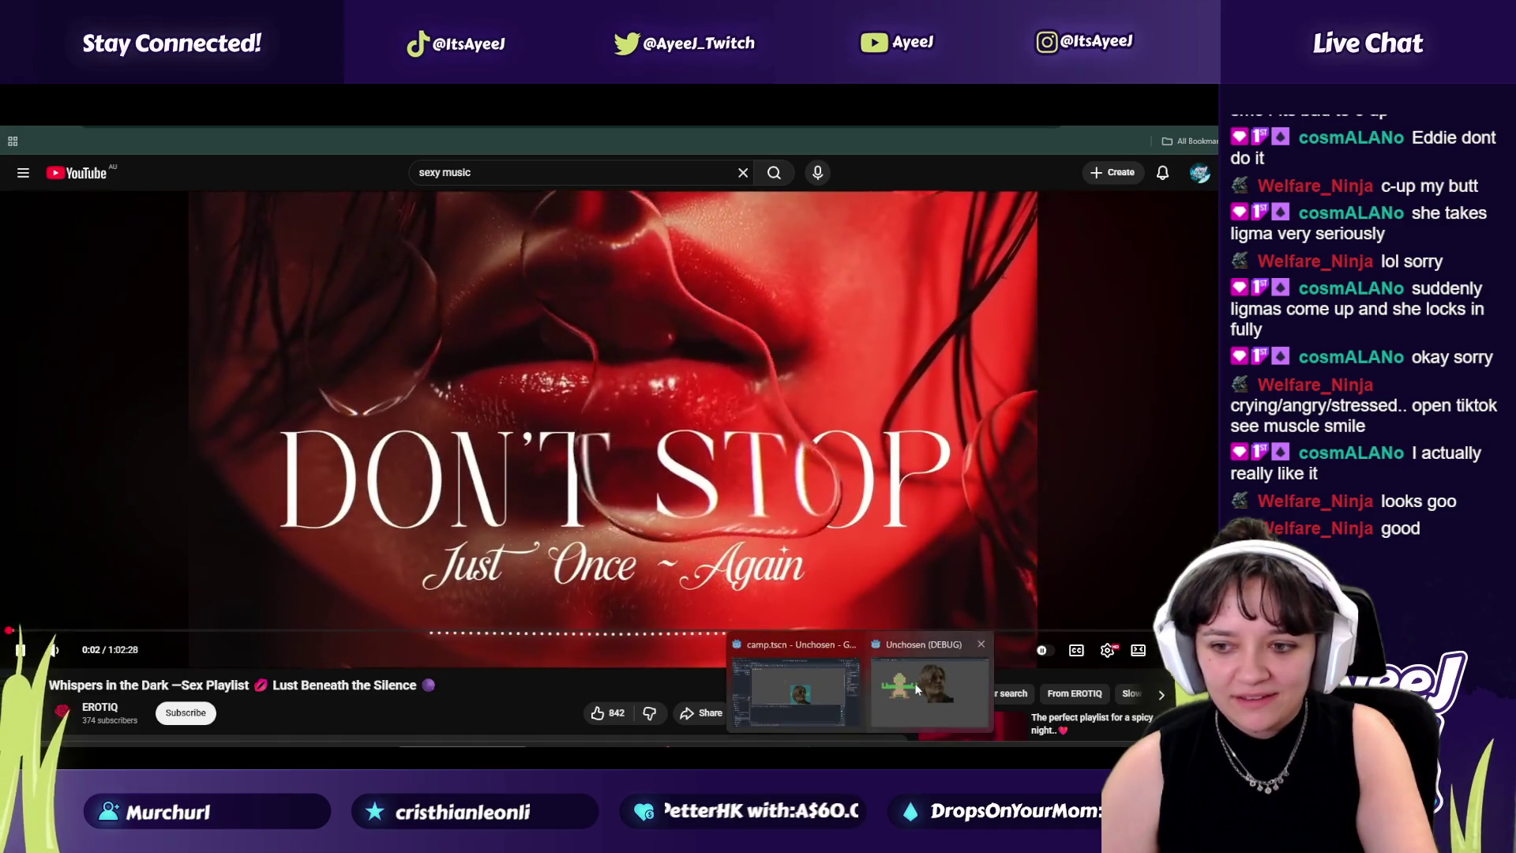
left_click(931, 694)
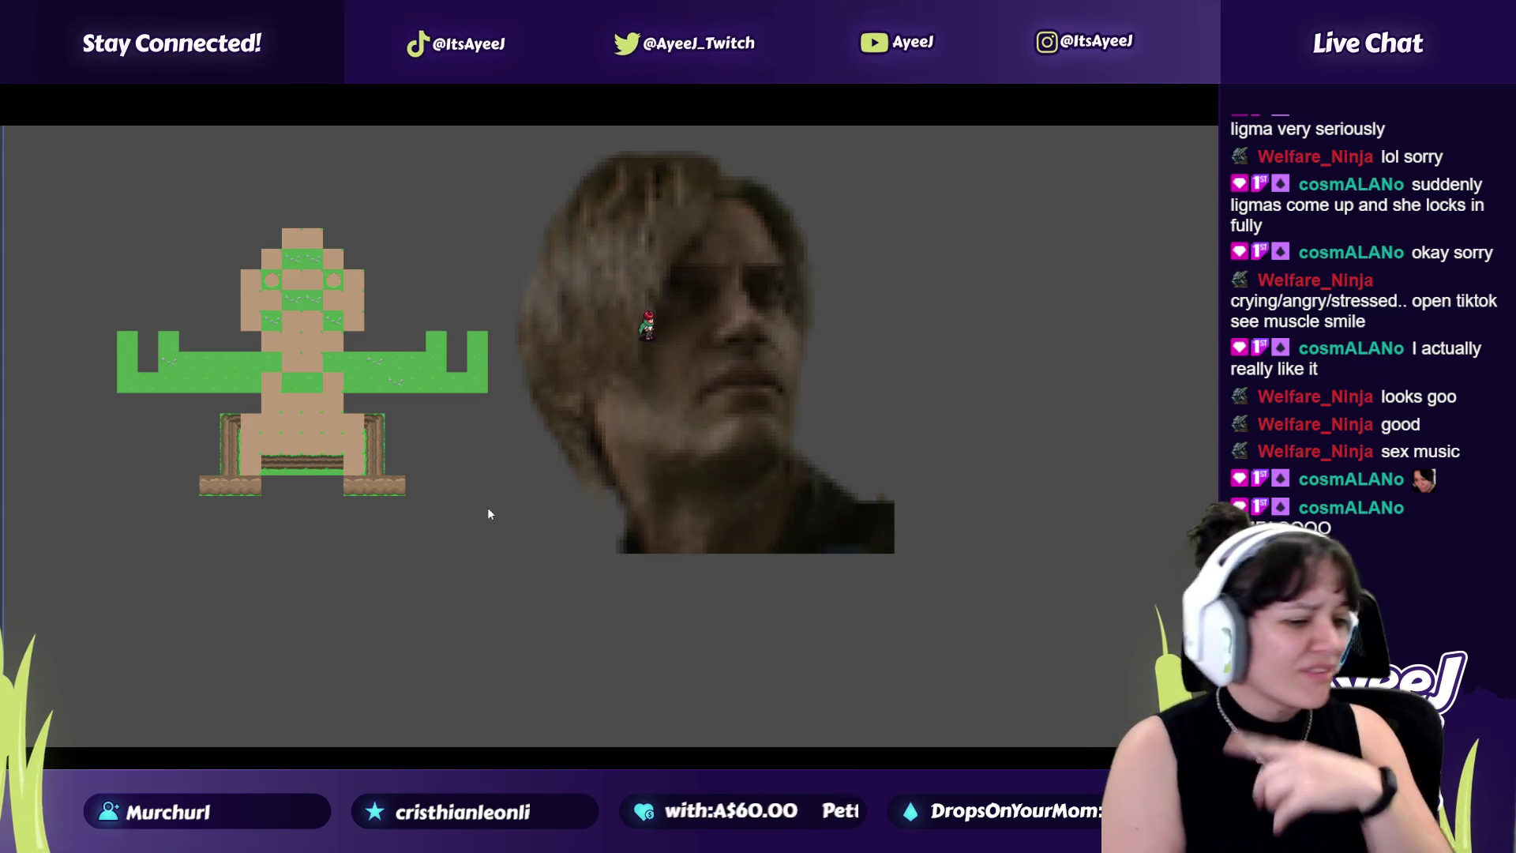
Step: Walk the player diagonally down-right across the map, then further right
key("Right")
key("Down")
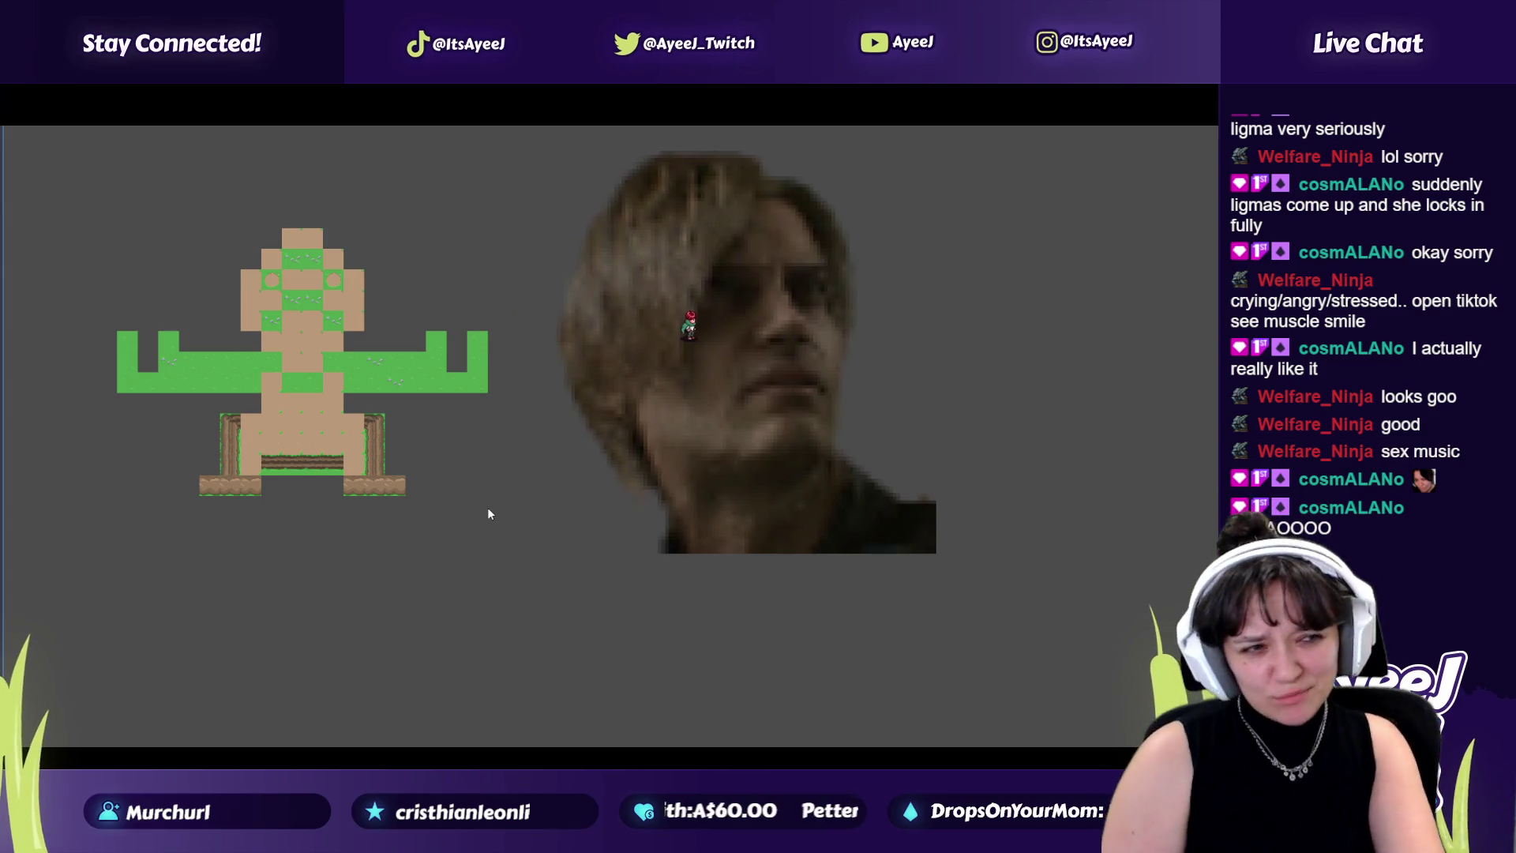
key("Right")
key("Down")
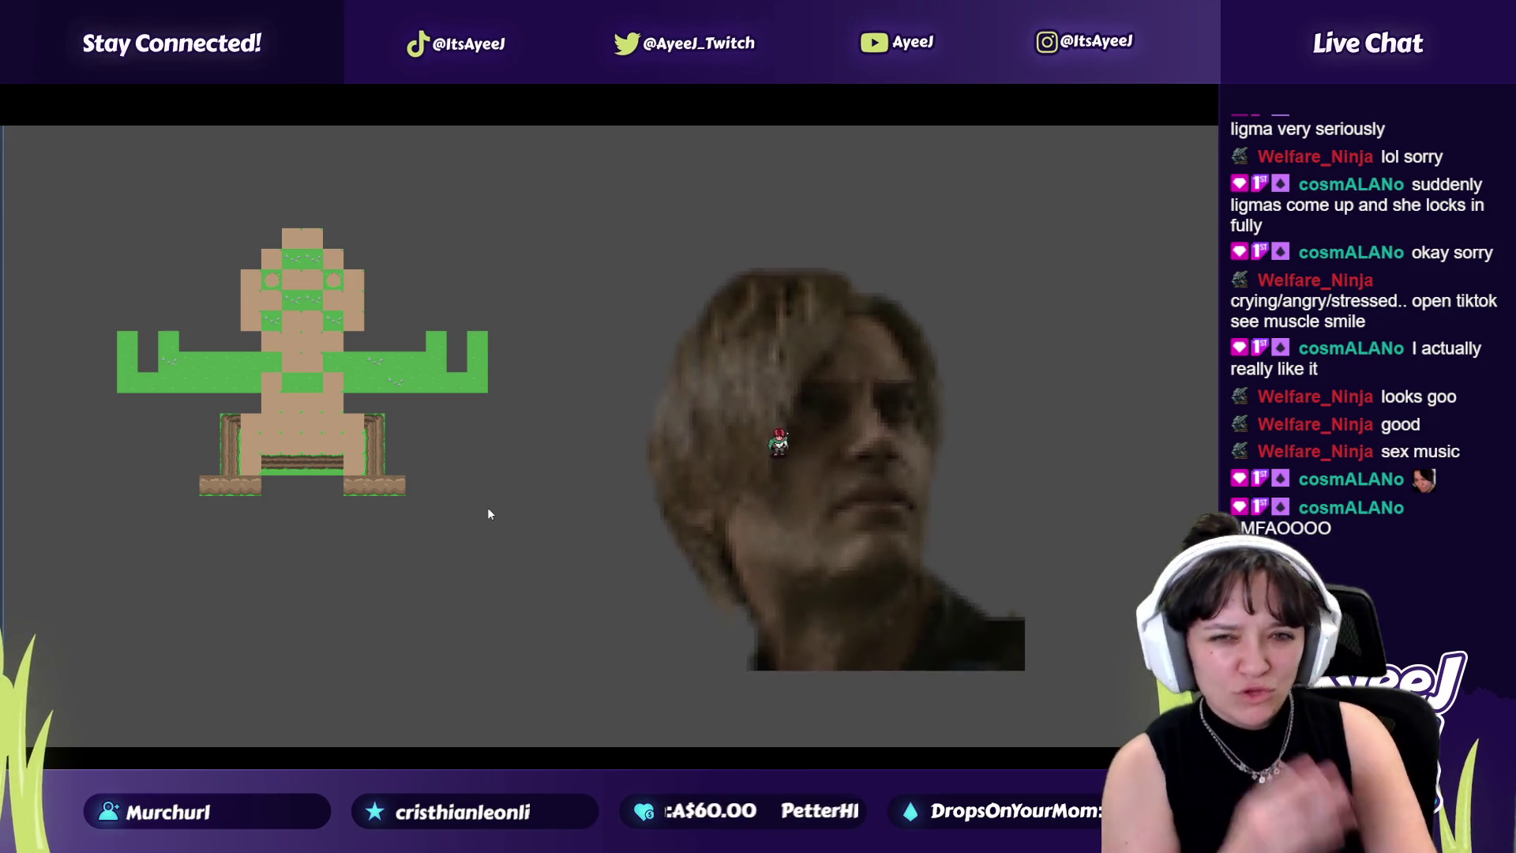
key("Right")
key("Down")
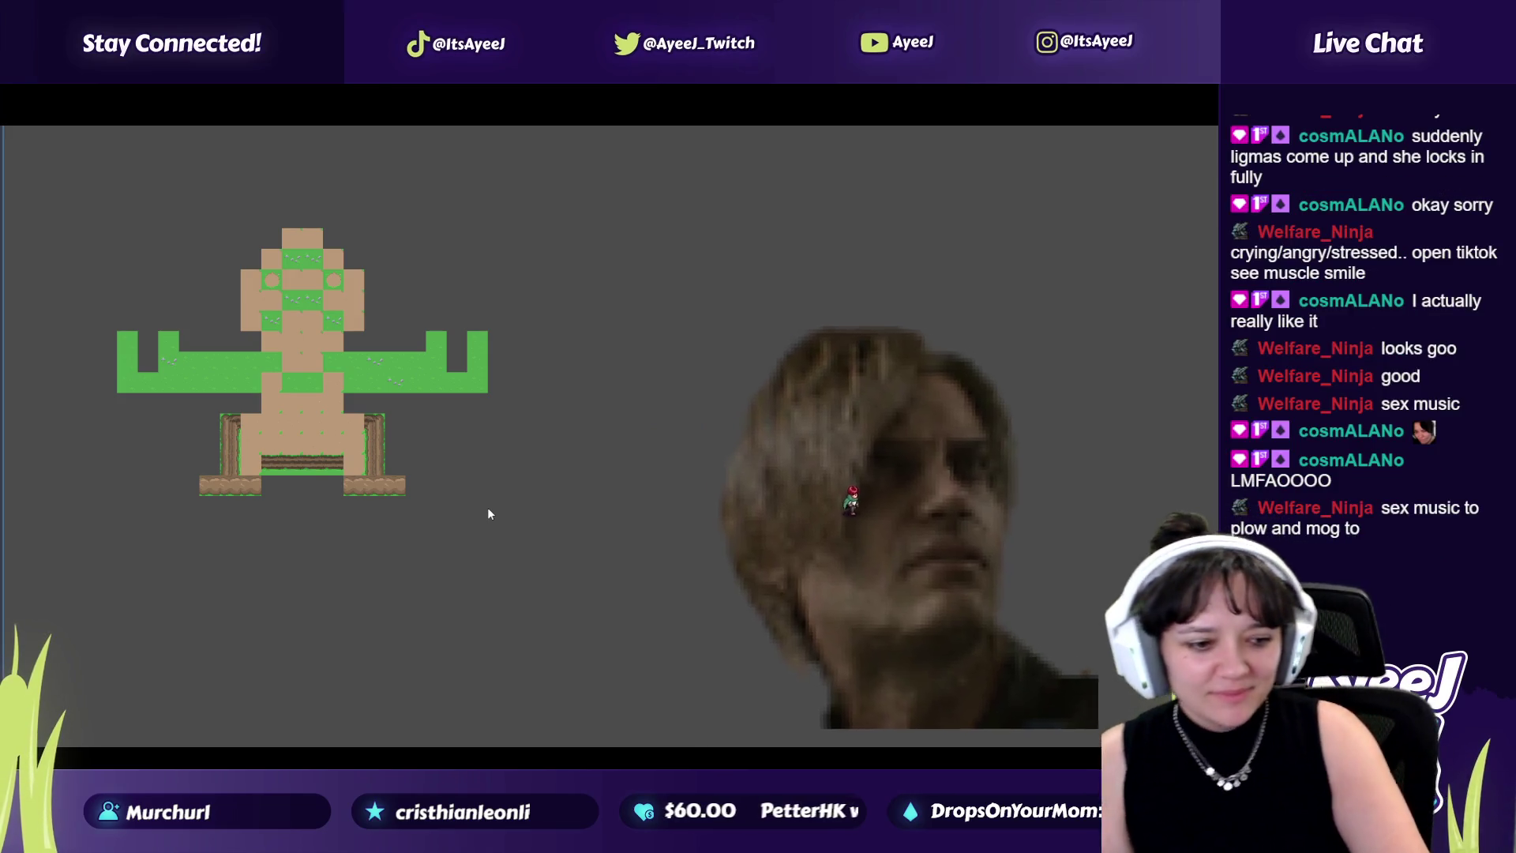
key("Right")
key("Down")
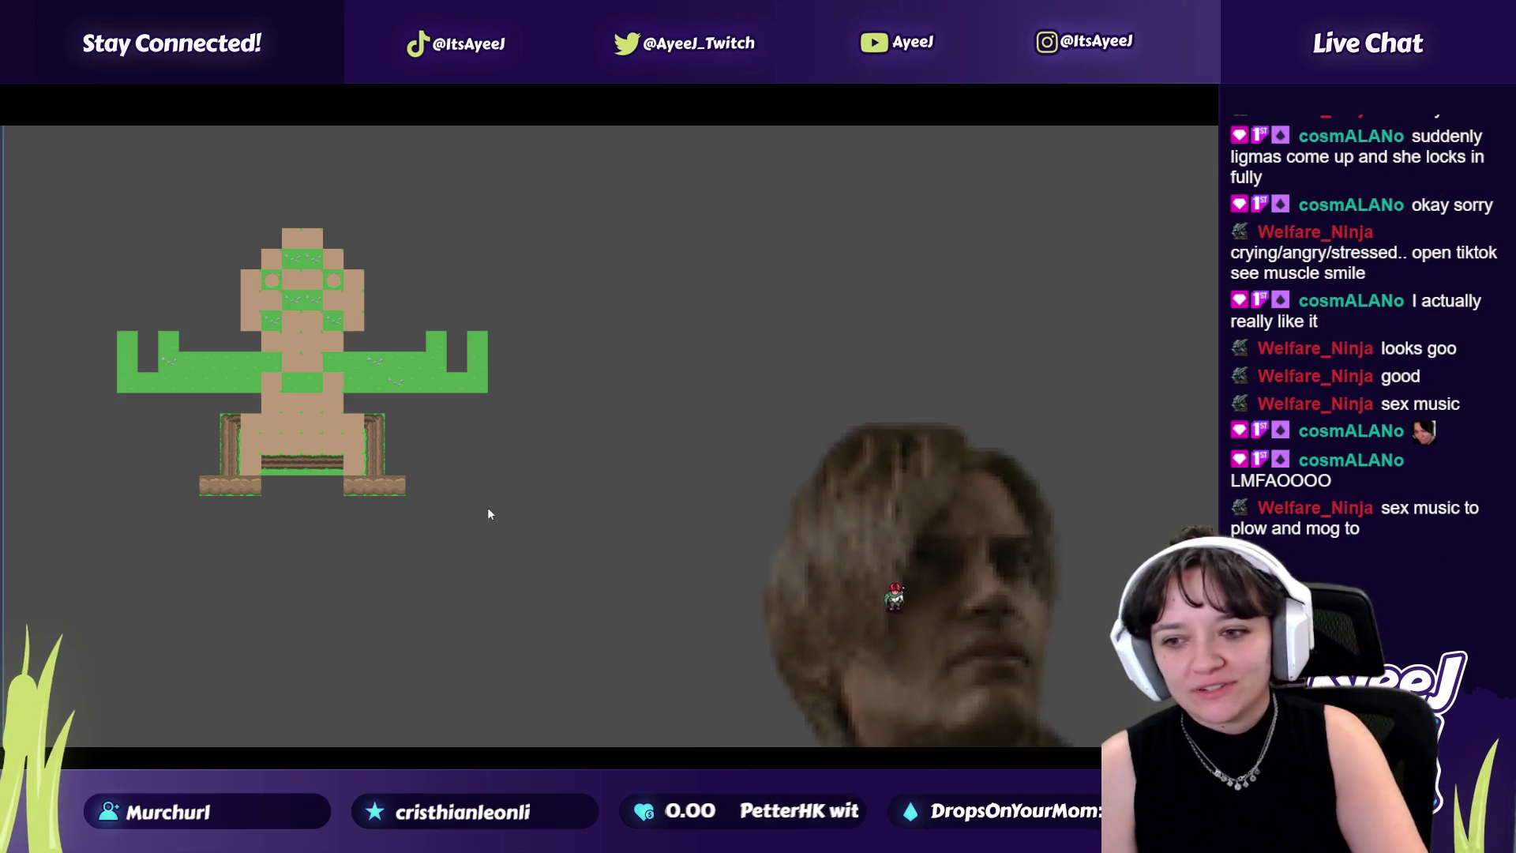
key("Right")
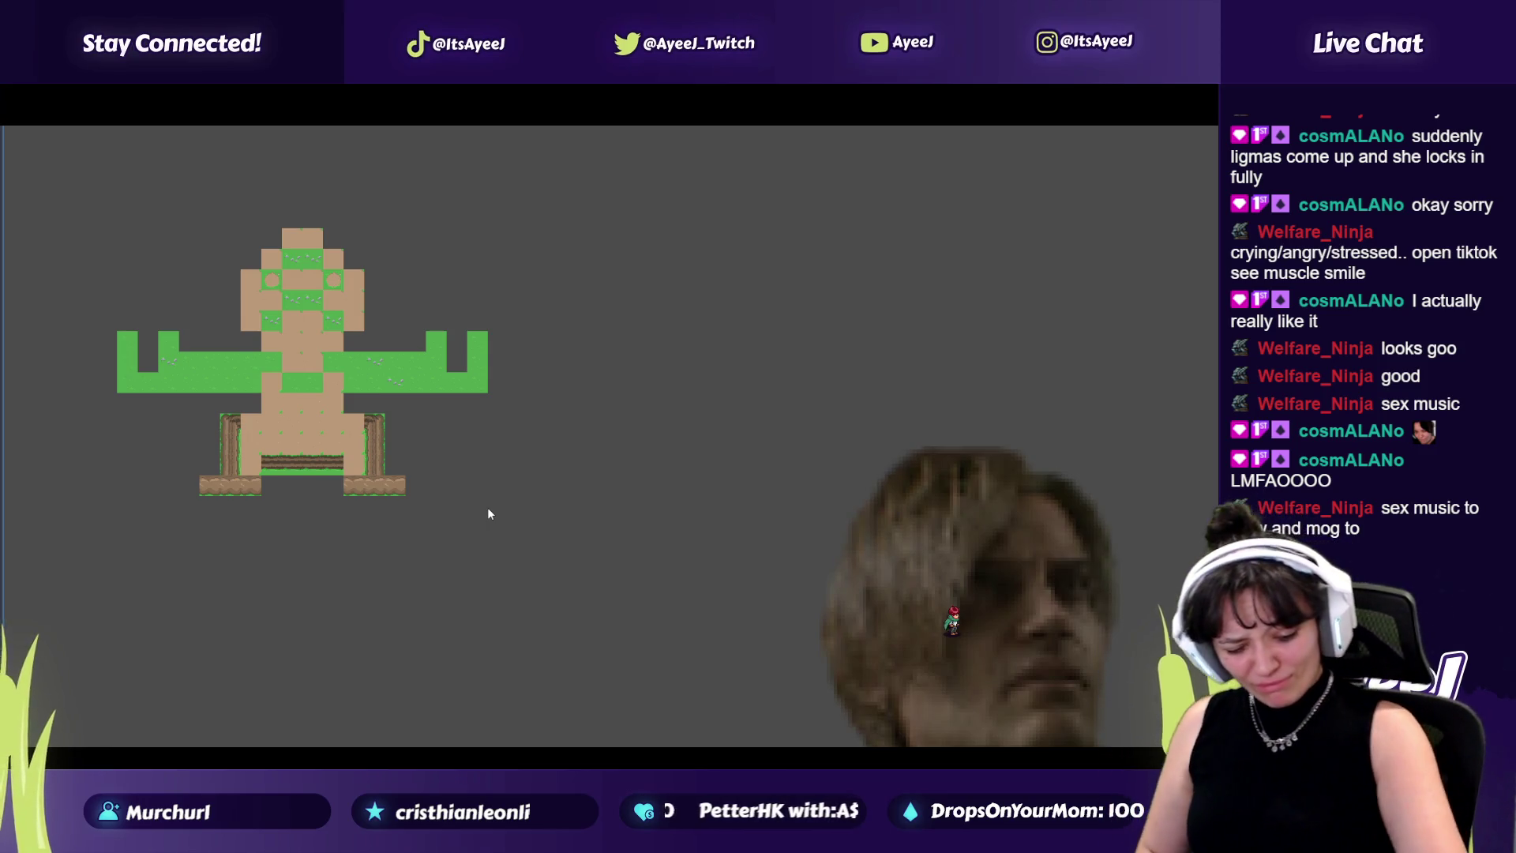
key("Right")
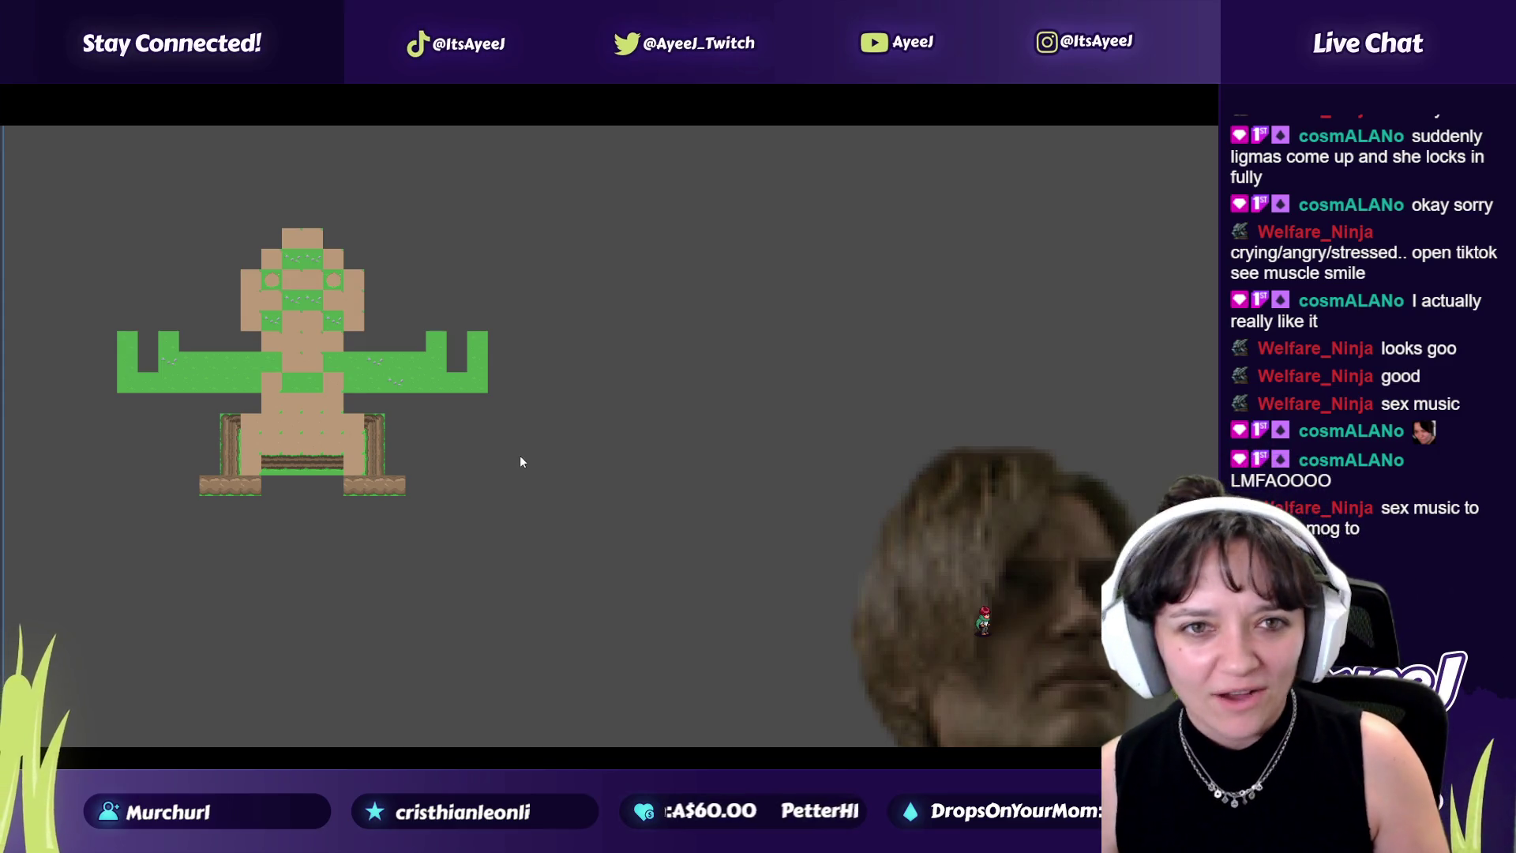
Step: Glance at the YouTube video, then close the game window and return to the Godot editor
key("alt+Tab")
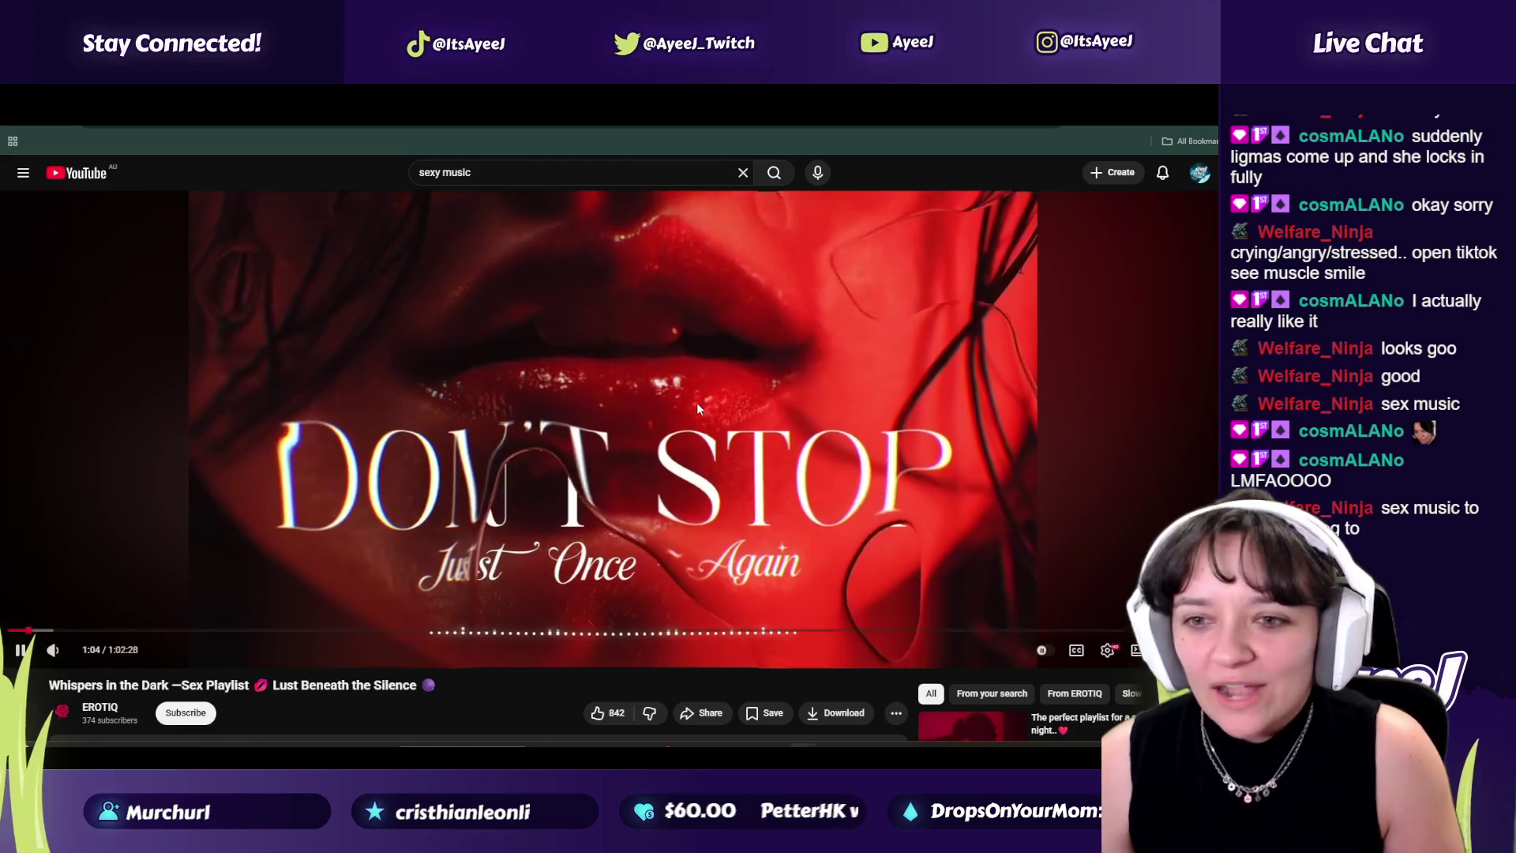
key("alt+Tab")
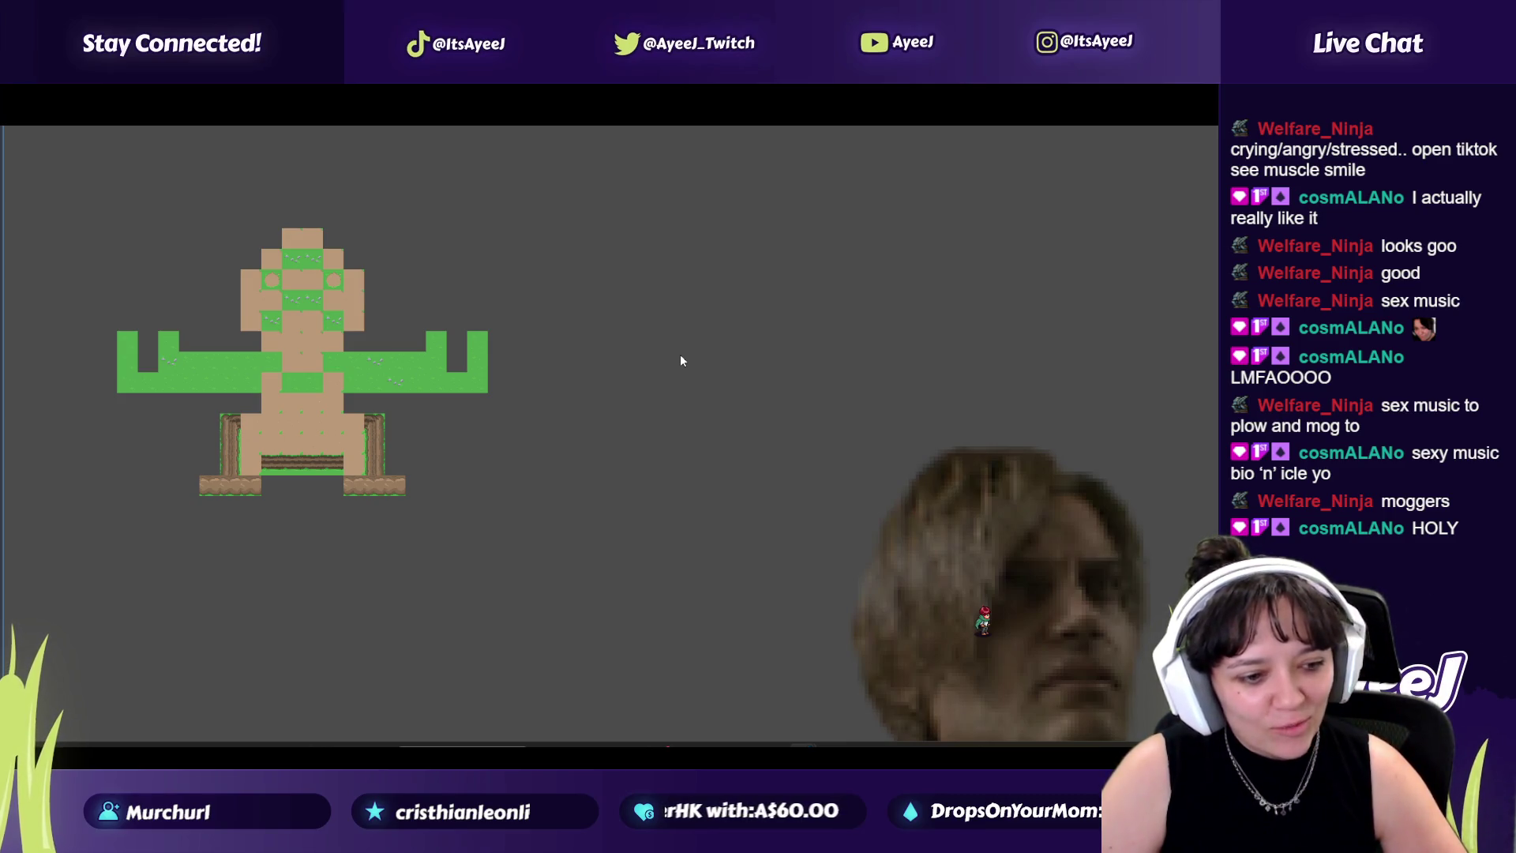
key("alt+Tab")
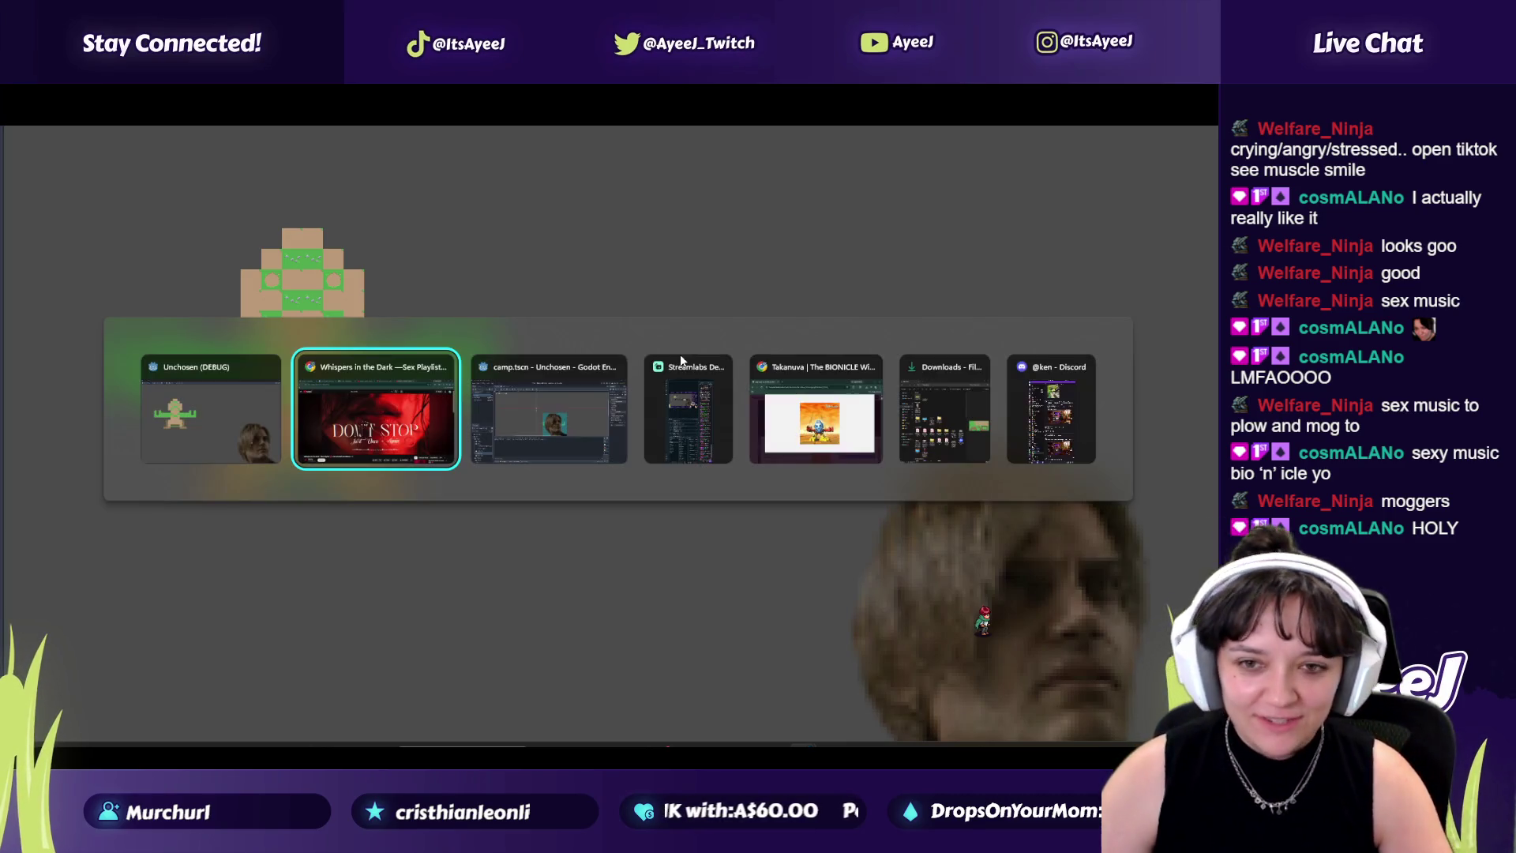
left_click(281, 368)
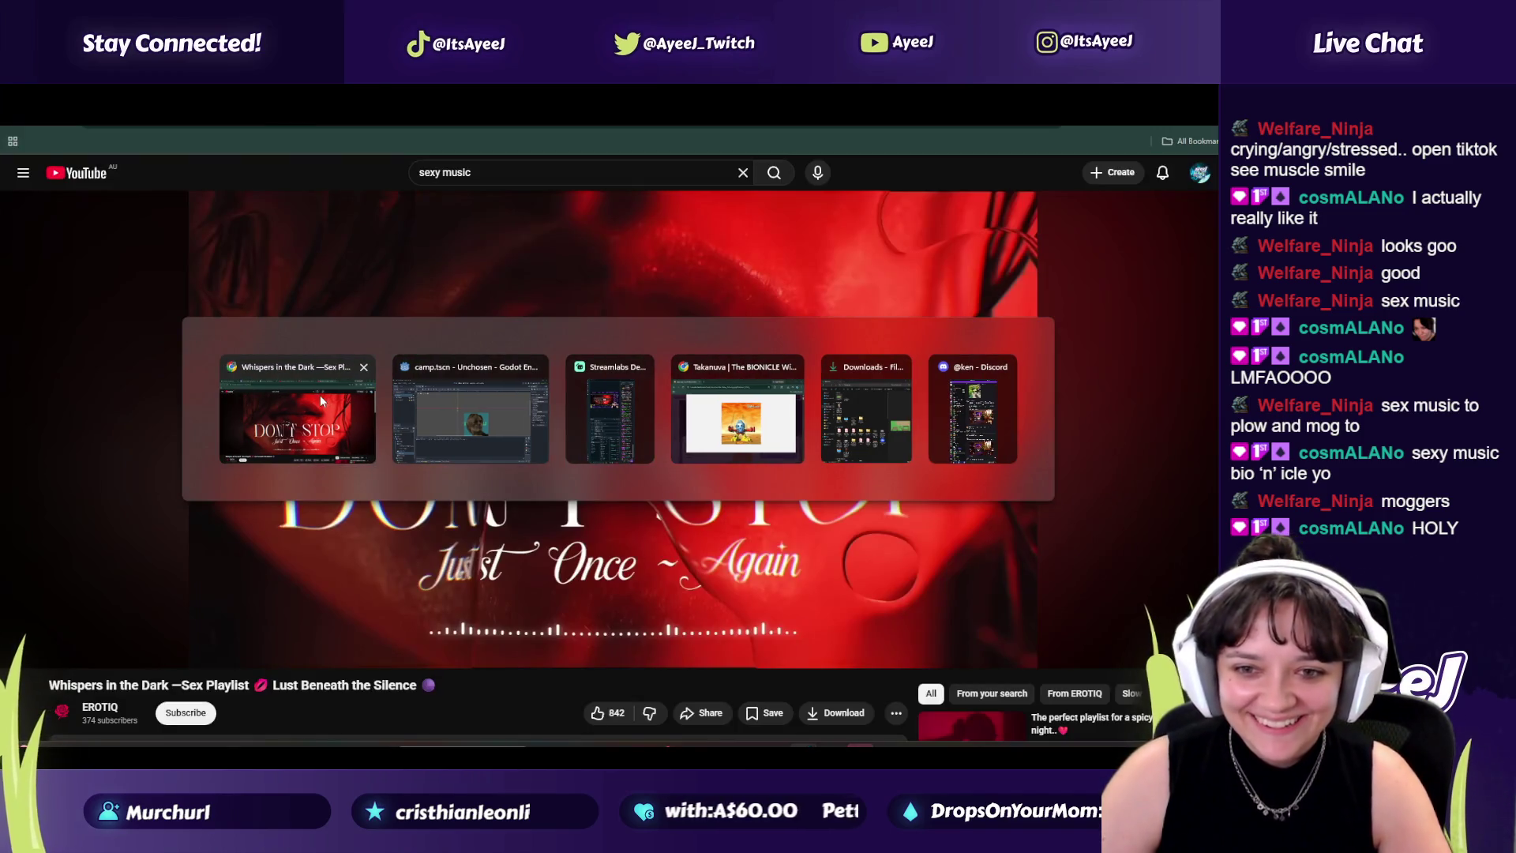
left_click(484, 390)
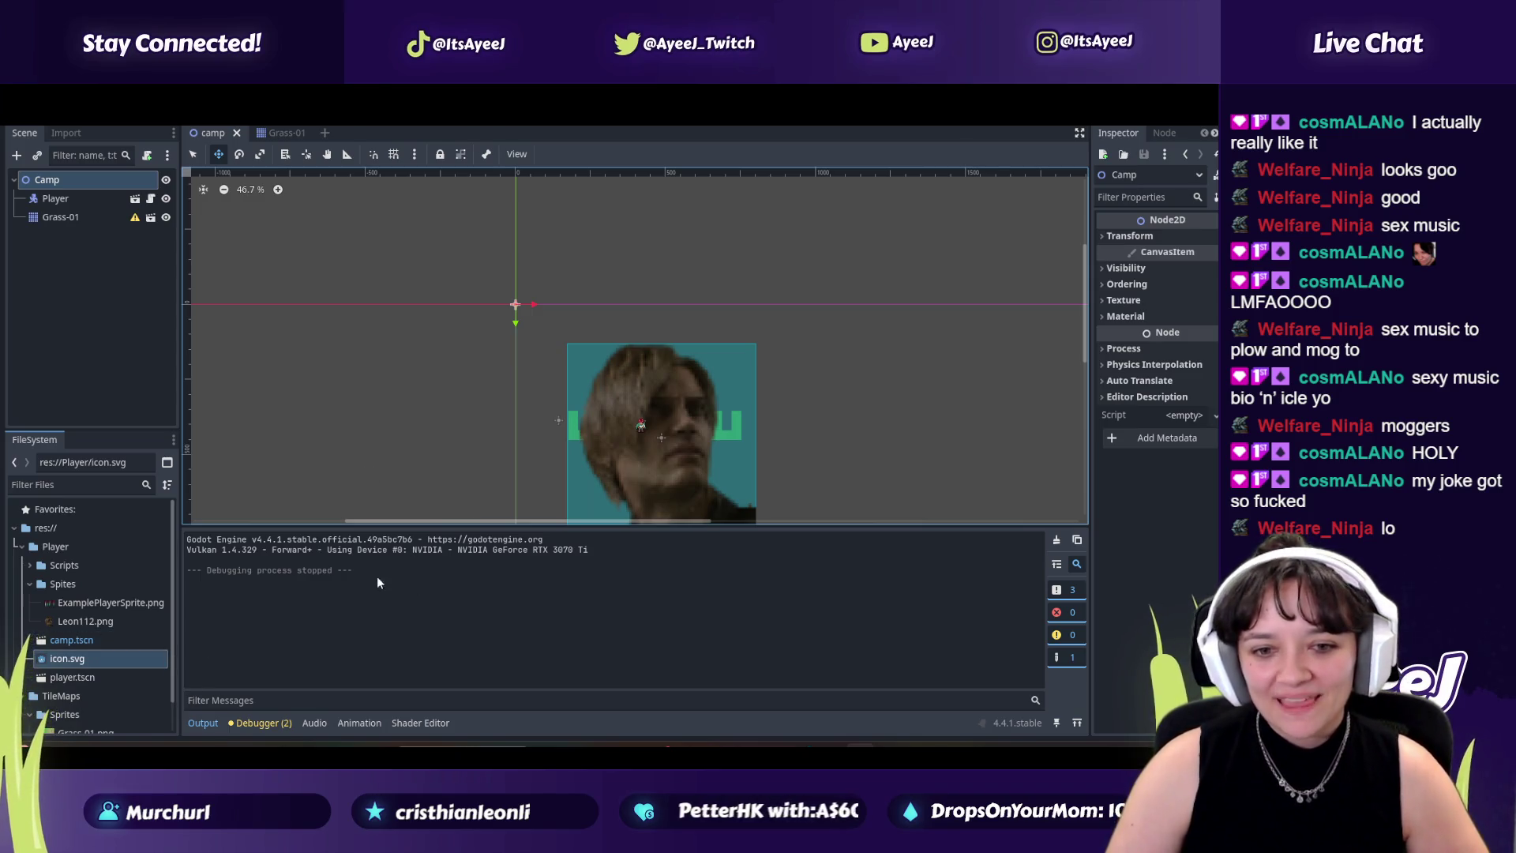
Step: Drag the viewport–Output splitter down to enlarge the 2D viewport, then bring YouTube forward
left_click_drag(319, 525, 322, 568)
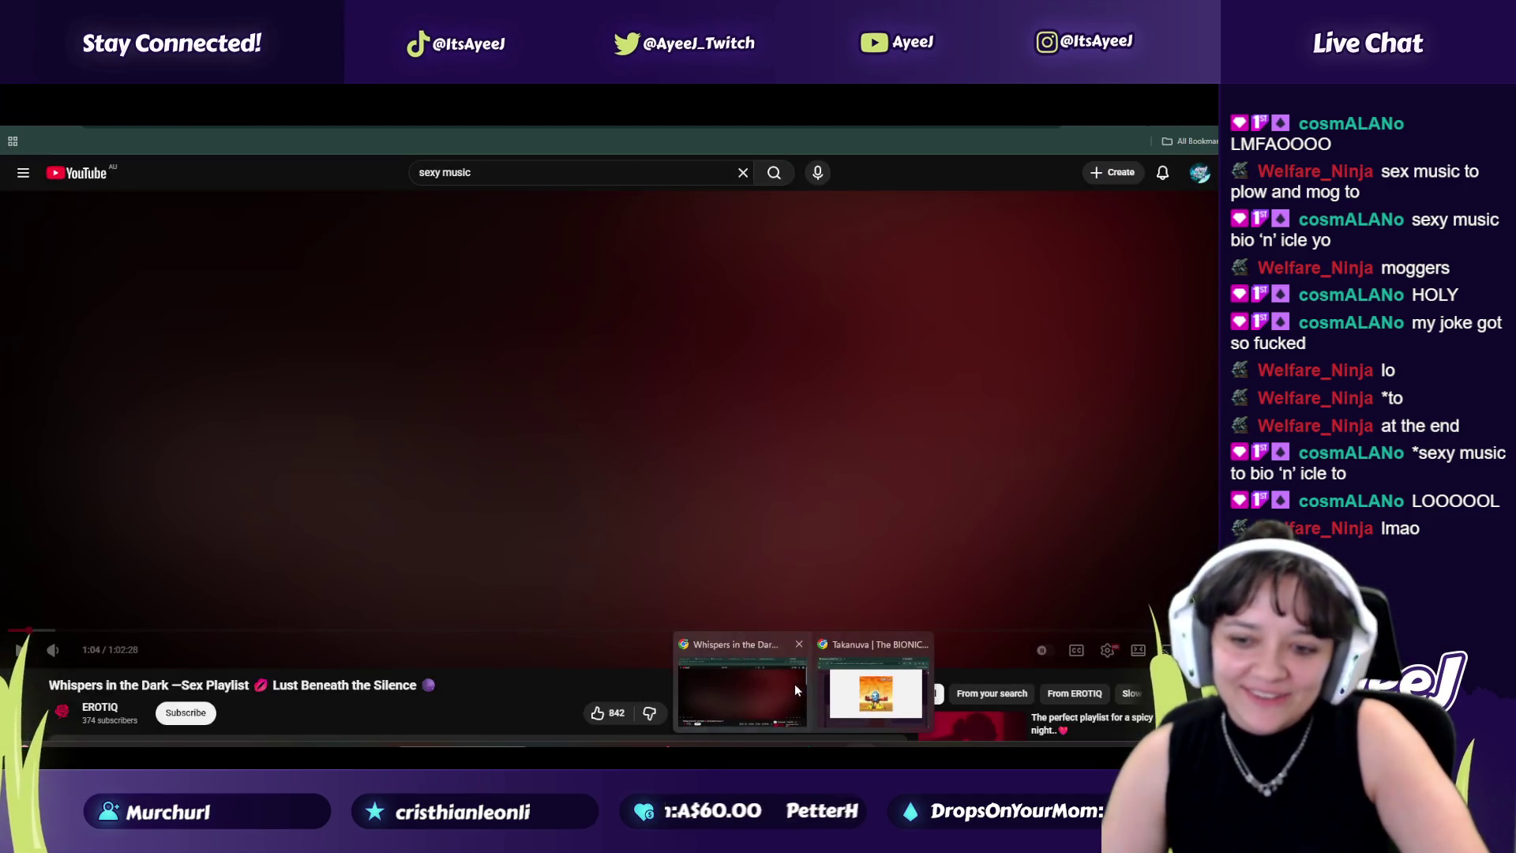
left_click(794, 683)
left_click(491, 526)
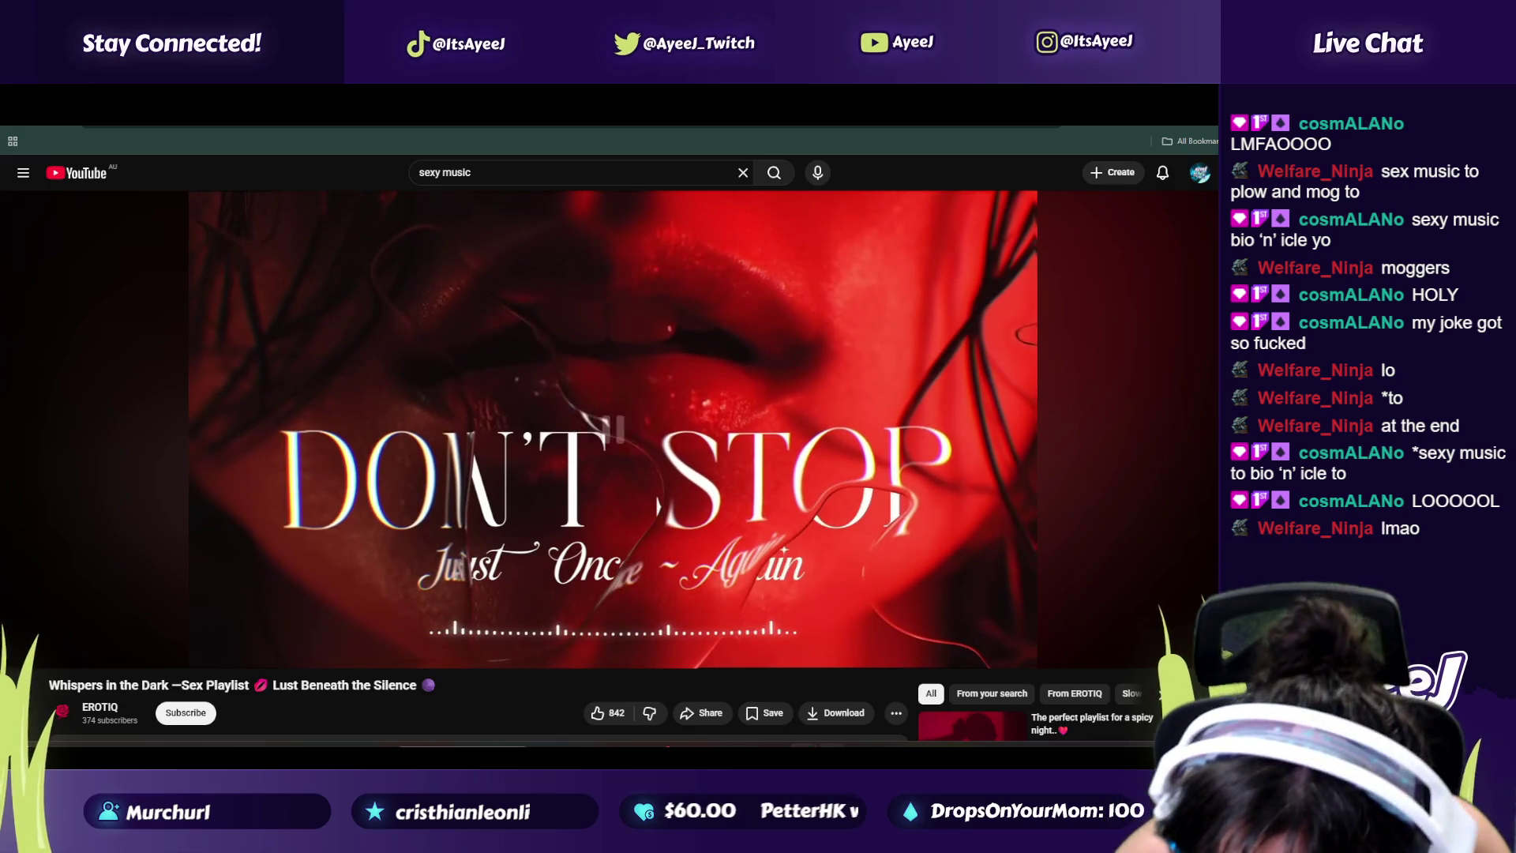
Step: Pause the Whispers in the Dark video at 1:06 and return to Godot
left_click(574, 457)
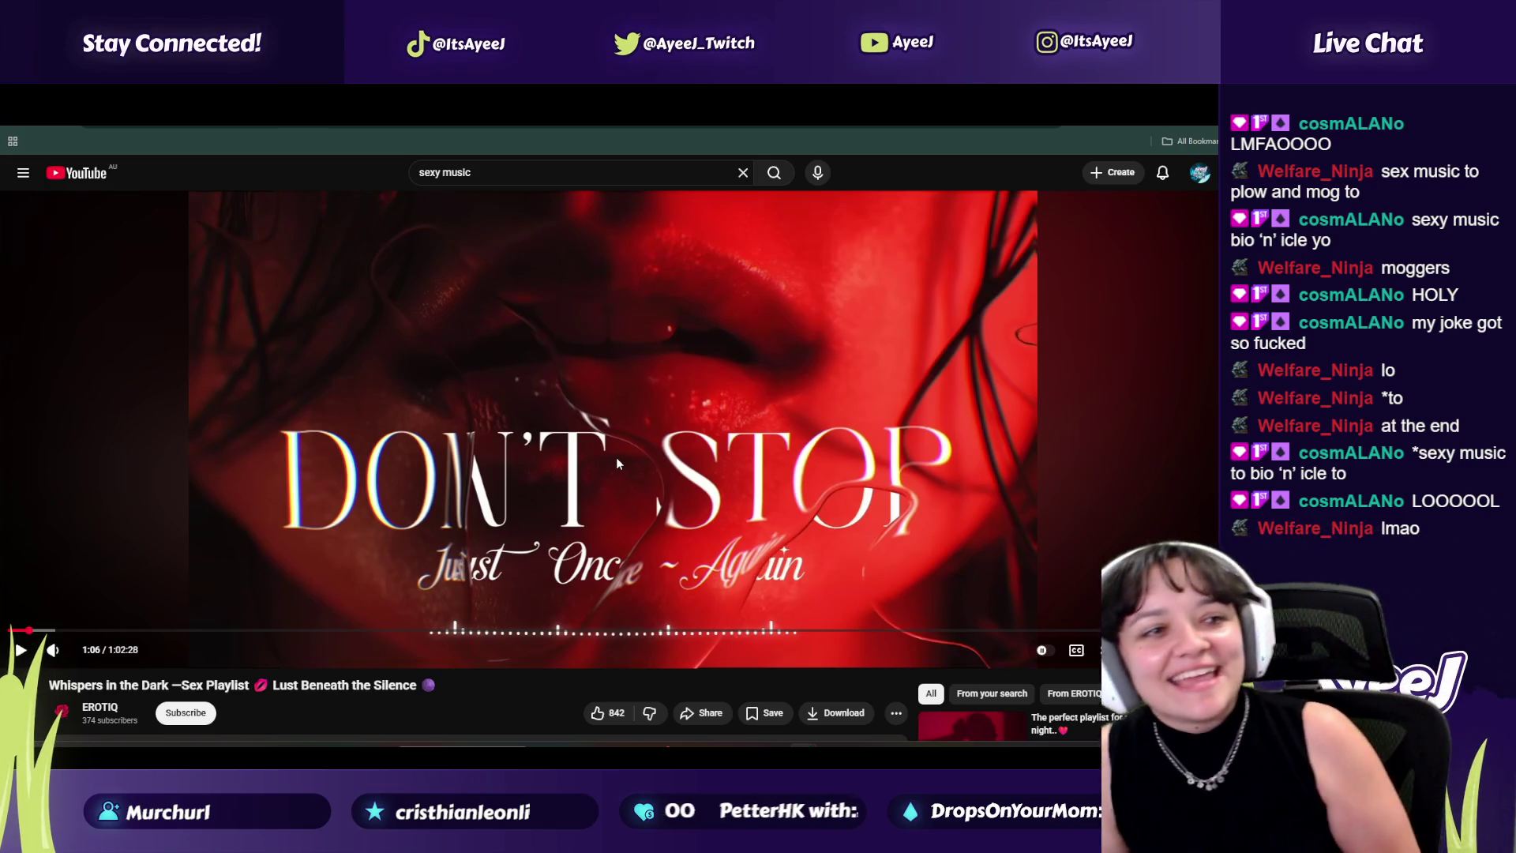
key("alt+Tab")
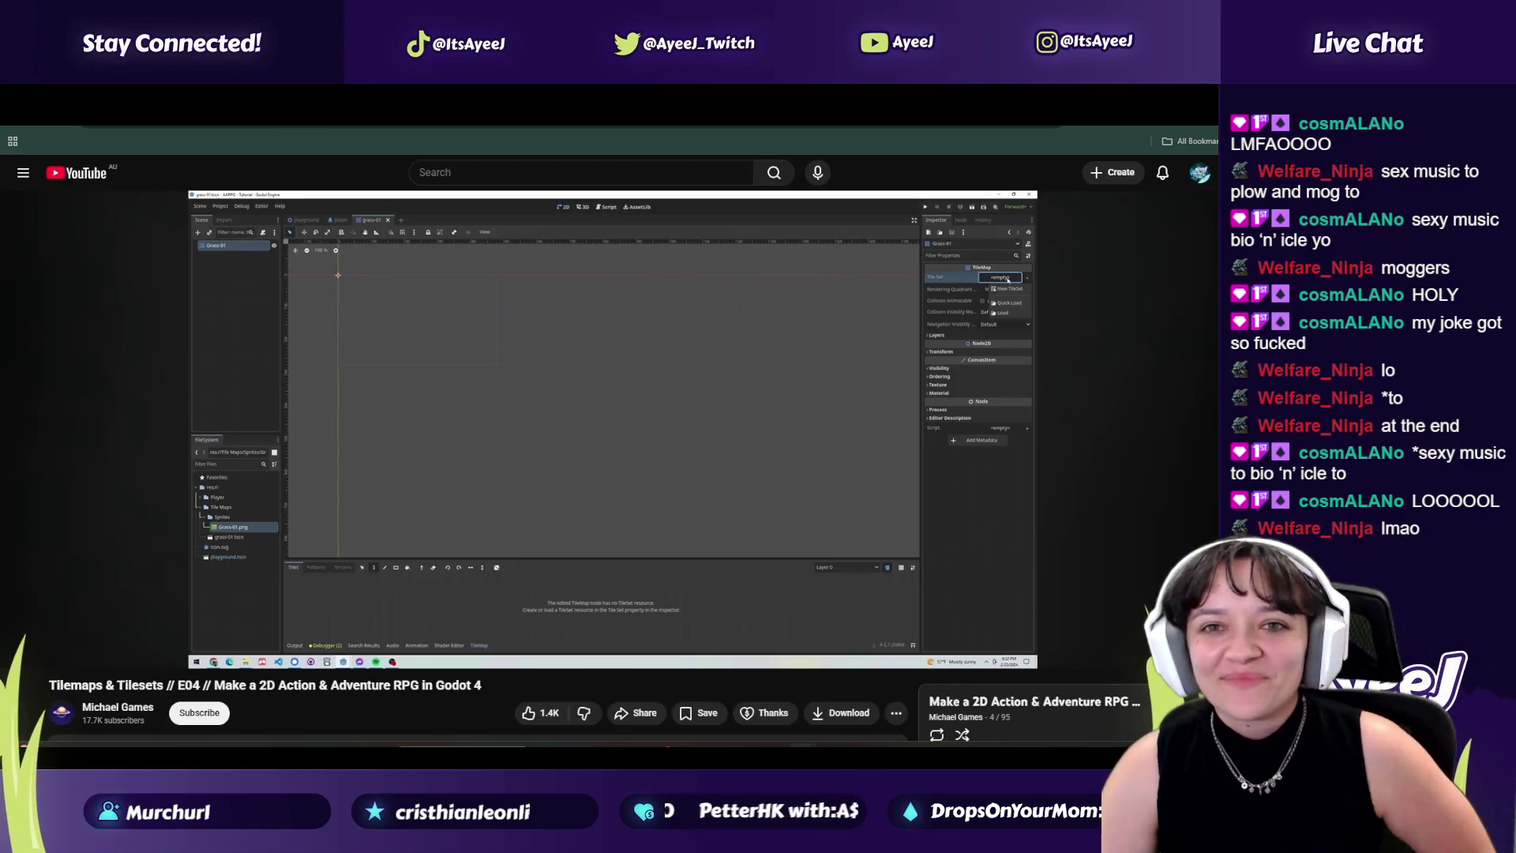
key("alt+Tab")
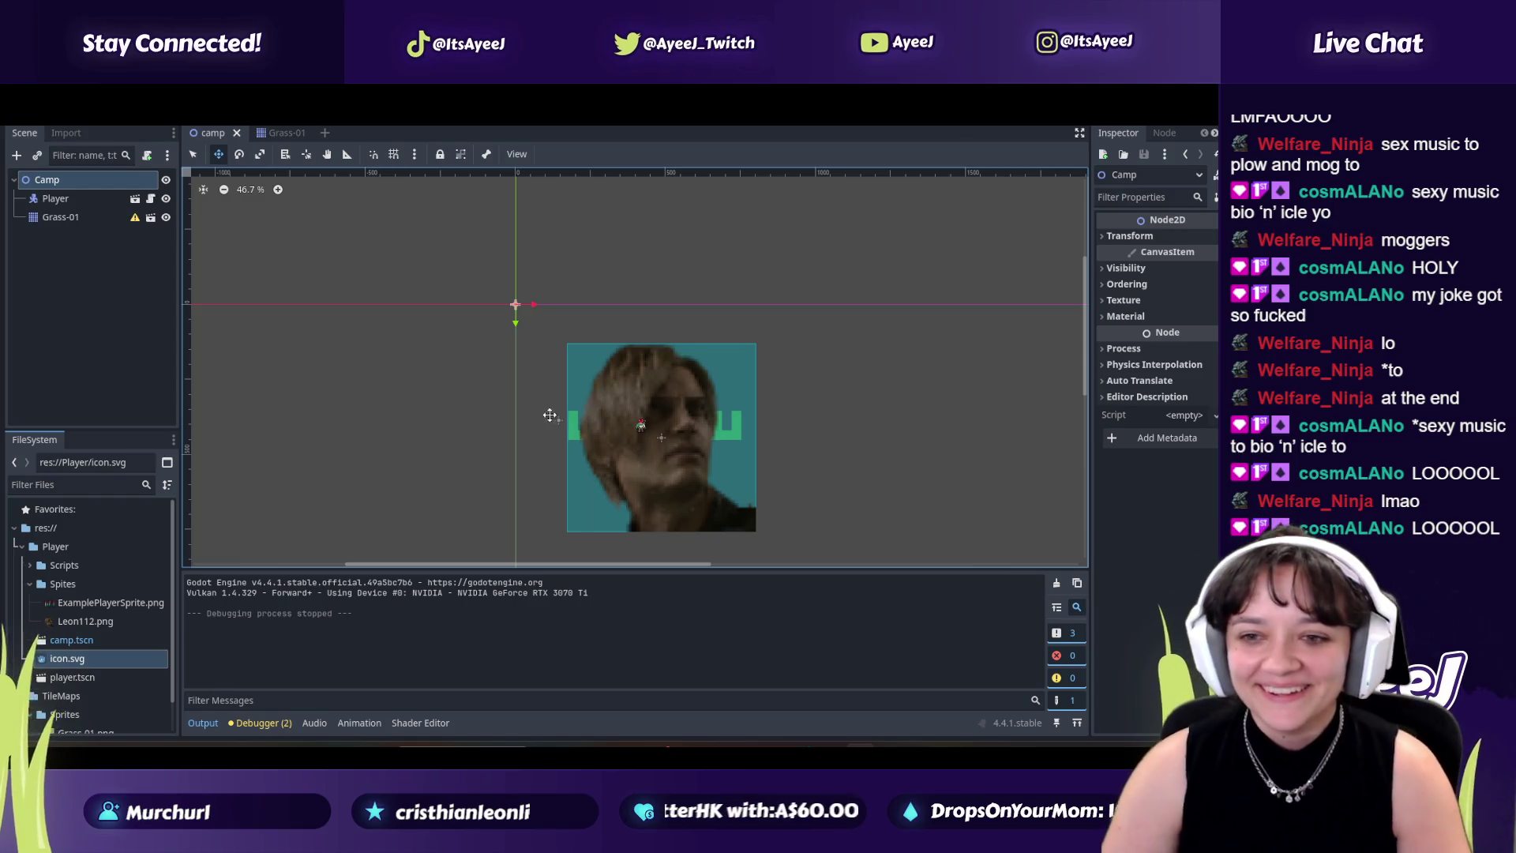
Step: Select the Player node in the camp scene tree
left_click(55, 199)
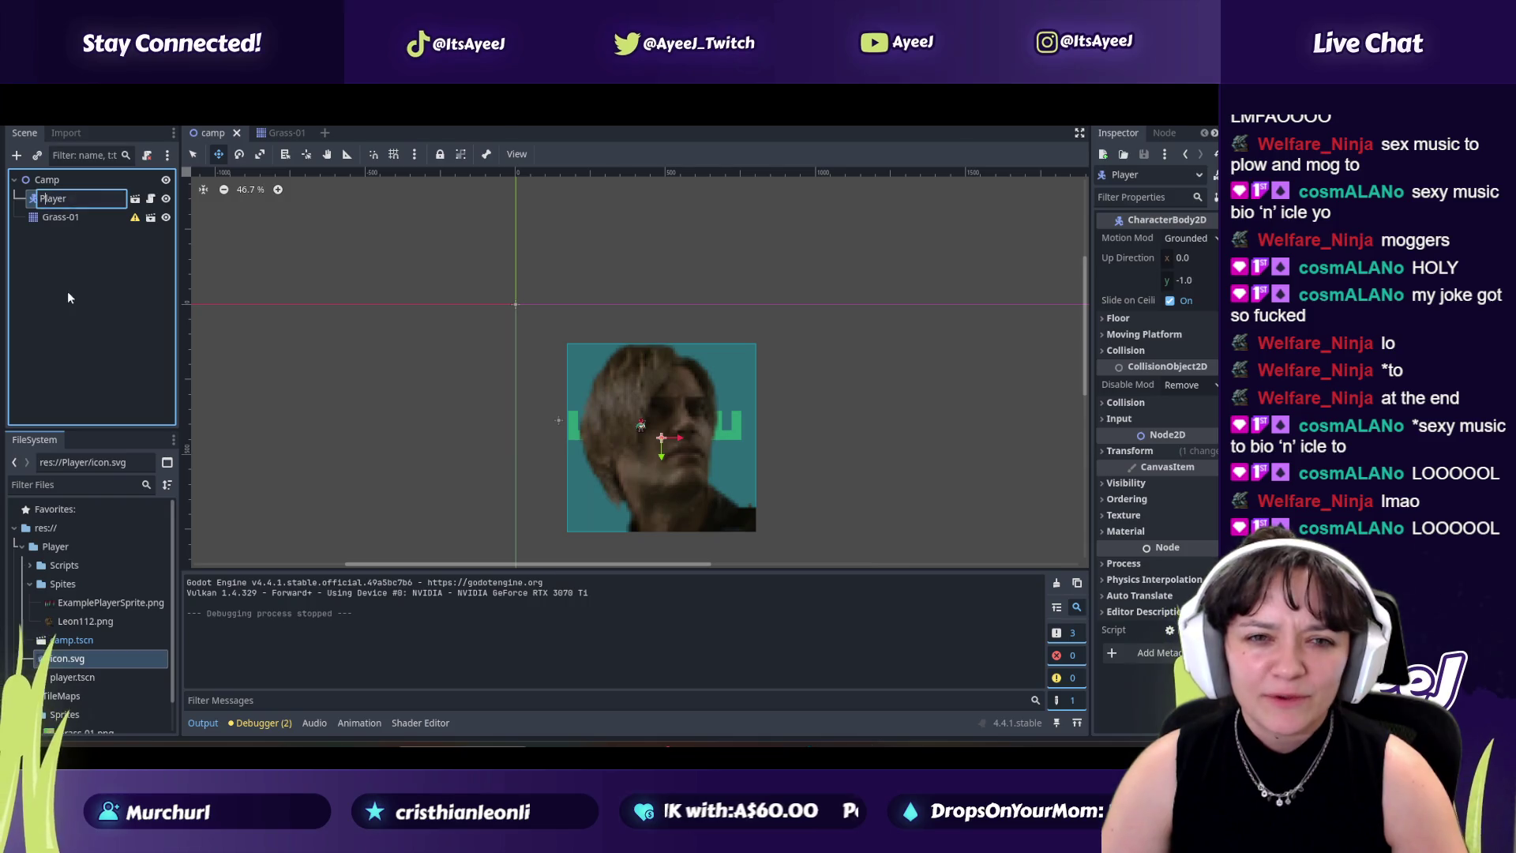
left_click(30, 565)
left_click(30, 565)
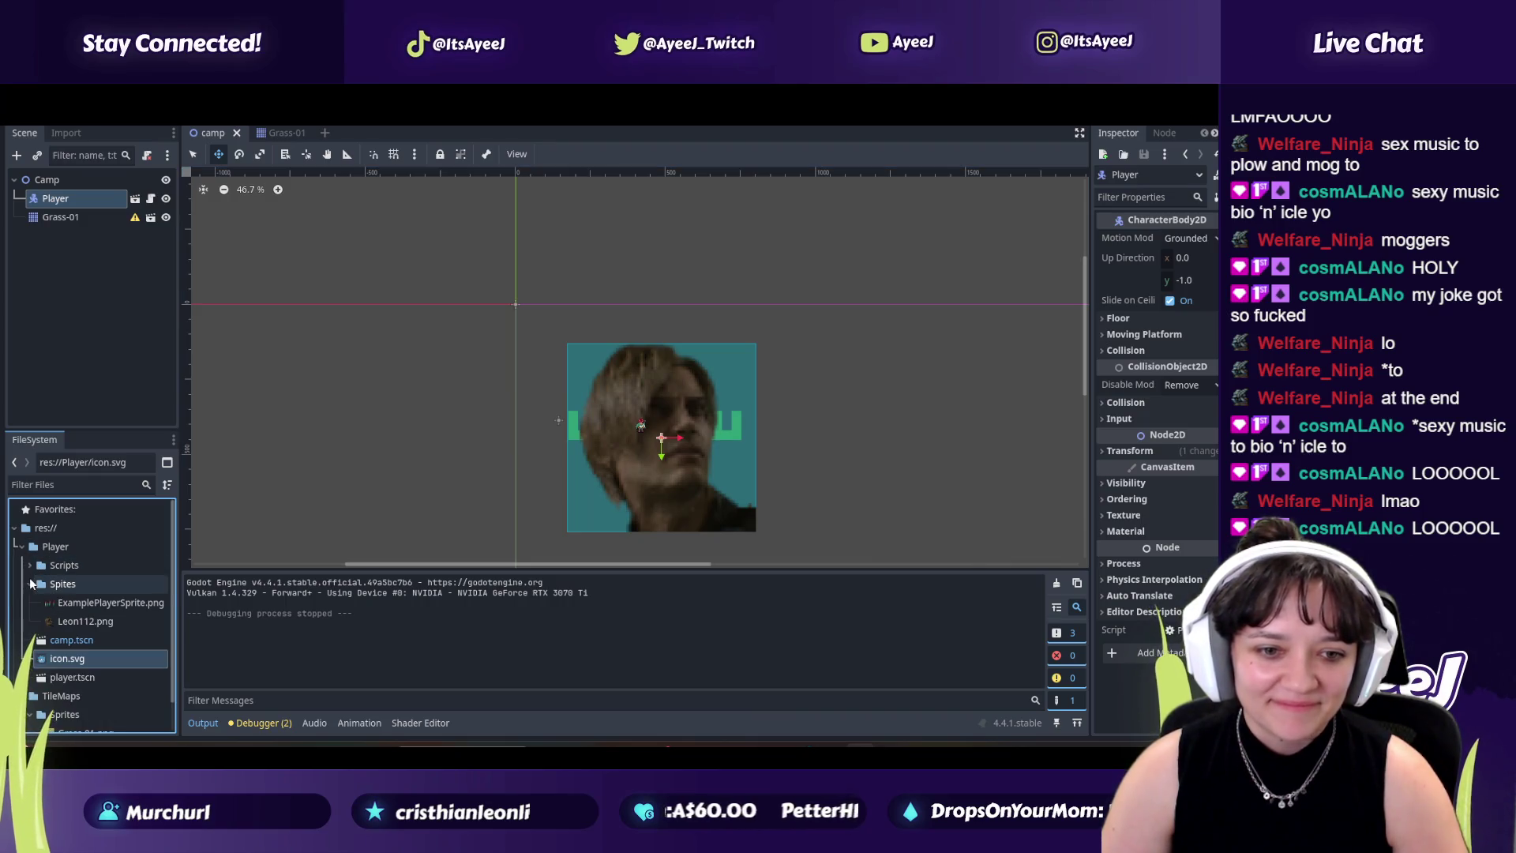
scroll(41, 635, "down", 1)
scroll(40, 624, "up", 1)
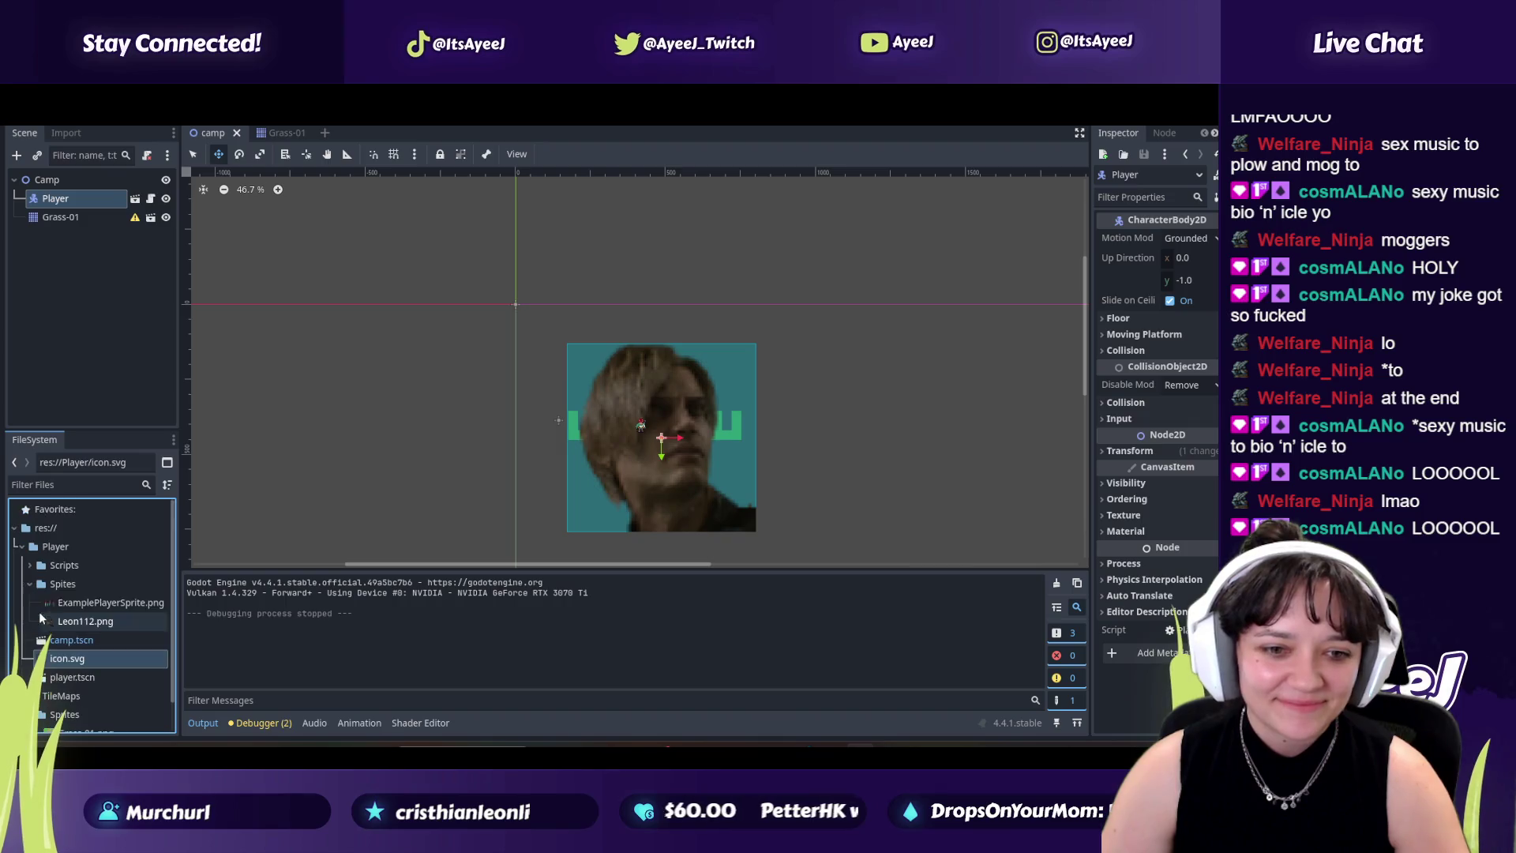
left_click(57, 204)
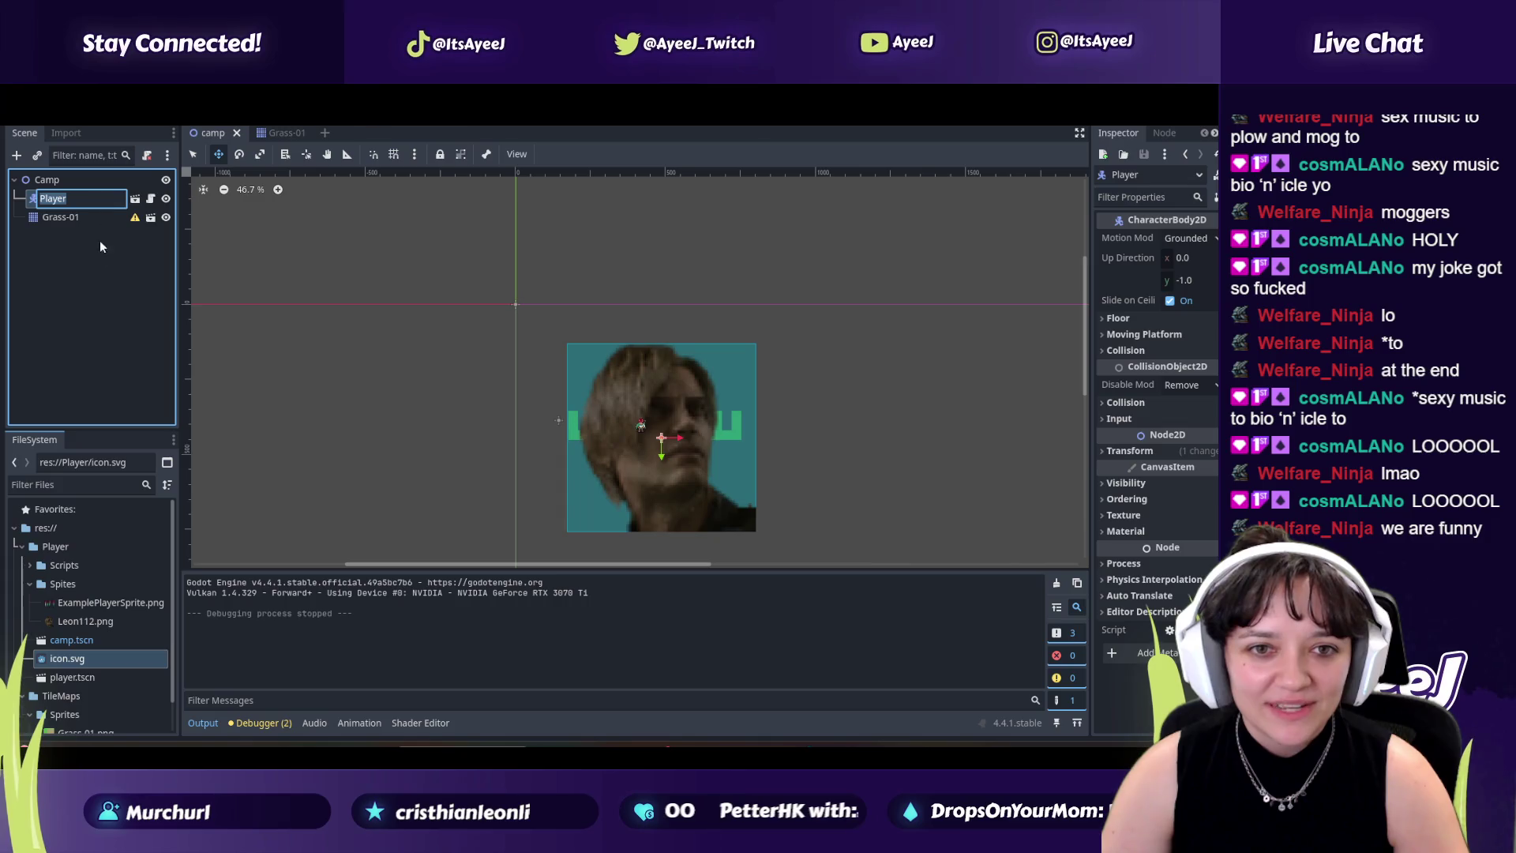
Step: Hide and re-show the Player, then open player.tscn from the FileSystem dock
left_click(166, 199)
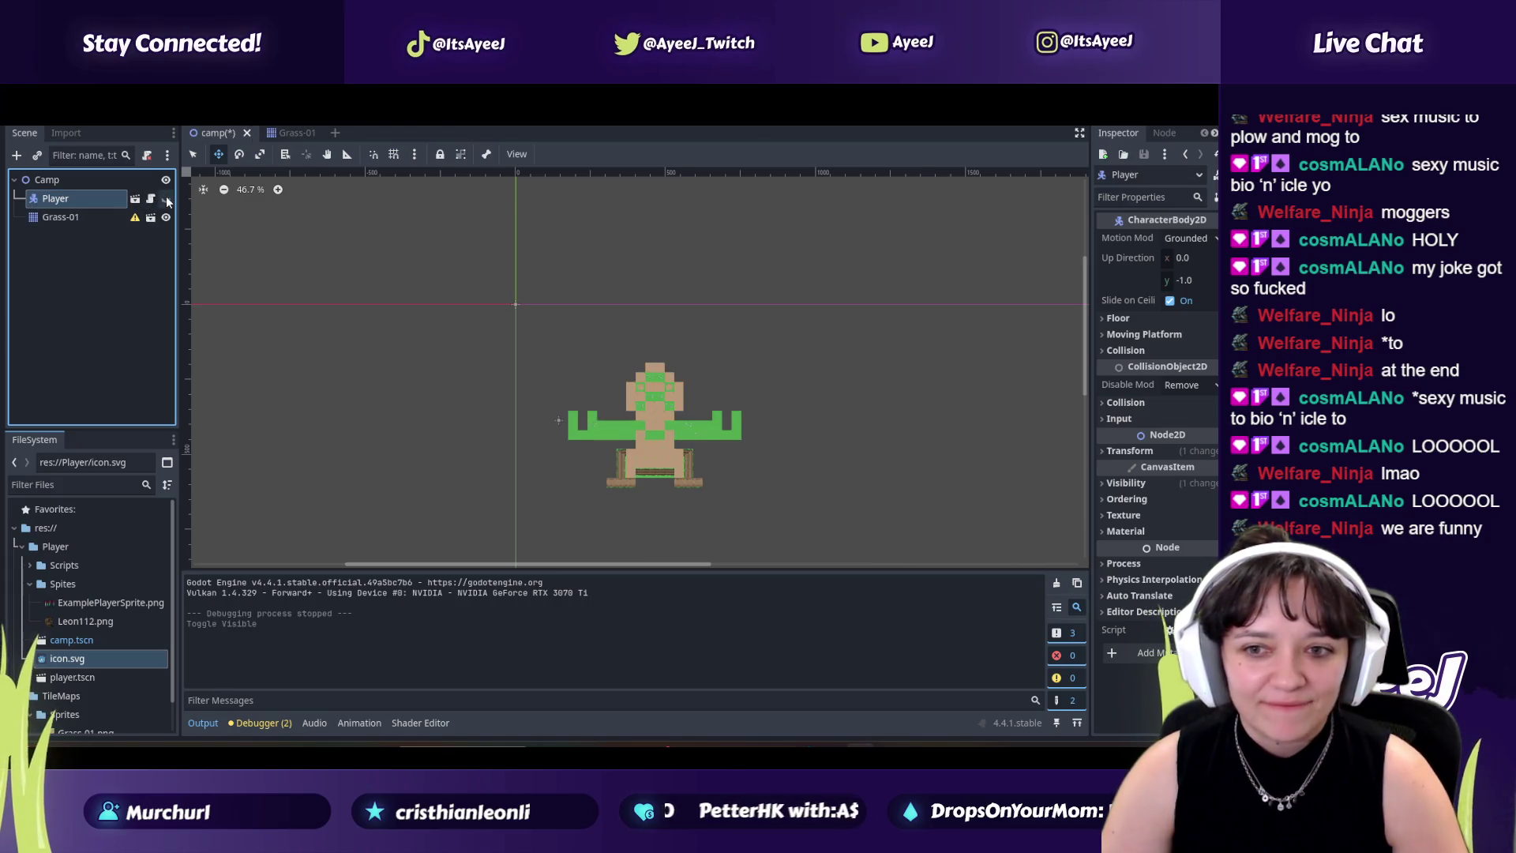
left_click(166, 199)
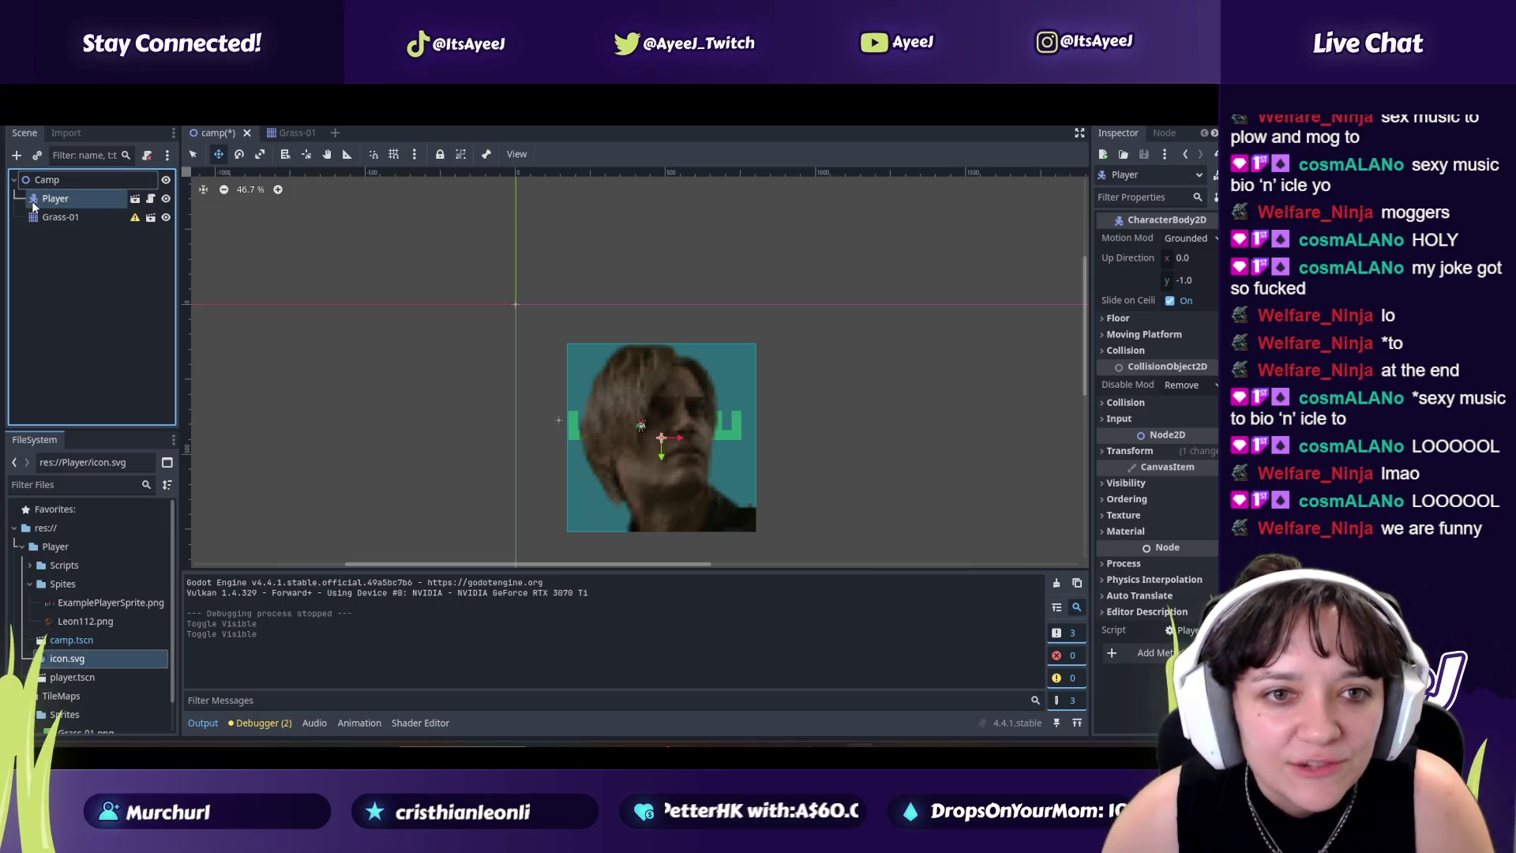
scroll(76, 581, "down", 1)
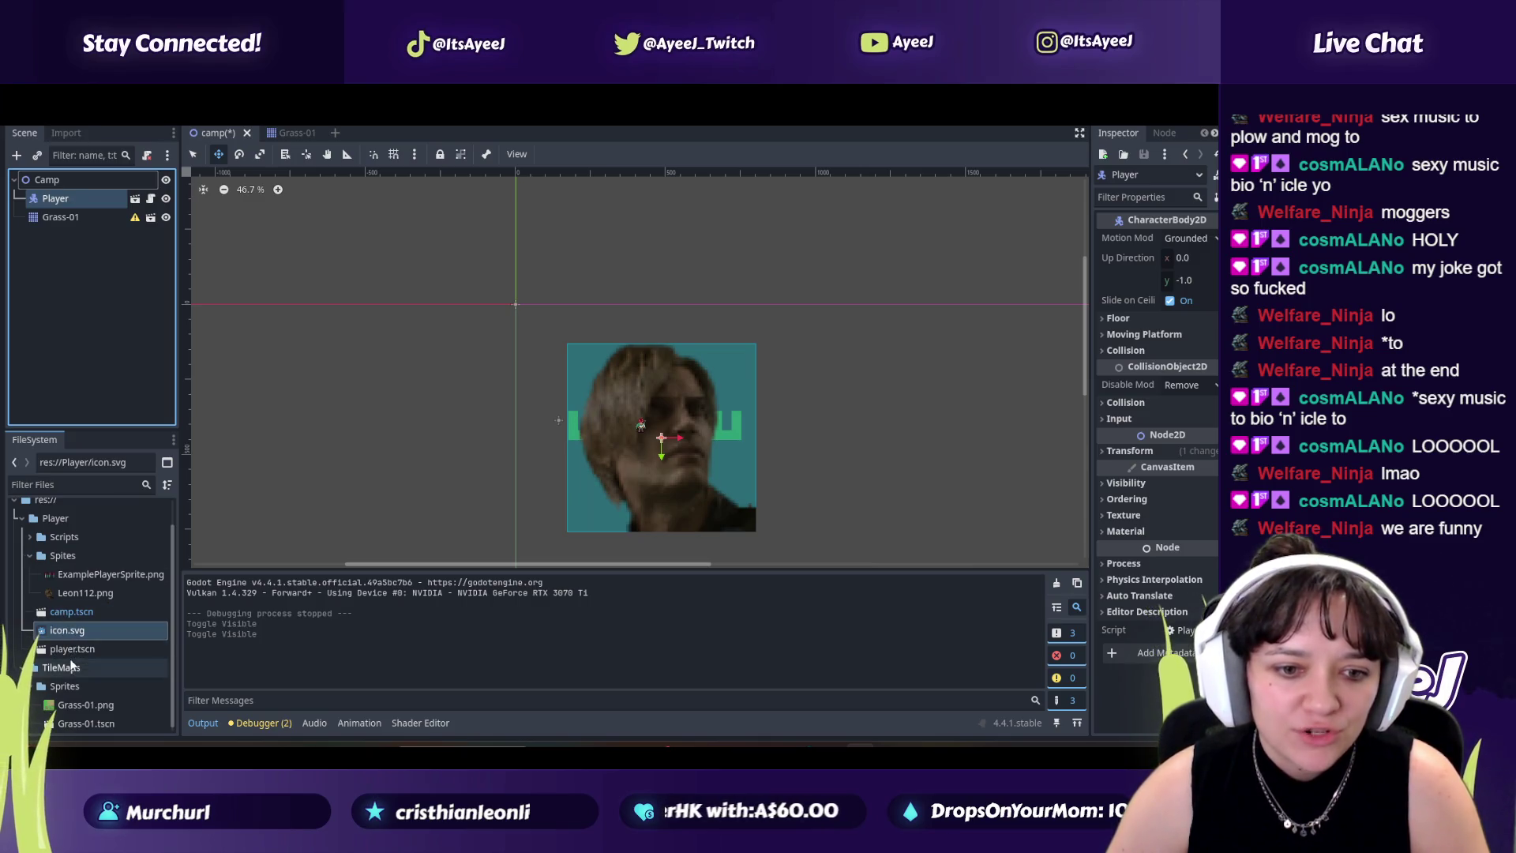
double_click(77, 649)
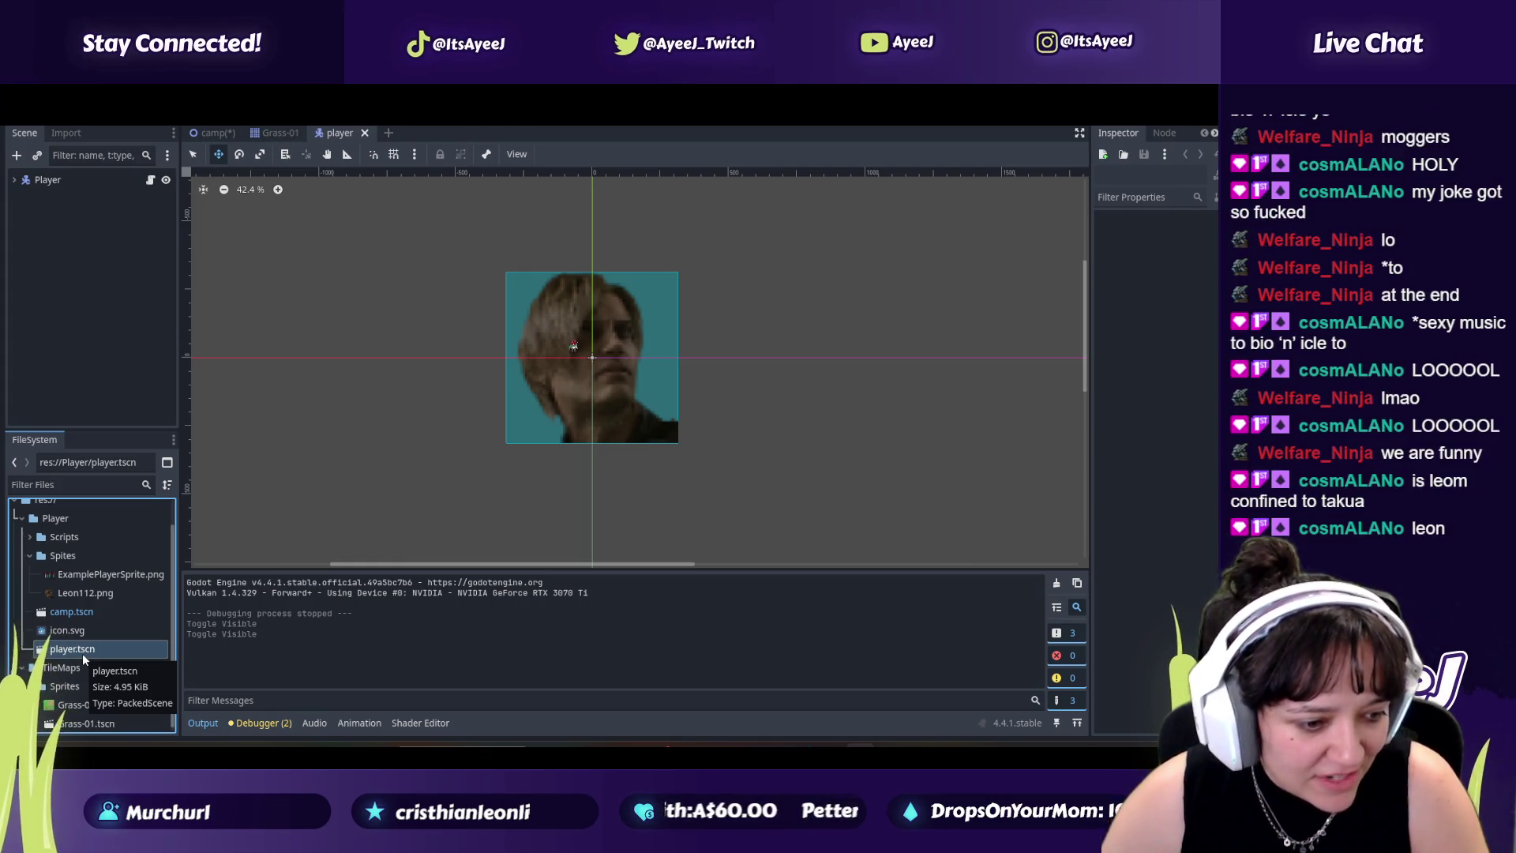
Step: Expand the Player's children and try moving the Leon112 sprite, then undo it
mouse_move(87, 651)
left_mouse_down()
mouse_move(98, 655)
mouse_move(111, 460)
mouse_move(98, 219)
mouse_move(71, 150)
mouse_move(61, 241)
mouse_move(49, 223)
left_mouse_up()
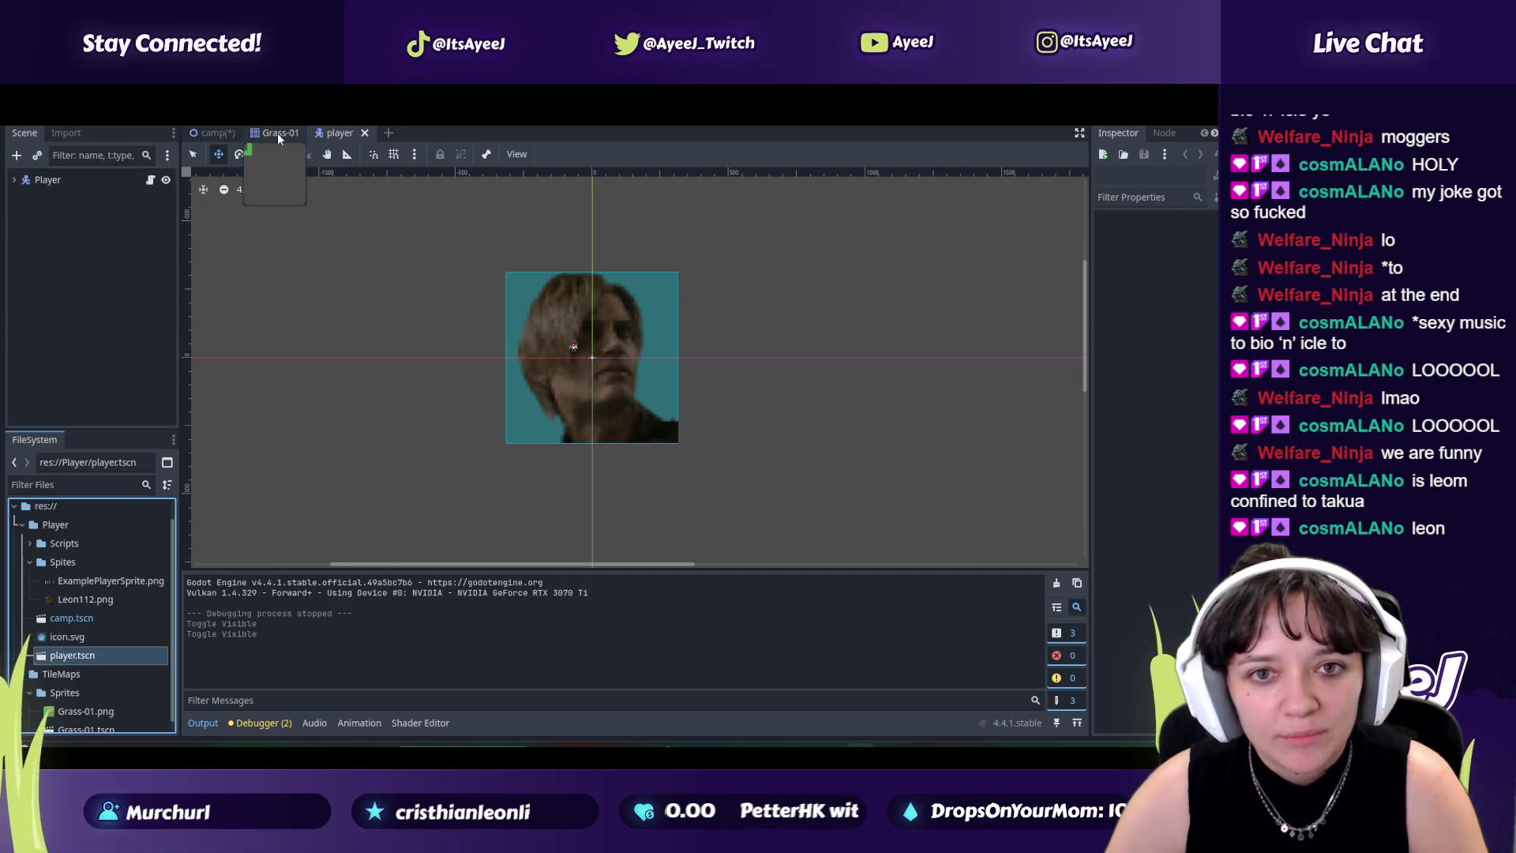
left_click(14, 180)
left_click(45, 217)
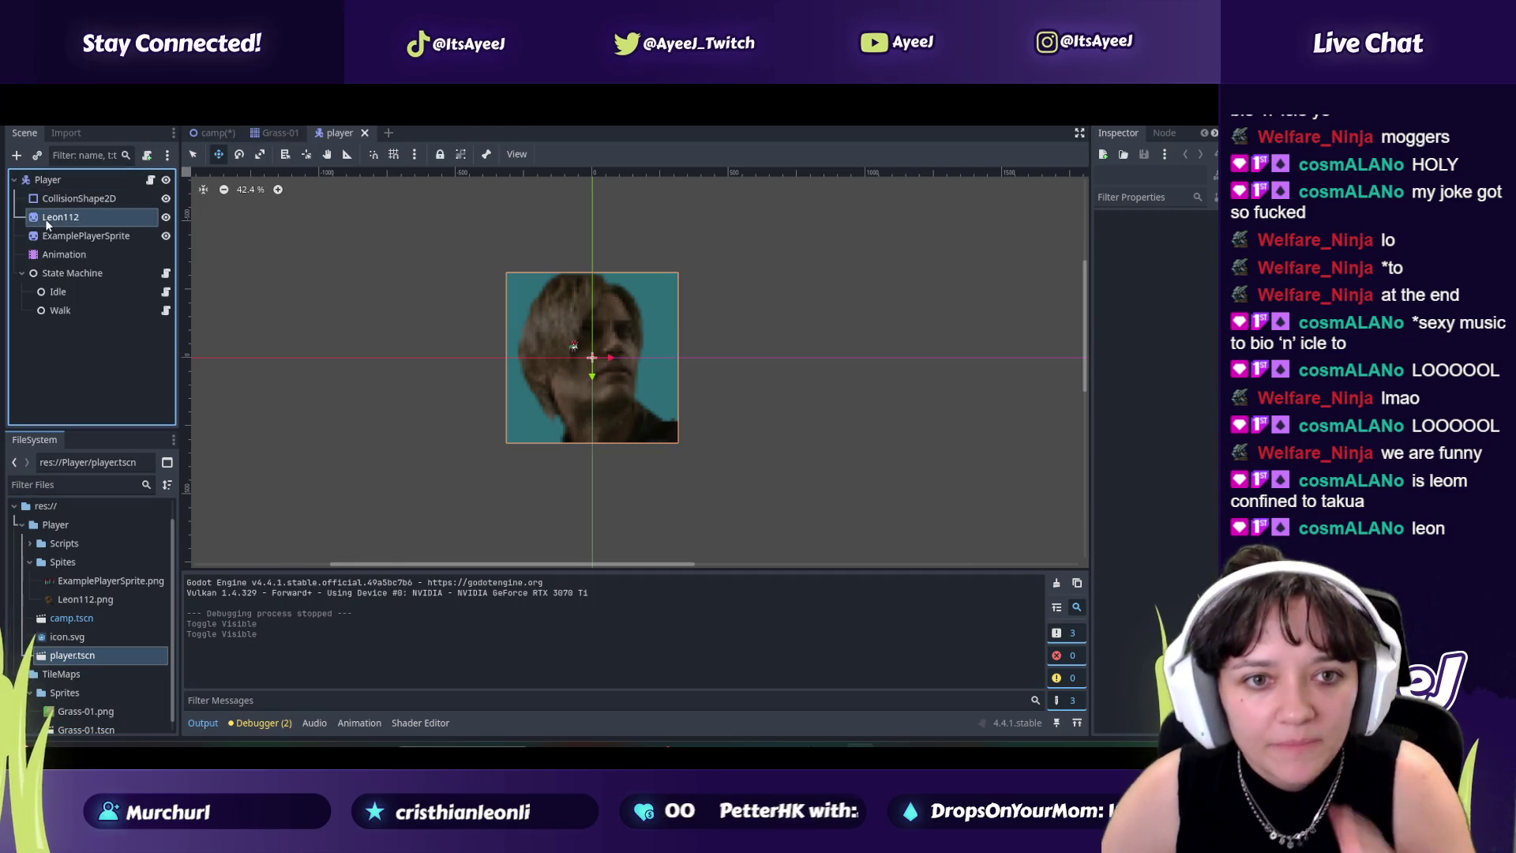
mouse_move(559, 387)
left_mouse_down()
mouse_move(560, 343)
mouse_move(560, 363)
left_mouse_up()
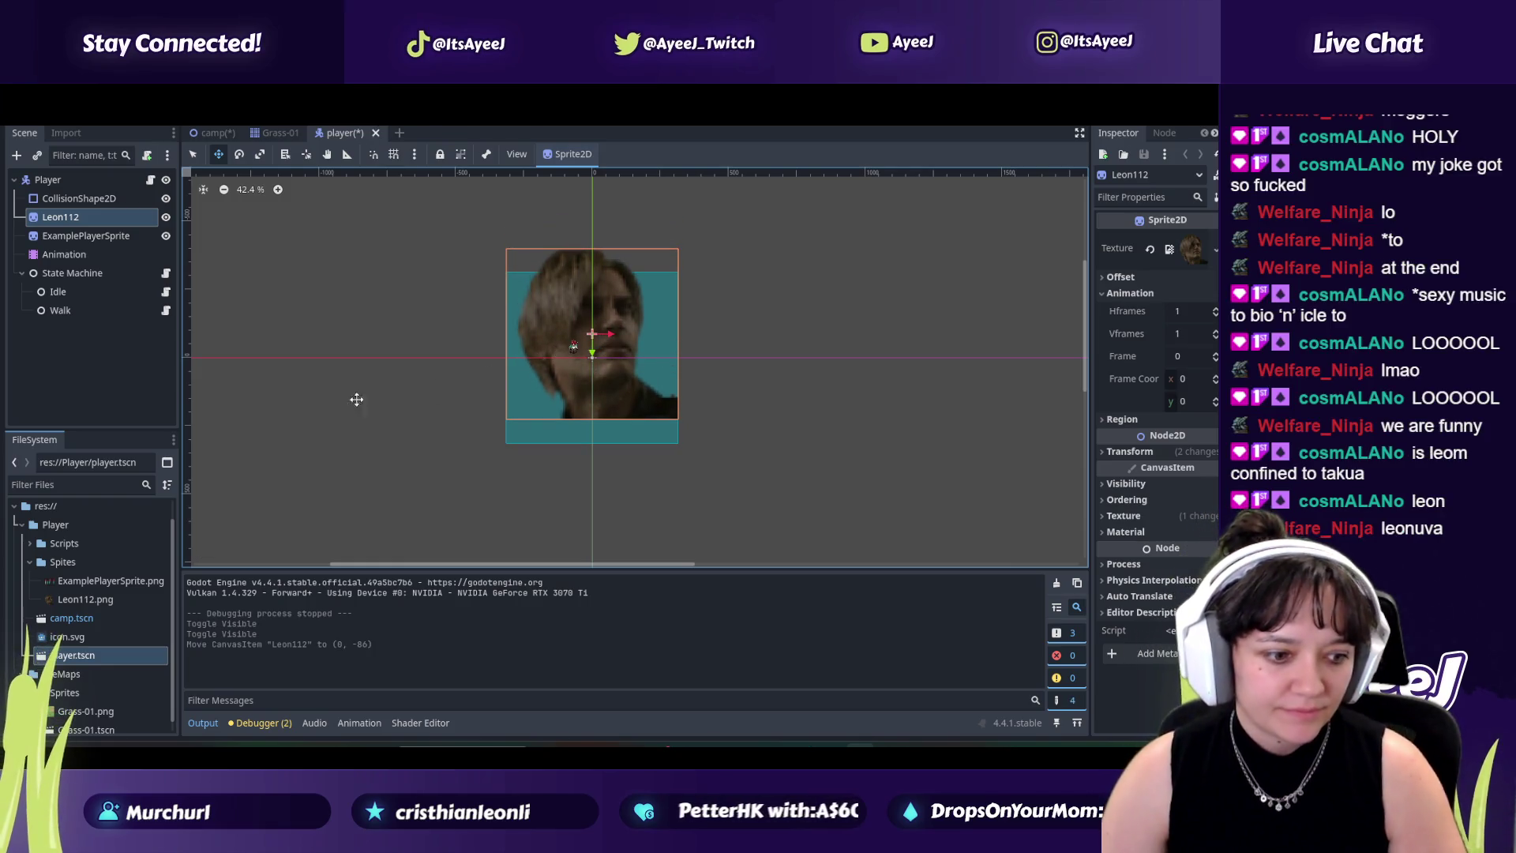
key("ctrl+z")
Step: Scale the CollisionShape2D rectangle down to a tiny square near Leon's face
left_click(77, 201)
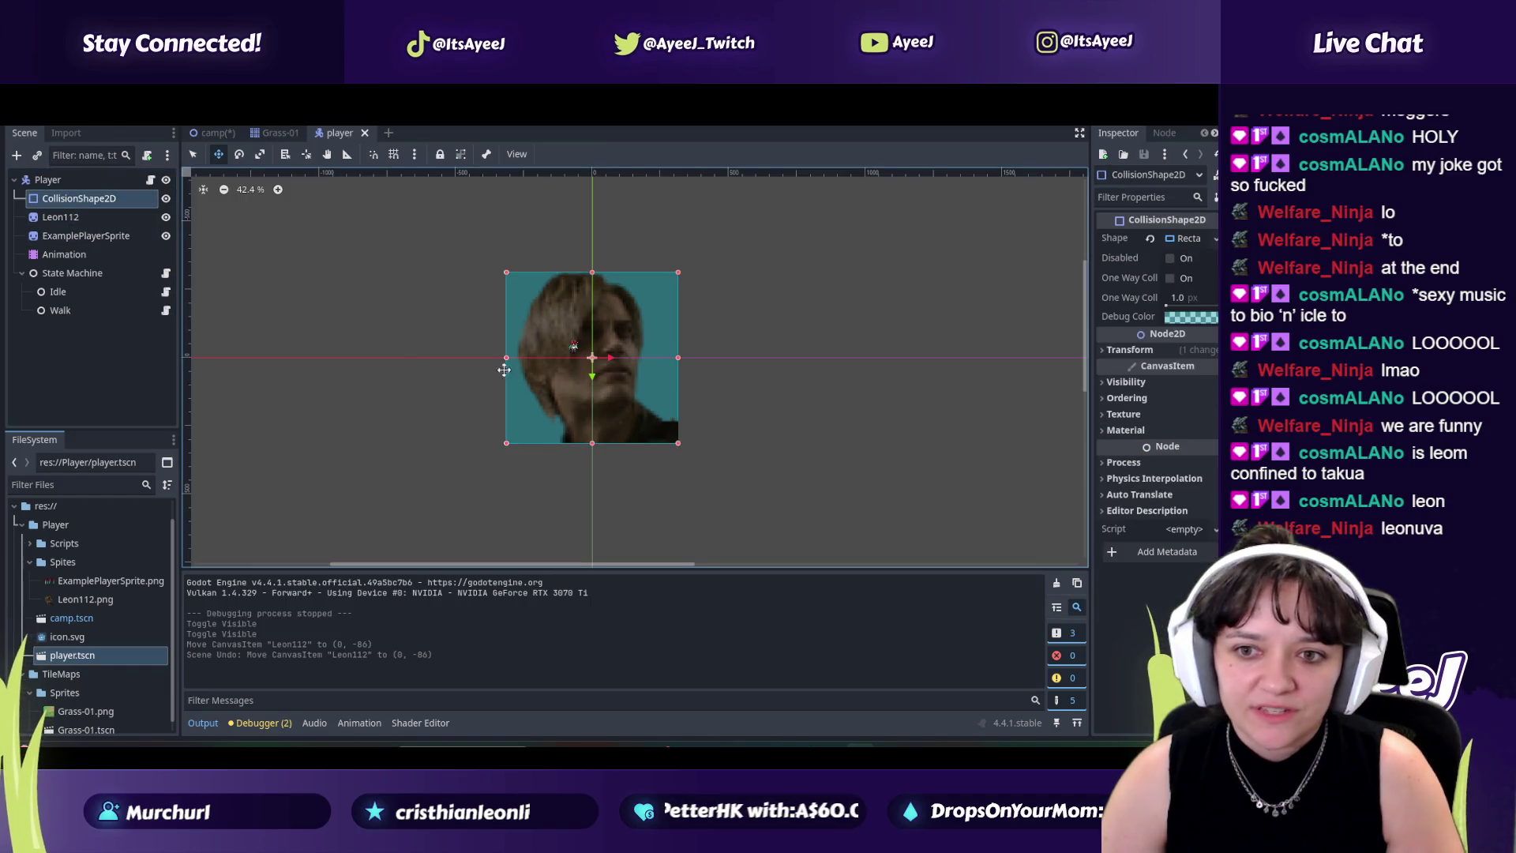
scroll(506, 360, "up", 1)
scroll(506, 360, "down", 1)
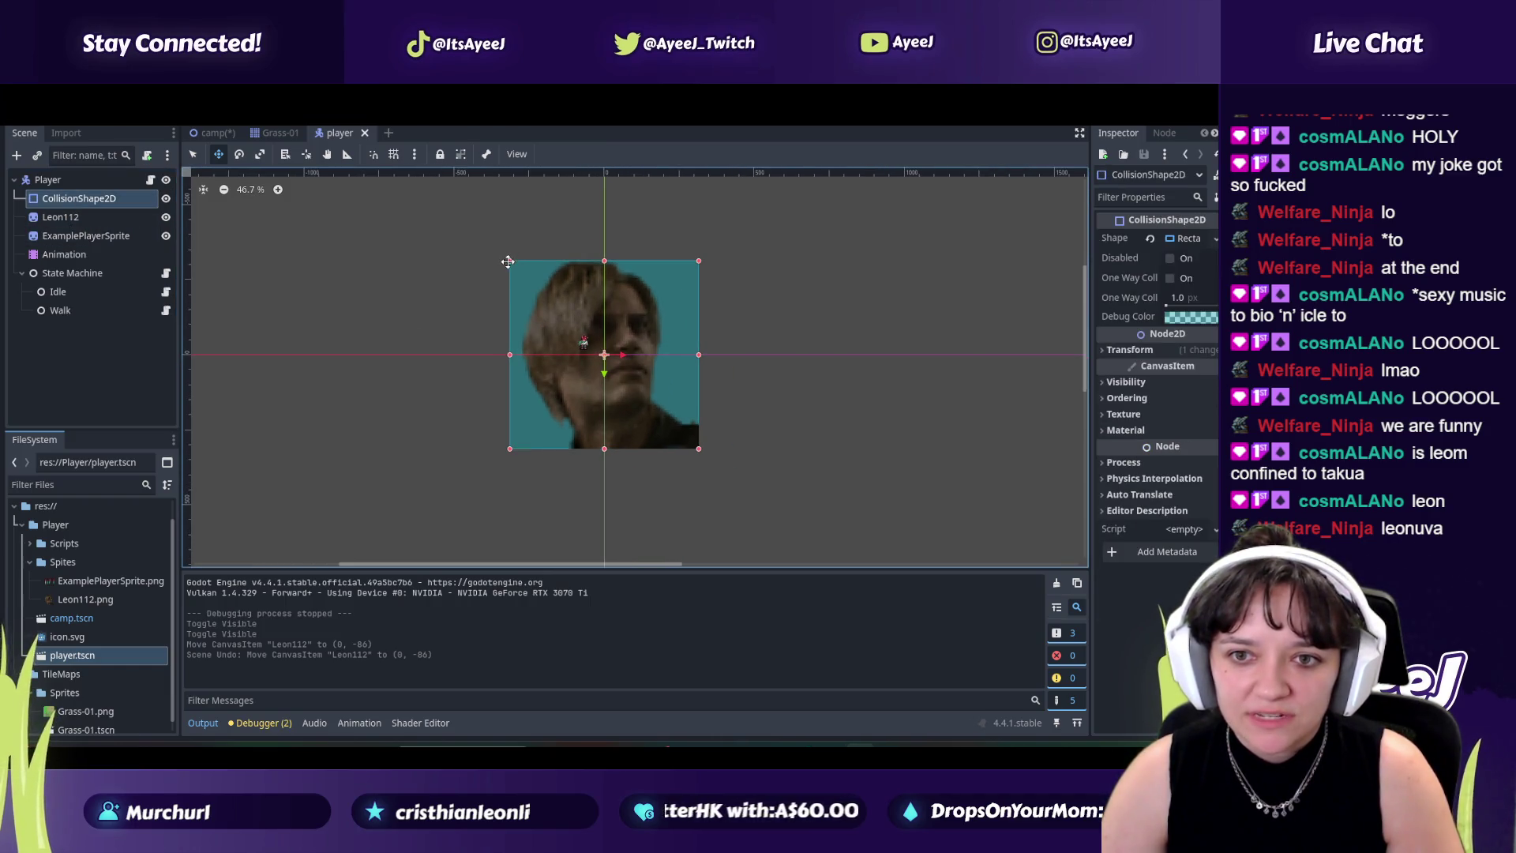
left_click(260, 154)
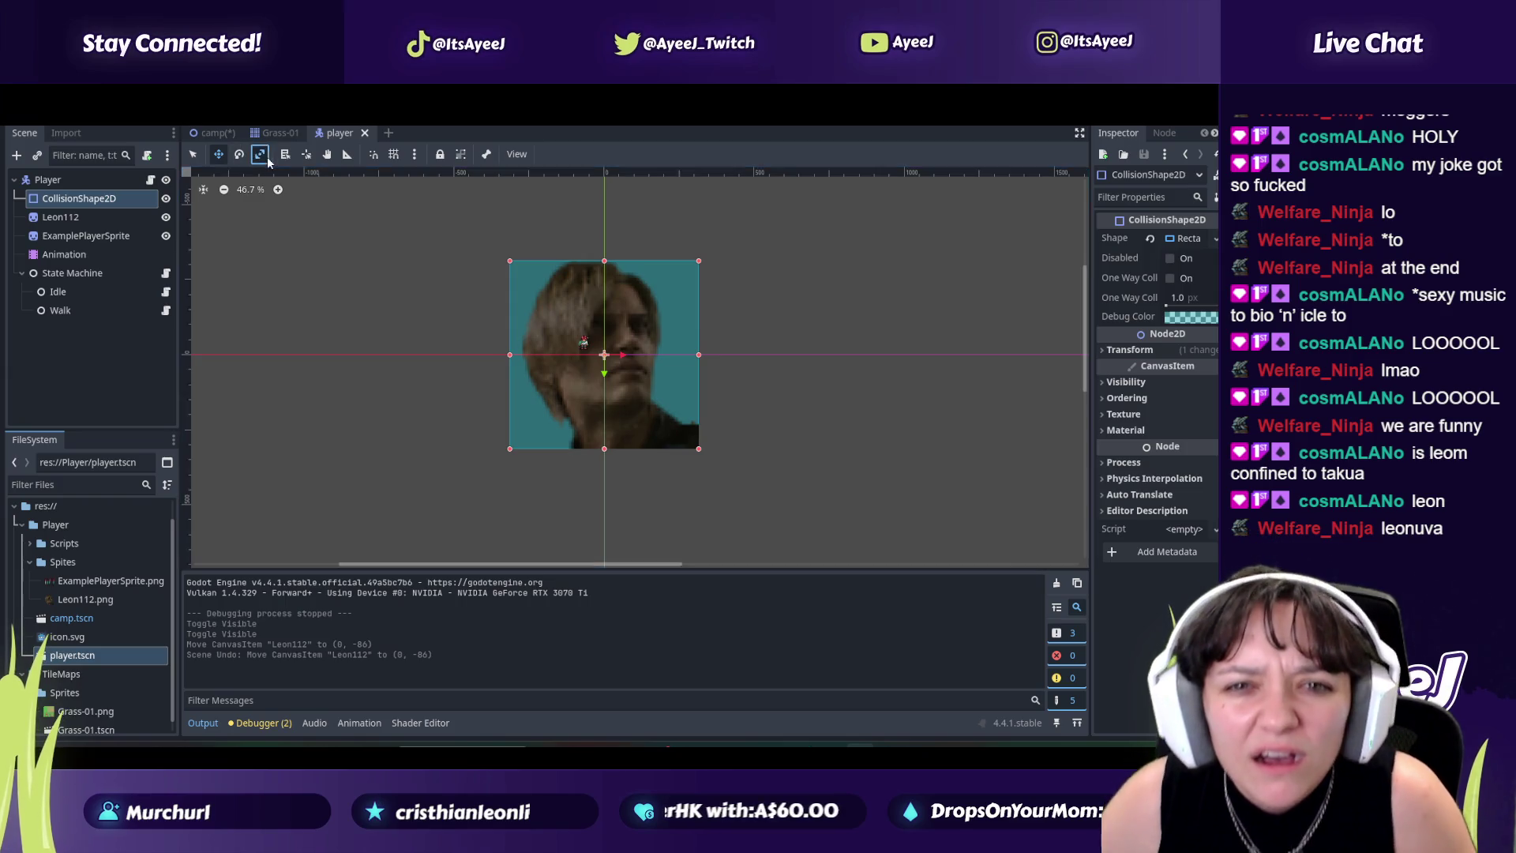
left_click_drag(508, 259, 579, 341)
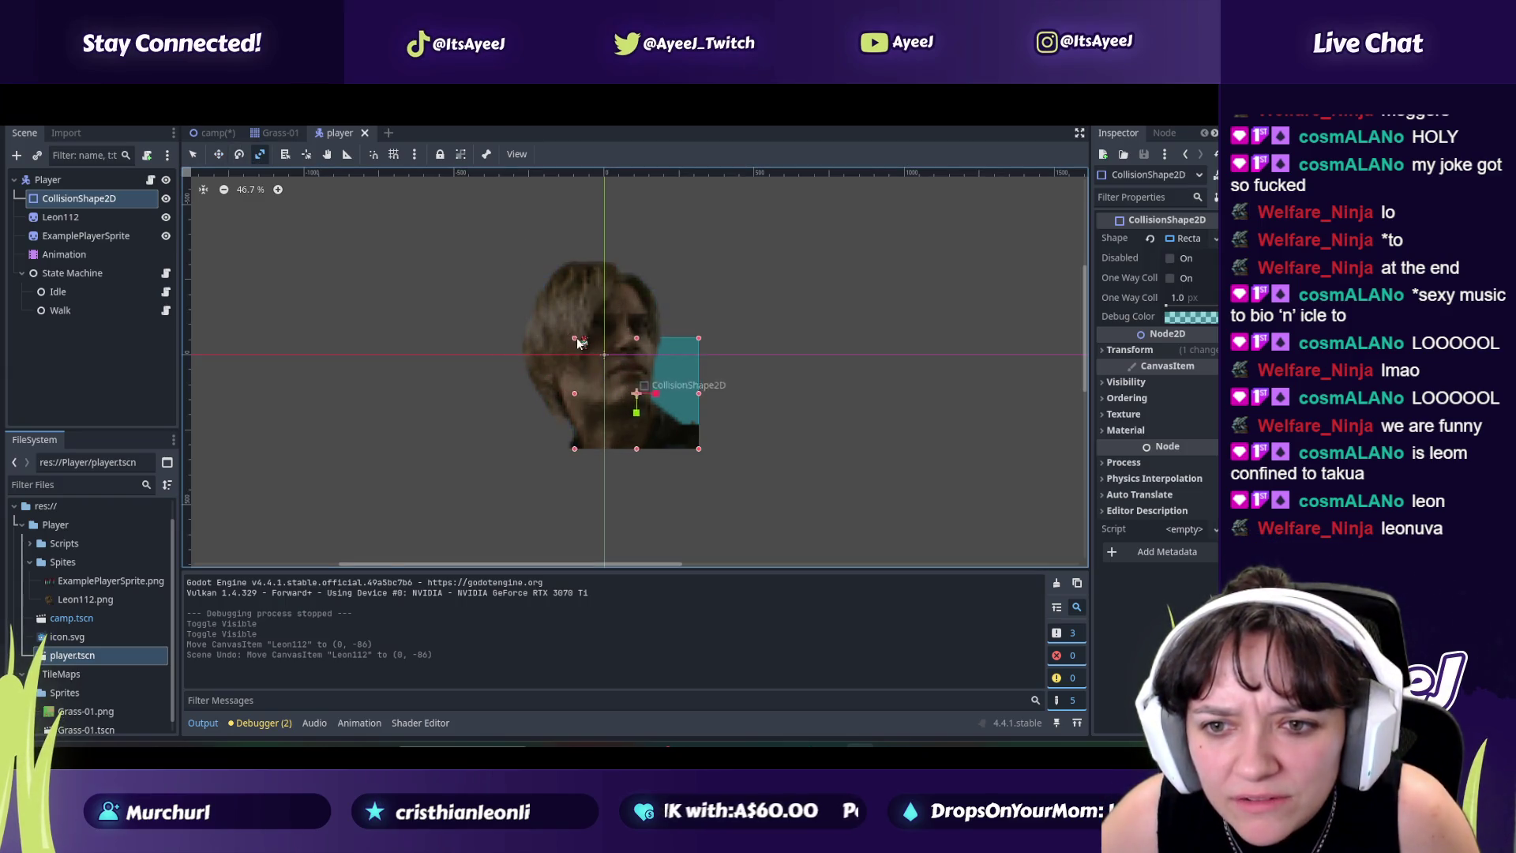
left_click_drag(700, 450, 594, 358)
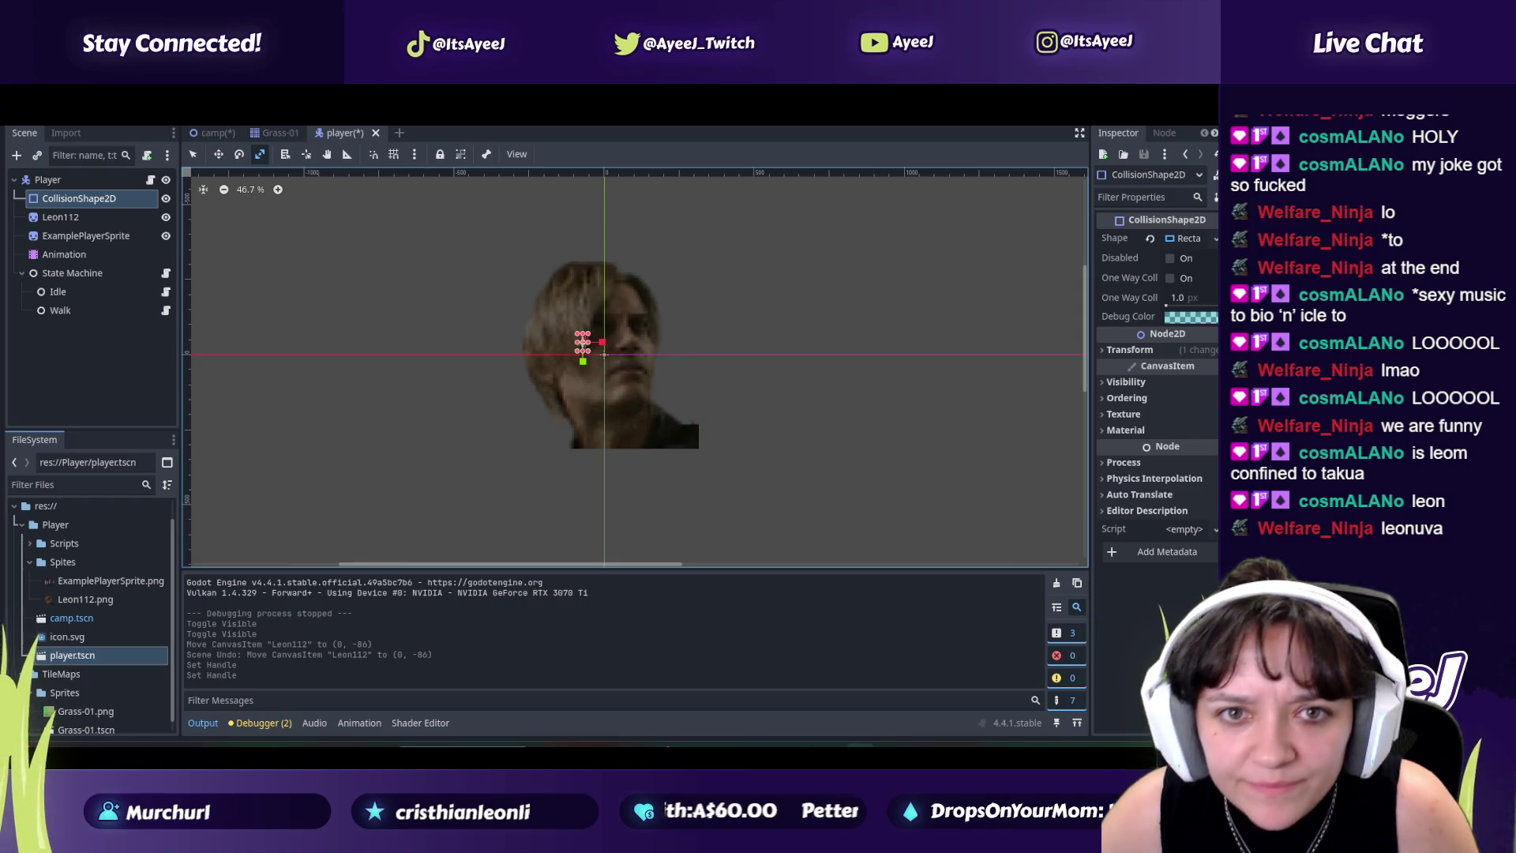
left_click(79, 219)
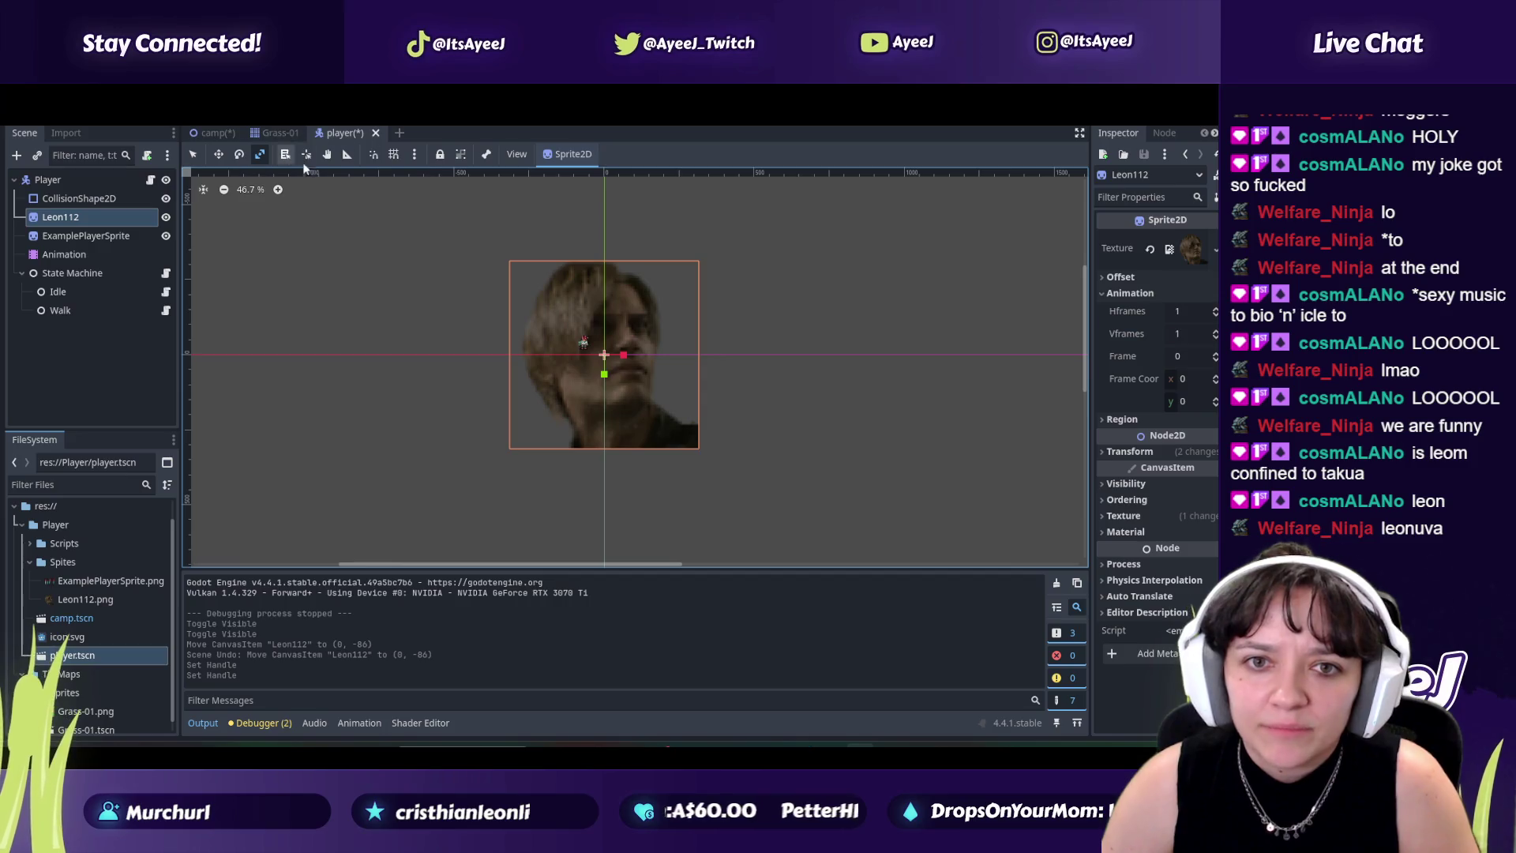
Step: Scale the Leon112 sprite down to 0.58×0.43
mouse_move(605, 377)
left_mouse_down()
mouse_move(547, 362)
mouse_move(565, 368)
mouse_move(570, 319)
mouse_move(619, 360)
mouse_move(538, 349)
mouse_move(588, 361)
left_mouse_up()
scroll(588, 361, "up", 5)
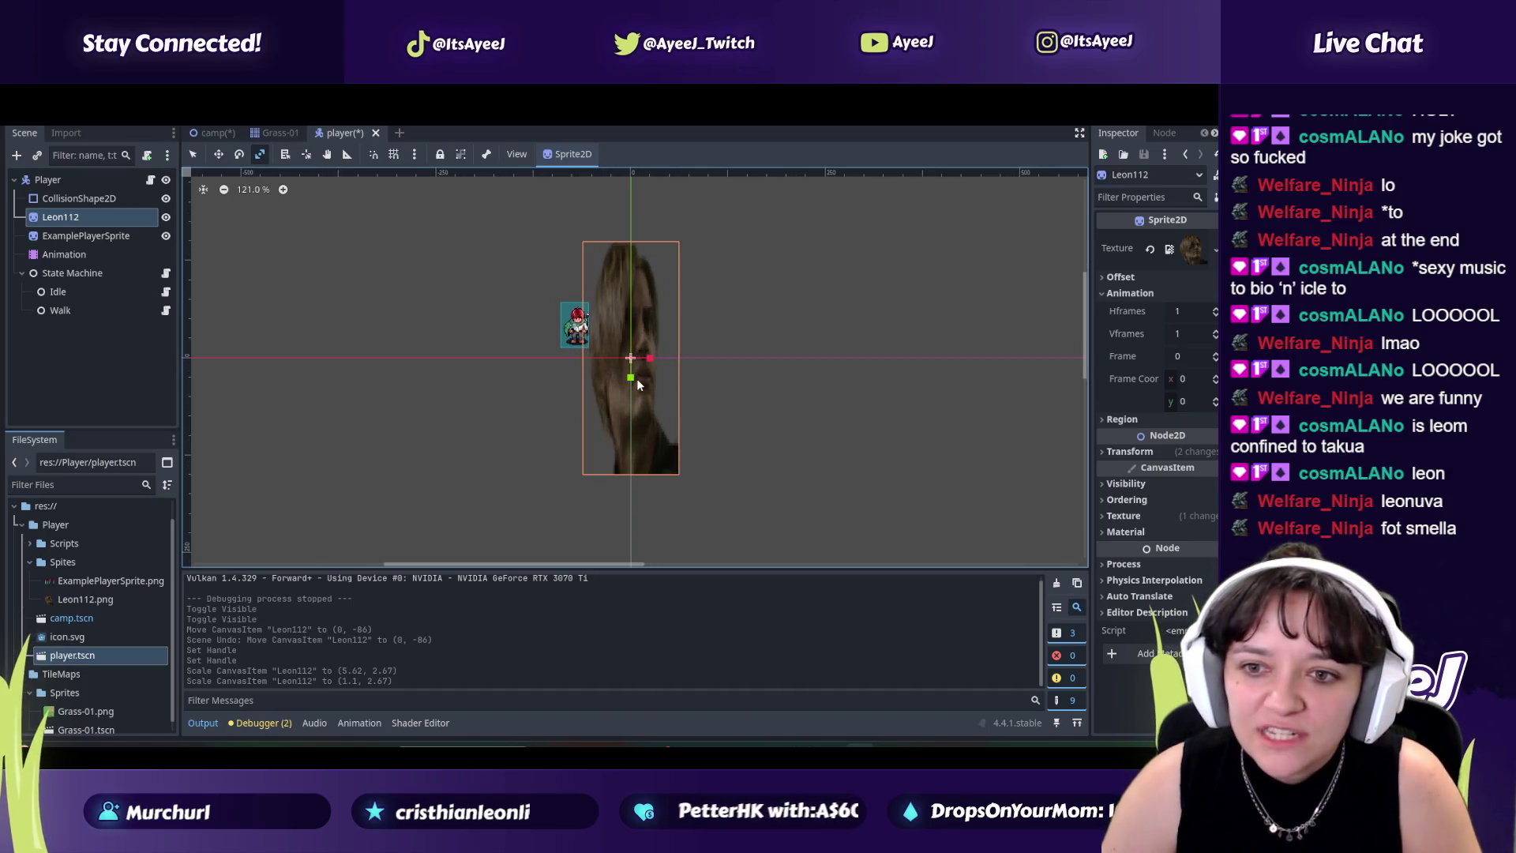
mouse_move(631, 380)
left_mouse_down()
mouse_move(631, 352)
mouse_move(632, 379)
mouse_move(652, 362)
left_mouse_up()
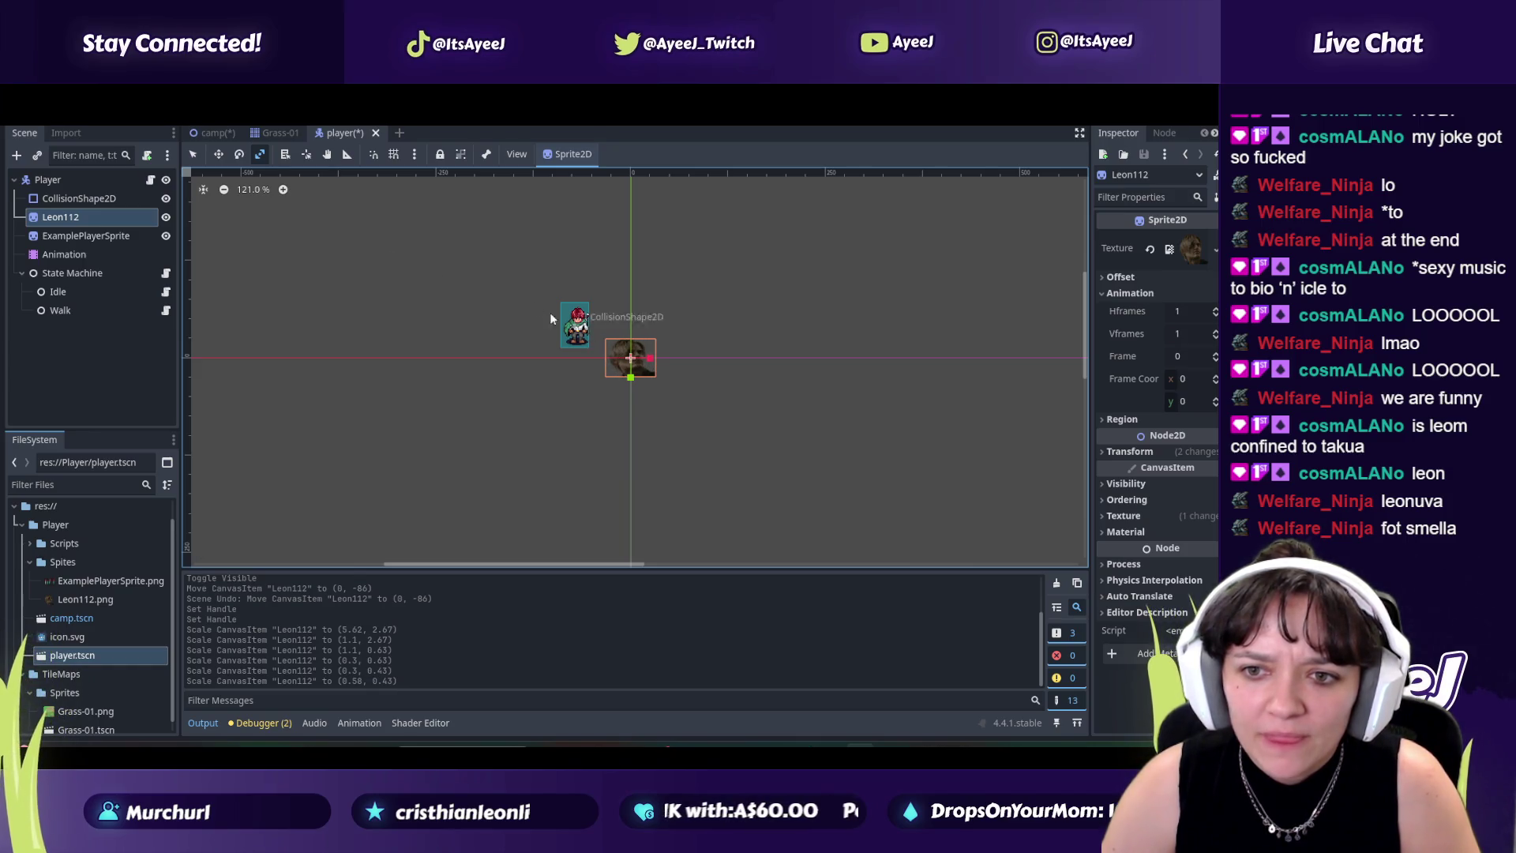
Step: Move Leon112 onto the small collision box, save player.tscn, and show the camp scene
left_click(79, 198)
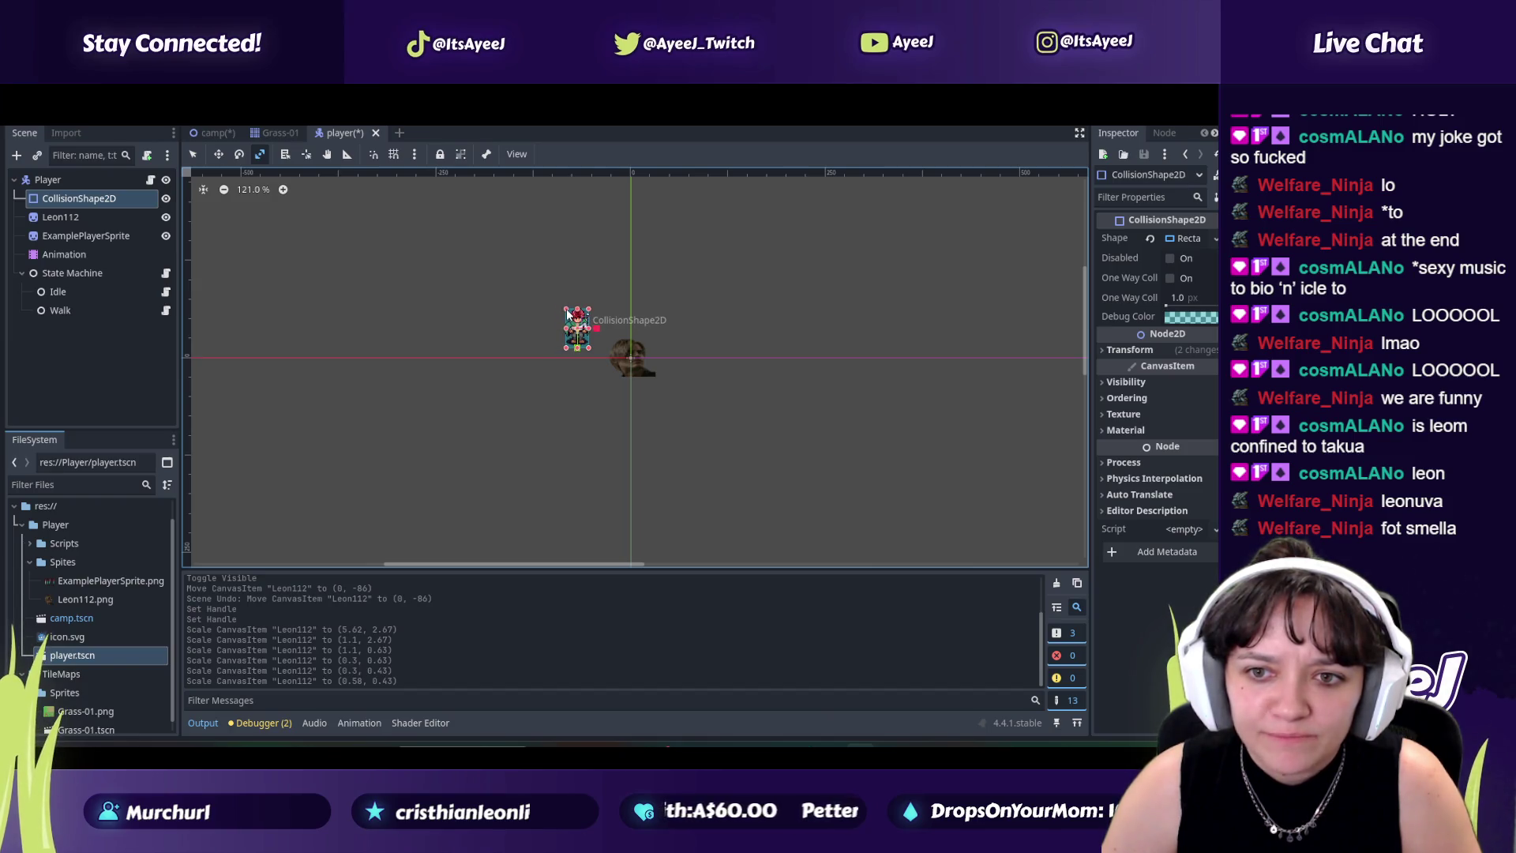
left_click(565, 314)
left_click(60, 217)
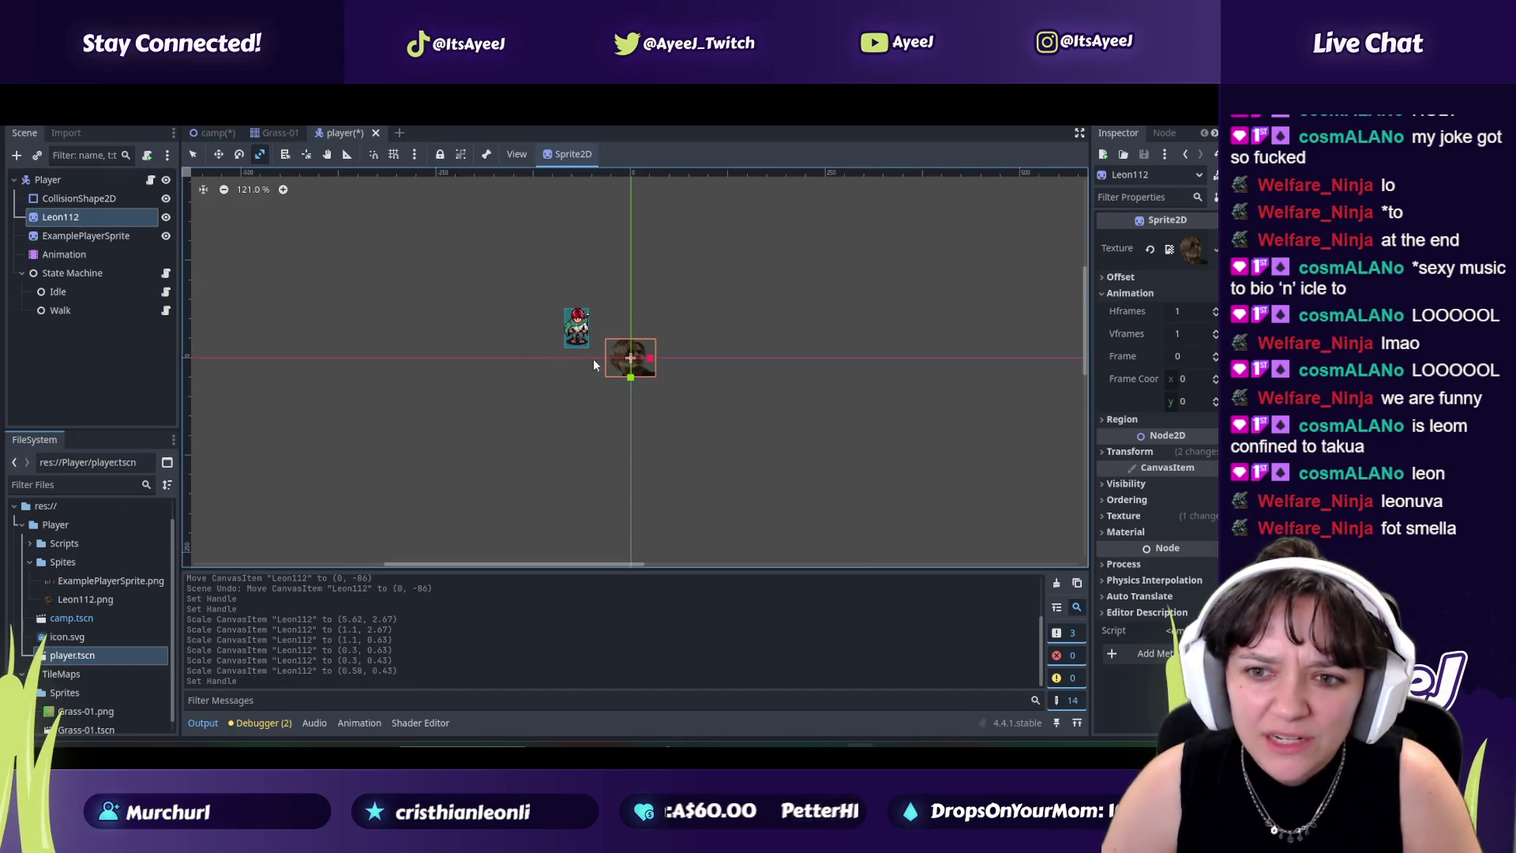
left_click_drag(616, 360, 564, 309)
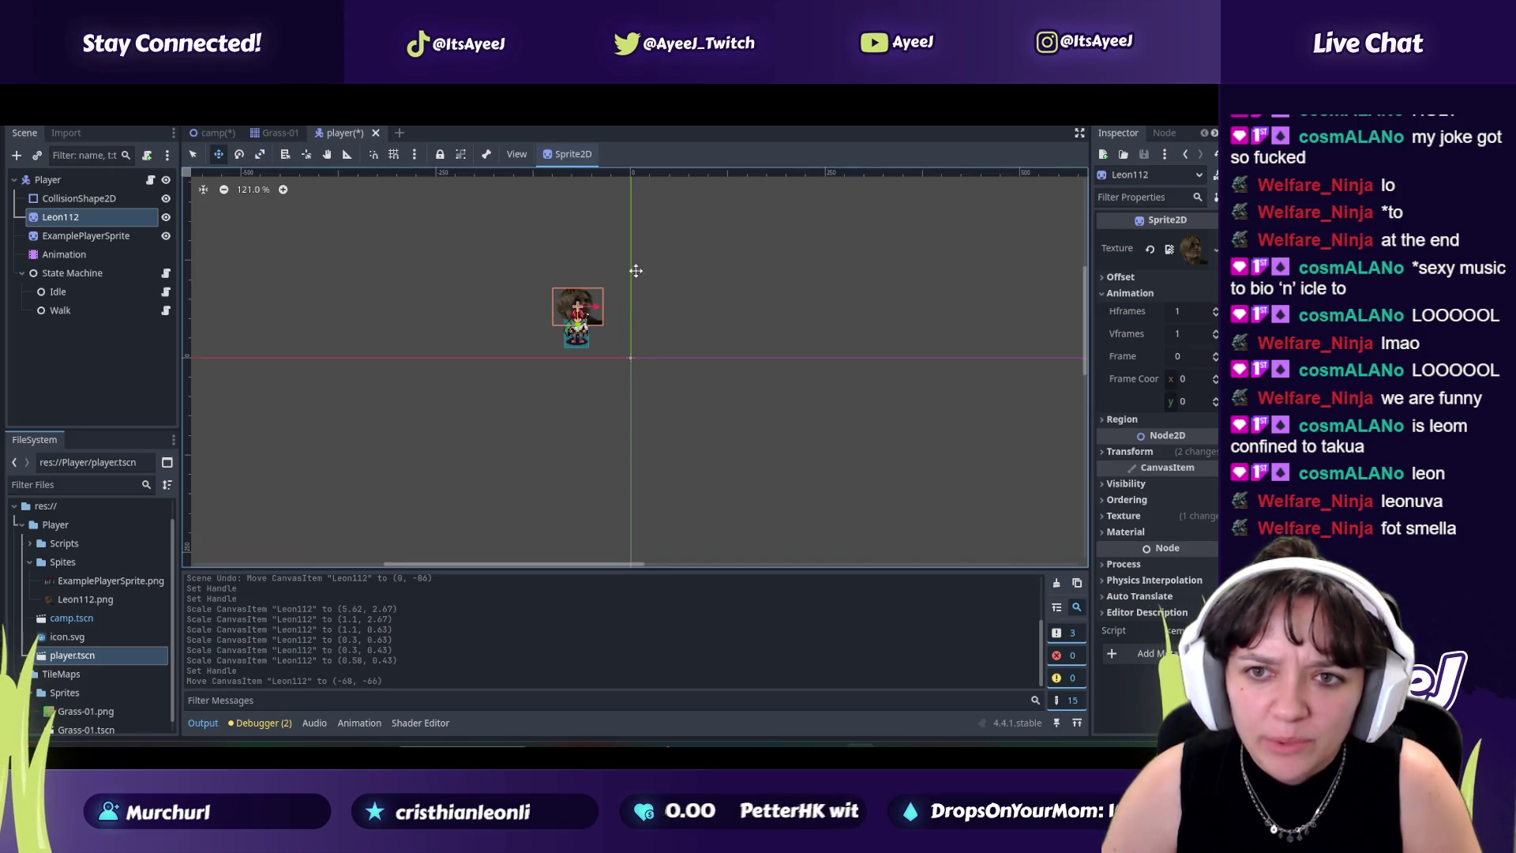
key("ctrl+s")
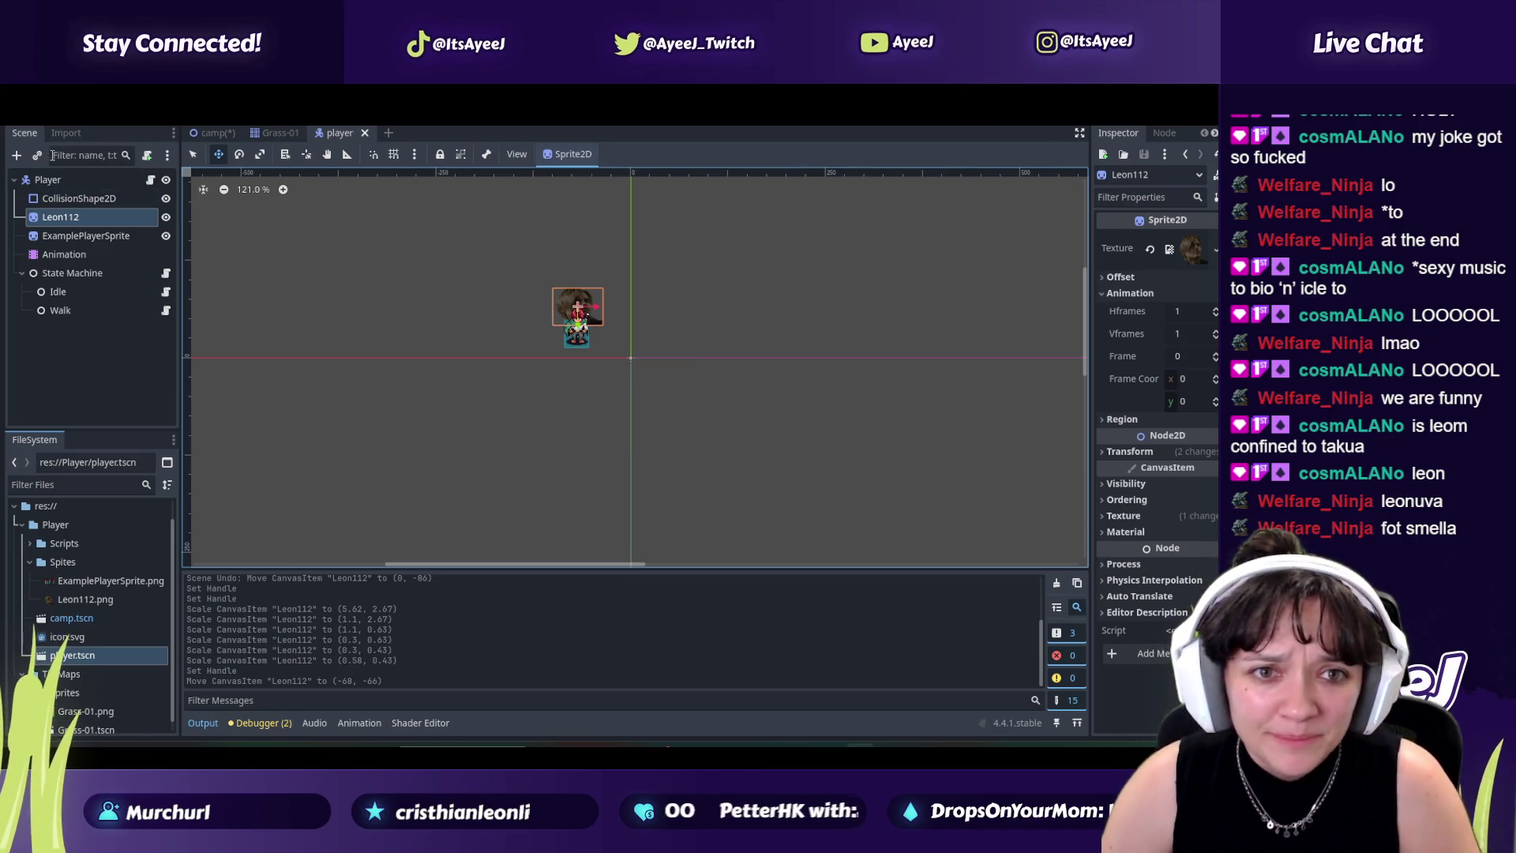
left_click(211, 132)
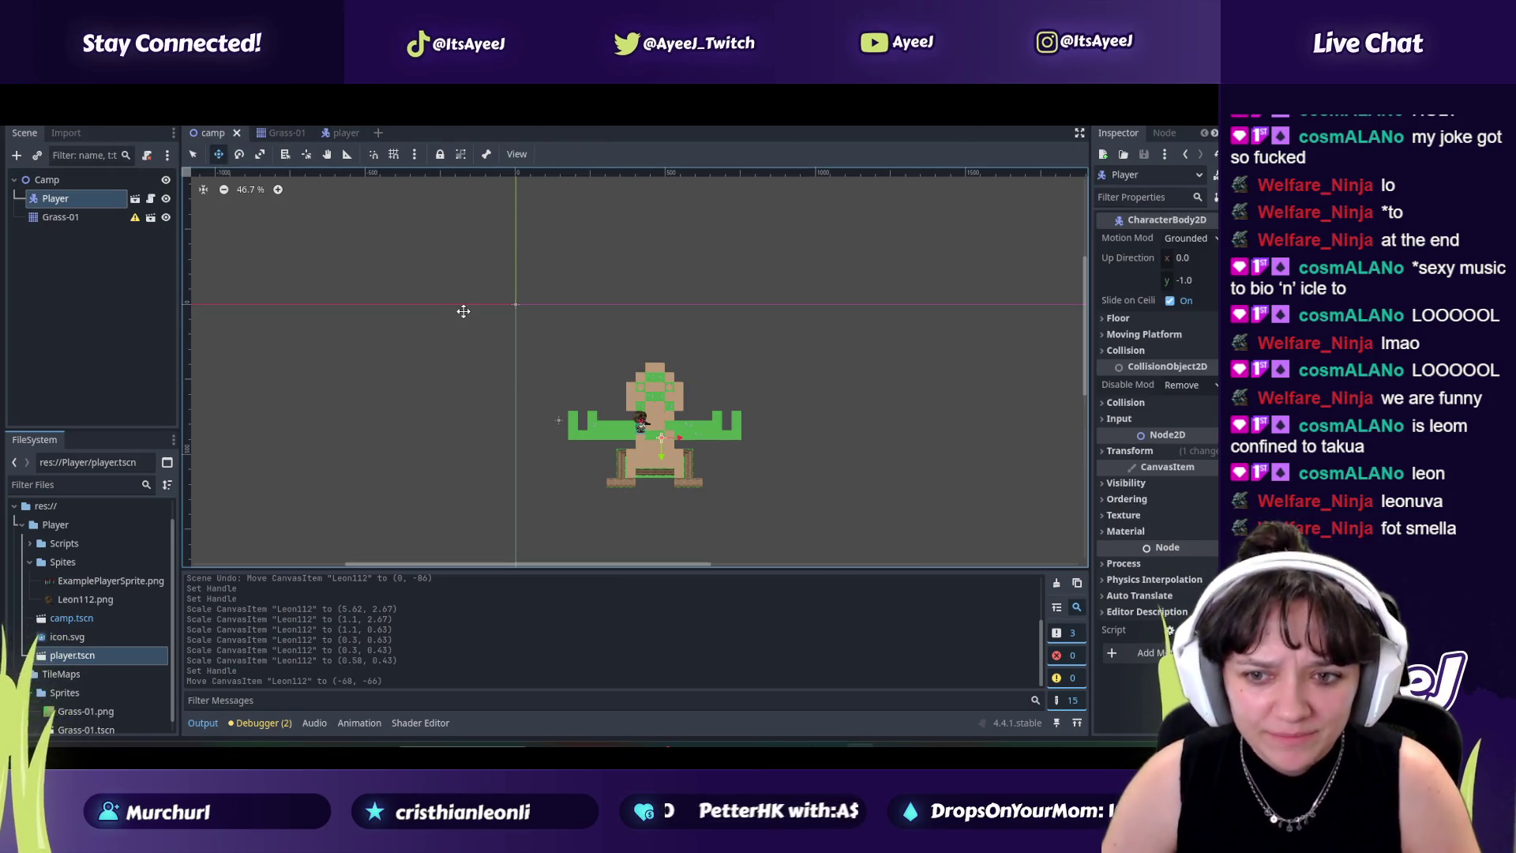
Step: Run the game and walk the shrunken player along the central path and grass arm
key("F5")
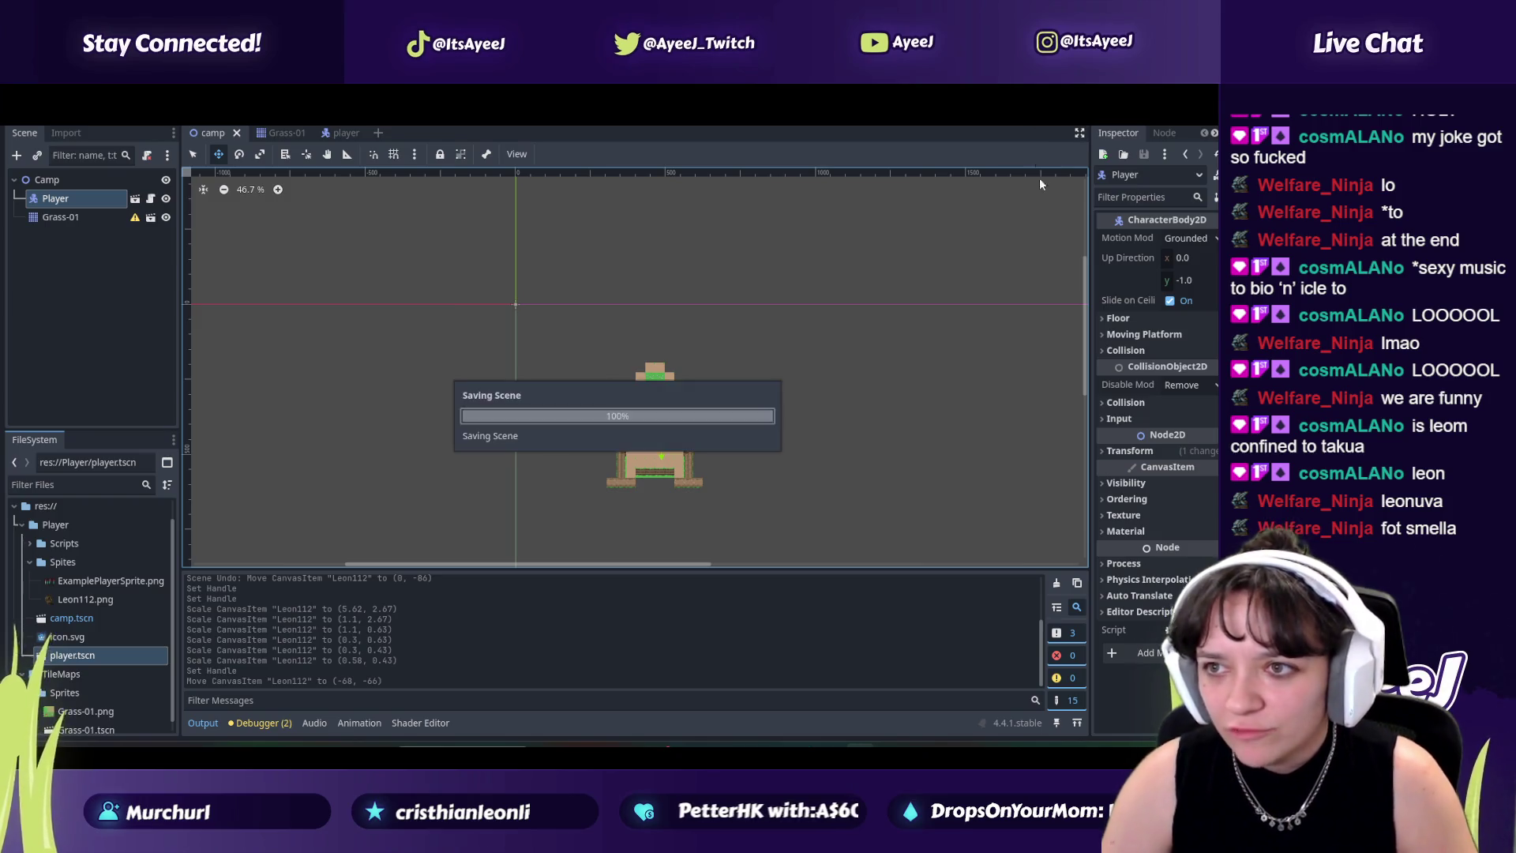
key("alt+Tab")
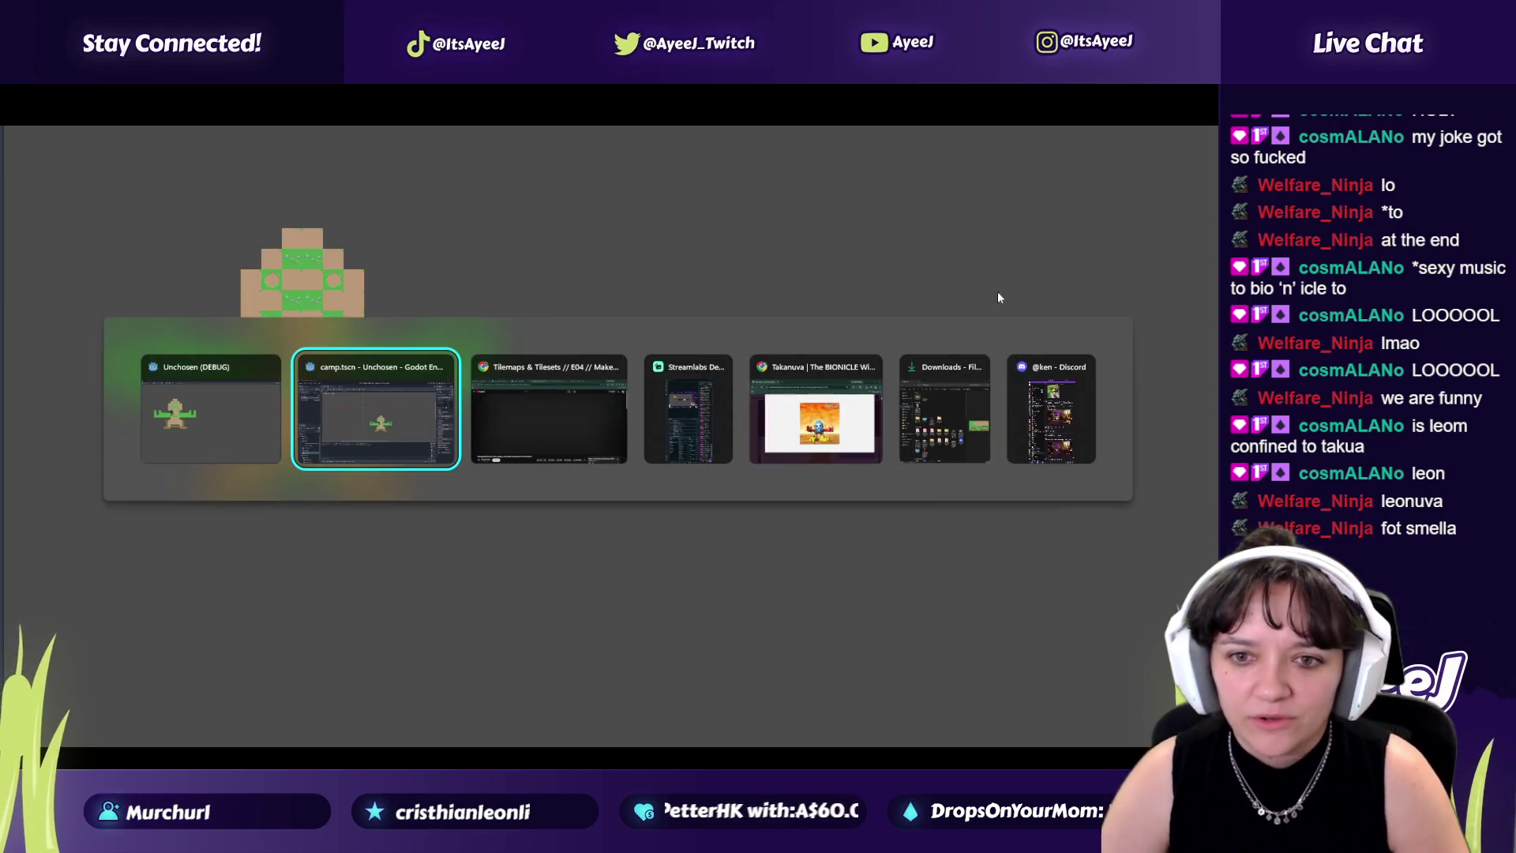
key("alt+Tab")
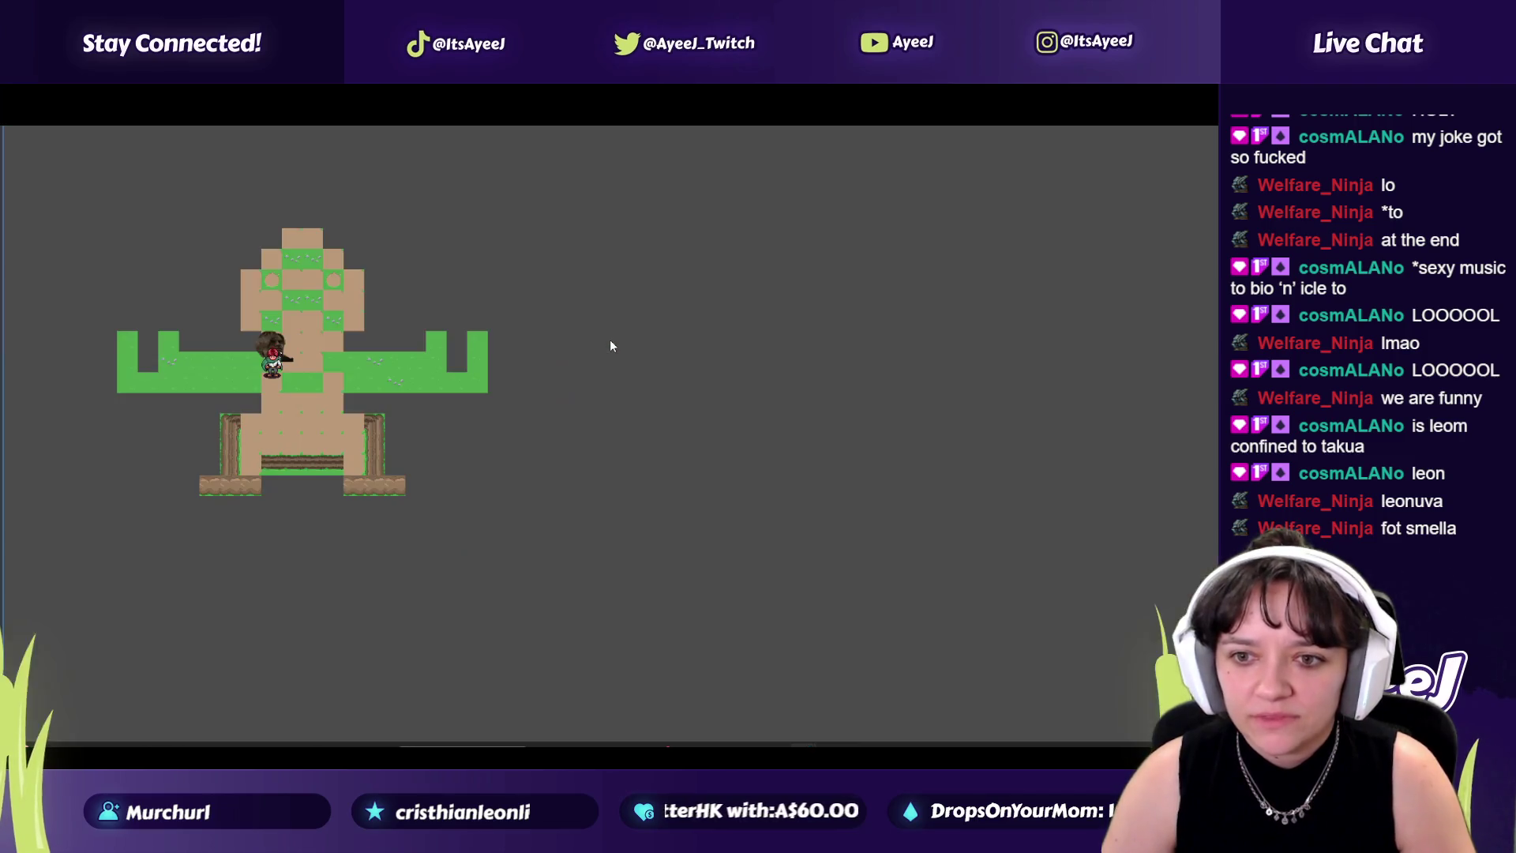
key("Right")
key("Down")
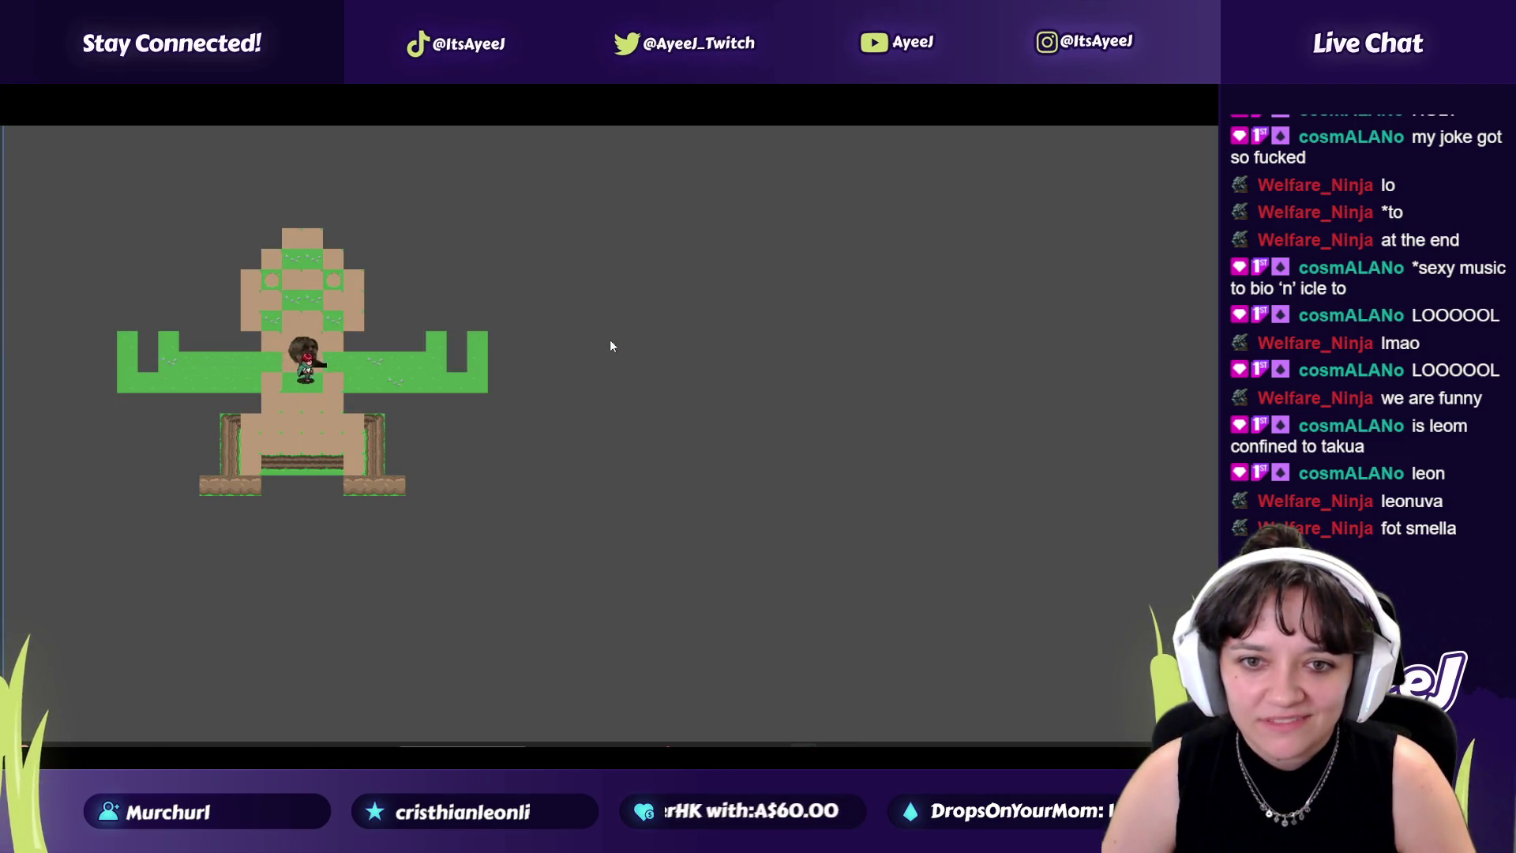
key("Right")
key("Up")
key("Left")
key("Down")
key("Right")
key("Left")
key("Left")
key("Down")
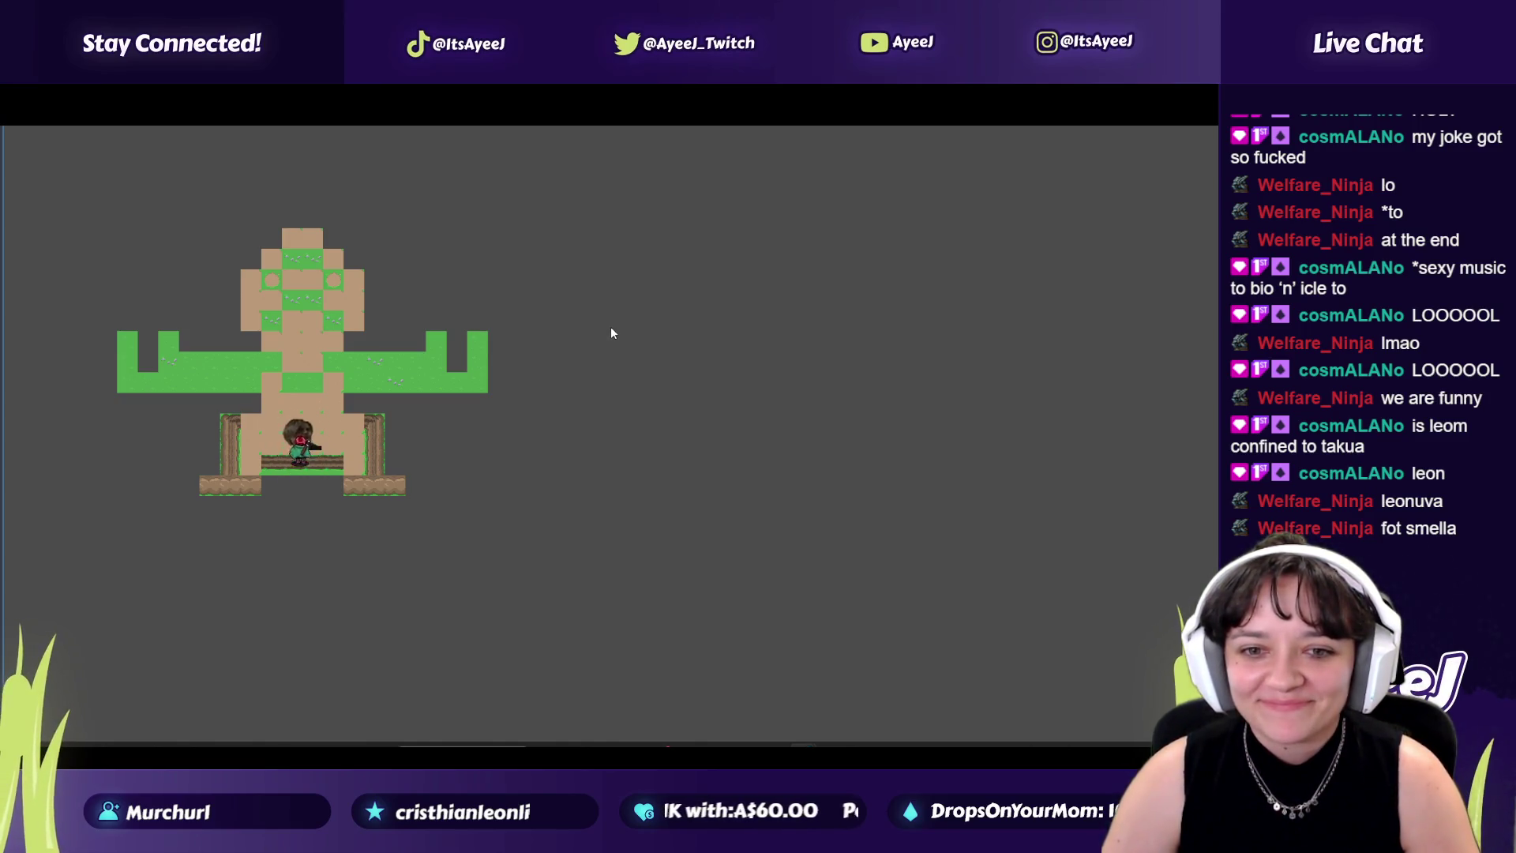
Step: Steer the player with WASD down into the lower chamber and left
key("w")
key("s")
key("d")
key("a")
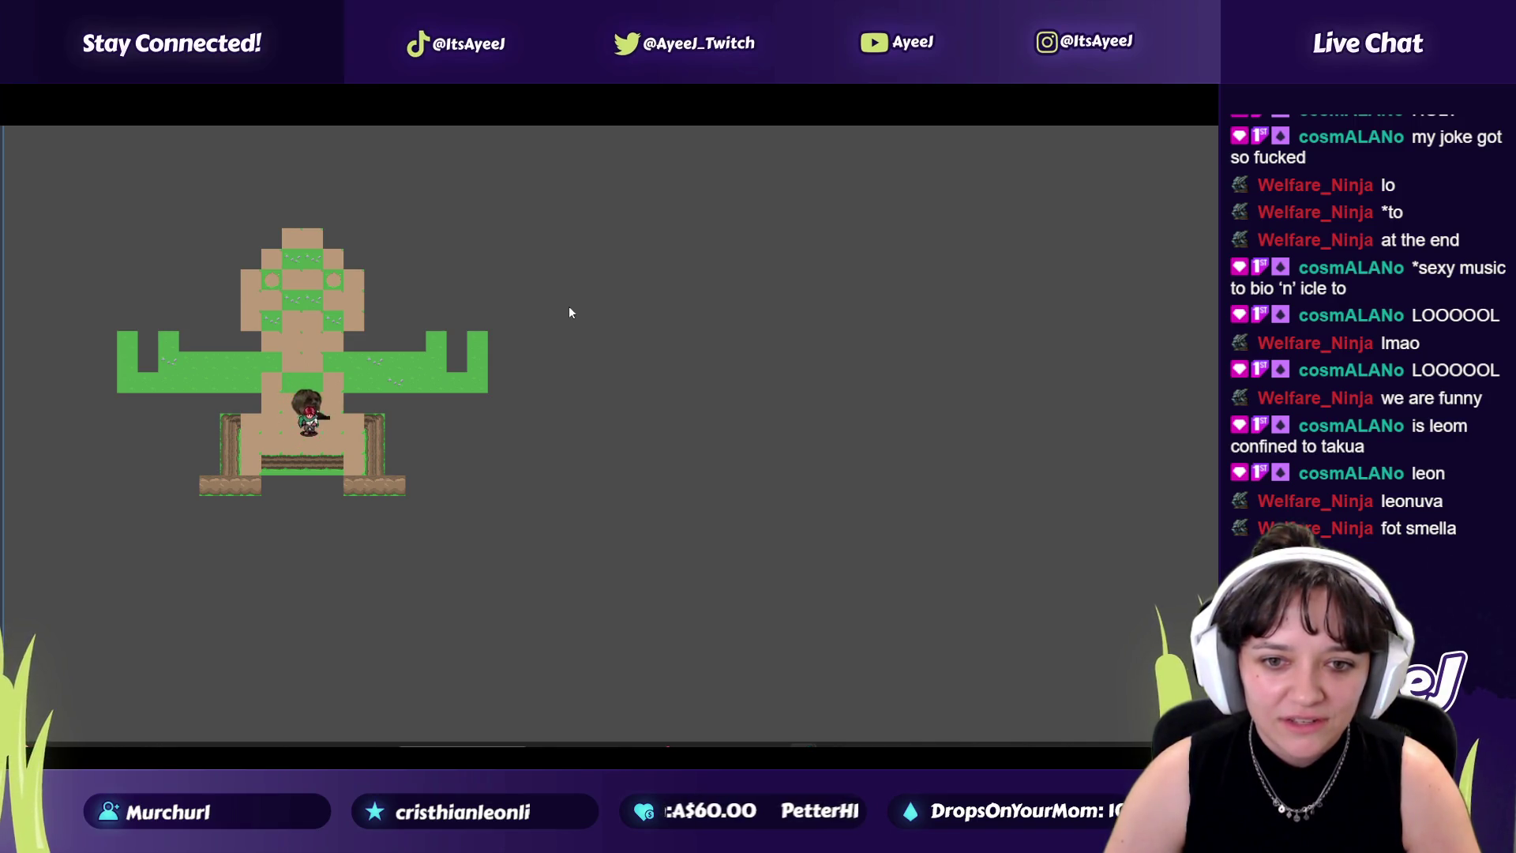
key("s")
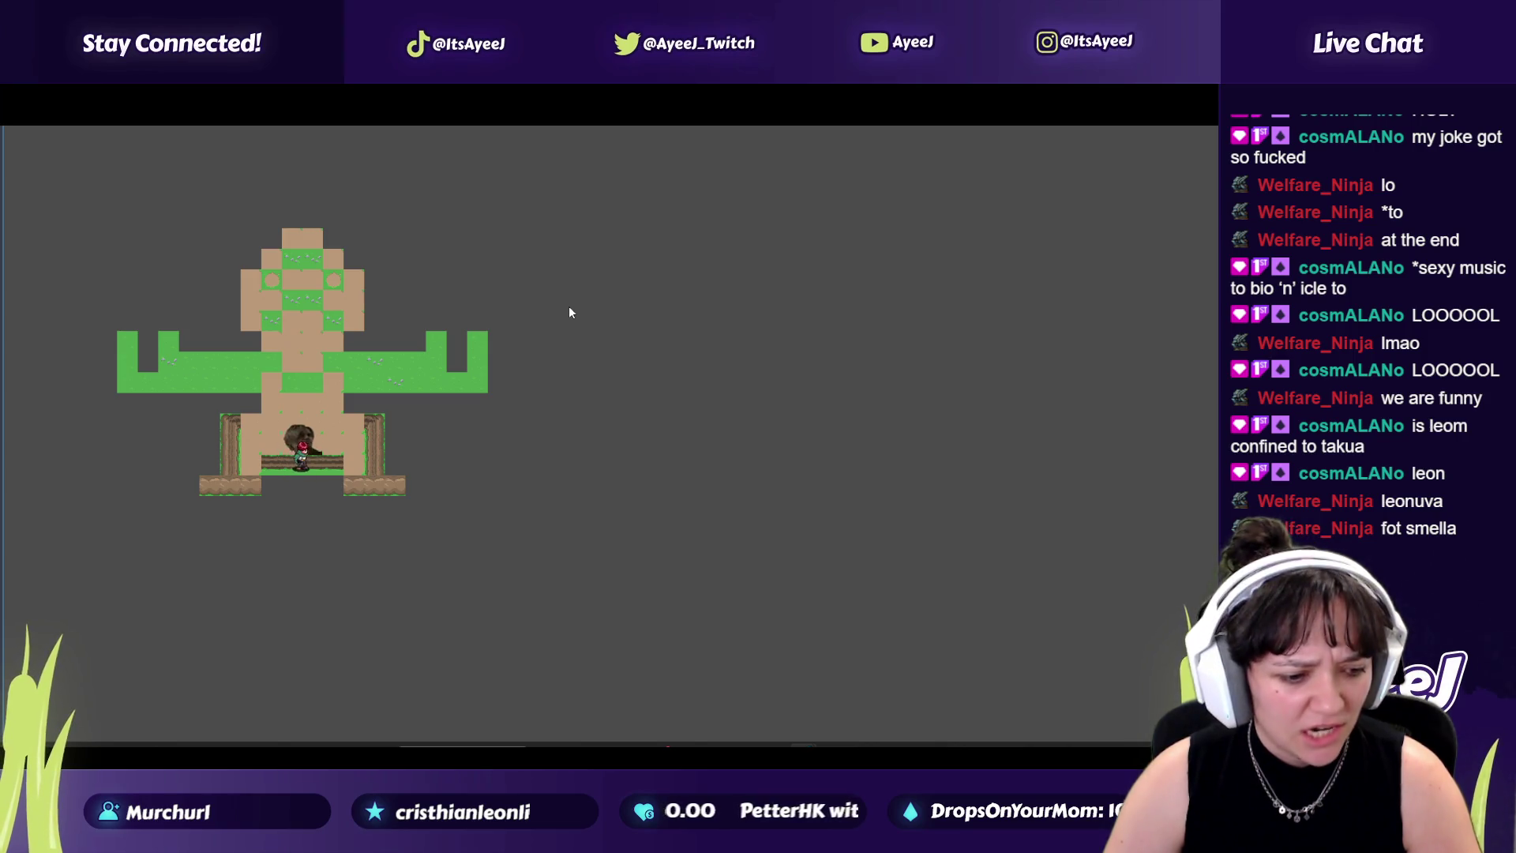
key("a")
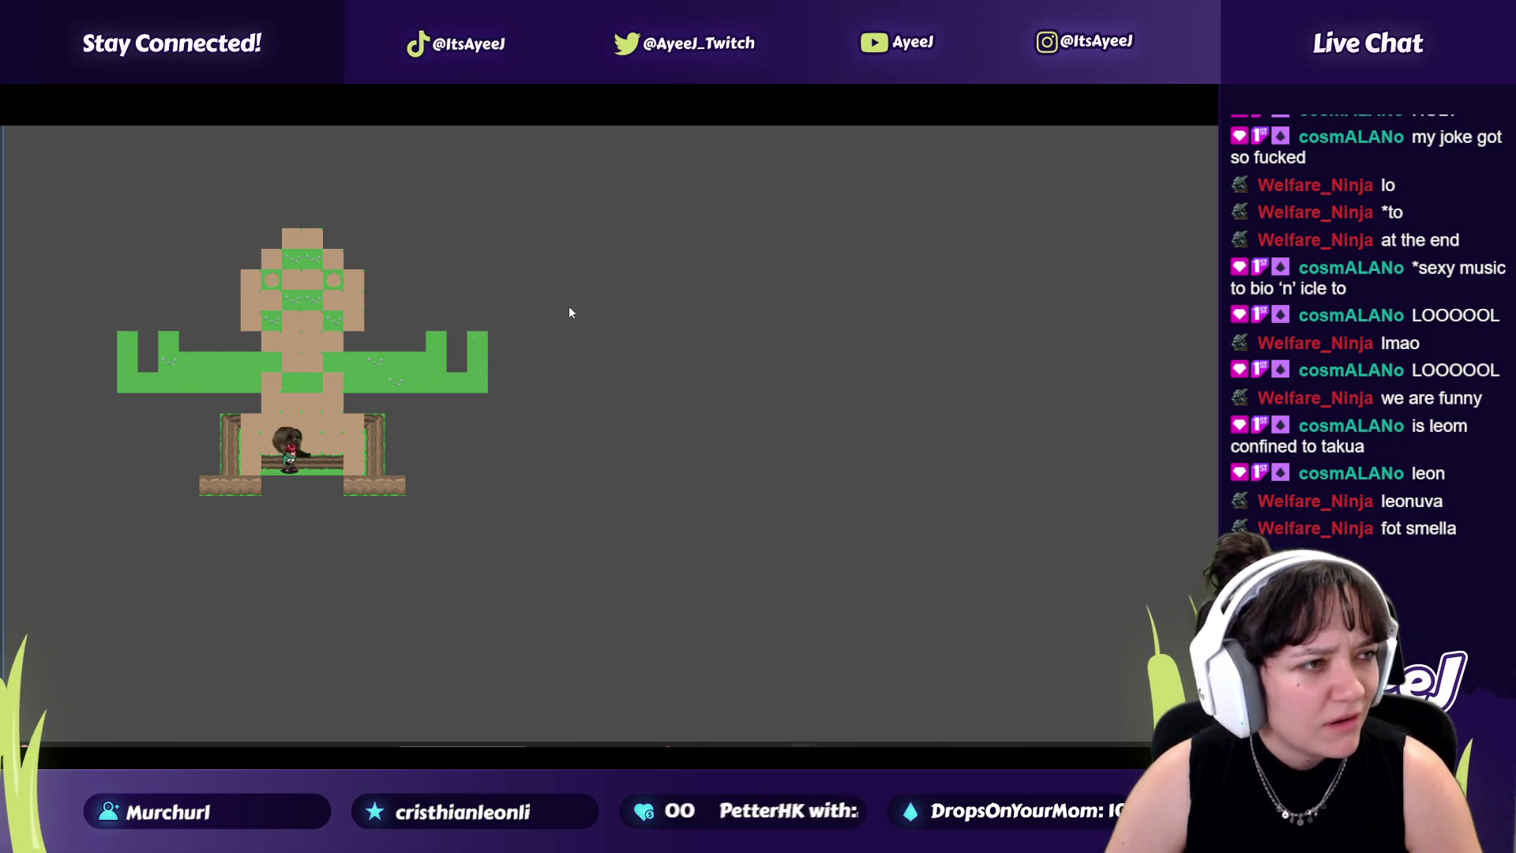
key("a")
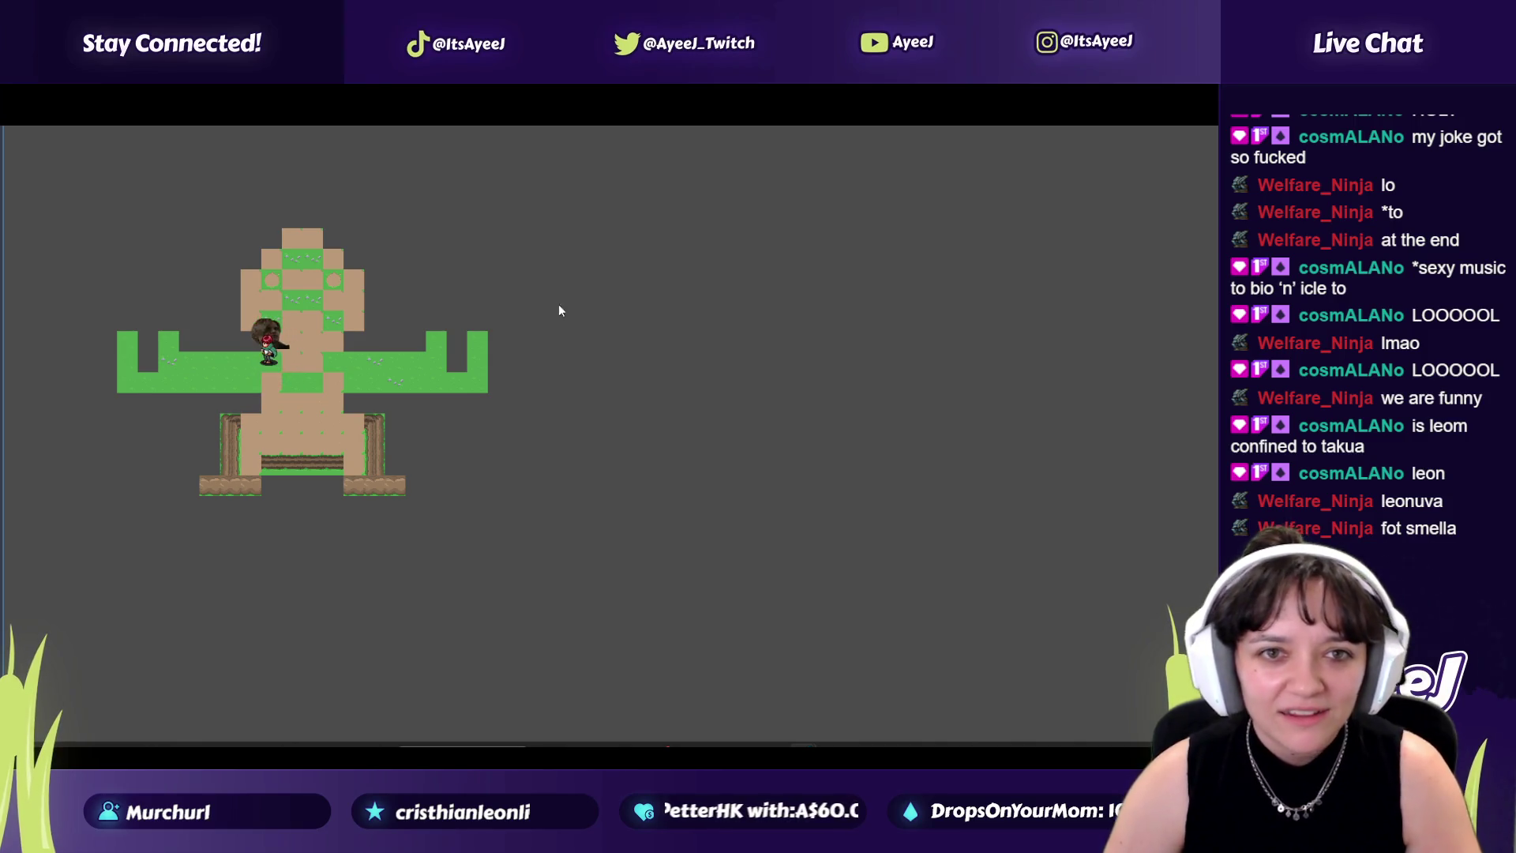
Step: Return to YouTube and go back to the Godot tilemap tutorial video
key("alt+Tab")
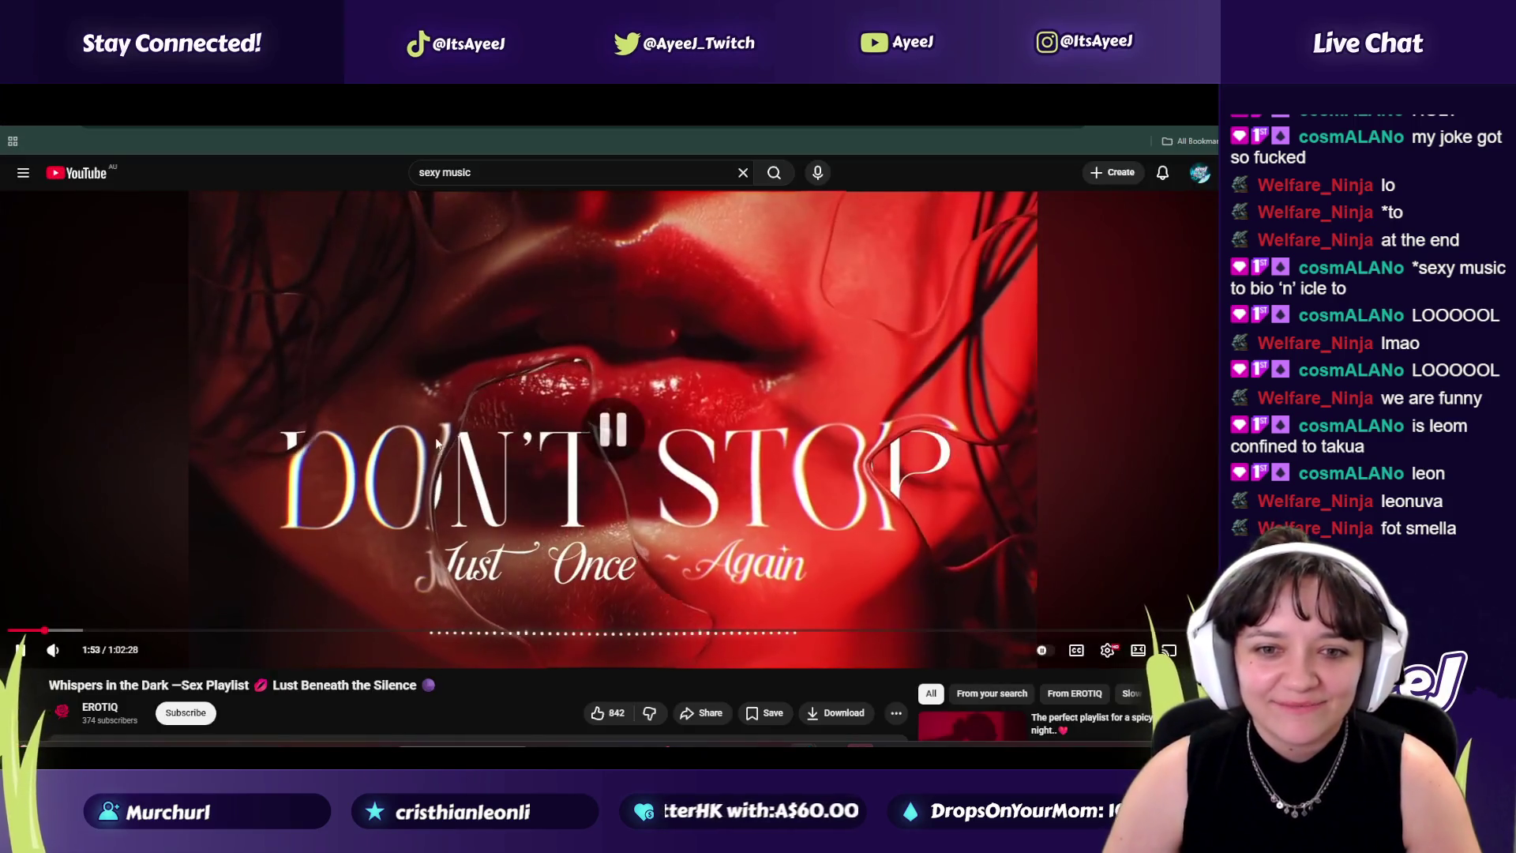
left_click(736, 471)
key("alt+Left")
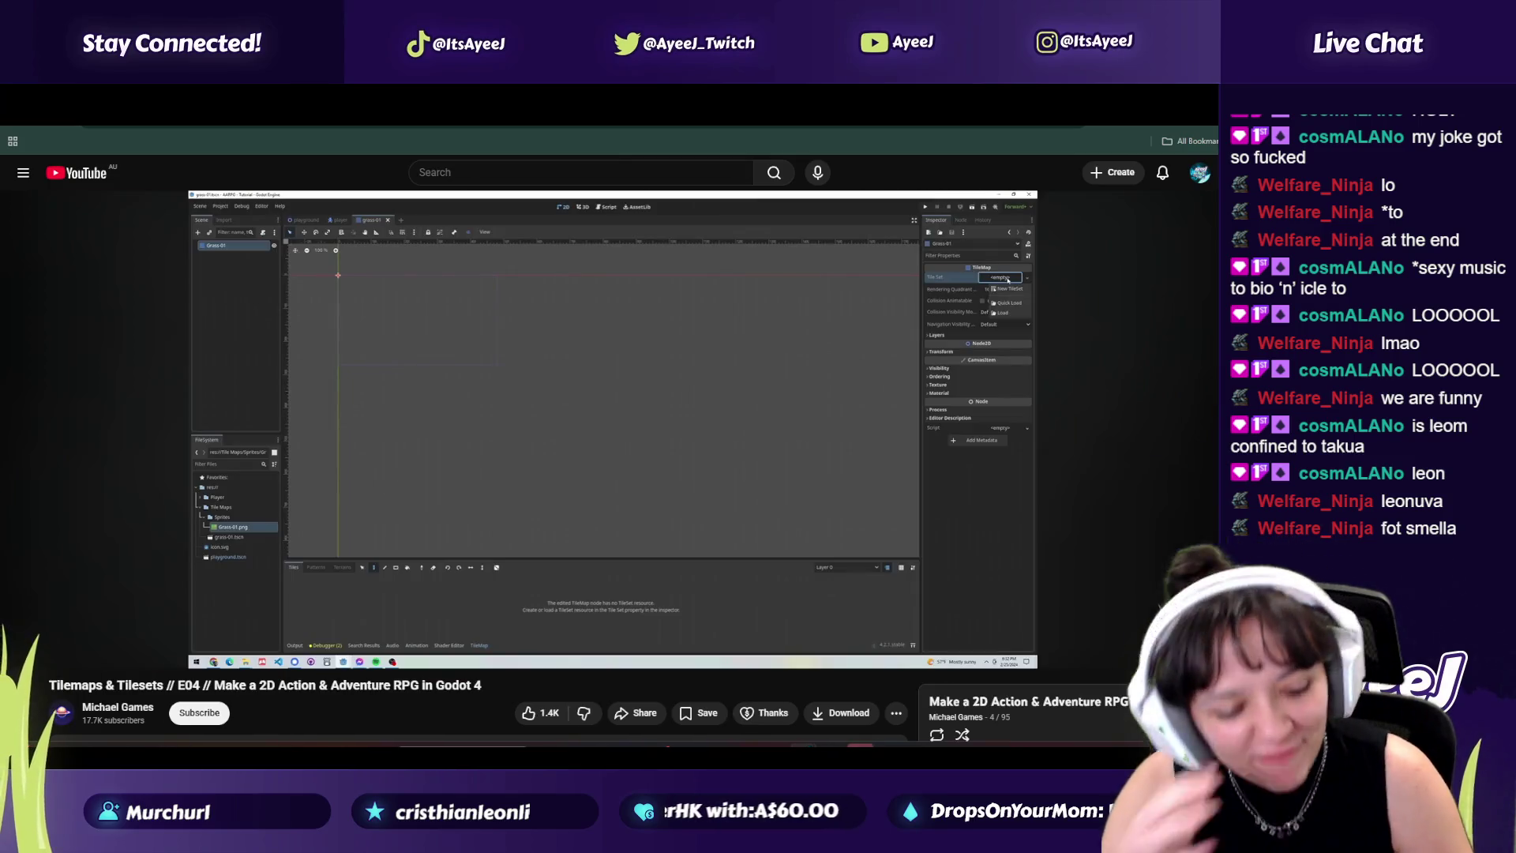